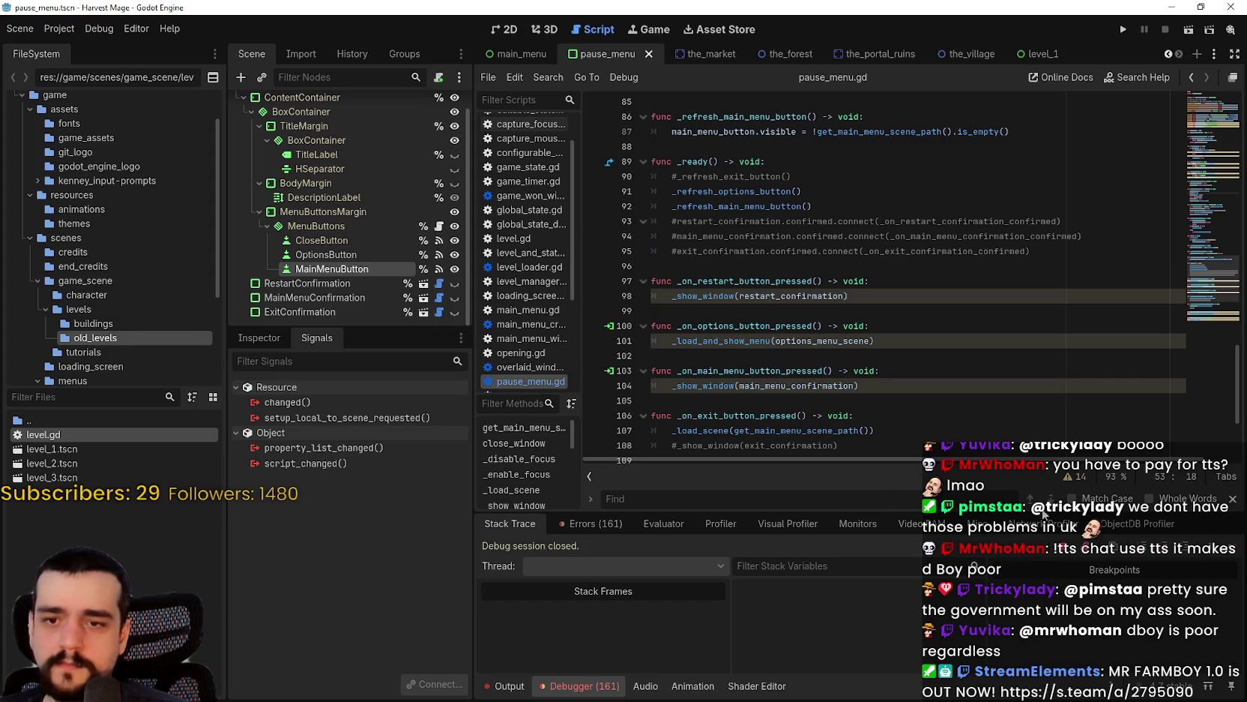
# - Run Harvest Mage from the editor and start a new game
pyautogui.click(1001, 340)
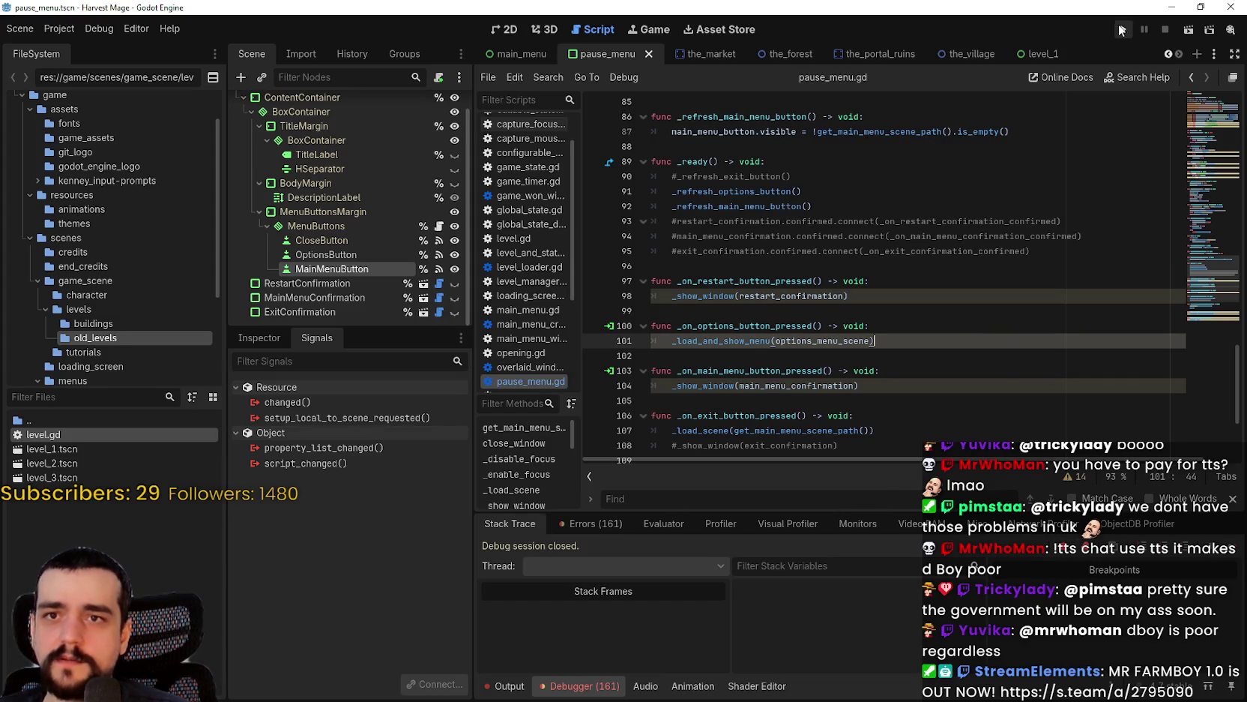
pyautogui.click(1121, 29)
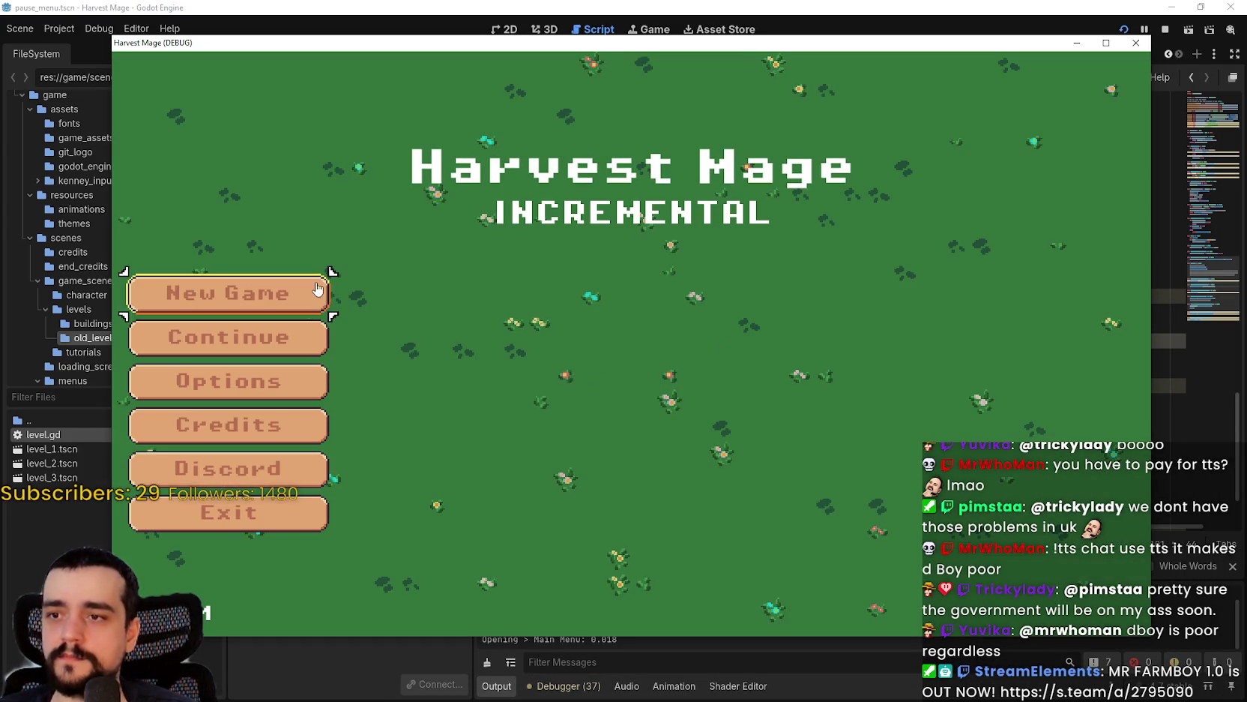
pyautogui.click(317, 291)
pyautogui.click(317, 290)
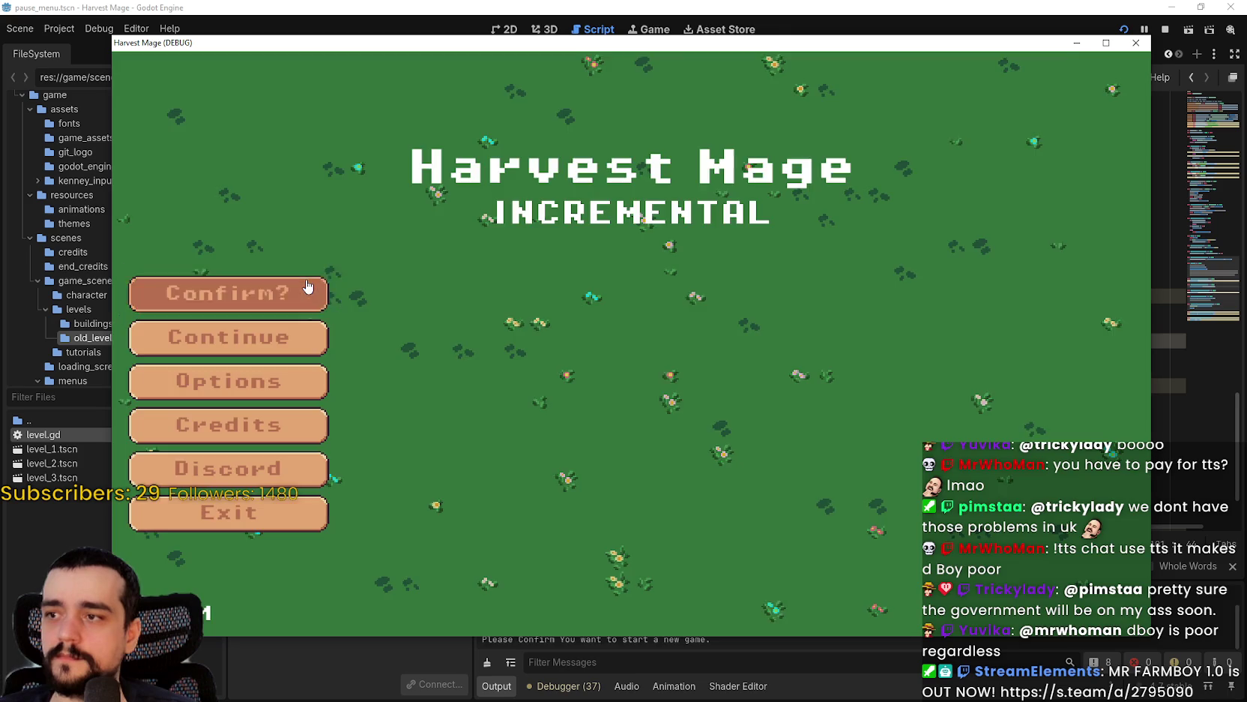
# - Walk the character into the forest, then choose Save and Exit from the pause menu
pyautogui.press('Left')
pyautogui.press('Down')
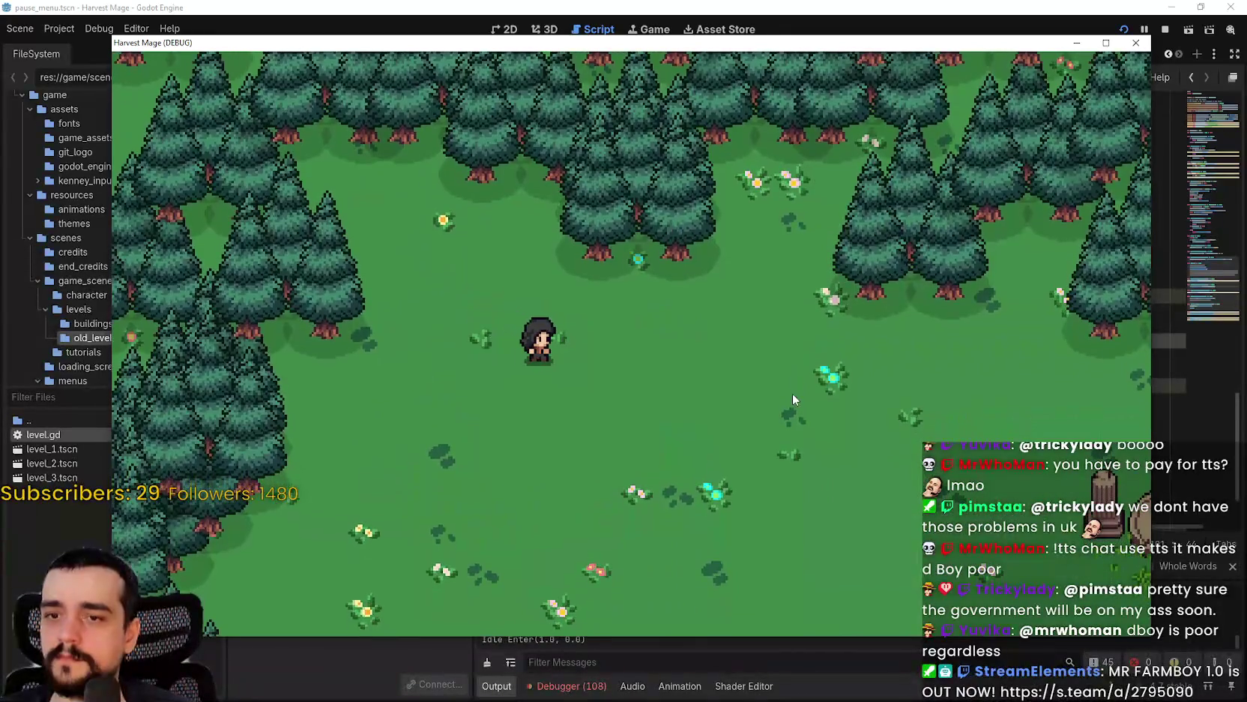
pyautogui.press('Escape')
pyautogui.click(240, 393)
# - From stack frame 1, copy the _load_scene call into _on_main_menu_button_pressed
pyautogui.click(664, 626)
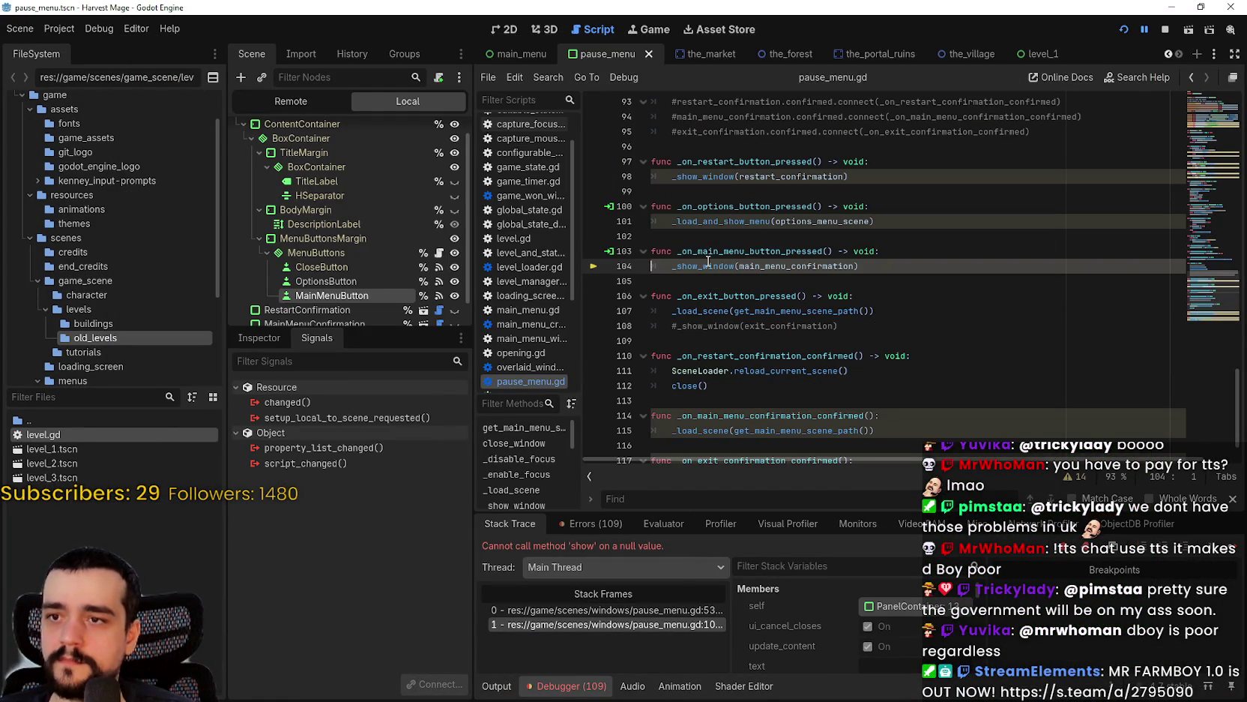
pyautogui.moveTo(672, 266); pyautogui.dragTo(917, 273)
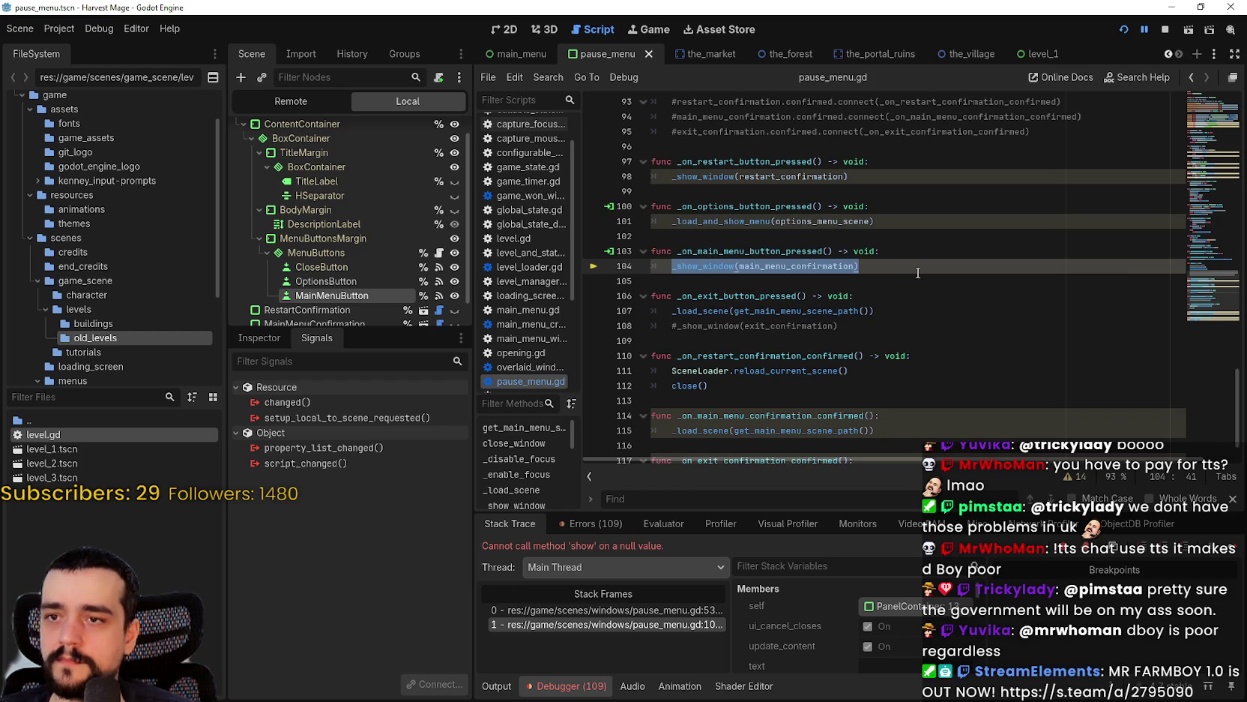
pyautogui.moveTo(875, 310); pyautogui.dragTo(664, 309)
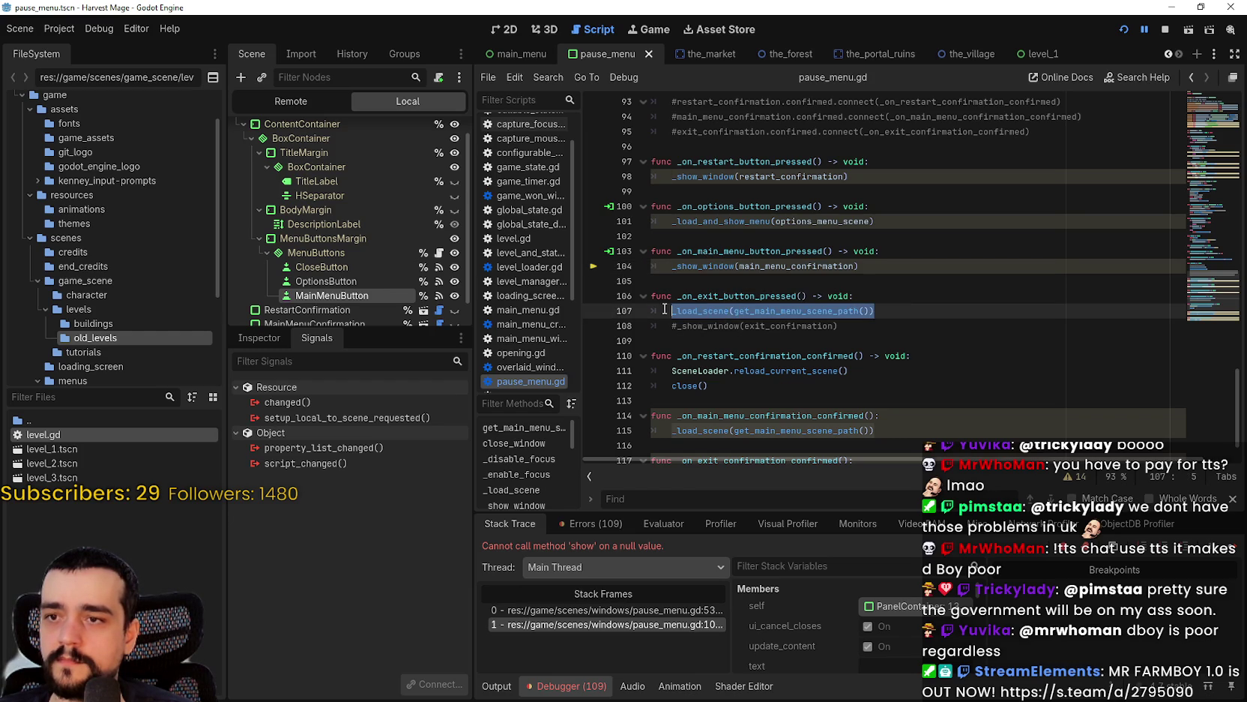
pyautogui.hotkey('ctrl', 'c')
pyautogui.click(897, 257)
pyautogui.press('Return')
pyautogui.hotkey('ctrl', 'v')
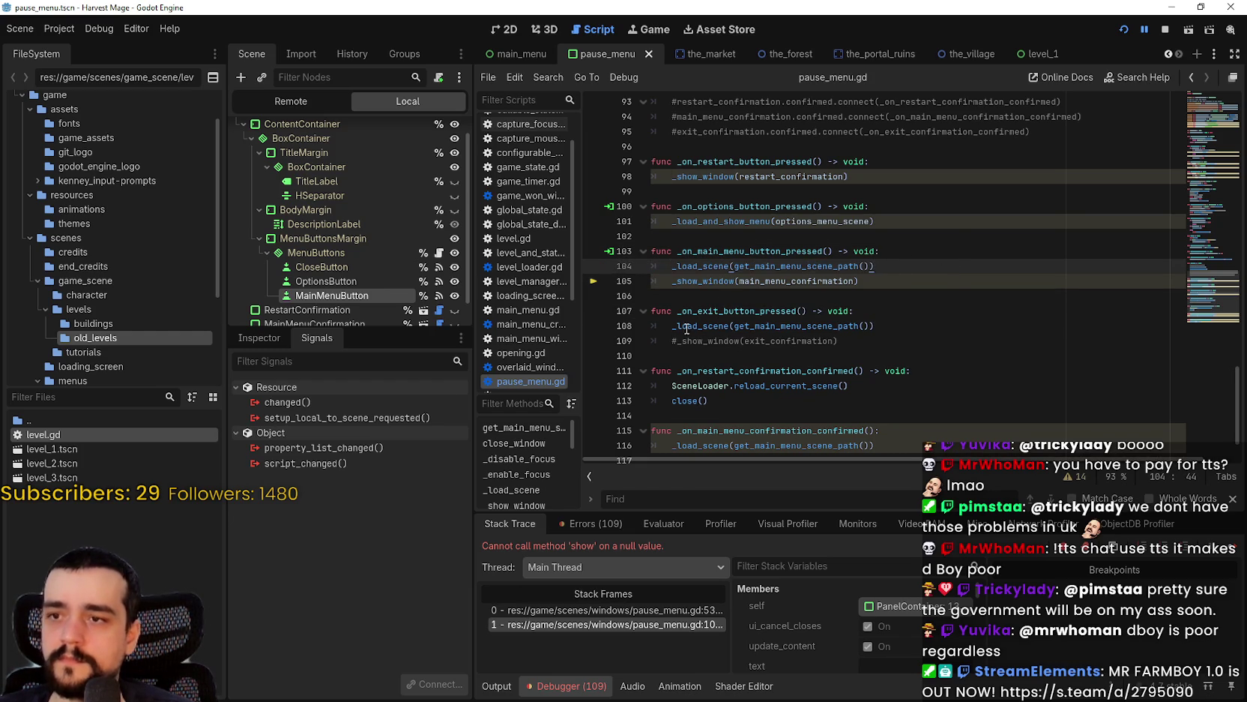
# - In the exit handler, comment out the _load_scene call and uncomment the confirmation call
pyautogui.click(689, 328)
pyautogui.hotkey('ctrl', 'k')
pyautogui.click(676, 344)
pyautogui.hotkey('ctrl', 'k')
pyautogui.hotkey('ctrl', 's')
# - Comment out the main-menu confirmation call, save pause_menu.gd, and return to the game
pyautogui.click(698, 281)
pyautogui.hotkey('ctrl', 'k')
pyautogui.hotkey('ctrl', 's')
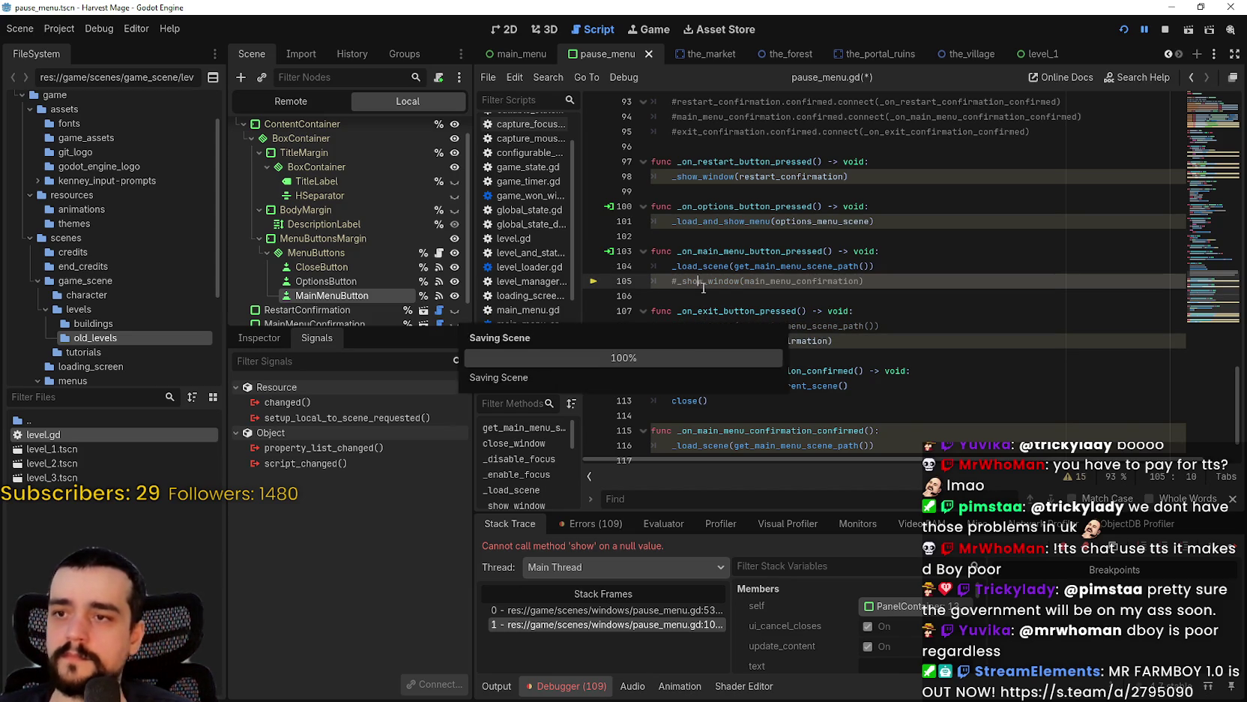
pyautogui.press('Down')
pyautogui.hotkey('alt', 'Tab')
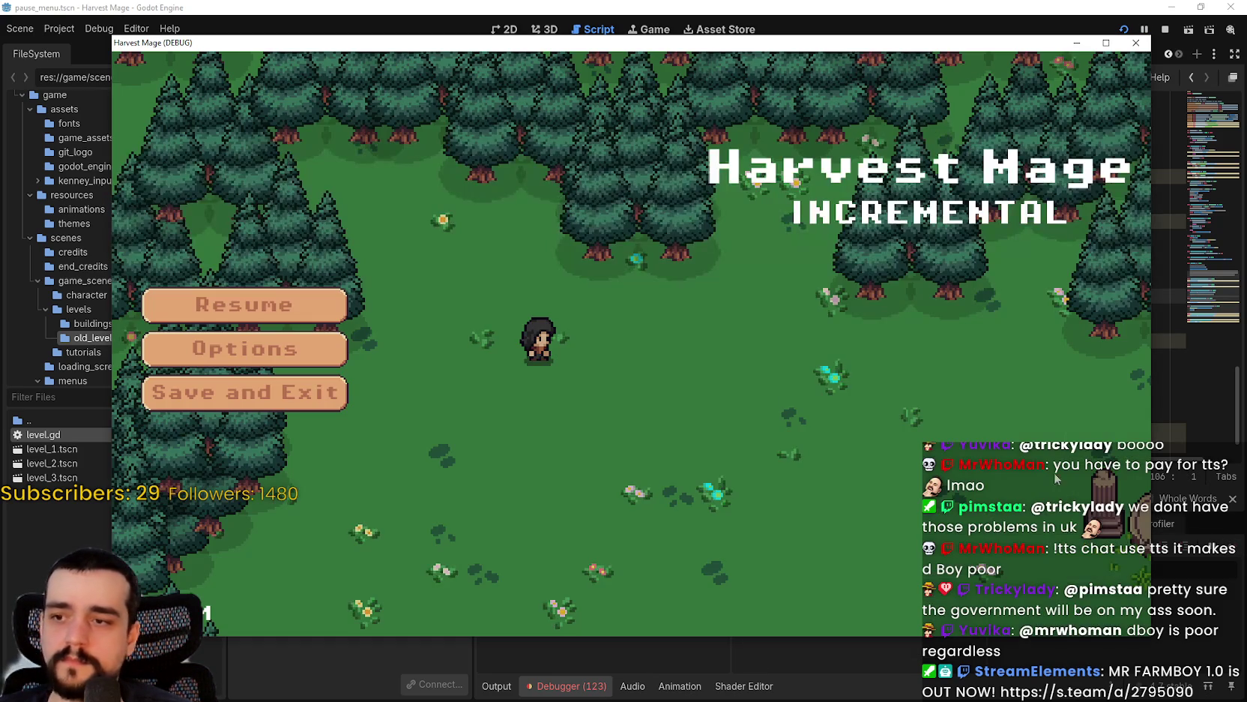
# - Save and exit, continue, walk through the forest to the town crossroads, then save and exit again
pyautogui.click(303, 404)
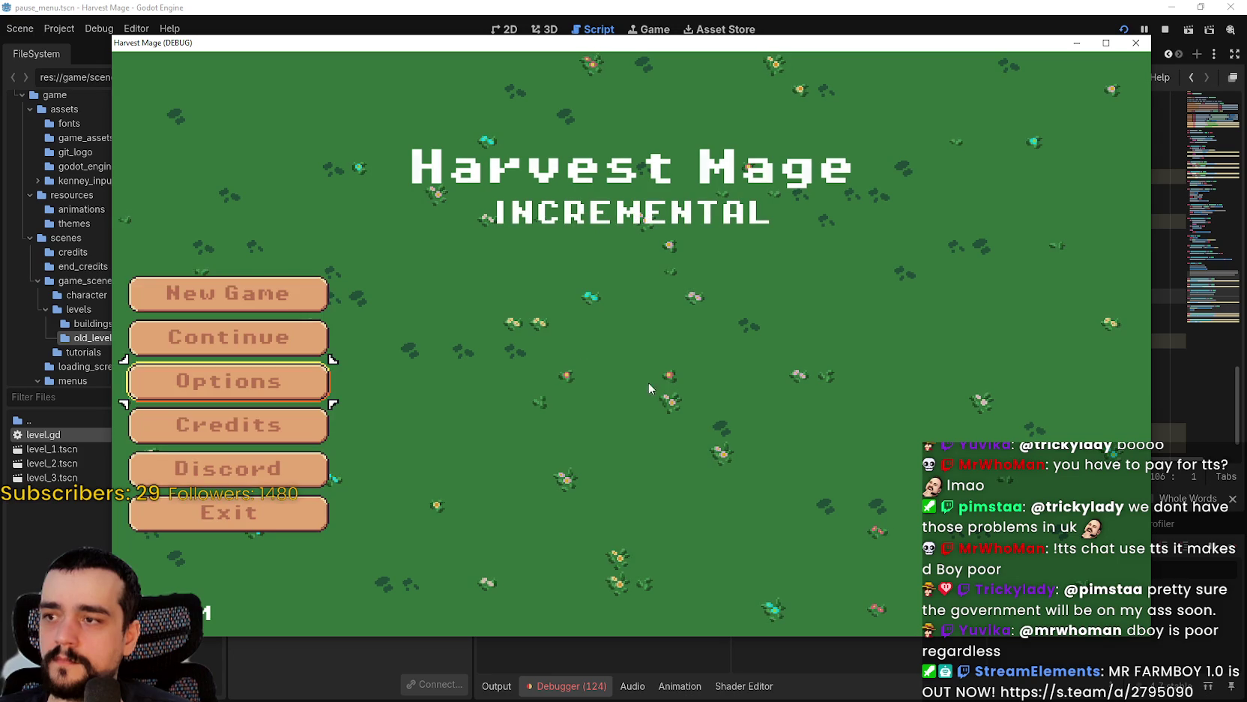
pyautogui.click(276, 352)
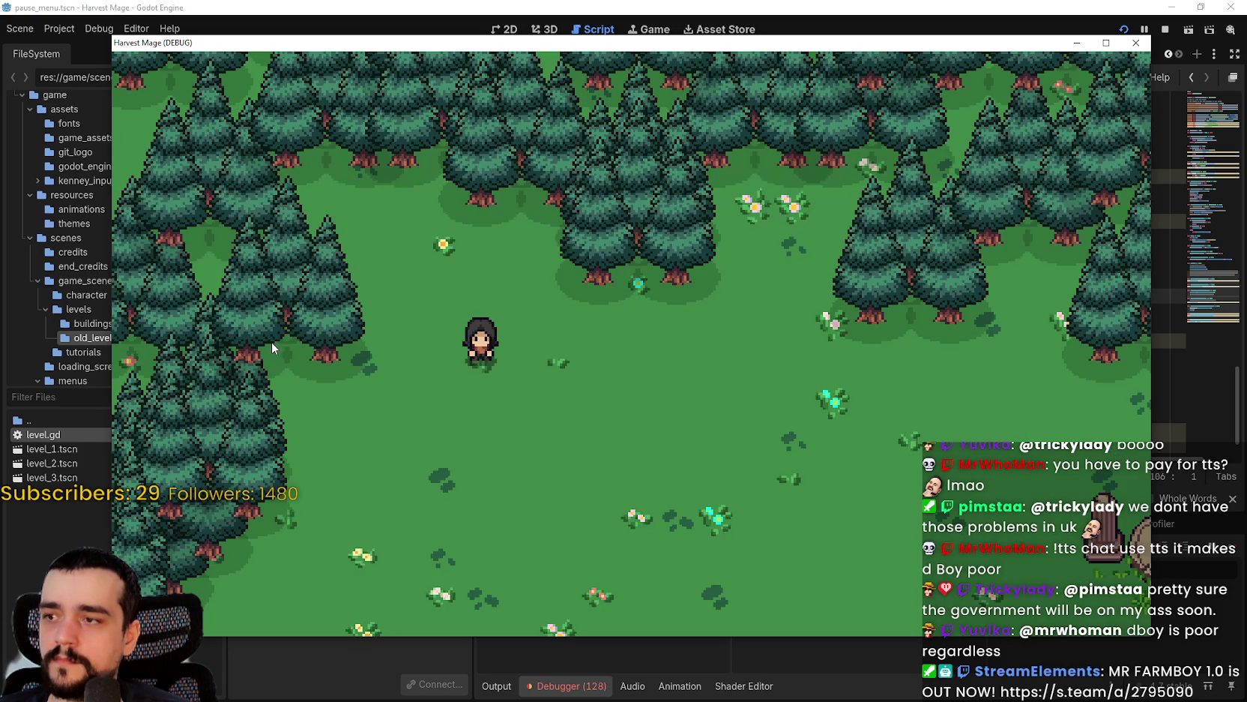
pyautogui.press('d')
pyautogui.press('s')
pyautogui.press('d')
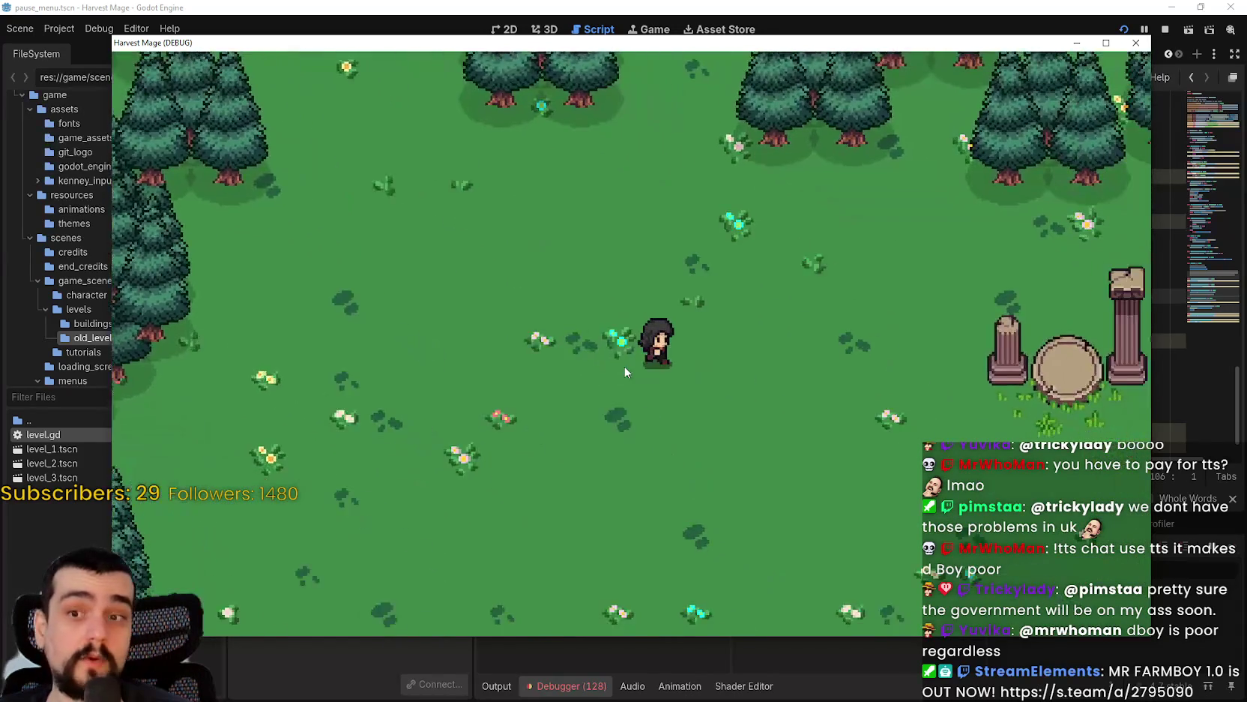
pyautogui.press('s')
pyautogui.press('a')
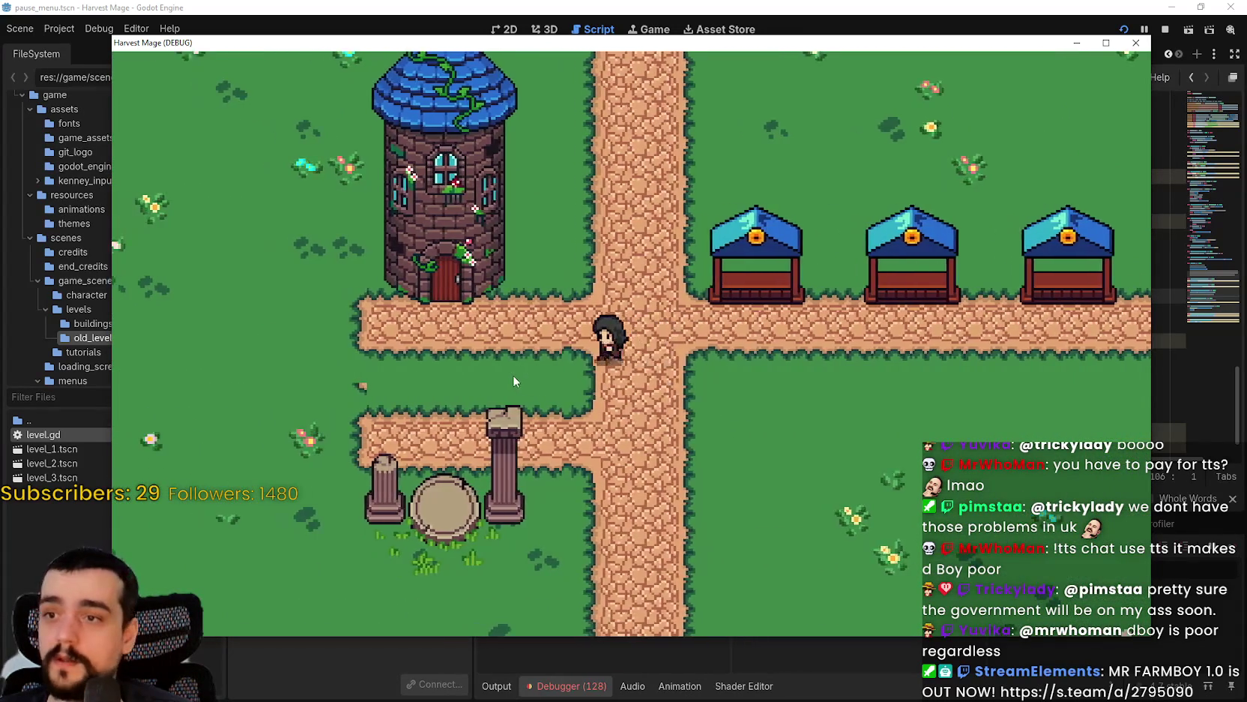
pyautogui.press('Escape')
pyautogui.click(291, 394)
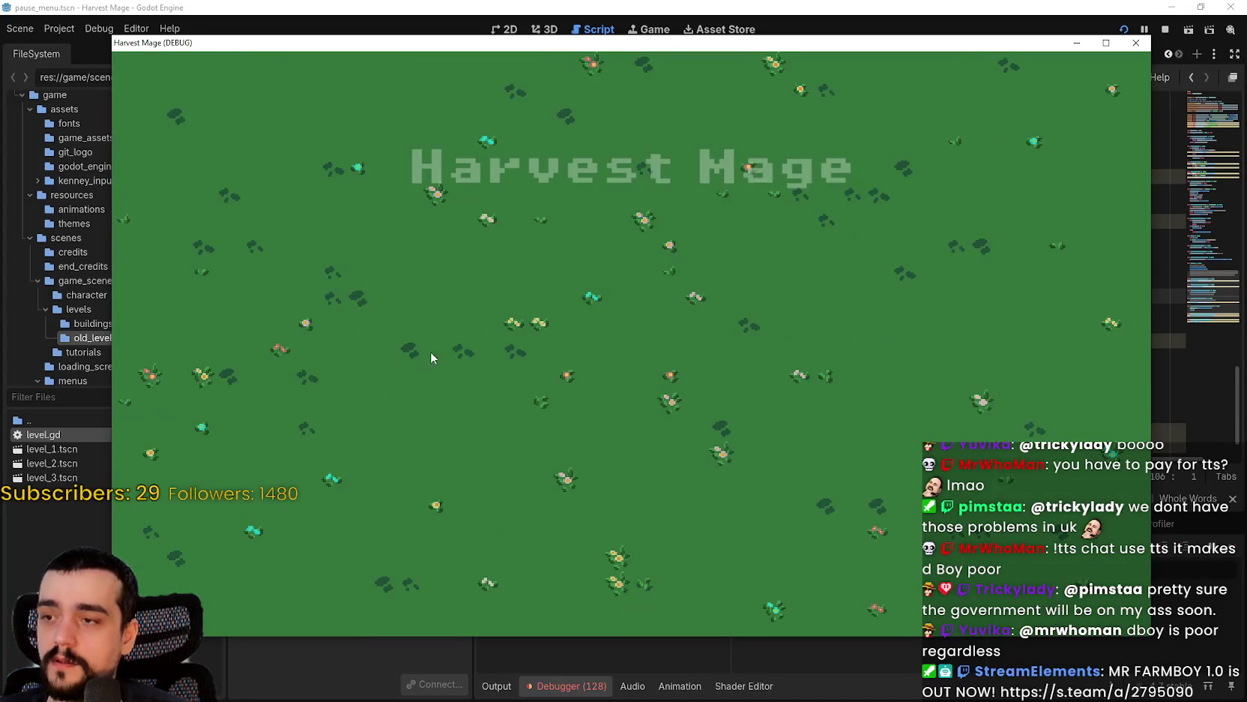
# - Continue twice, walking into the forest, then to the village crossroads, saving and exiting after each
pyautogui.click(296, 336)
pyautogui.press('a')
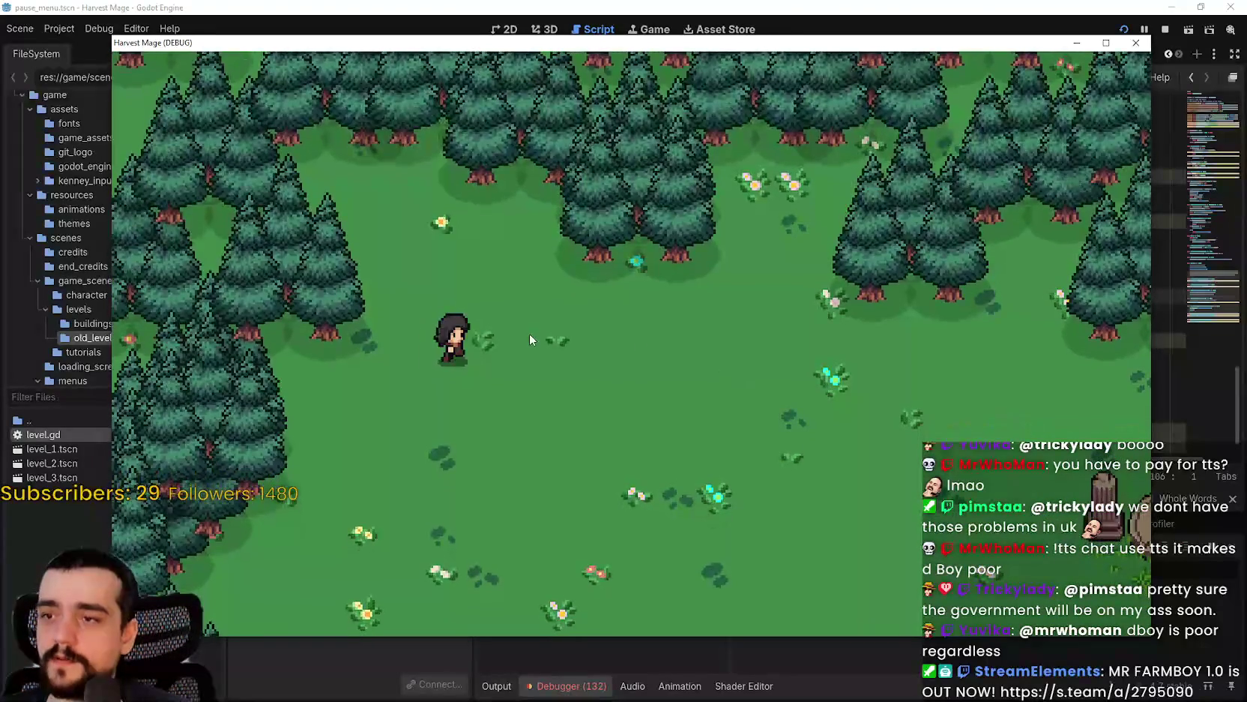
pyautogui.press('Escape')
pyautogui.click(341, 394)
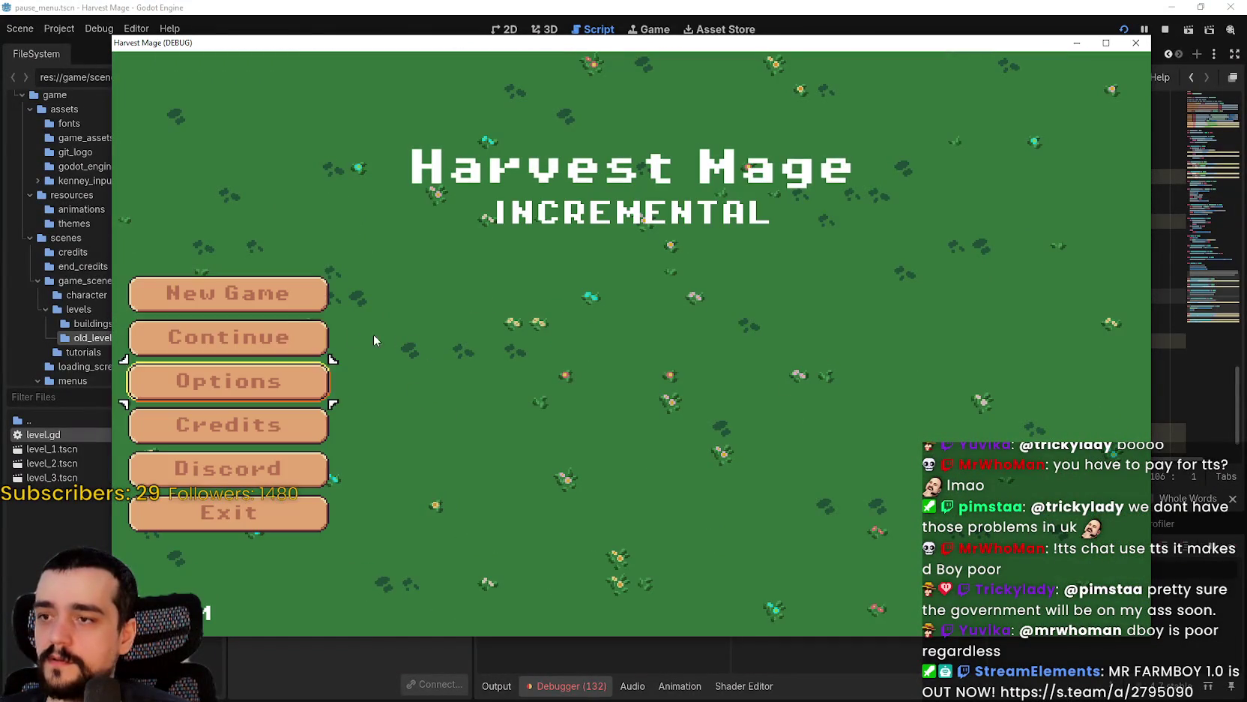
pyautogui.click(256, 336)
pyautogui.press('d')
pyautogui.press('s')
pyautogui.press('s')
pyautogui.press('a')
pyautogui.press('d')
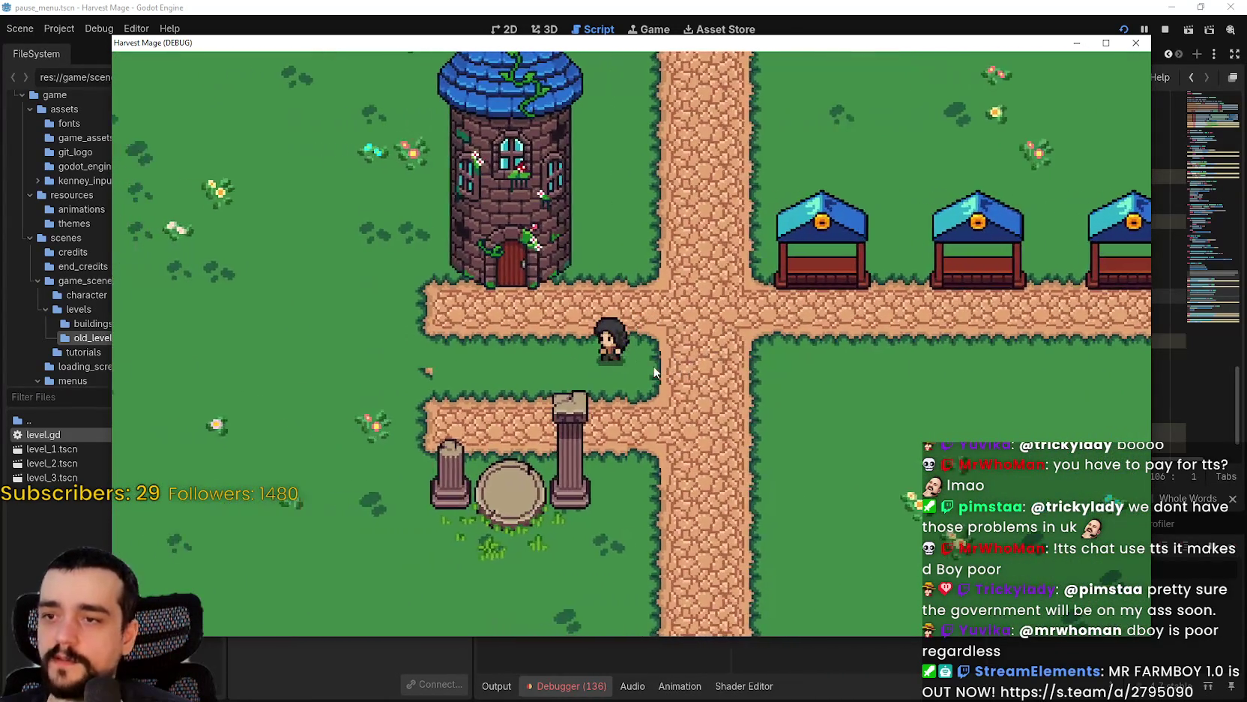
pyautogui.press('Escape')
pyautogui.click(268, 388)
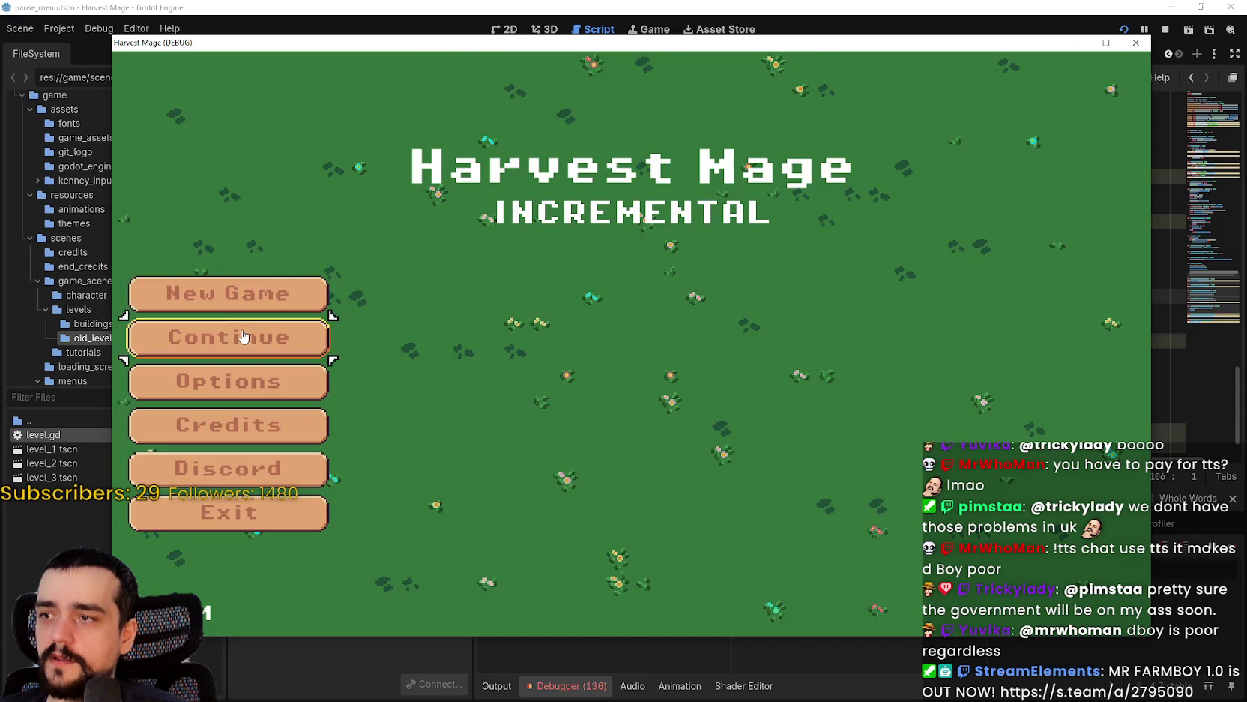
# - Test save and exit after a continue, after a new game, and after another continue
pyautogui.click(253, 324)
pyautogui.press('Escape')
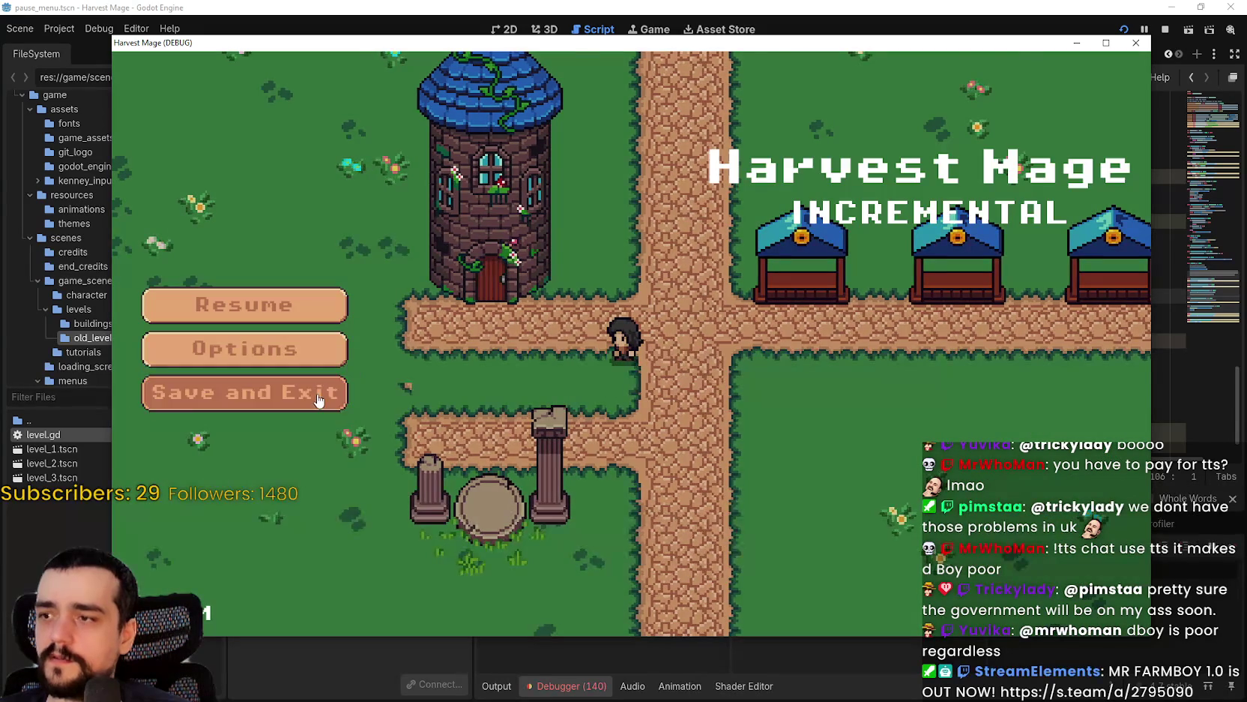
pyautogui.click(319, 400)
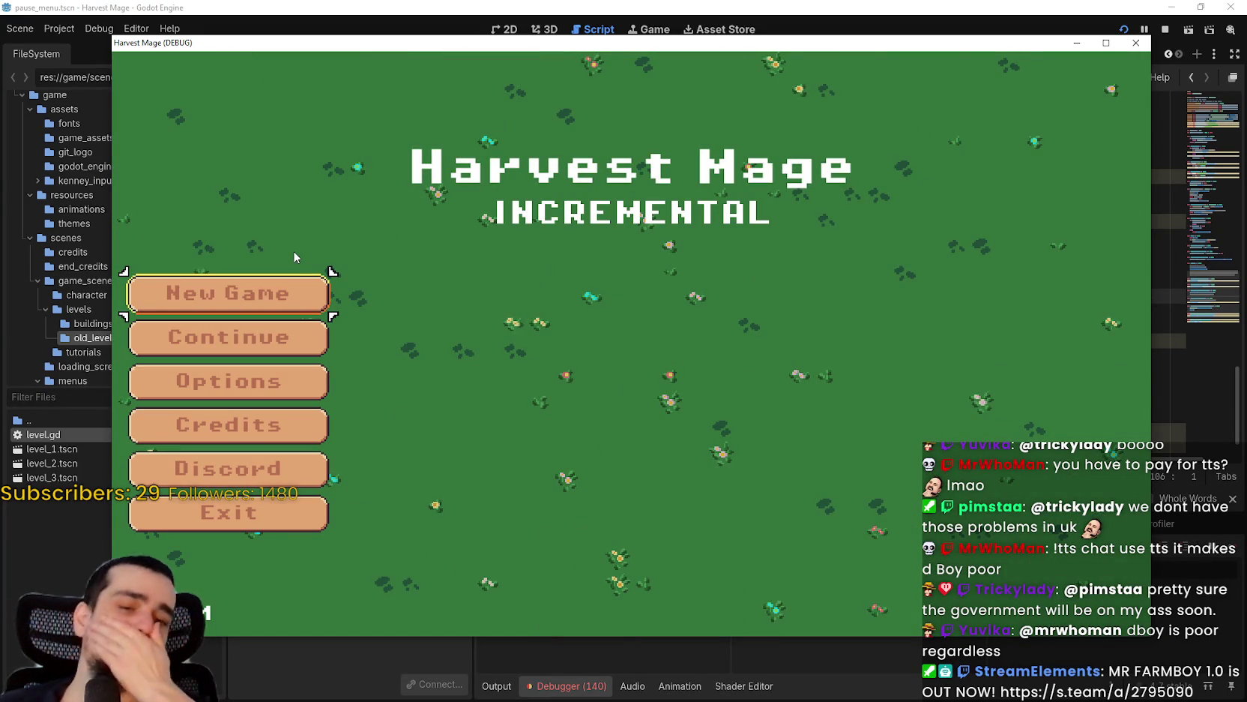
pyautogui.click(280, 304)
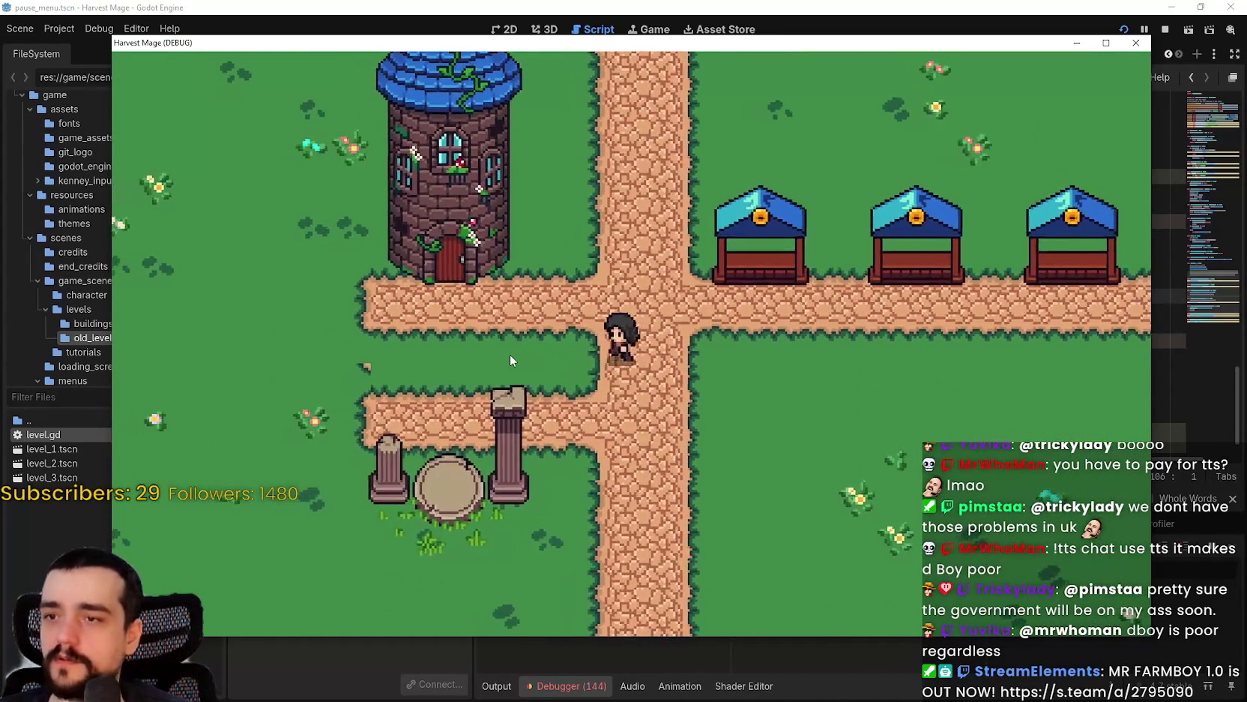
pyautogui.press('Escape')
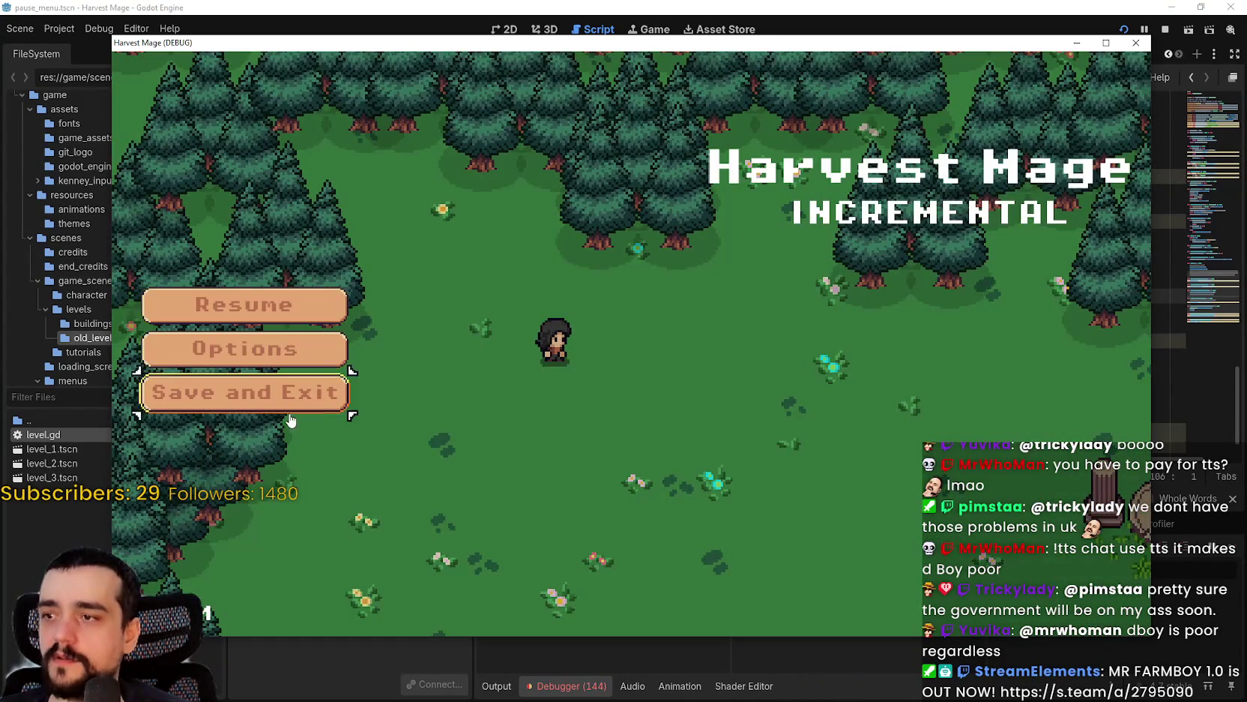
pyautogui.click(288, 395)
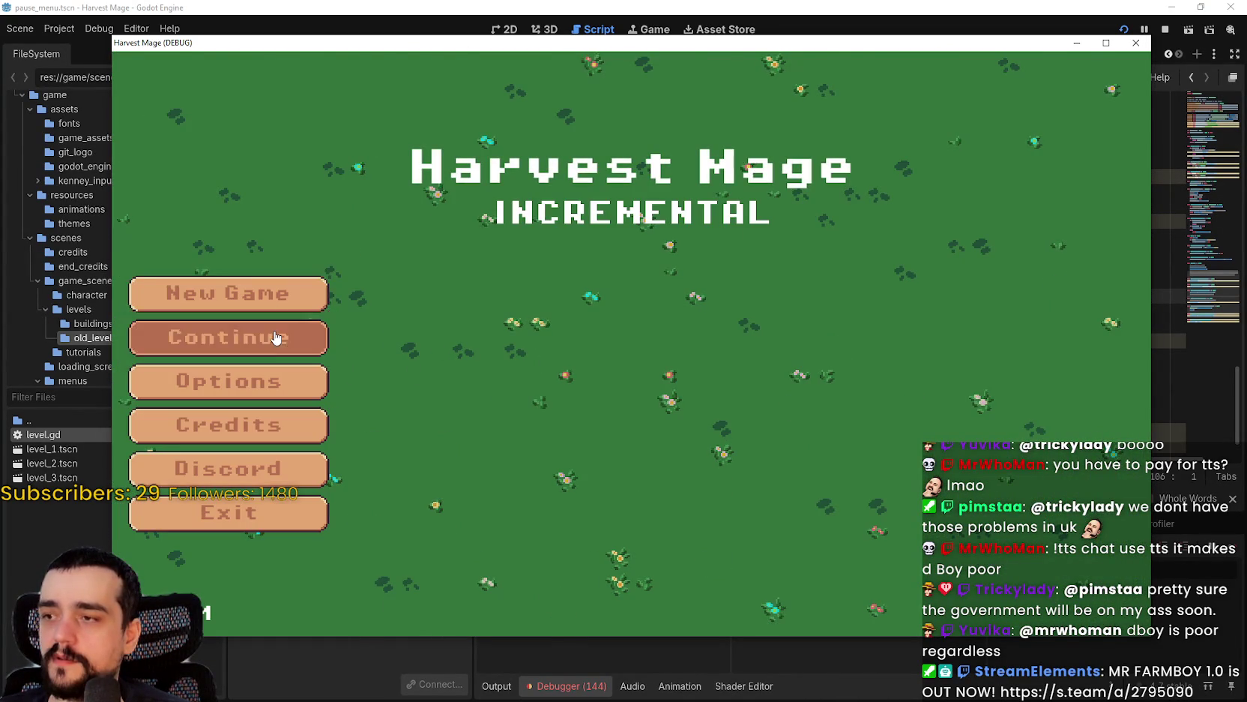
pyautogui.click(278, 336)
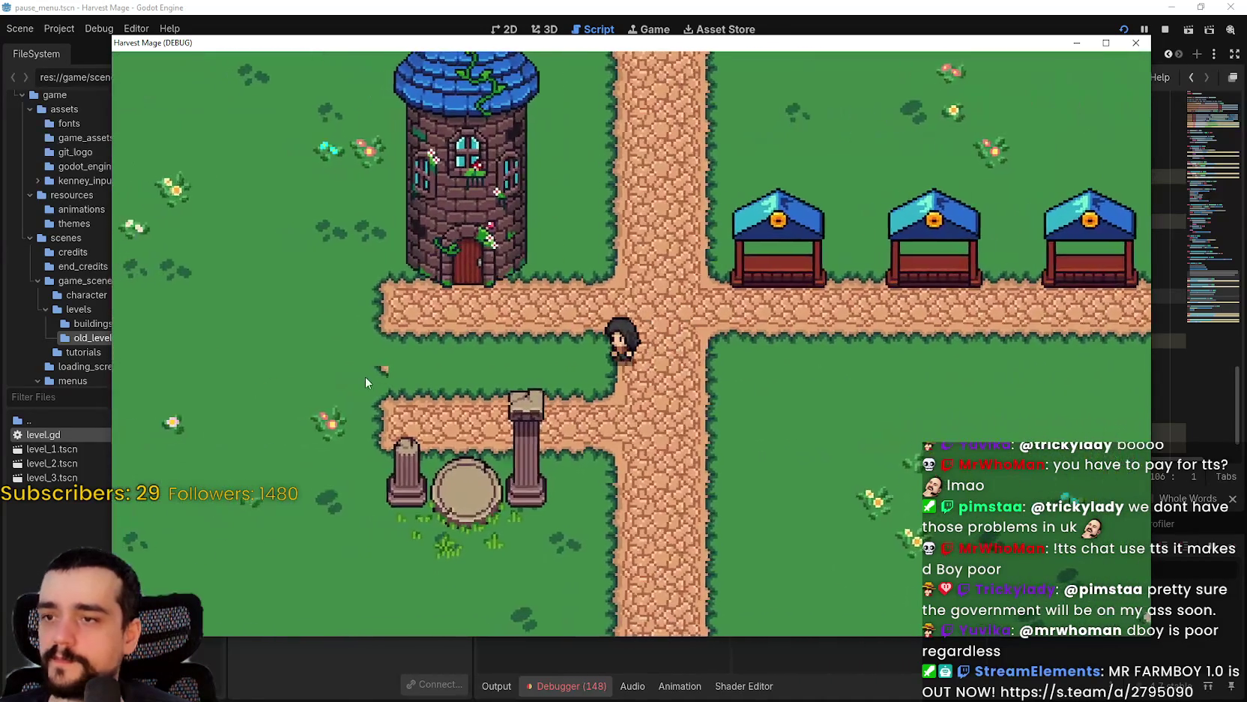
pyautogui.press('Escape')
pyautogui.click(247, 405)
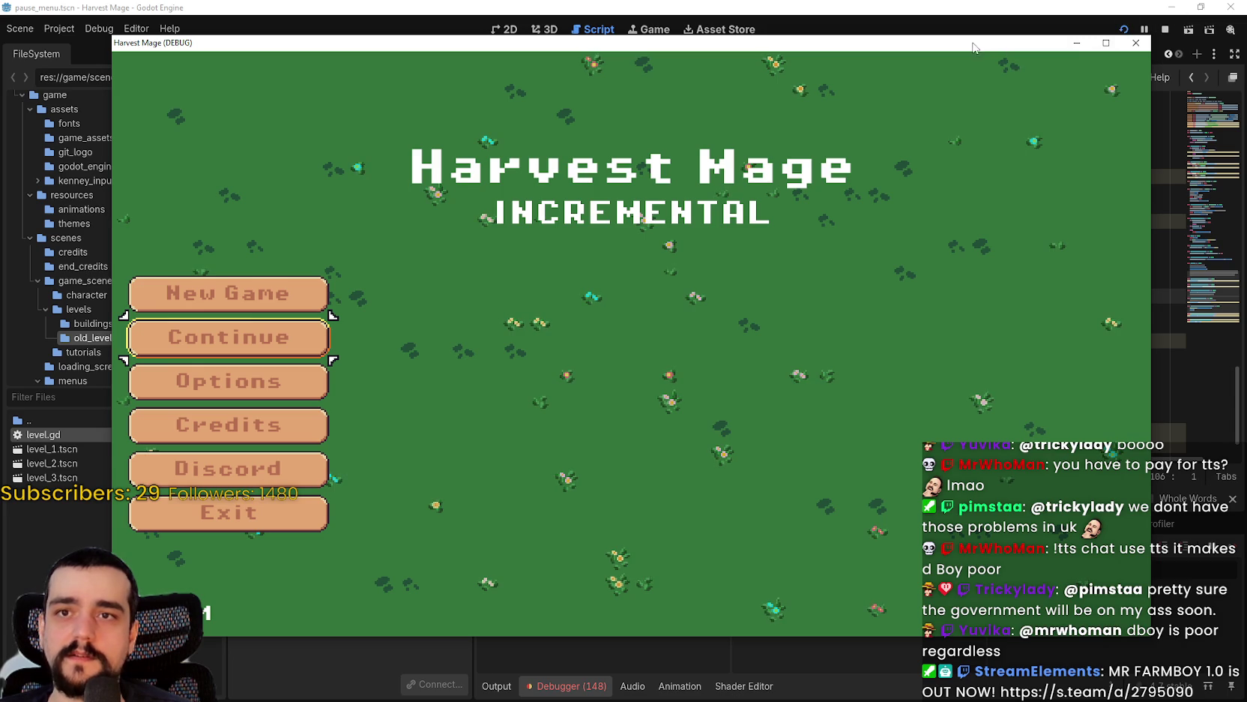
# - Continue once more, walk out of the village, and save and quit back to the editor
pyautogui.moveTo(974, 47); pyautogui.dragTo(950, 50)
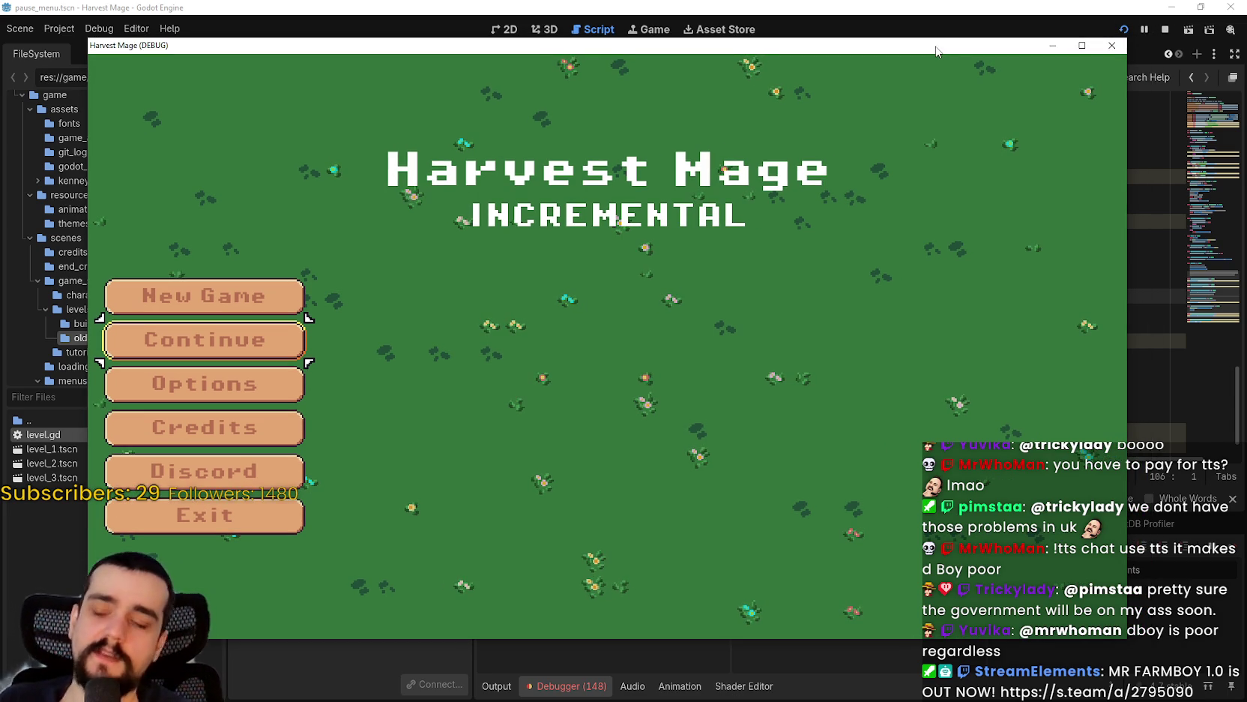
pyautogui.click(204, 332)
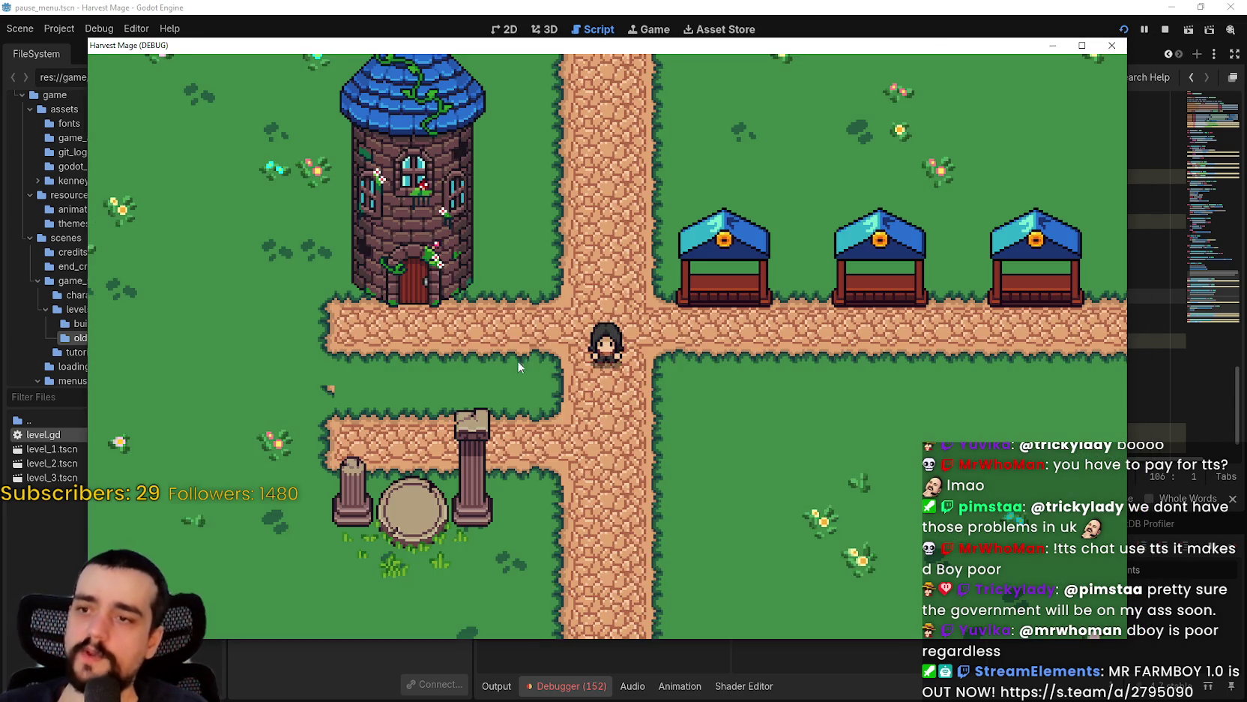
pyautogui.press('a')
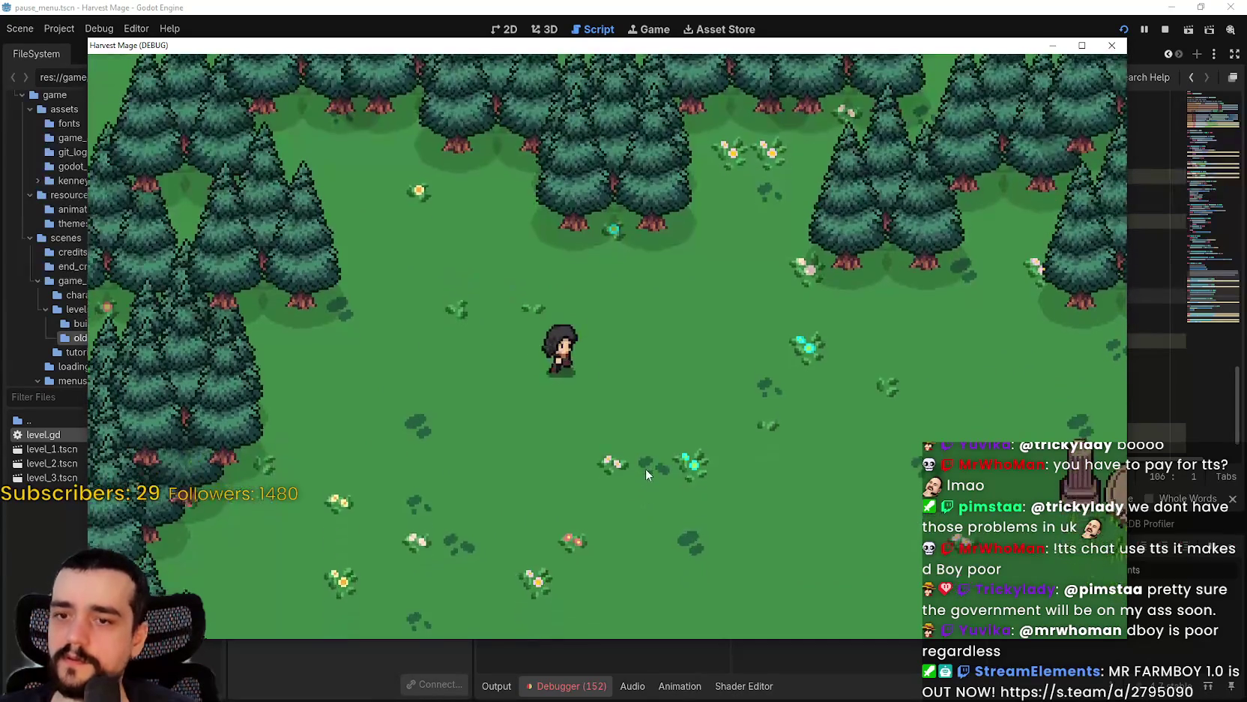
pyautogui.press('Escape')
pyautogui.click(202, 391)
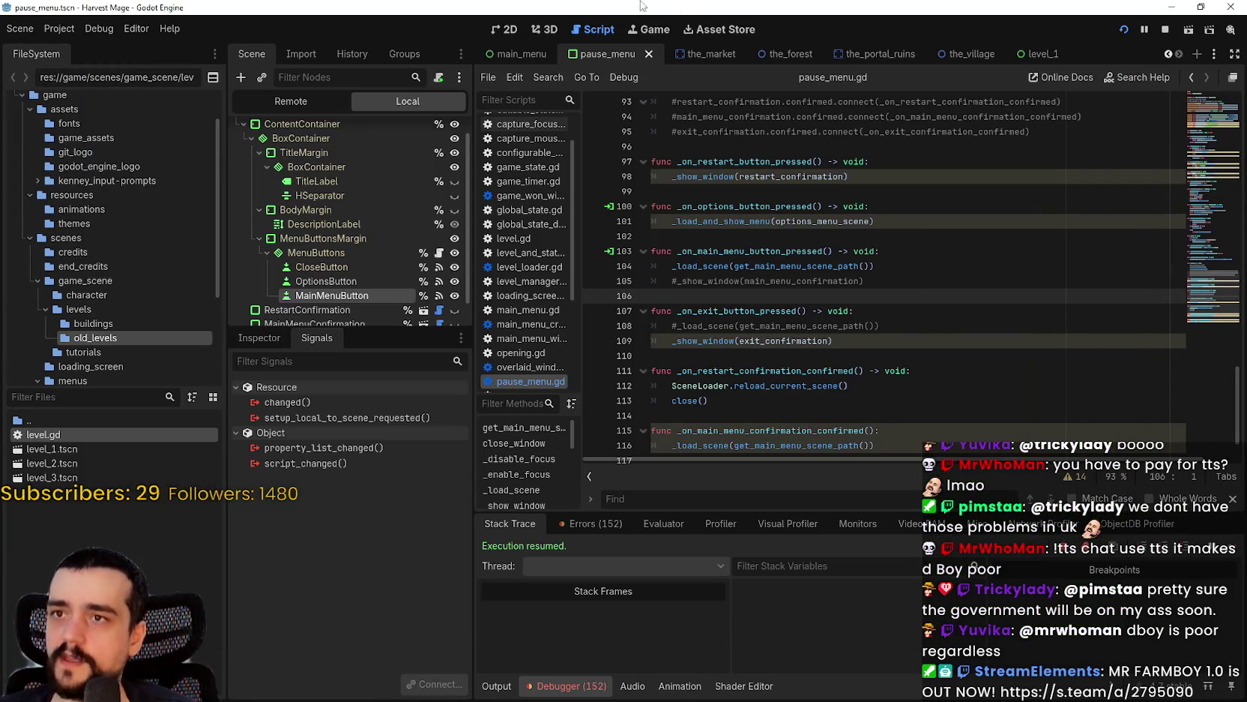
# - Open the project's user data folder and open global_state.tres in Notepad
pyautogui.click(60, 28)
pyautogui.click(121, 153)
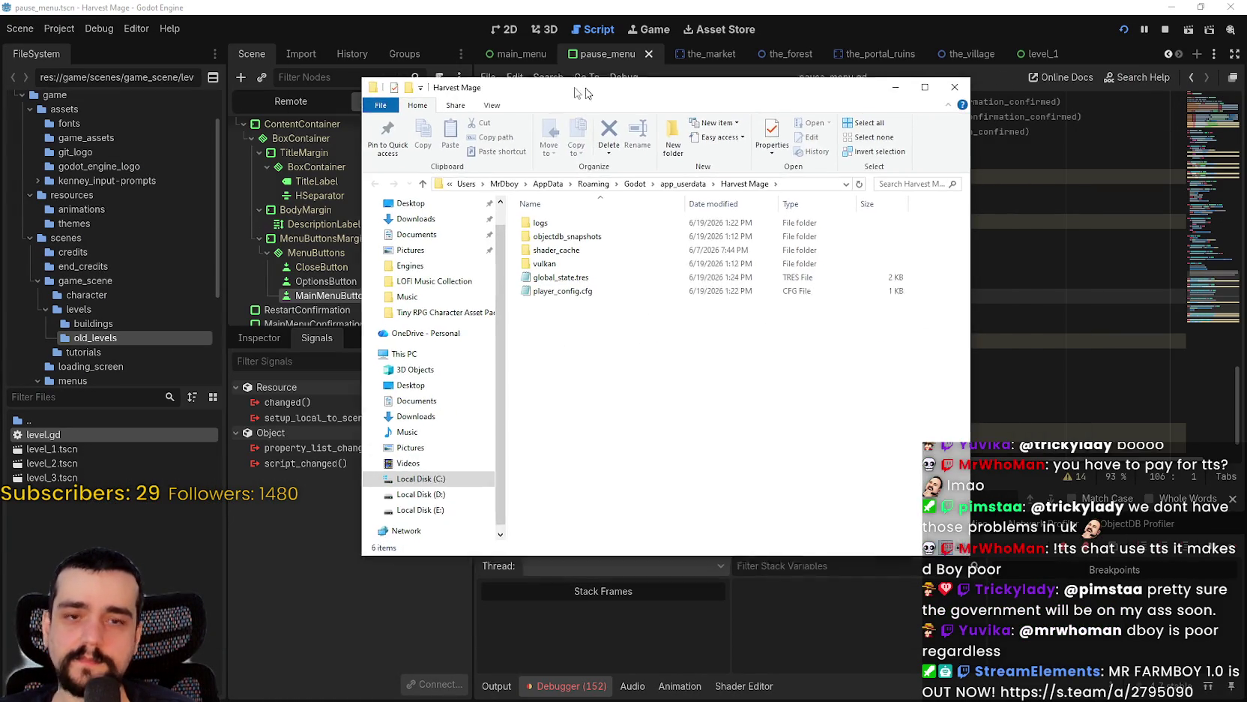
pyautogui.click(557, 273)
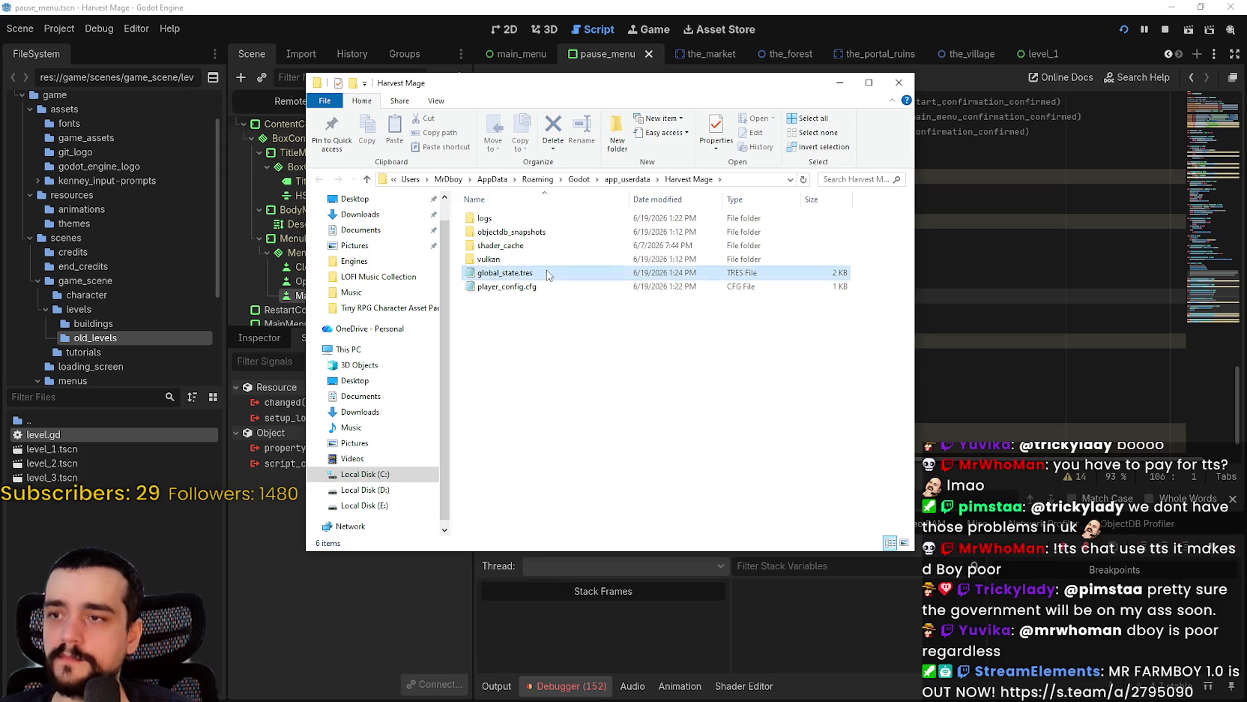
pyautogui.moveTo(1088, 178); pyautogui.dragTo(1102, 317)
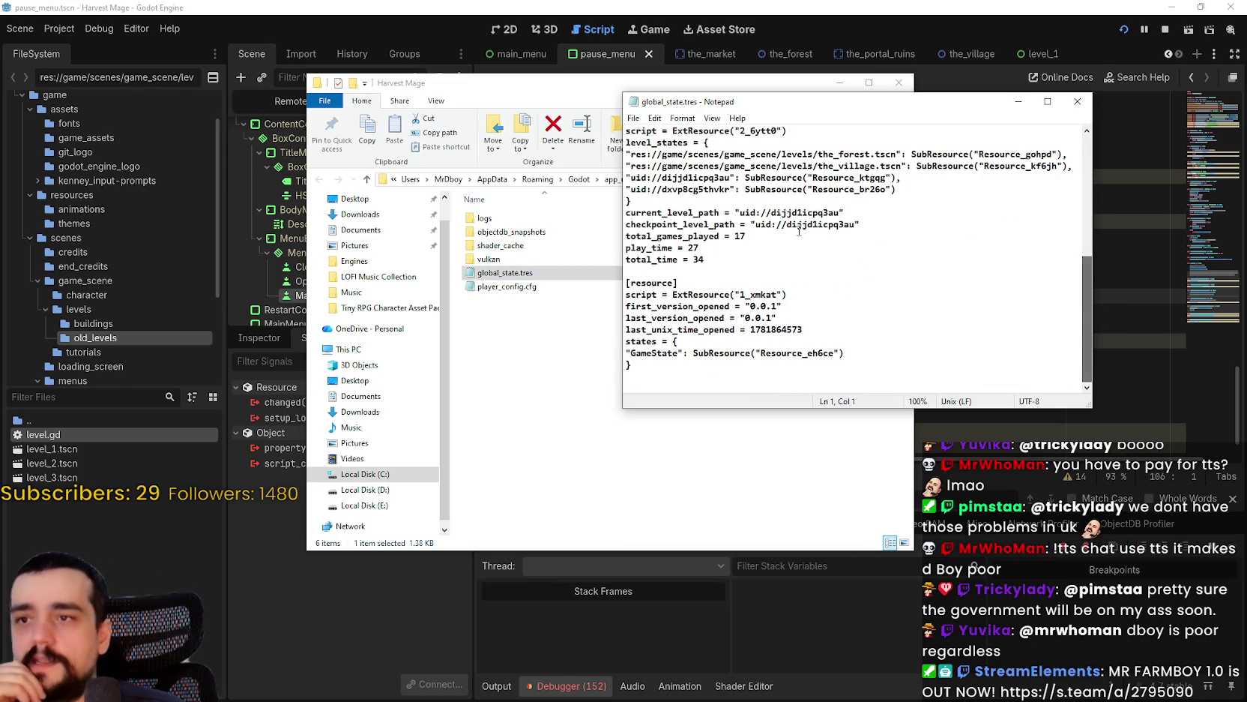
# - Select and compare the current_level_path and checkpoint_level_path uid lines in global_state.tres
pyautogui.moveTo(842, 215); pyautogui.dragTo(778, 222)
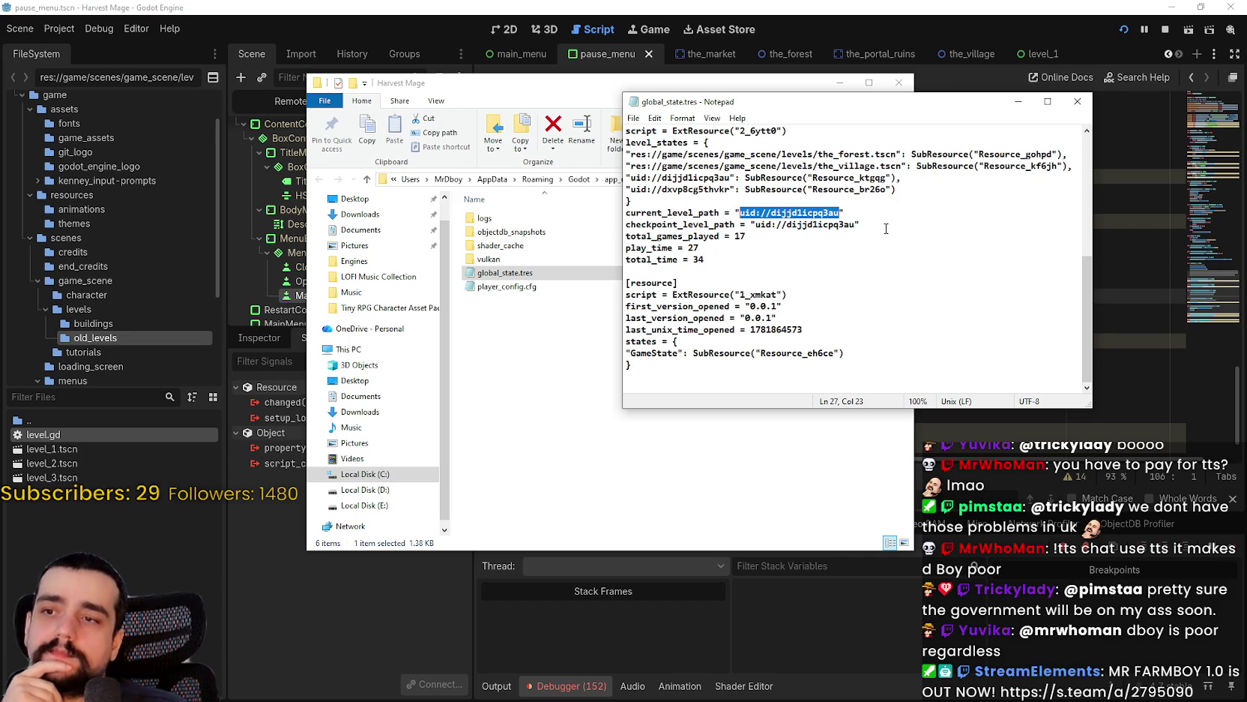
pyautogui.moveTo(859, 225); pyautogui.dragTo(571, 199)
pyautogui.scroll(1, 918, 299)
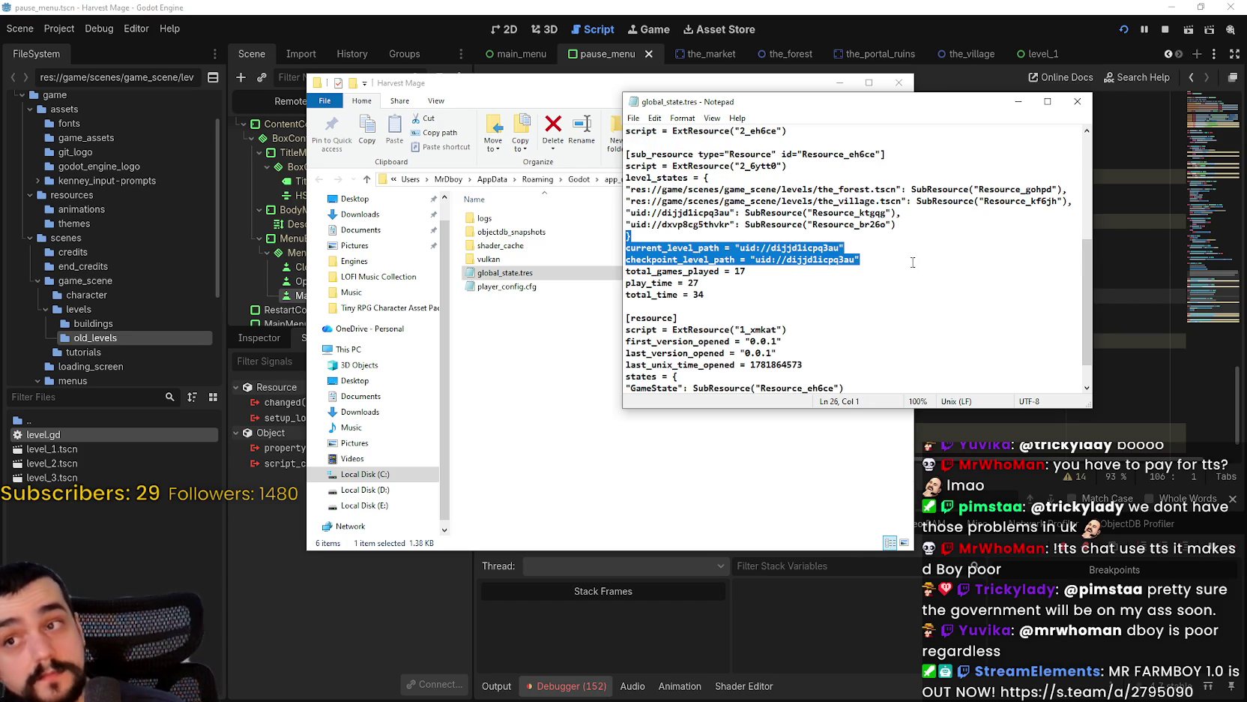
pyautogui.scroll(1, 903, 255)
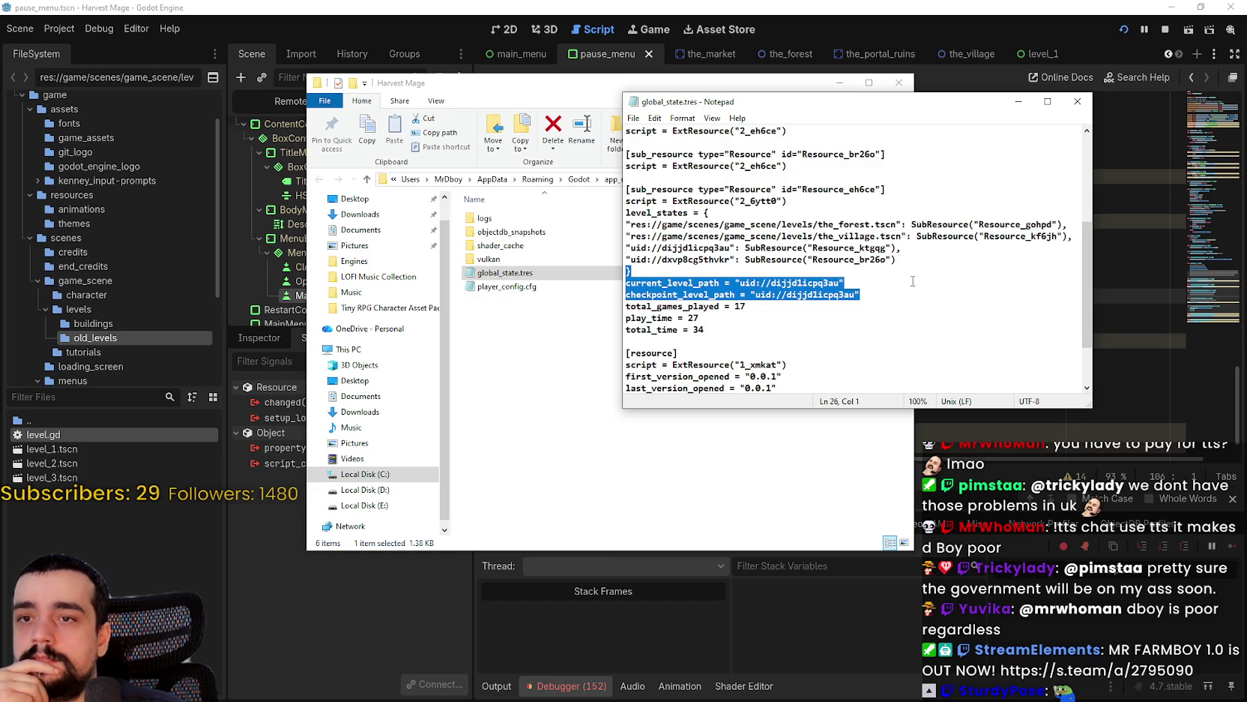
pyautogui.scroll(1, 912, 278)
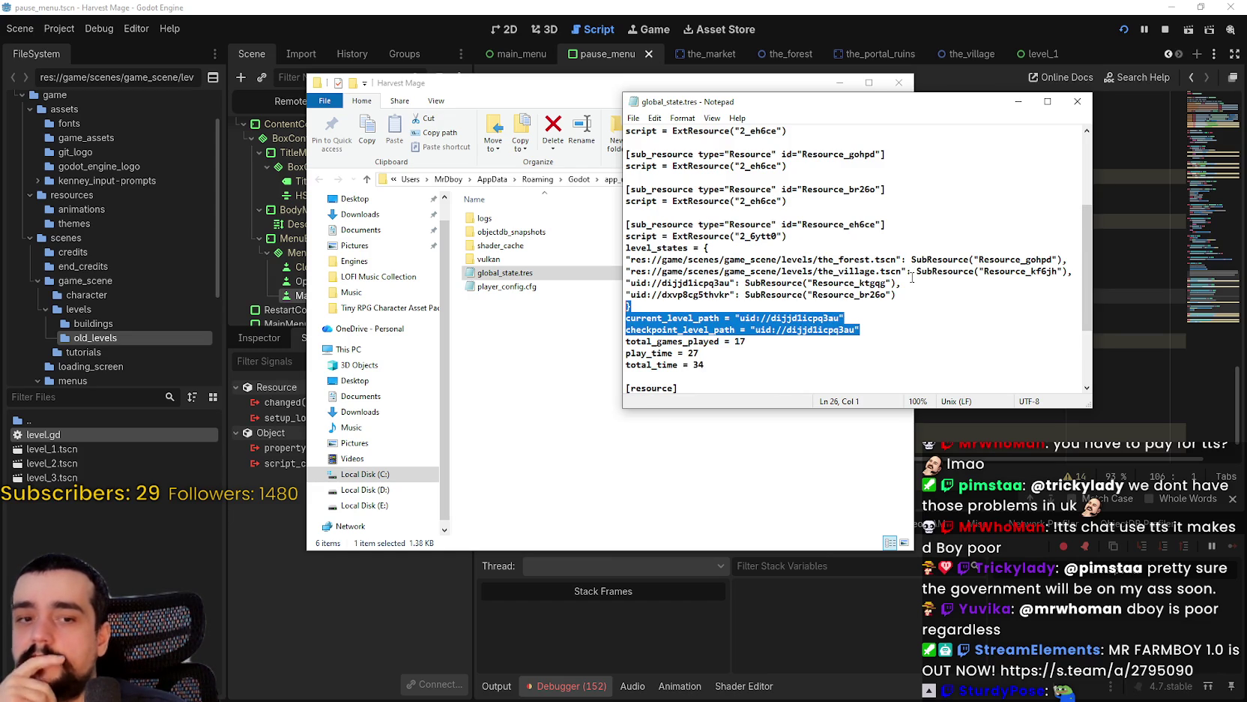
pyautogui.scroll(-1, 913, 277)
pyautogui.scroll(4, 912, 278)
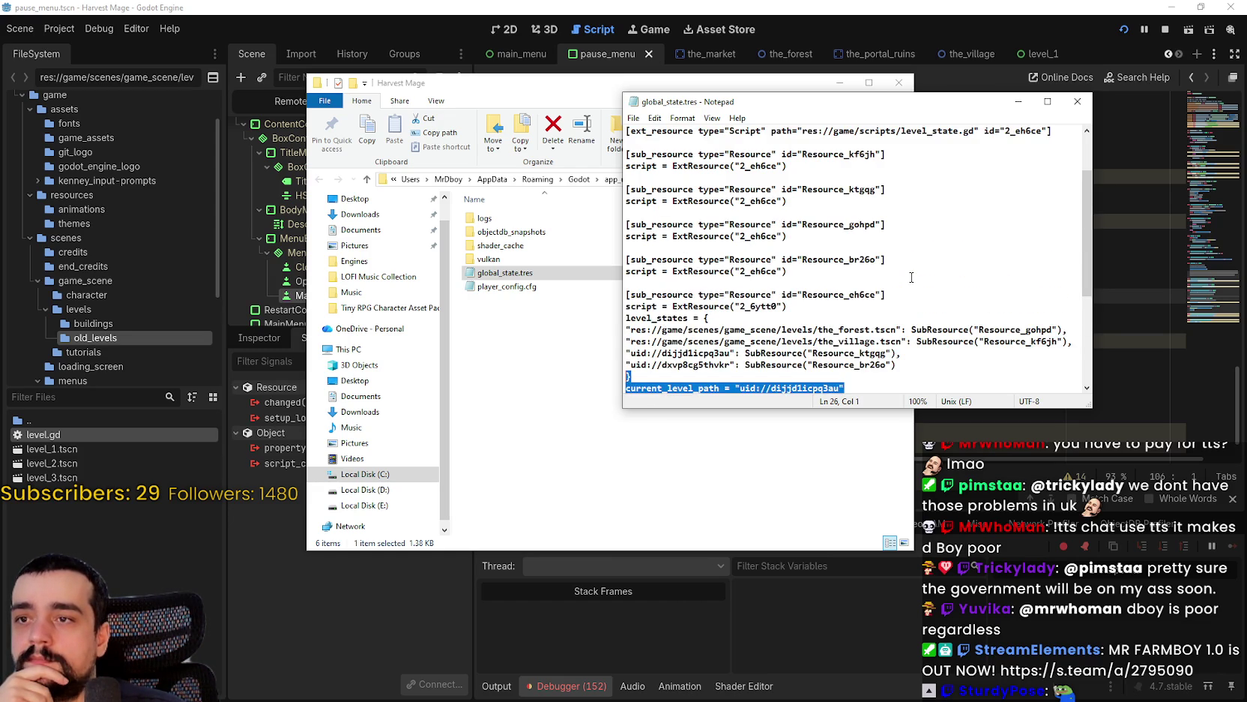
pyautogui.scroll(-5, 912, 277)
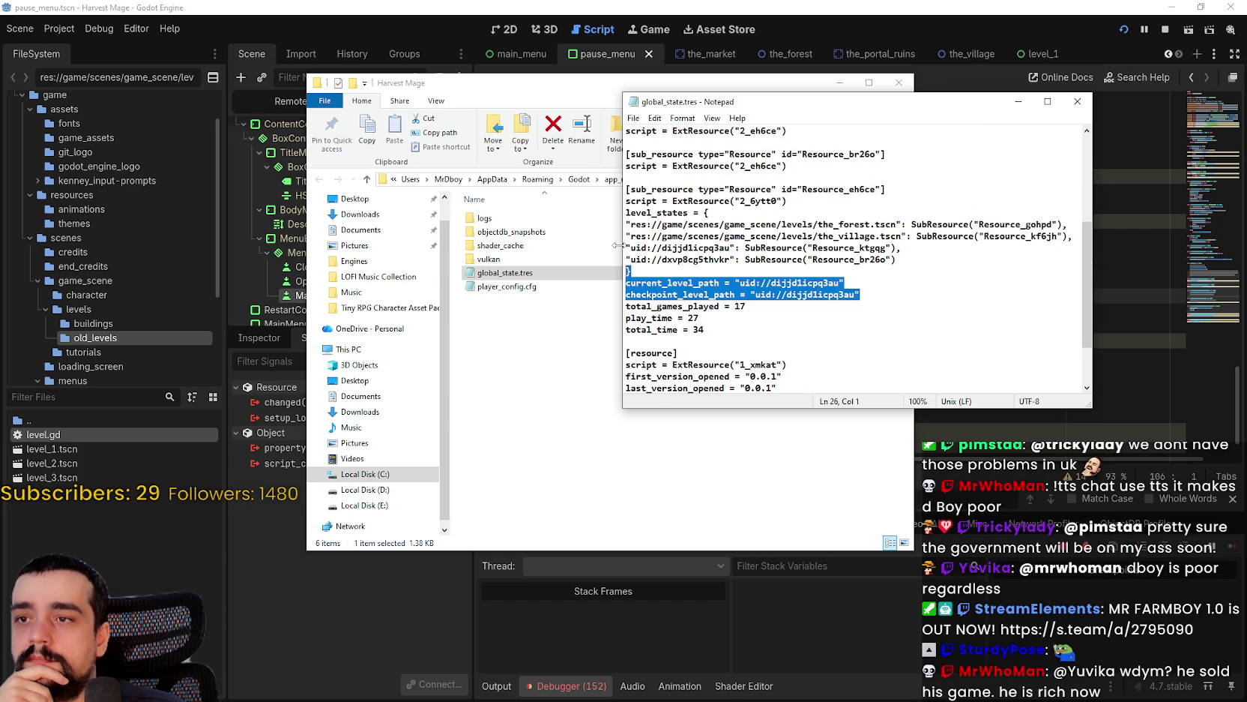
# - Widen Notepad to check the level_states uid, then close Notepad and the user data folder
pyautogui.moveTo(619, 245); pyautogui.dragTo(324, 246)
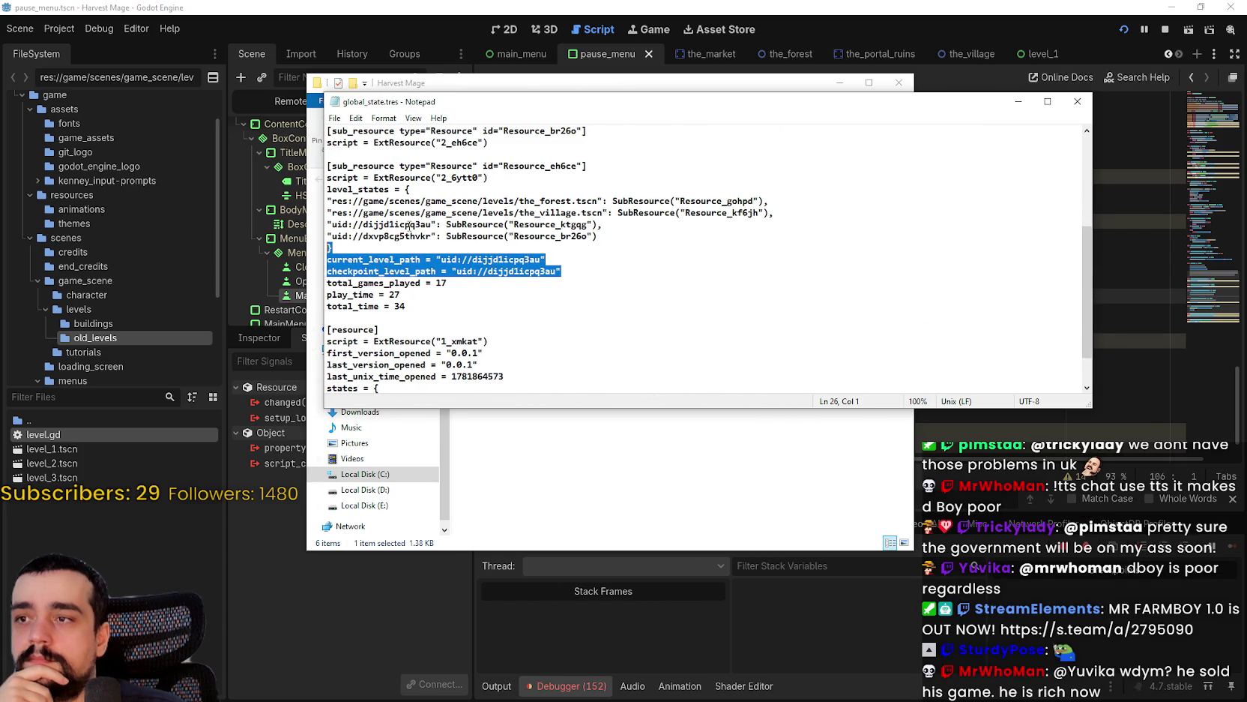
pyautogui.click(410, 224)
pyautogui.scroll(-2, 692, 238)
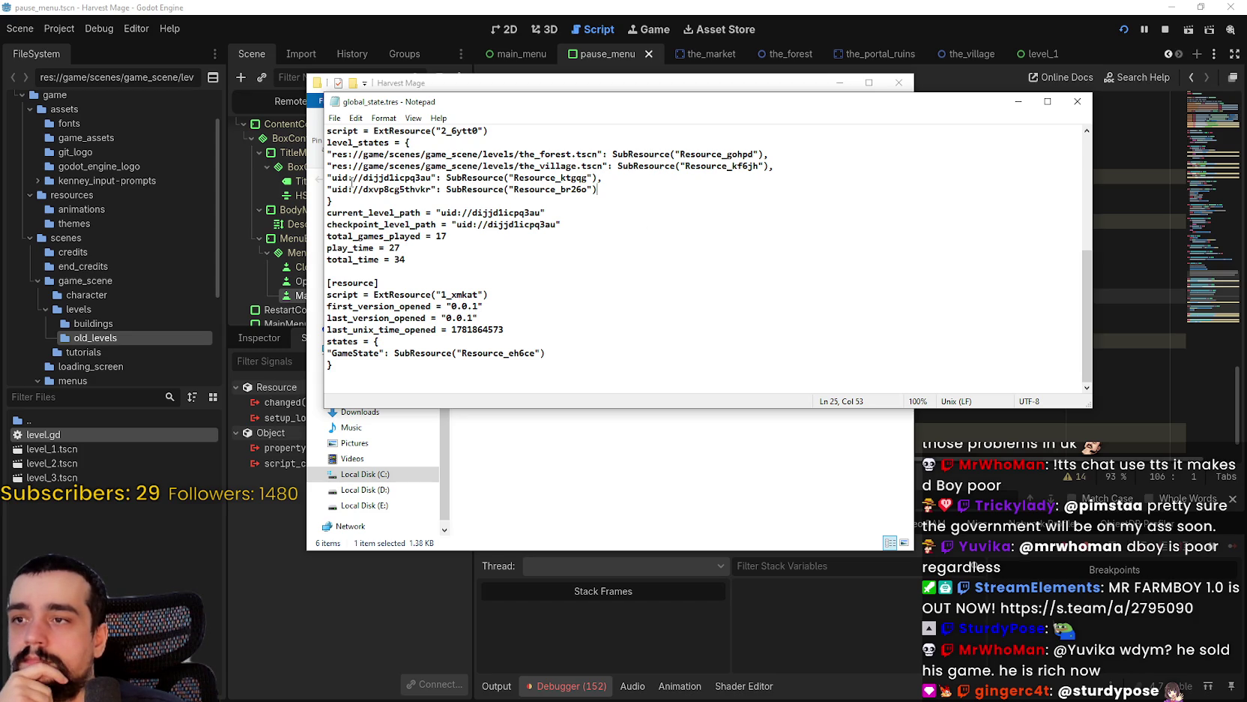
pyautogui.moveTo(434, 177); pyautogui.dragTo(349, 178)
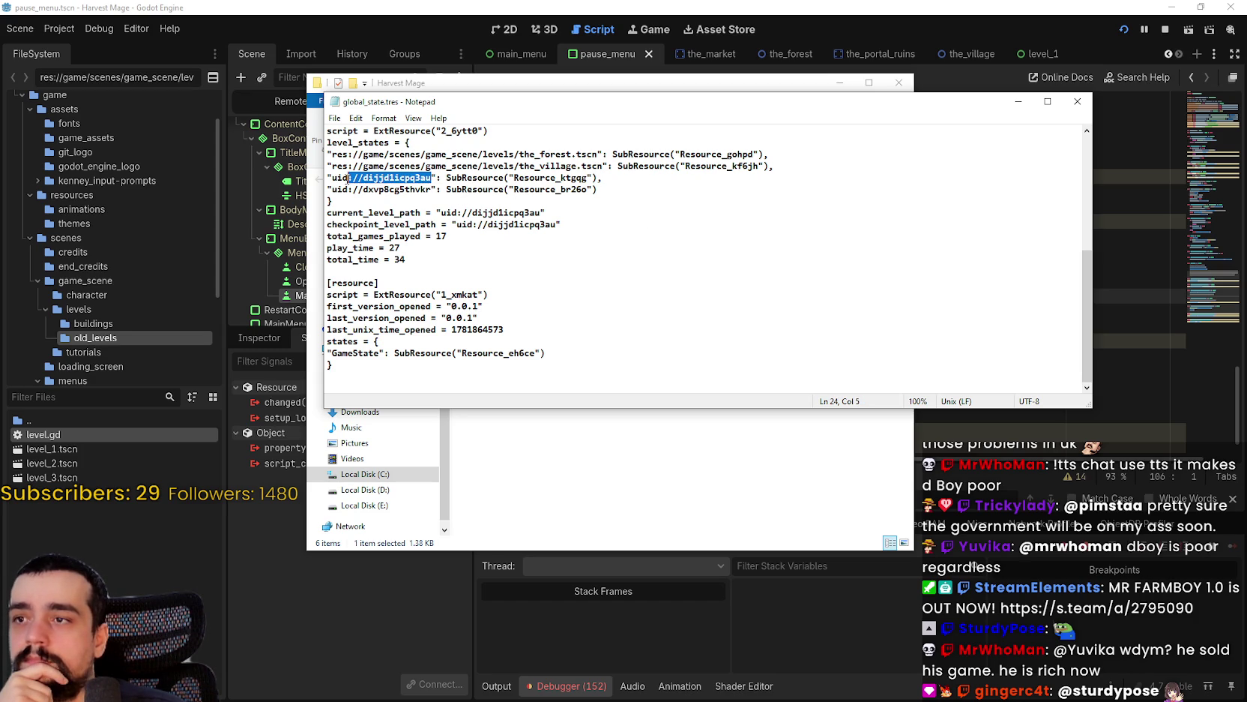
pyautogui.click(572, 246)
pyautogui.click(1077, 101)
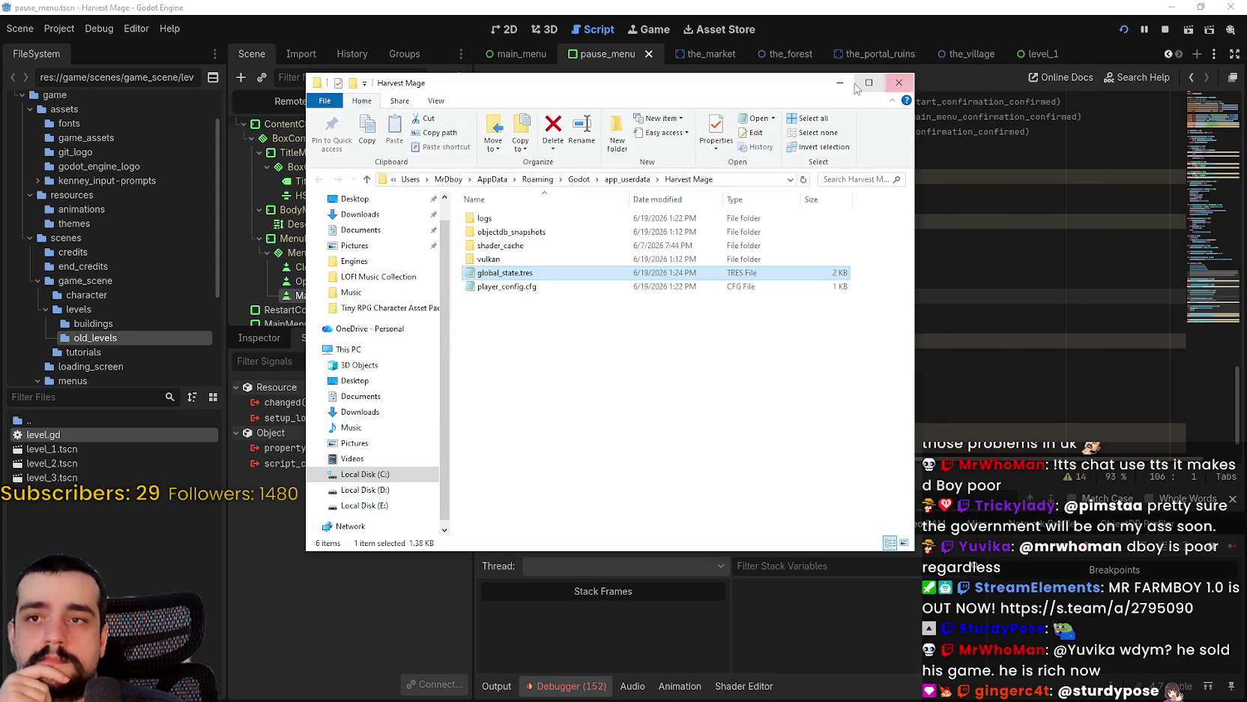
pyautogui.click(840, 82)
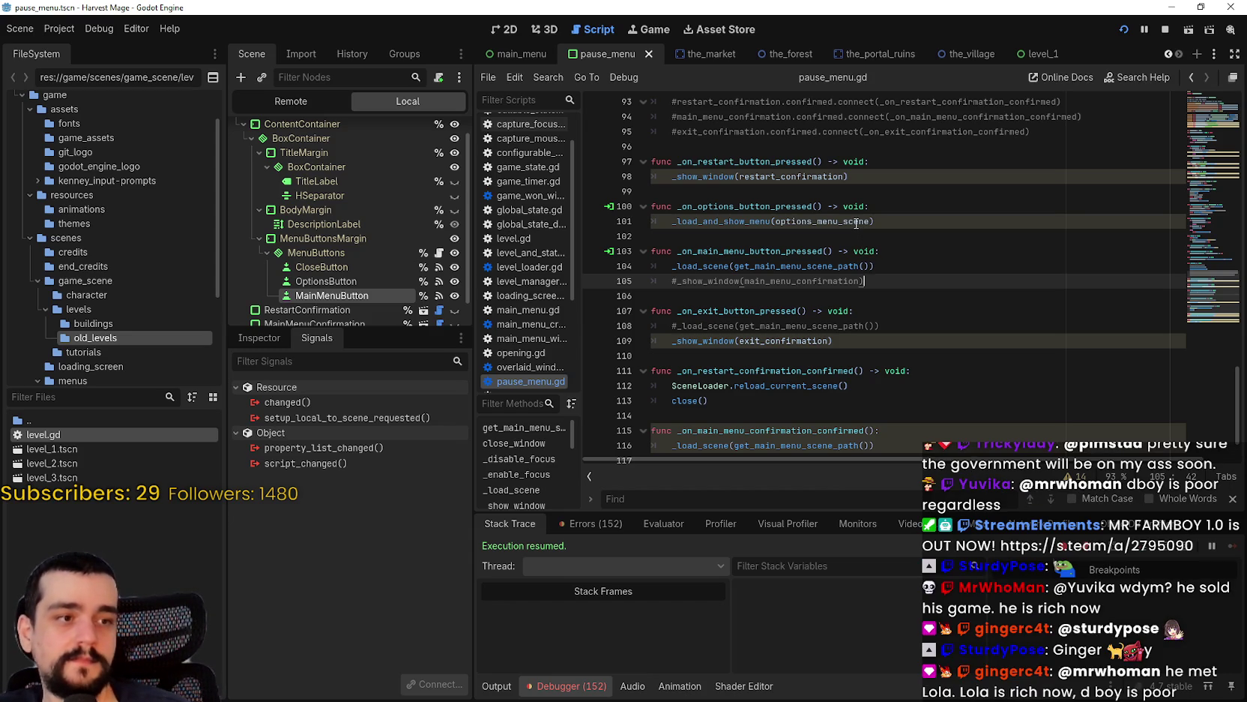
# - Stop the running game, switch to the_village scene, and inspect its root node's next_map_path
pyautogui.moveTo(856, 224)
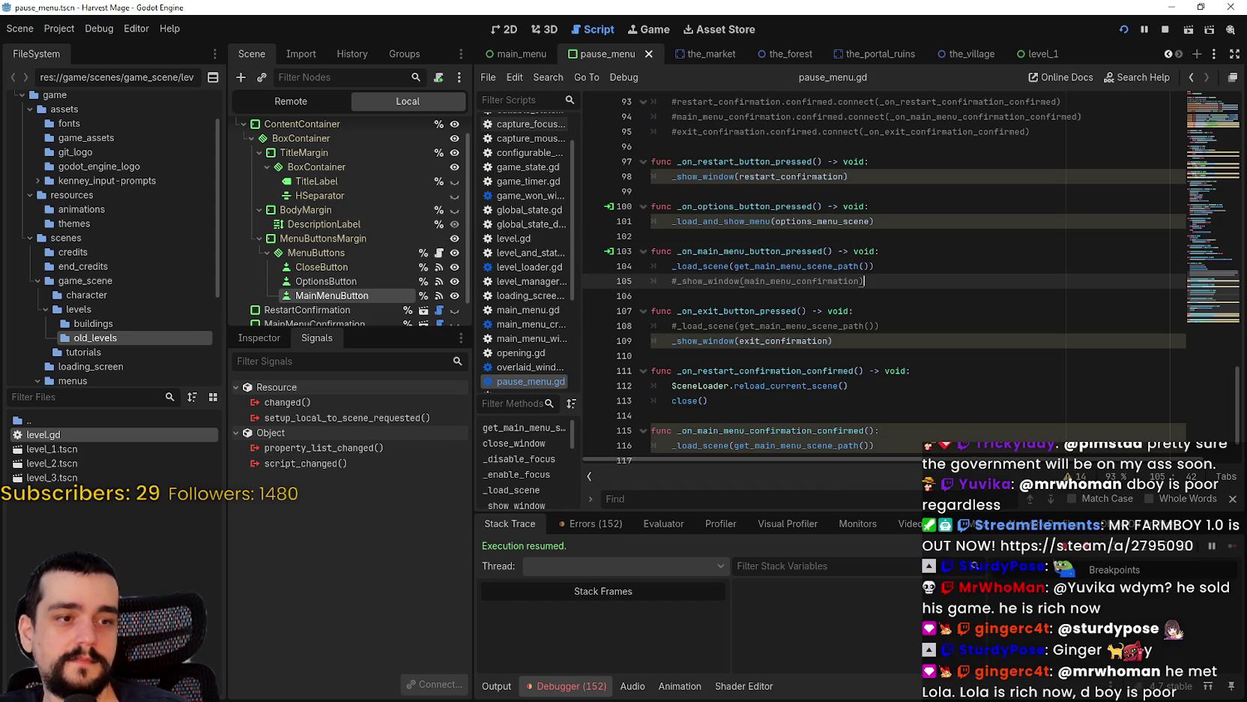
pyautogui.hotkey('alt', 'Tab')
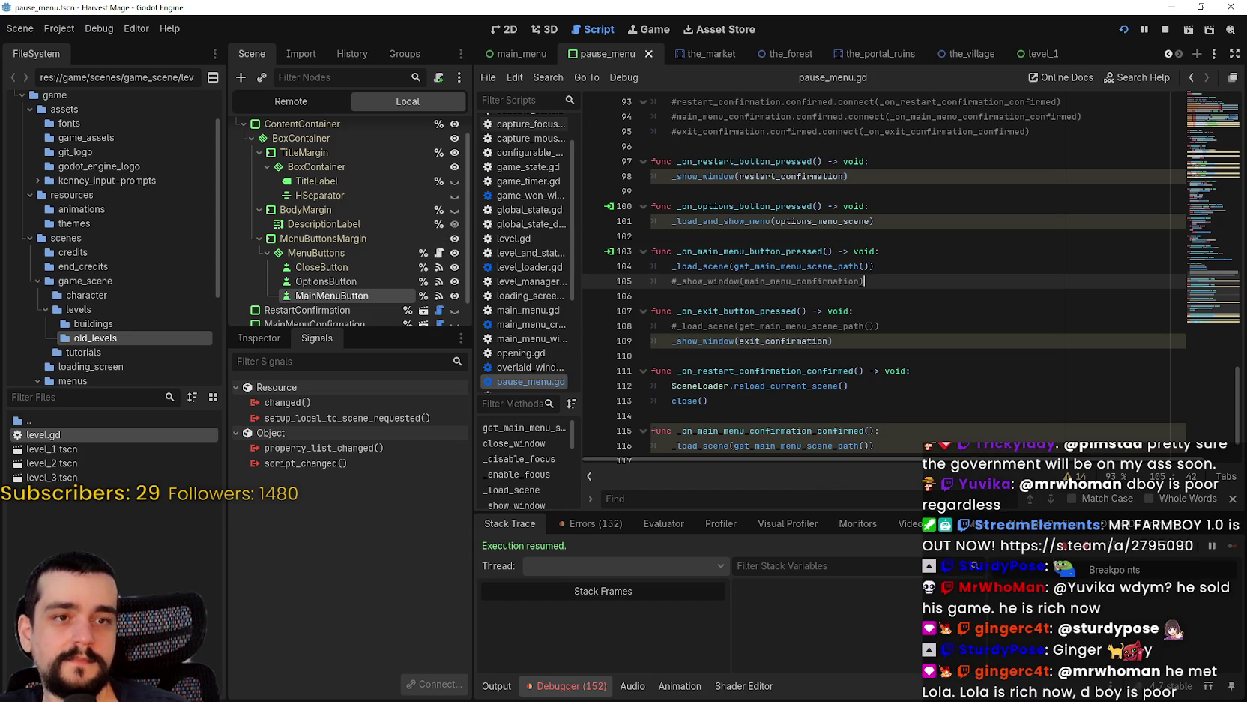
pyautogui.click(825, 310)
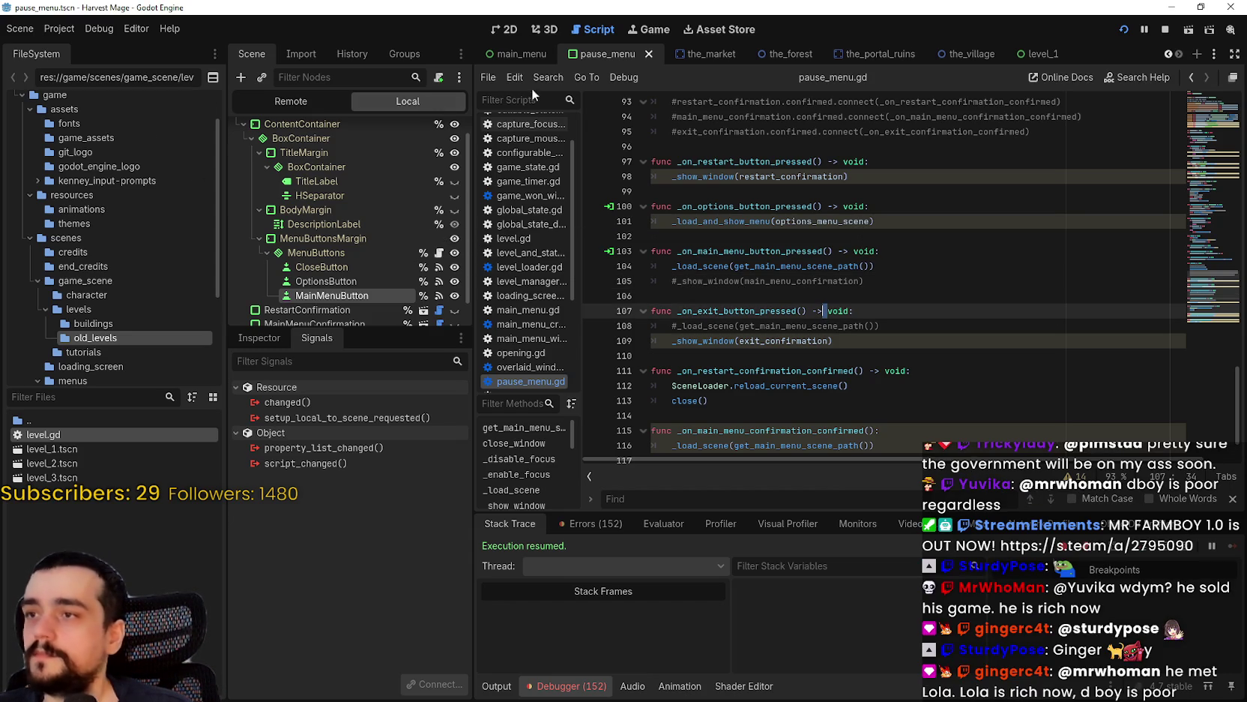
pyautogui.click(1167, 30)
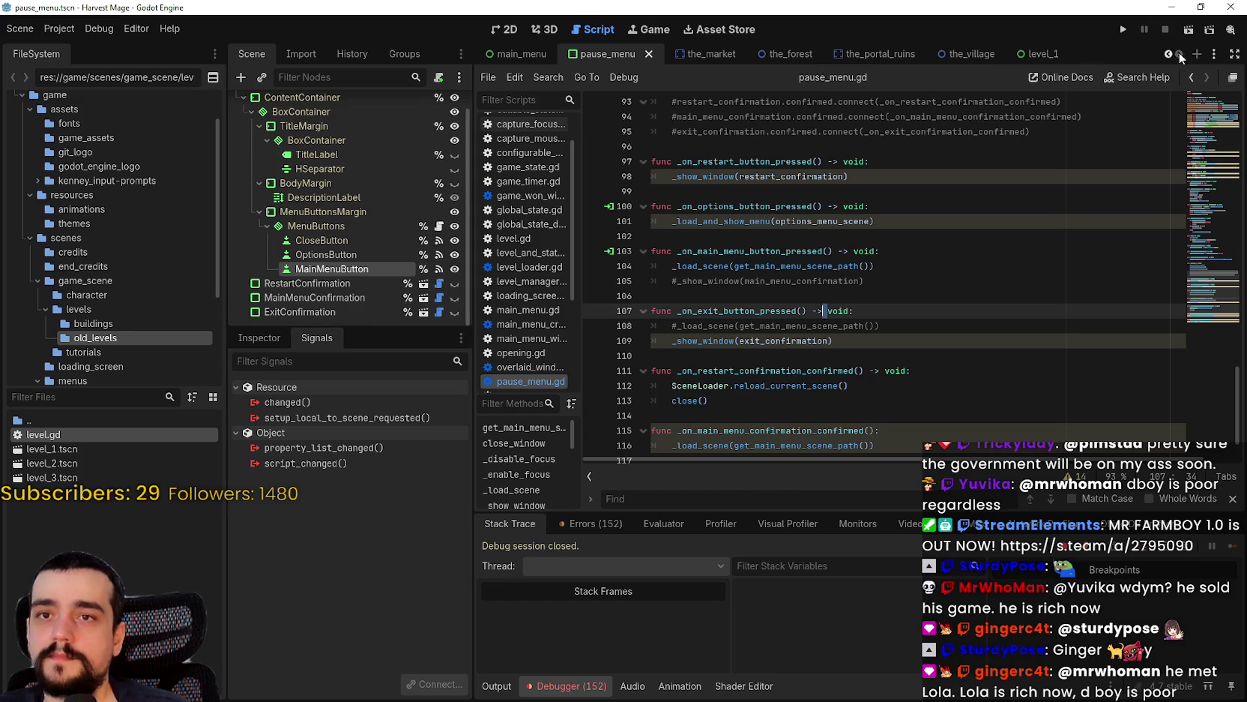
pyautogui.click(969, 54)
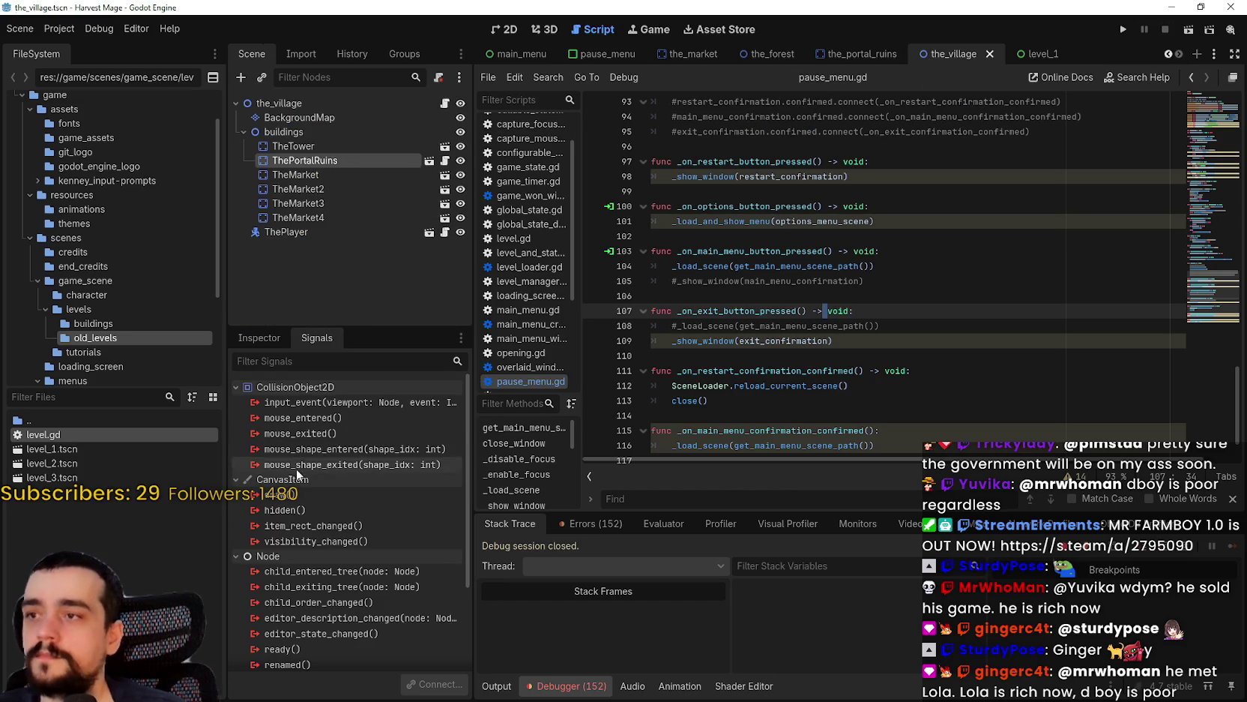
pyautogui.click(258, 337)
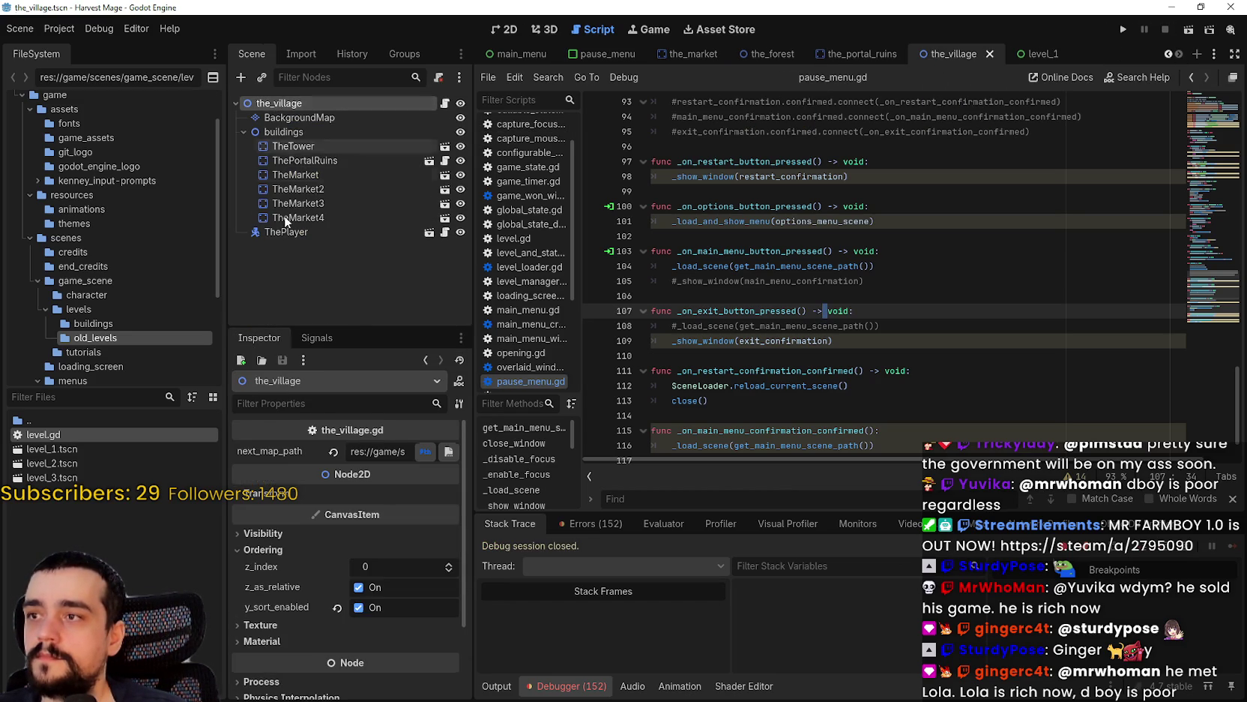
pyautogui.click(382, 451)
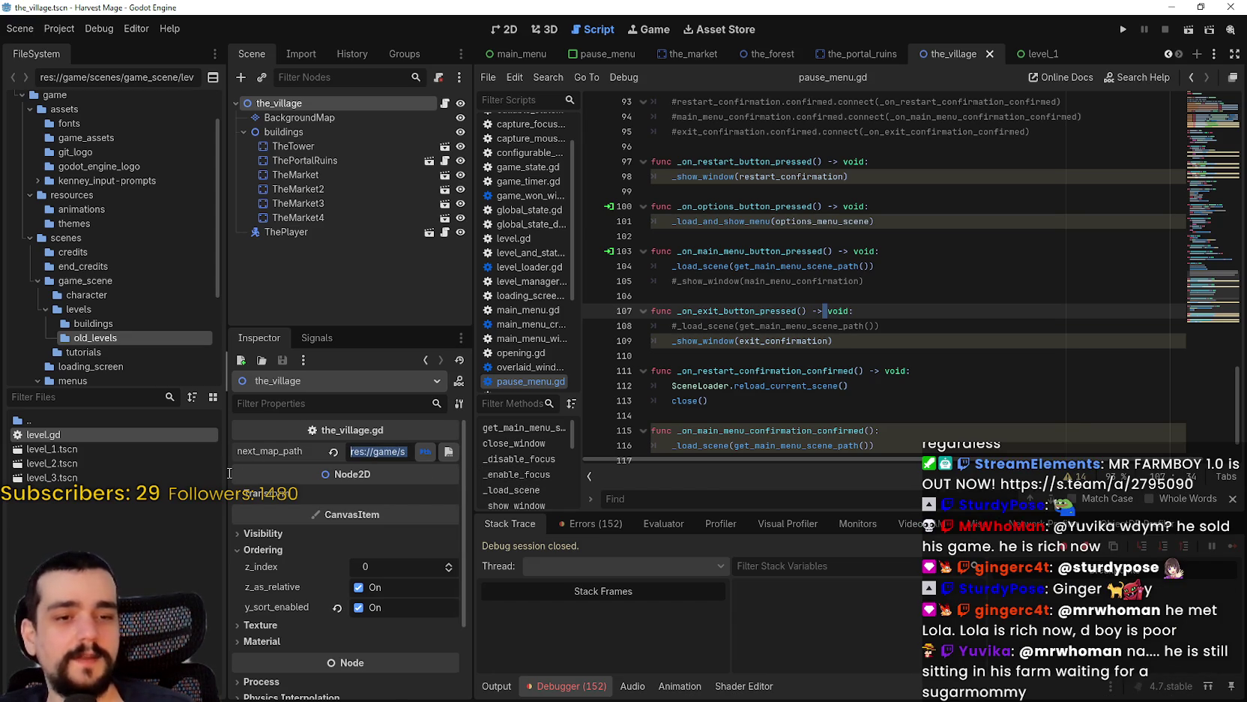
pyautogui.click(830, 355)
# - Delete the commented-out confirmation connect lines from _ready in pause_menu.gd
pyautogui.scroll(5, 802, 323)
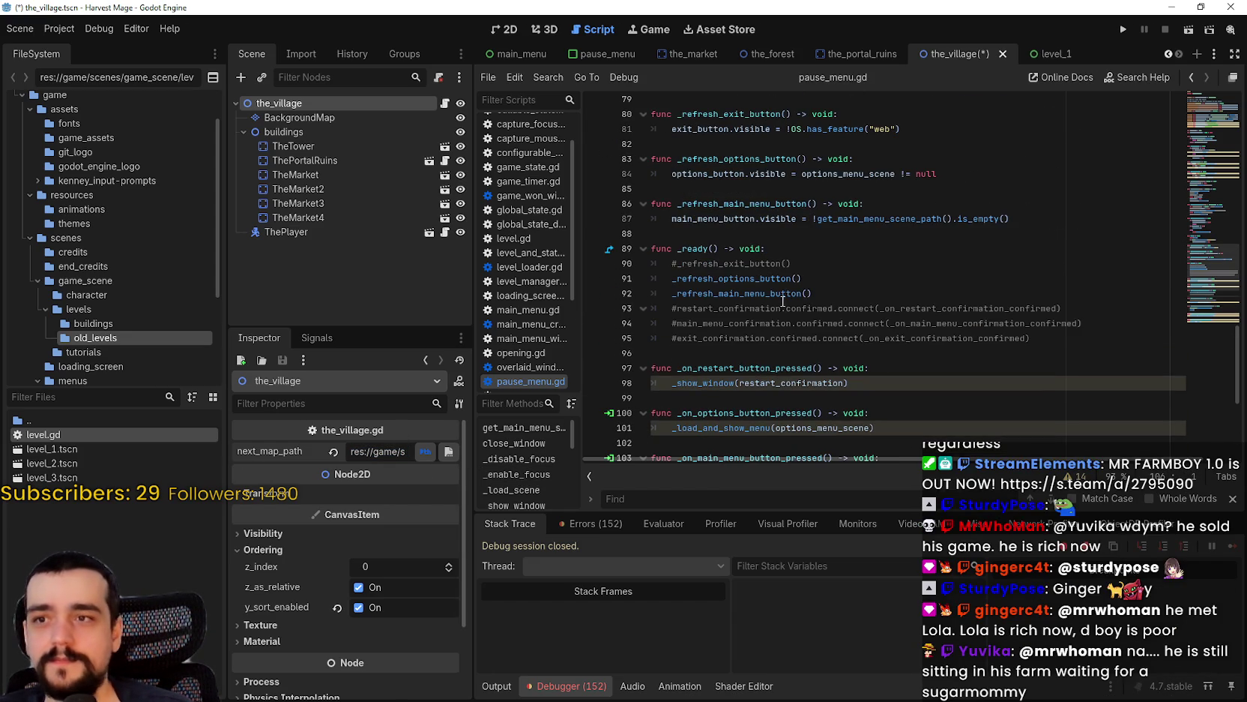
pyautogui.moveTo(758, 348)
pyautogui.mouseDown()
pyautogui.moveTo(674, 293)
pyautogui.moveTo(653, 323)
pyautogui.moveTo(646, 268)
pyautogui.mouseUp()
pyautogui.scroll(2, 686, 445)
pyautogui.scroll(-3, 685, 444)
pyautogui.scroll(2, 787, 283)
pyautogui.press('BackSpace')
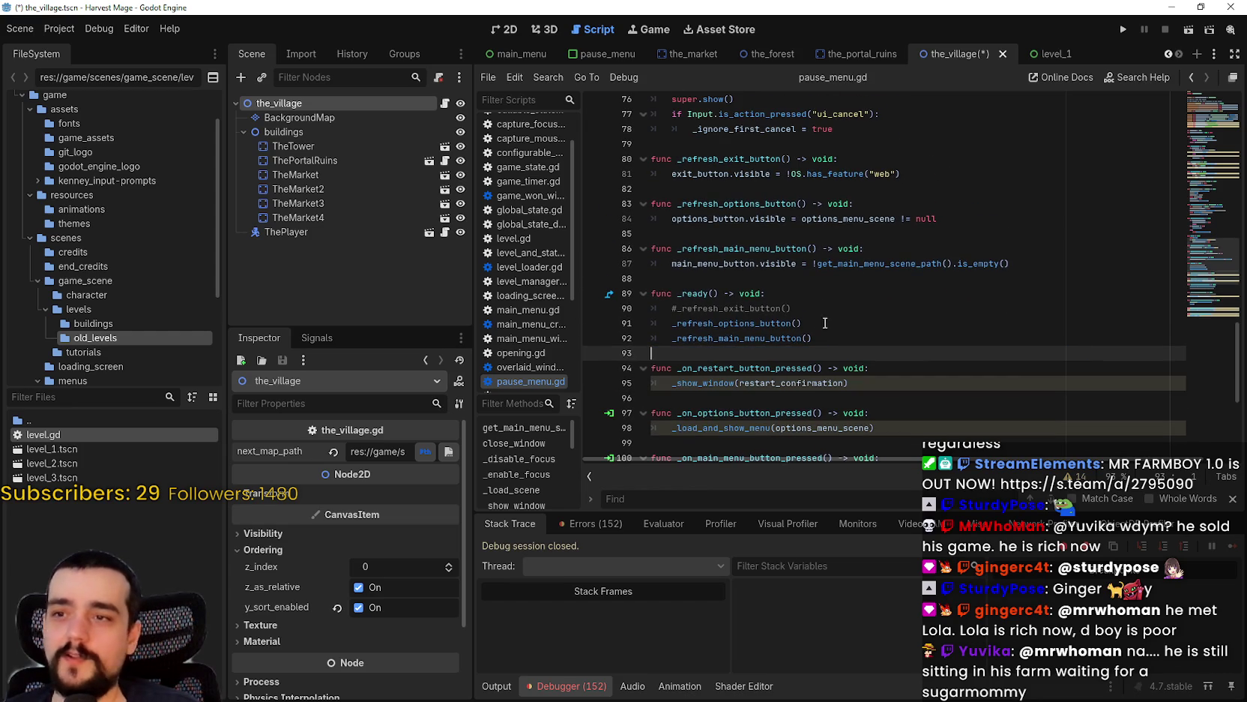
# - Remove the #_refresh_exit_button() line, save, and return to the top of pause_menu.gd
pyautogui.click(825, 306)
pyautogui.hotkey('shift', 'Up')
pyautogui.press('BackSpace')
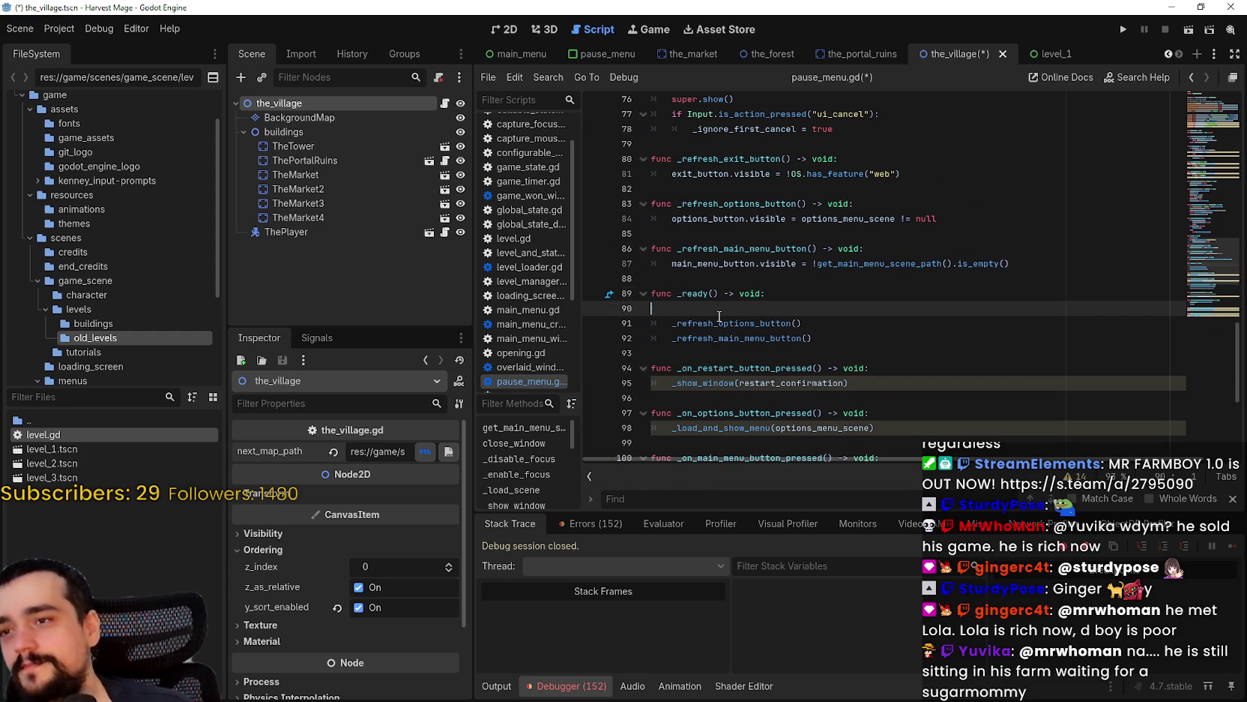
pyautogui.click(778, 303)
pyautogui.hotkey('ctrl', 's')
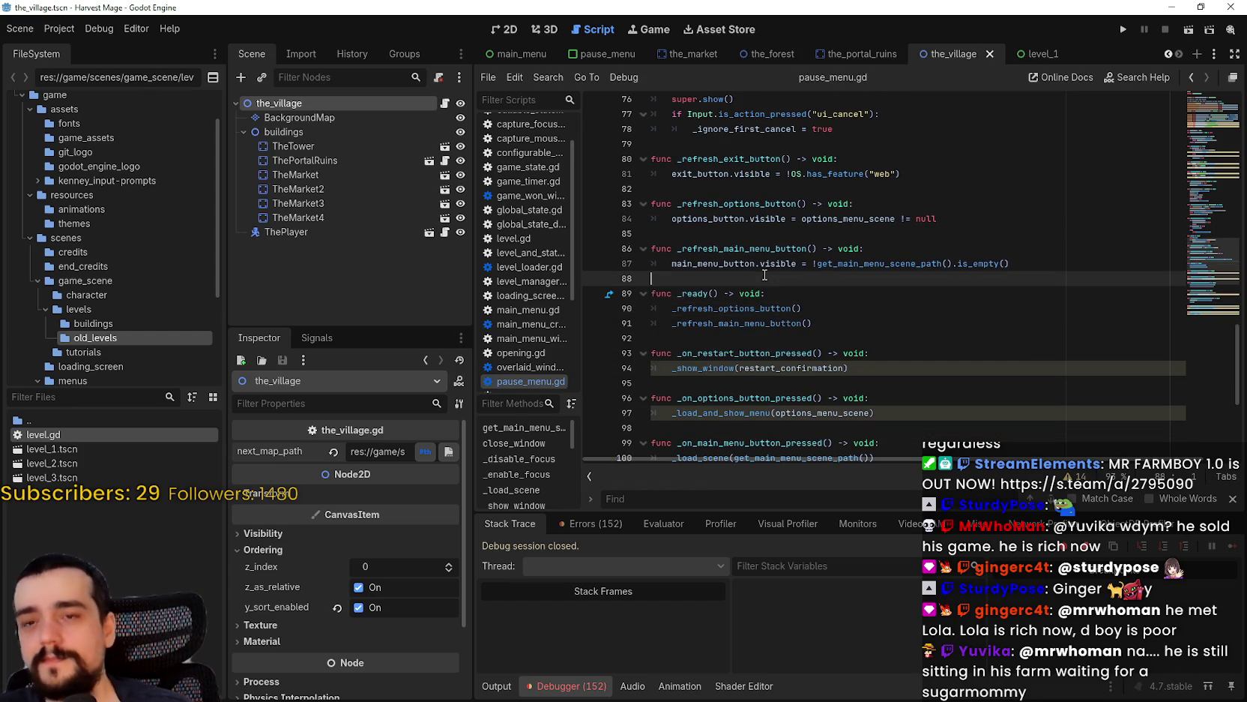
pyautogui.scroll(8, 772, 289)
pyautogui.scroll(1, 766, 274)
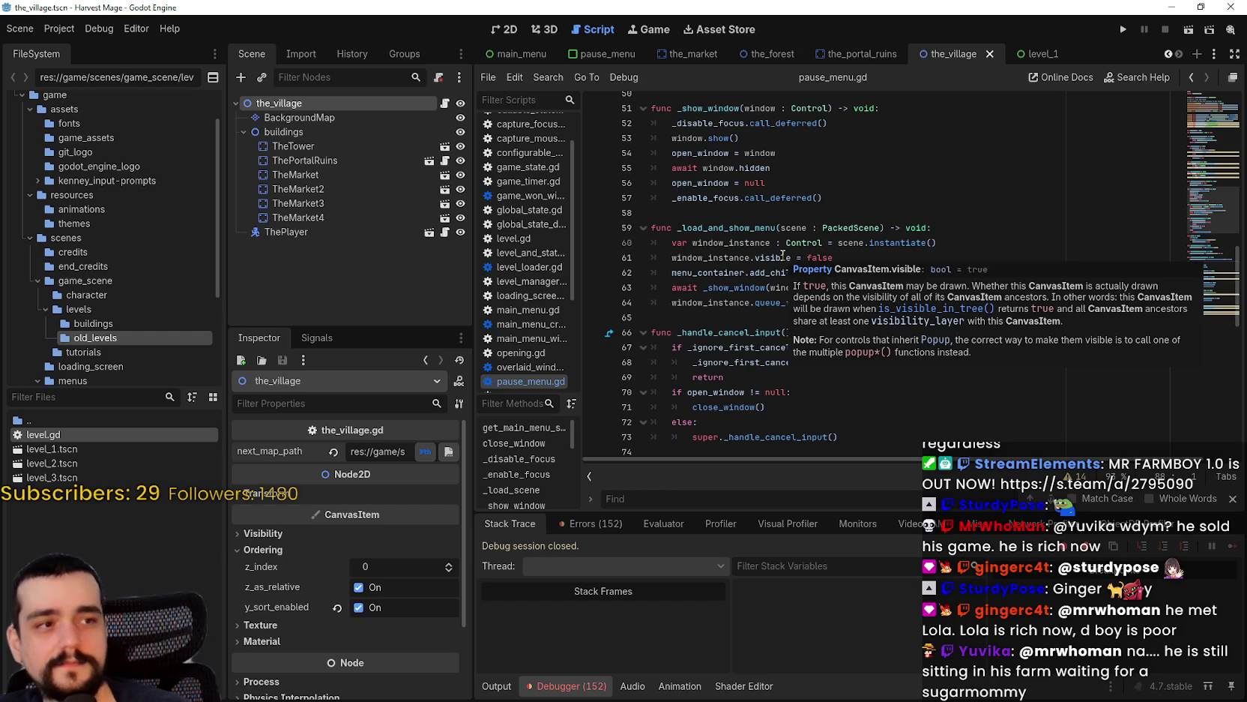
pyautogui.click(1213, 108)
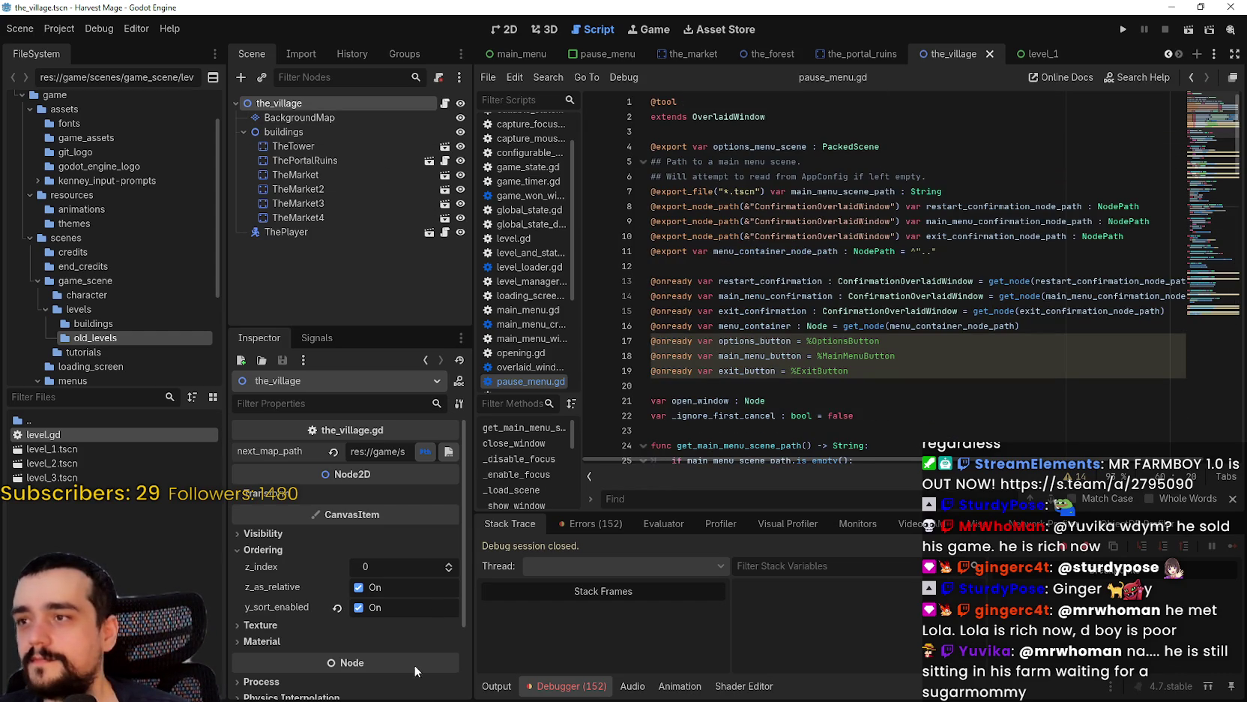
# - Show the Debugger's Errors list and comment out pause_menu.gd lines 13 and 14
pyautogui.moveTo(471, 541); pyautogui.dragTo(533, 570)
pyautogui.click(622, 521)
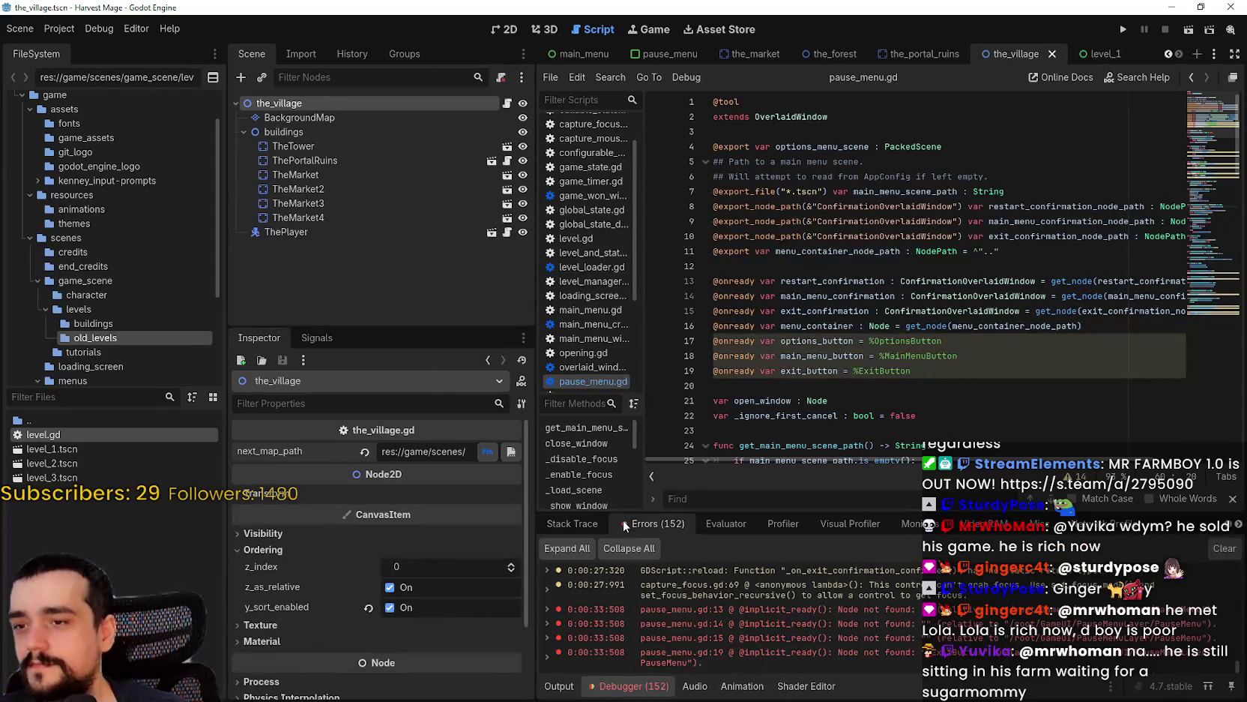
pyautogui.click(1034, 593)
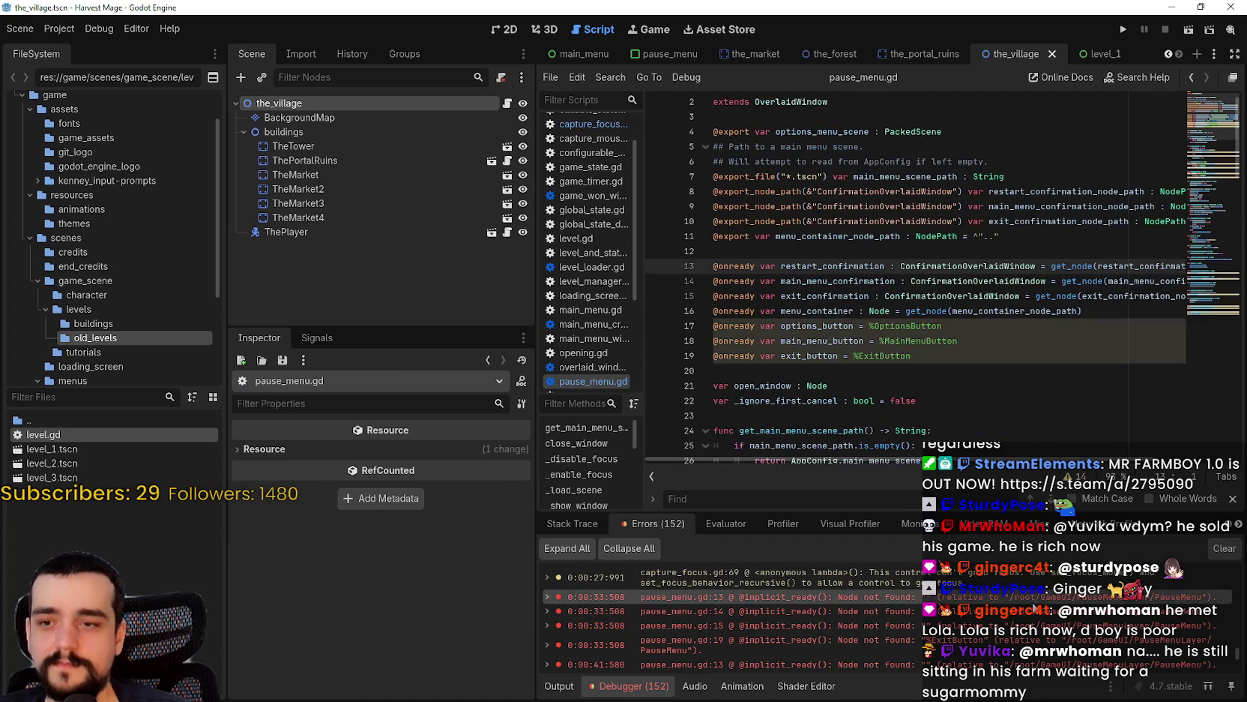
pyautogui.hotkey('ctrl', 'k')
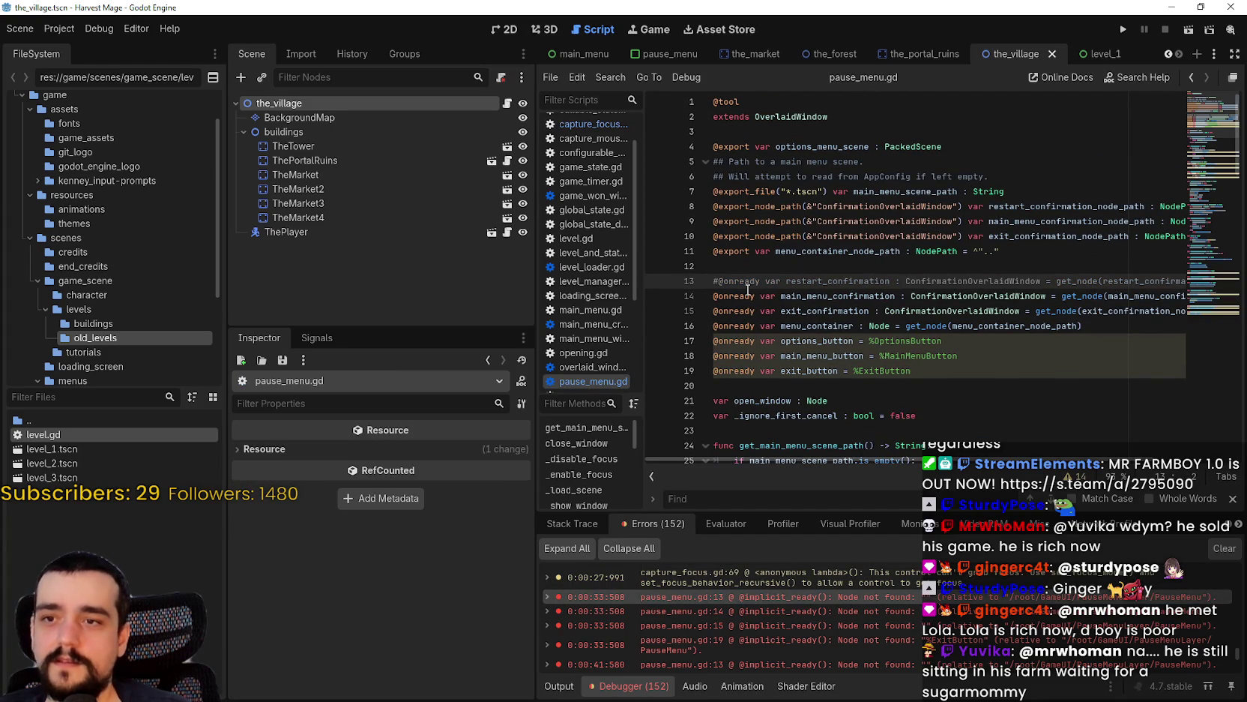
pyautogui.click(712, 295)
pyautogui.hotkey('ctrl', 'k')
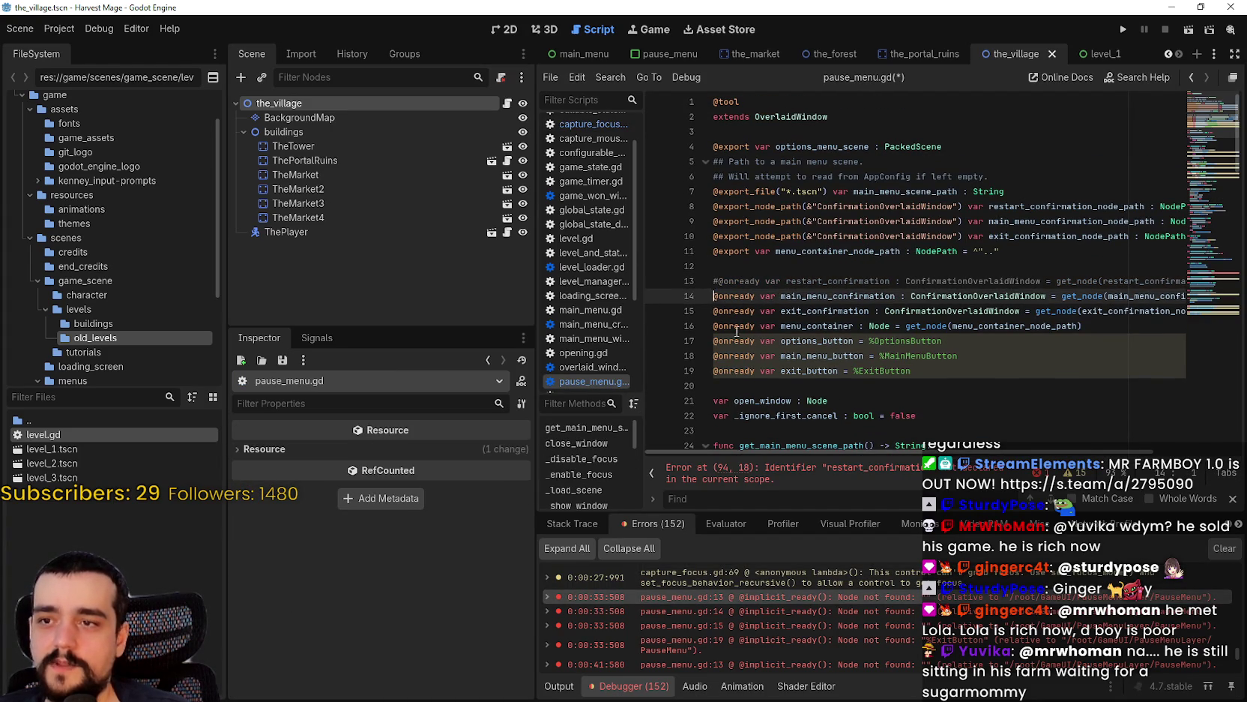
# - Comment out line 15 and the exit_button declaration on line 19
pyautogui.click(874, 609)
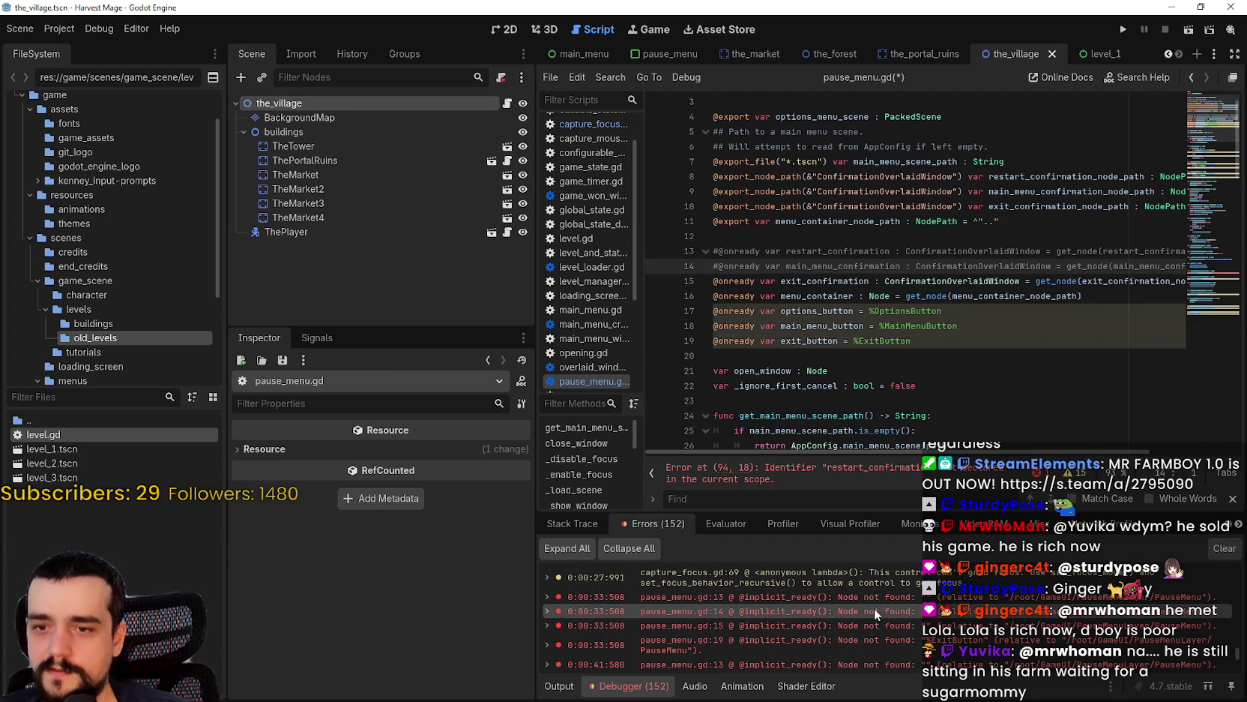
pyautogui.click(900, 625)
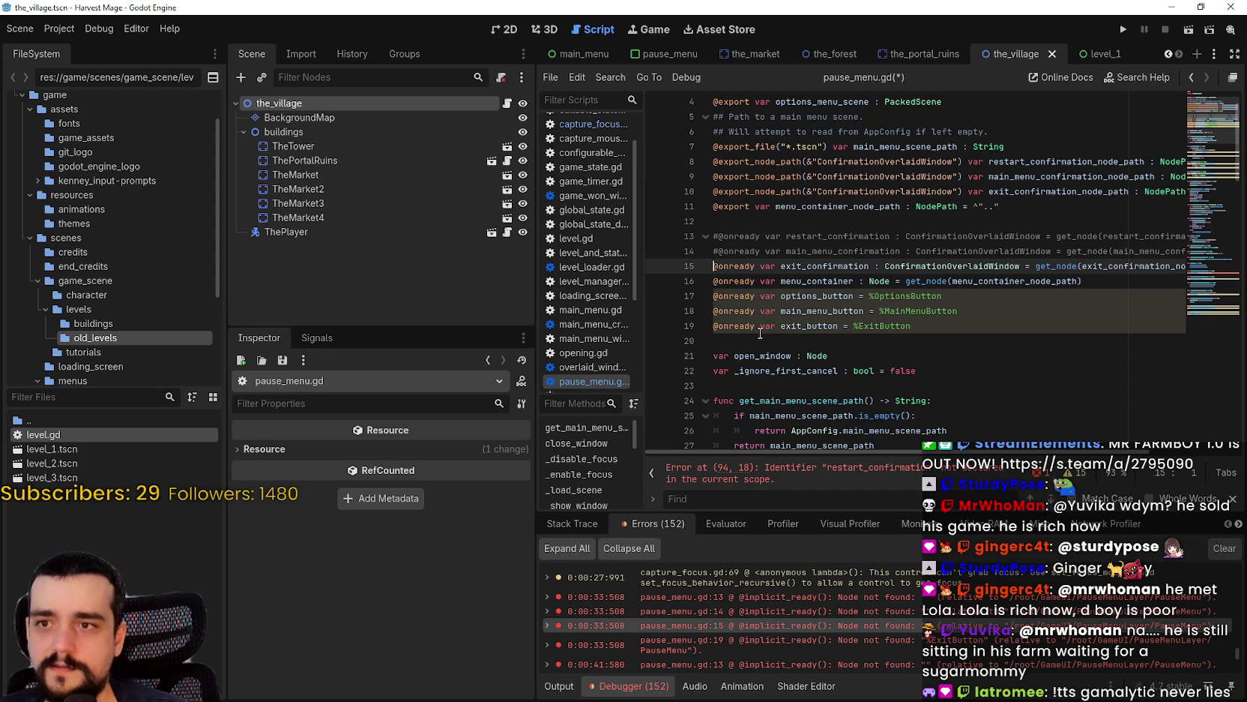
pyautogui.hotkey('ctrl', 'k')
pyautogui.click(862, 642)
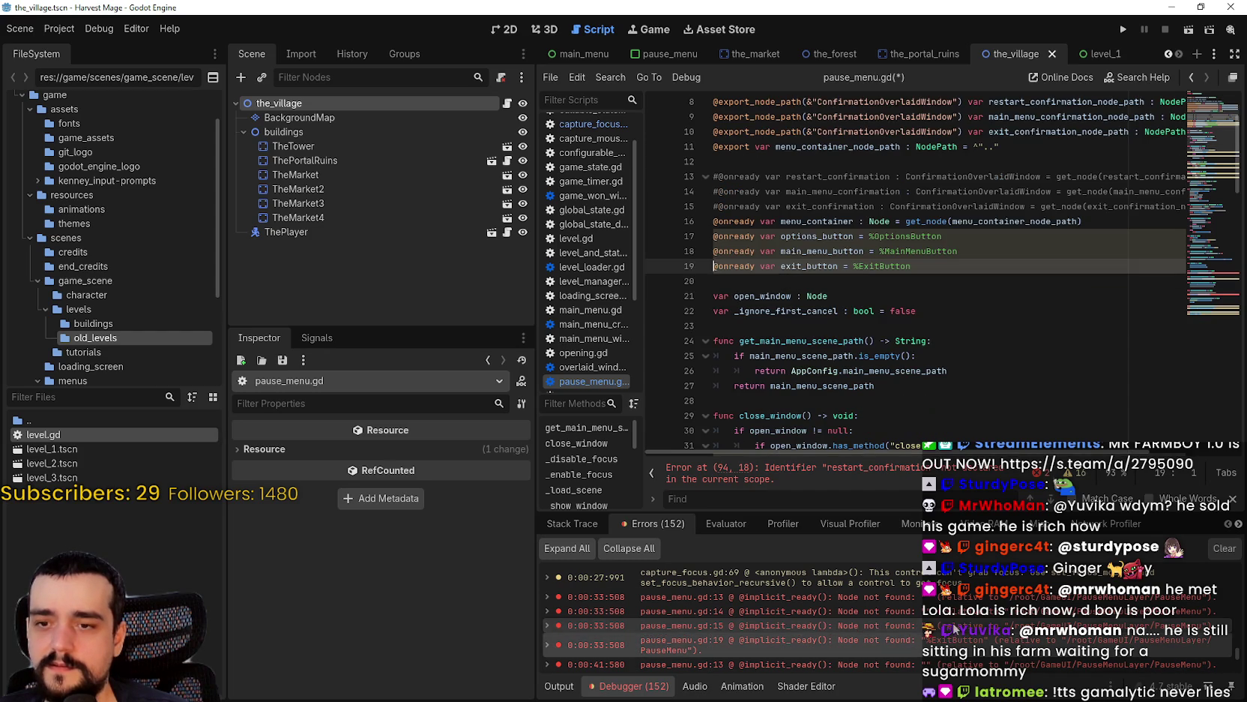
pyautogui.hotkey('ctrl', 'k')
pyautogui.scroll(-3, 907, 592)
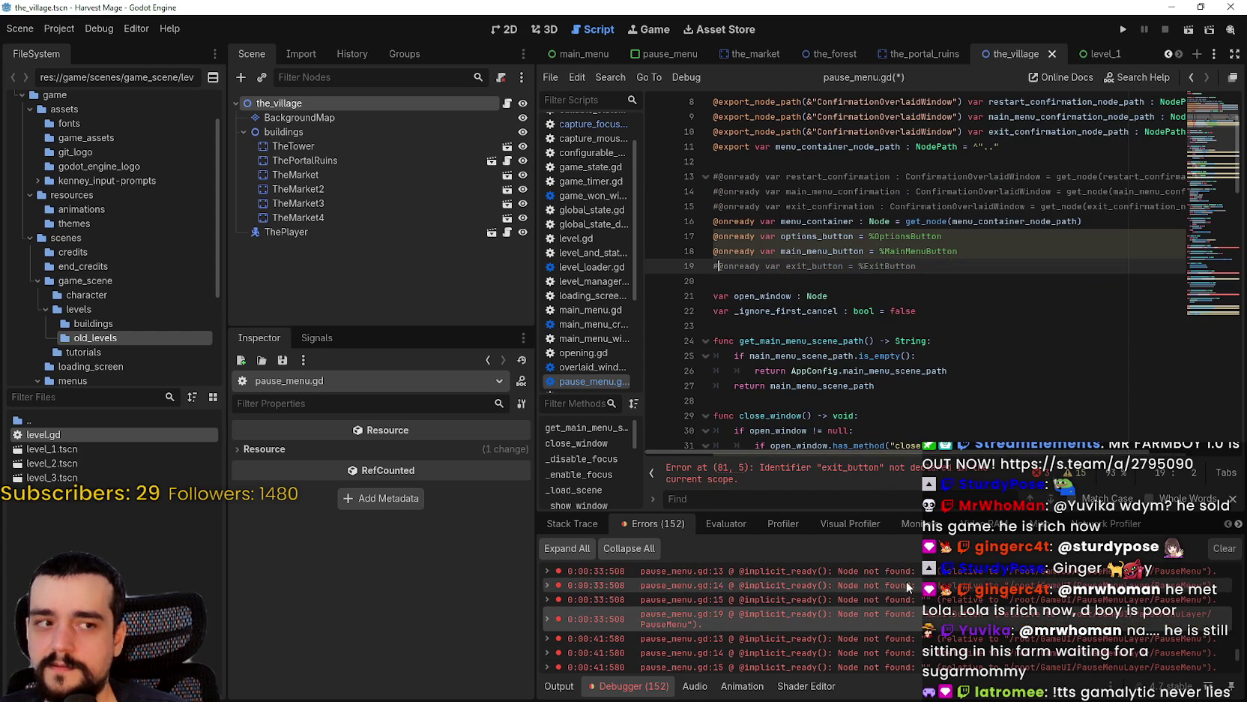
# - Step through the remaining line 13, 15 and 19 errors in the Errors list
pyautogui.click(916, 611)
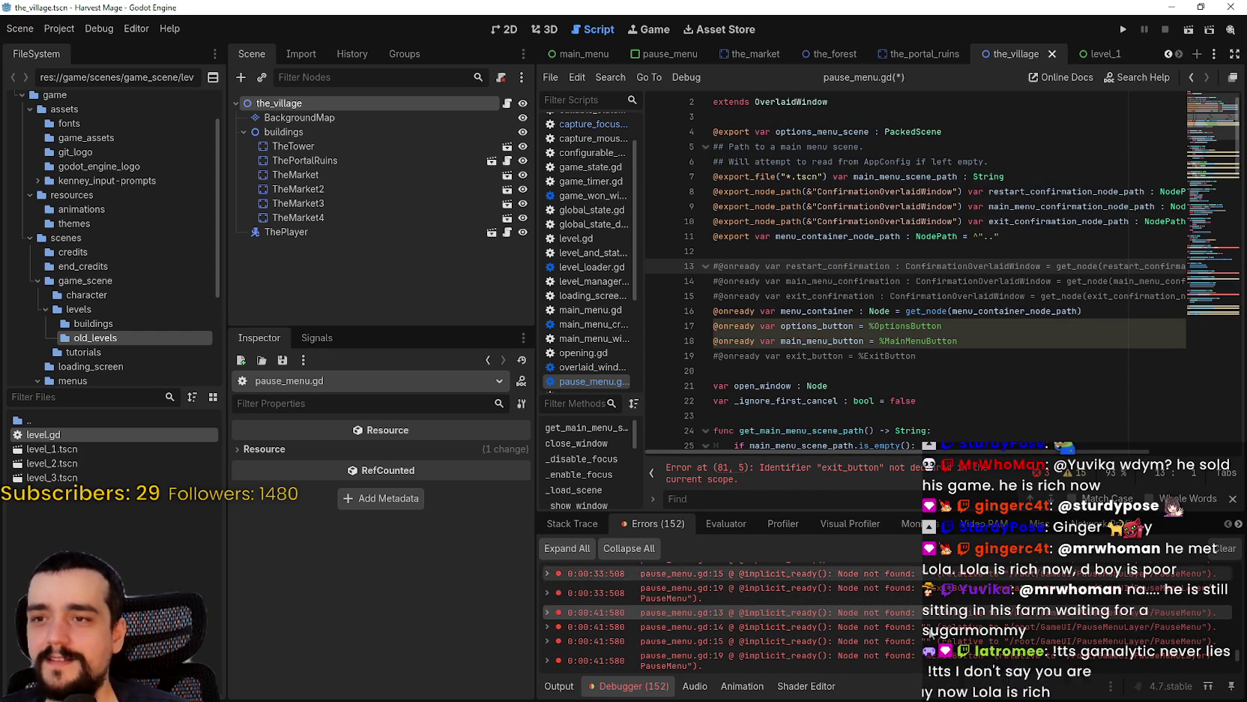
pyautogui.click(874, 600)
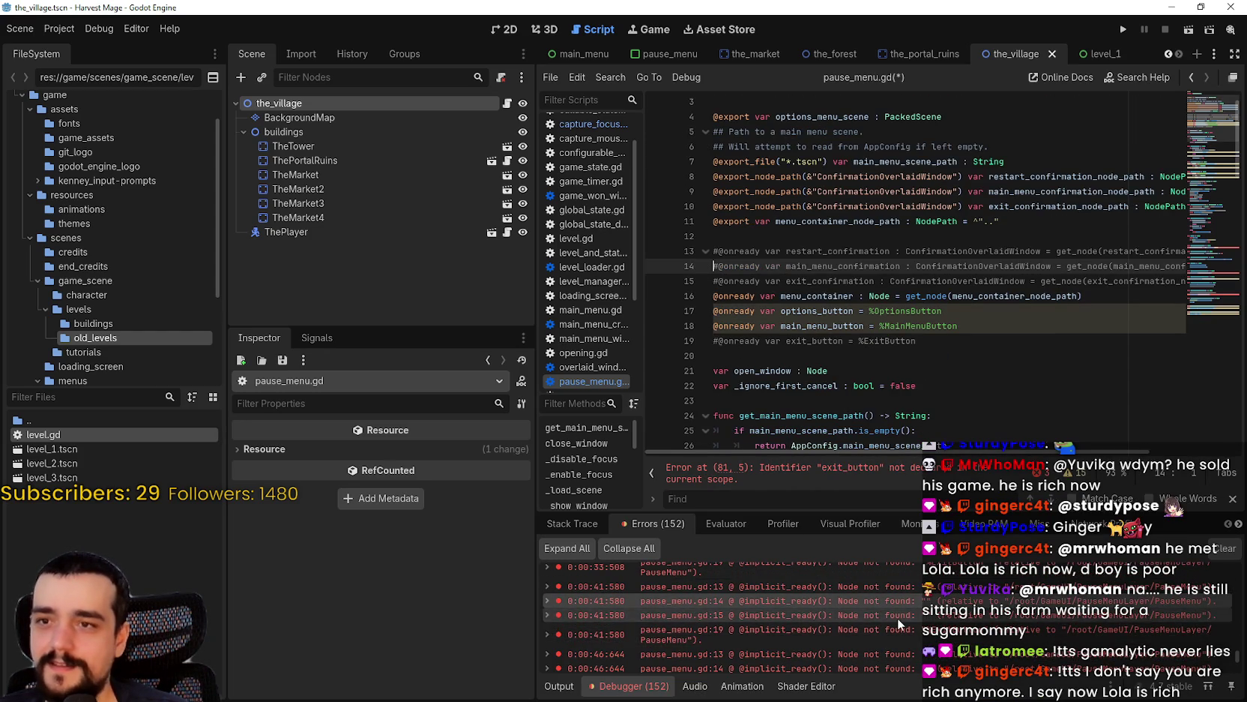
pyautogui.click(897, 616)
pyautogui.click(912, 632)
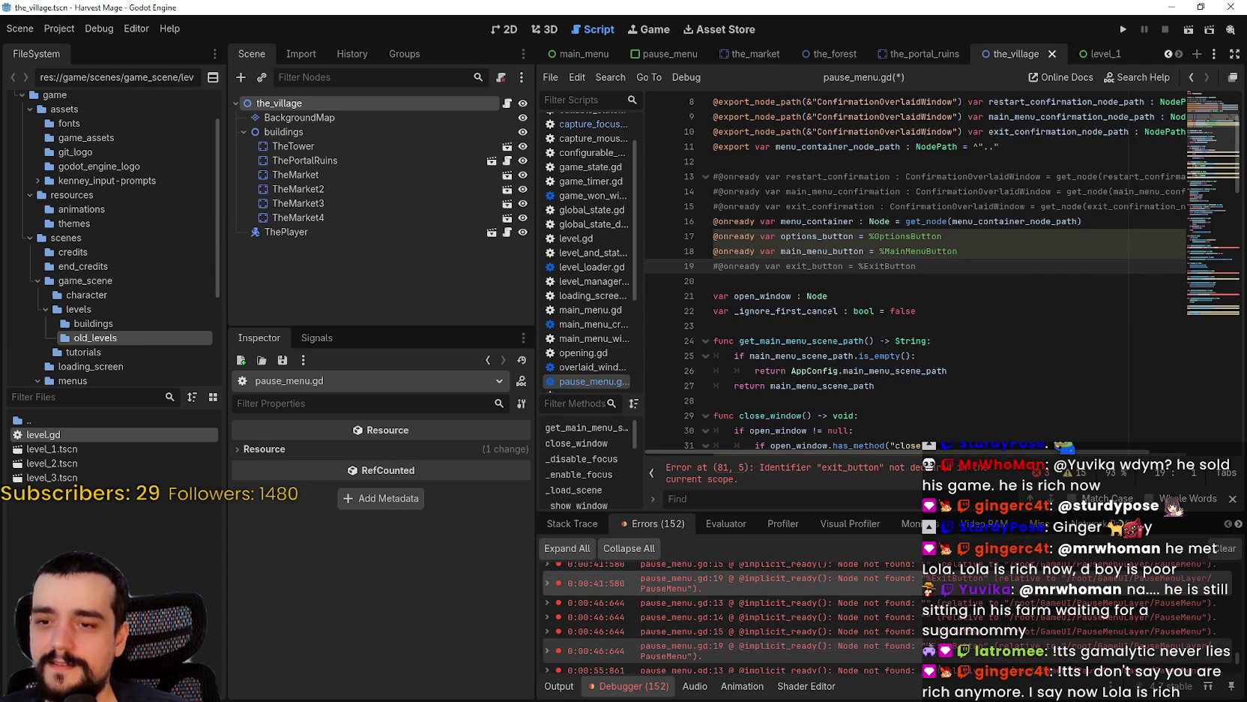
pyautogui.click(899, 604)
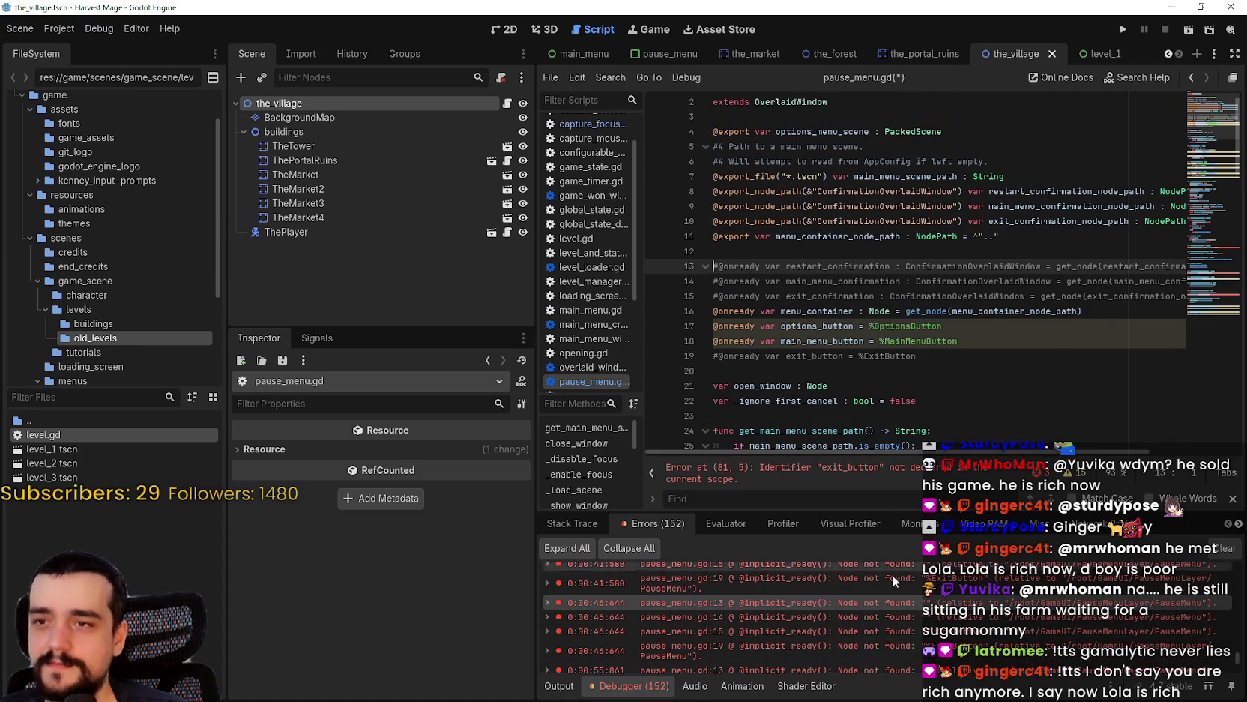
pyautogui.click(899, 609)
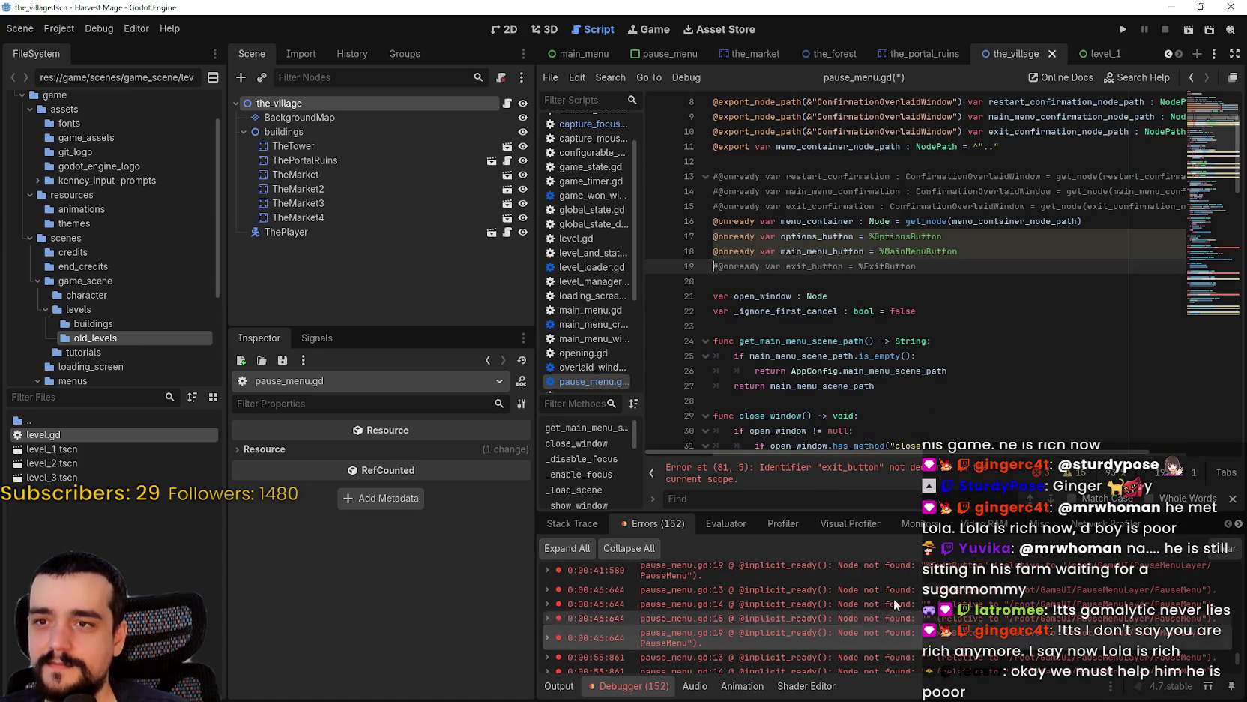
pyautogui.click(918, 605)
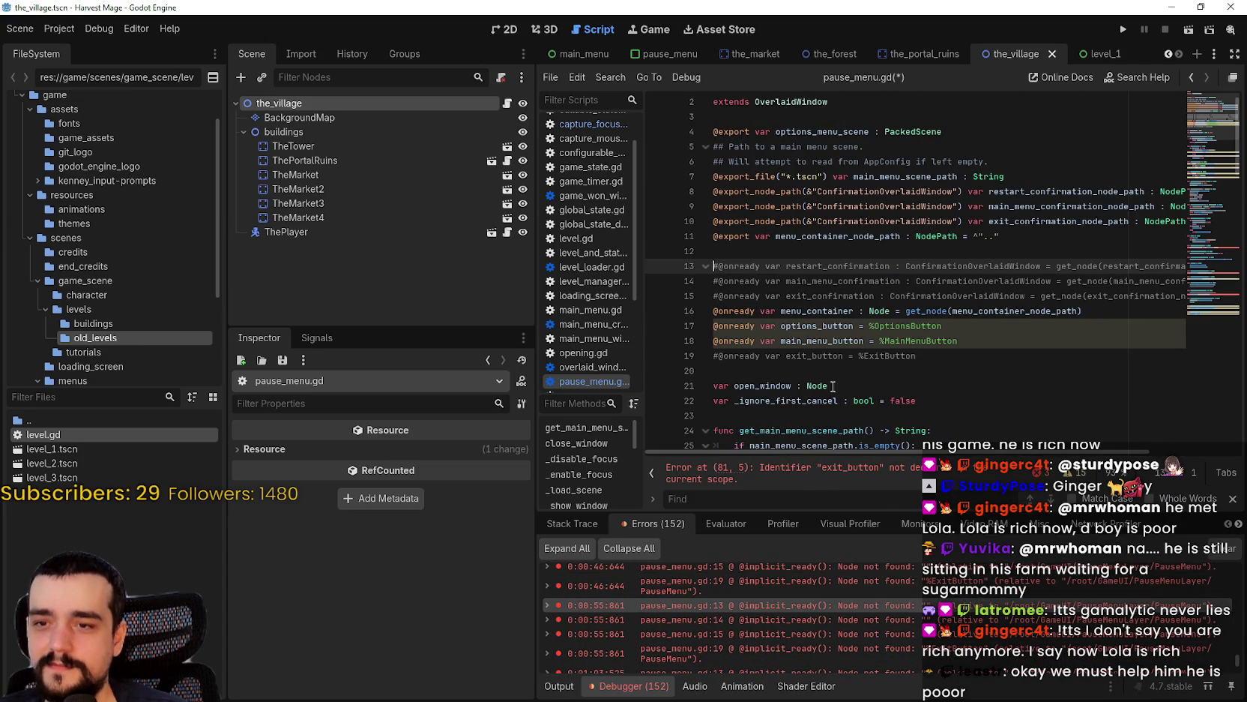
pyautogui.scroll(-1, 750, 599)
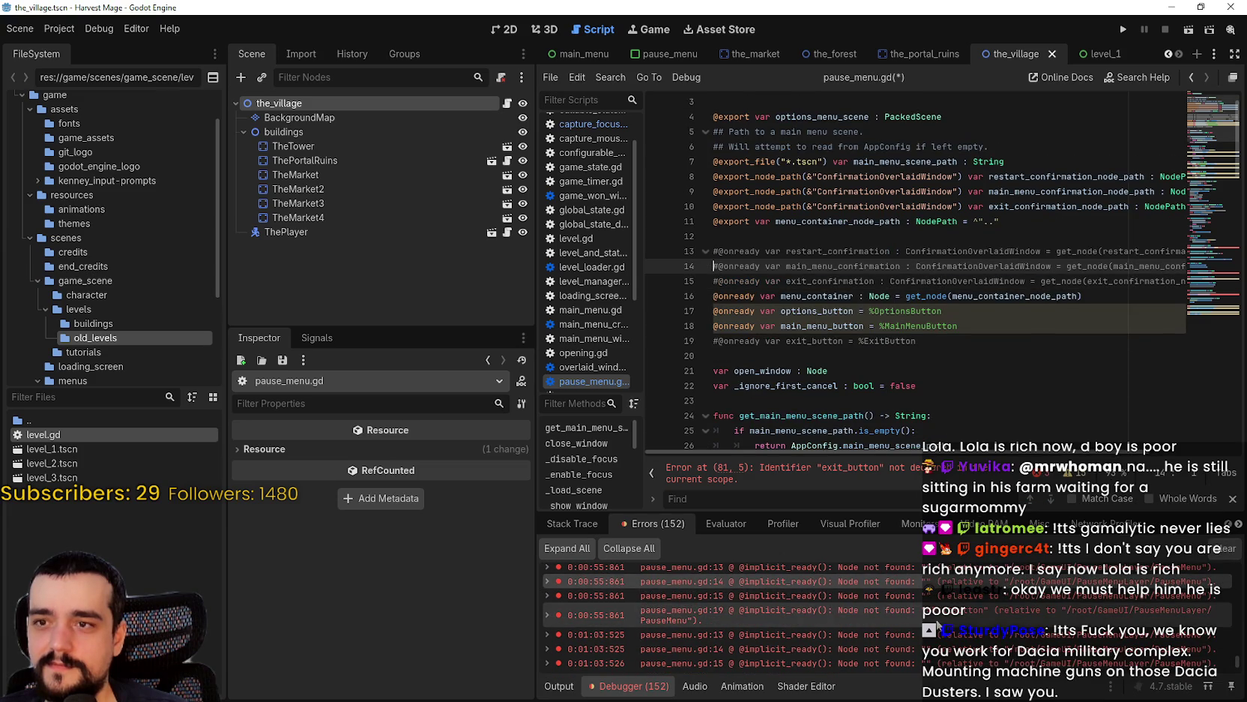
pyautogui.click(900, 614)
pyautogui.scroll(-3, 928, 608)
pyautogui.scroll(2, 921, 585)
# - Check the latest line 13, 15 and 19 errors and jump to the remaining line 81 error
pyautogui.click(936, 634)
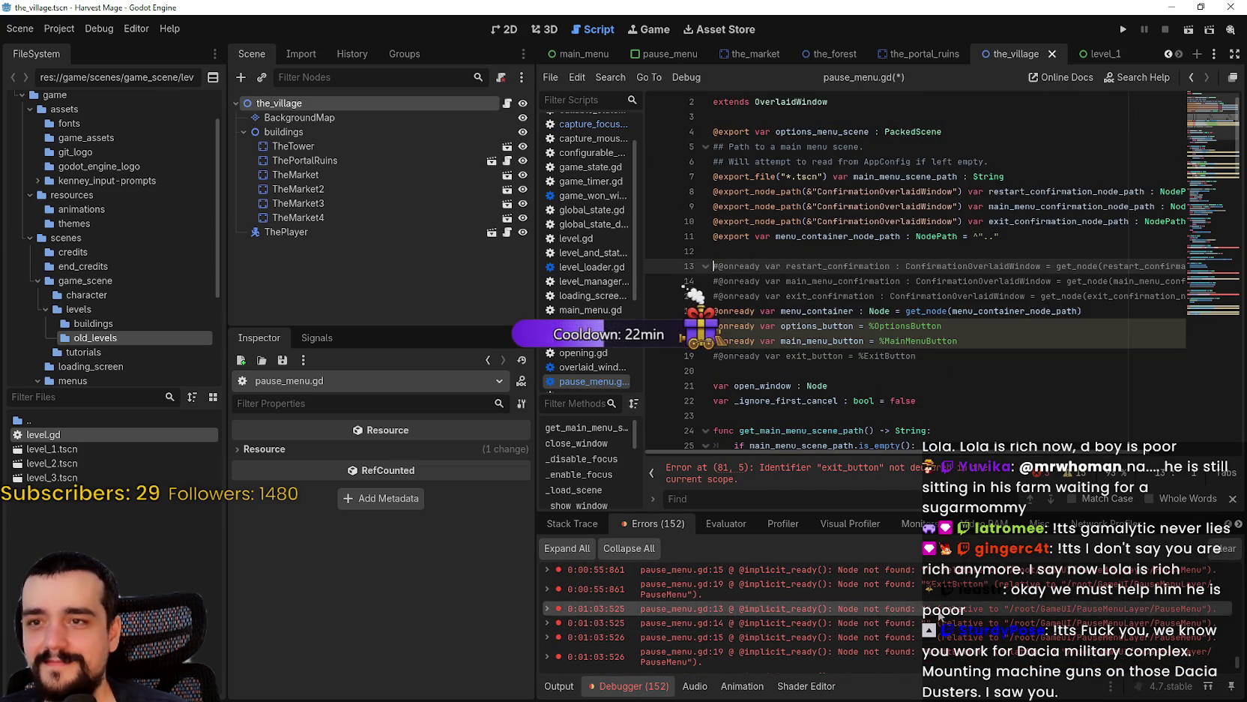
pyautogui.scroll(-2, 936, 631)
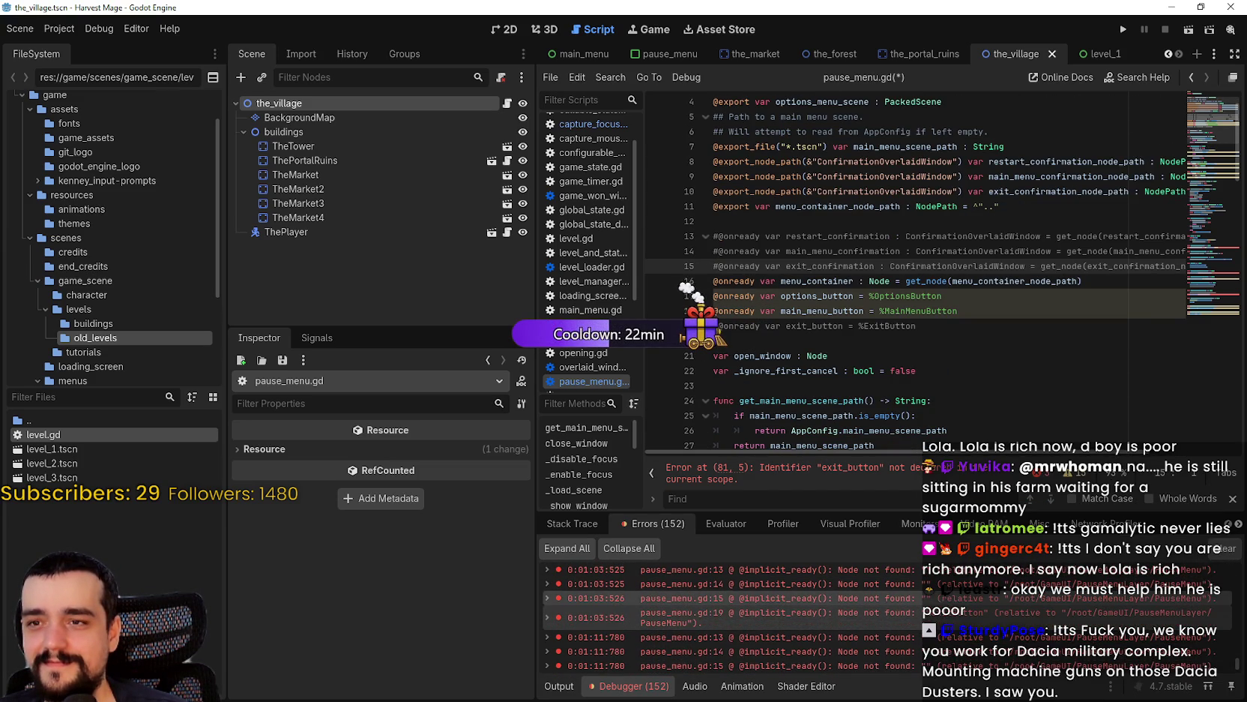
pyautogui.click(927, 637)
pyautogui.scroll(-1, 927, 622)
pyautogui.scroll(-3, 927, 622)
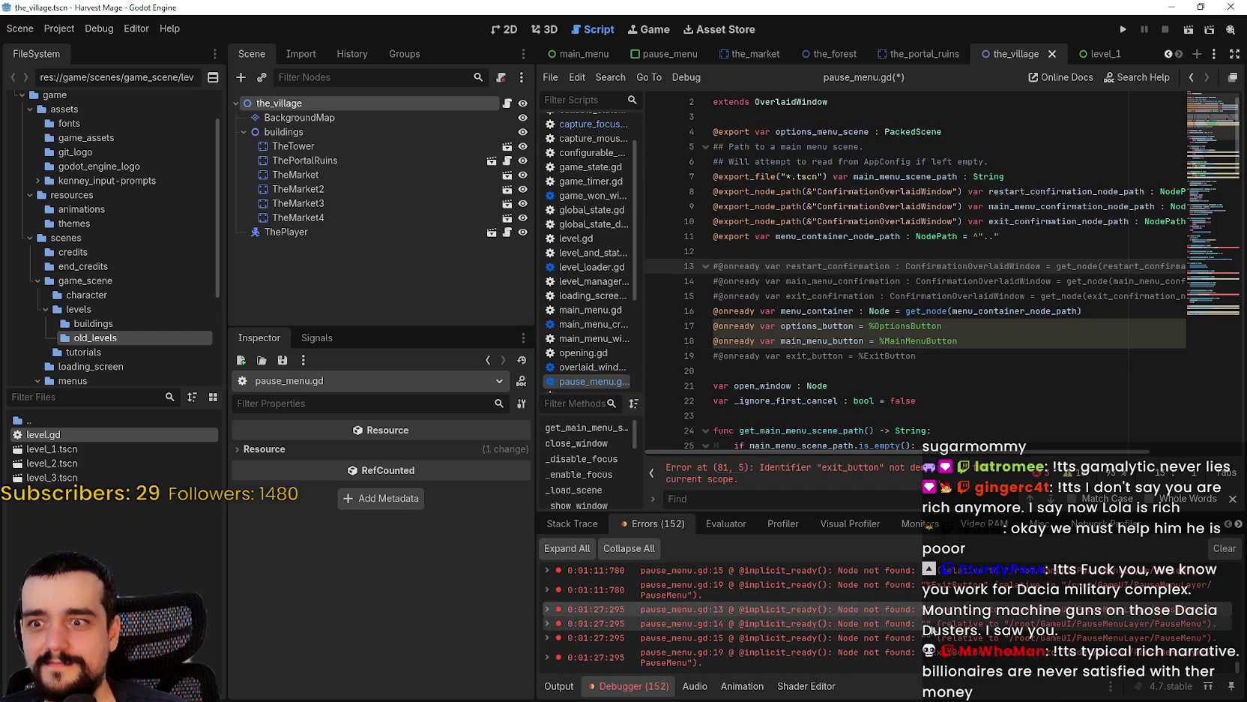
pyautogui.click(937, 638)
pyautogui.click(946, 657)
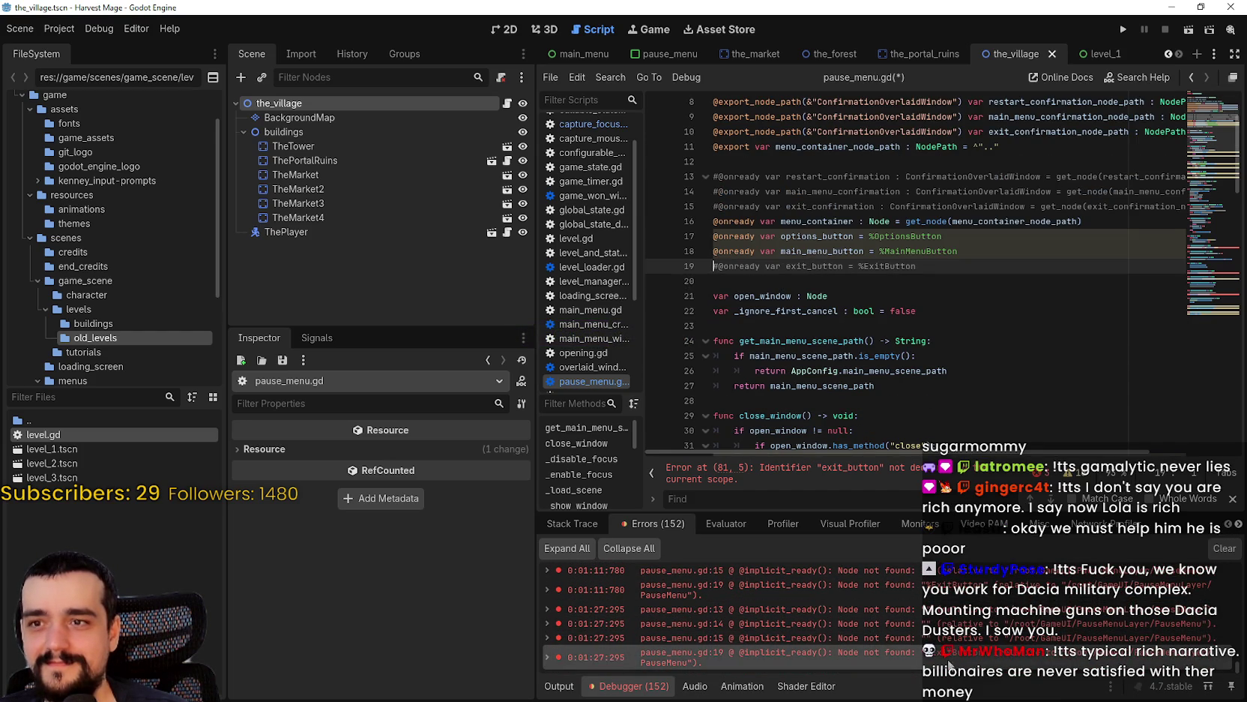
pyautogui.click(832, 473)
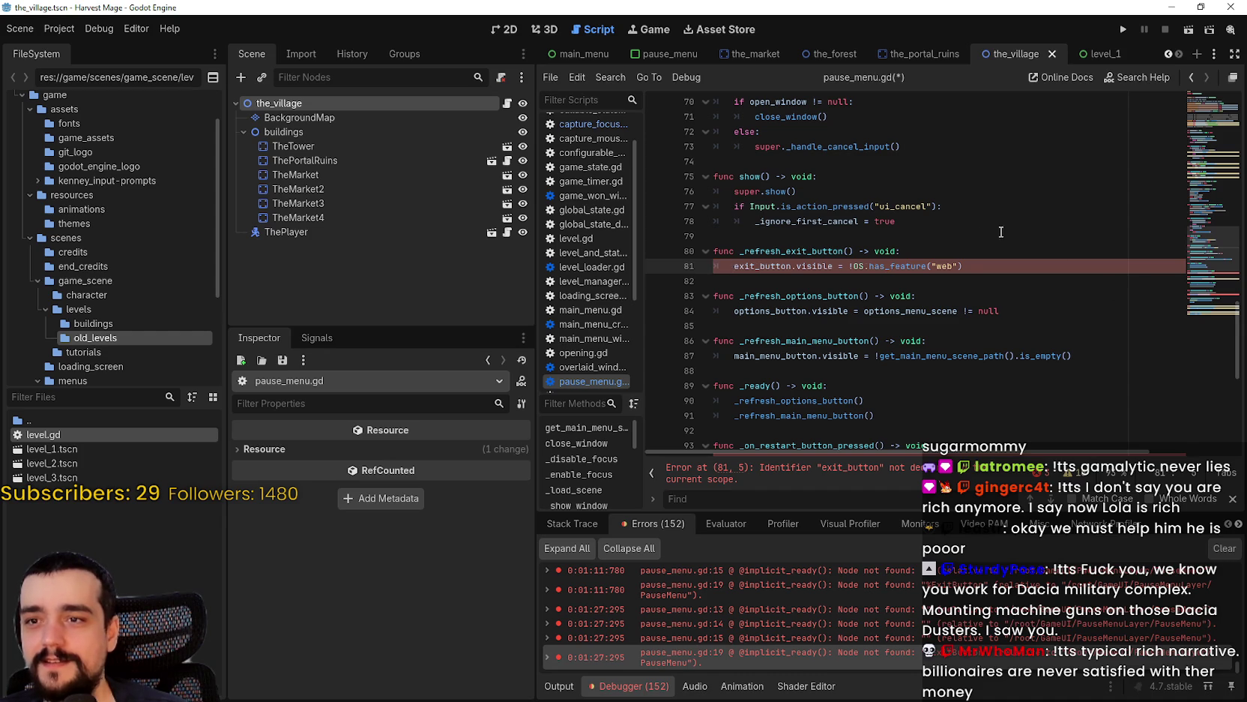
# - Comment out the exit_button.visible line 81 and give _refresh_exit_button a pass body
pyautogui.hotkey('ctrl', 'k')
pyautogui.press('Up')
pyautogui.press('End')
pyautogui.press('Return')
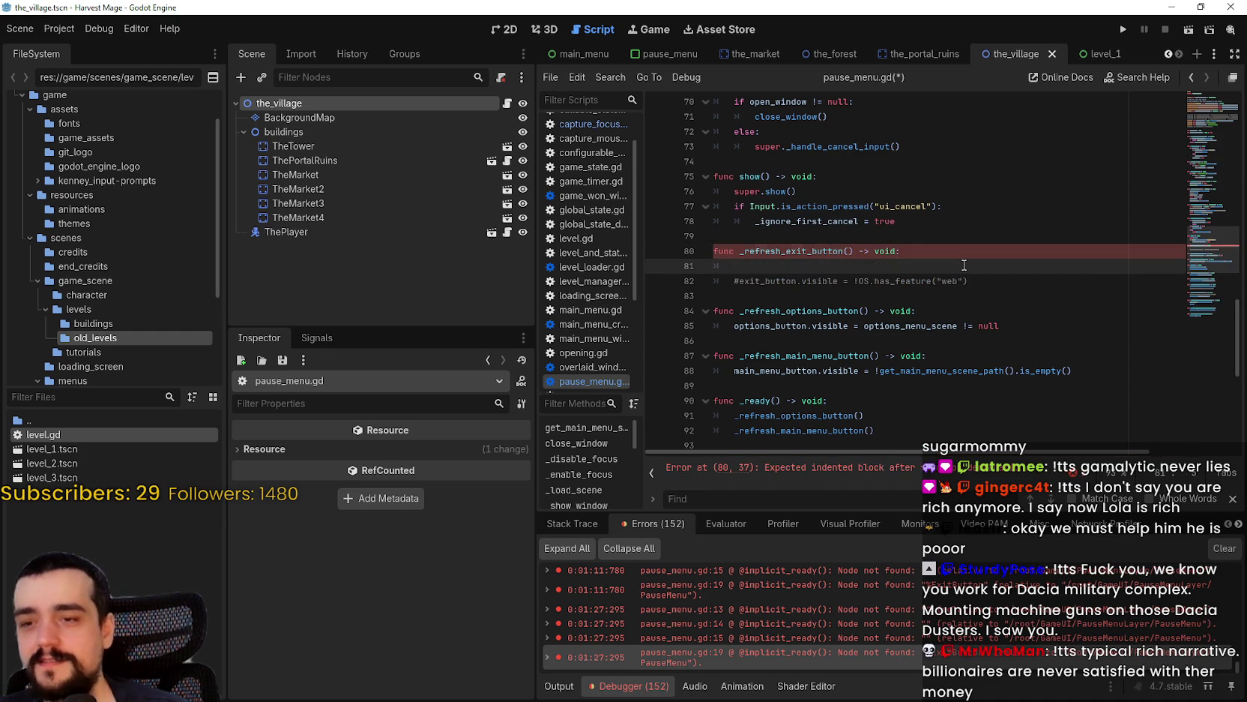
pyautogui.write('pass')
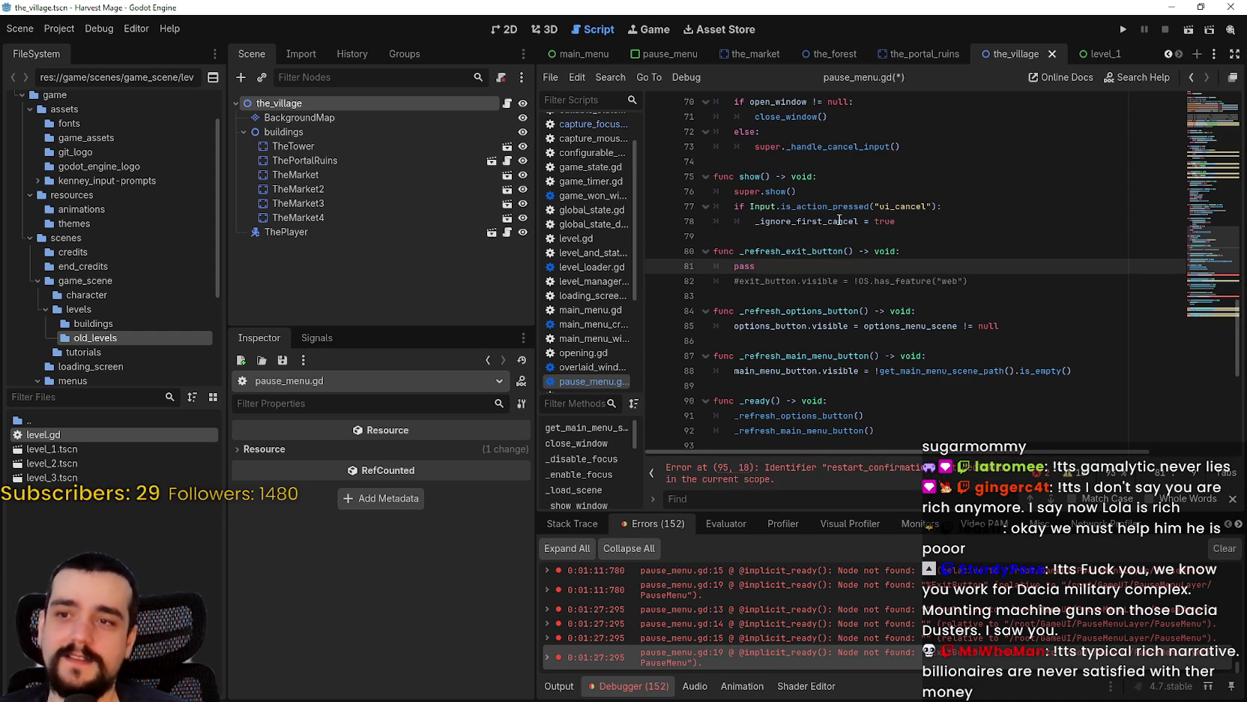
# - Comment out the restart confirmation call on line 95 and add a pass body to the restart handler
pyautogui.click(840, 477)
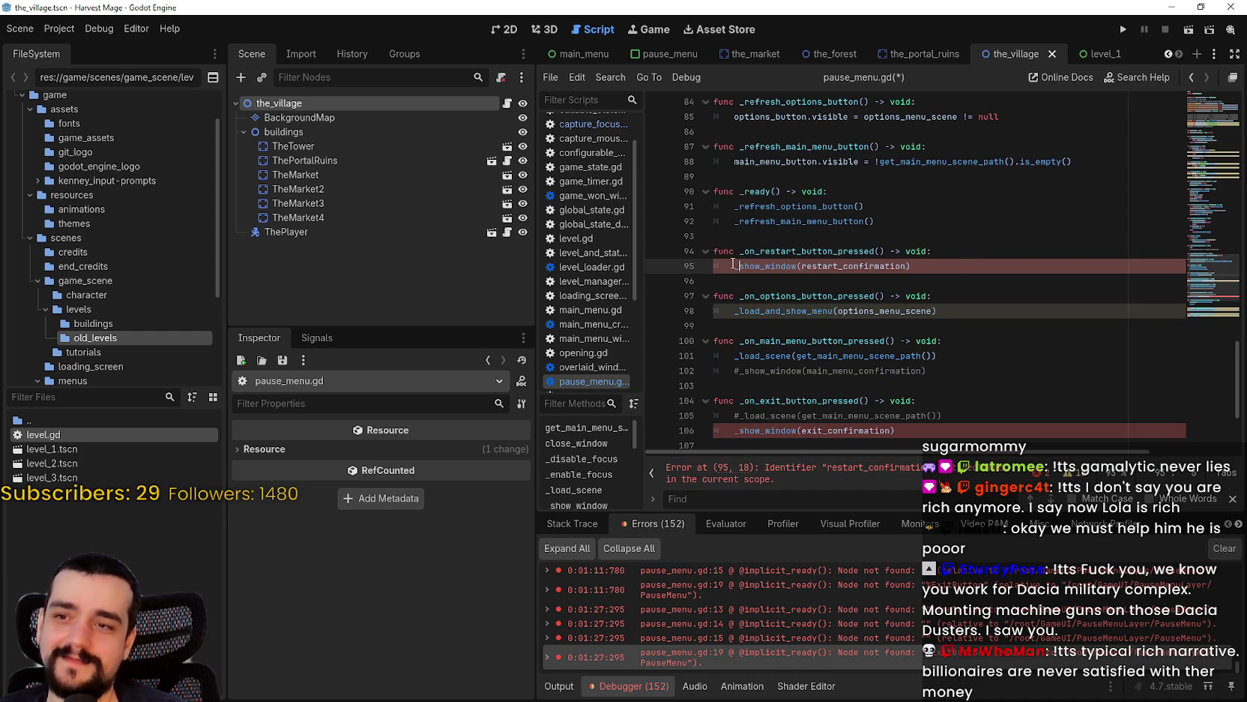
pyautogui.hotkey('ctrl', 'k')
pyautogui.press('Up')
pyautogui.press('End')
pyautogui.press('Return')
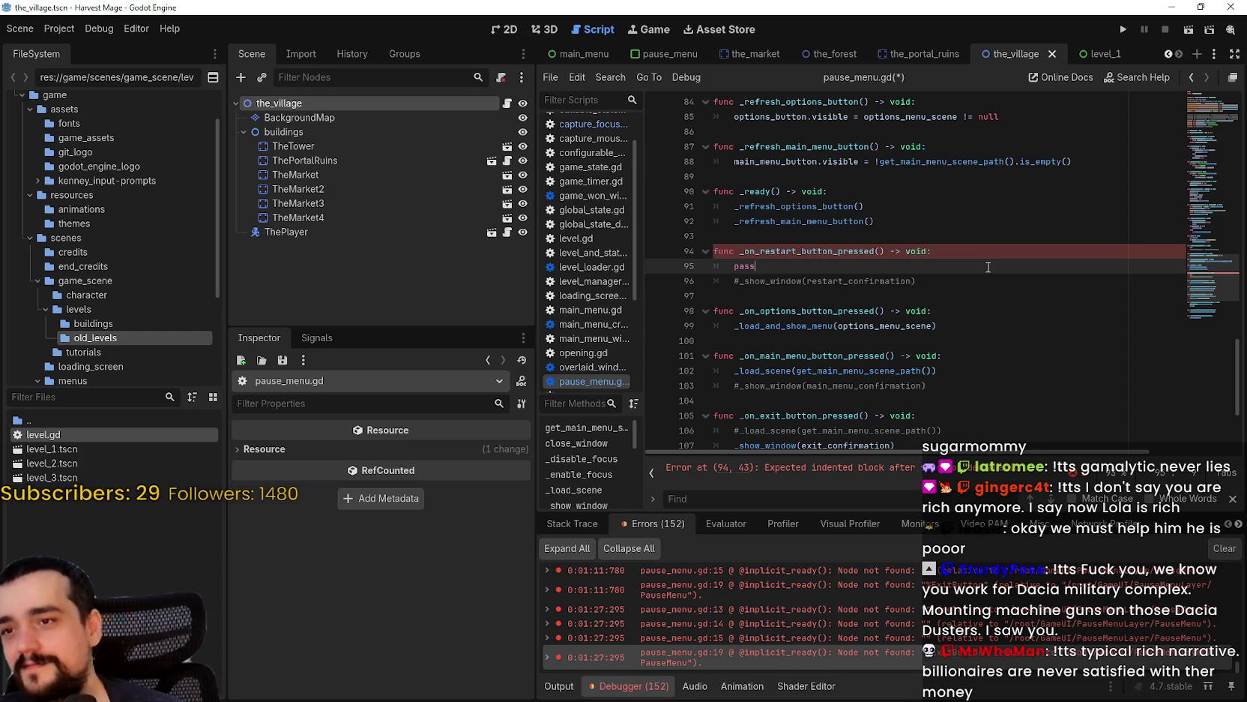
# - Comment out line 108 in the exit handler with a new body line, then run the game
pyautogui.scroll(-1, 804, 359)
pyautogui.click(974, 385)
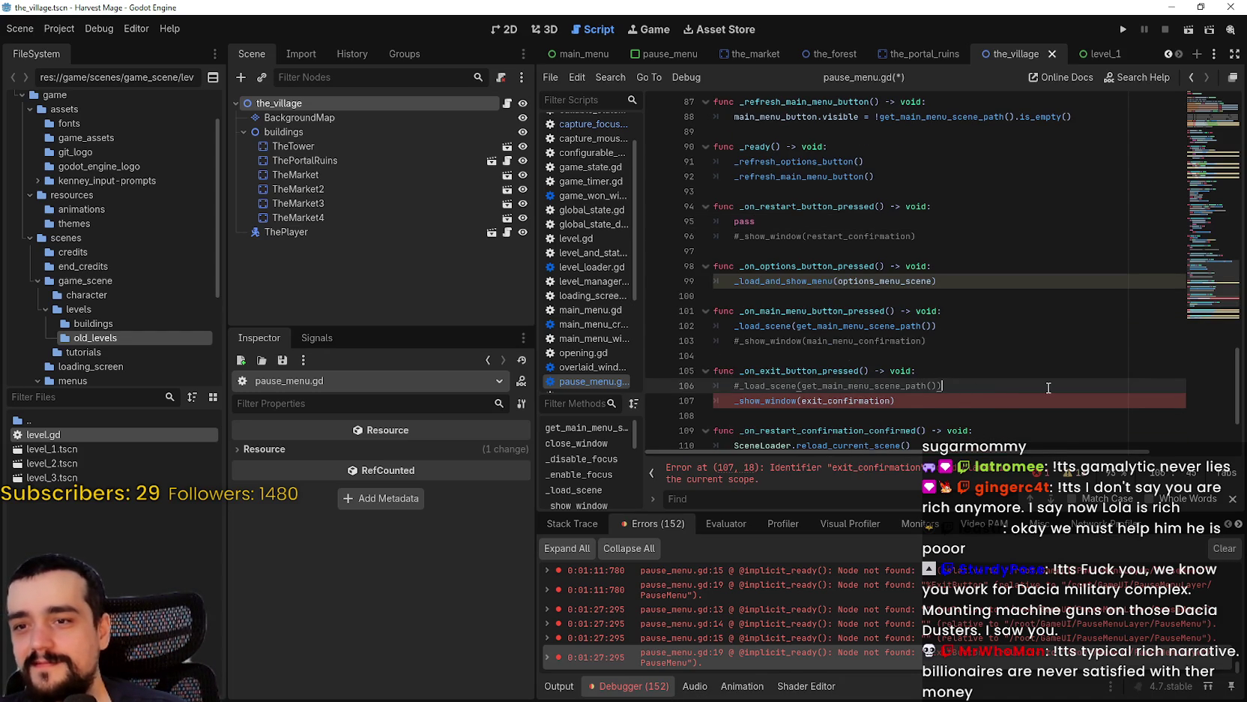
pyautogui.press('Return')
pyautogui.scroll(-3, 1016, 365)
pyautogui.click(739, 273)
pyautogui.write('#')
pyautogui.scroll(1, 900, 300)
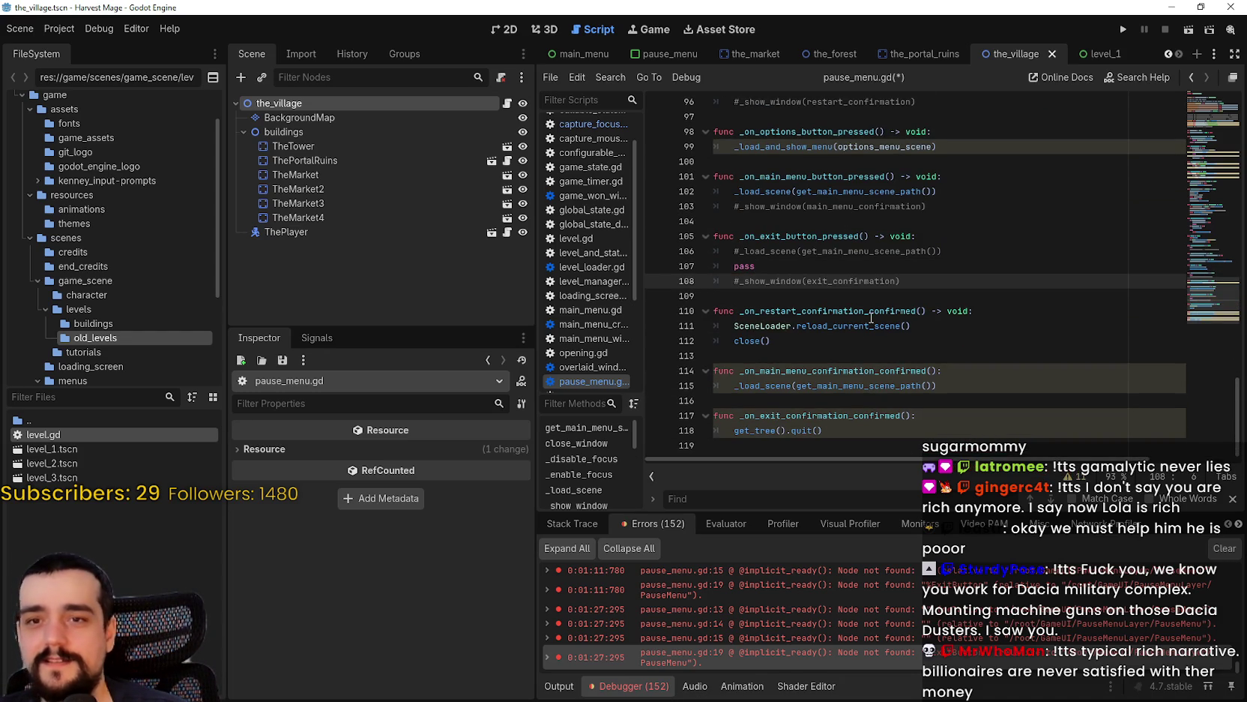
pyautogui.click(964, 251)
pyautogui.click(1127, 30)
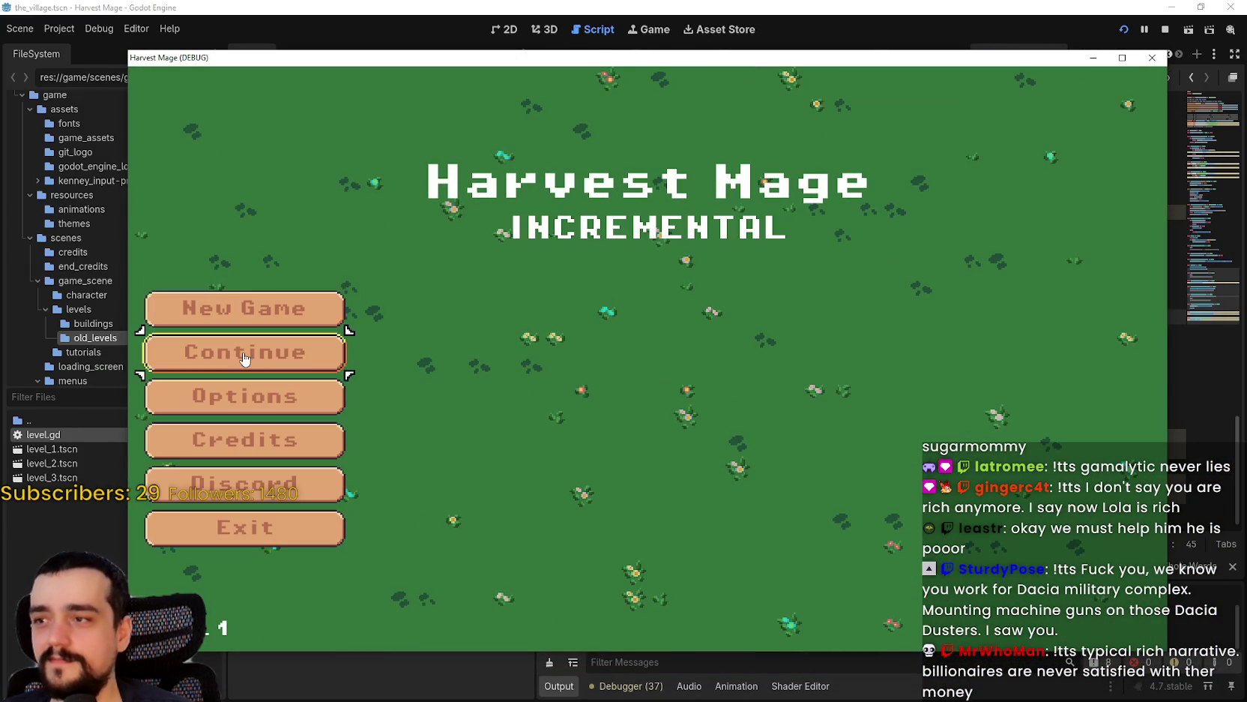
# - Start a new game and walk the mage right through the village, briefly checking the editor
pyautogui.click(281, 309)
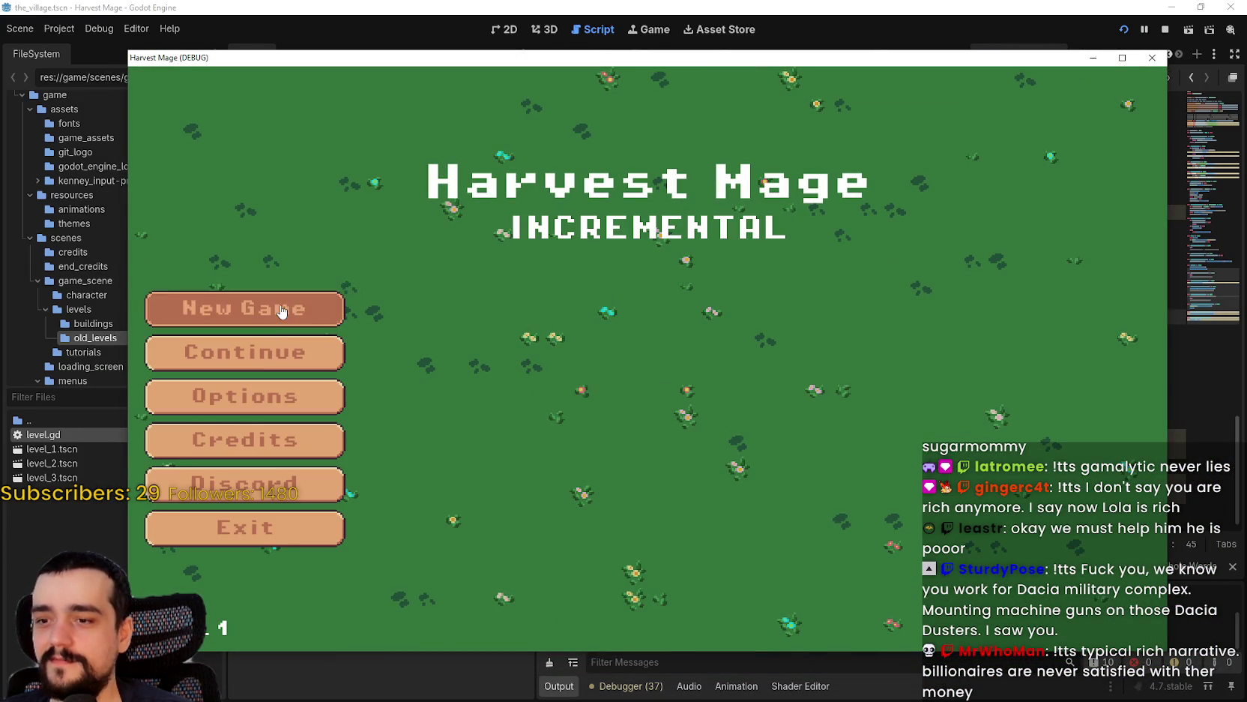
pyautogui.click(282, 311)
pyautogui.press('Right')
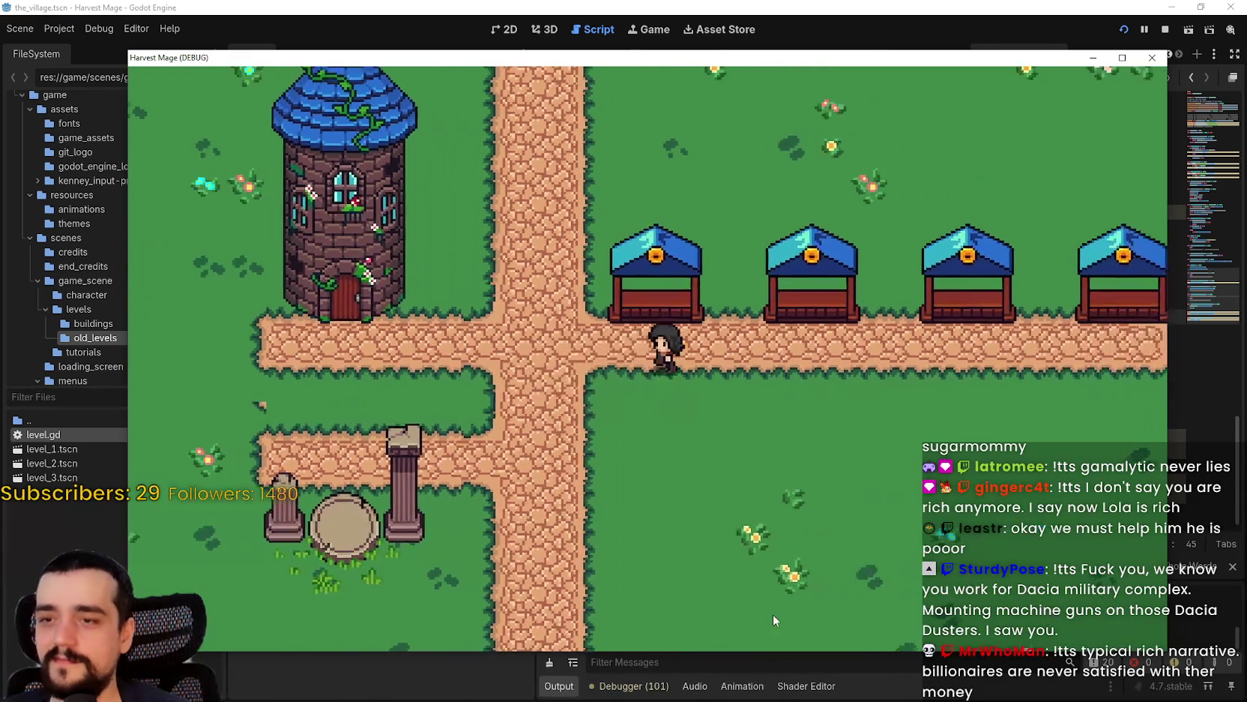
pyautogui.click(629, 686)
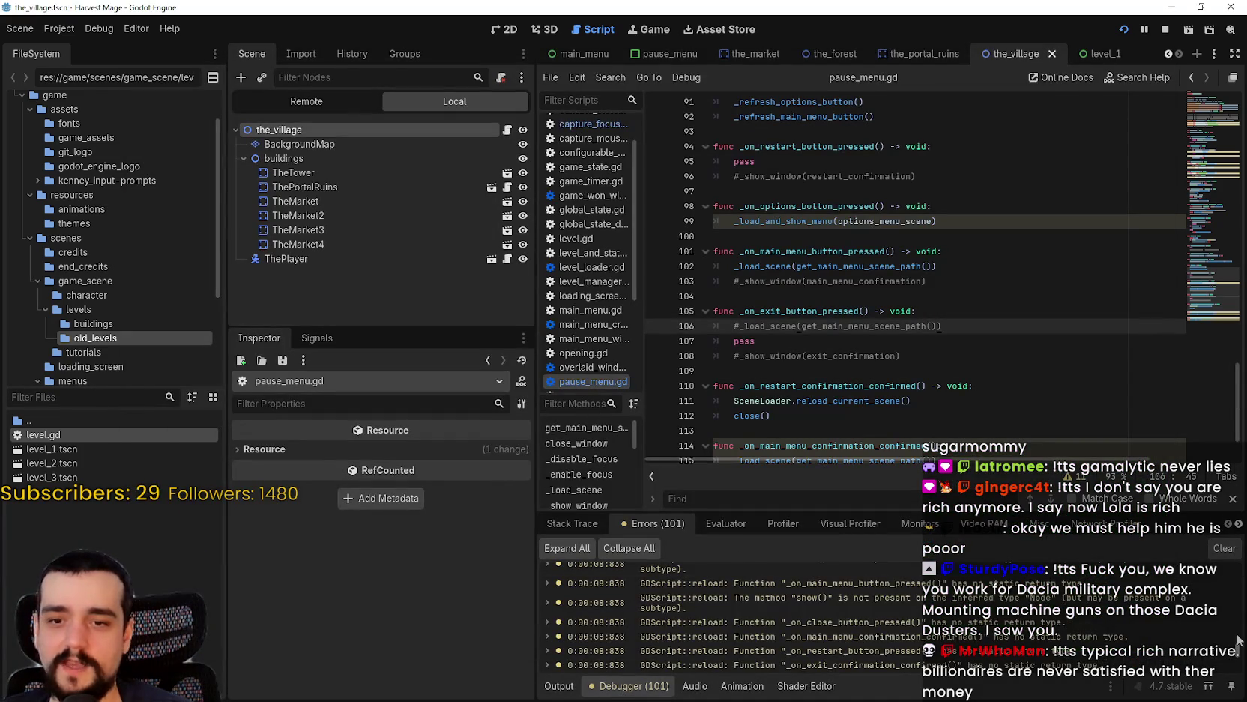
pyautogui.moveTo(1239, 646); pyautogui.dragTo(1241, 550)
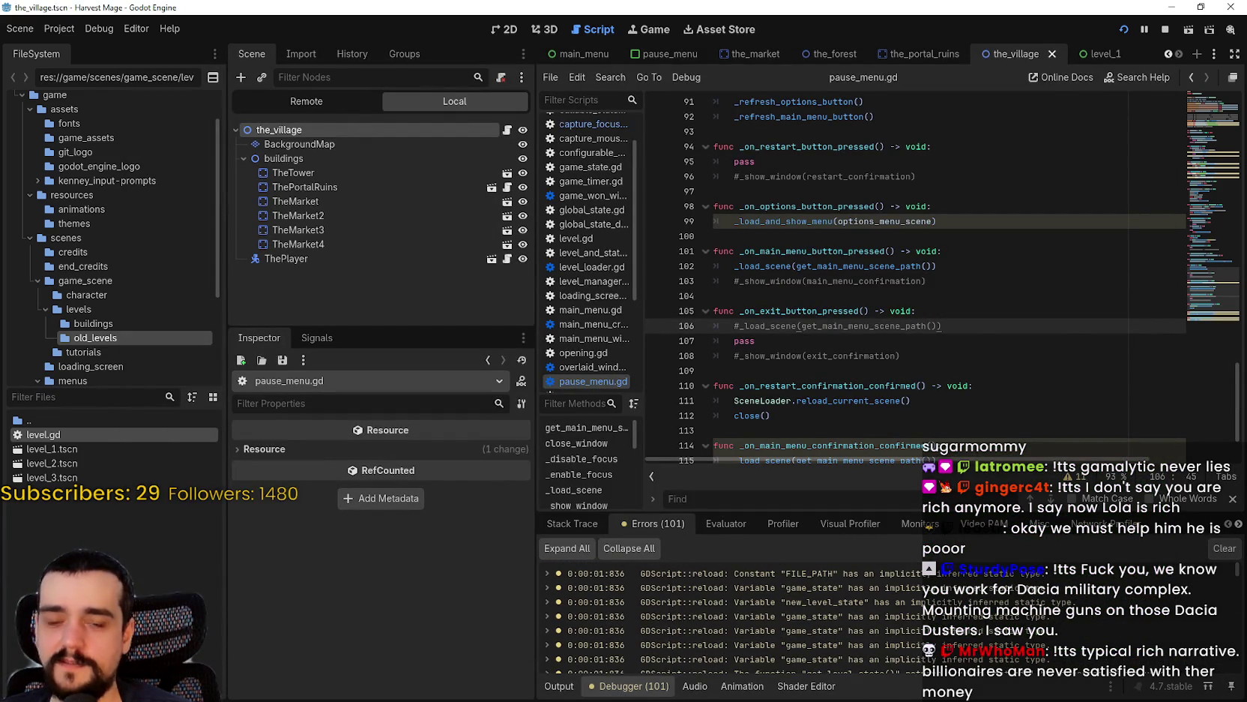
pyautogui.hotkey('alt', 'Tab')
# - Walk the player left, pause, and choose Save and Exit to return to the title screen
pyautogui.press('Left')
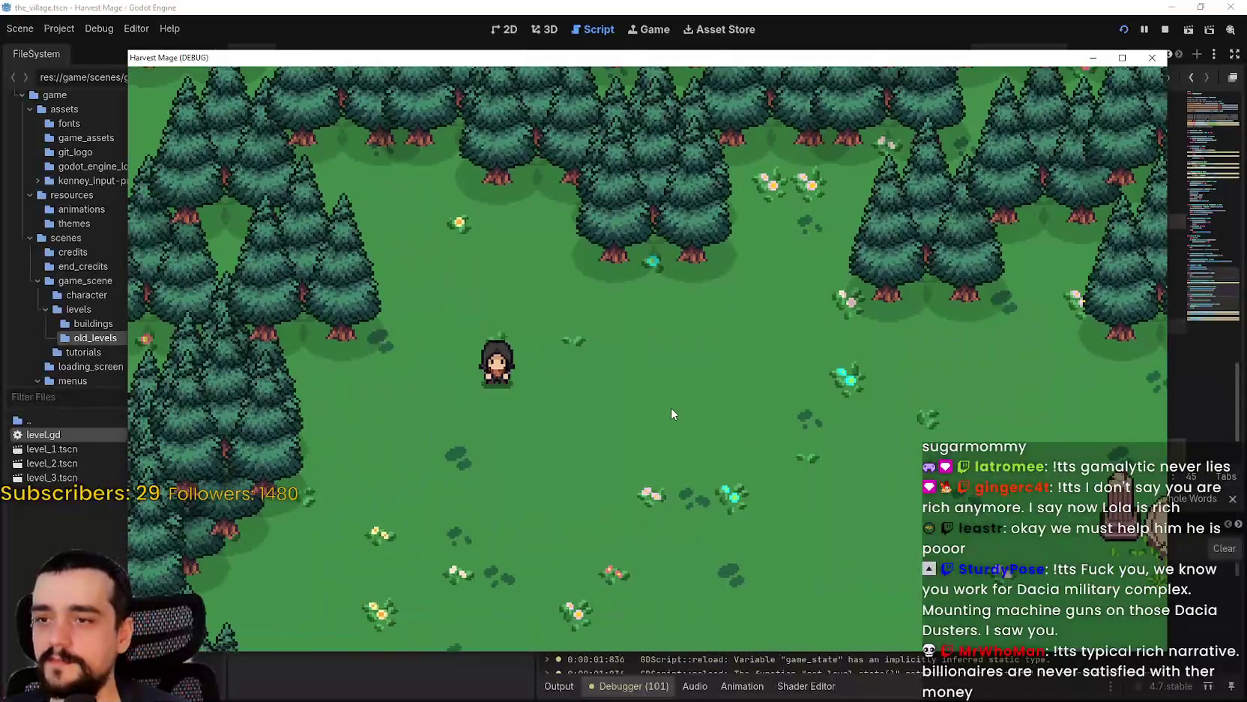
pyautogui.press('Escape')
pyautogui.click(245, 407)
pyautogui.hotkey('alt', 'Tab')
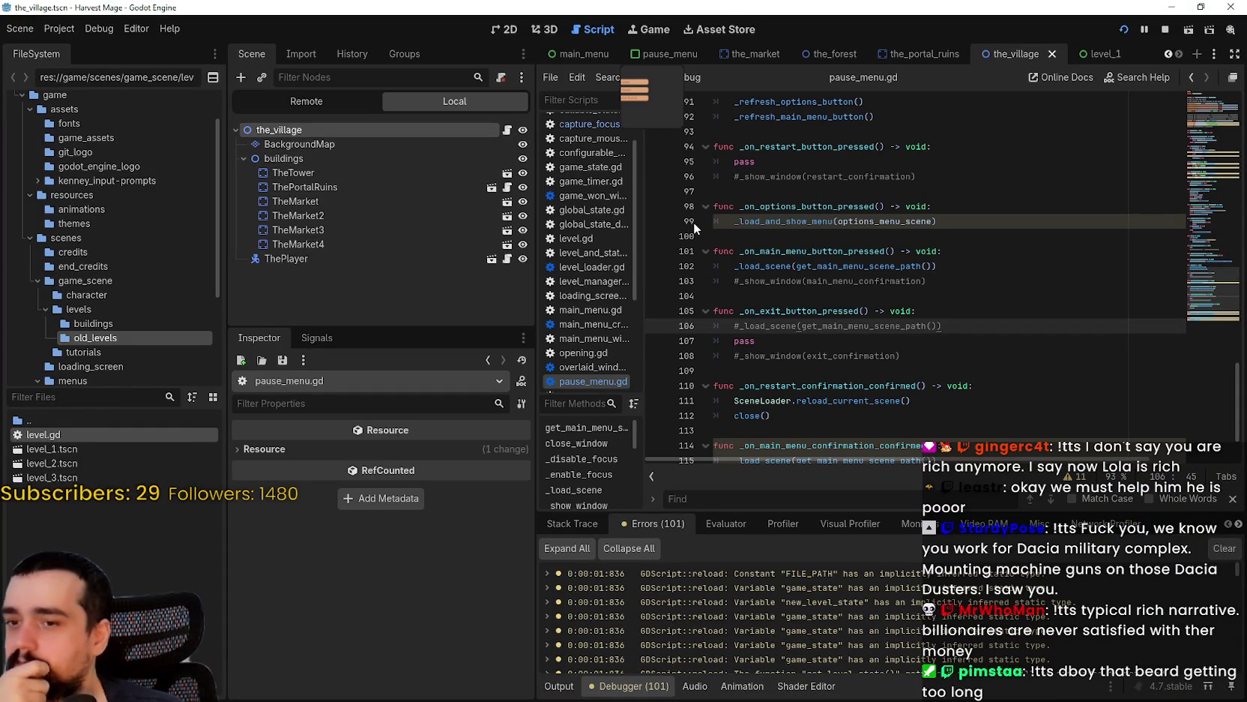
# - Scroll to the top of pause_menu.gd and inspect the menu container NodePath exports on lines 11–12
pyautogui.click(863, 237)
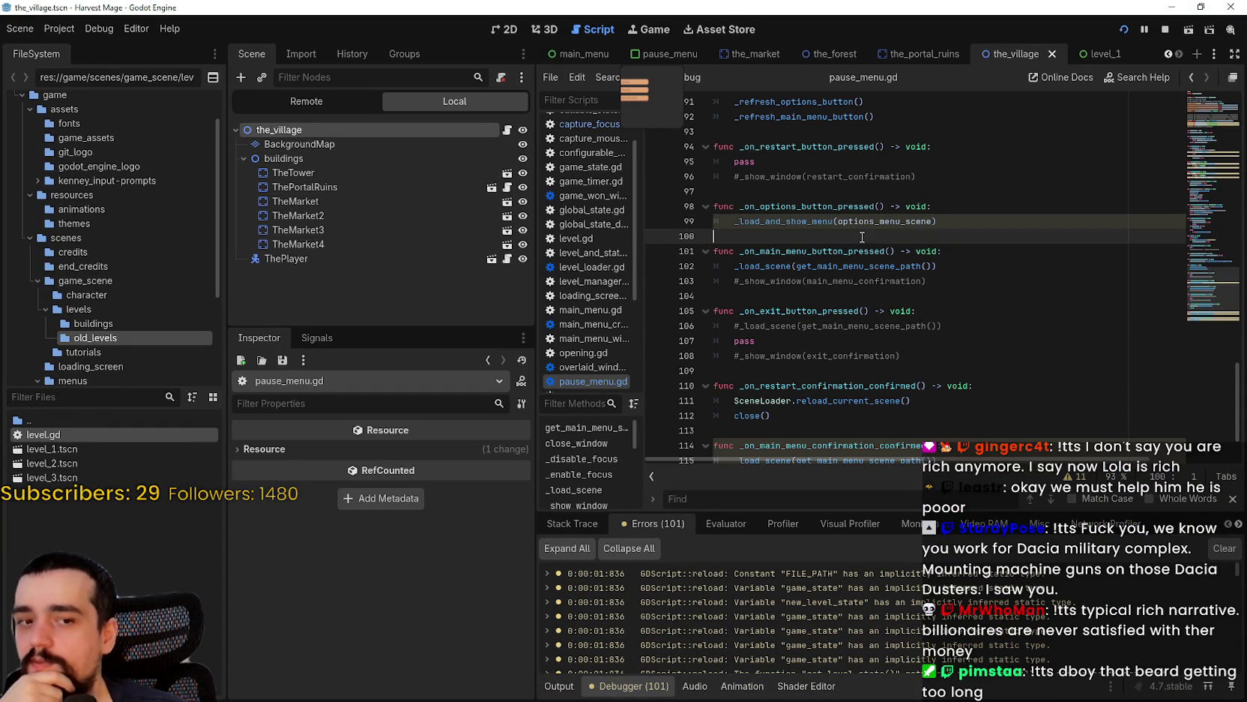
pyautogui.scroll(15, 1199, 184)
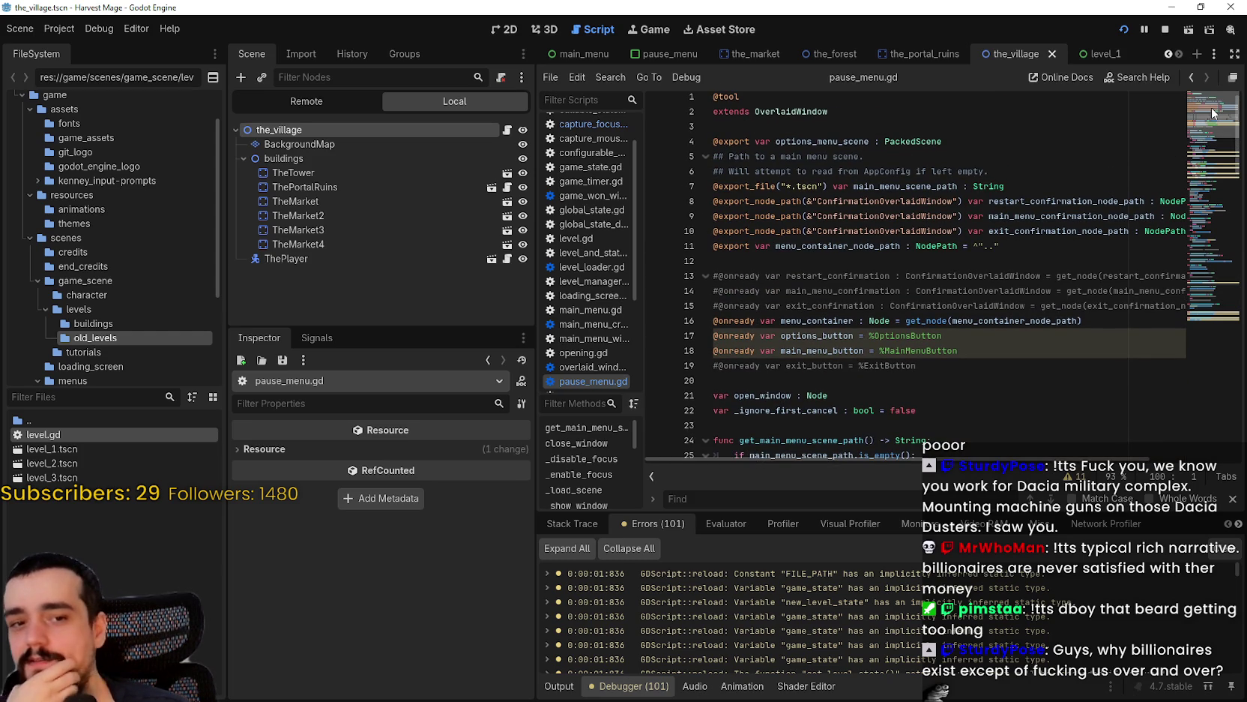
pyautogui.scroll(1, 1214, 113)
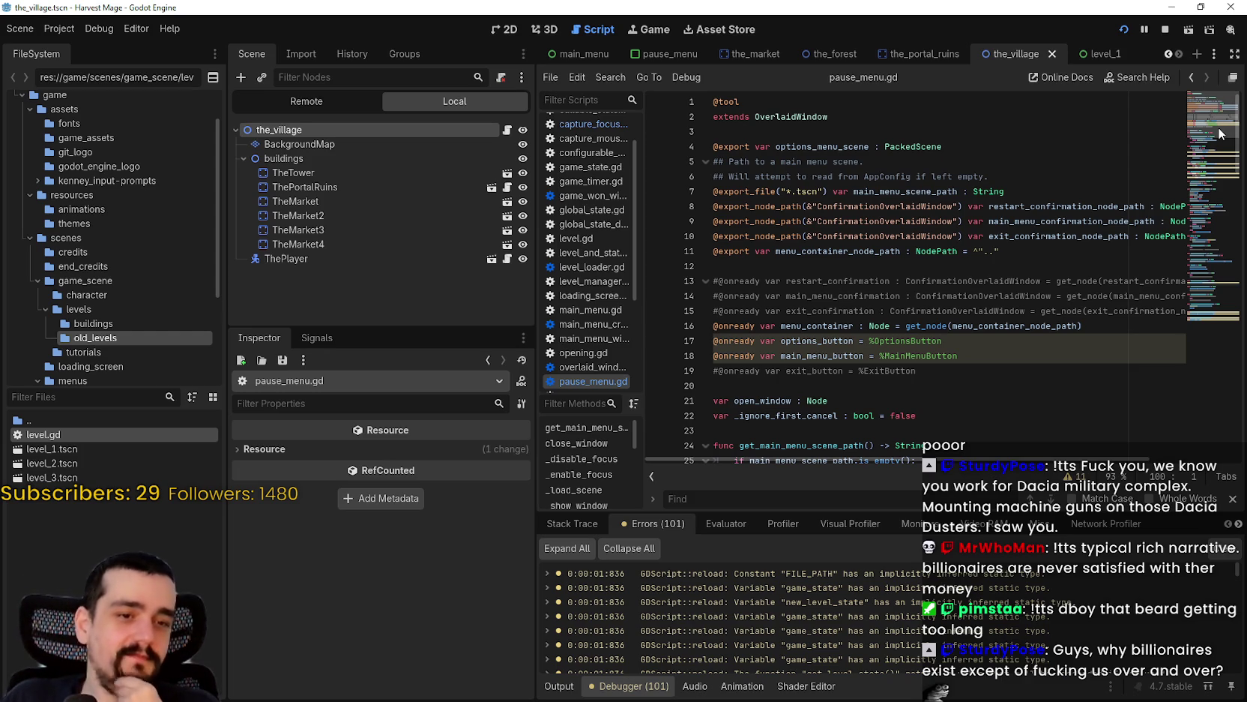
pyautogui.click(934, 251)
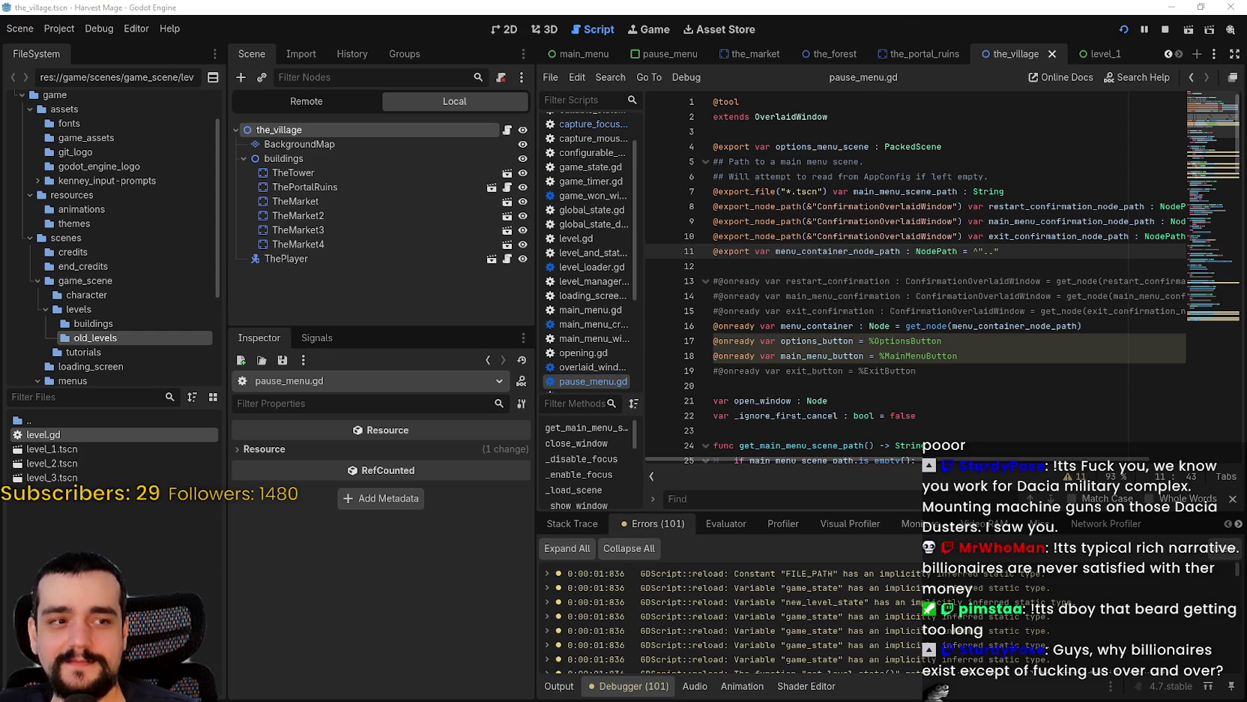
pyautogui.click(826, 266)
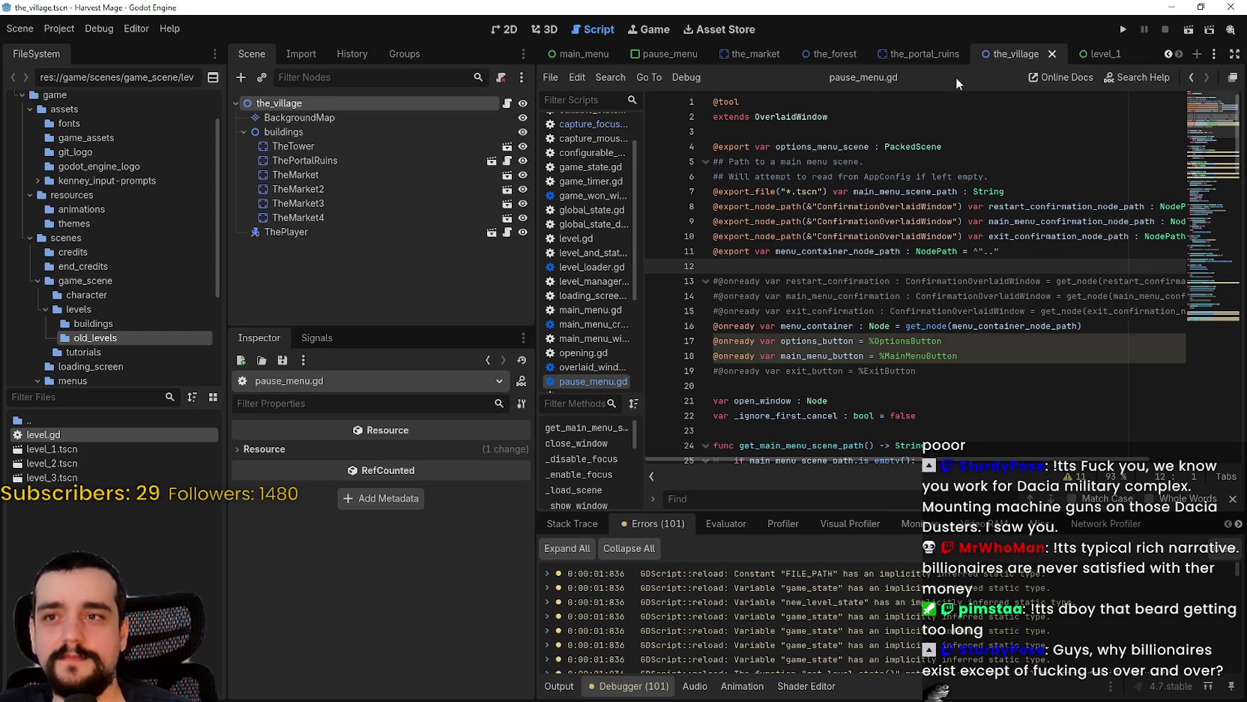
pyautogui.moveTo(899, 57)
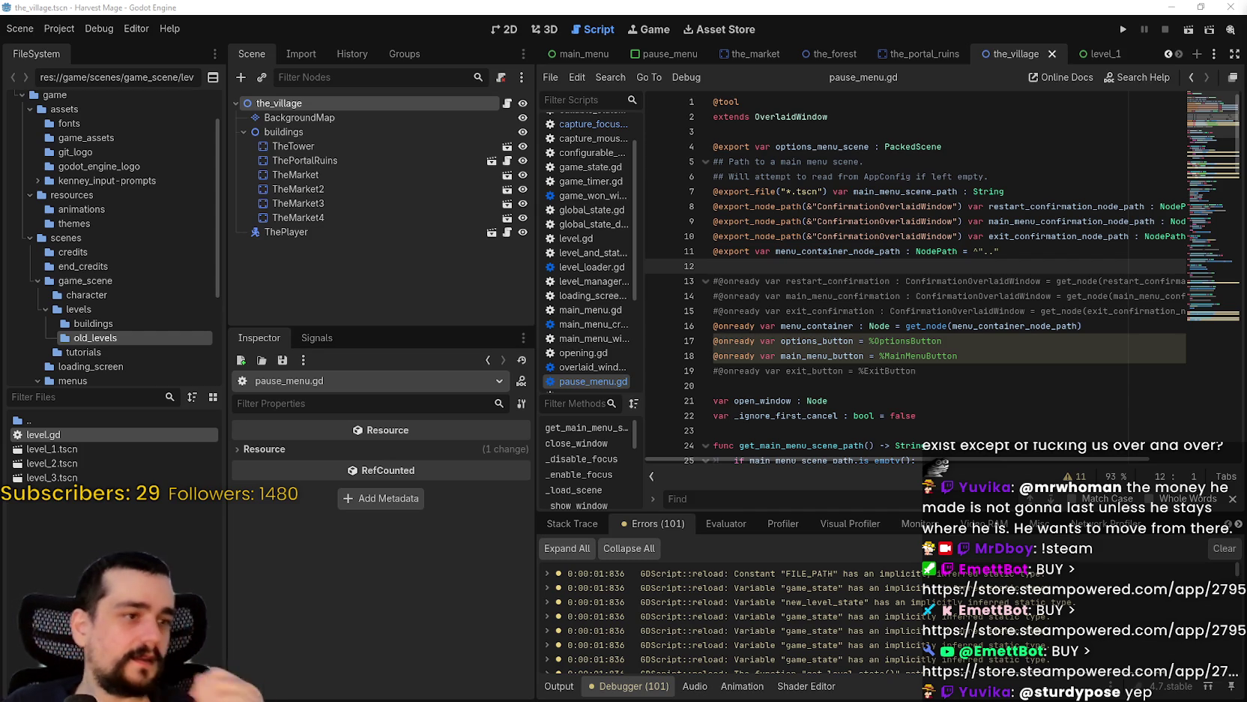
# - Browse pause_menu.gd from line 21 down past line 74
pyautogui.press('Down')
pyautogui.press('Down')
pyautogui.press('Down')
pyautogui.press('End')
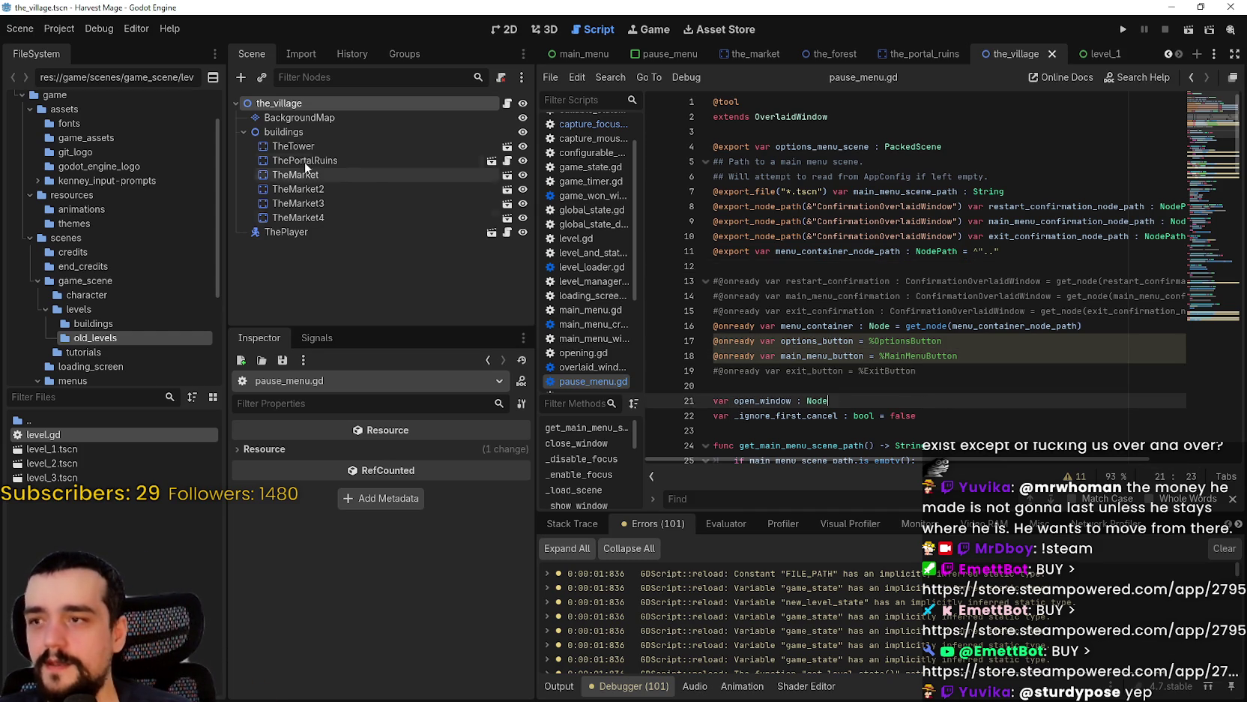
pyautogui.scroll(-7, 698, 253)
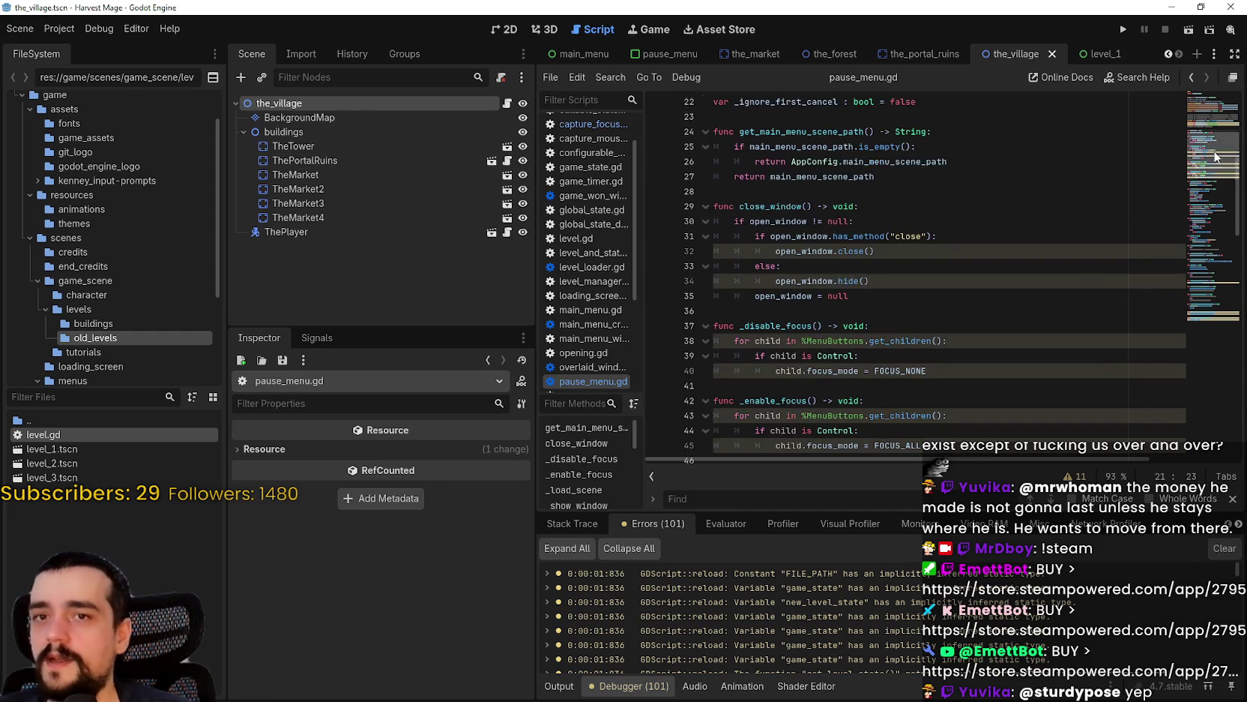
pyautogui.scroll(6, 667, 256)
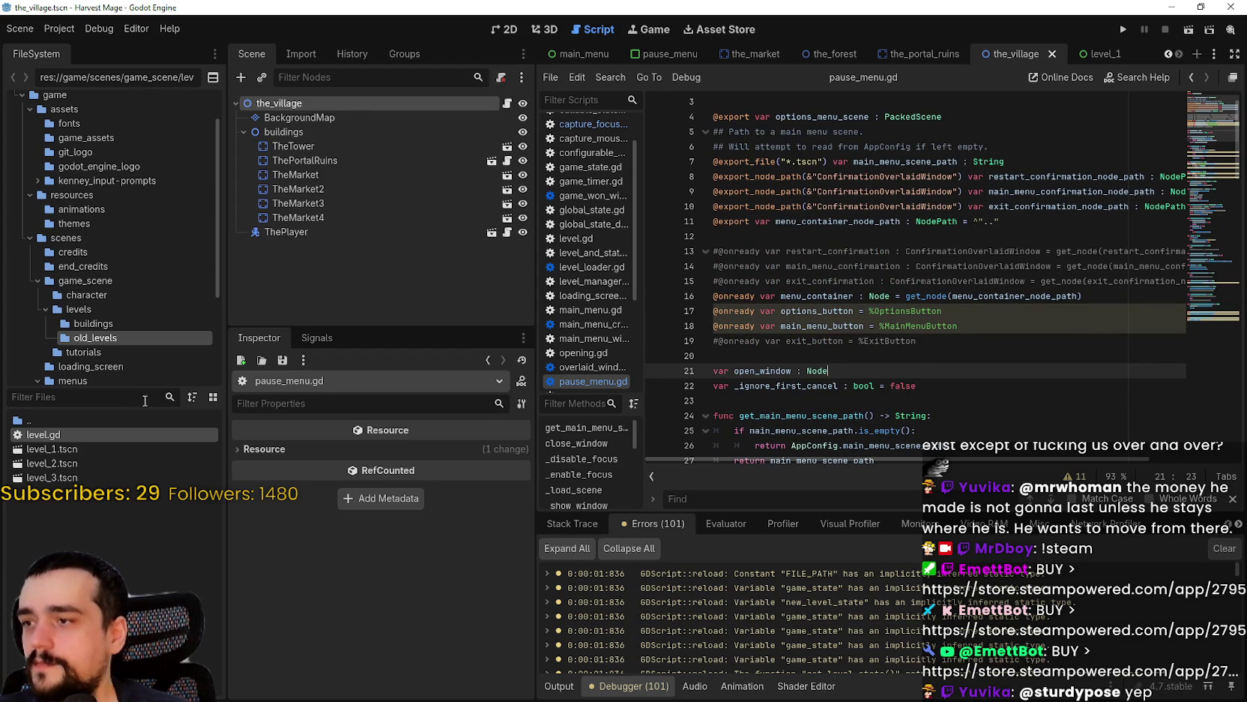
pyautogui.scroll(-7, 839, 283)
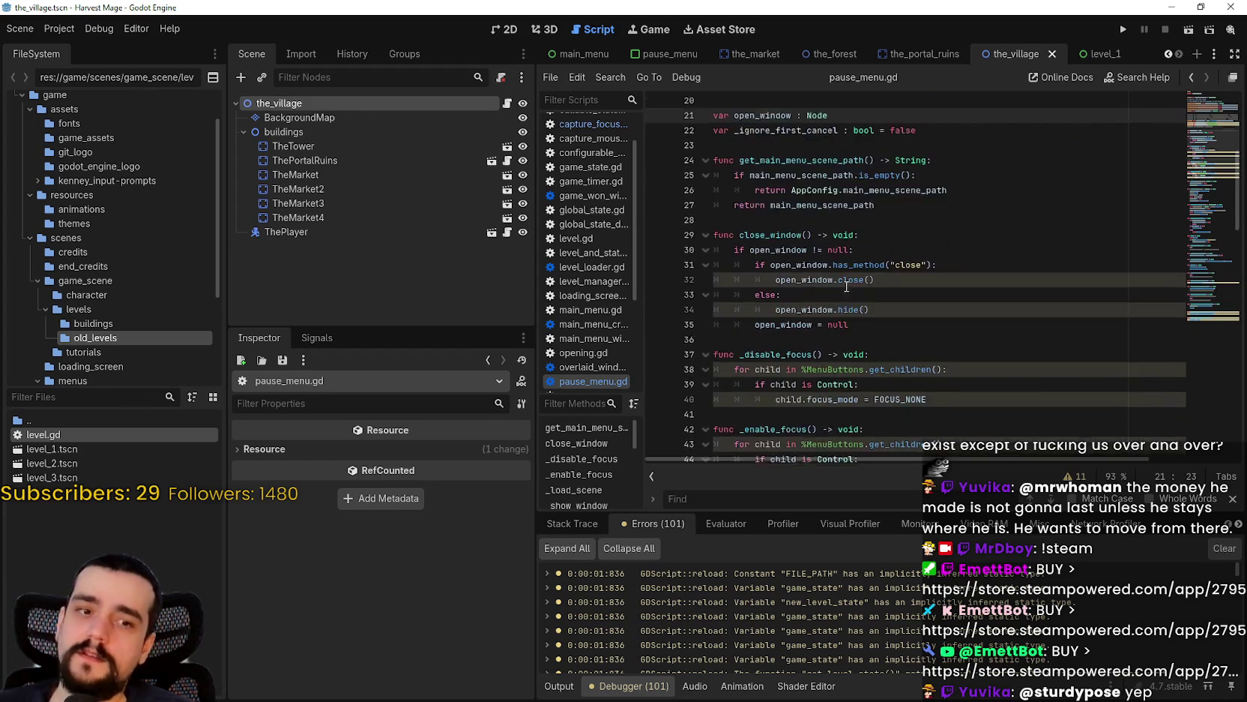
pyautogui.scroll(-12, 839, 282)
pyautogui.click(854, 312)
pyautogui.scroll(-1, 854, 335)
pyautogui.scroll(-5, 854, 335)
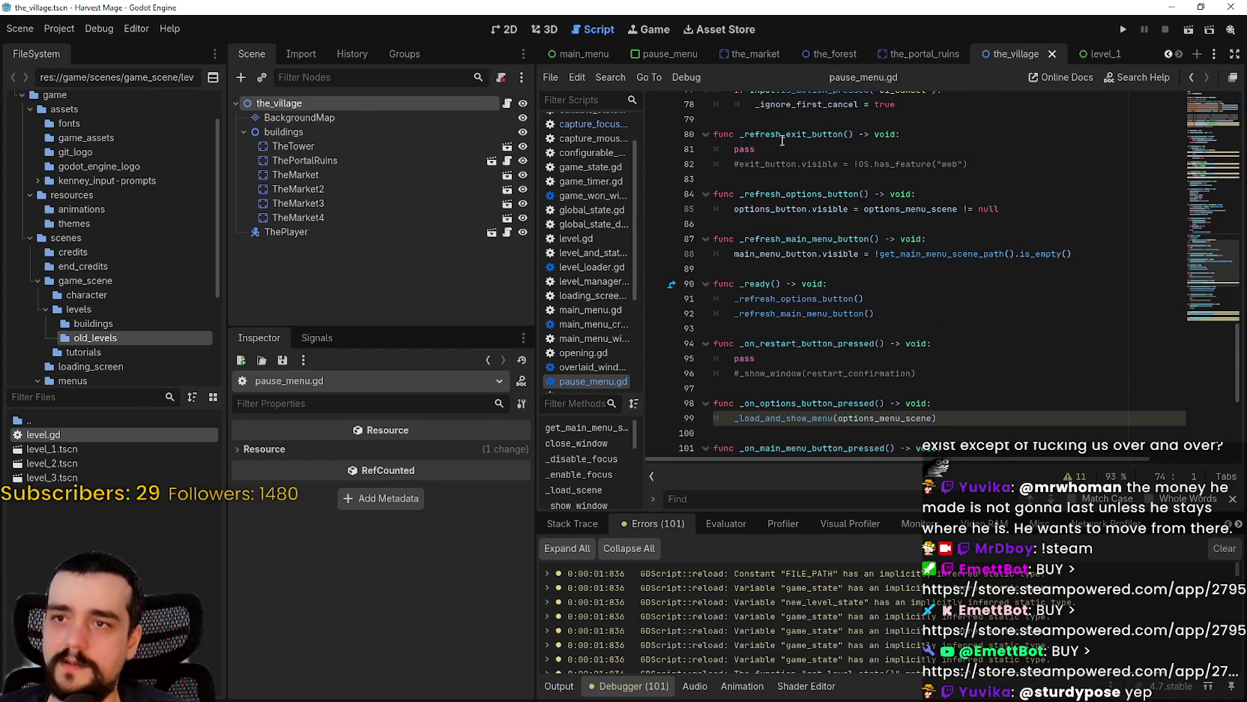
# - Open the pause_menu scene and jump from MainMenuButton's pressed signal to its handler
pyautogui.click(666, 55)
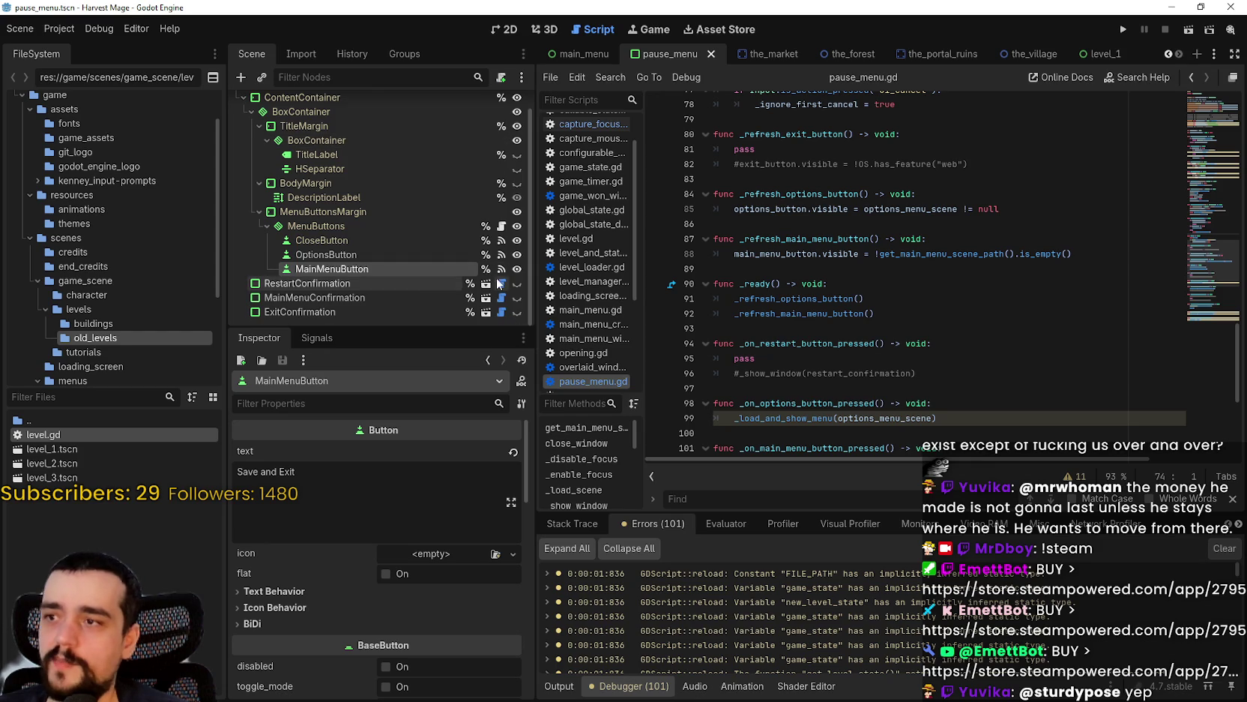
pyautogui.click(322, 338)
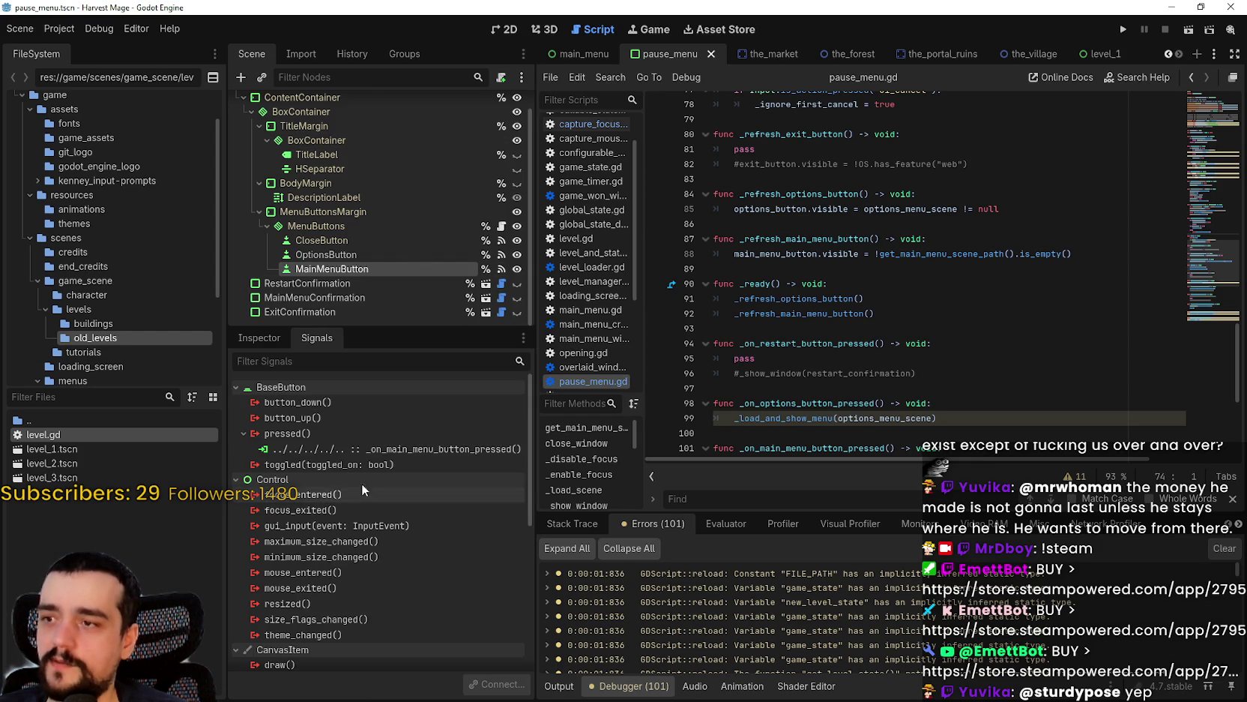
pyautogui.doubleClick(431, 449)
# - Look up the _load_scene definition and bring up actions on its load_scene call
pyautogui.scroll(-1, 824, 255)
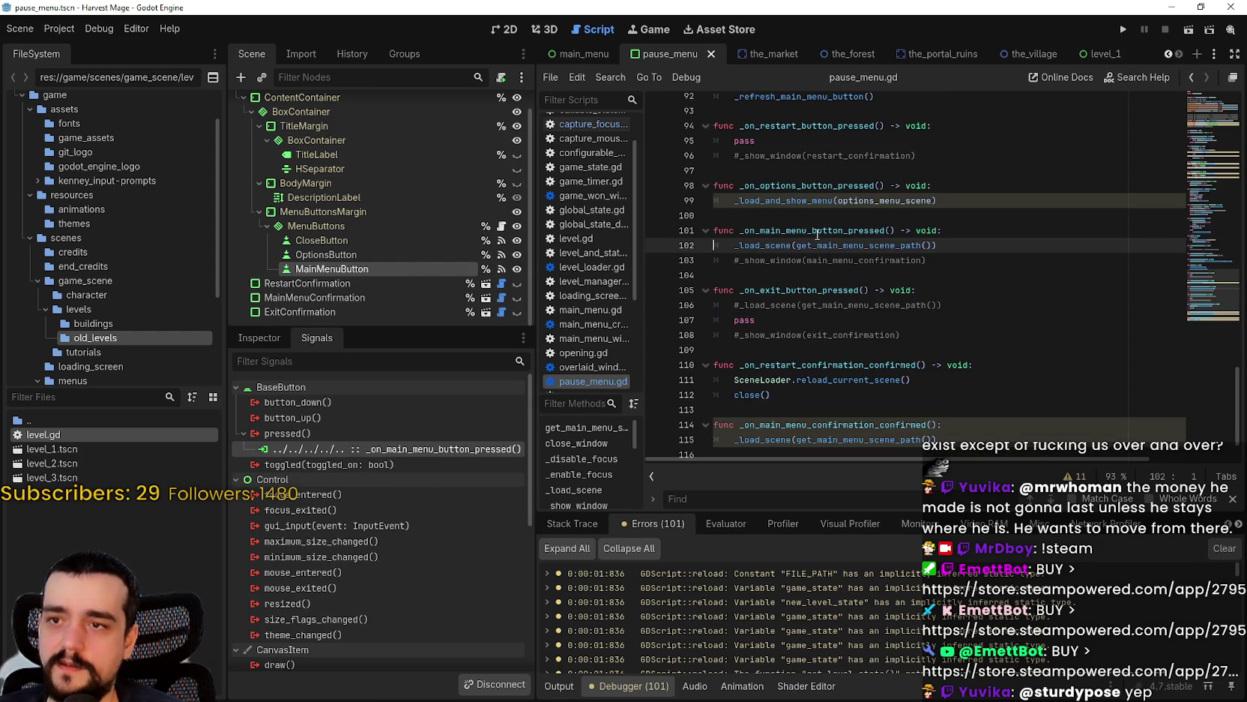
pyautogui.rightClick(784, 245)
pyautogui.click(857, 453)
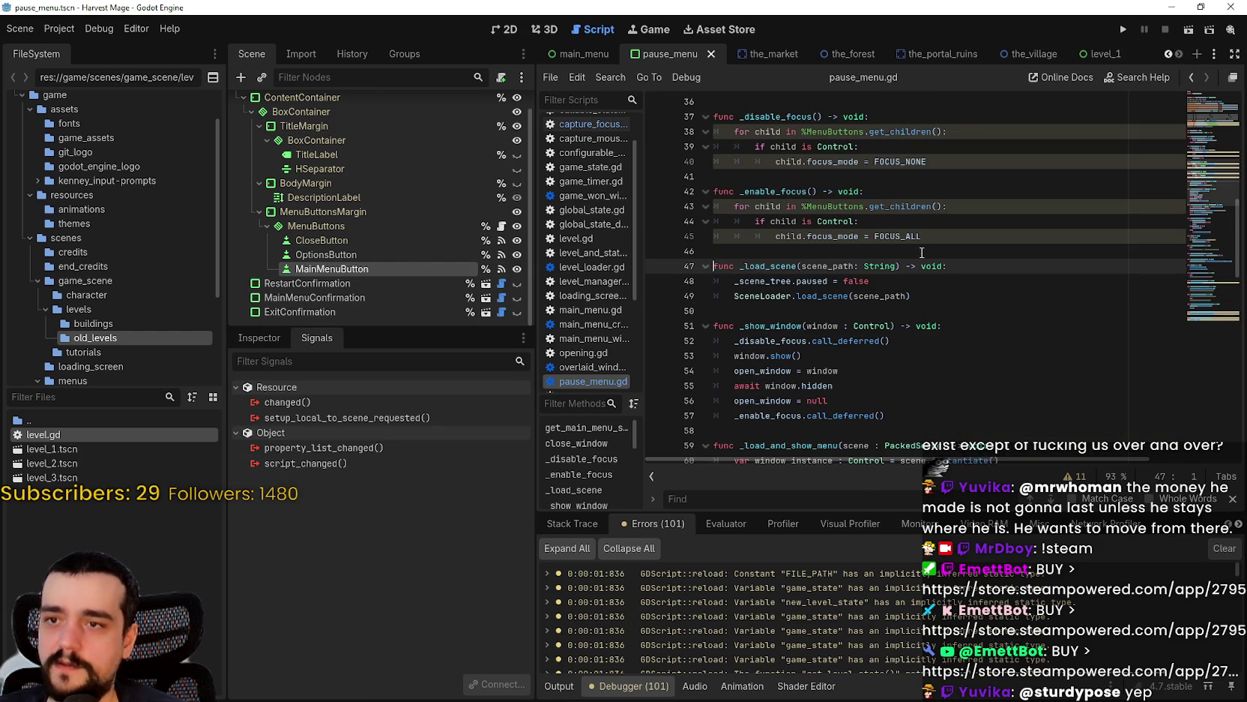
pyautogui.rightClick(812, 300)
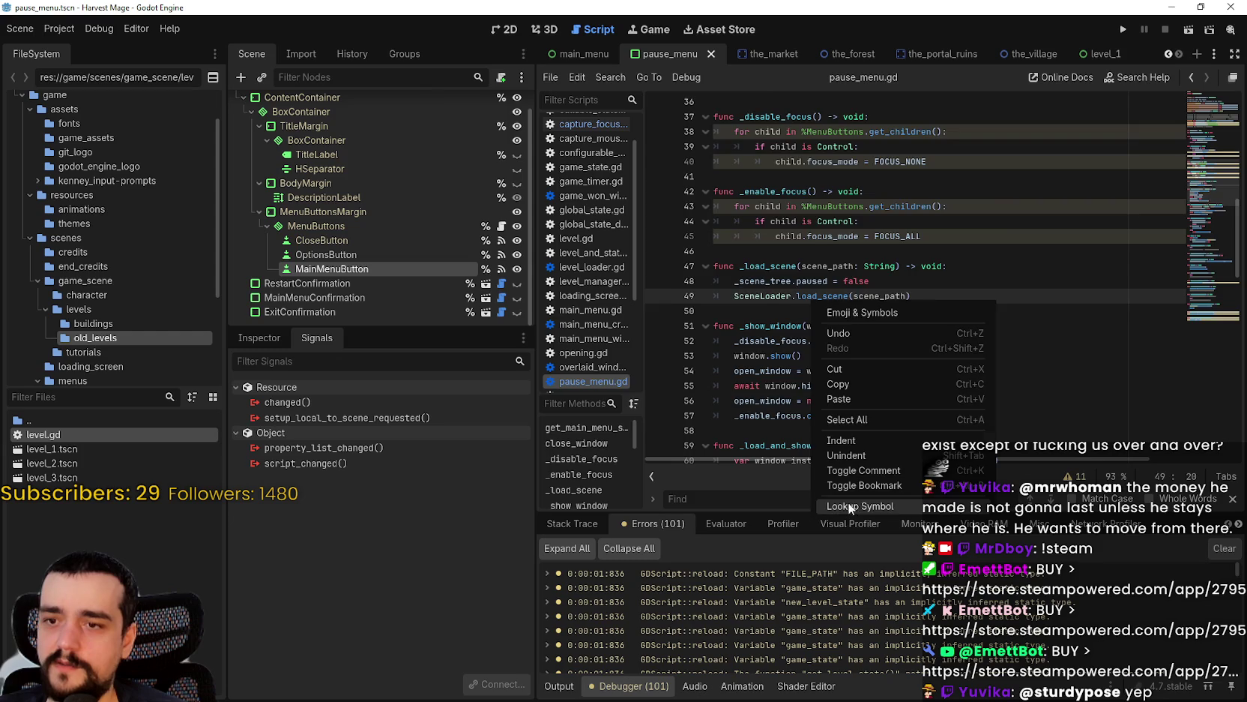
# - Jump to load_scene in scene_loader.gd and select the _check_loading_screen and change_scene_to_loading_screen calls
pyautogui.click(850, 507)
pyautogui.scroll(-1, 924, 287)
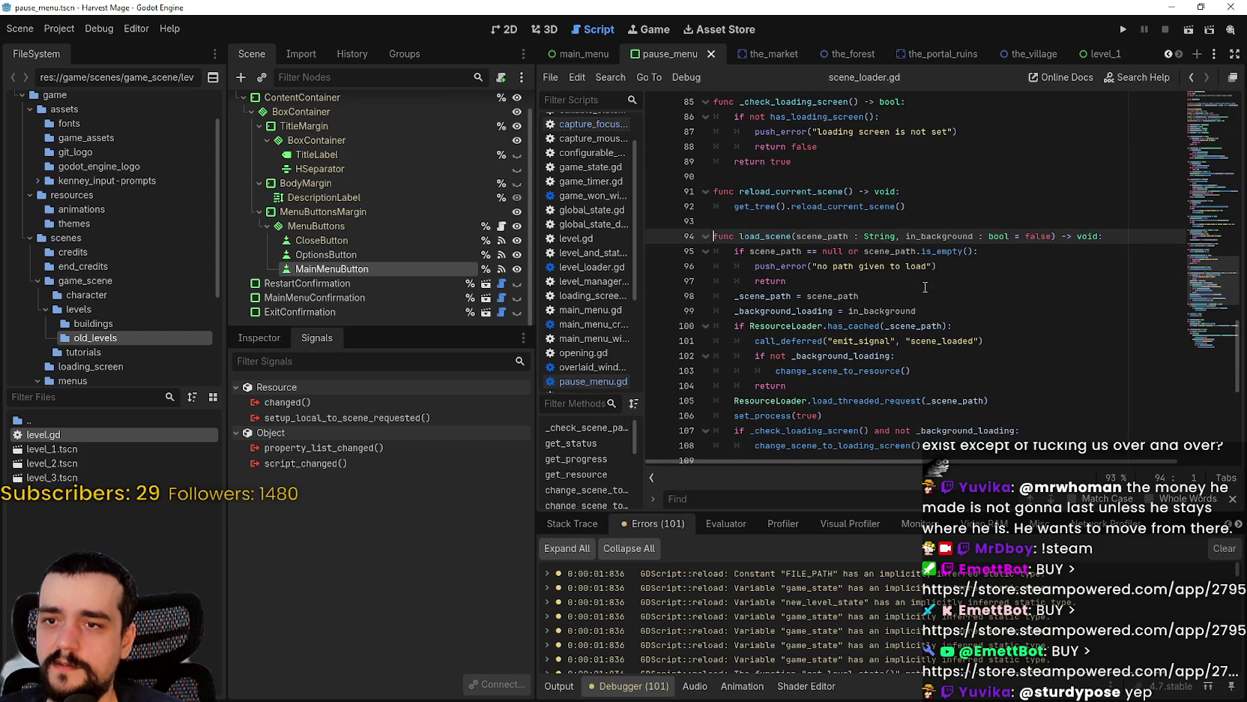
pyautogui.scroll(-1, 926, 287)
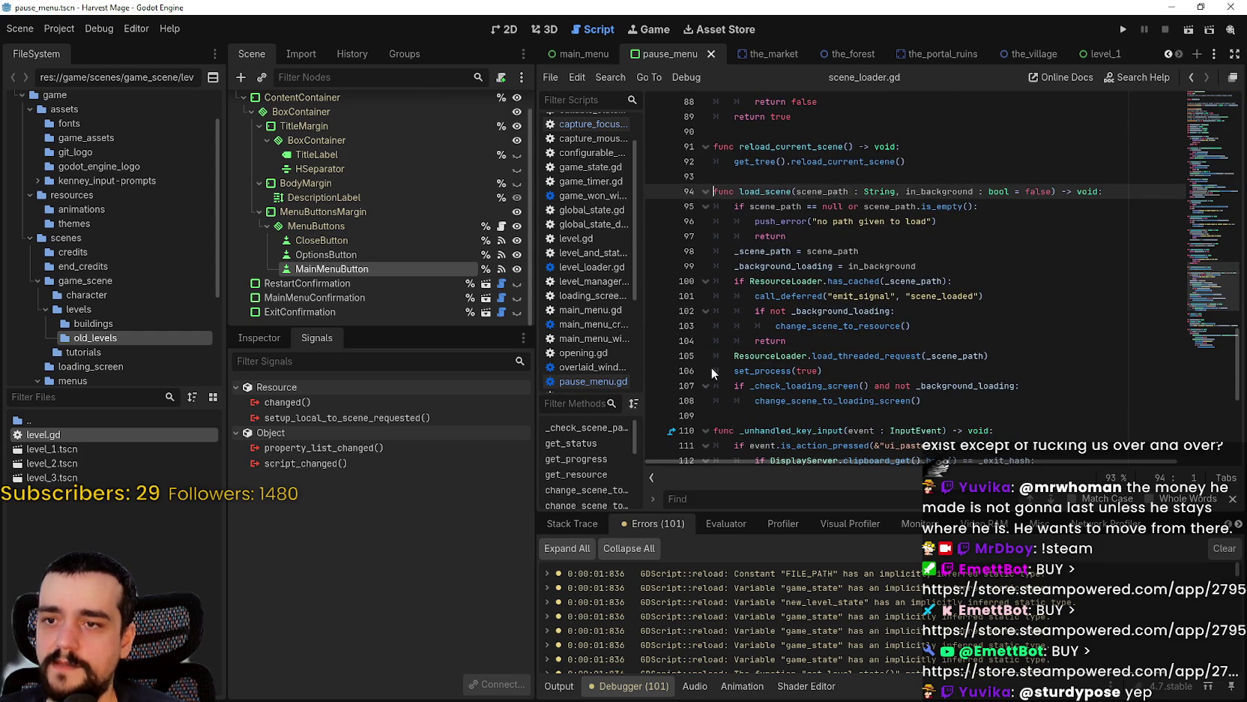
pyautogui.scroll(-1, 843, 379)
pyautogui.click(801, 309)
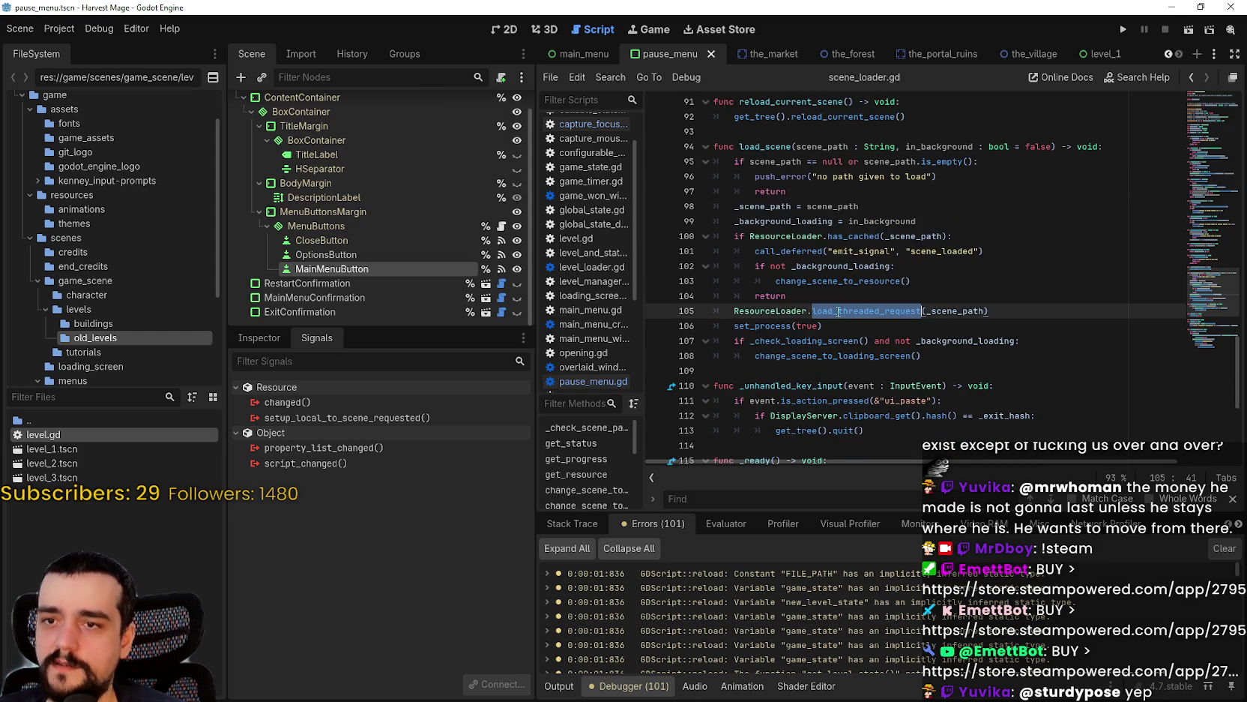
pyautogui.doubleClick(820, 341)
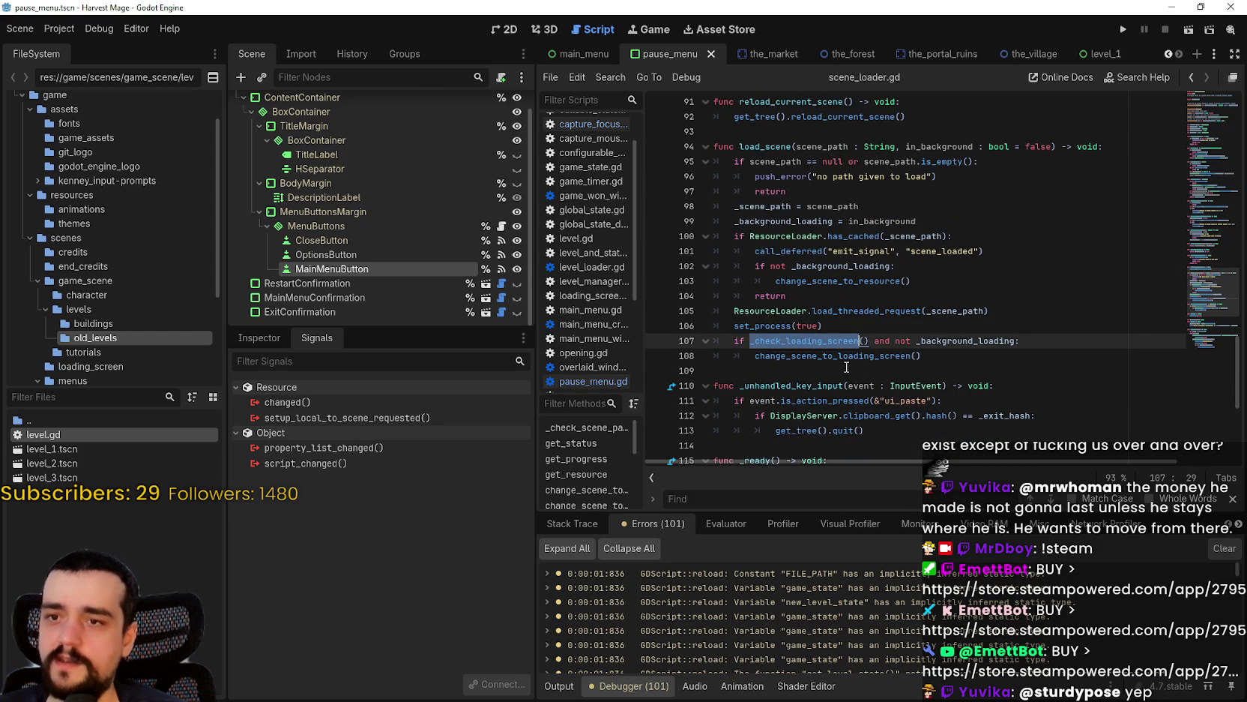
pyautogui.doubleClick(840, 354)
# - Scroll back up through scene_loader.gd and show OptionsButton's signal connections
pyautogui.scroll(4, 1032, 241)
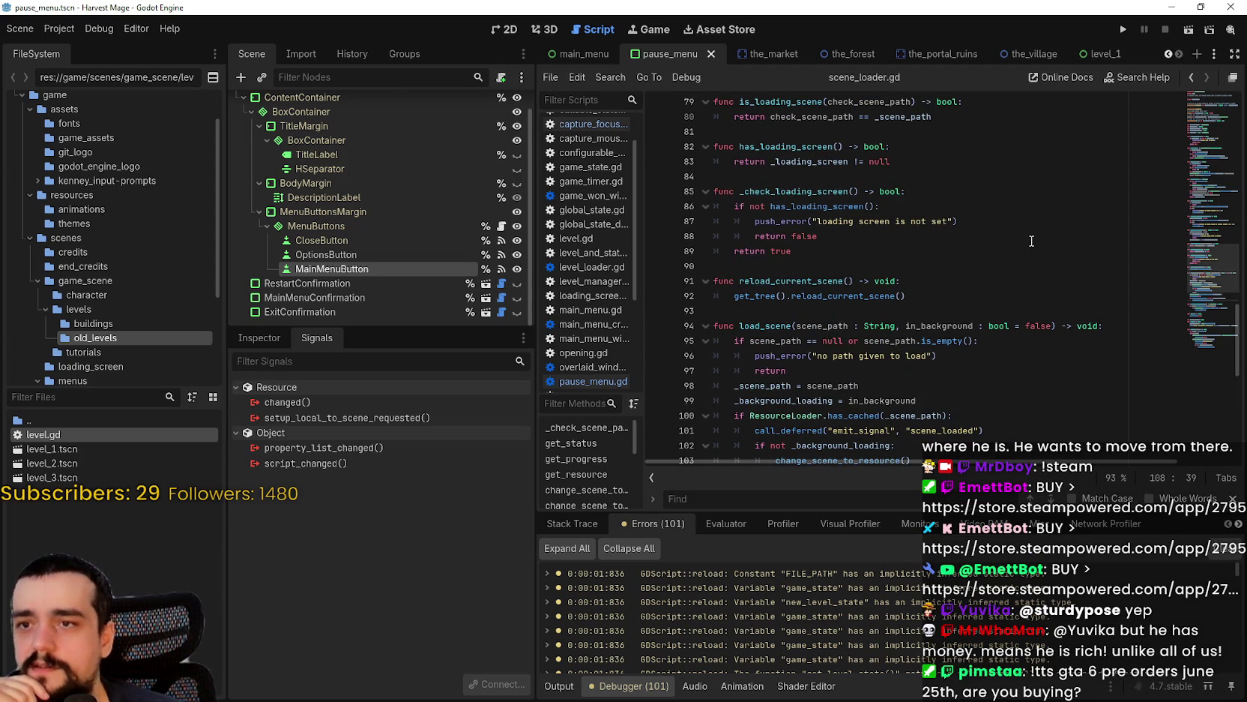
pyautogui.scroll(5, 1031, 241)
pyautogui.scroll(3, 1031, 241)
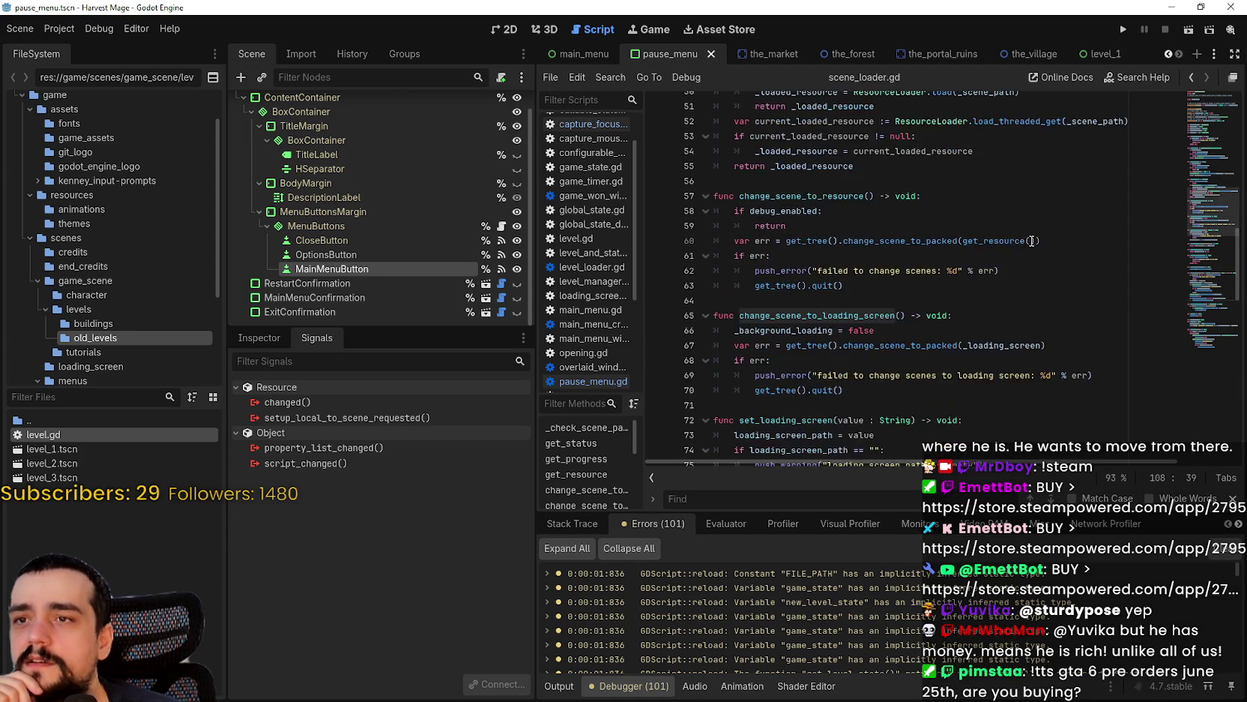
pyautogui.scroll(12, 1029, 240)
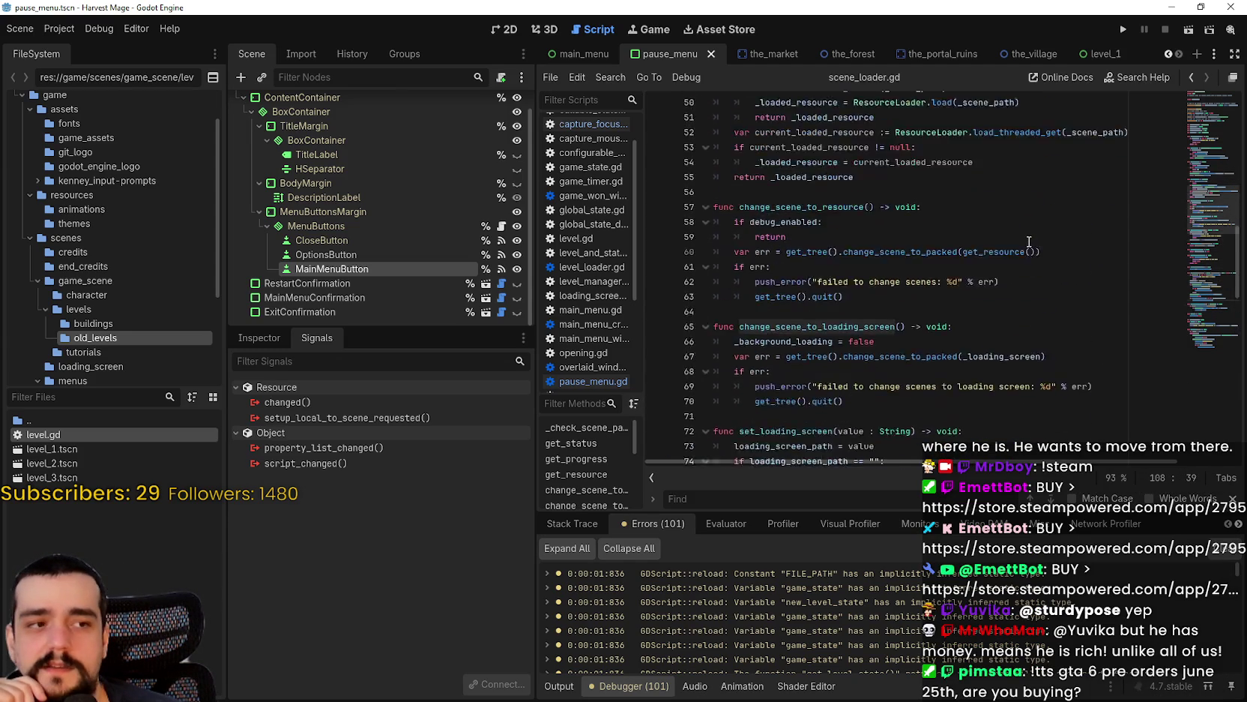
pyautogui.scroll(2, 1023, 246)
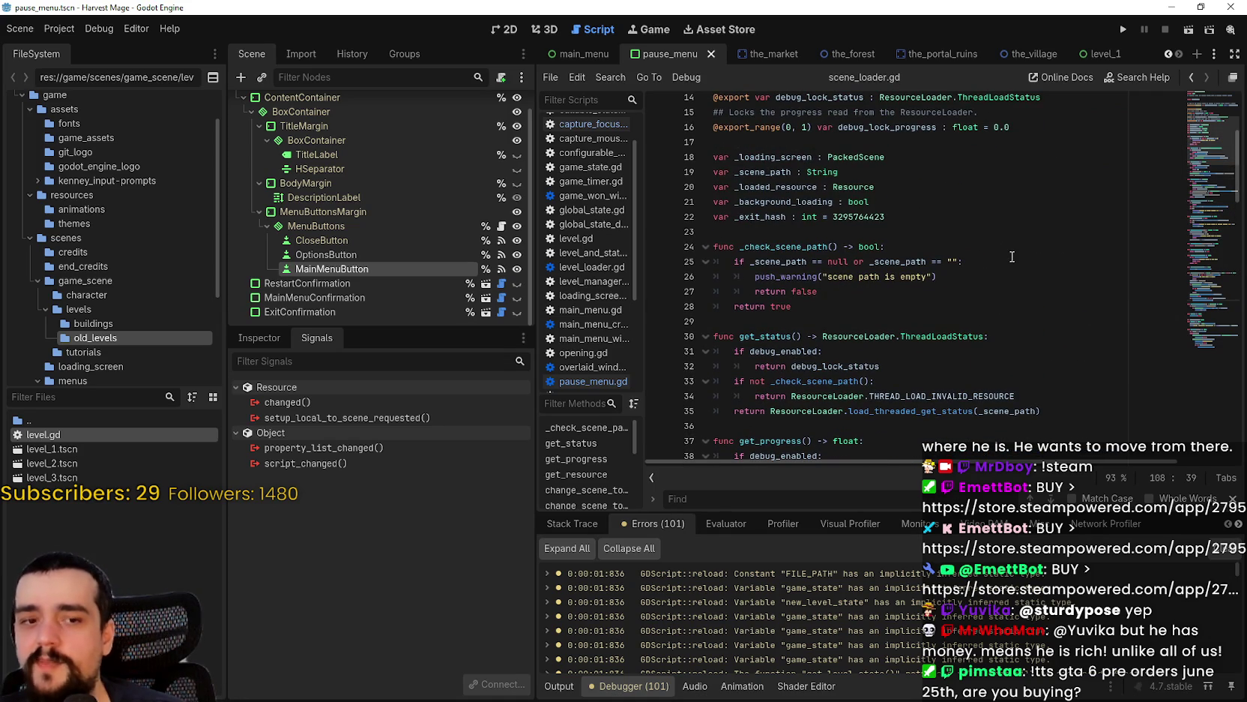
pyautogui.moveTo(1201, 123); pyautogui.dragTo(1166, 341)
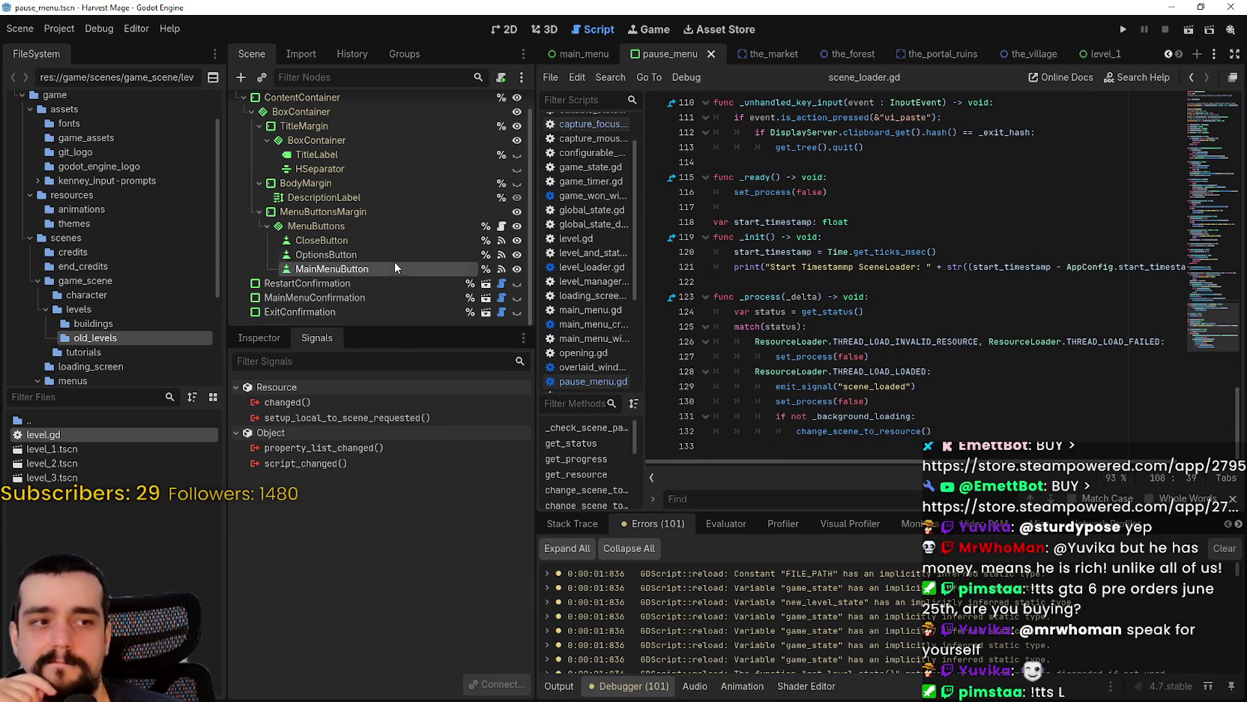
pyautogui.click(379, 254)
# - Check the signal connections of OptionsButton, CloseButton and MenuButtonsMargin
pyautogui.click(376, 452)
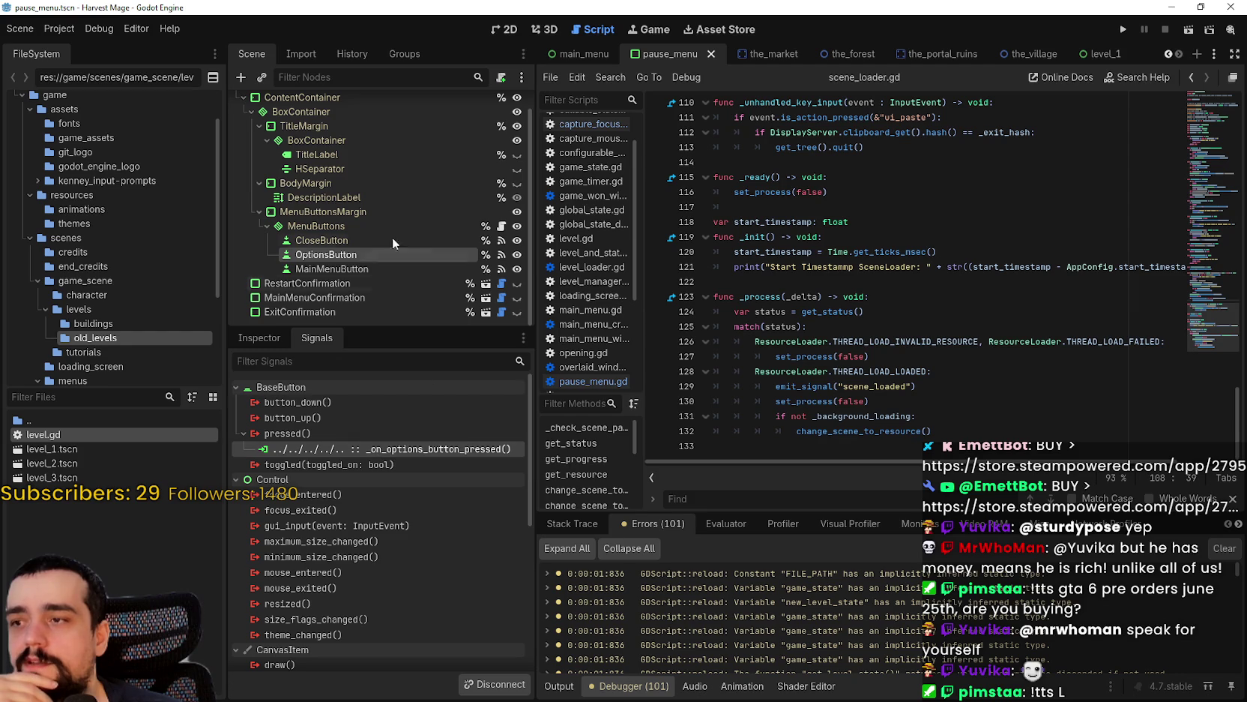
pyautogui.click(363, 238)
pyautogui.click(402, 211)
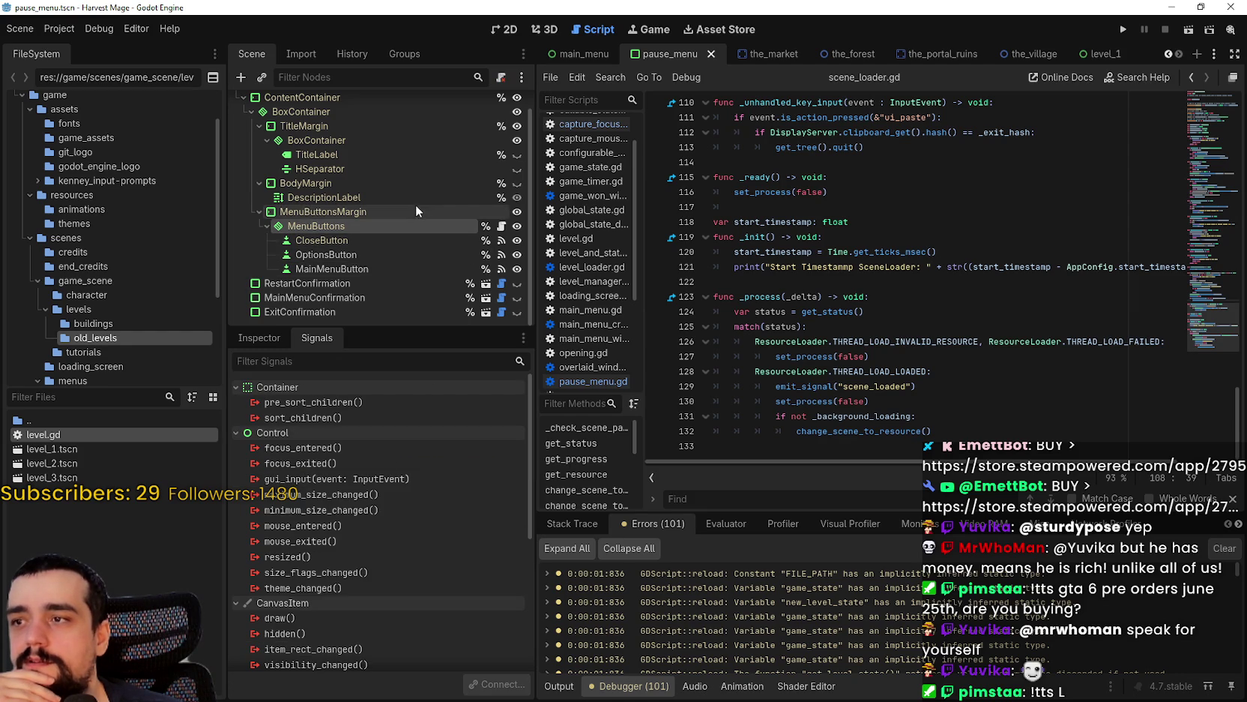
# - Read through _process, load_scene's early return and reload_current_scene in scene_loader.gd
pyautogui.click(1052, 320)
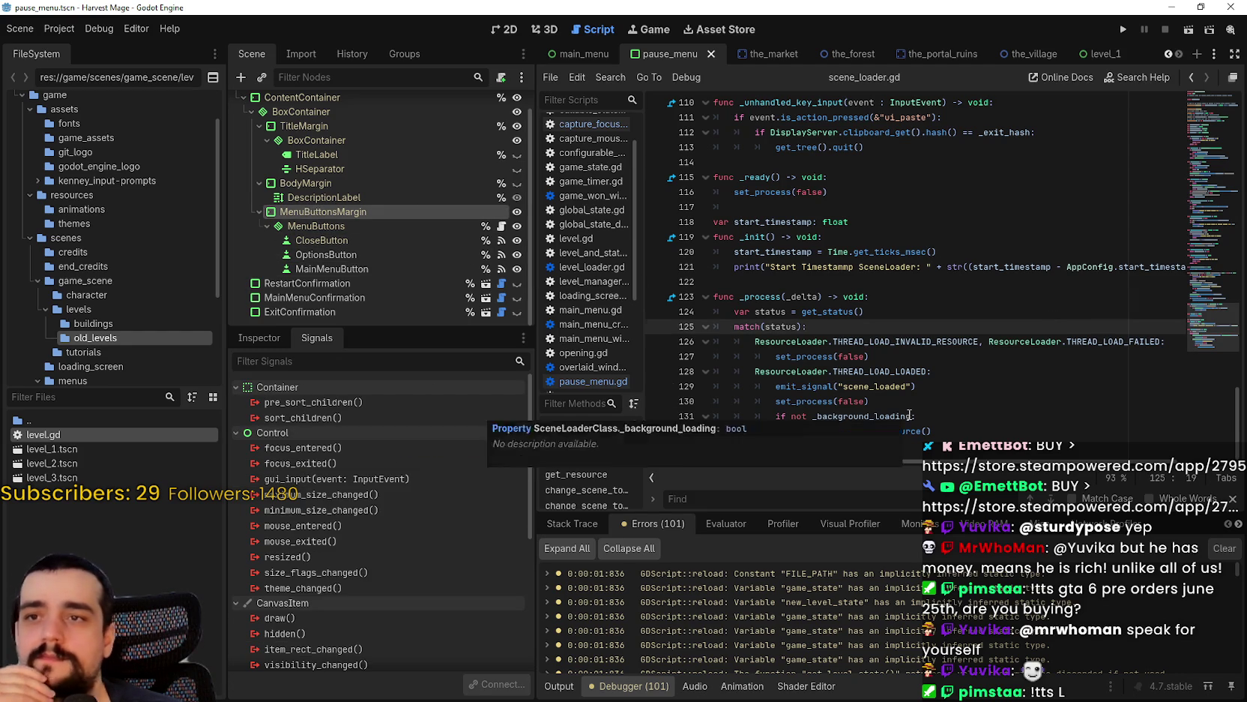
pyautogui.scroll(5, 785, 297)
pyautogui.click(784, 310)
pyautogui.scroll(1, 781, 322)
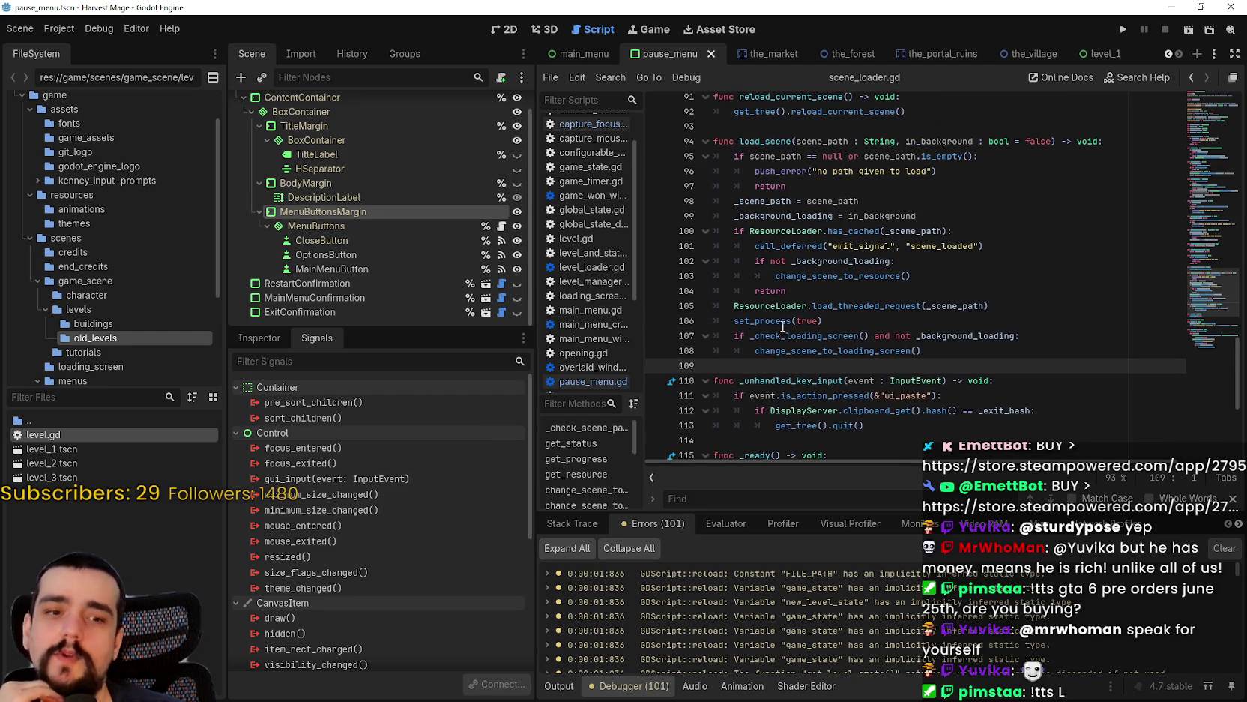
pyautogui.click(795, 288)
pyautogui.scroll(2, 803, 339)
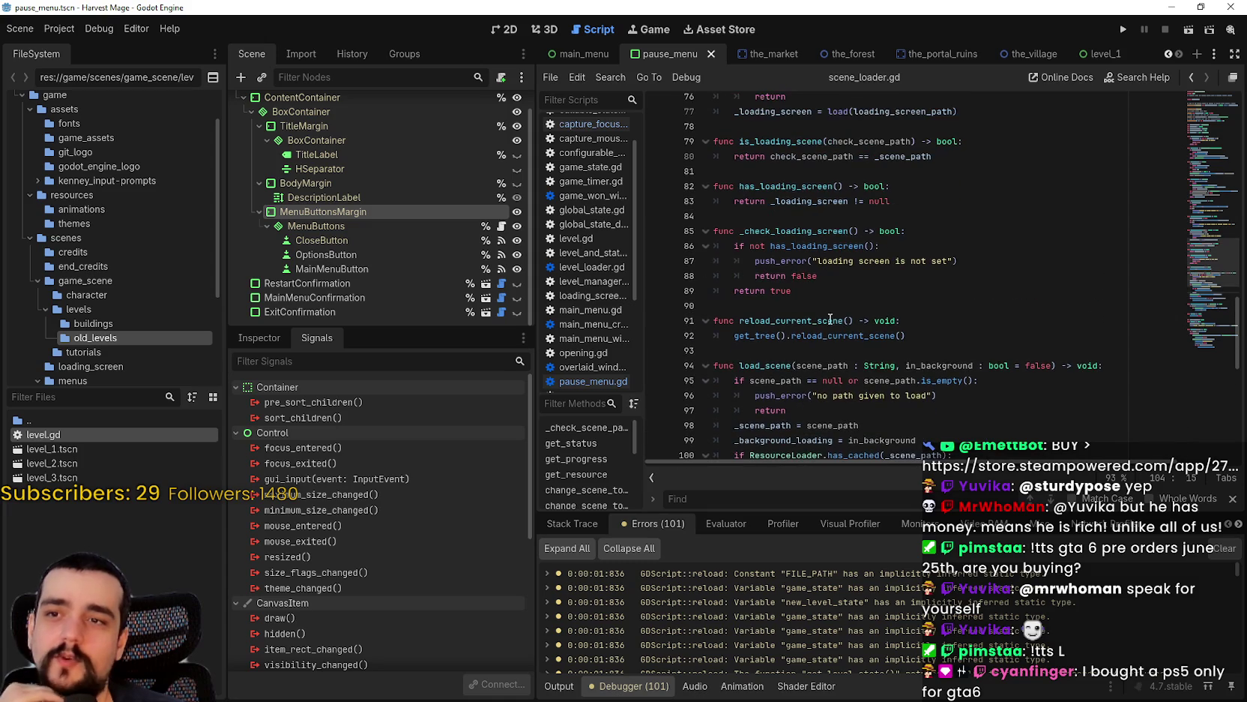
pyautogui.click(826, 337)
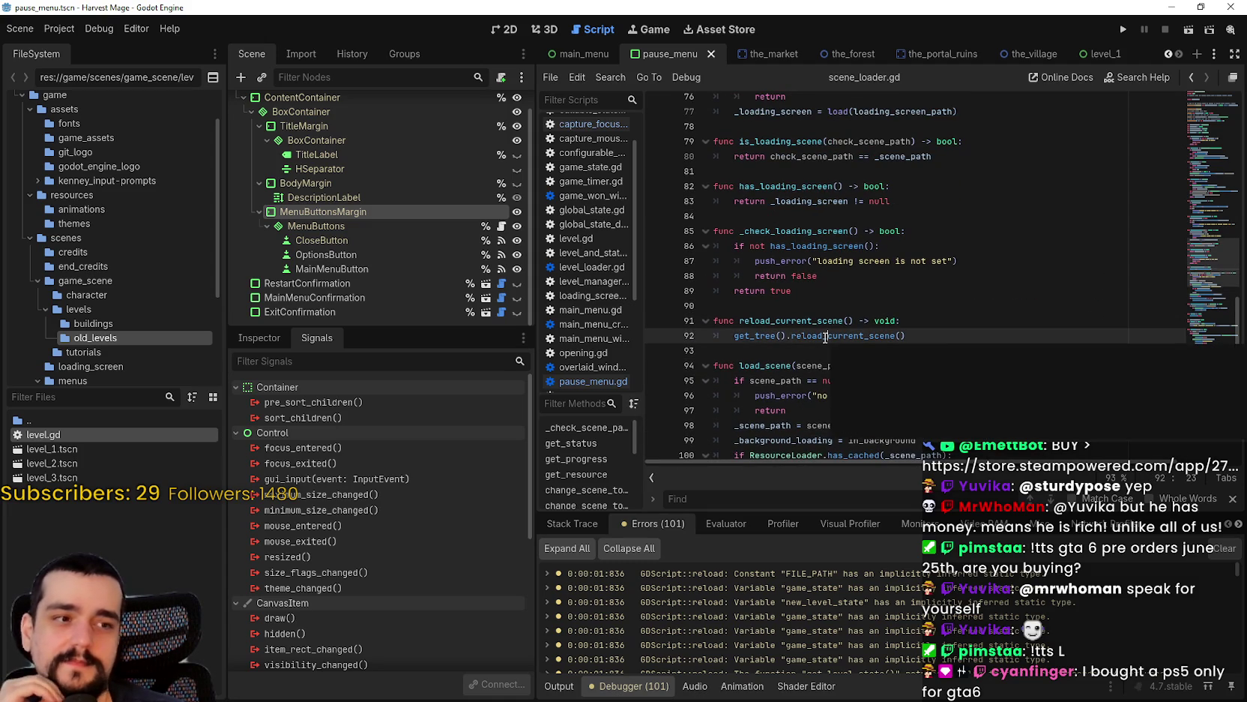
pyautogui.press('Up')
pyautogui.press('Up')
pyautogui.press('Up')
pyautogui.press('Up')
pyautogui.press('Up')
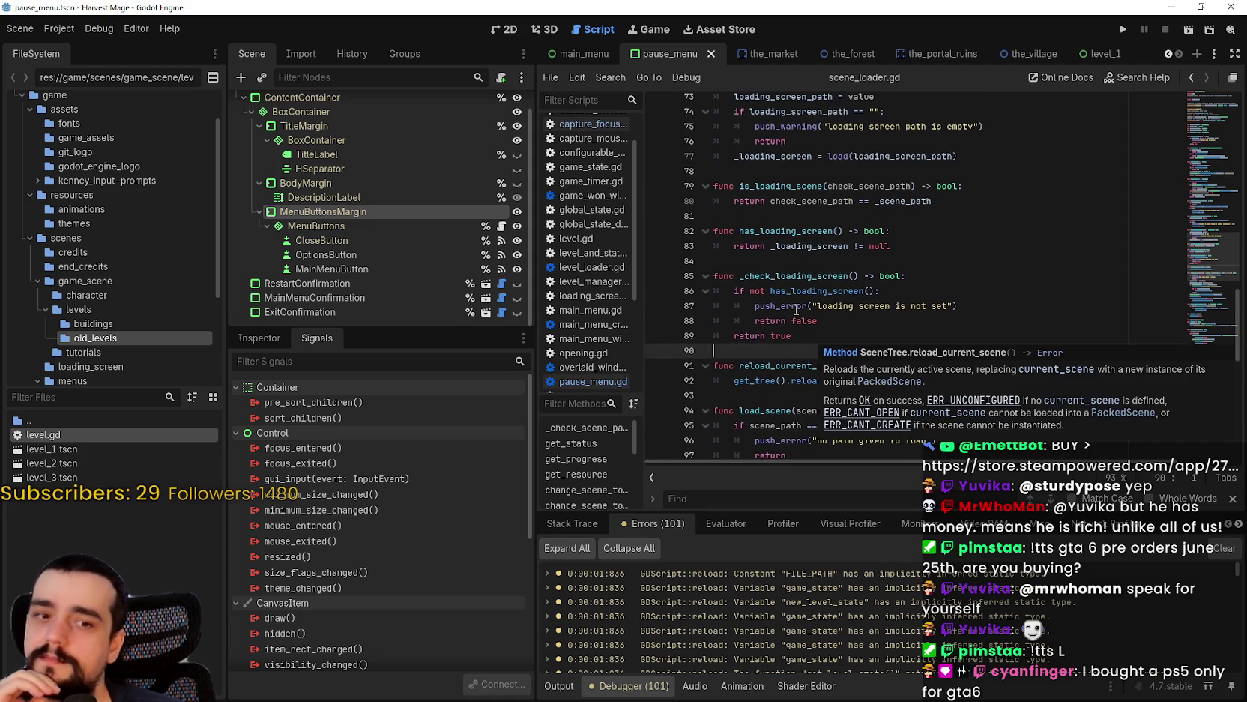
pyautogui.scroll(5, 862, 322)
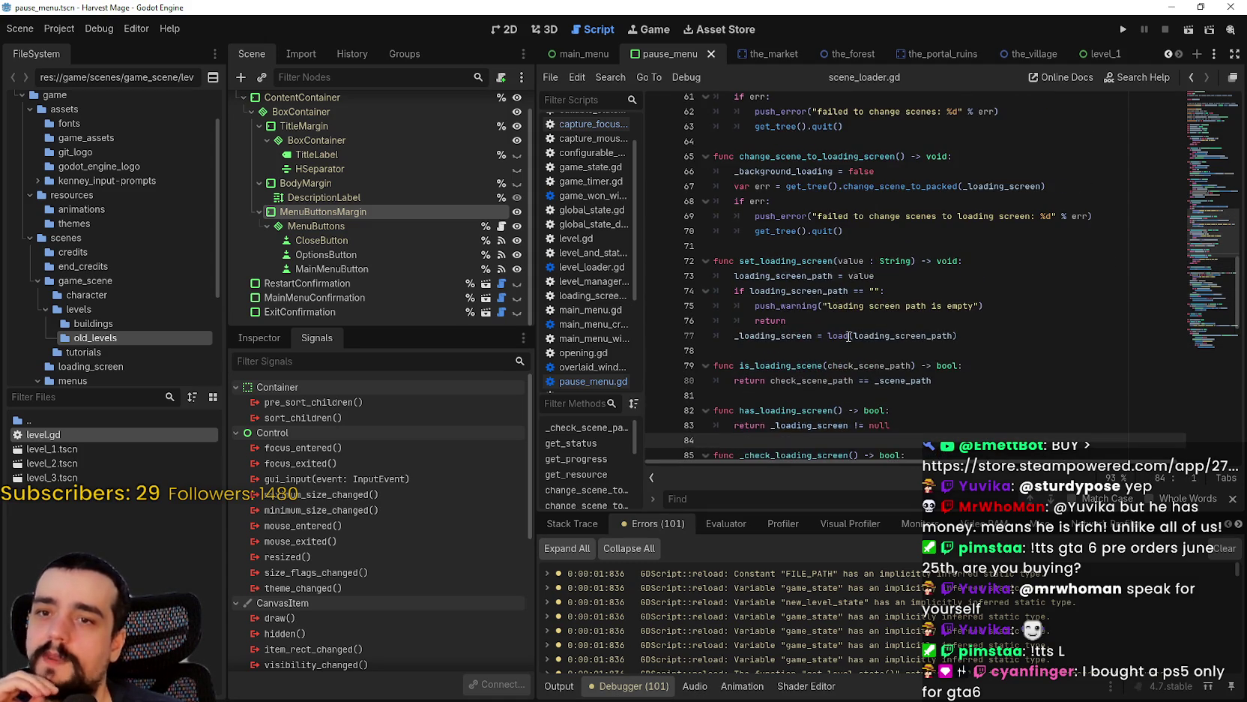
pyautogui.scroll(-16, 1208, 344)
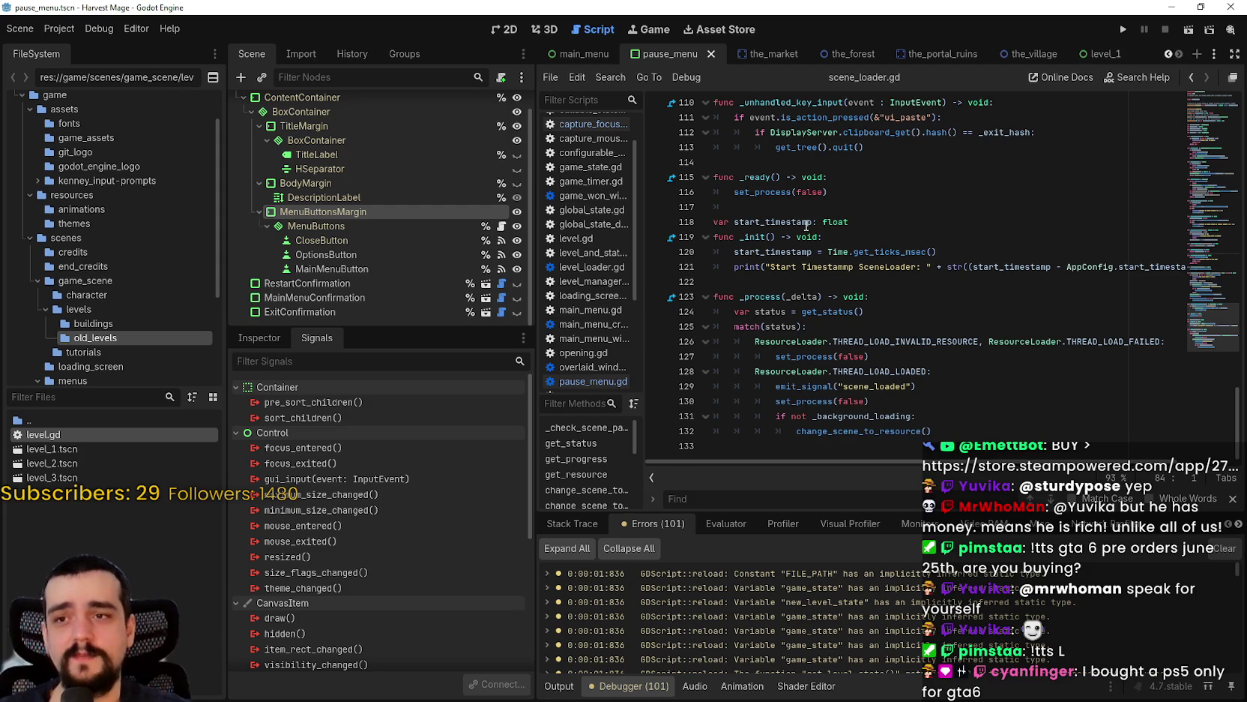
# - Examine the _init timestamp print and _ready, then return to the line after load_scene
pyautogui.click(797, 268)
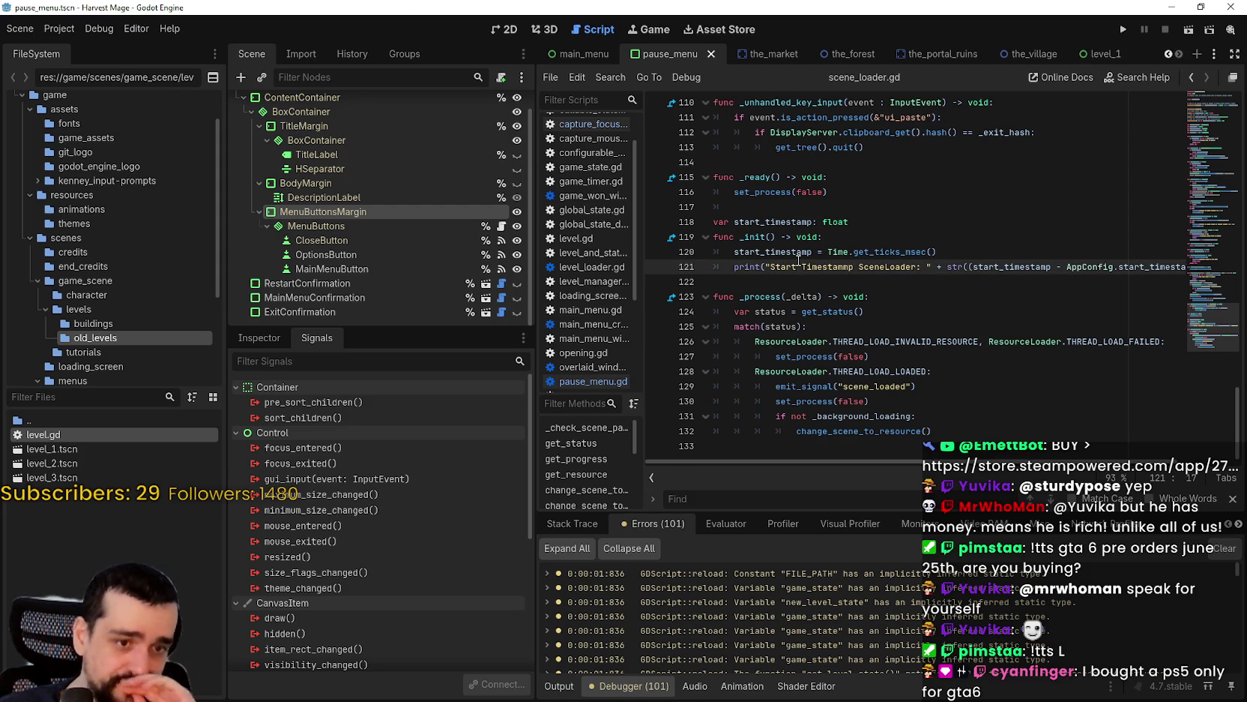
pyautogui.click(786, 284)
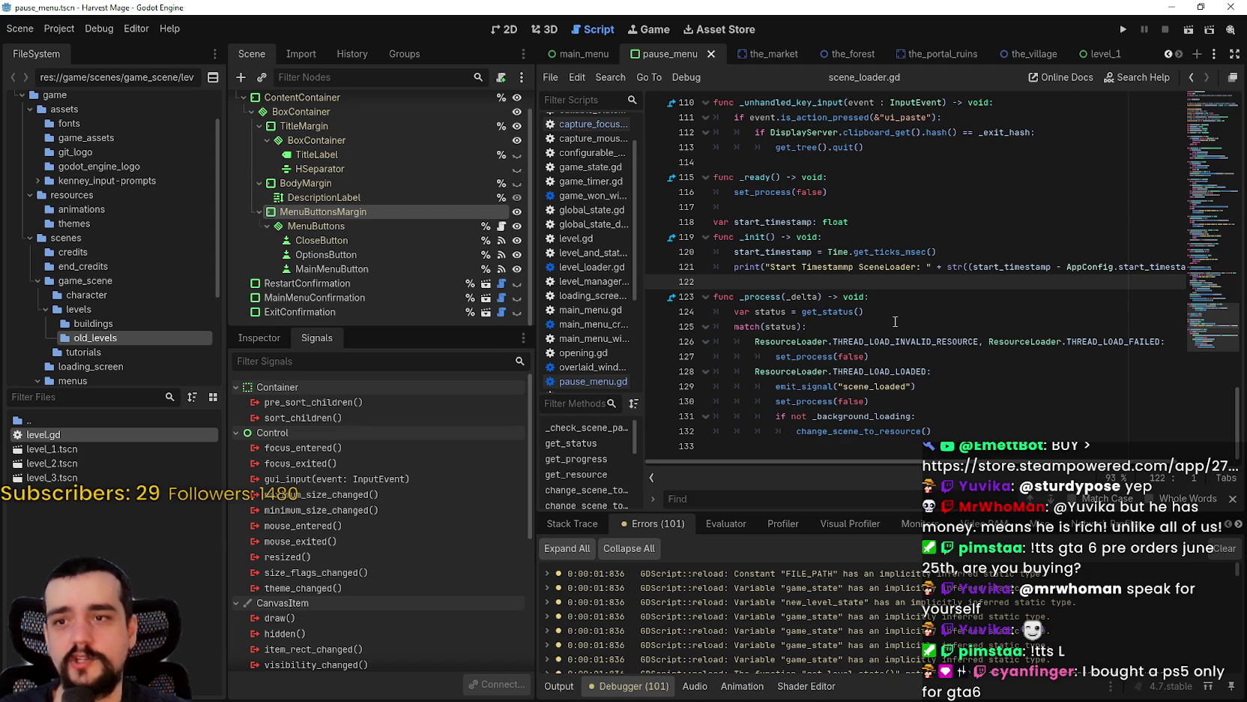
pyautogui.click(913, 236)
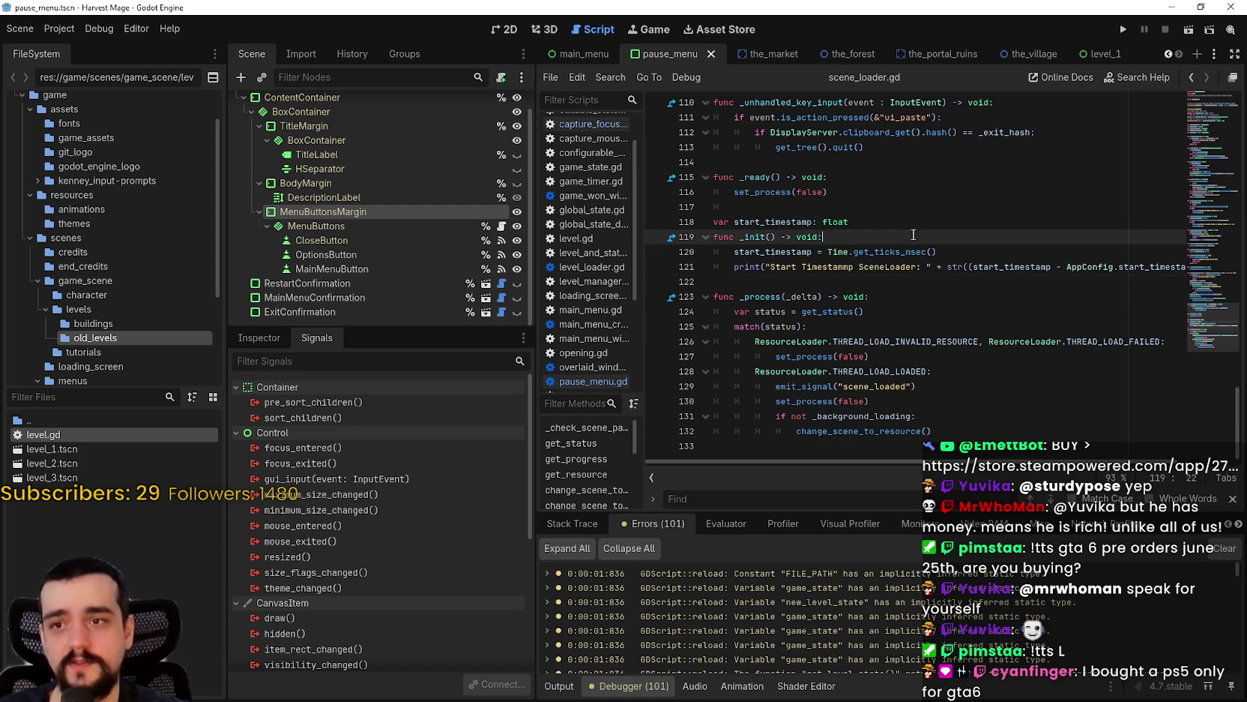
pyautogui.scroll(3, 825, 255)
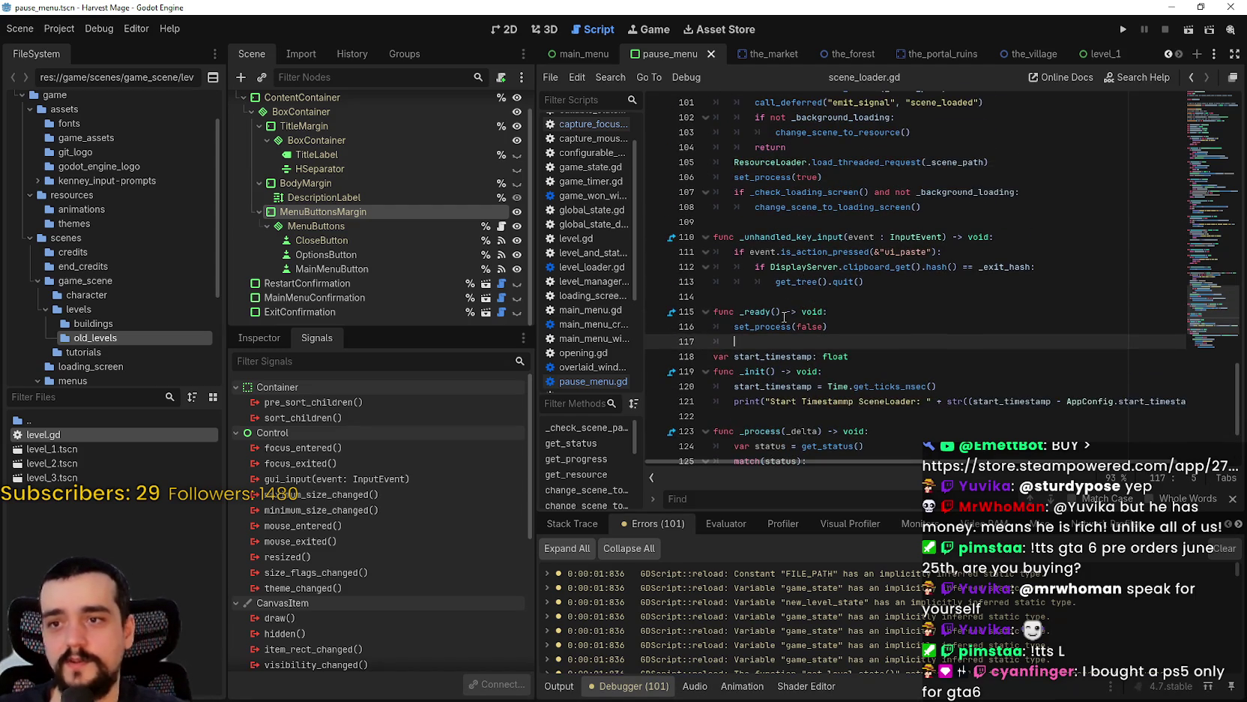
pyautogui.click(786, 297)
pyautogui.scroll(2, 811, 325)
pyautogui.click(786, 298)
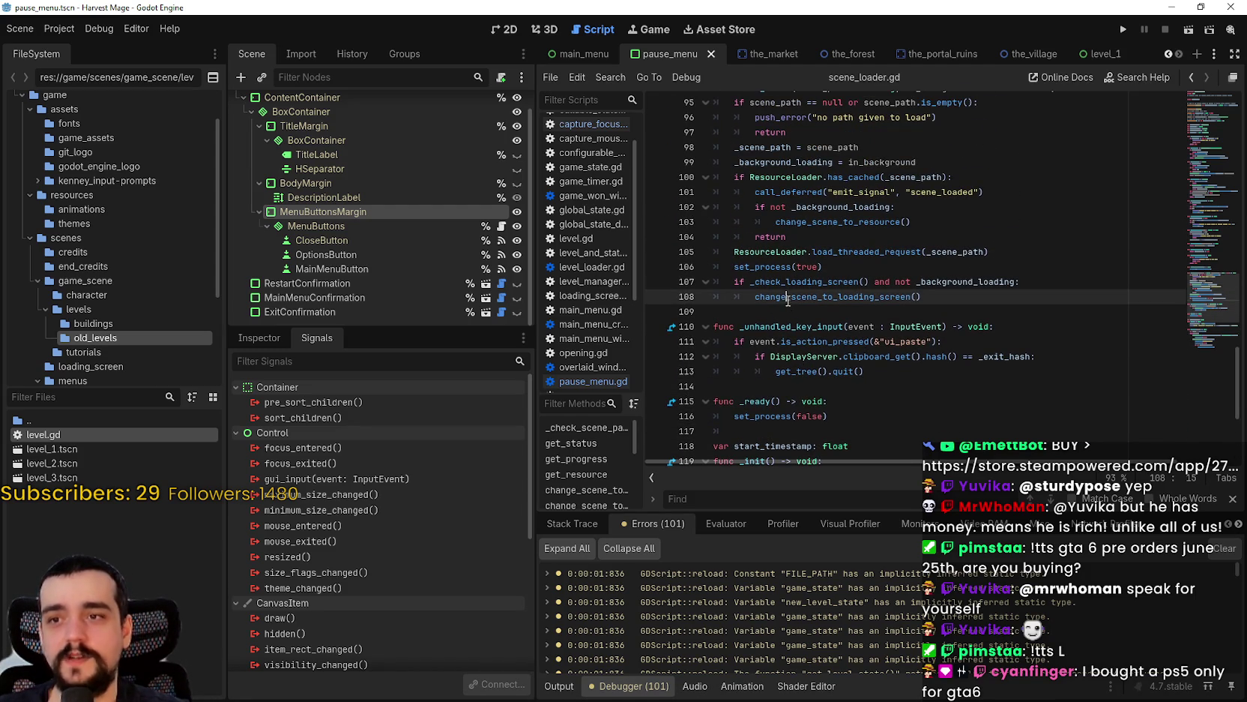
pyautogui.click(792, 310)
pyautogui.scroll(1, 794, 293)
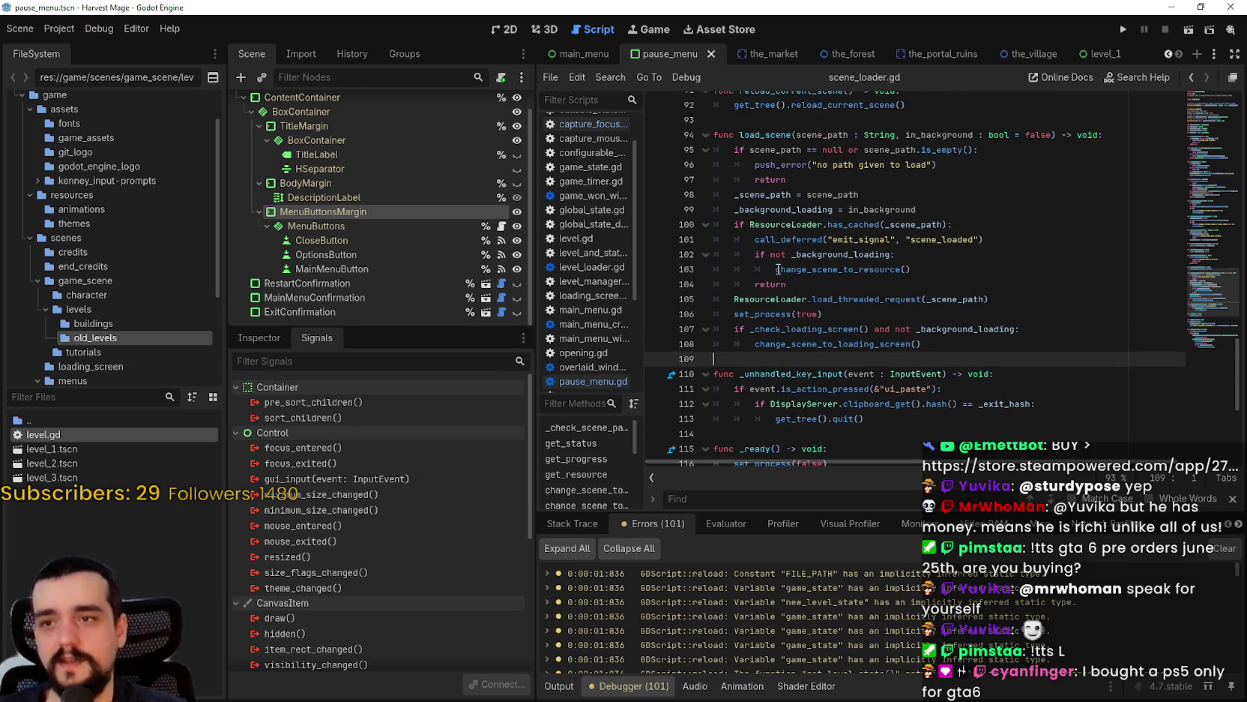
pyautogui.scroll(2, 776, 272)
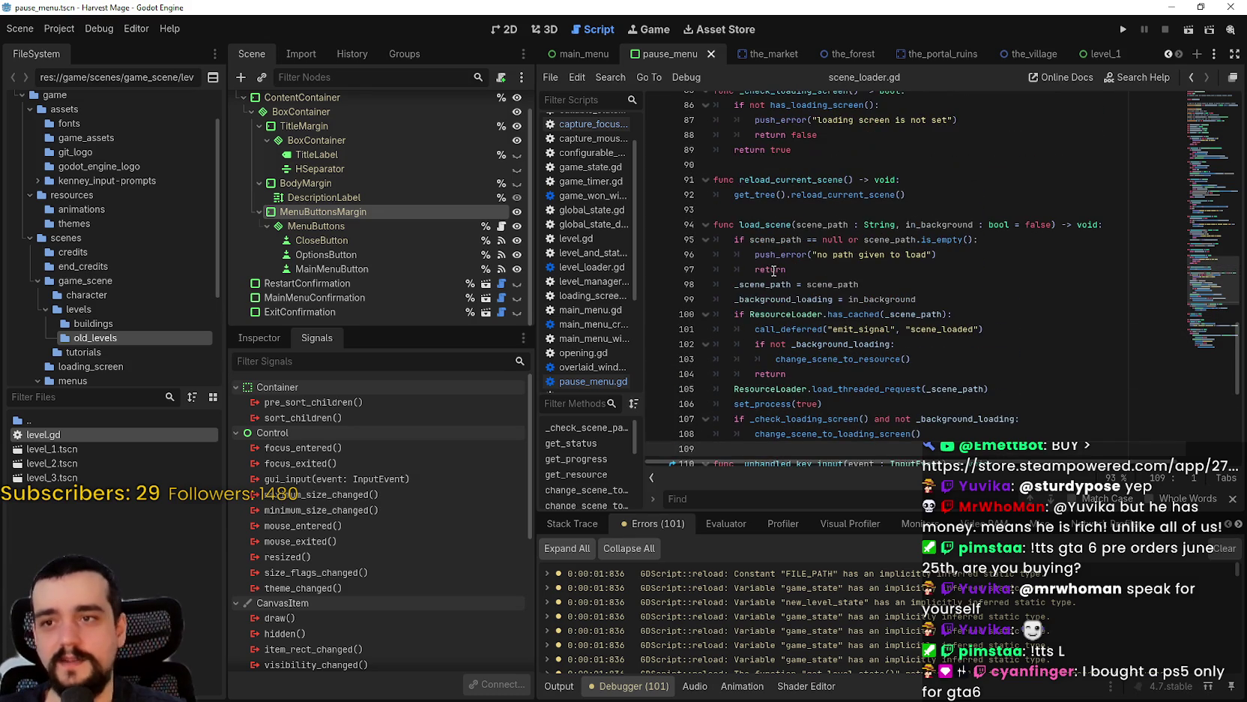
# - Show MainMenuButton's pressed connection and review change_scene_to_loading_screen
pyautogui.click(347, 267)
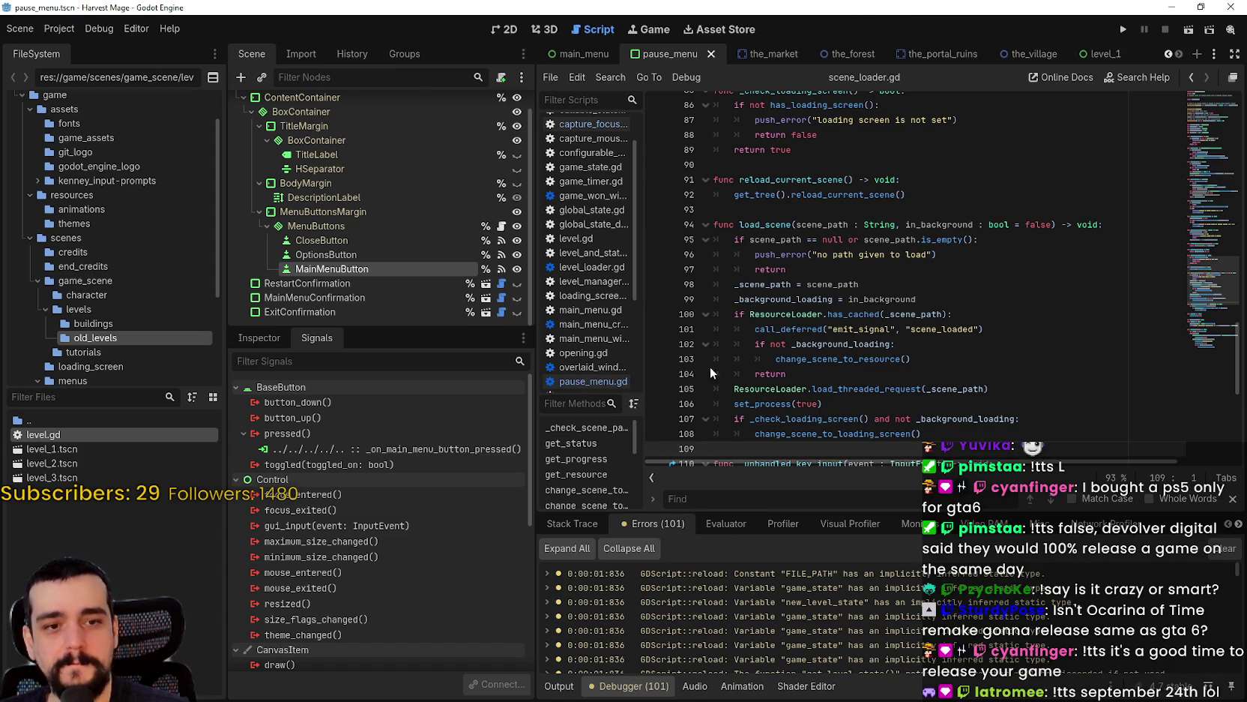
pyautogui.scroll(3, 870, 323)
pyautogui.scroll(9, 870, 323)
pyautogui.click(860, 318)
pyautogui.scroll(-7, 860, 318)
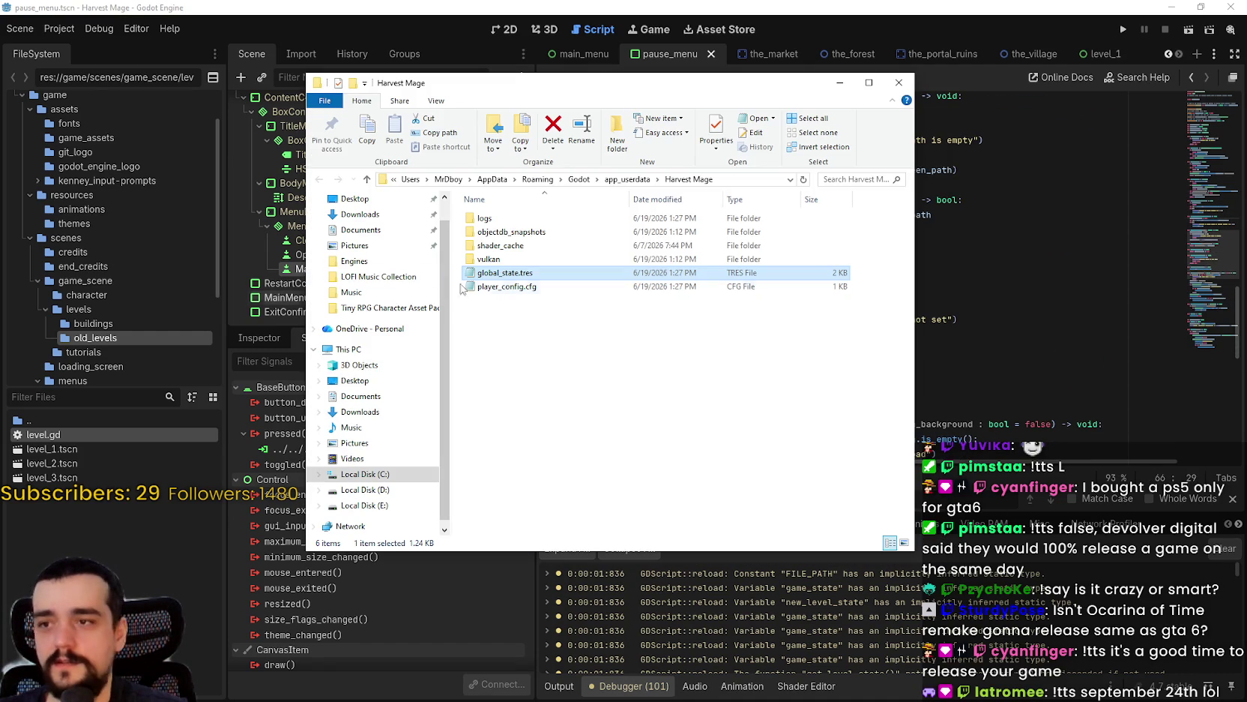
pyautogui.click(524, 273)
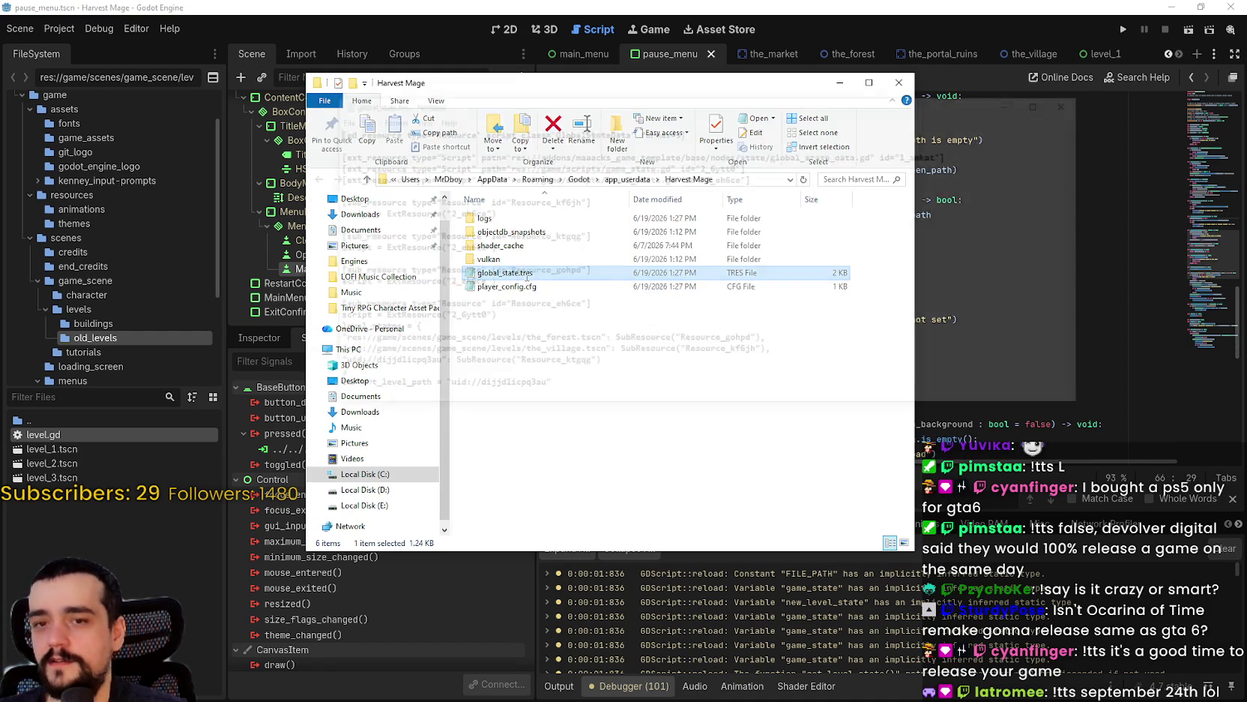
pyautogui.scroll(-5, 1021, 290)
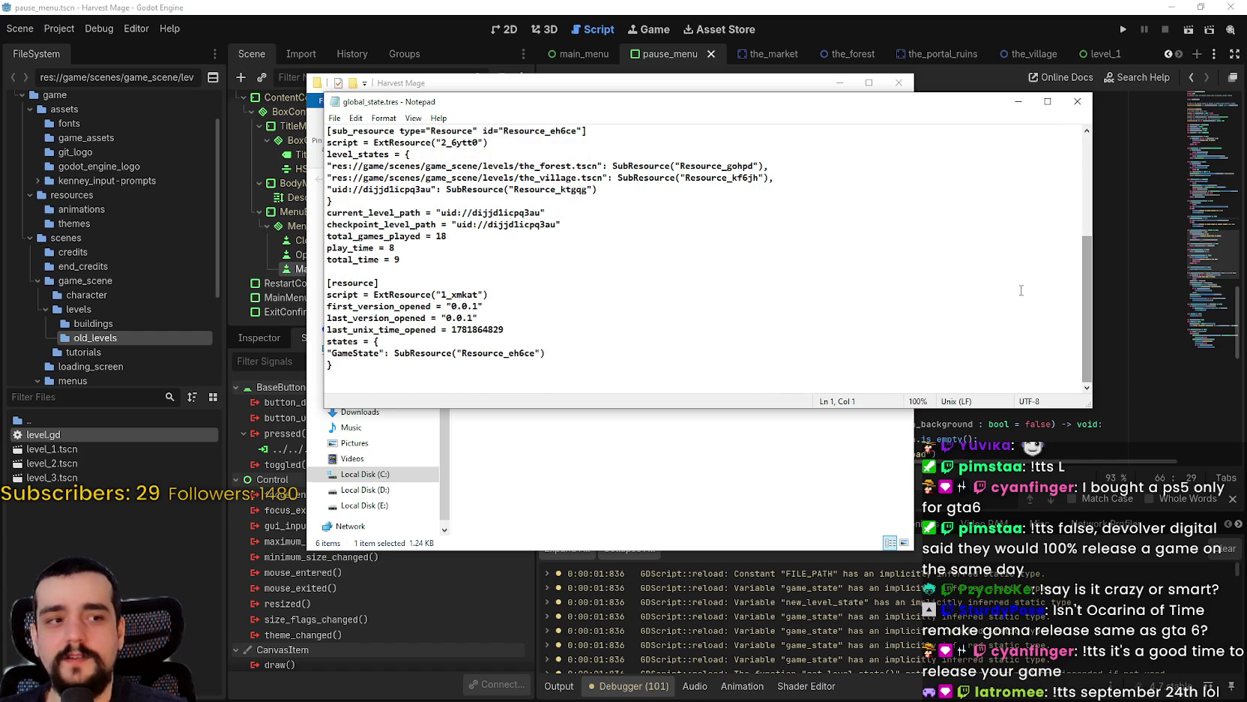
pyautogui.click(802, 279)
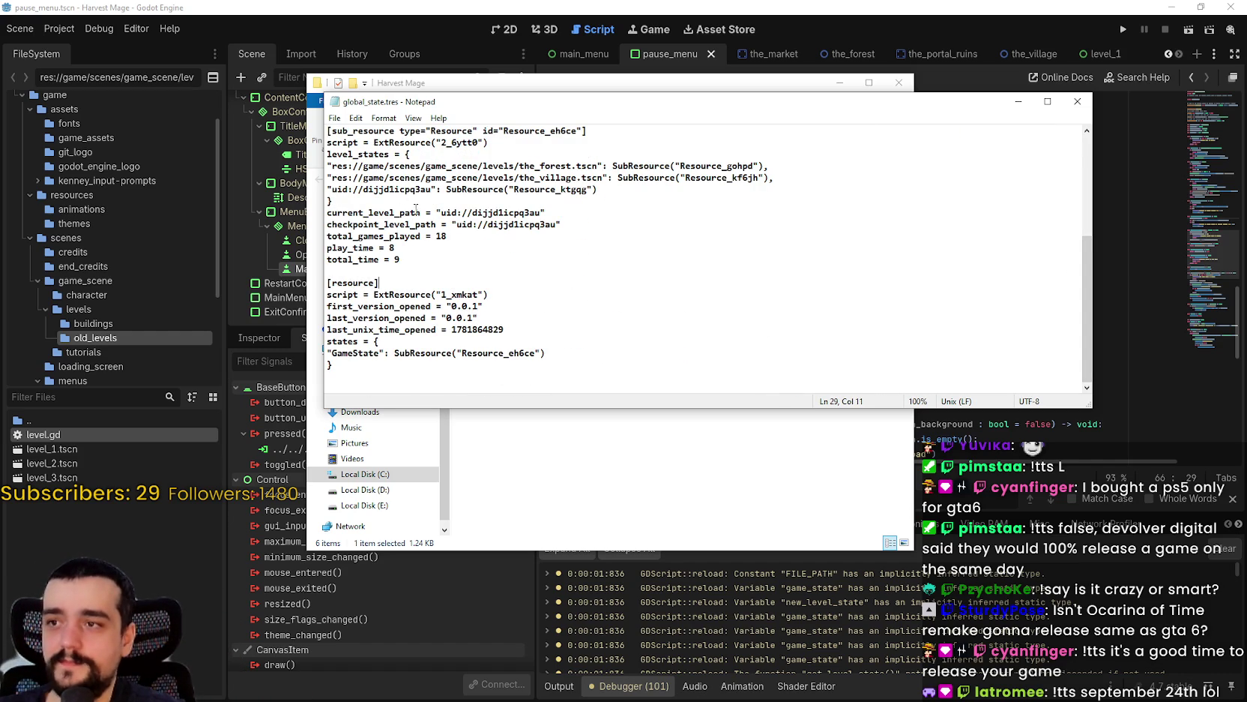
pyautogui.moveTo(438, 225); pyautogui.dragTo(332, 225)
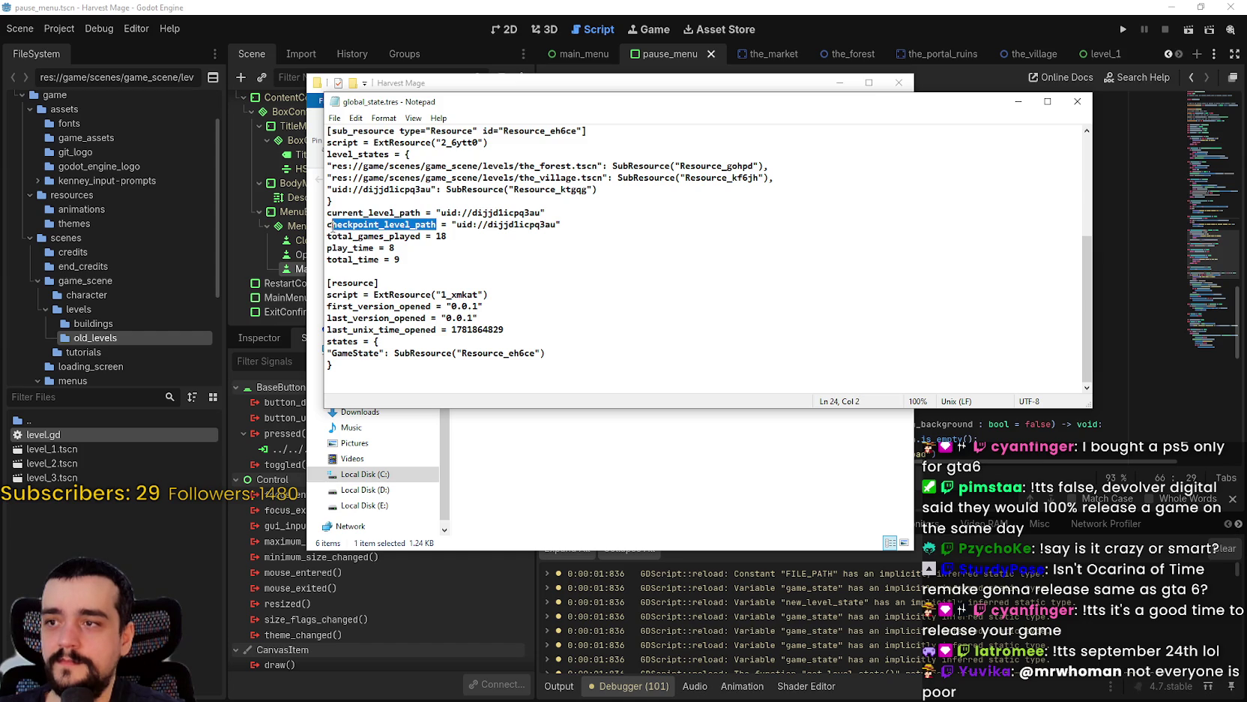
pyautogui.click(427, 223)
pyautogui.moveTo(424, 212); pyautogui.dragTo(338, 212)
pyautogui.click(338, 212)
pyautogui.moveTo(418, 213); pyautogui.dragTo(325, 215)
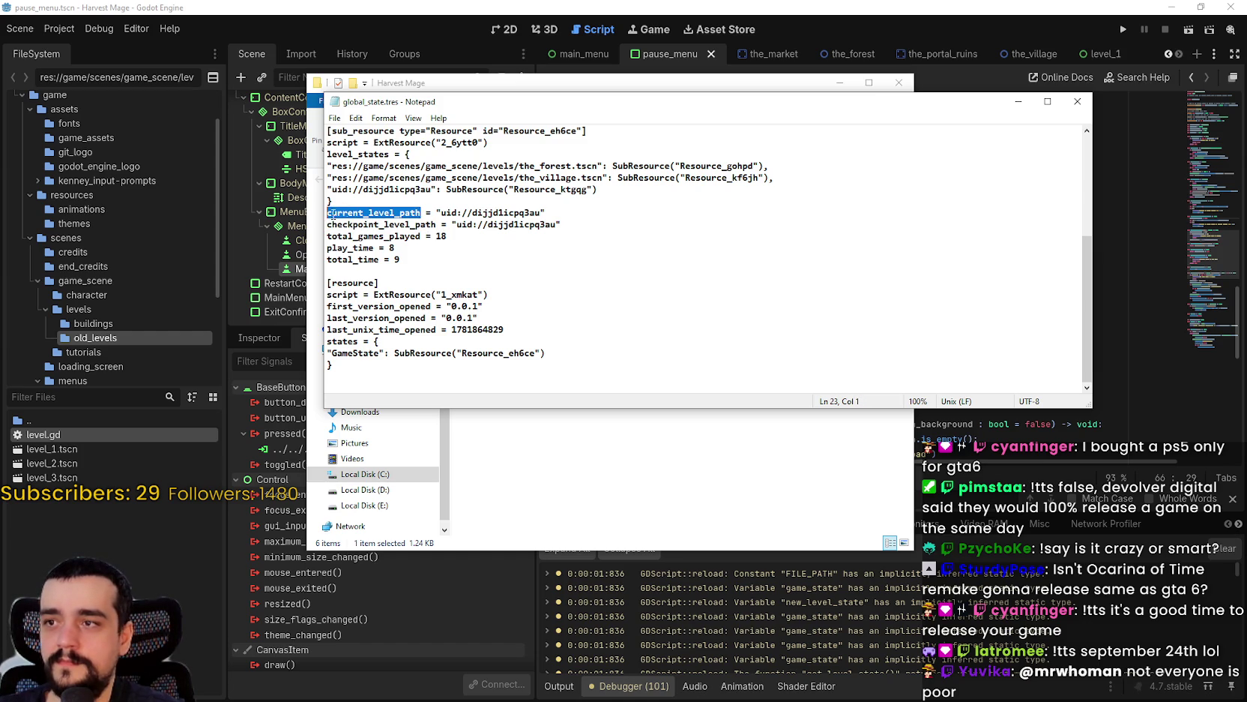
pyautogui.click(1077, 101)
pyautogui.click(1009, 275)
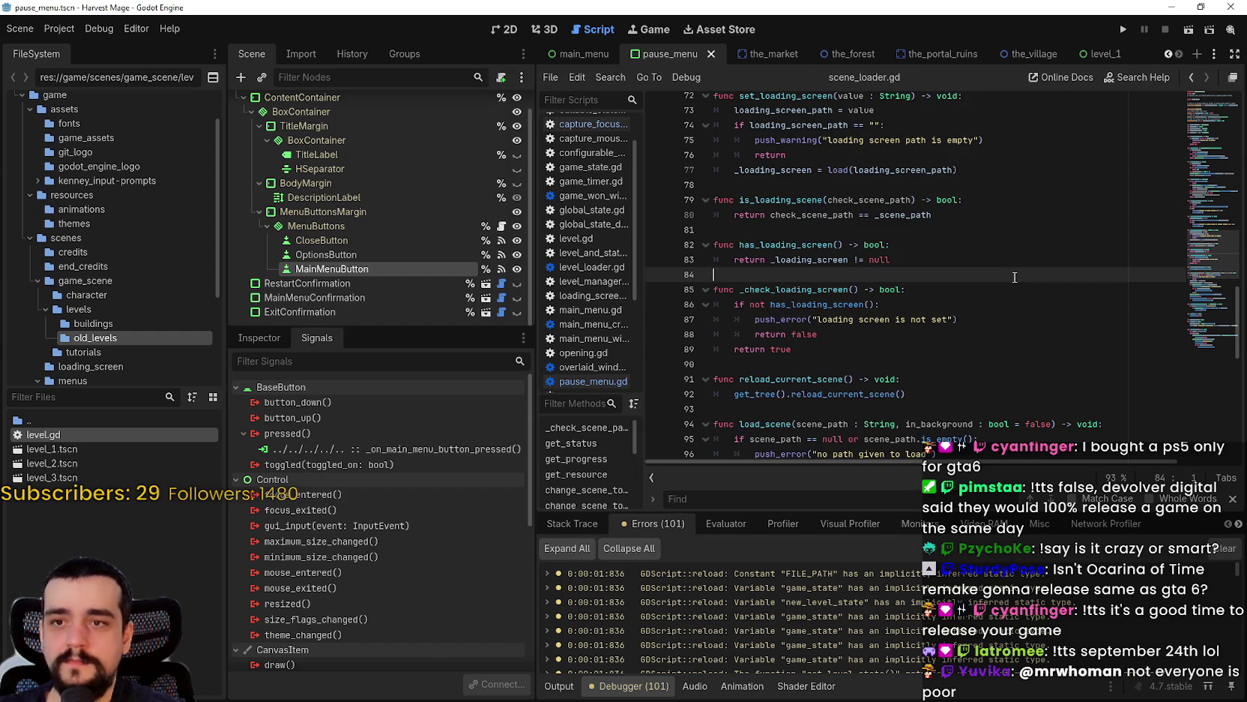
pyautogui.hotkey('ctrl', 'shift', 'f')
pyautogui.write('current_level_path')
pyautogui.press('Return')
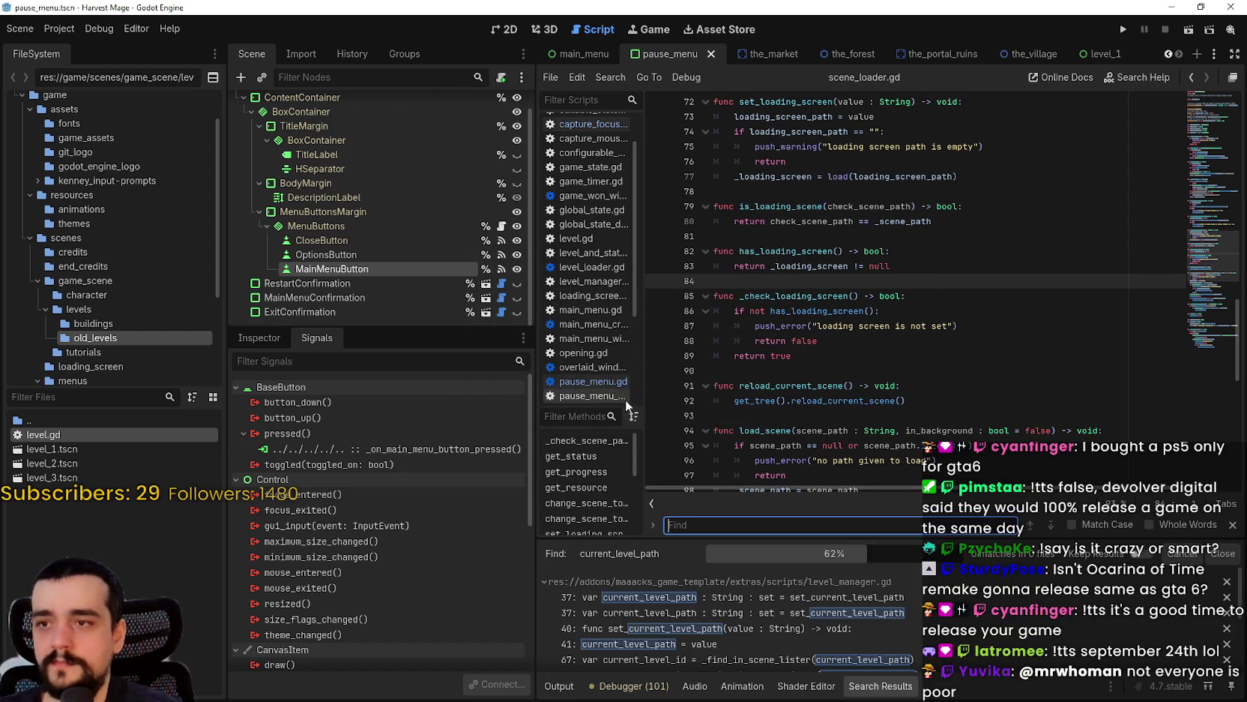
pyautogui.click(857, 599)
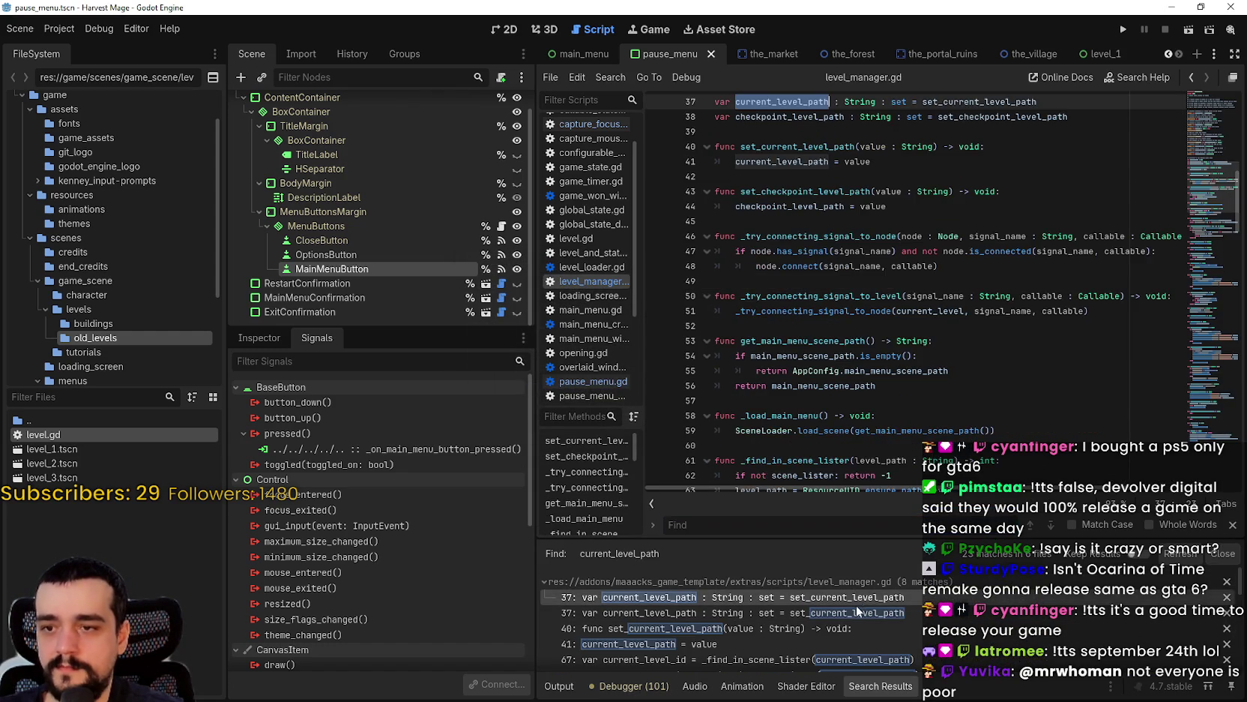
pyautogui.scroll(4, 787, 231)
pyautogui.doubleClick(835, 341)
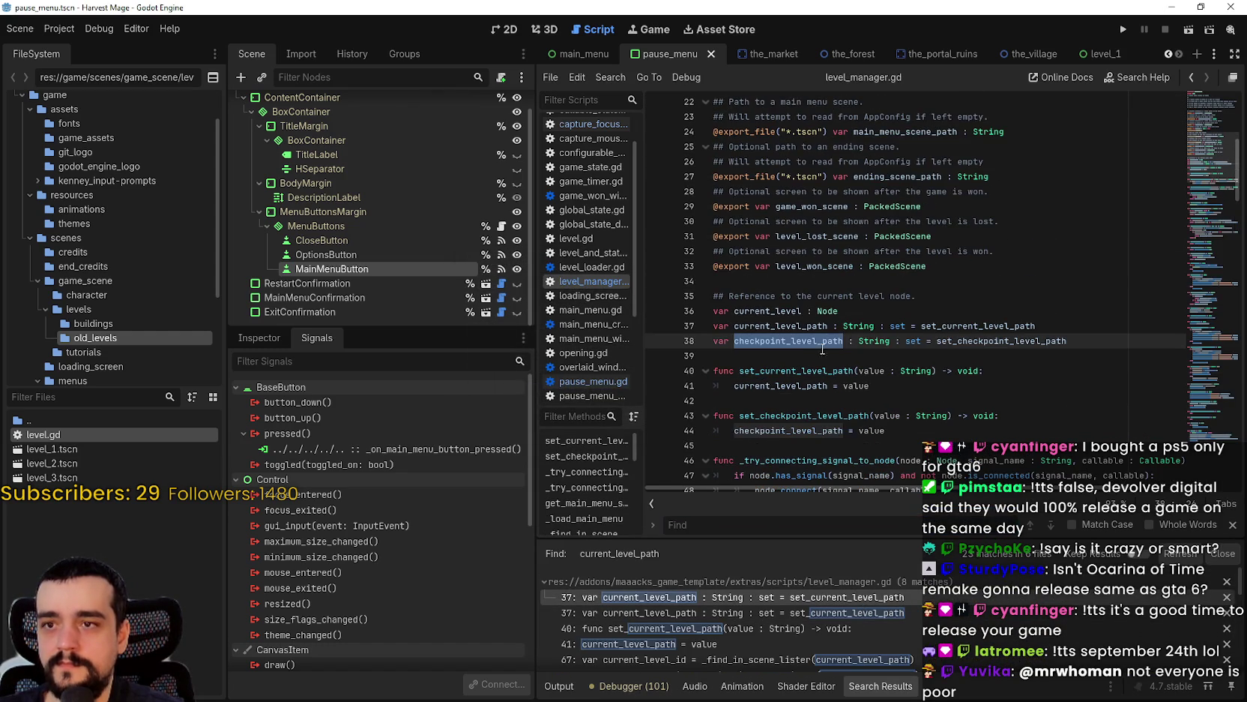
pyautogui.scroll(7, 800, 350)
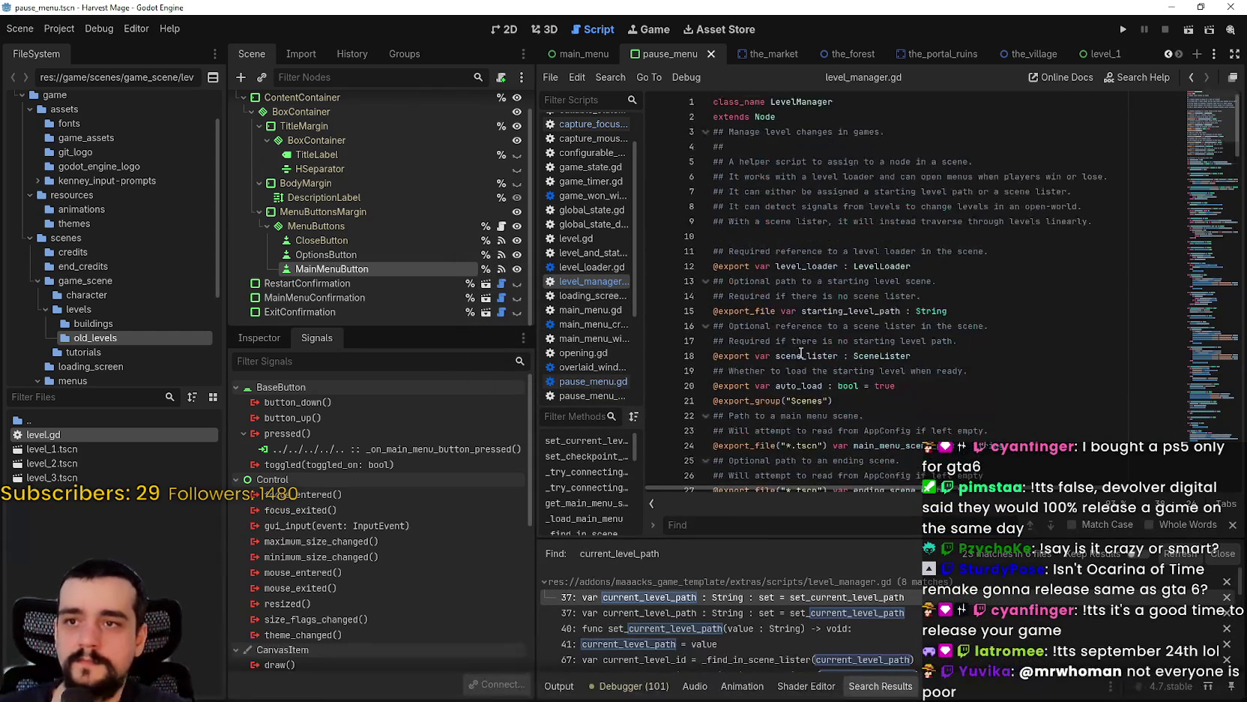
pyautogui.scroll(-5, 799, 349)
pyautogui.scroll(-3, 799, 349)
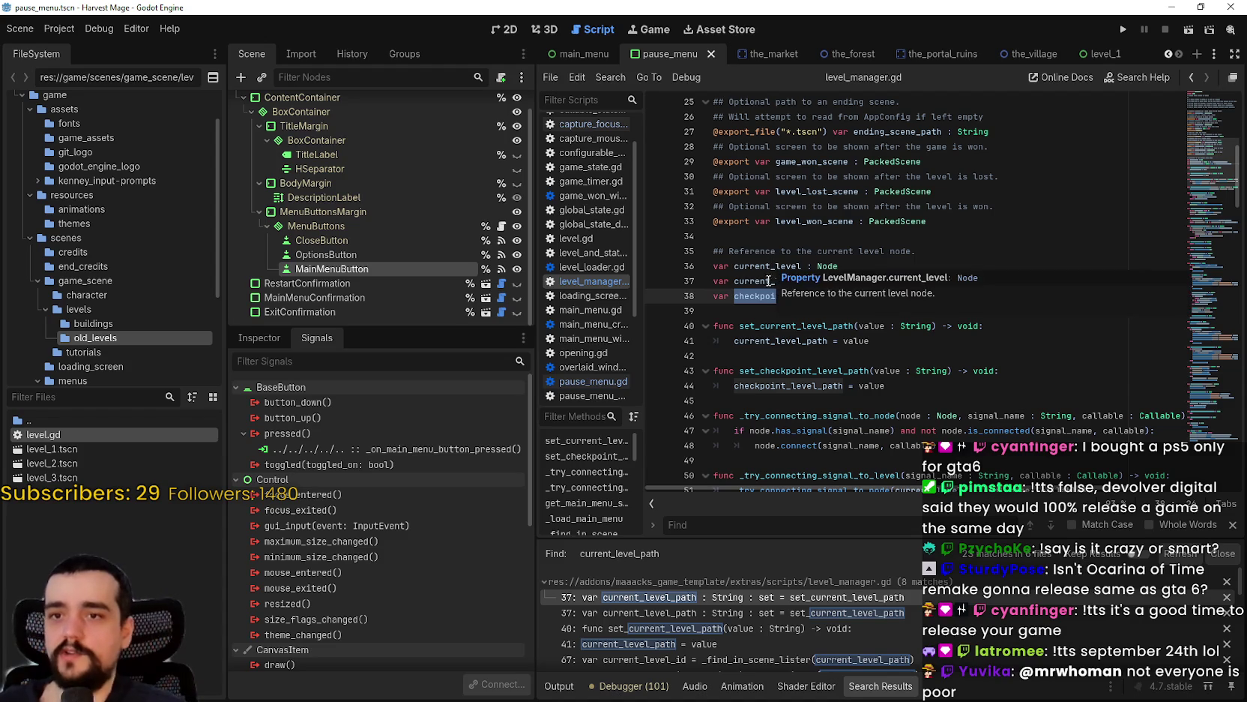
pyautogui.scroll(-8, 762, 306)
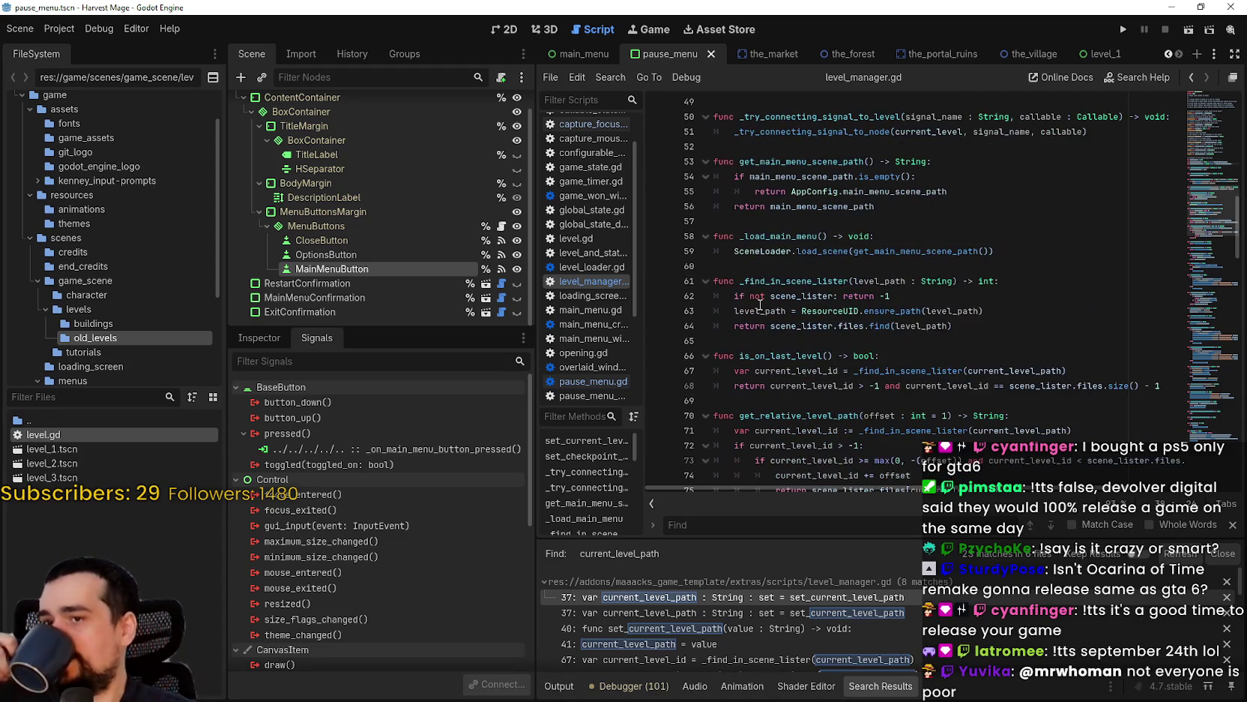
pyautogui.scroll(-5, 885, 216)
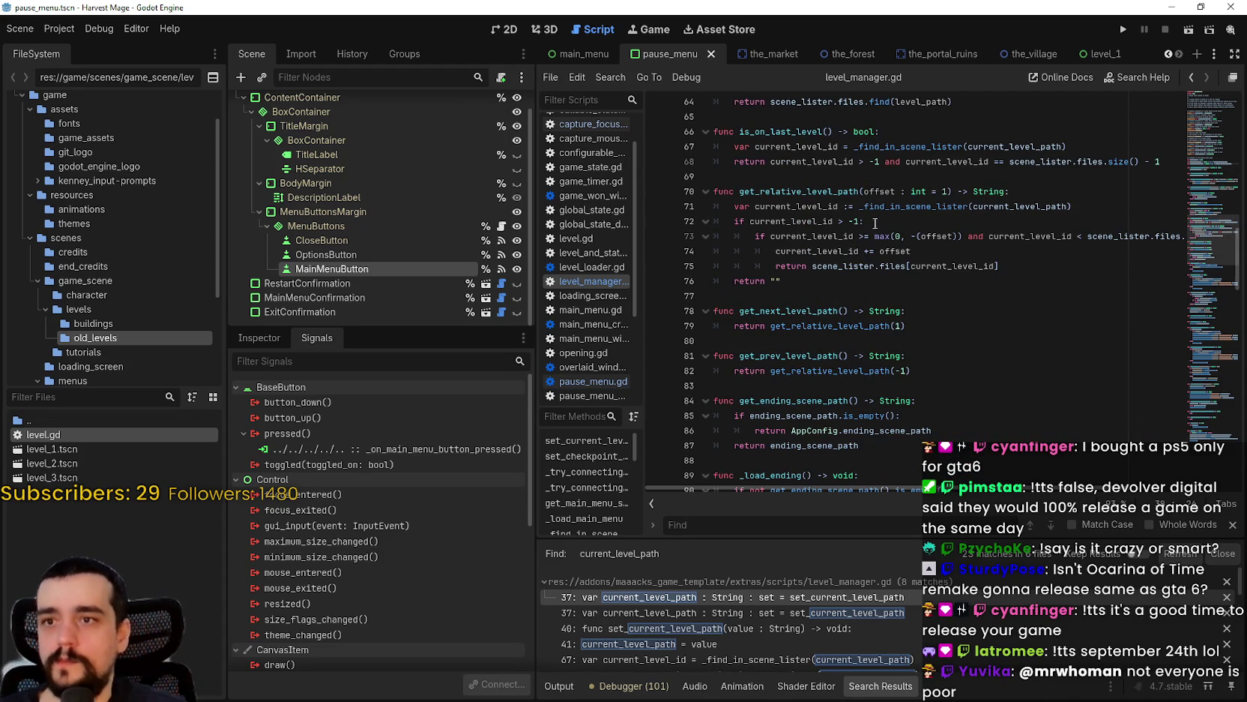
pyautogui.scroll(-4, 843, 348)
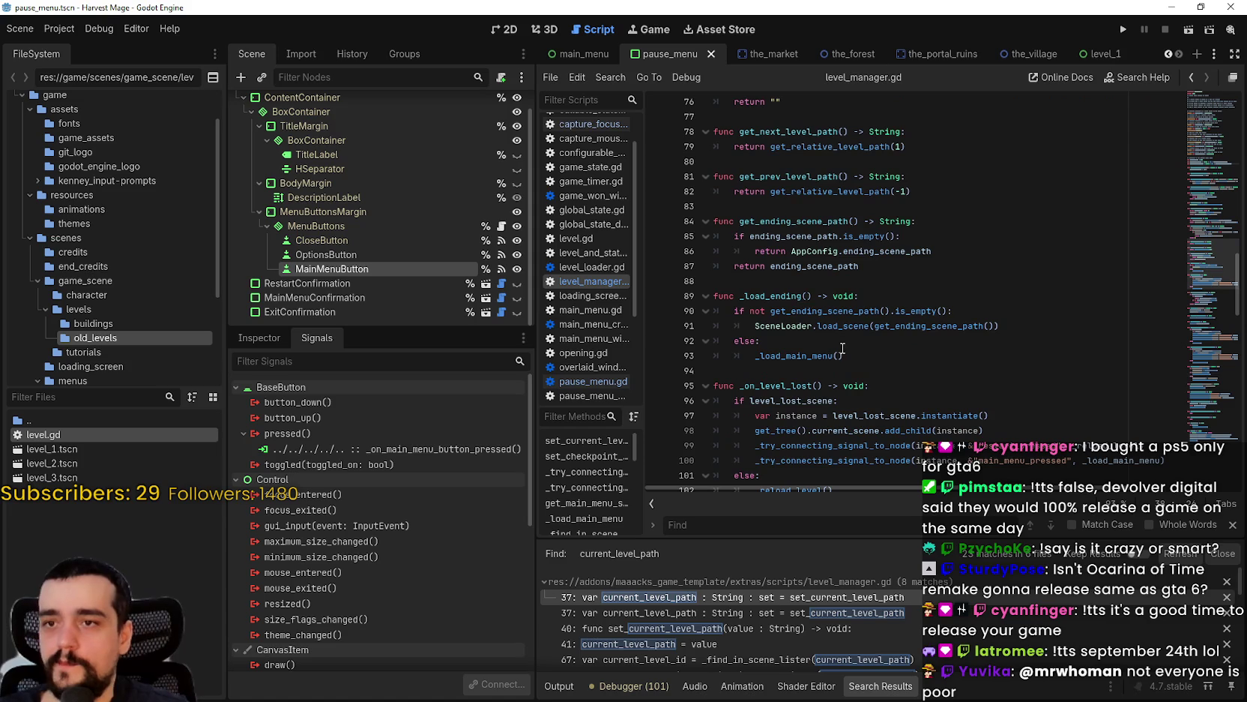
pyautogui.scroll(-2, 834, 341)
pyautogui.scroll(-5, 1008, 399)
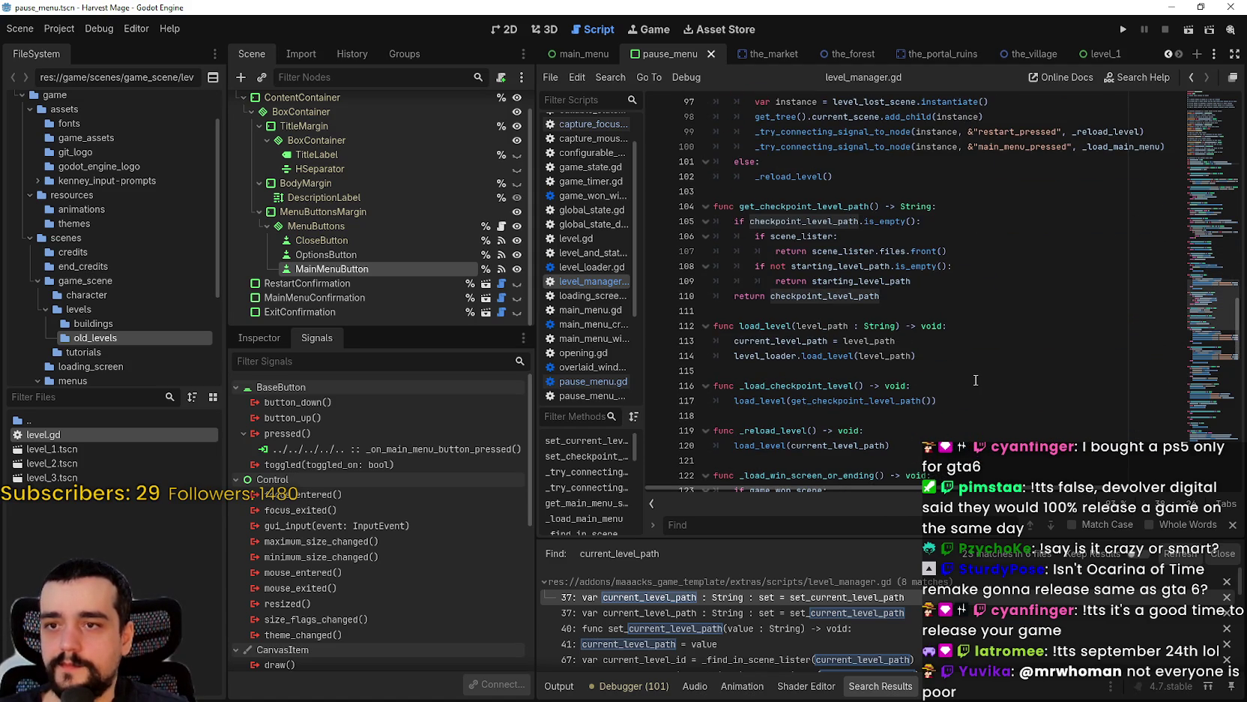
pyautogui.scroll(-2, 976, 380)
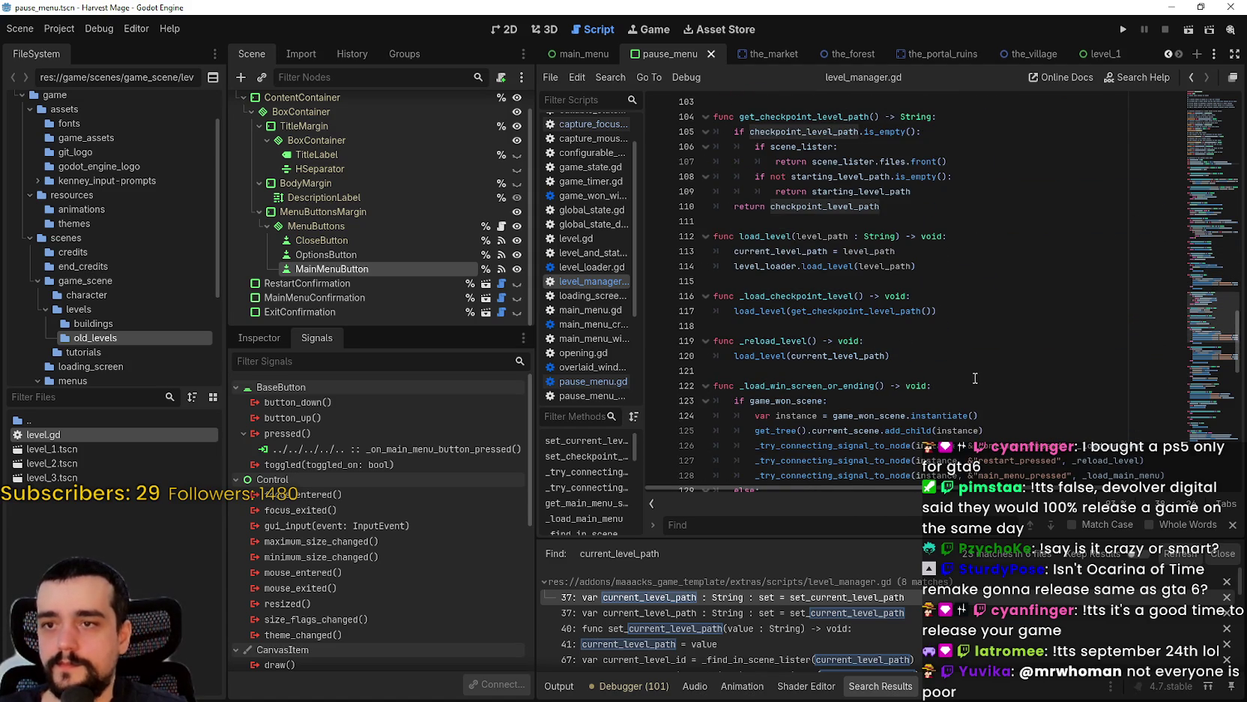
pyautogui.scroll(-1, 825, 338)
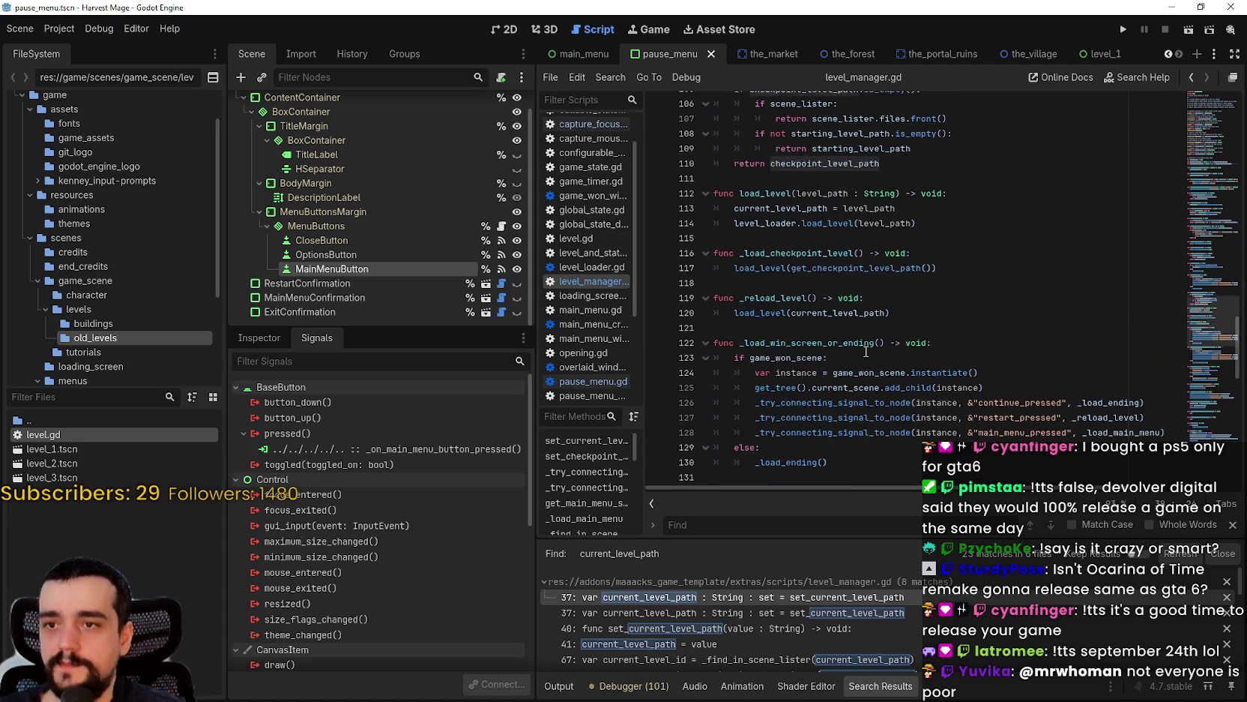
pyautogui.doubleClick(850, 270)
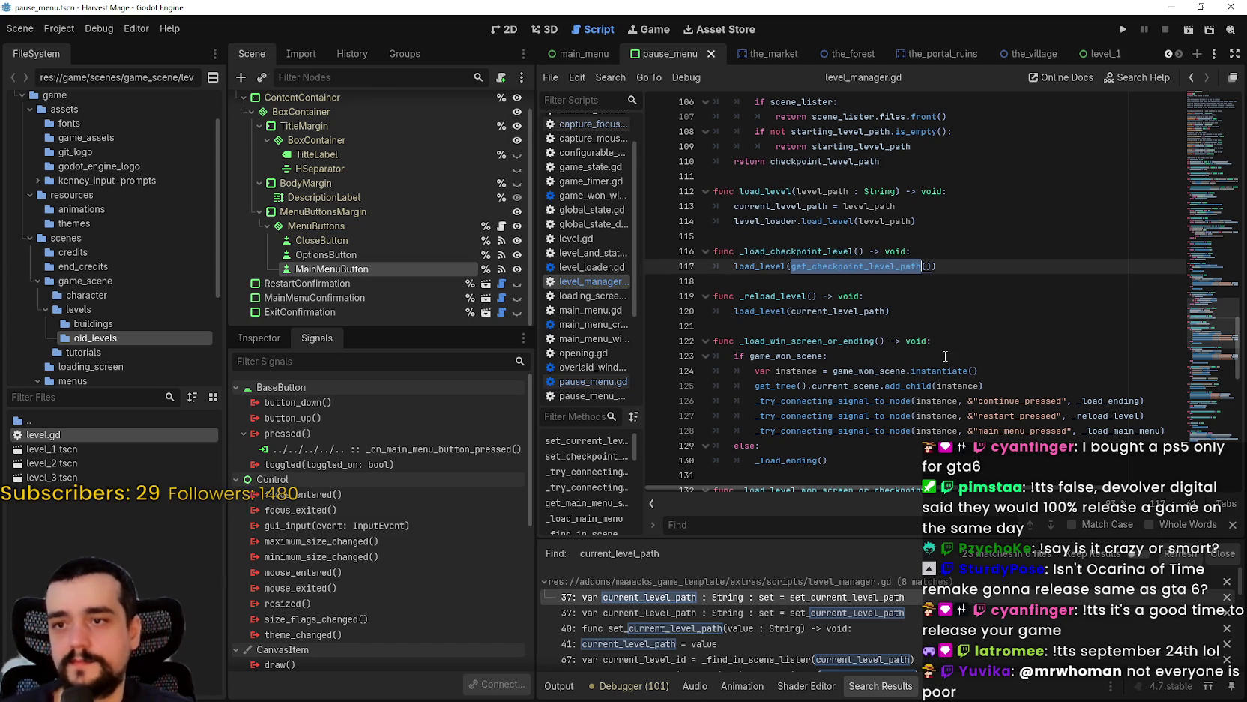
pyautogui.scroll(-2, 922, 341)
pyautogui.click(905, 341)
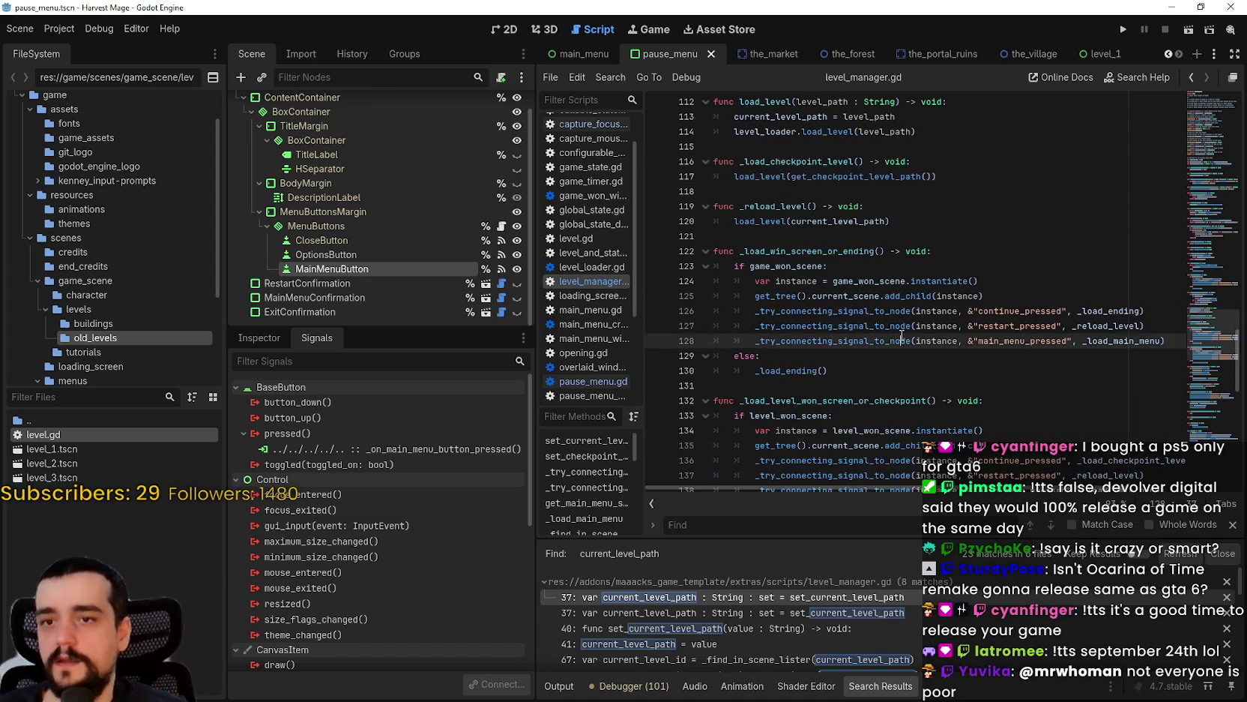
pyautogui.scroll(-2, 892, 315)
pyautogui.click(874, 294)
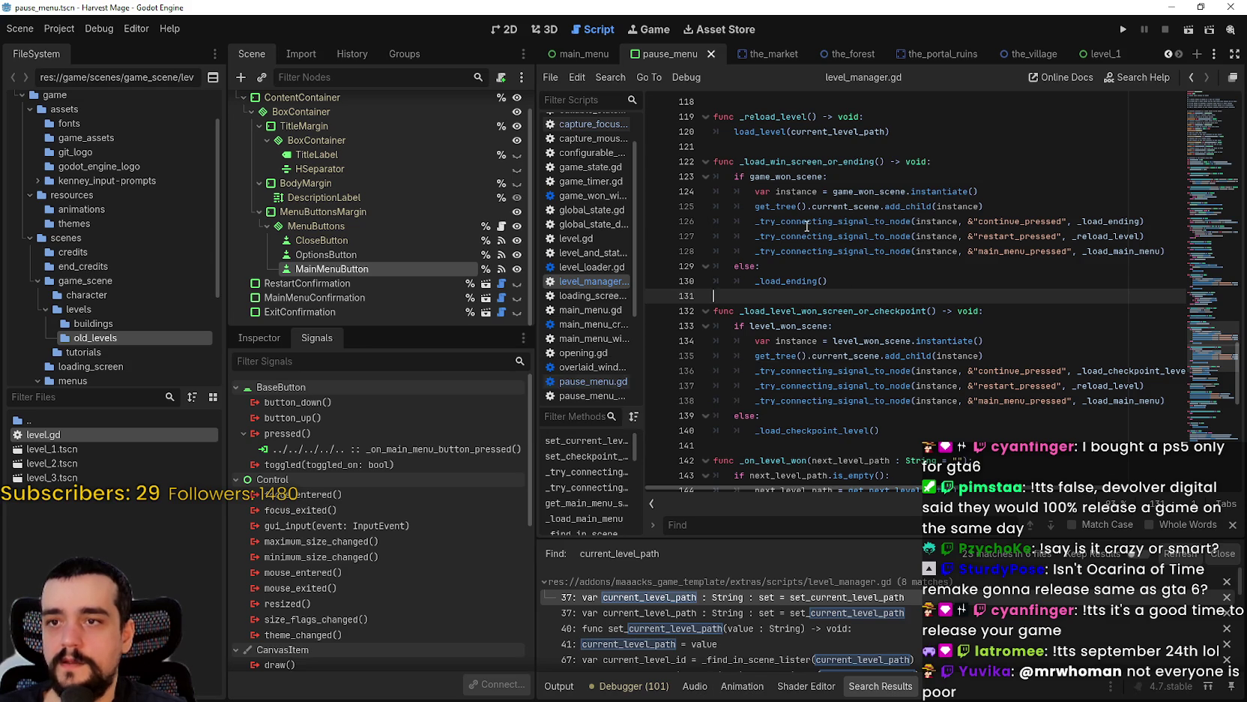
pyautogui.moveTo(795, 215); pyautogui.dragTo(750, 266)
pyautogui.click(855, 340)
pyautogui.scroll(-4, 855, 340)
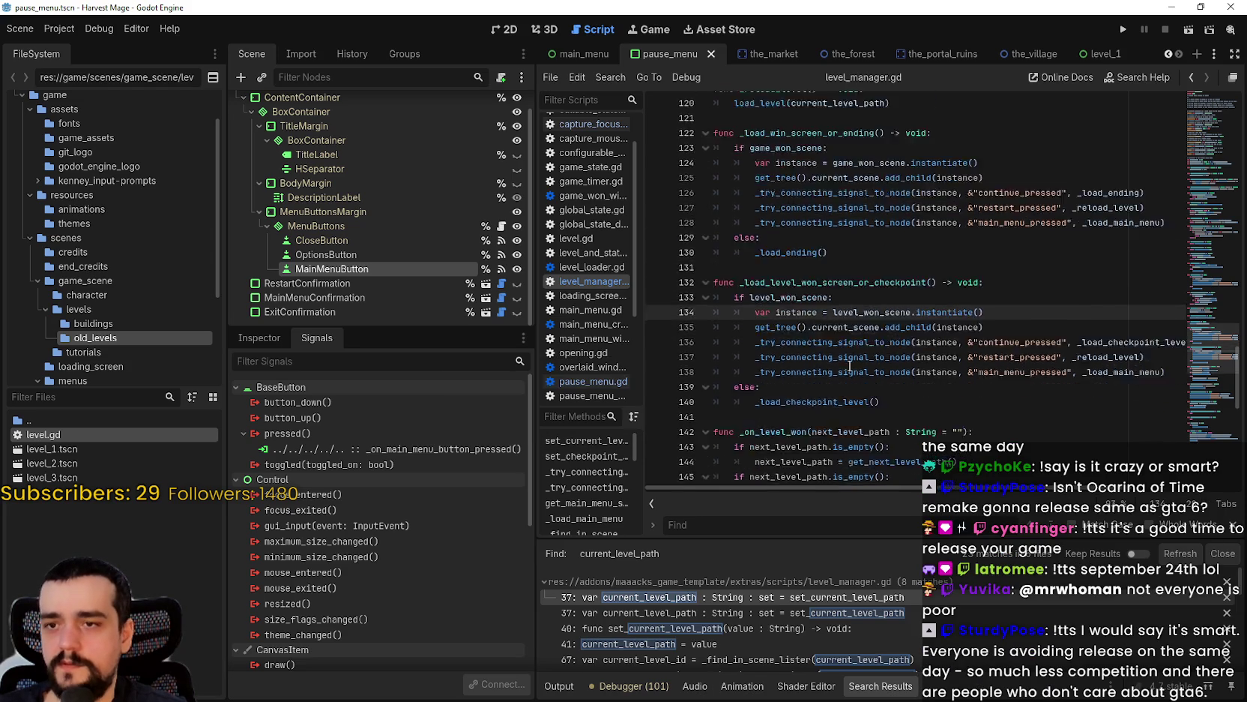
pyautogui.scroll(-9, 854, 363)
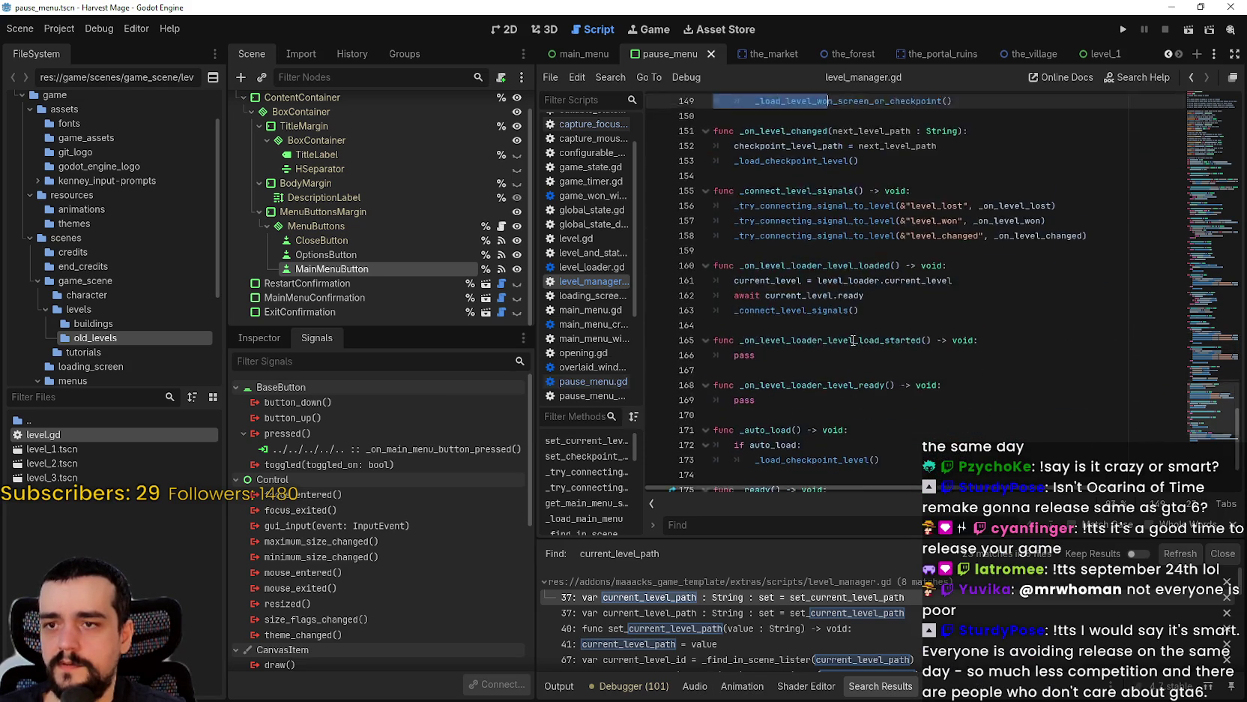
pyautogui.click(831, 335)
pyautogui.press('Up')
pyautogui.press('Up')
pyautogui.press('Up')
pyautogui.click(881, 356)
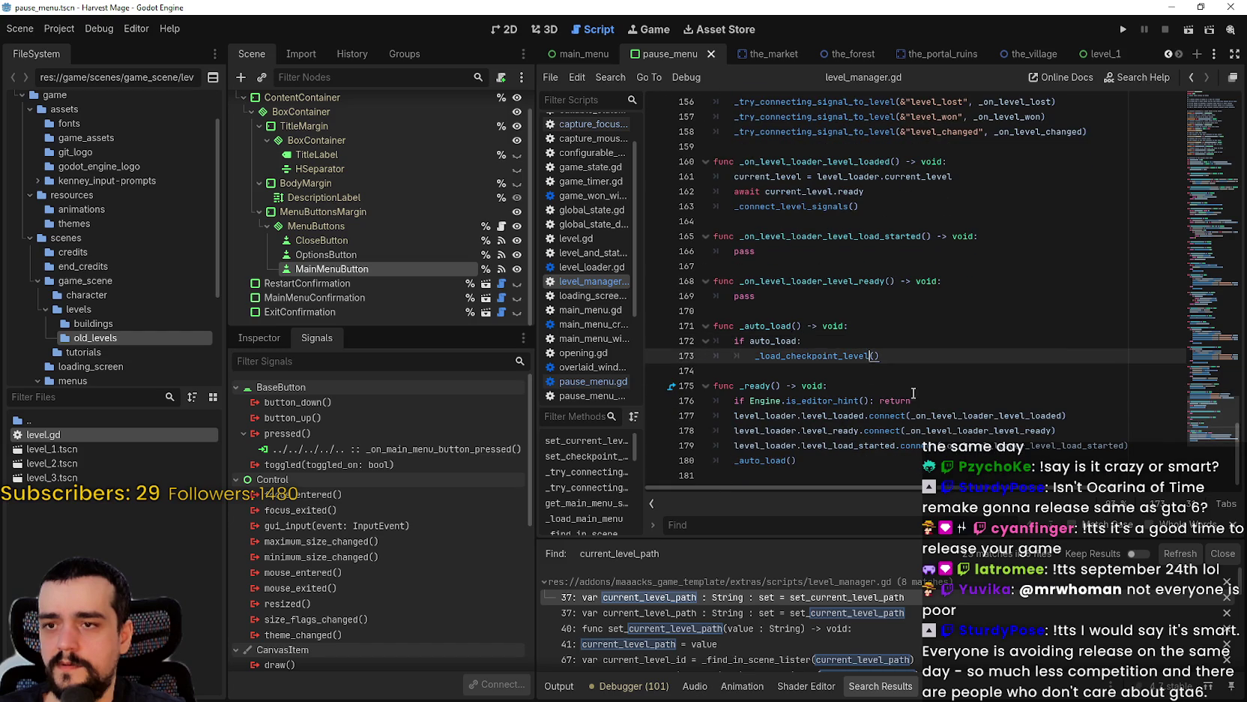
pyautogui.moveTo(923, 444)
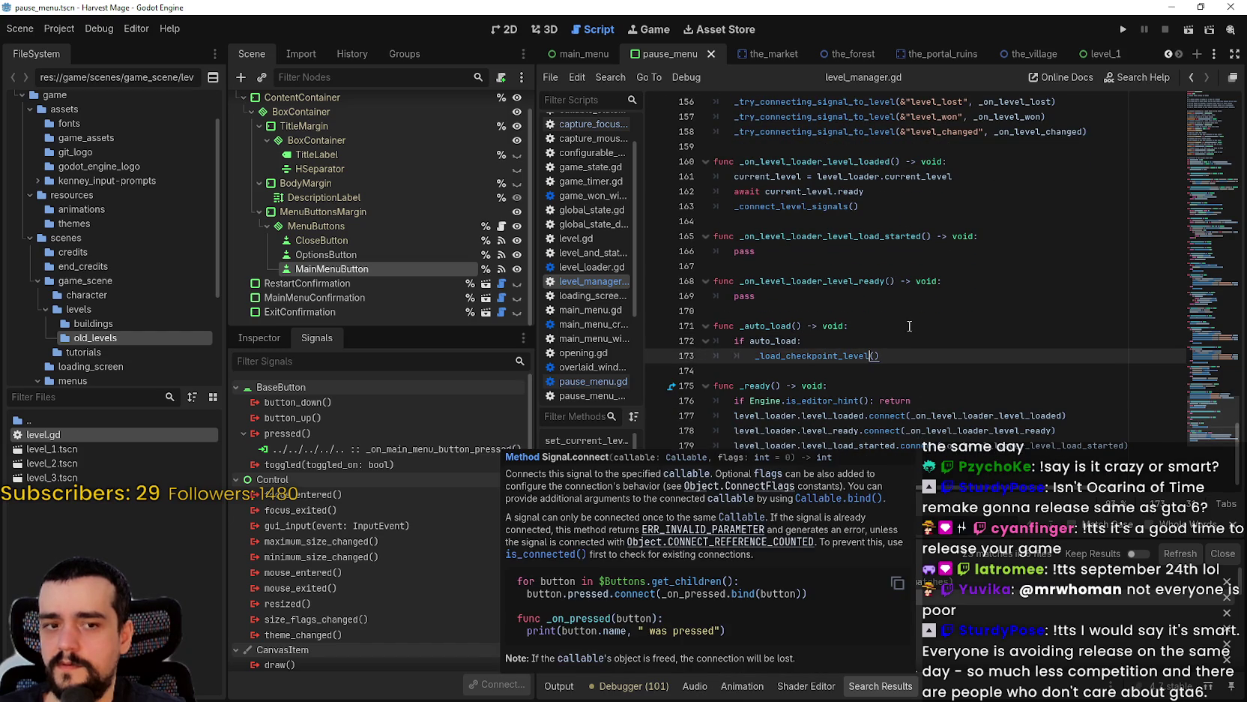
pyautogui.scroll(15, 911, 331)
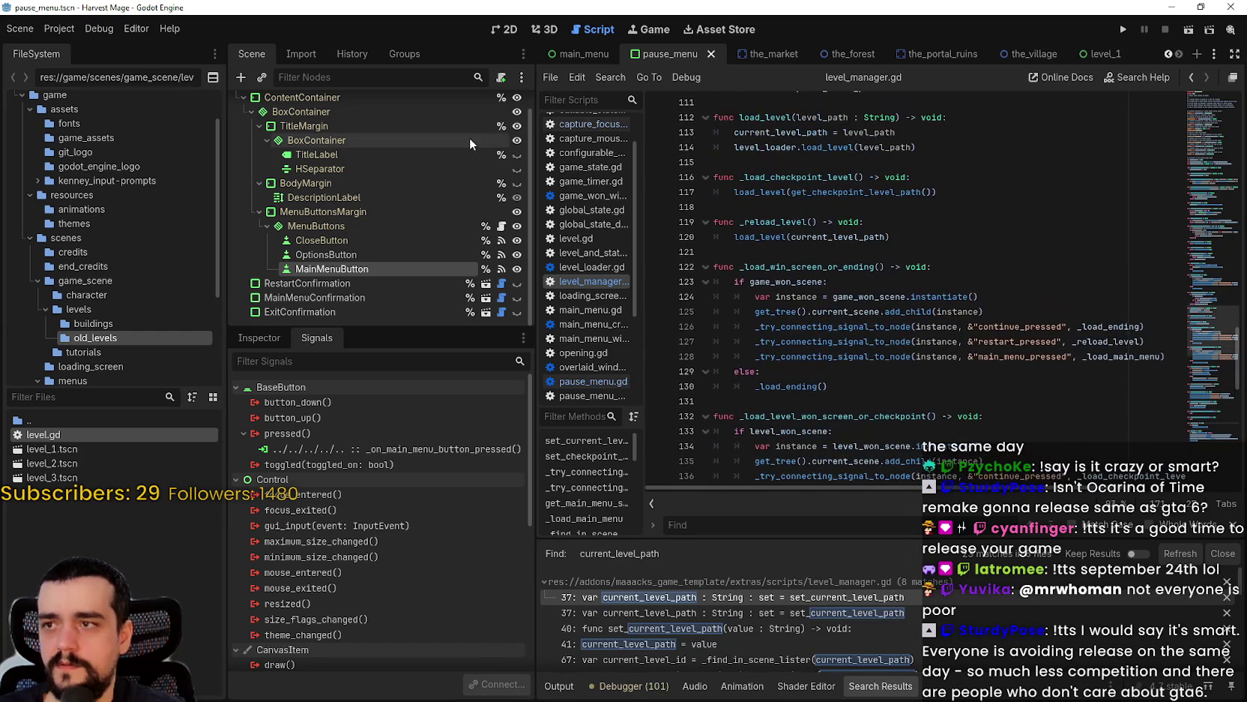
pyautogui.click(1123, 29)
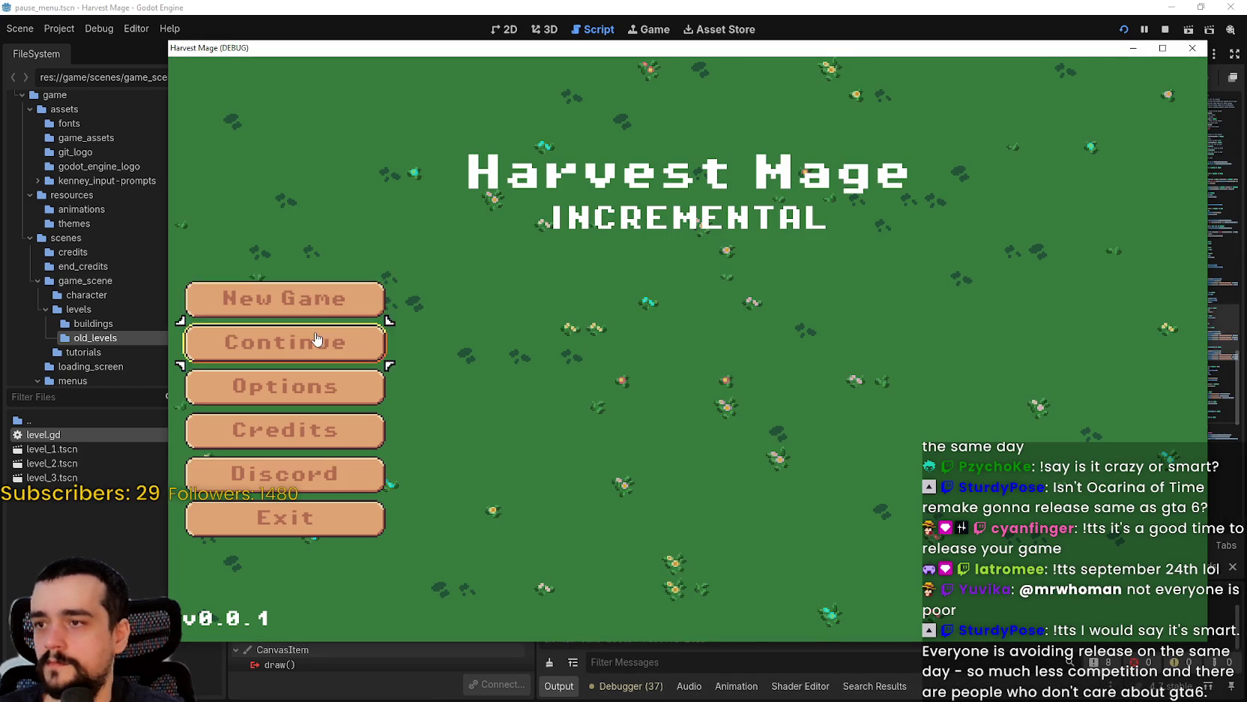
# - Continue the saved game, move the character with D, and view the live remote scene tree
pyautogui.click(316, 339)
pyautogui.press('d')
pyautogui.hotkey('alt', 'Tab')
pyautogui.click(307, 100)
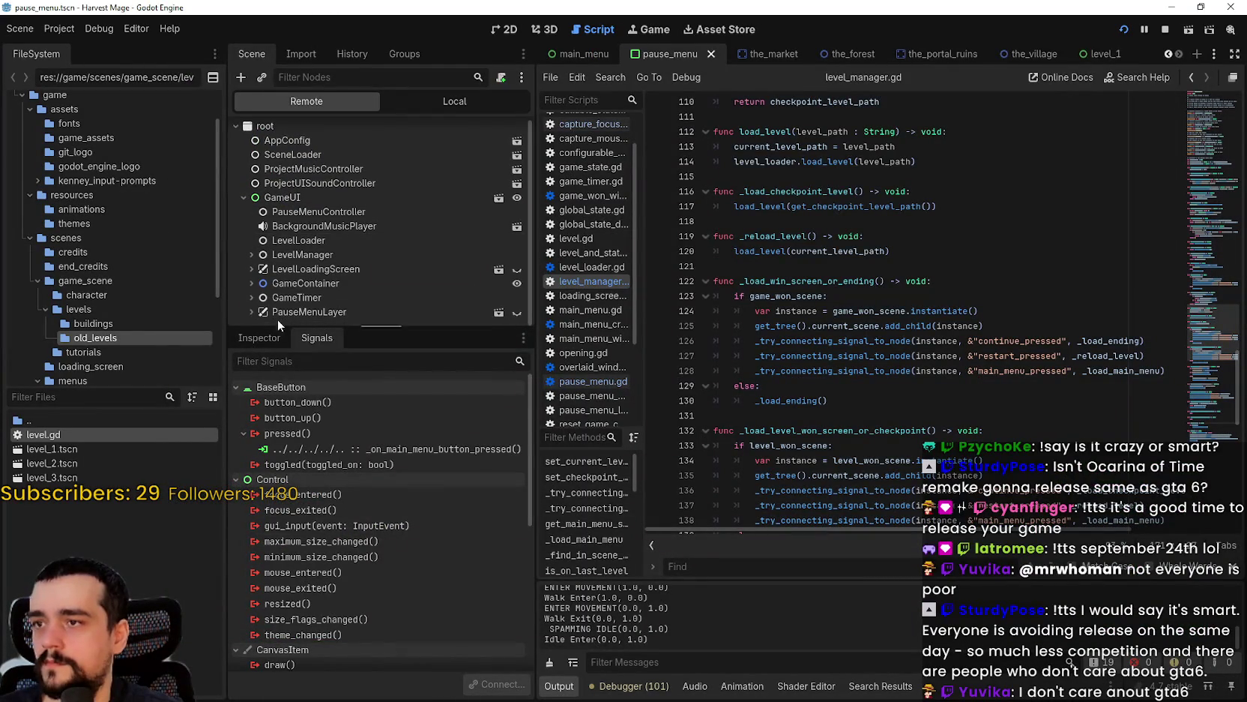
# - Select the remote LevelManager, widen the Inspector, and check its Scenes property group
pyautogui.click(302, 255)
pyautogui.click(258, 337)
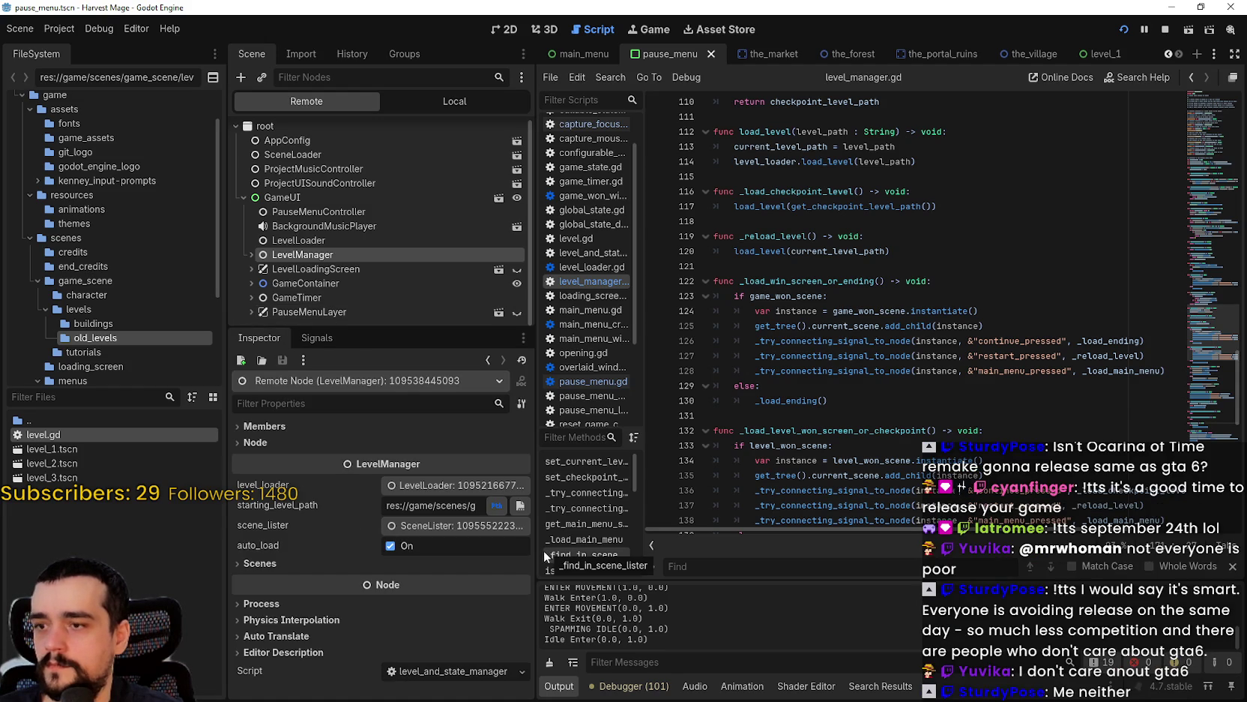
pyautogui.moveTo(538, 552); pyautogui.dragTo(686, 553)
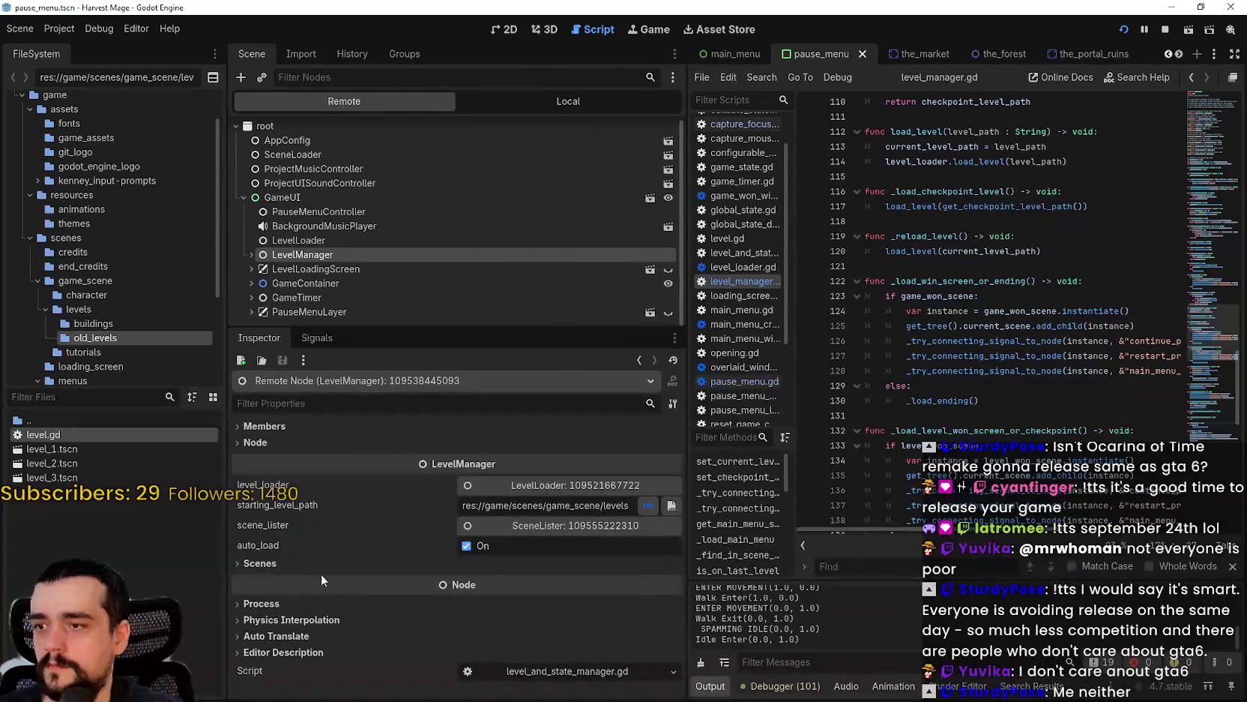
pyautogui.click(354, 561)
pyautogui.scroll(-2, 368, 559)
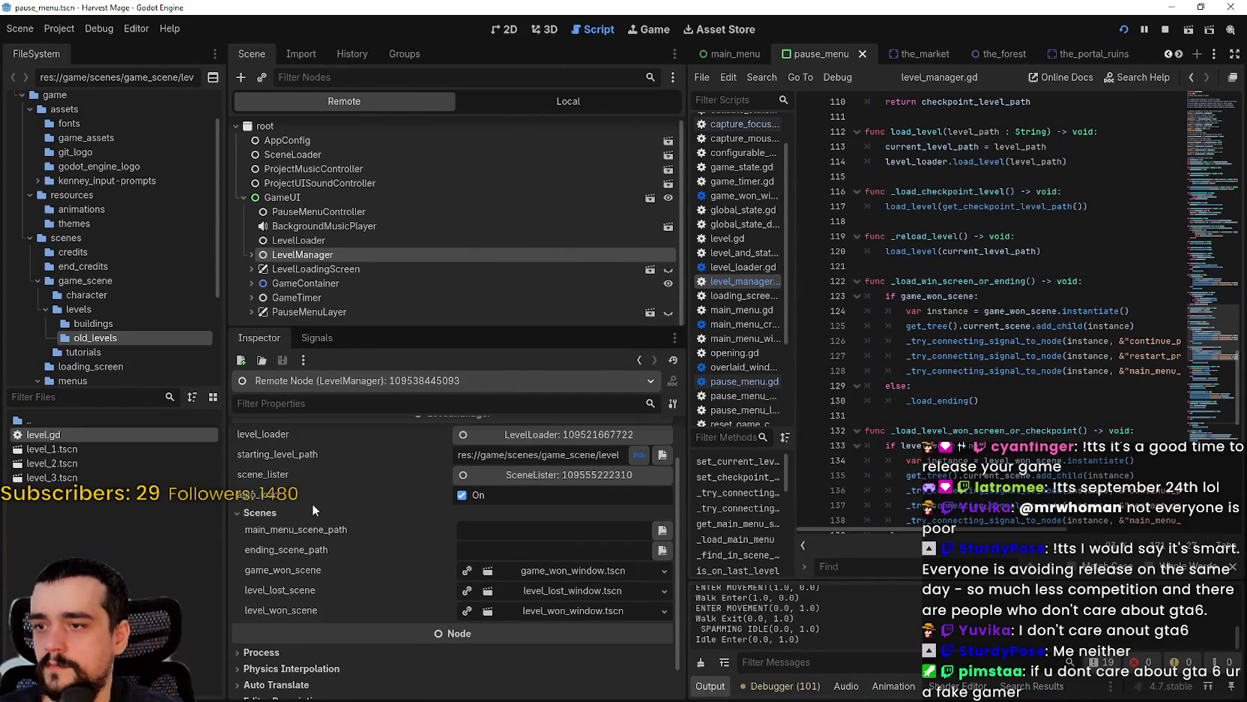
pyautogui.click(313, 509)
# - Open scene_lister's files array, then inspect LevelLoader's live current_level_path and is_loading
pyautogui.click(556, 522)
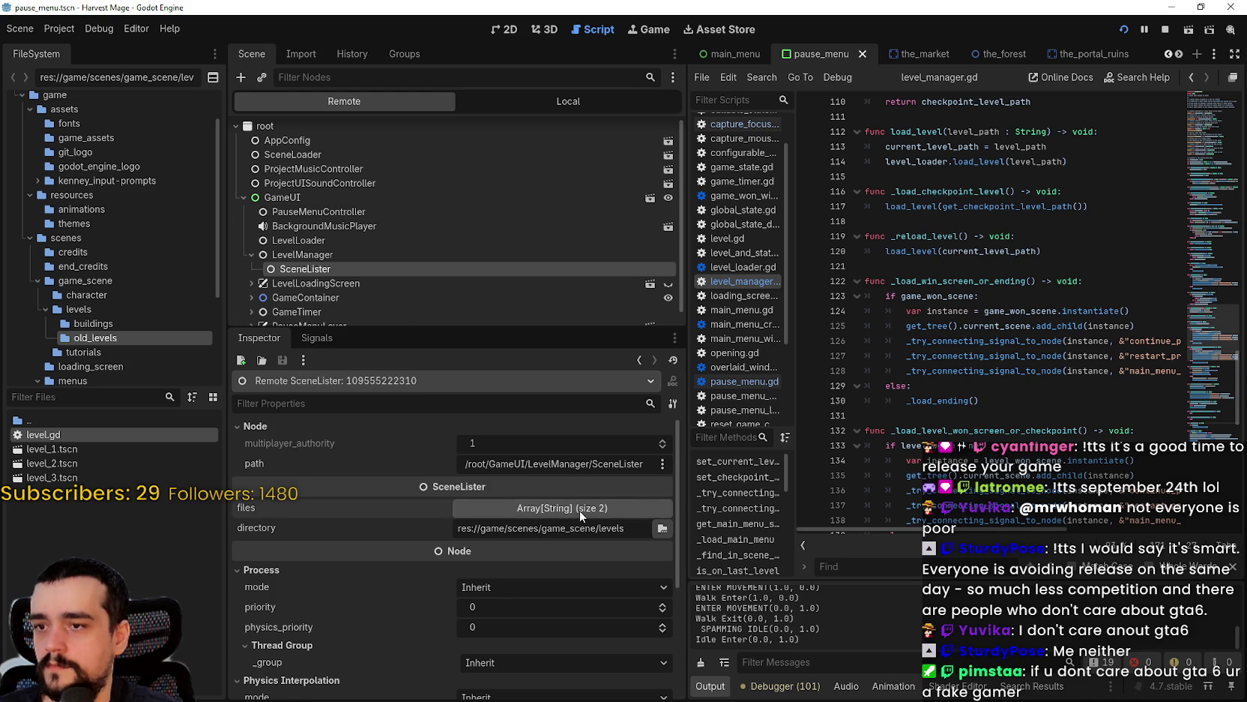
pyautogui.click(580, 510)
pyautogui.click(576, 507)
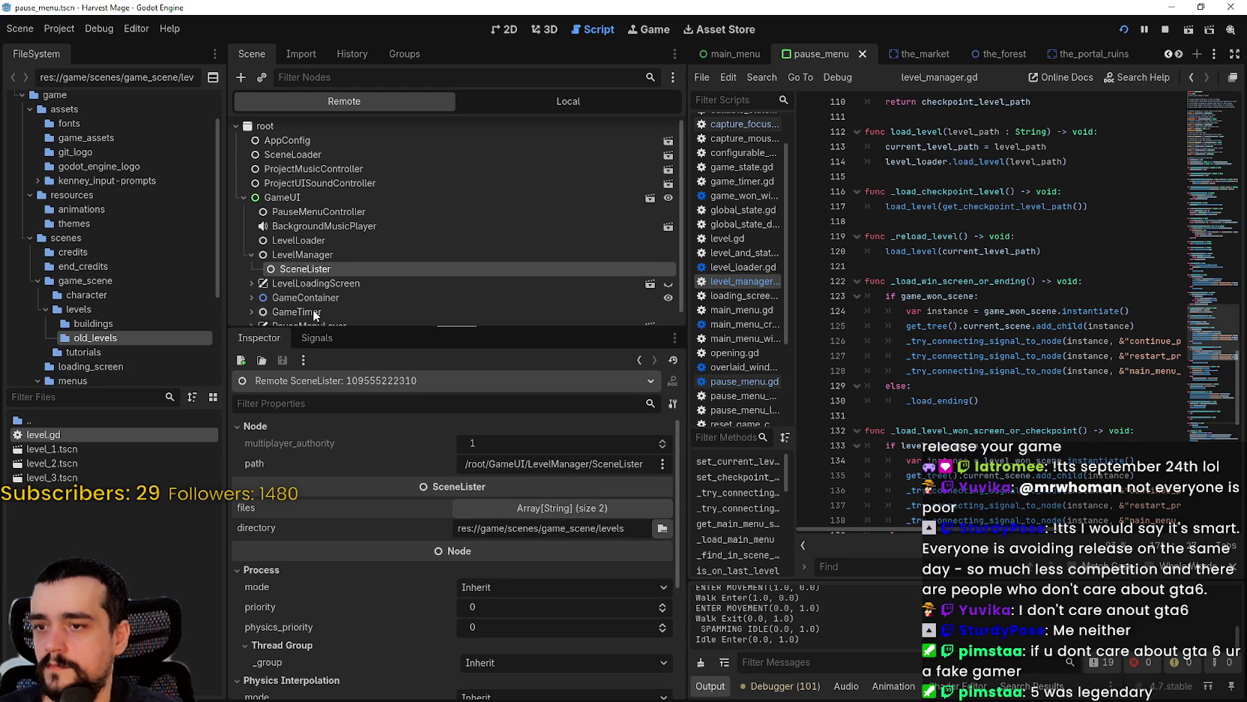
pyautogui.click(303, 255)
pyautogui.click(322, 240)
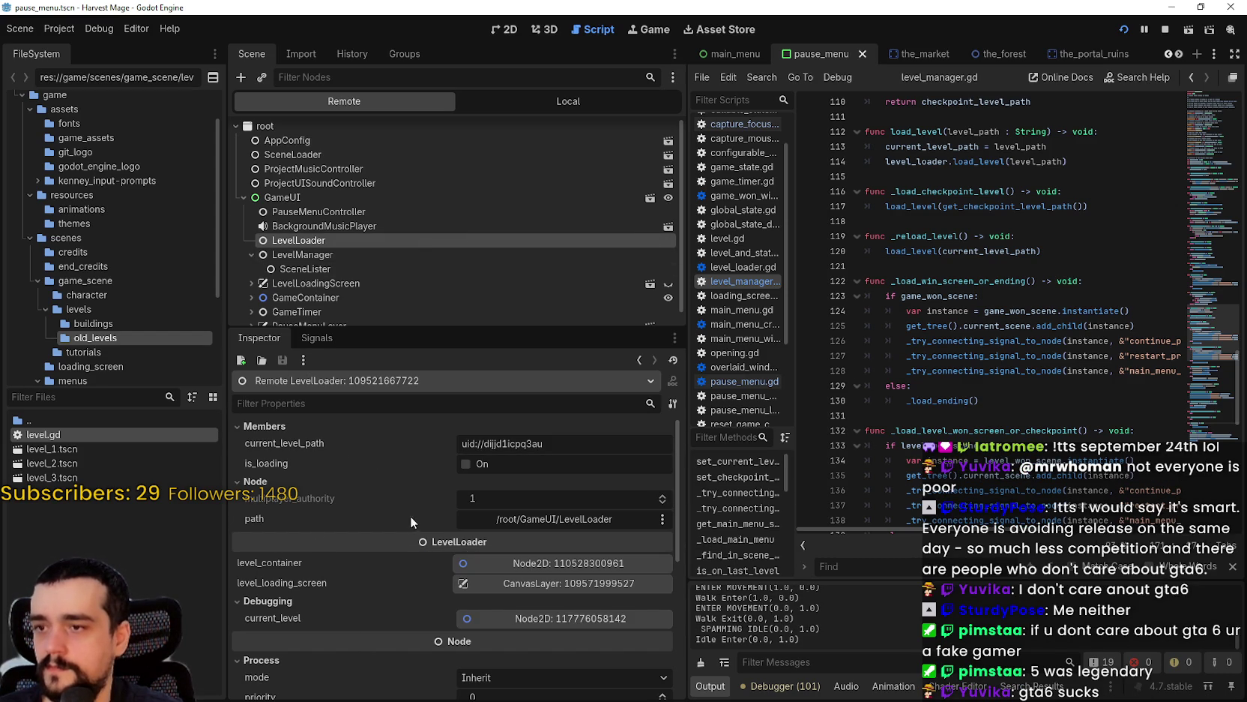
pyautogui.scroll(-1, 433, 620)
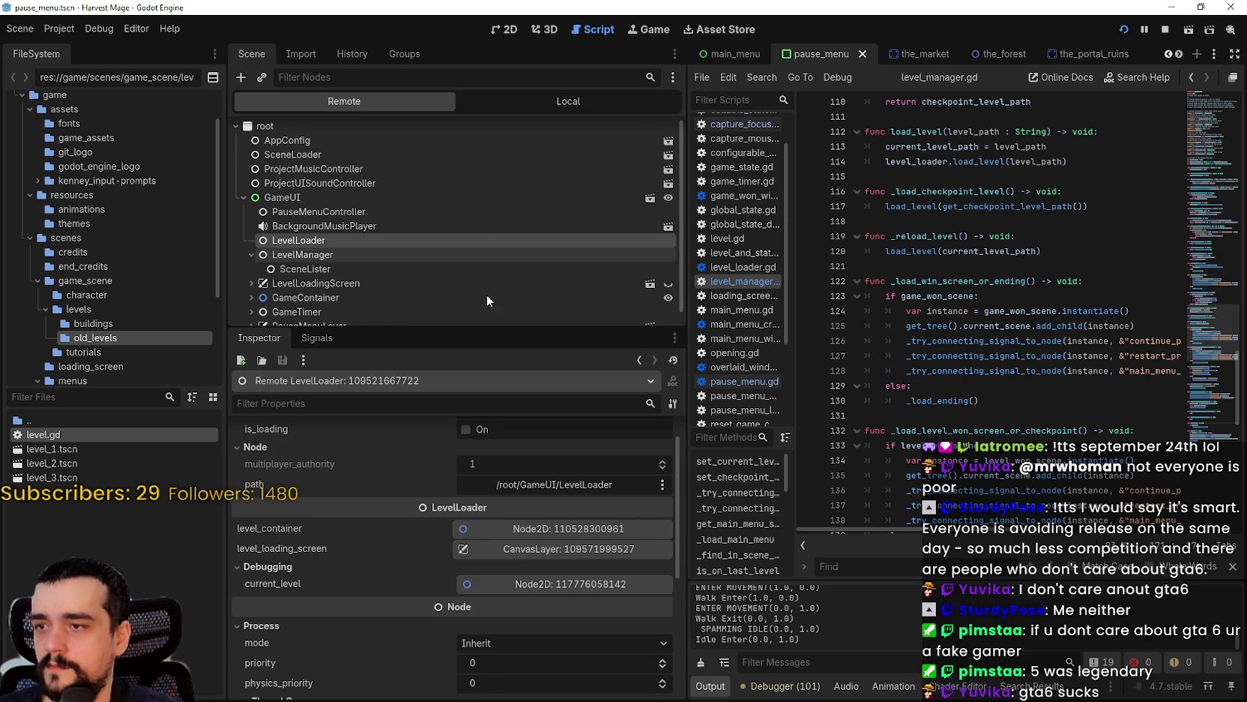
pyautogui.scroll(-1, 426, 560)
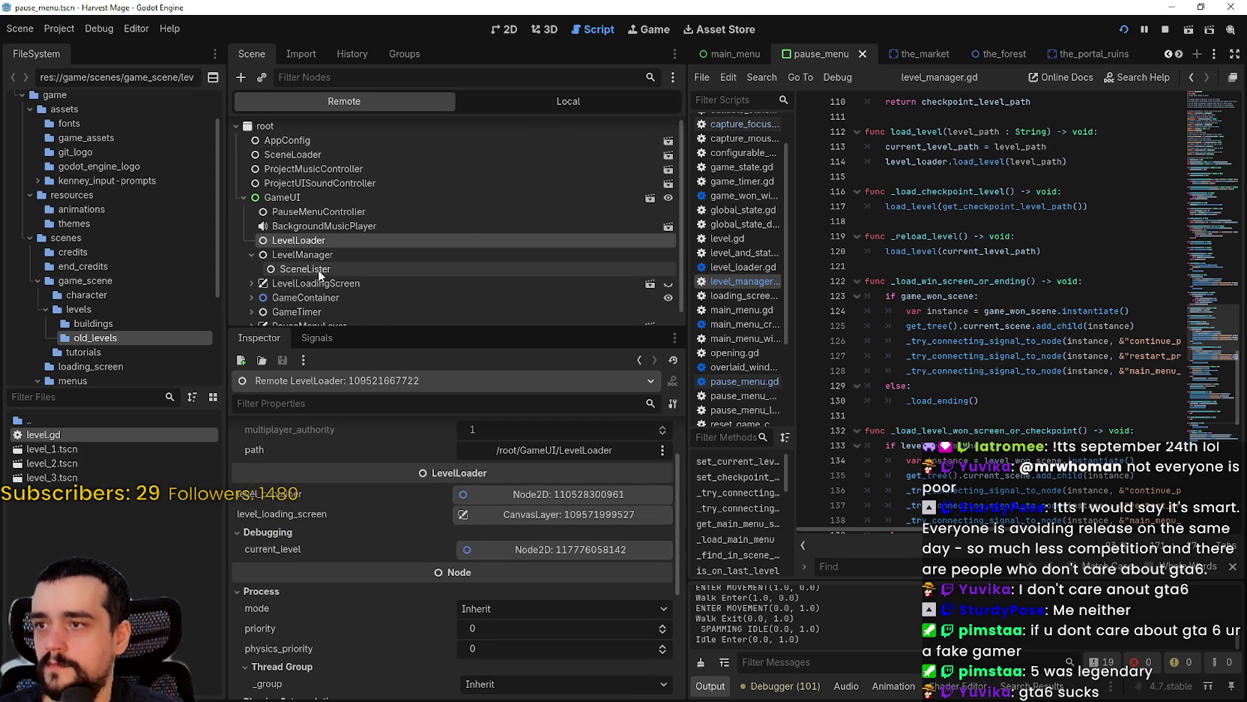
# - Filter the FileSystem for 'Level_lo' and select level_loading_screen.tscn and level_loader.gd
pyautogui.scroll(-1, 357, 266)
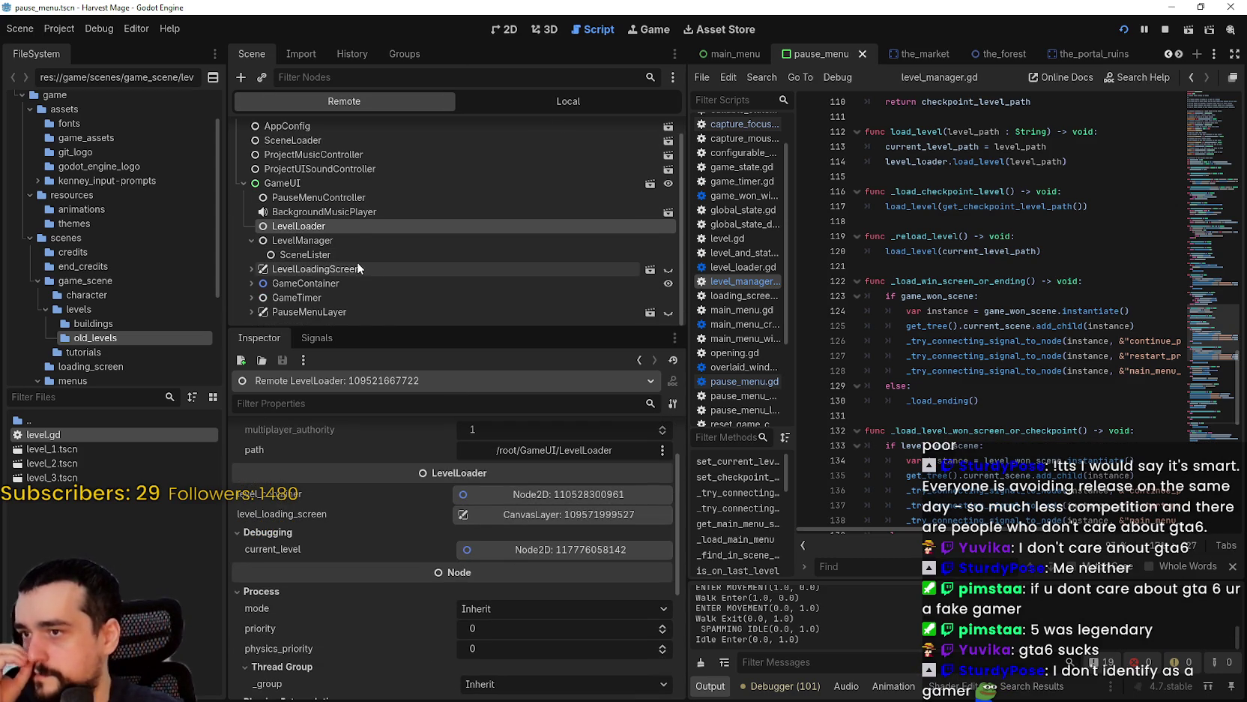
pyautogui.moveTo(90, 389); pyautogui.dragTo(91, 391)
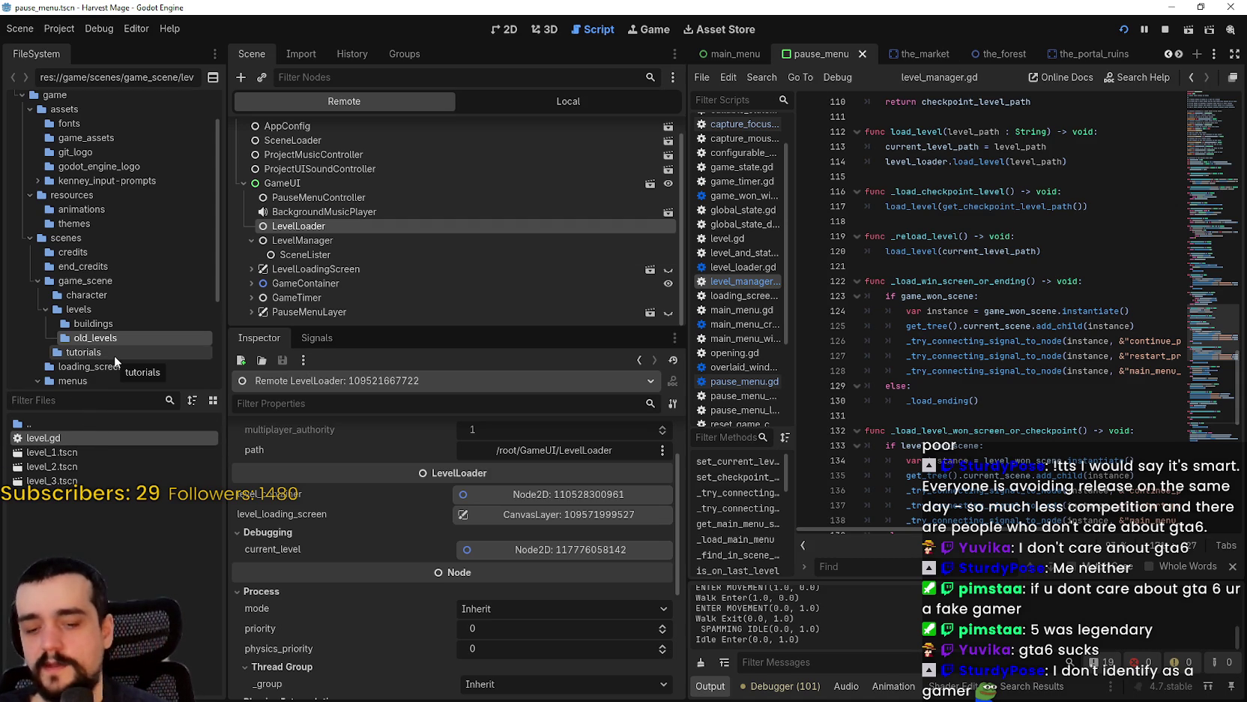
pyautogui.write('Level')
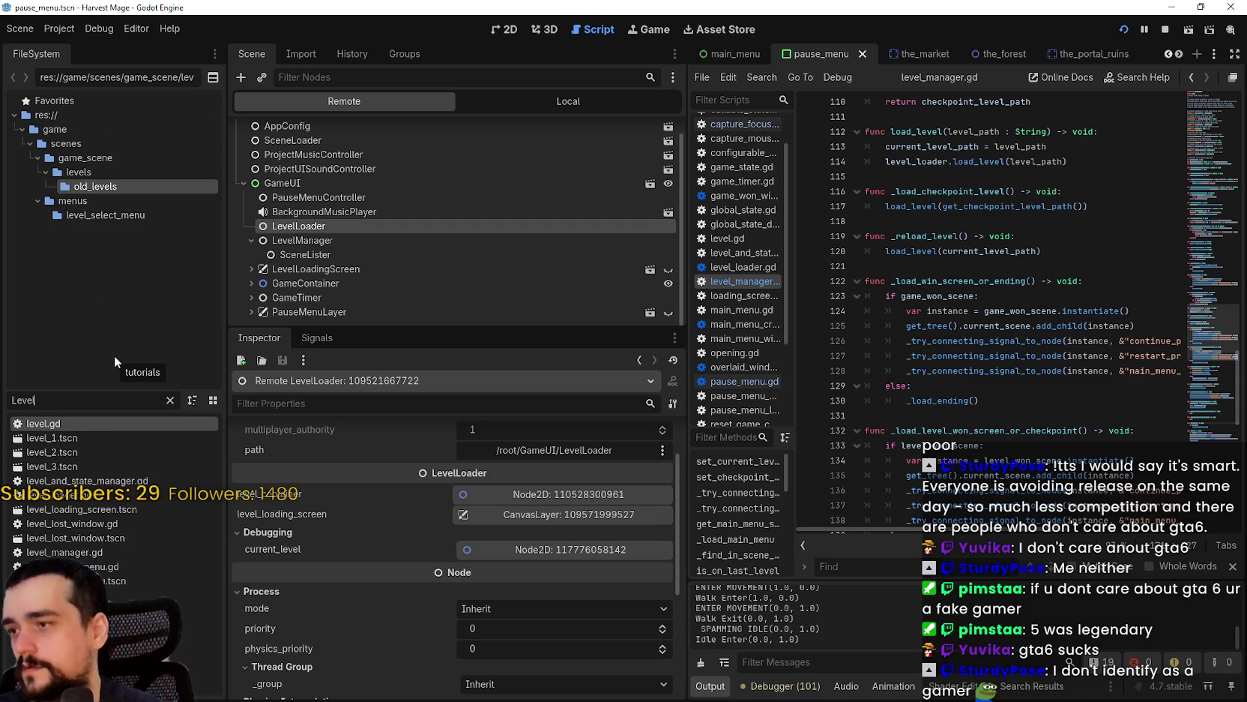
pyautogui.write('_lo')
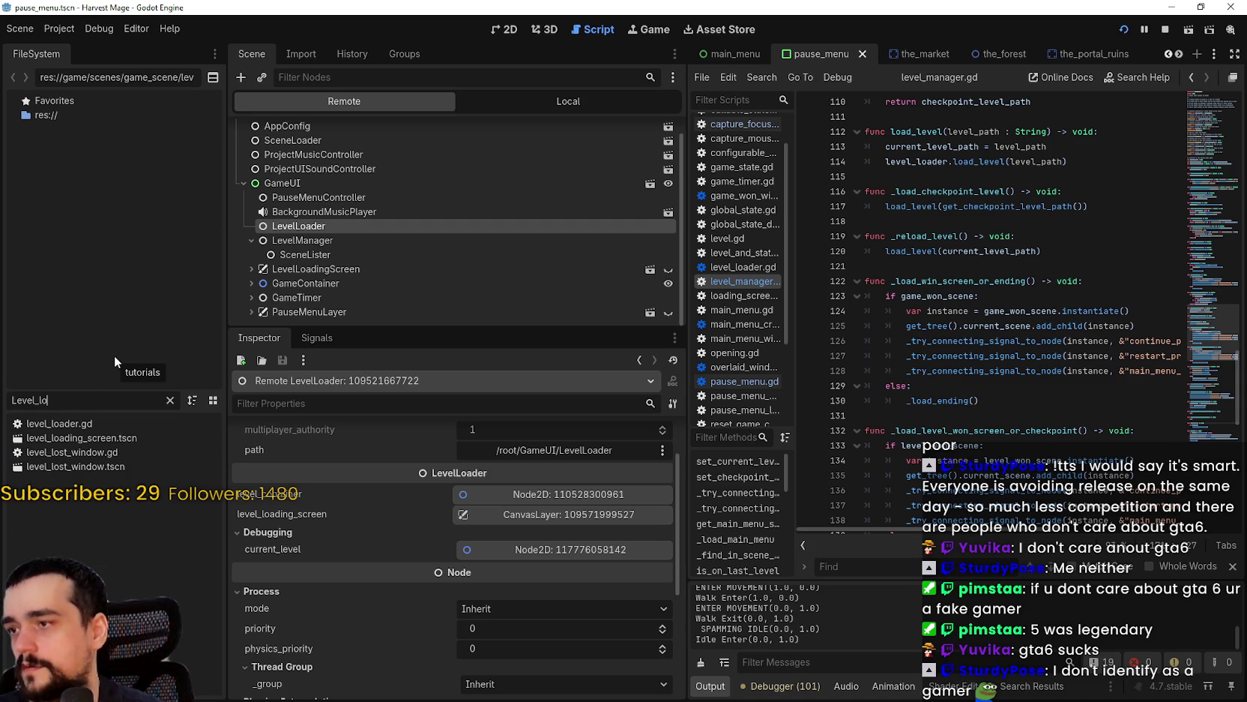
pyautogui.click(91, 439)
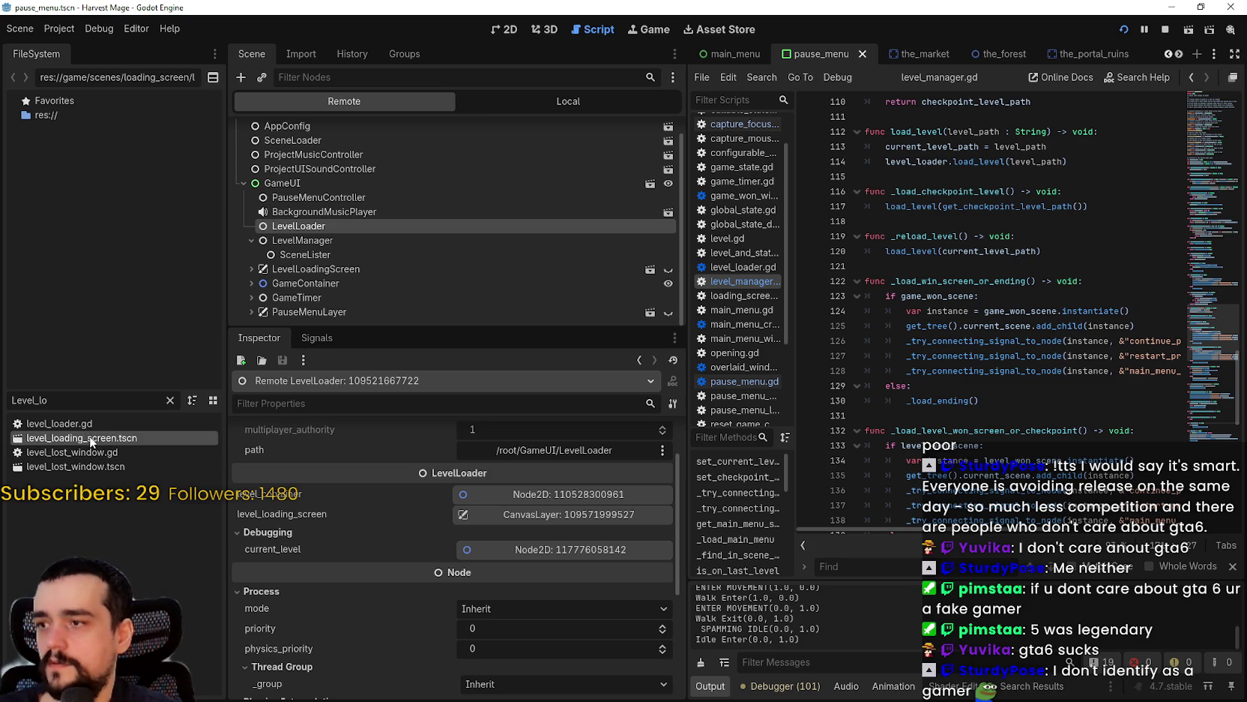
pyautogui.click(95, 423)
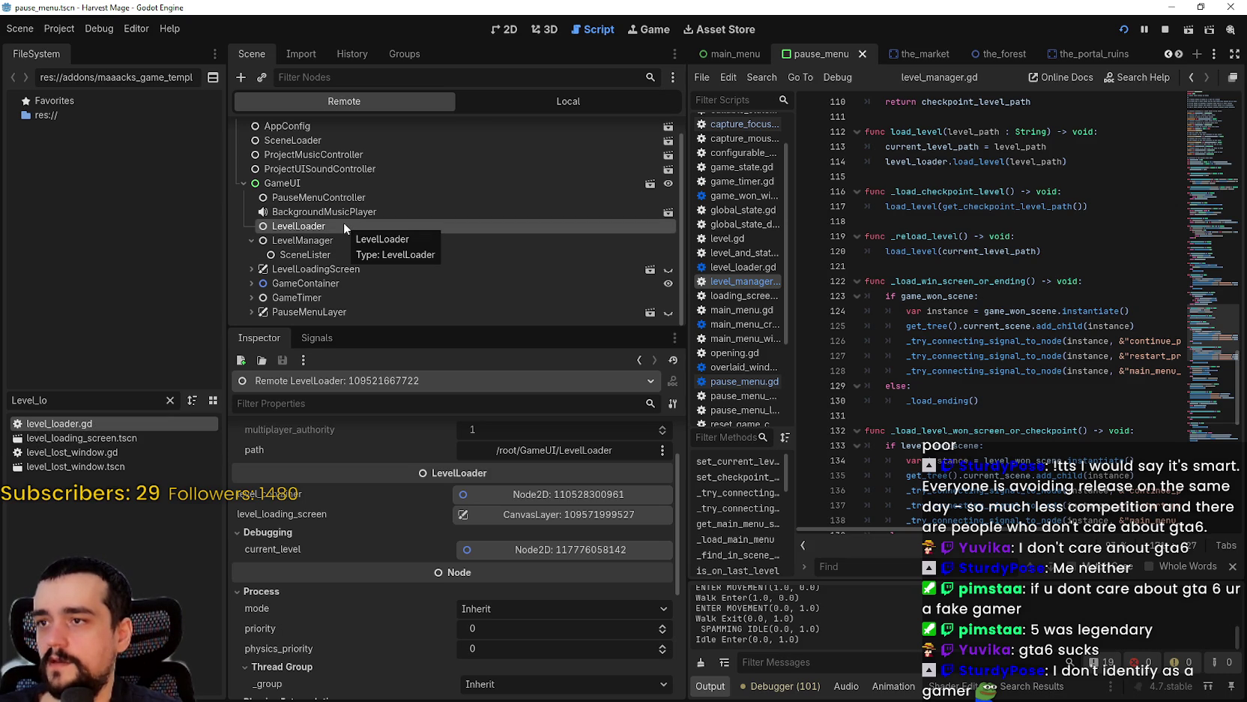
# - Change the file filter to 'game_u' and pick game_ui.tscn
pyautogui.click(60, 31)
pyautogui.click(81, 49)
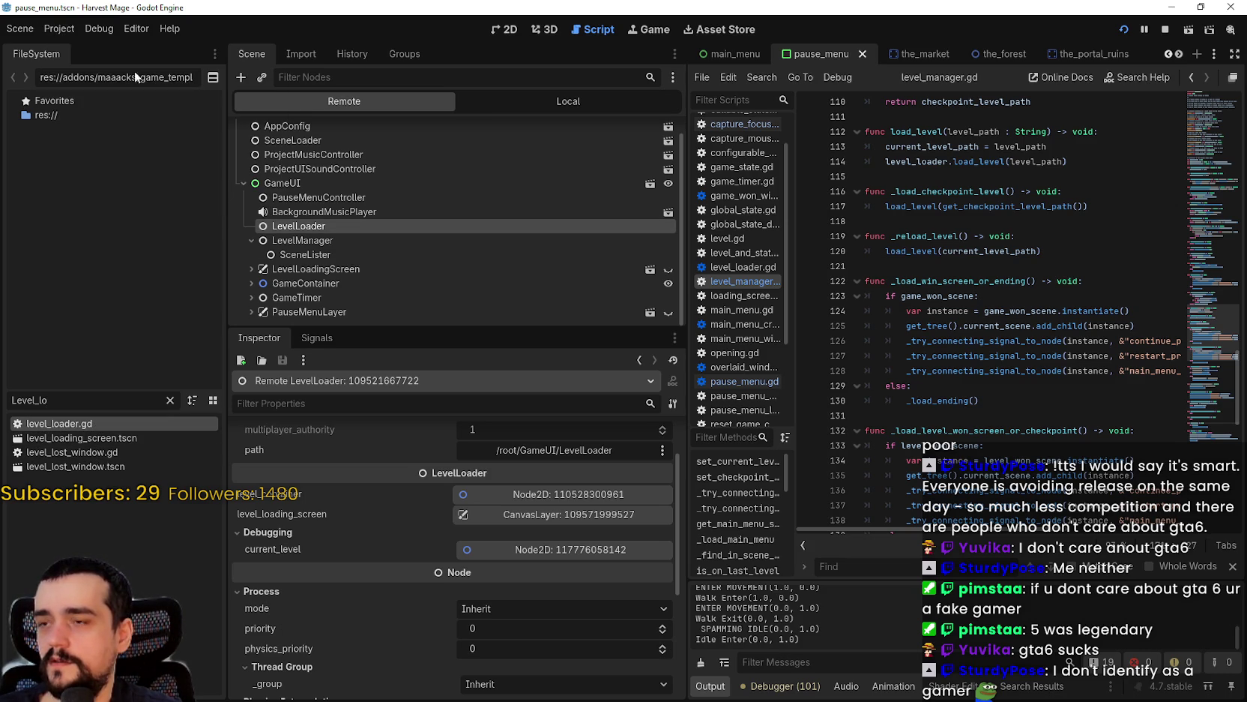
pyautogui.hotkey('ctrl', 'alt', 'p')
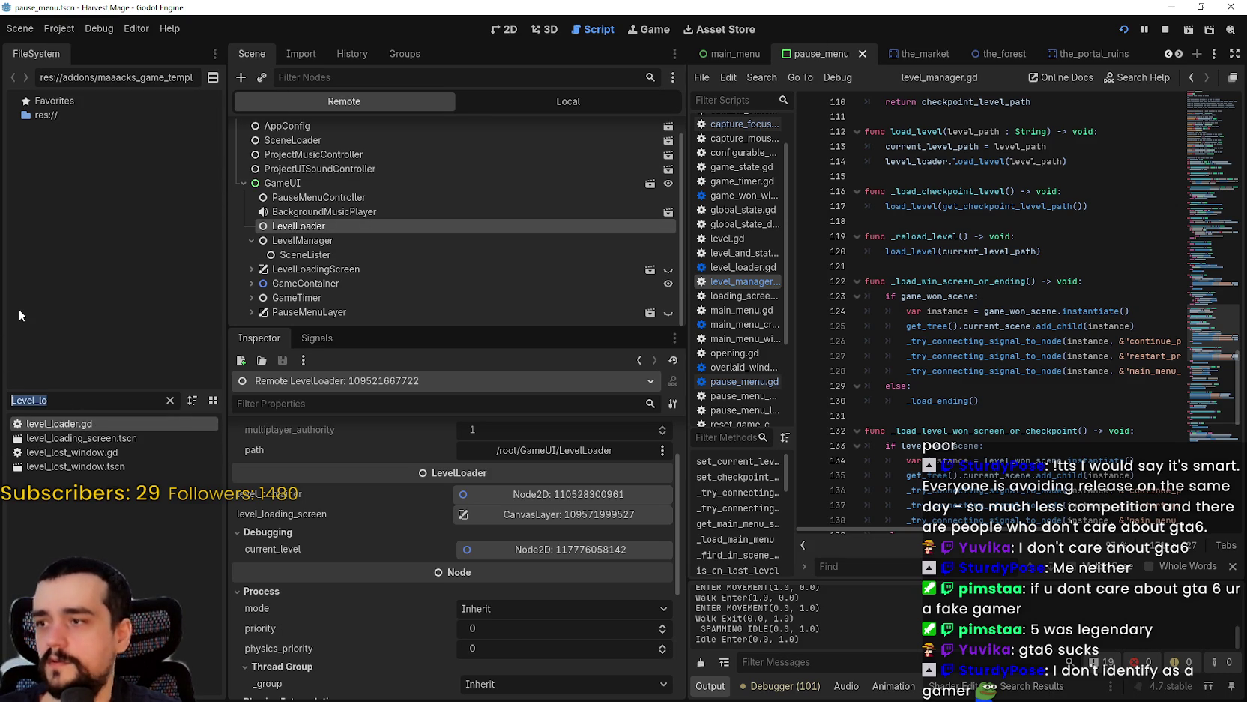
pyautogui.write('game_')
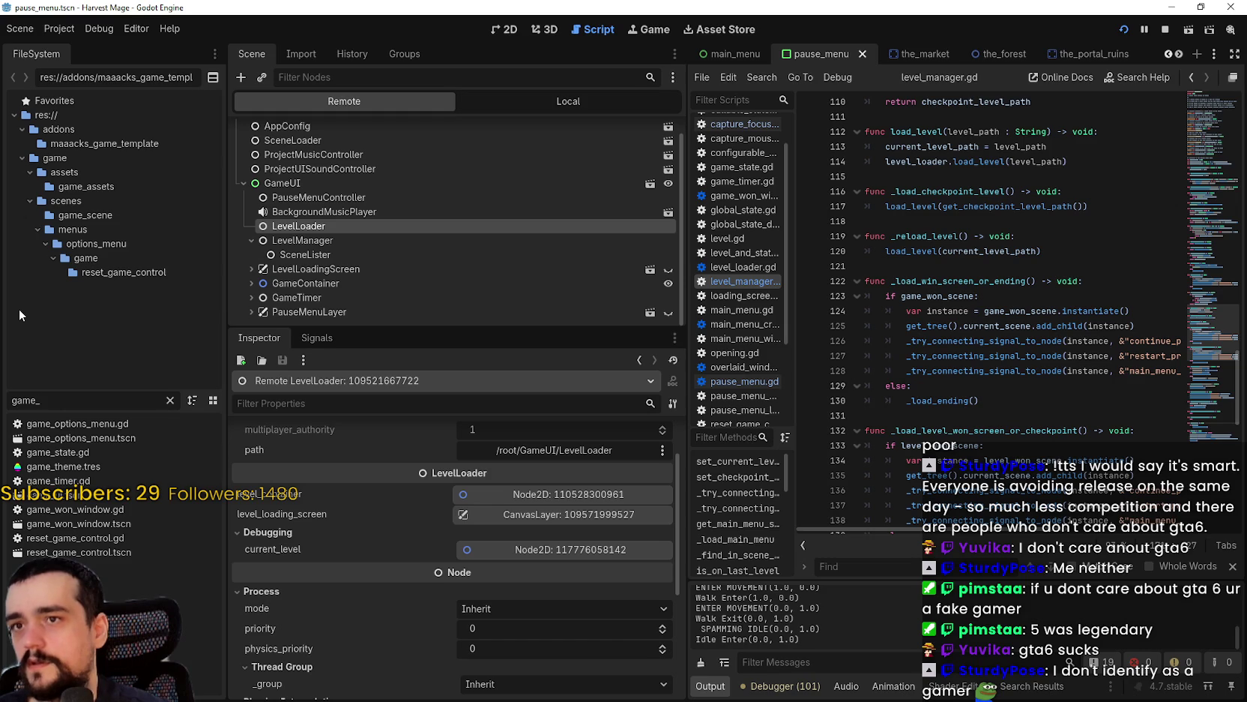
pyautogui.press('BackSpace')
pyautogui.write('UI')
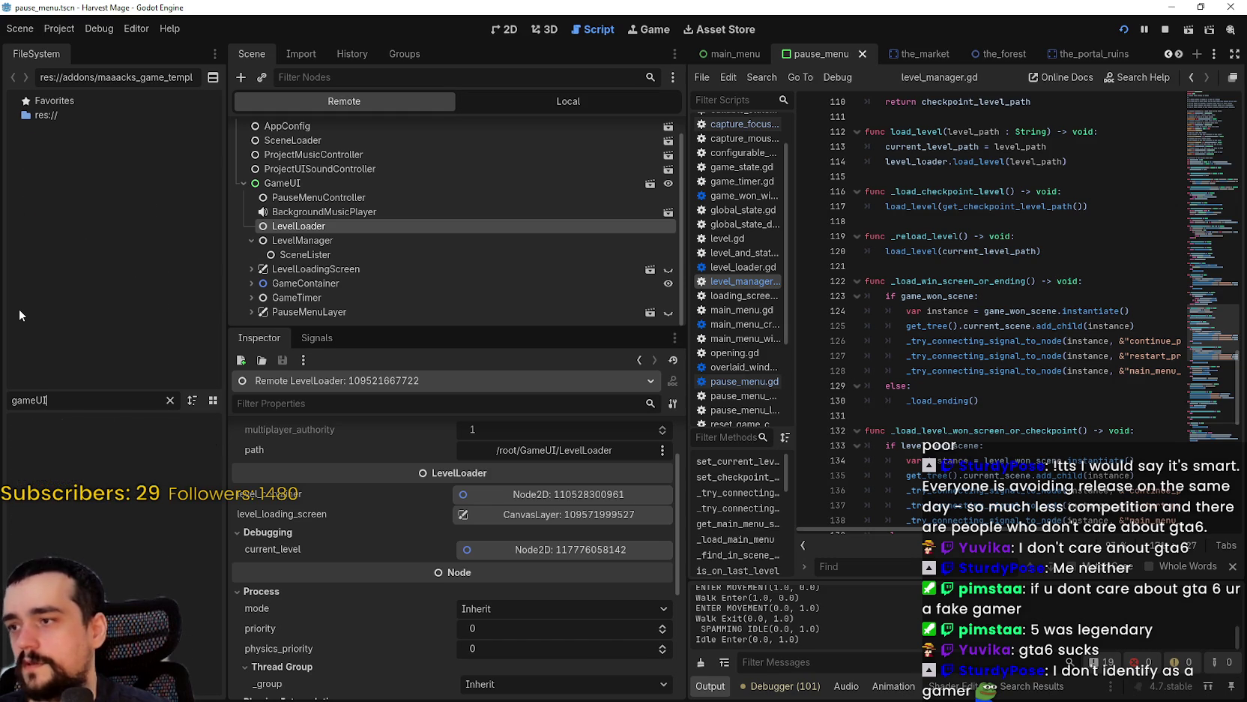
pyautogui.press('BackSpace')
pyautogui.press('BackSpace')
pyautogui.write('_u')
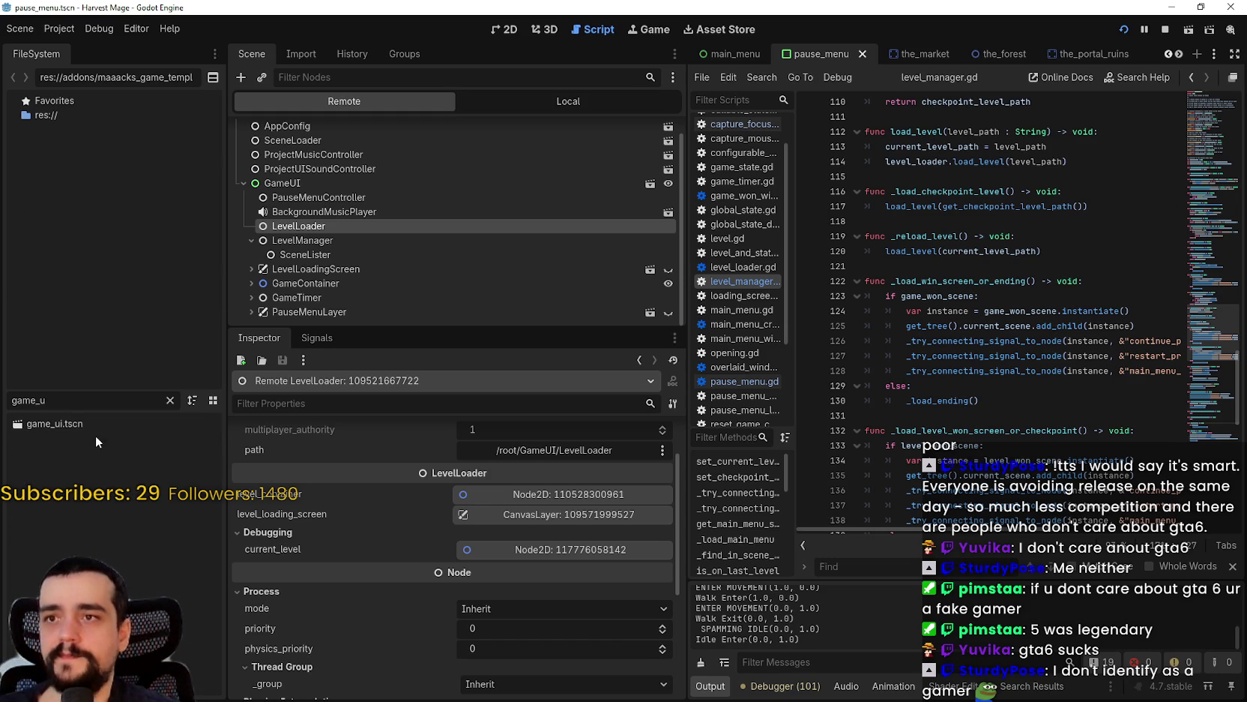
pyautogui.click(100, 423)
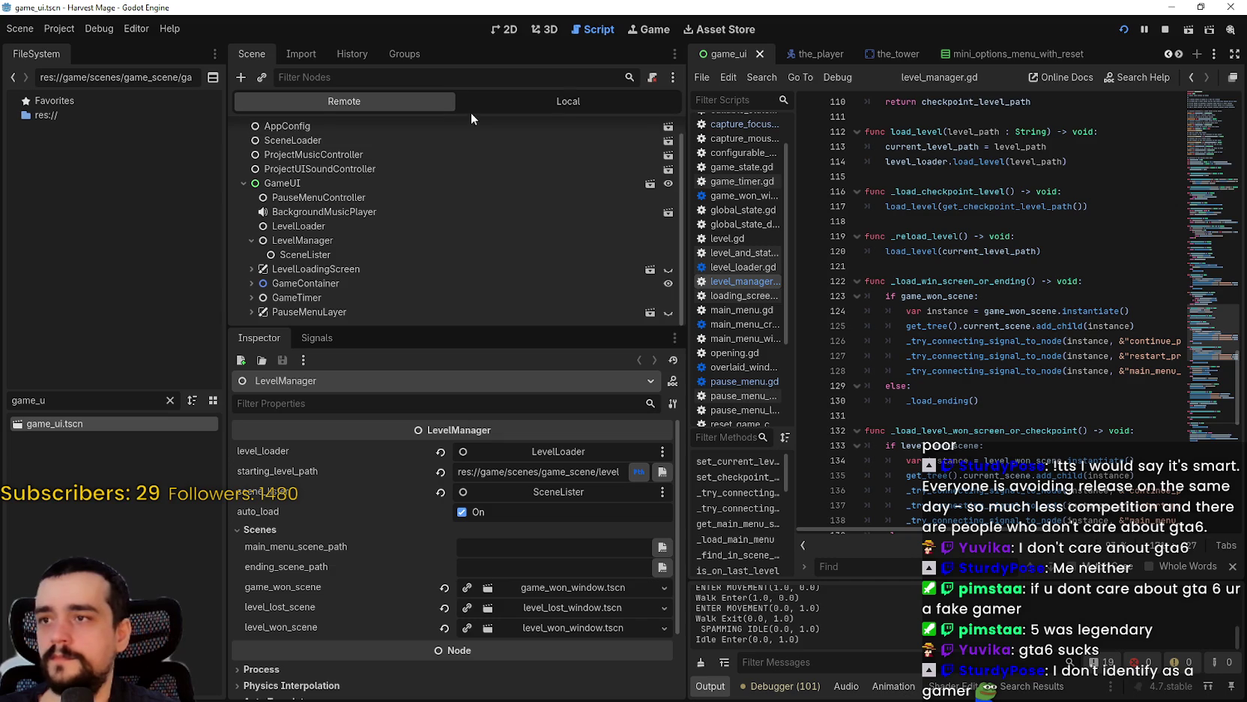
# - Open LevelLoader's level_loader.gd in game_ui, widen the editor, and select current_level on line 15
pyautogui.click(470, 105)
pyautogui.click(292, 172)
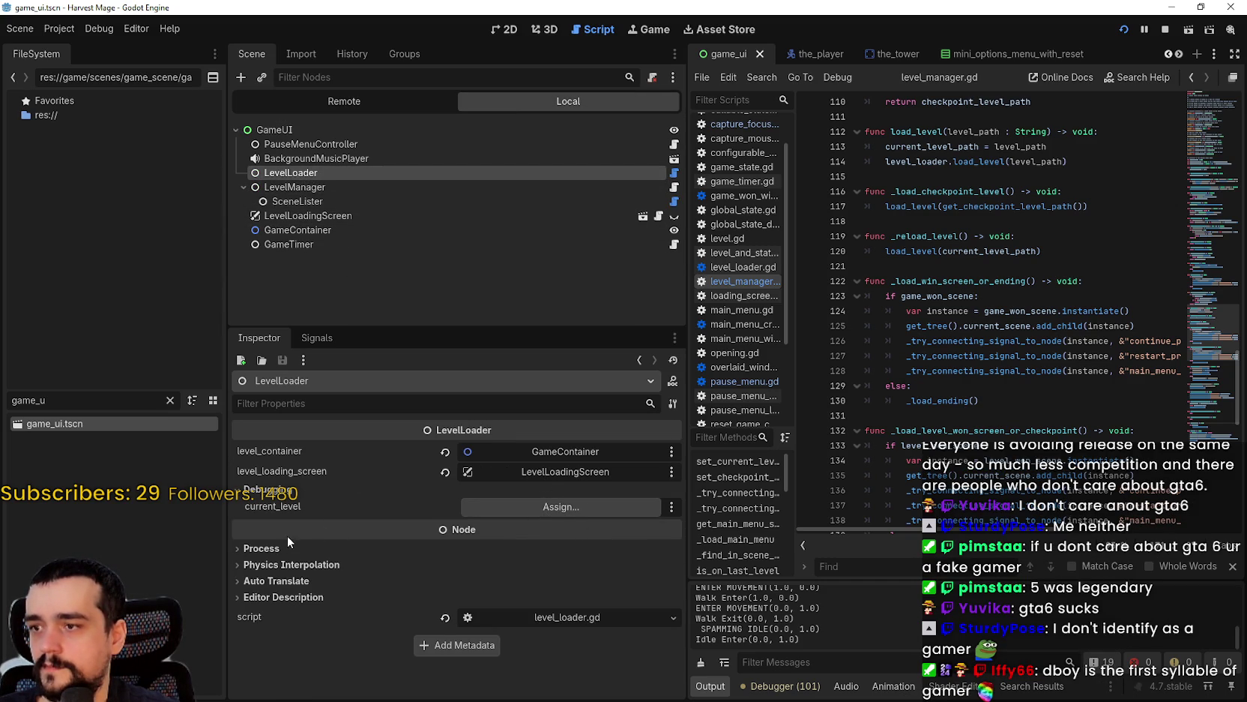
pyautogui.click(674, 173)
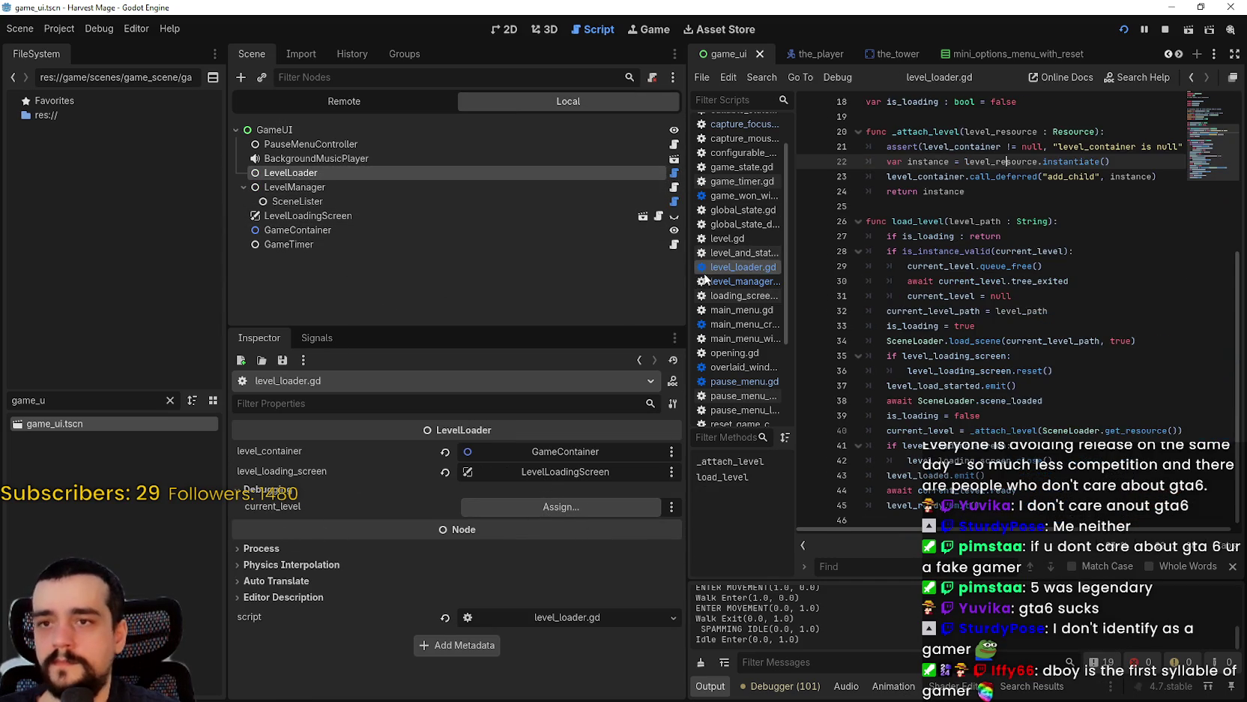
pyautogui.moveTo(686, 239); pyautogui.dragTo(498, 239)
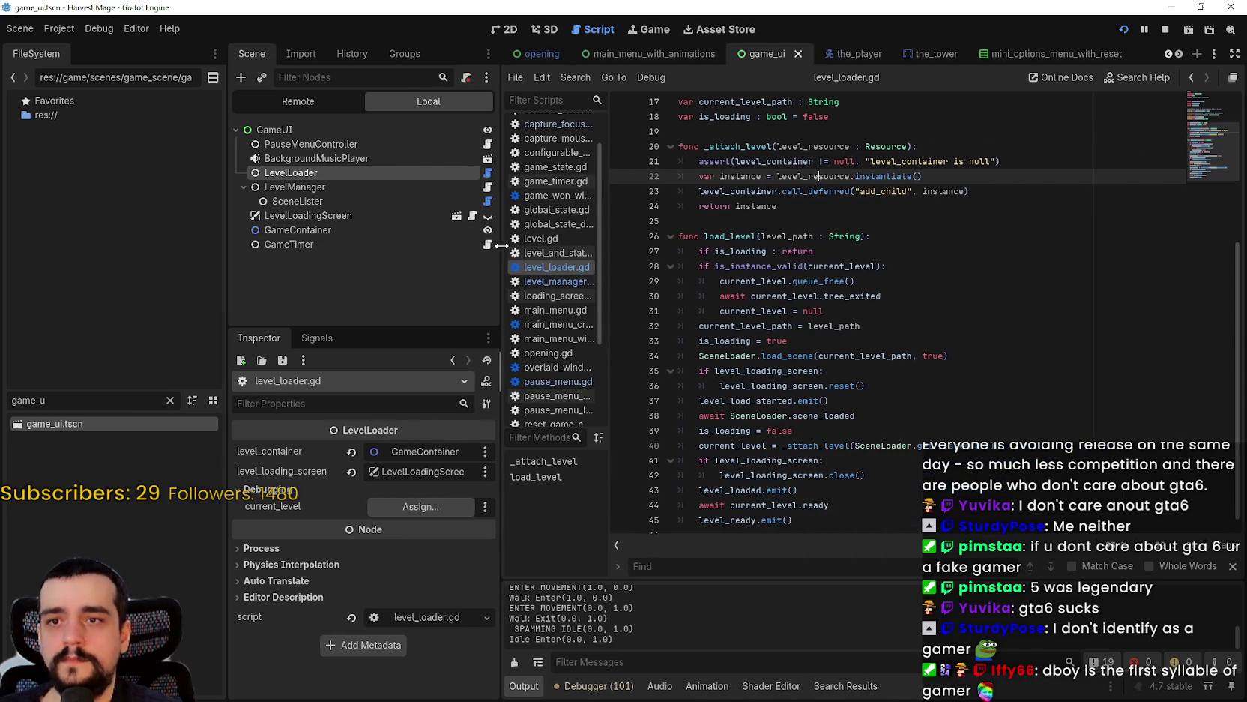
pyautogui.scroll(-1, 921, 317)
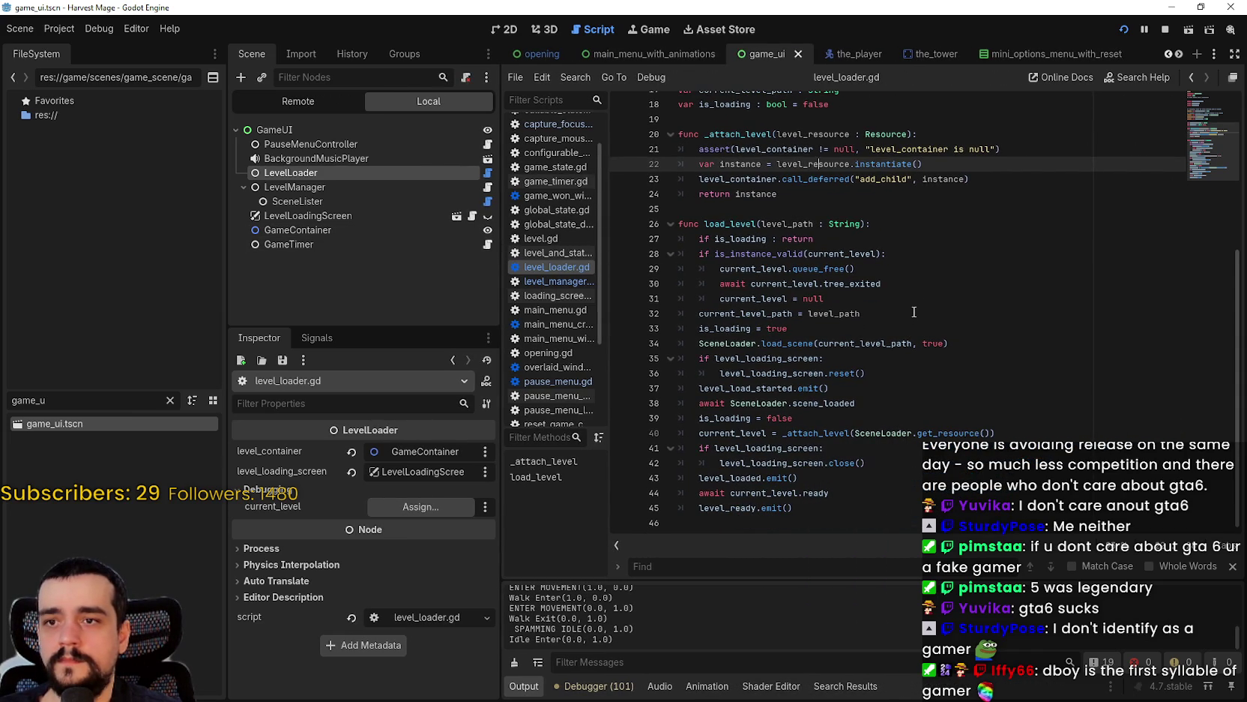
pyautogui.scroll(3, 914, 311)
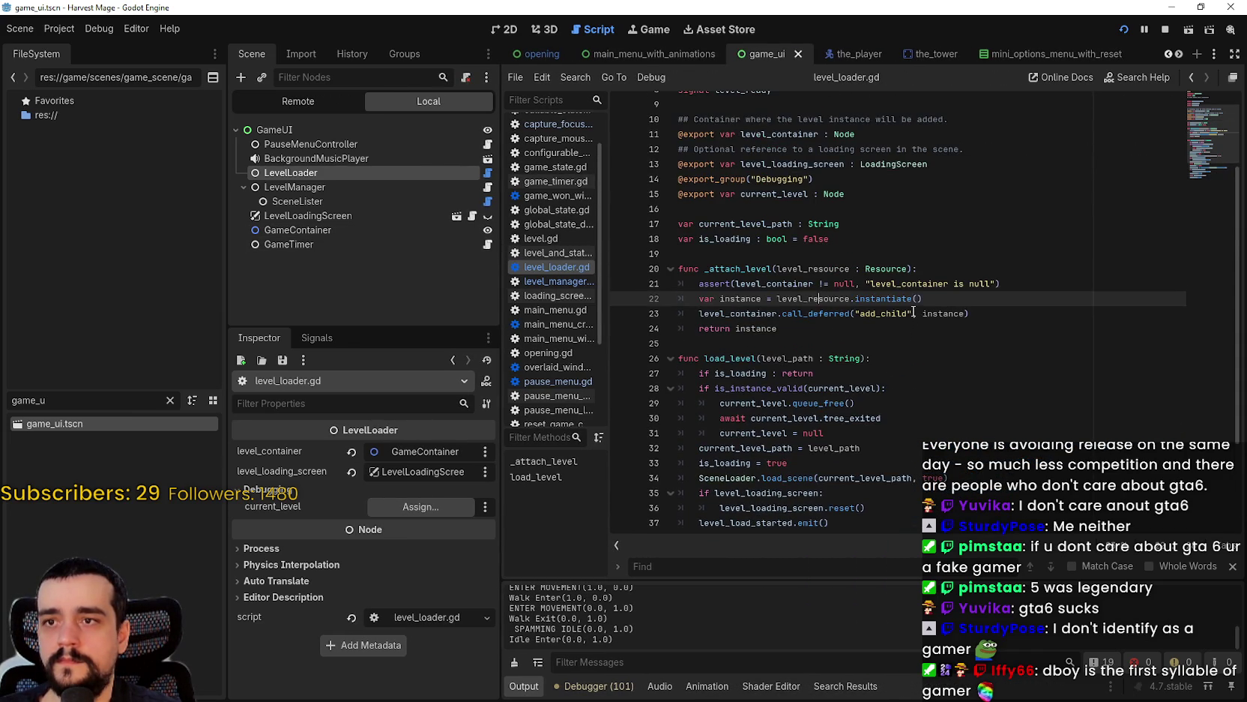
pyautogui.click(713, 203)
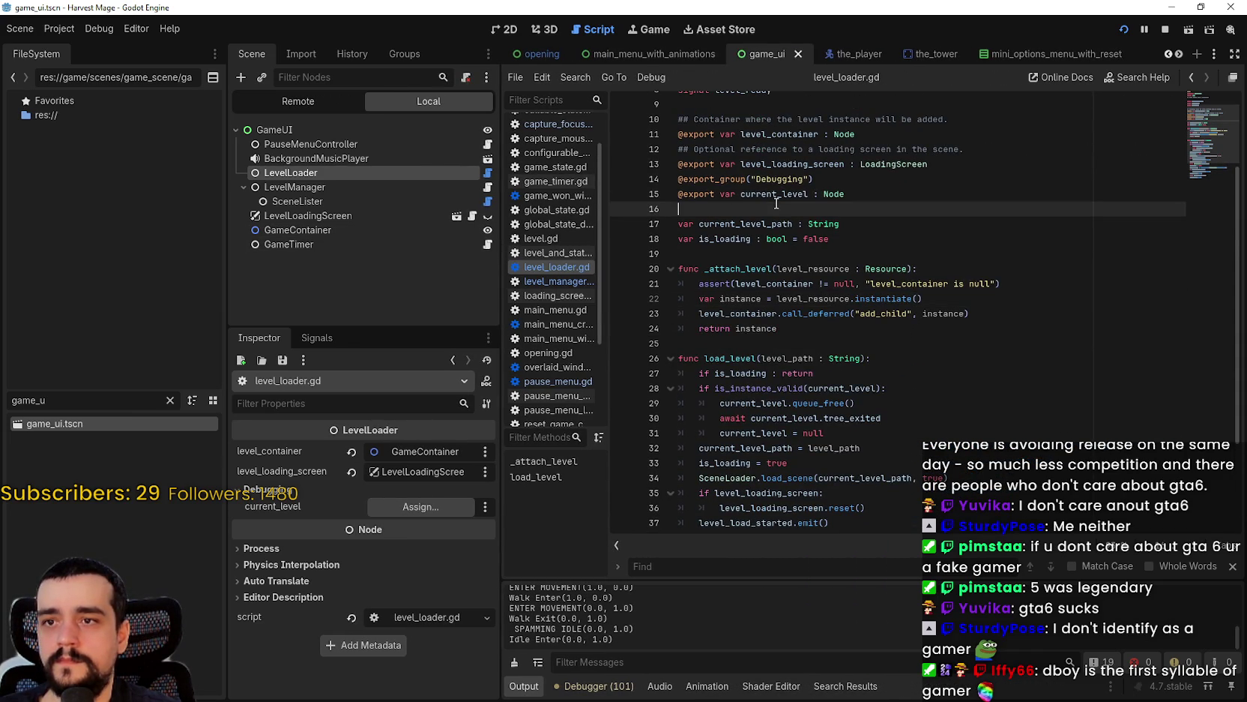
pyautogui.doubleClick(786, 193)
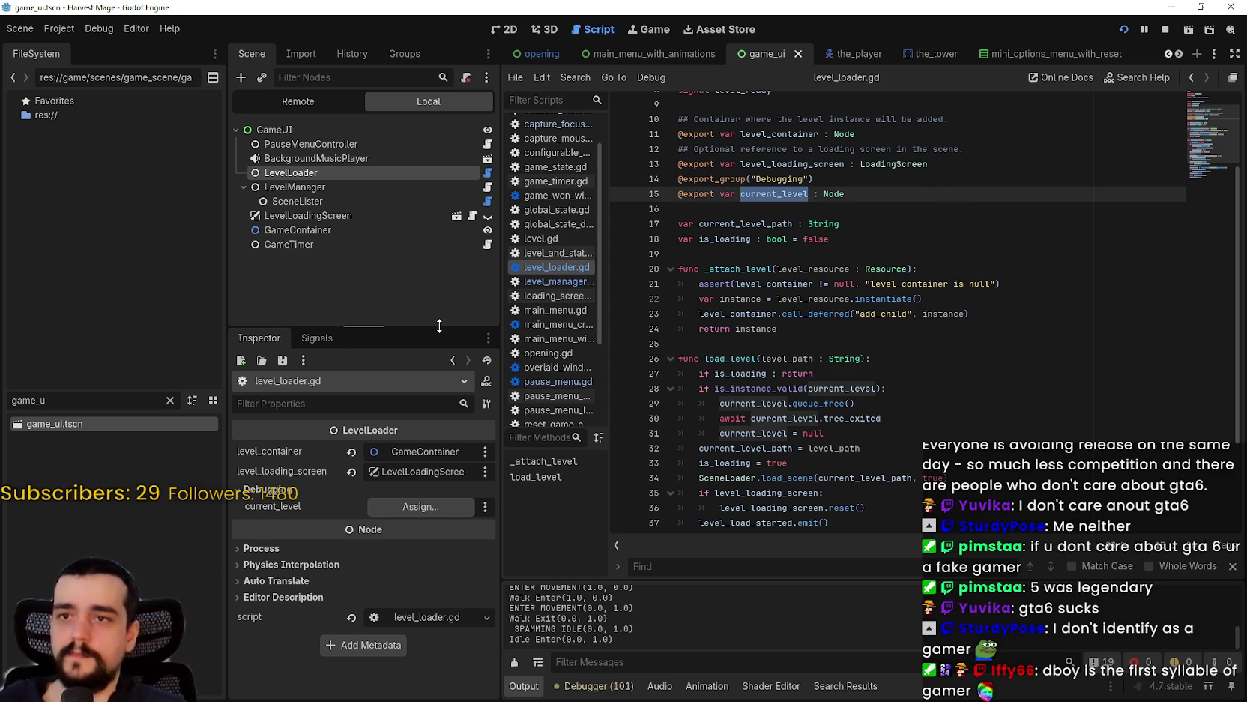
# - Open LevelManager's script and inspect its set_current_level_path and set_checkpoint_level_path functions
pyautogui.click(379, 185)
pyautogui.click(490, 189)
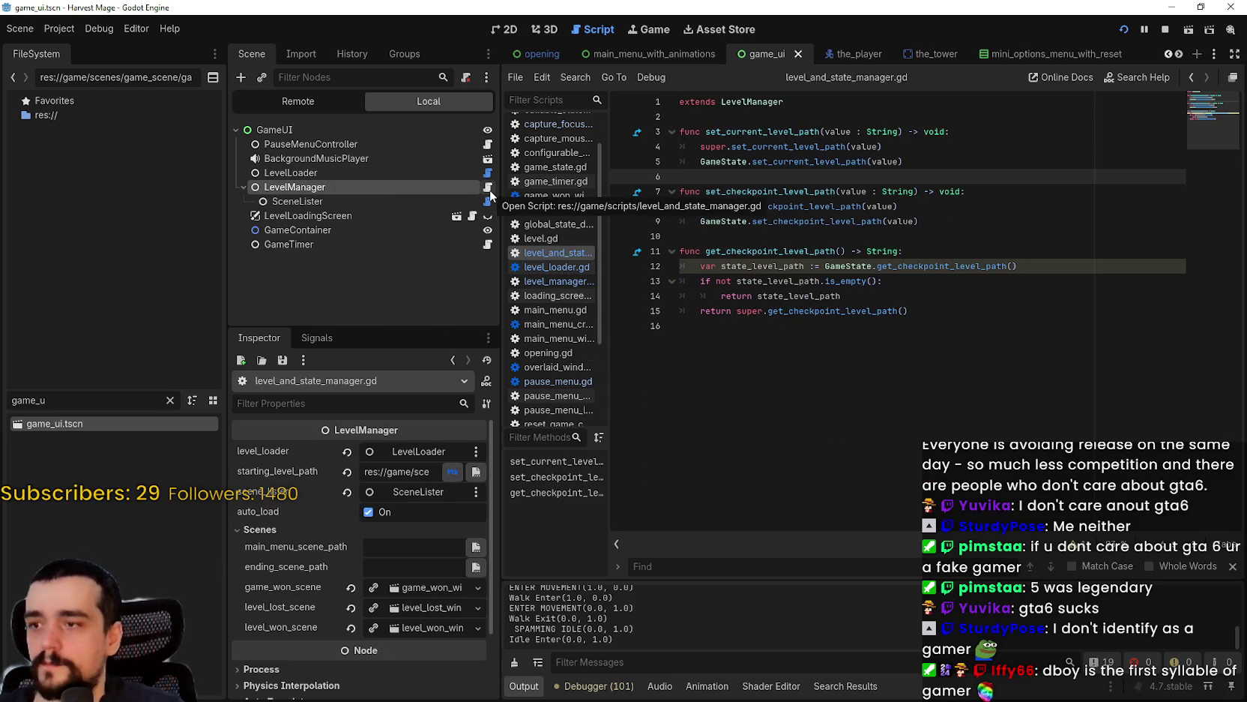
pyautogui.click(969, 254)
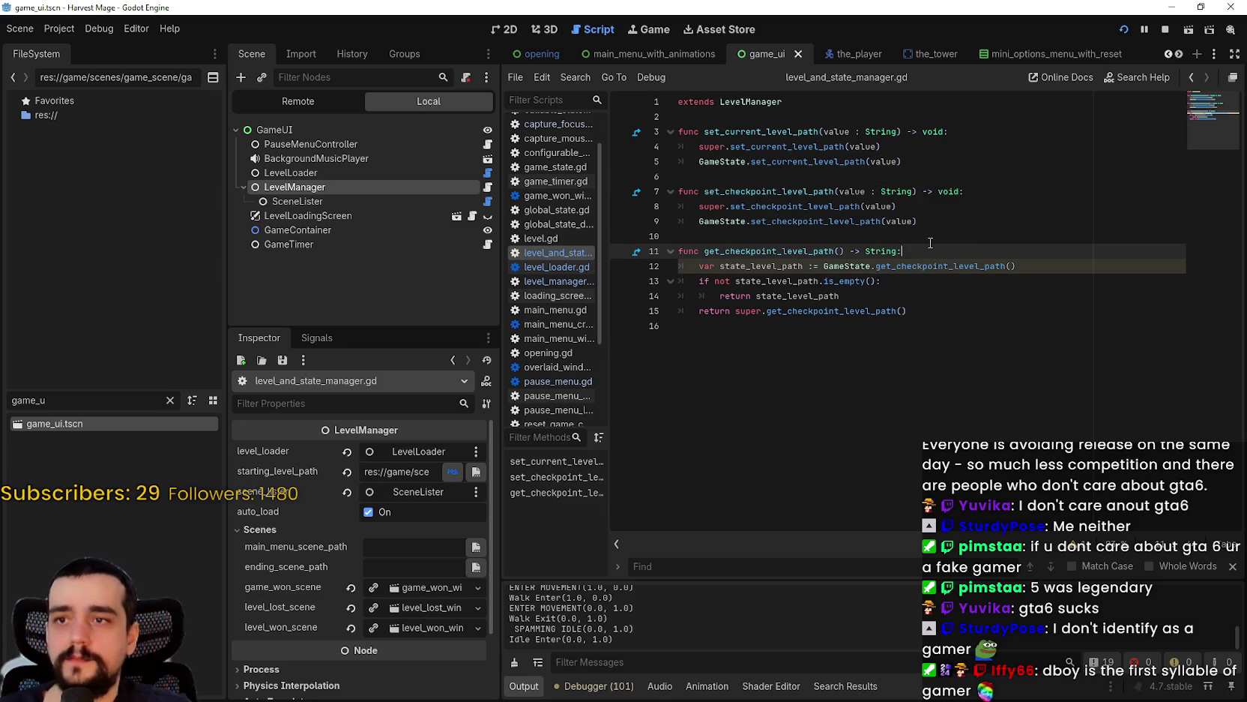
pyautogui.doubleClick(777, 131)
pyautogui.doubleClick(815, 193)
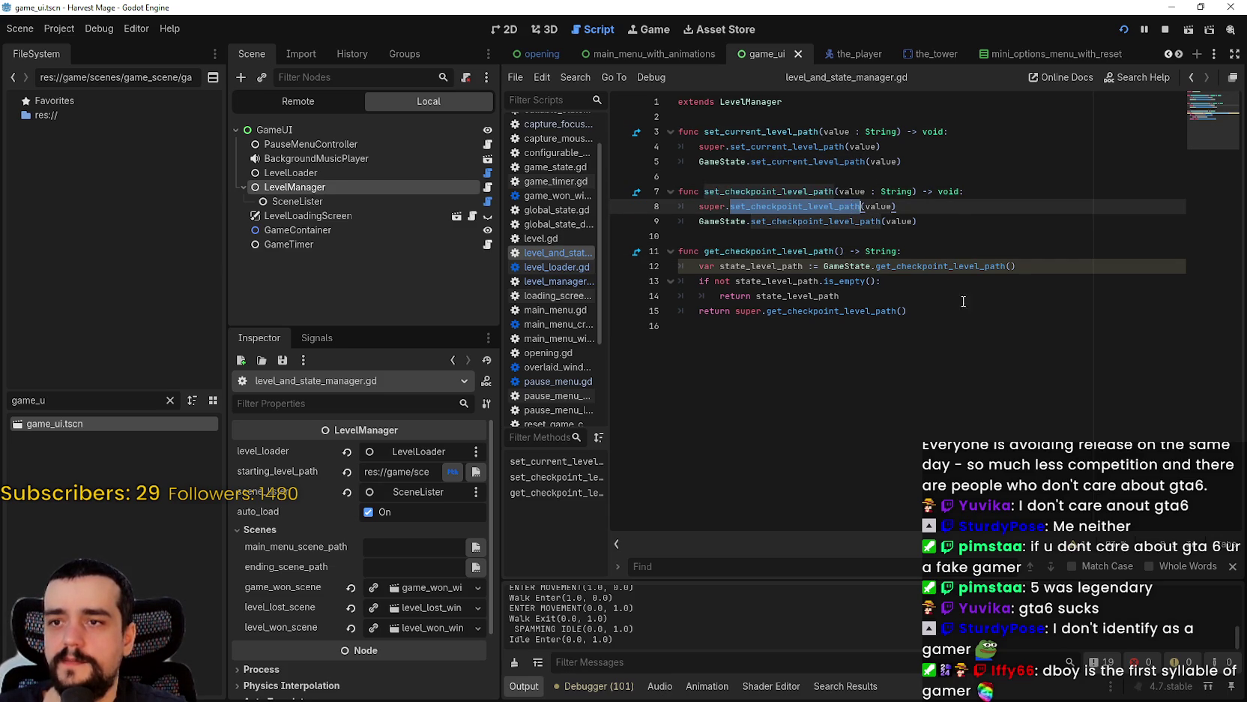
pyautogui.click(1020, 338)
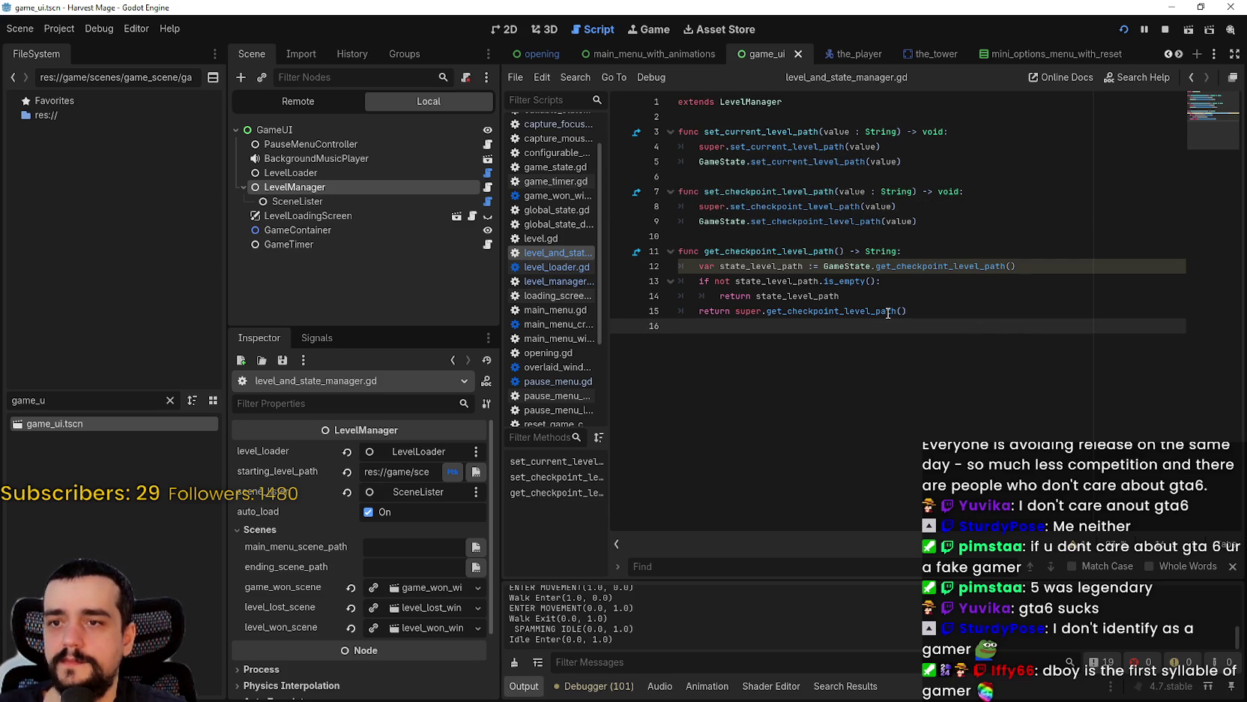
# - Open SceneLister's scene_lister.gd and look through its code
pyautogui.click(376, 204)
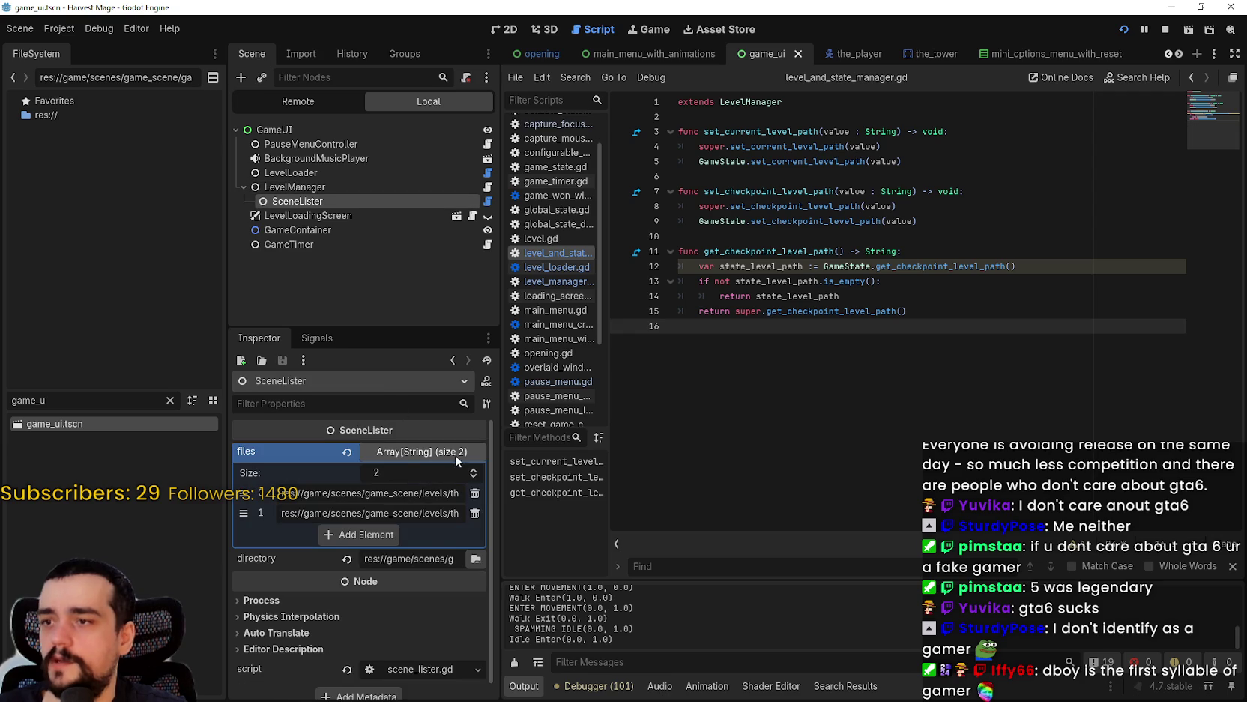
pyautogui.click(487, 201)
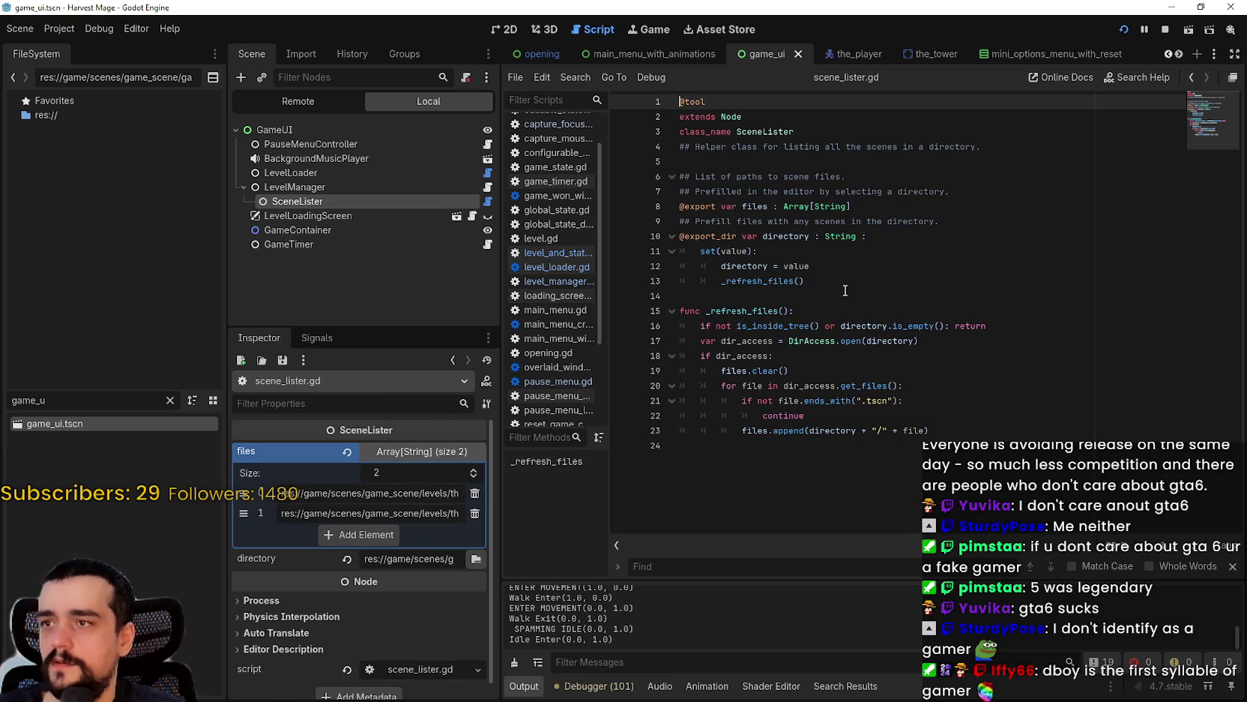
pyautogui.click(911, 311)
pyautogui.click(818, 296)
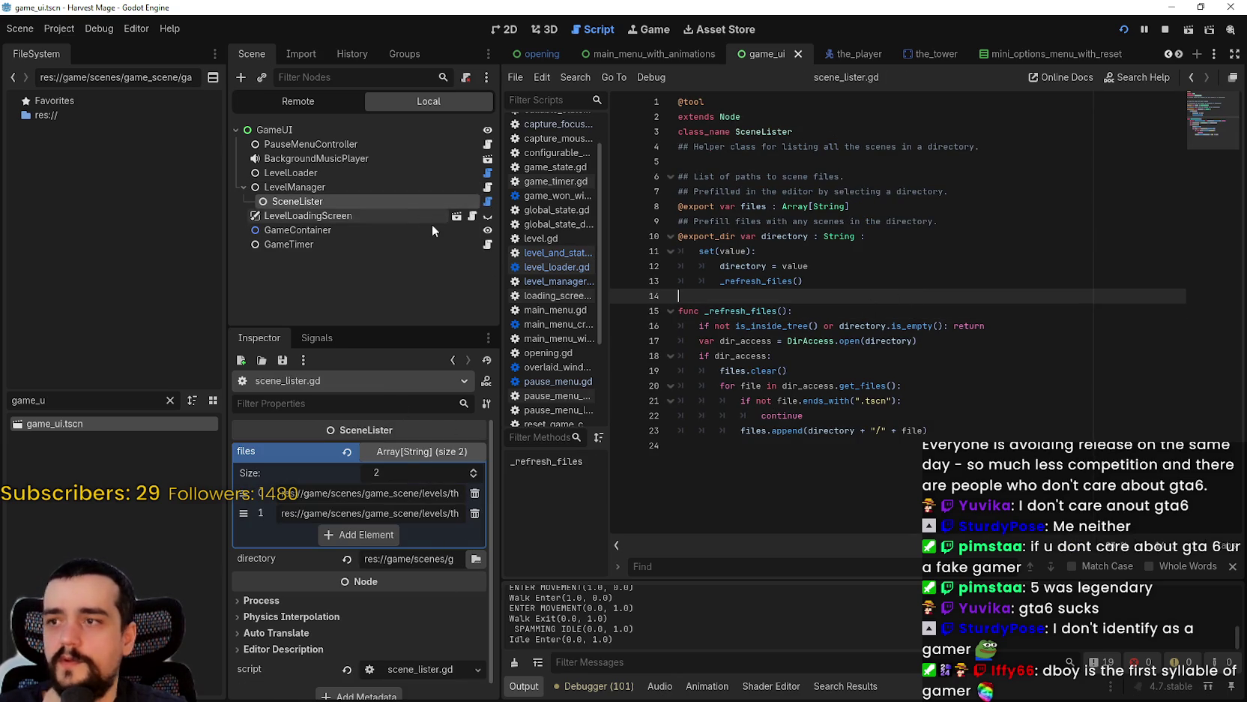
# - Return to LevelManager's script and widen the scene and inspector docks
pyautogui.click(488, 187)
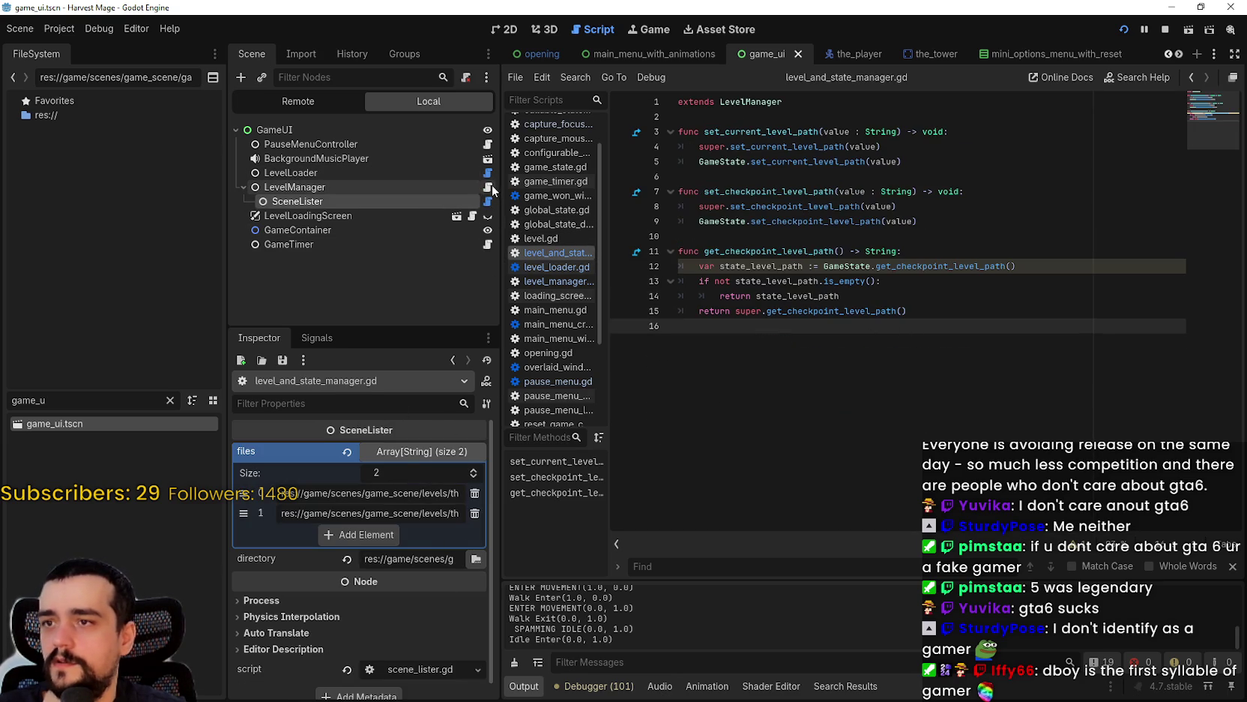
pyautogui.click(360, 187)
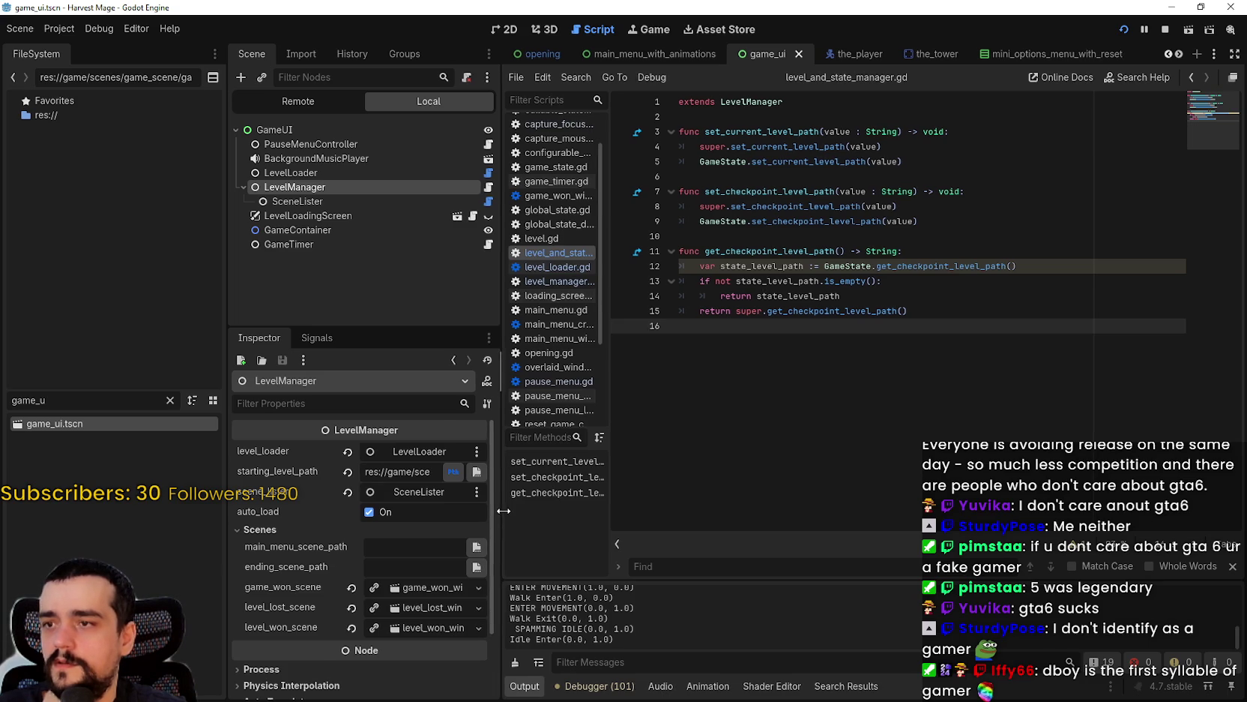
pyautogui.moveTo(498, 511); pyautogui.dragTo(558, 511)
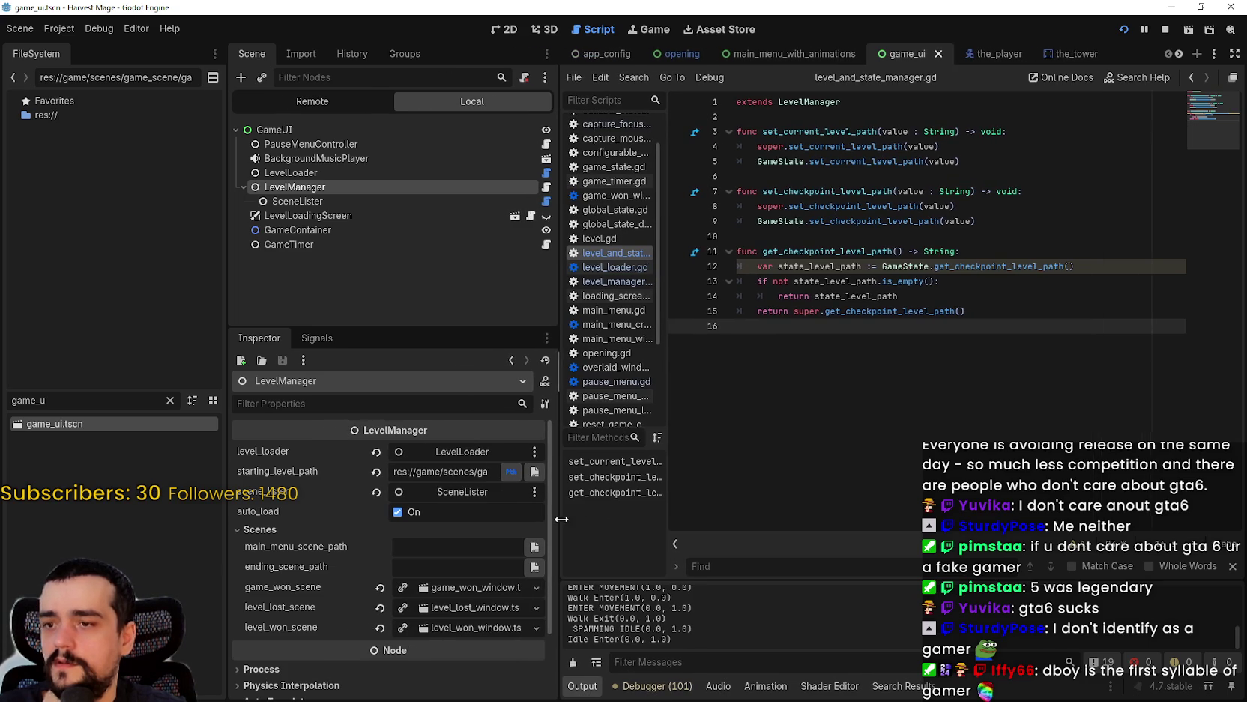
# - Look up the LevelManager class, then jump to get_checkpoint_level_path in level_manager.gd
pyautogui.rightClick(806, 102)
pyautogui.click(806, 102)
pyautogui.rightClick(807, 104)
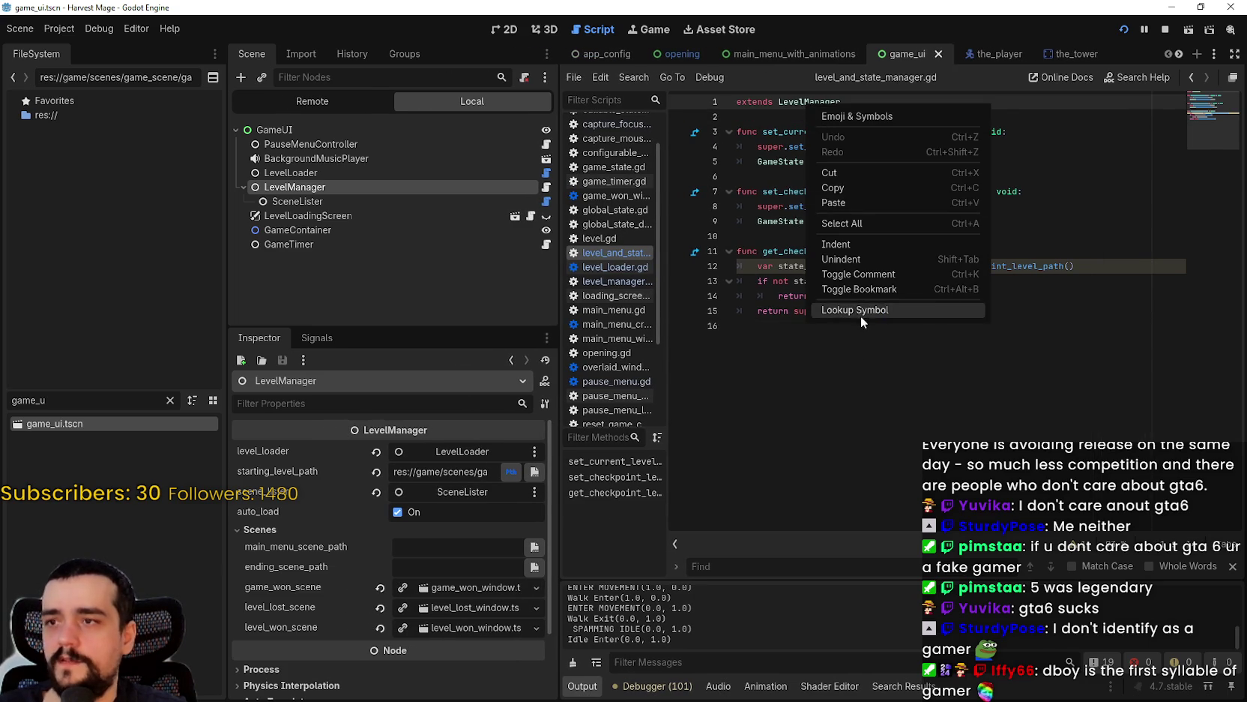
pyautogui.click(860, 310)
pyautogui.click(449, 174)
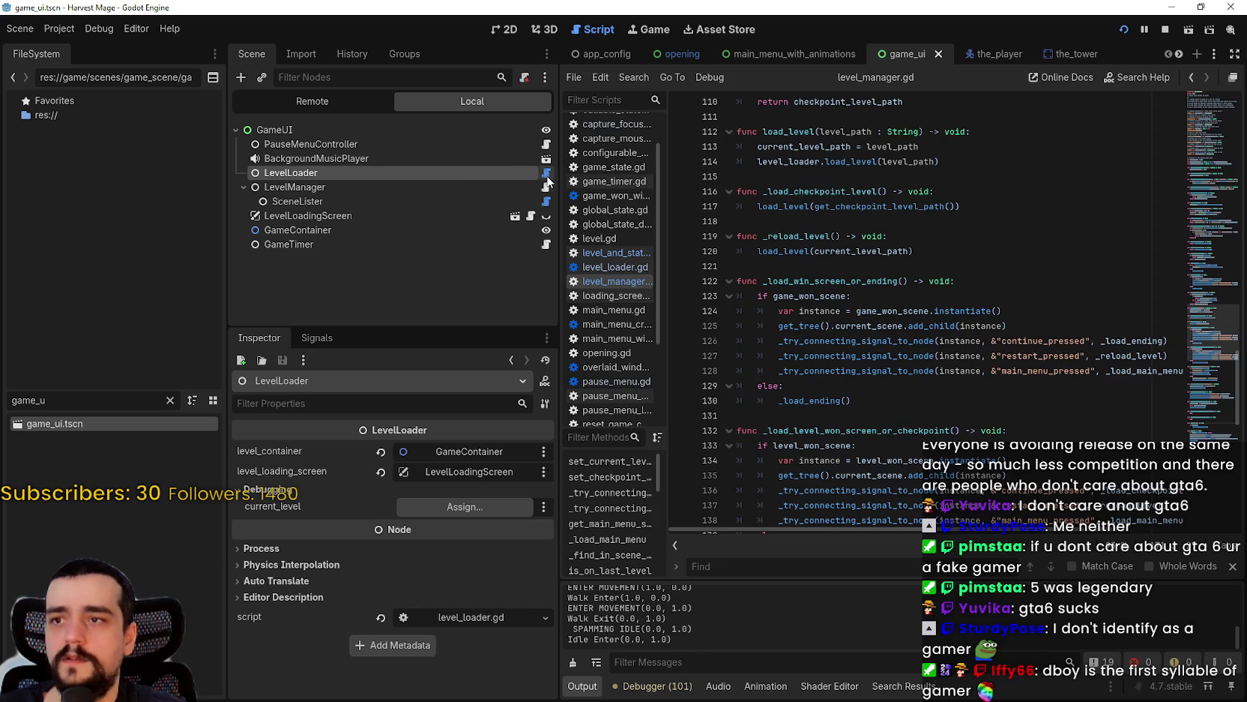
pyautogui.click(547, 174)
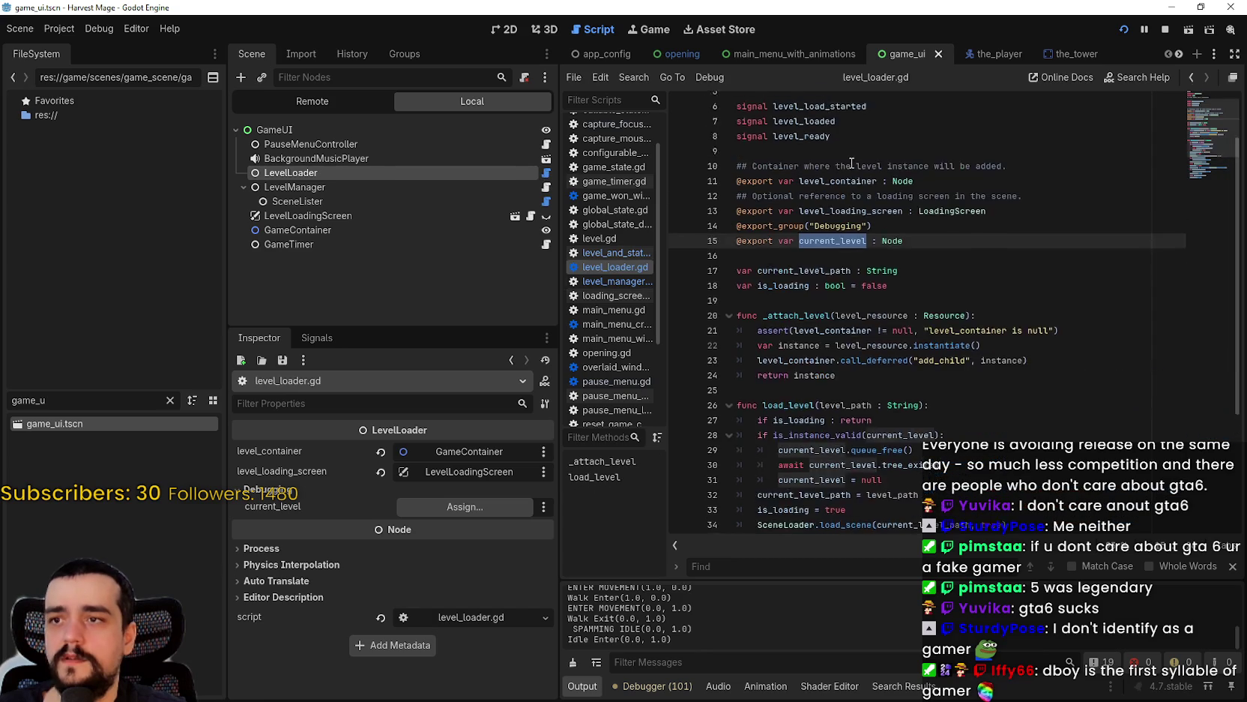
pyautogui.click(547, 187)
pyautogui.rightClick(793, 104)
pyautogui.click(829, 309)
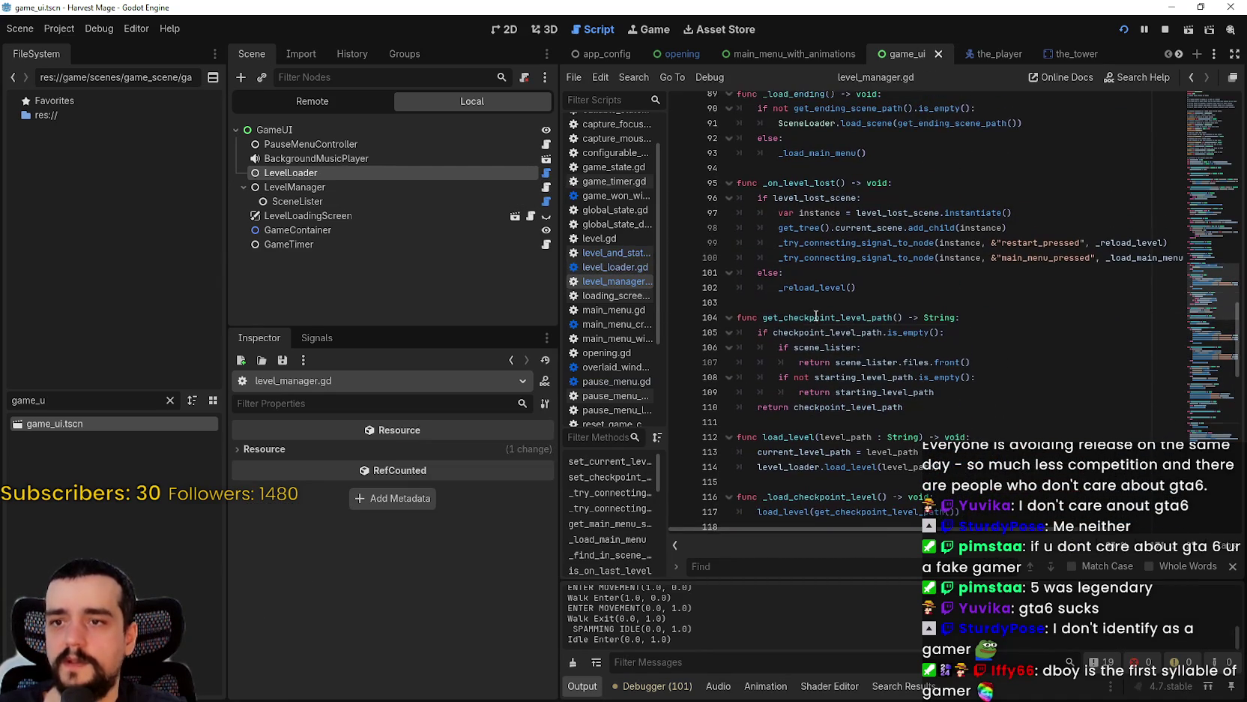
# - Add a breakpoint on line 59's SceneLoader.load_scene call, then relaunch the game with Run Project
pyautogui.scroll(2, 955, 320)
pyautogui.click(947, 337)
pyautogui.scroll(3, 946, 337)
pyautogui.click(968, 369)
pyautogui.scroll(15, 968, 374)
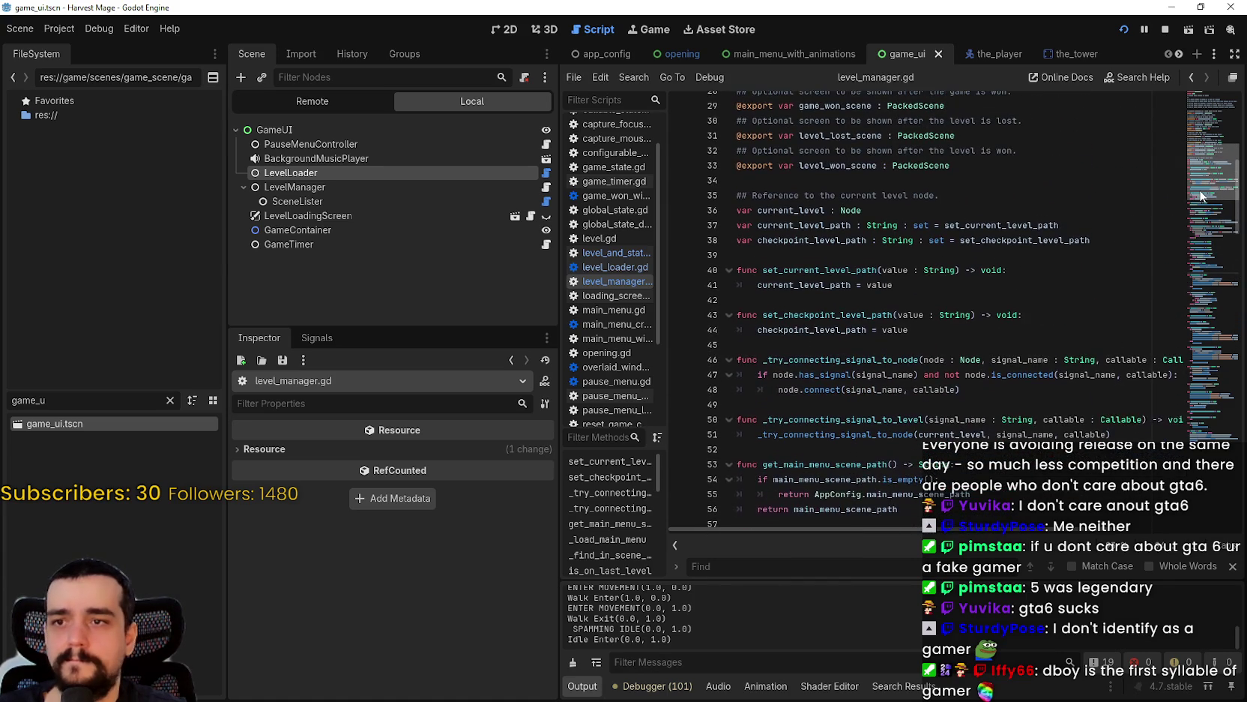
pyautogui.scroll(1, 1202, 203)
pyautogui.scroll(-6, 1201, 202)
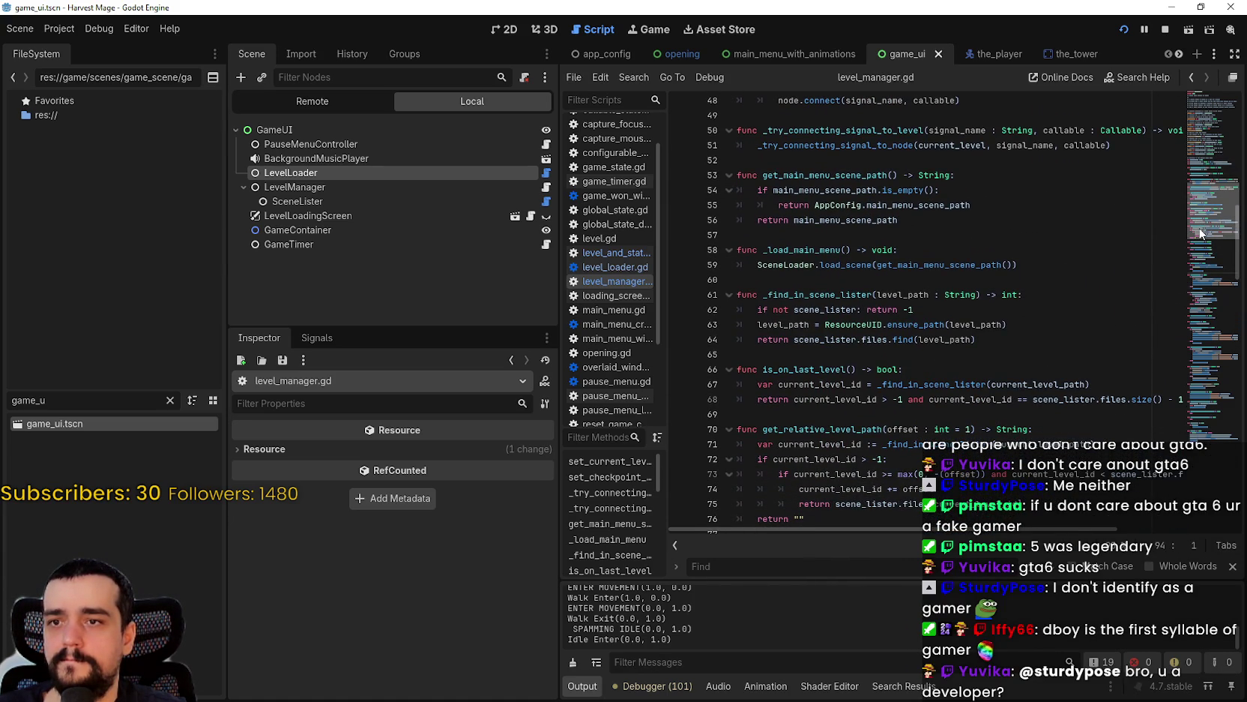
pyautogui.scroll(-1, 1200, 234)
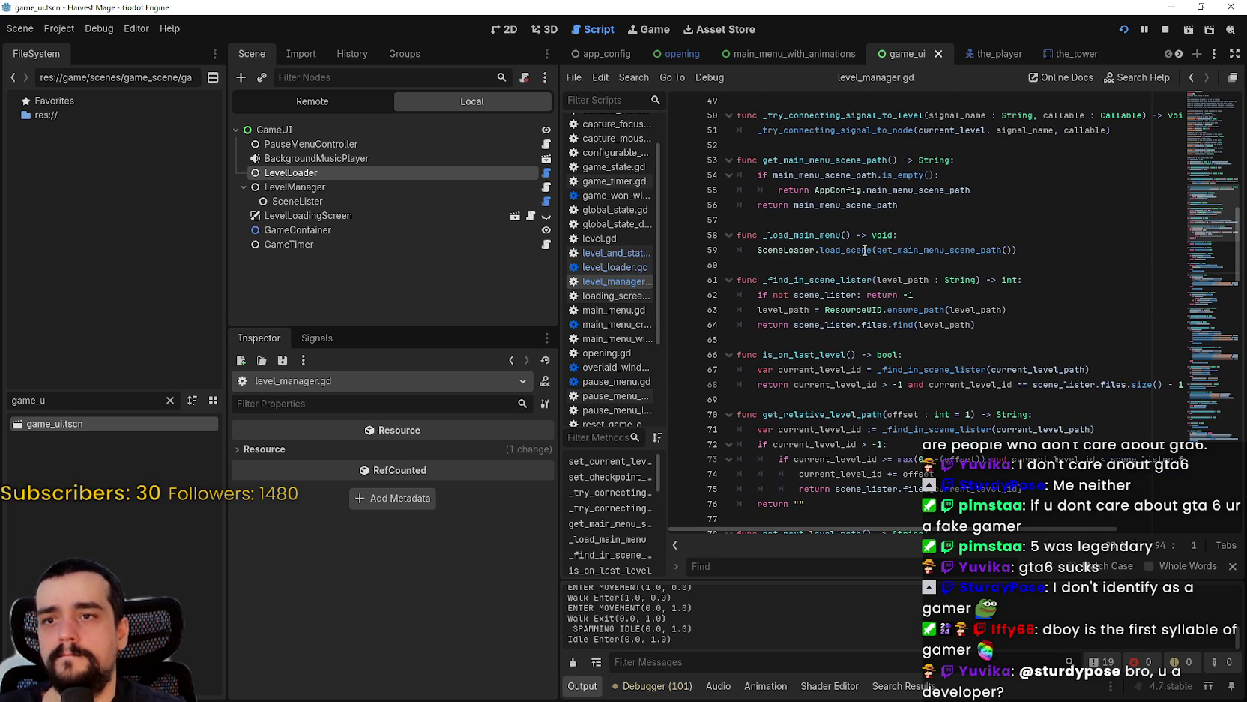
pyautogui.moveTo(863, 250)
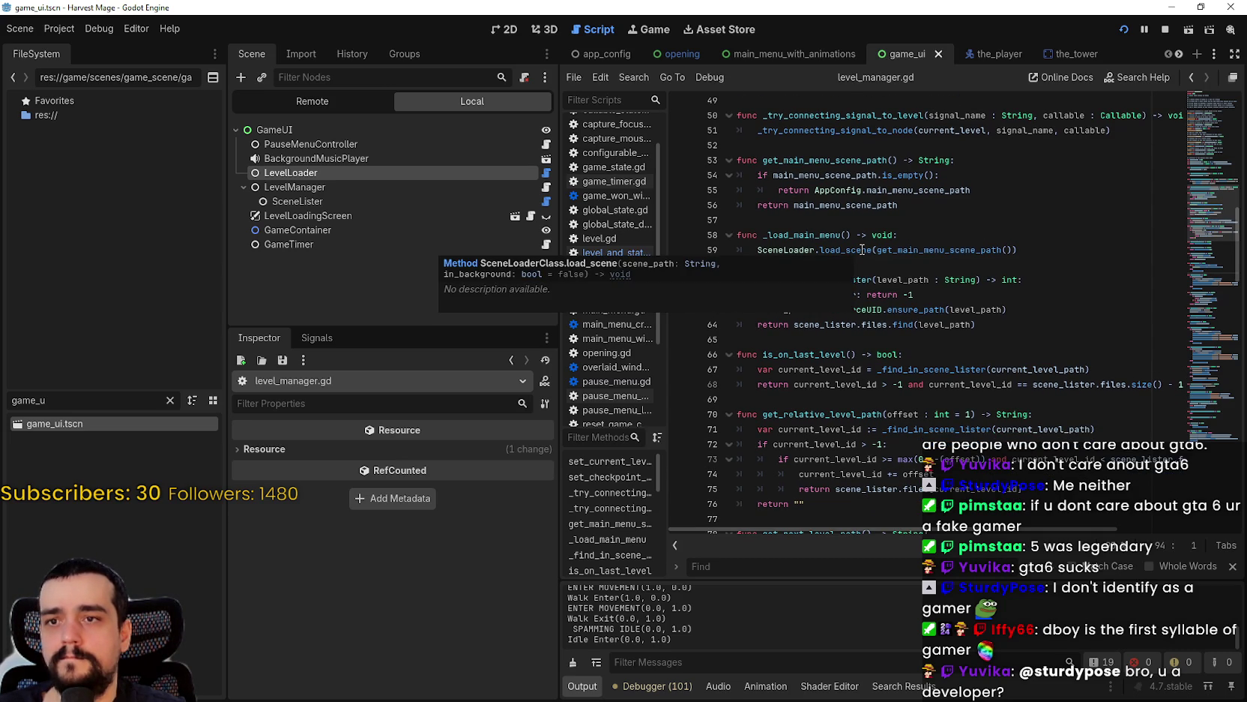
pyautogui.click(679, 250)
pyautogui.click(750, 265)
pyautogui.click(1164, 34)
pyautogui.click(1124, 29)
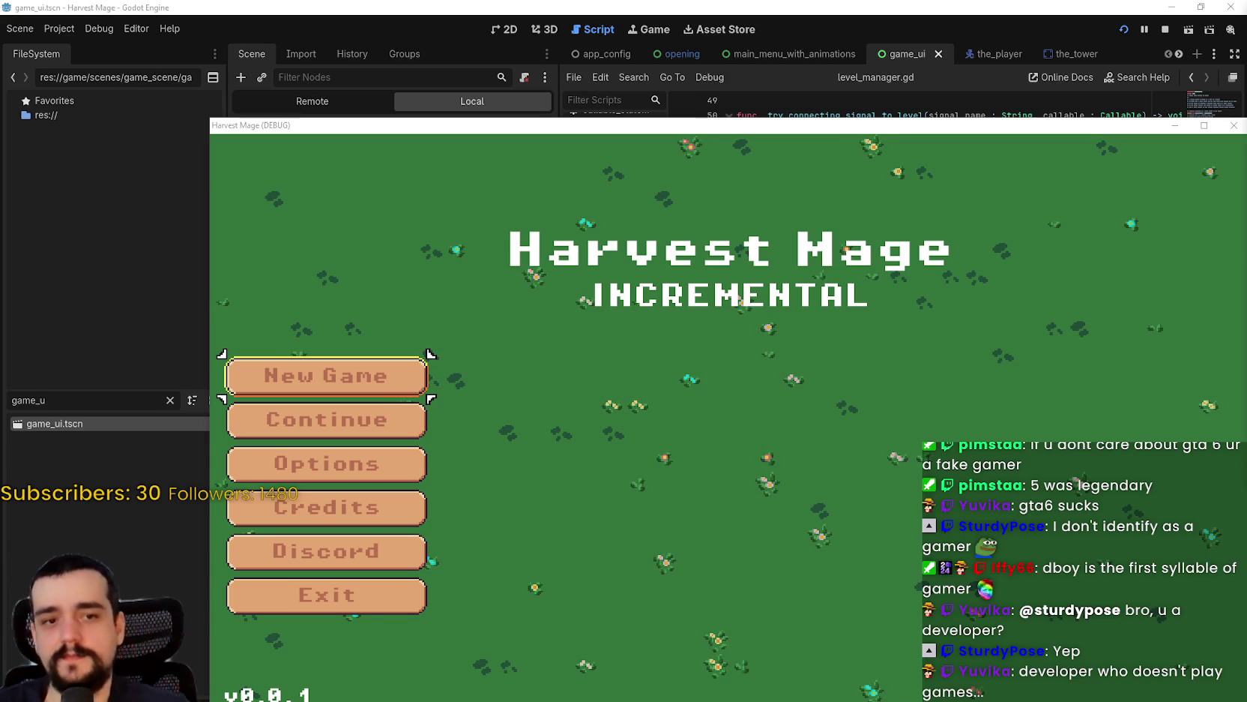
# - Move the Harvest Mage window up and left once it reaches the v0.0.1 title screen
pyautogui.moveTo(1087, 131)
pyautogui.mouseDown()
pyautogui.moveTo(971, 60)
pyautogui.moveTo(1063, 57)
pyautogui.mouseUp()
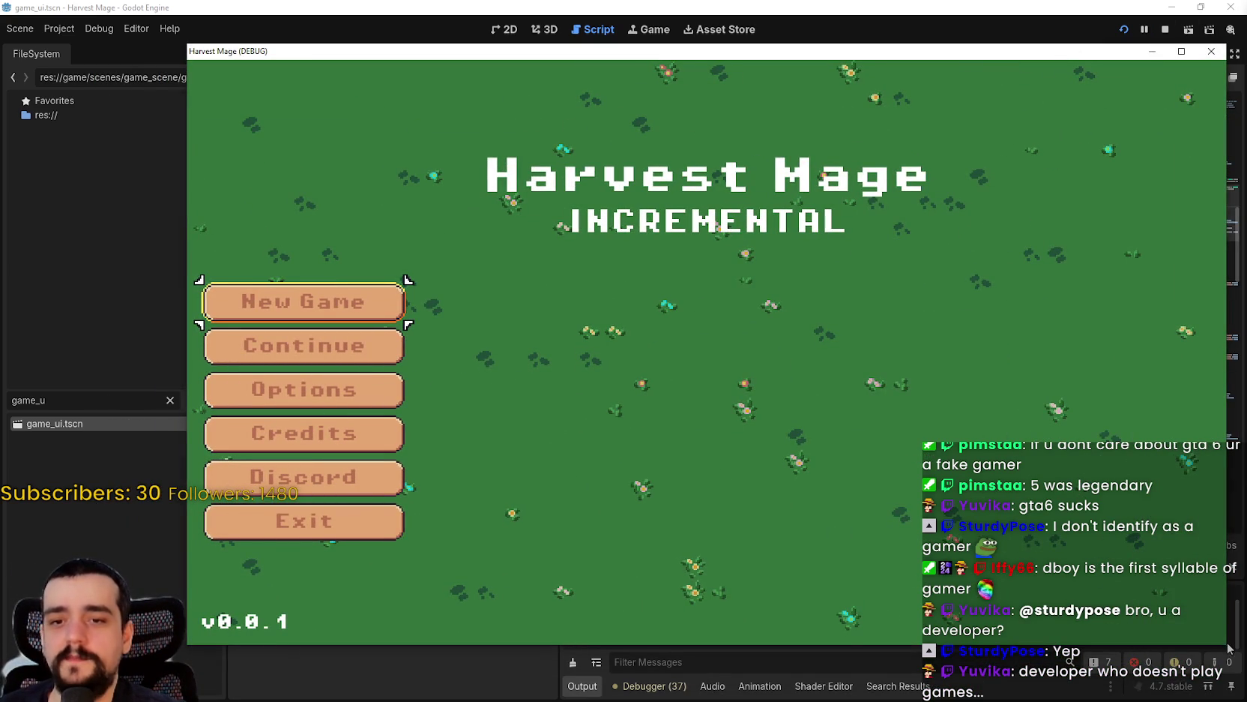
# - Continue the saved game and walk the mage around the map with WASD
pyautogui.click(305, 353)
pyautogui.press('s')
pyautogui.press('d')
pyautogui.press('w')
pyautogui.press('a')
pyautogui.press('d')
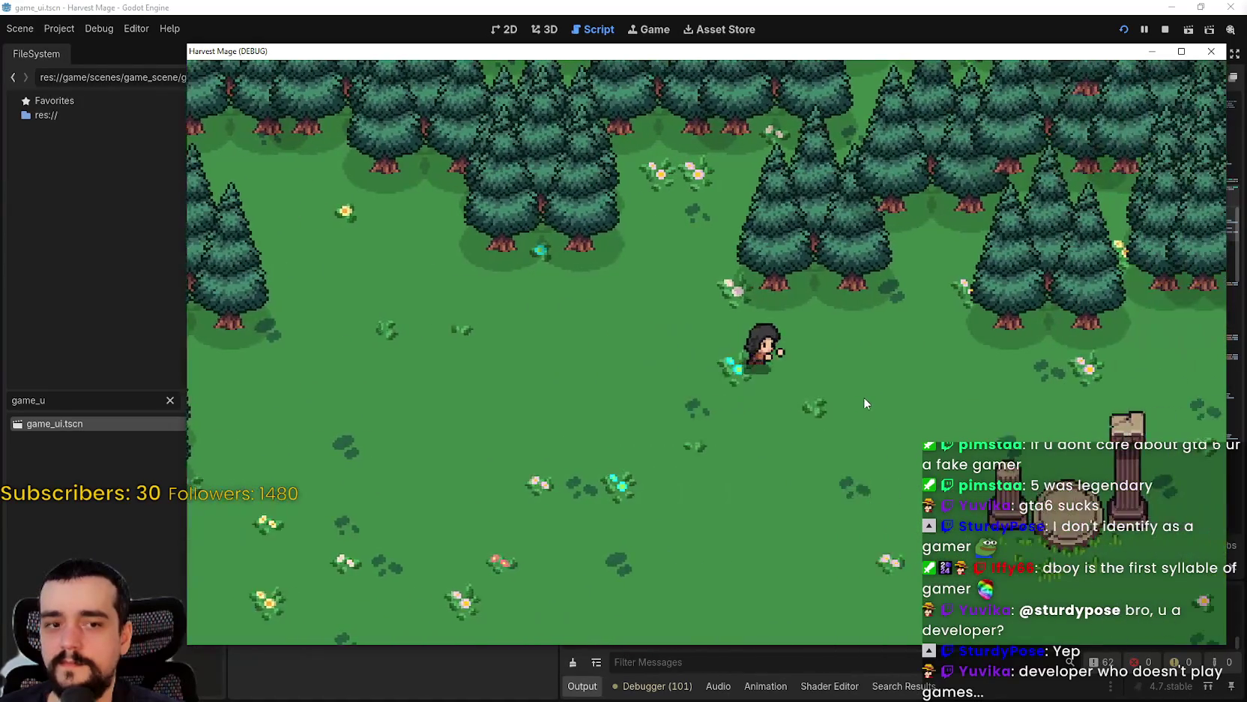
pyautogui.press('a')
pyautogui.press('s')
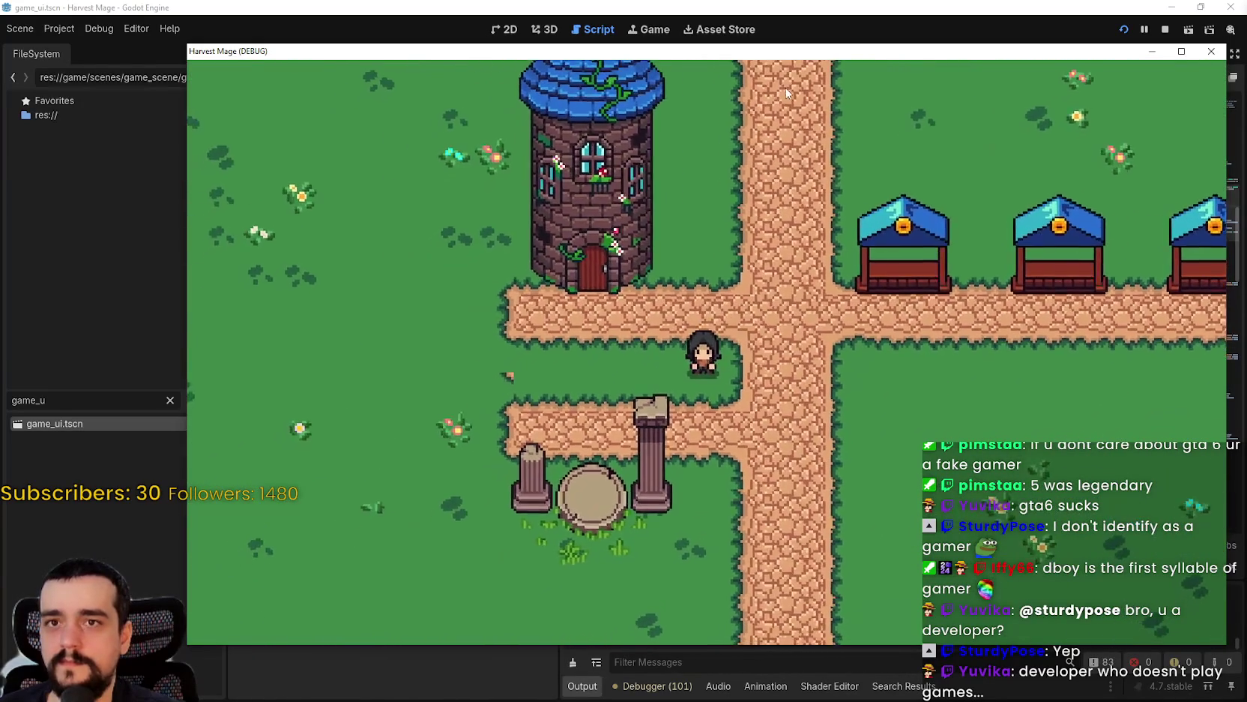
pyautogui.moveTo(809, 52); pyautogui.dragTo(756, 27)
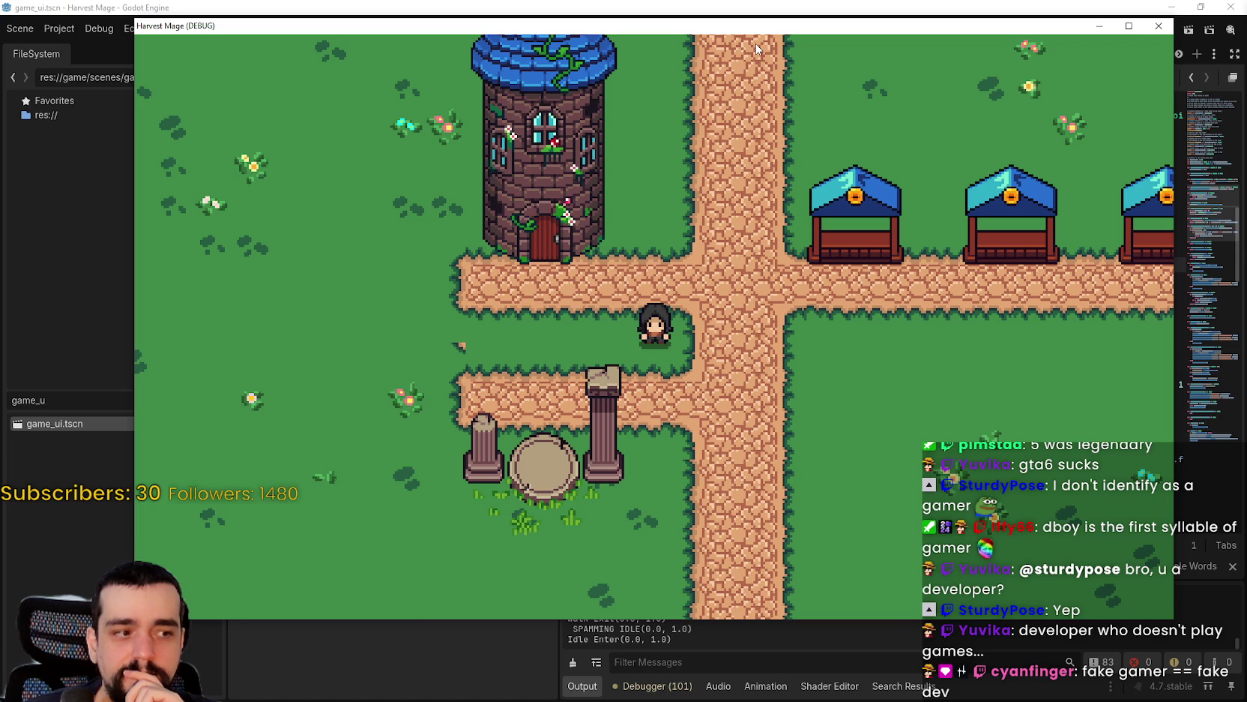
pyautogui.press('a')
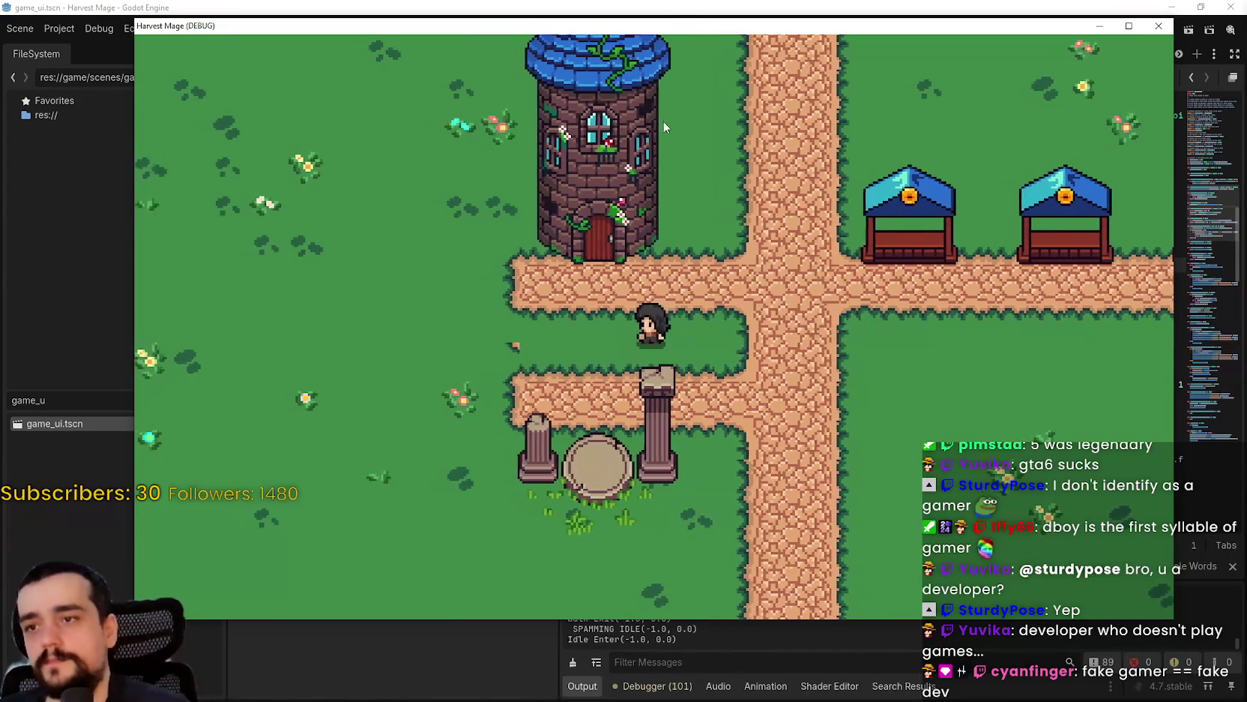
pyautogui.hotkey('alt', 'Tab')
pyautogui.hotkey('alt', 'Tab')
pyautogui.press('s')
# - Choose Save and Exit from the pause menu, then bring the Godot editor back
pyautogui.press('Escape')
pyautogui.click(253, 381)
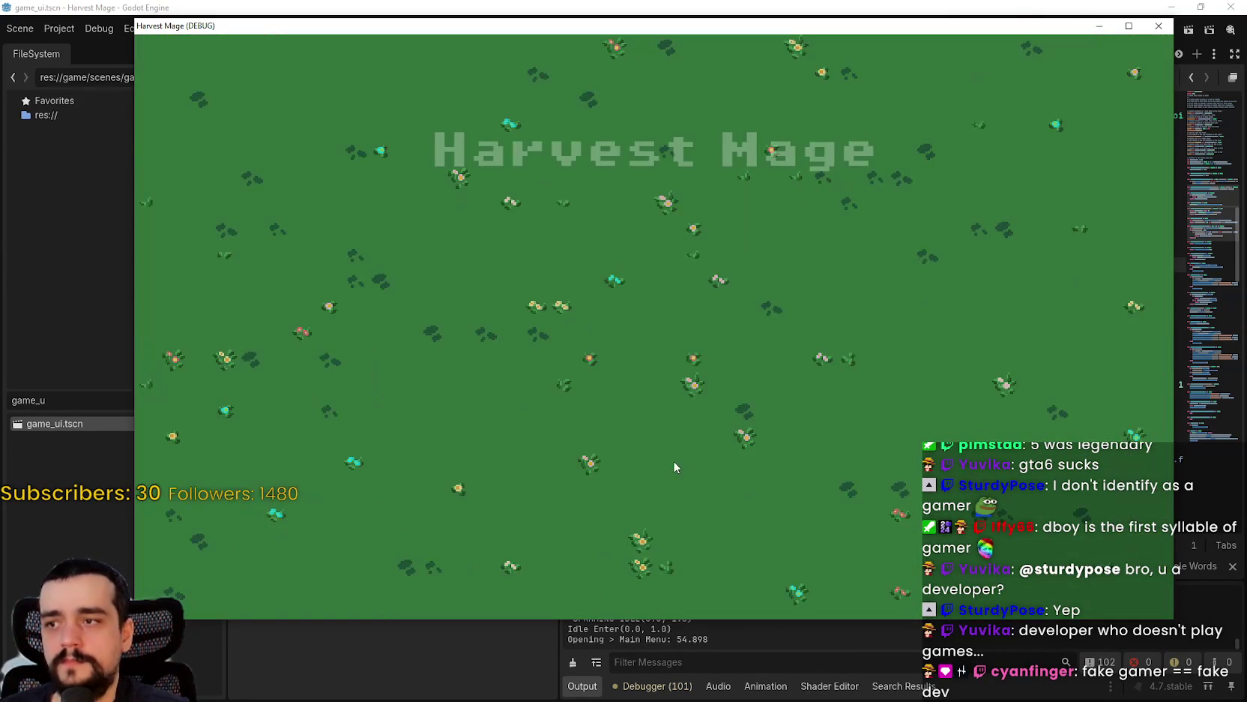
pyautogui.click(846, 653)
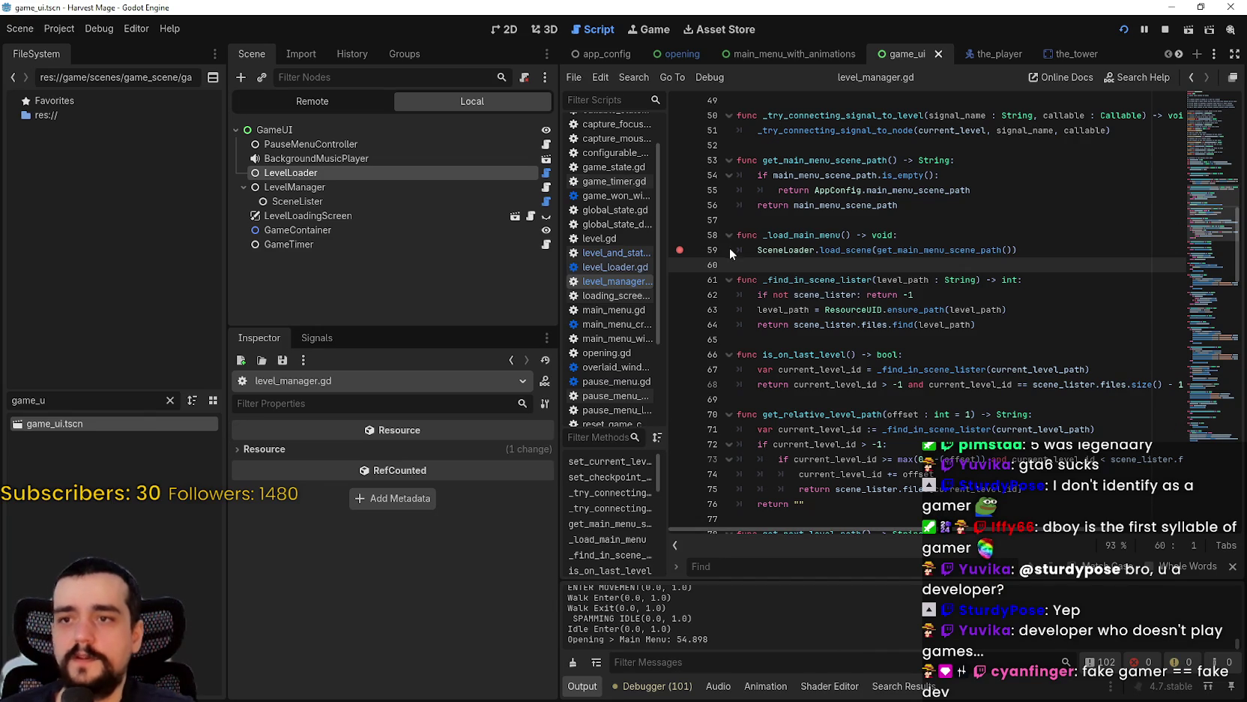
pyautogui.click(761, 251)
pyautogui.scroll(-3, 876, 378)
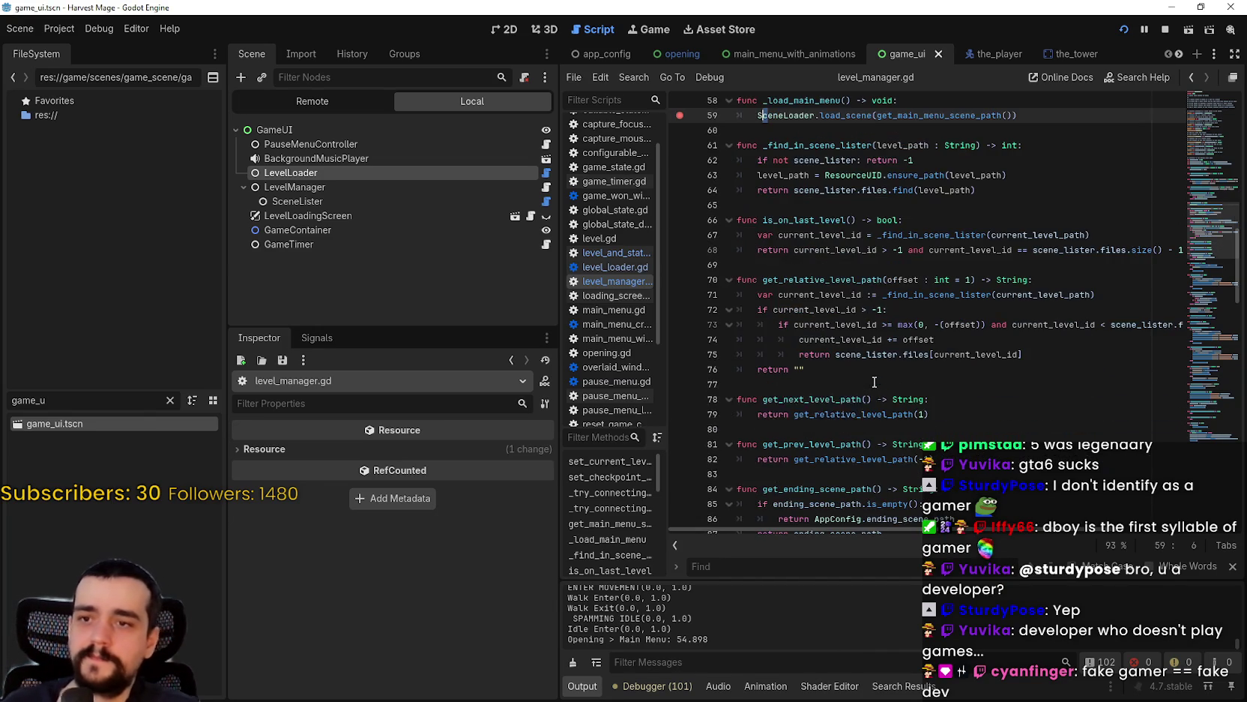
pyautogui.scroll(-3, 866, 382)
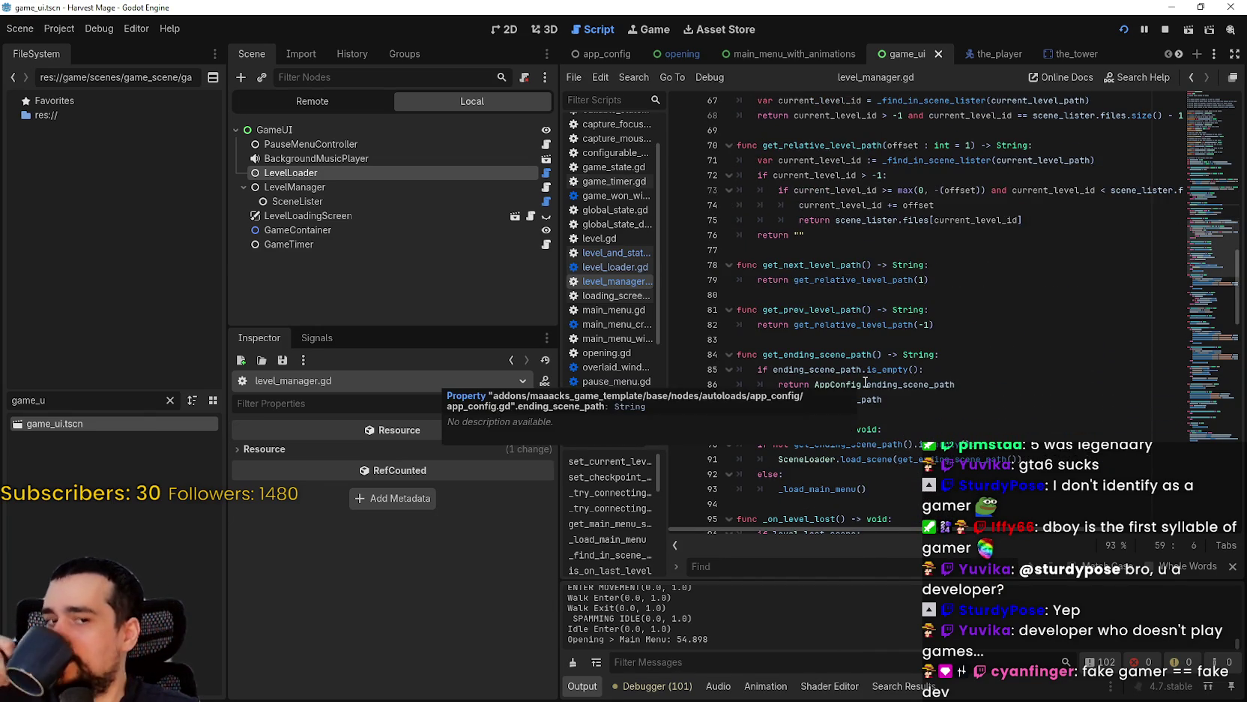
pyautogui.scroll(-1, 866, 382)
pyautogui.scroll(-2, 933, 328)
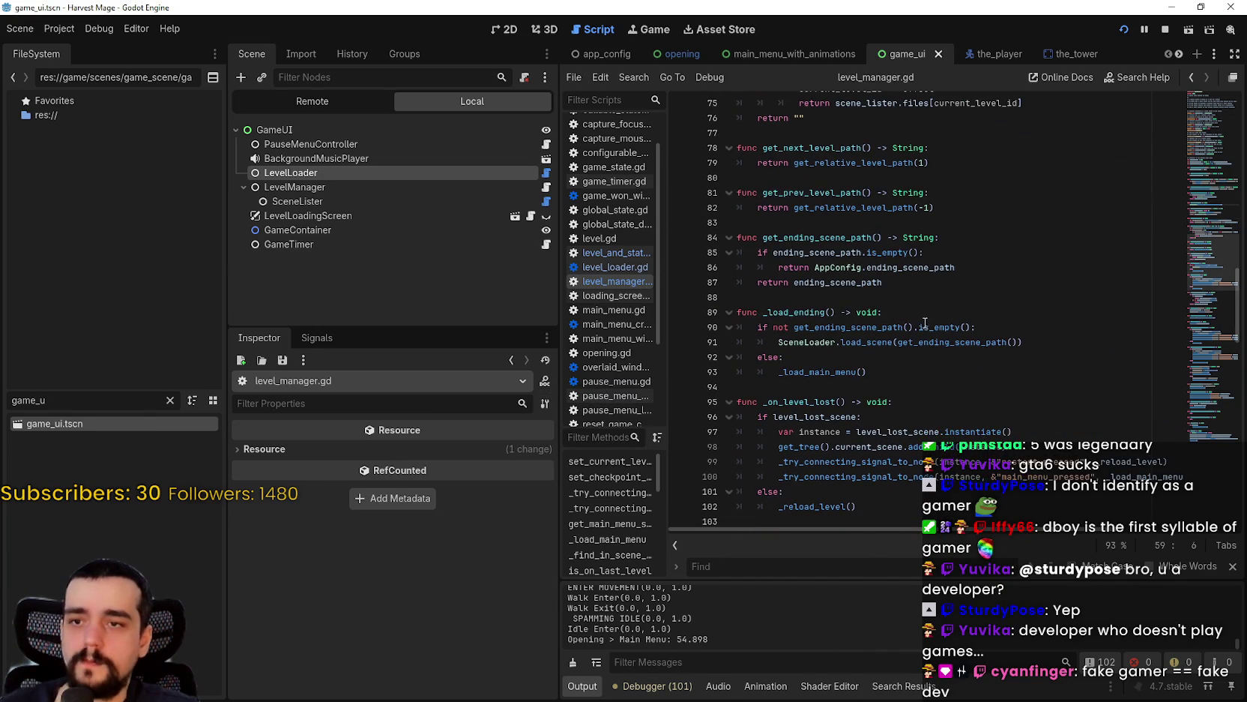
pyautogui.scroll(-2, 916, 320)
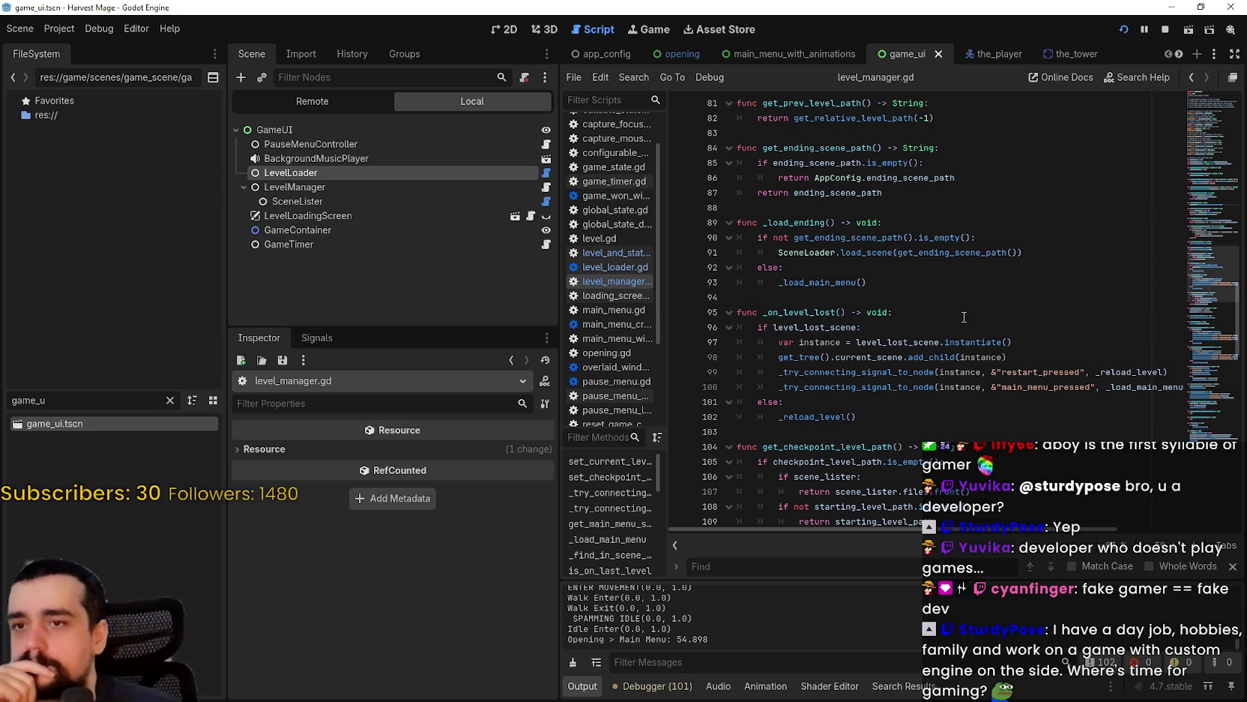
pyautogui.click(917, 296)
pyautogui.scroll(-3, 879, 291)
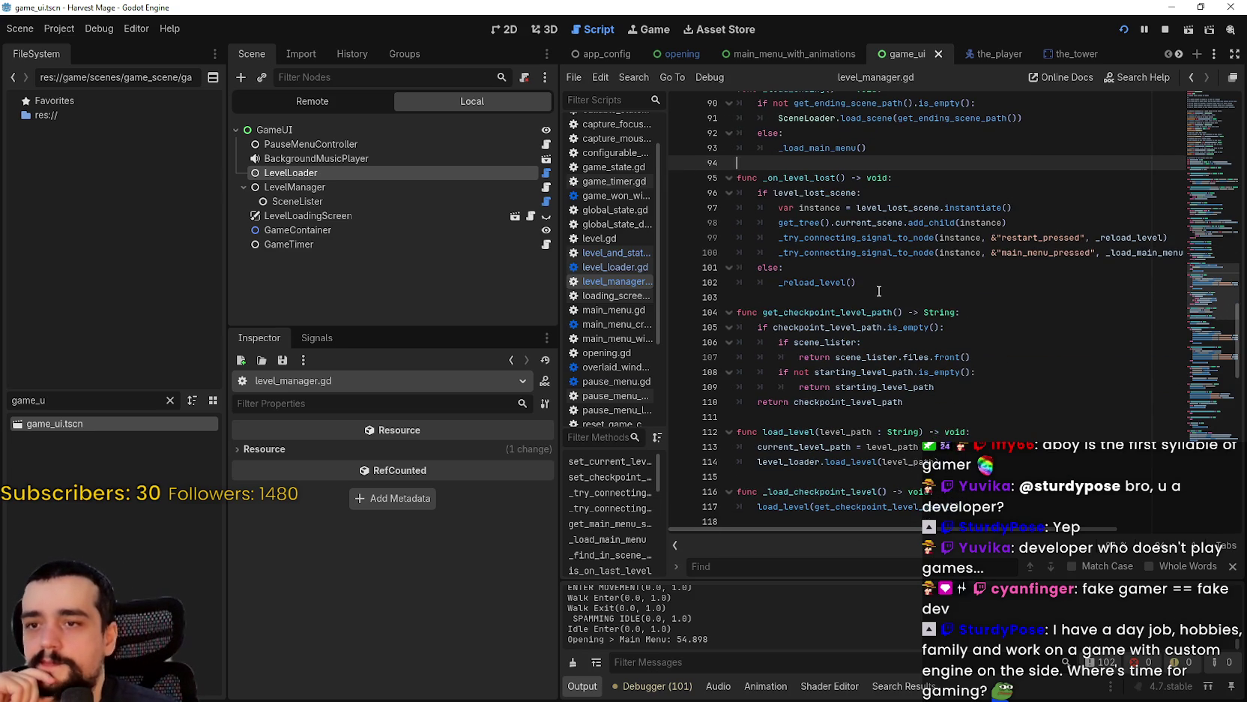
pyautogui.click(941, 416)
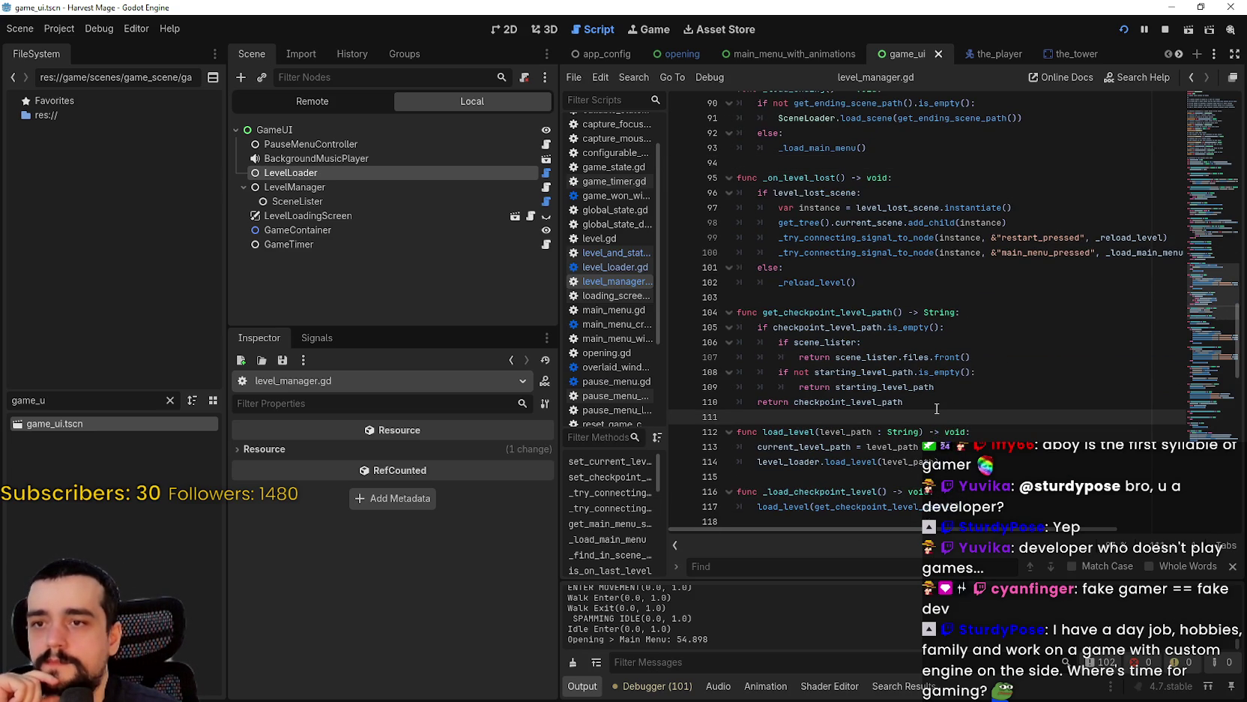
pyautogui.click(931, 401)
pyautogui.scroll(-3, 928, 398)
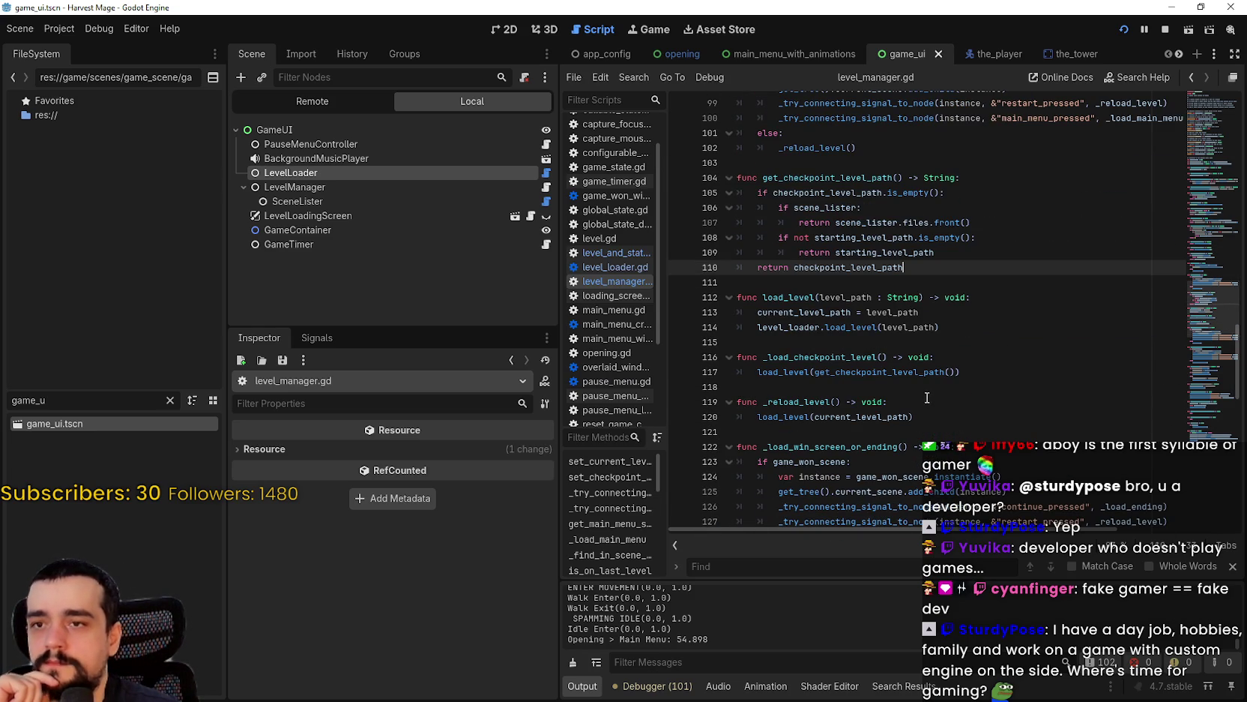
pyautogui.scroll(-5, 922, 391)
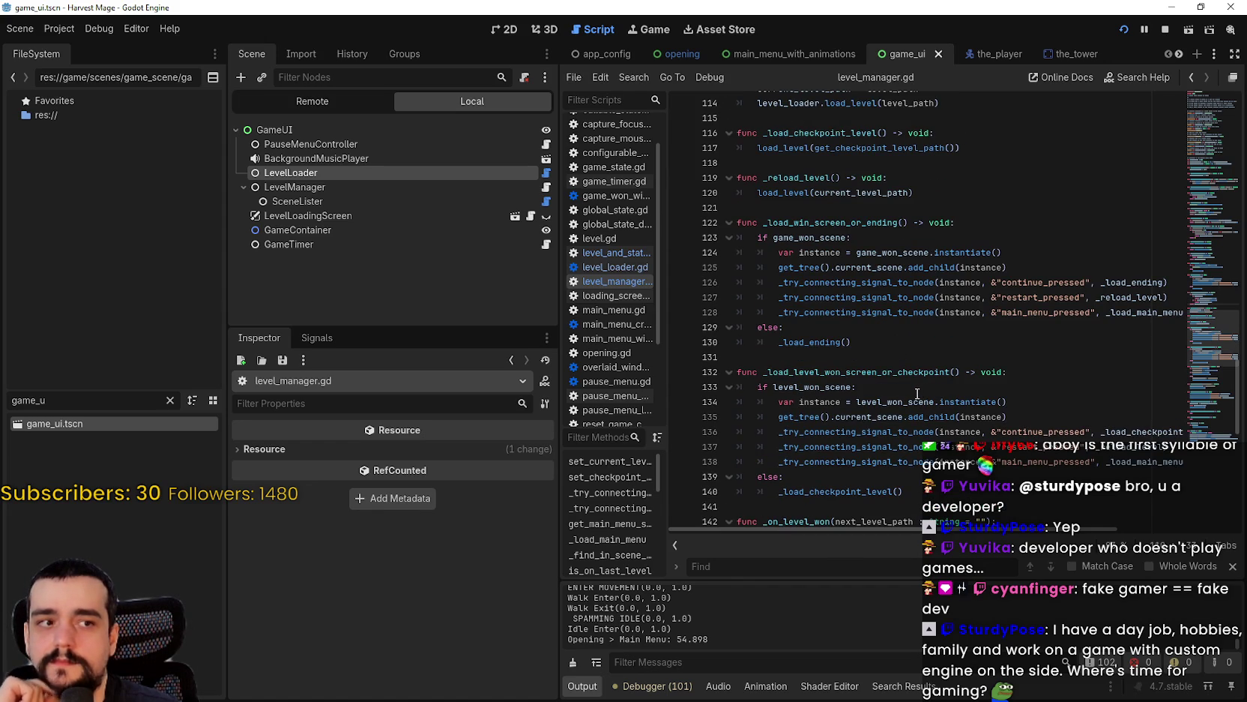
pyautogui.moveTo(916, 405)
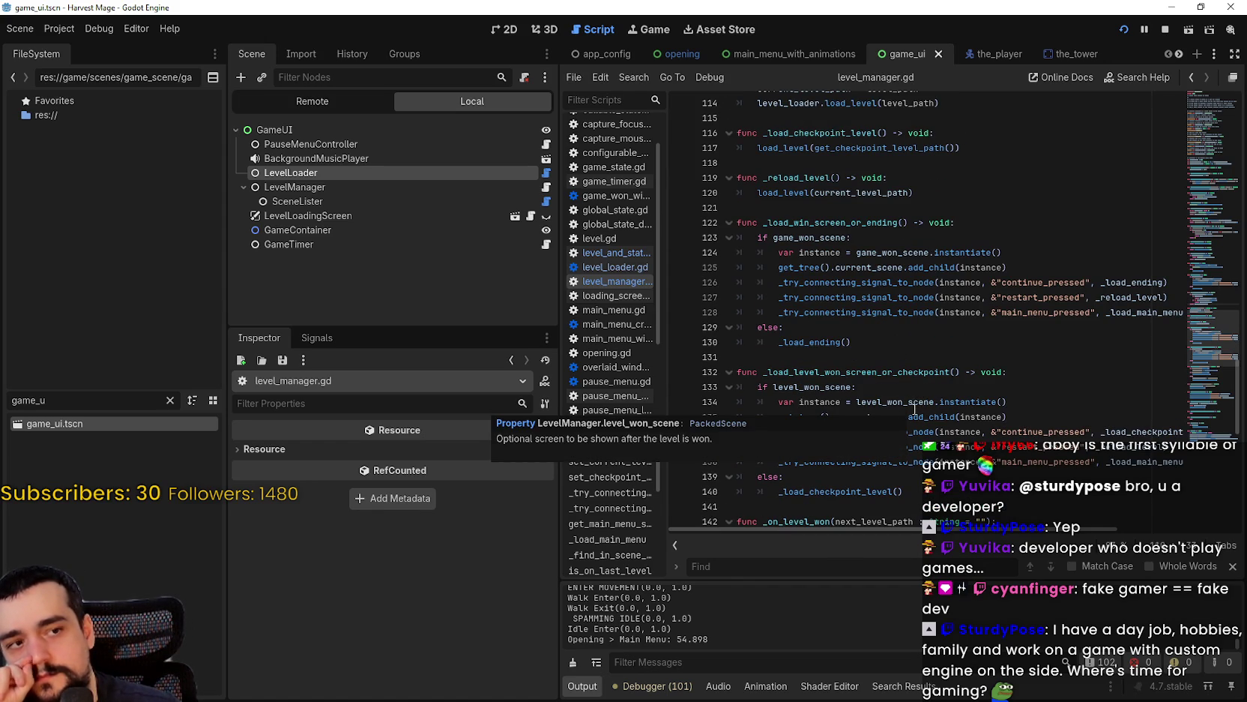
pyautogui.click(854, 363)
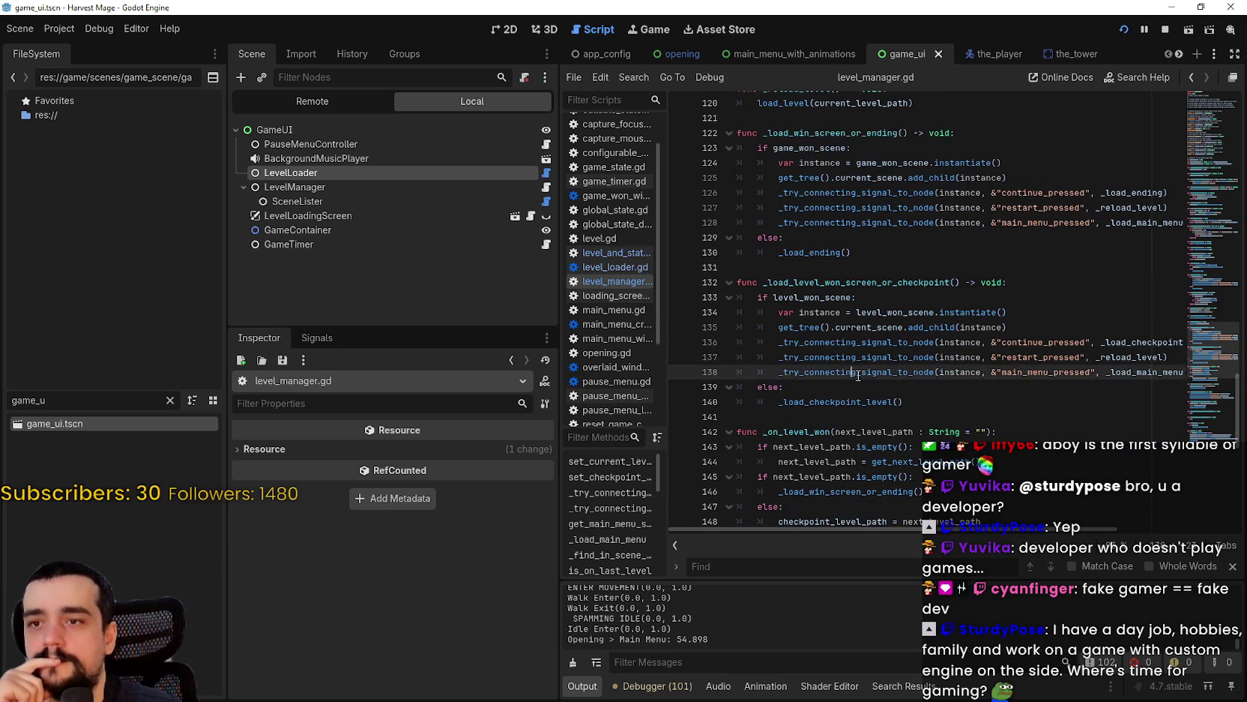
pyautogui.scroll(-4, 847, 353)
pyautogui.click(830, 331)
pyautogui.scroll(-2, 830, 331)
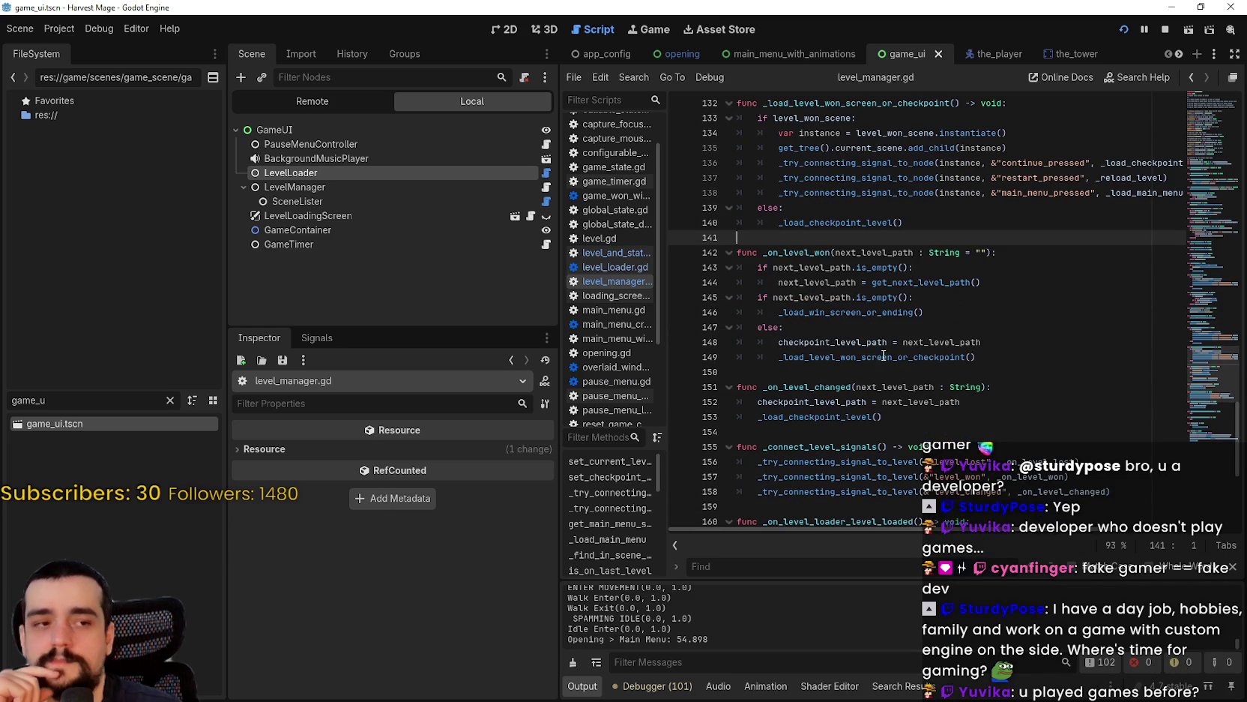
pyautogui.click(1232, 566)
pyautogui.scroll(-2, 925, 450)
pyautogui.click(925, 445)
pyautogui.click(929, 424)
pyautogui.scroll(-2, 930, 424)
pyautogui.click(942, 402)
pyautogui.click(935, 417)
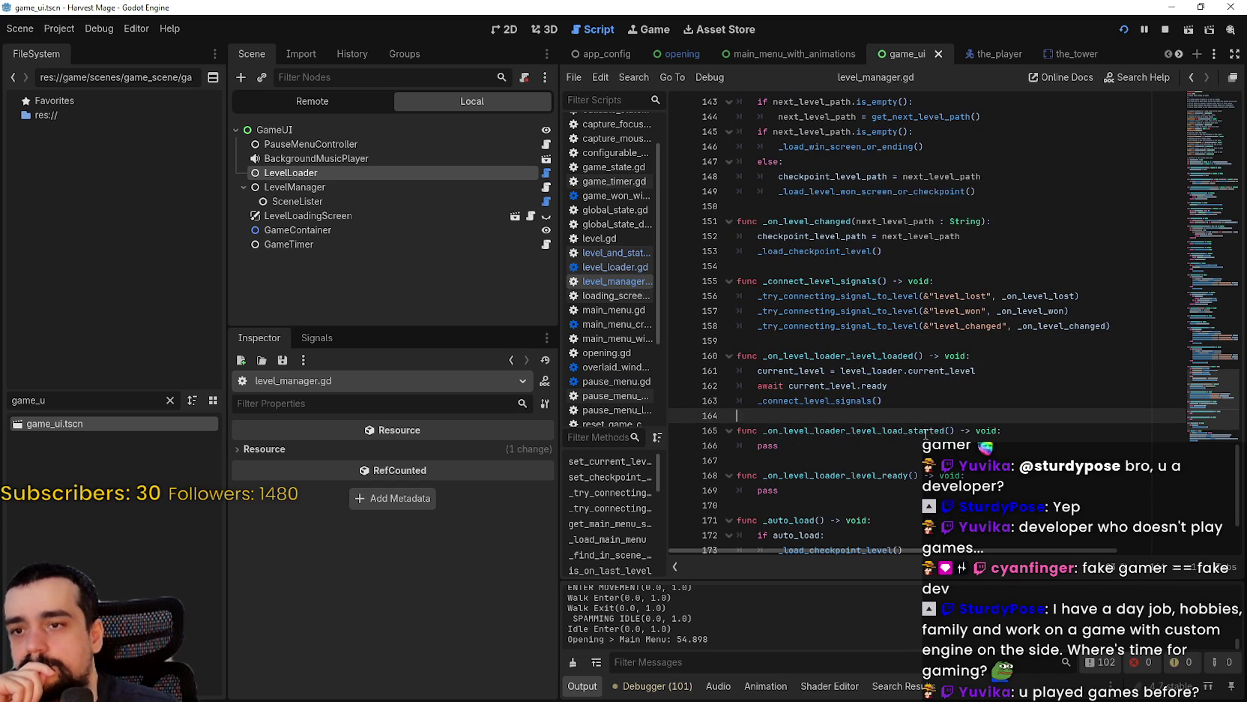
pyautogui.moveTo(854, 385); pyautogui.dragTo(778, 374)
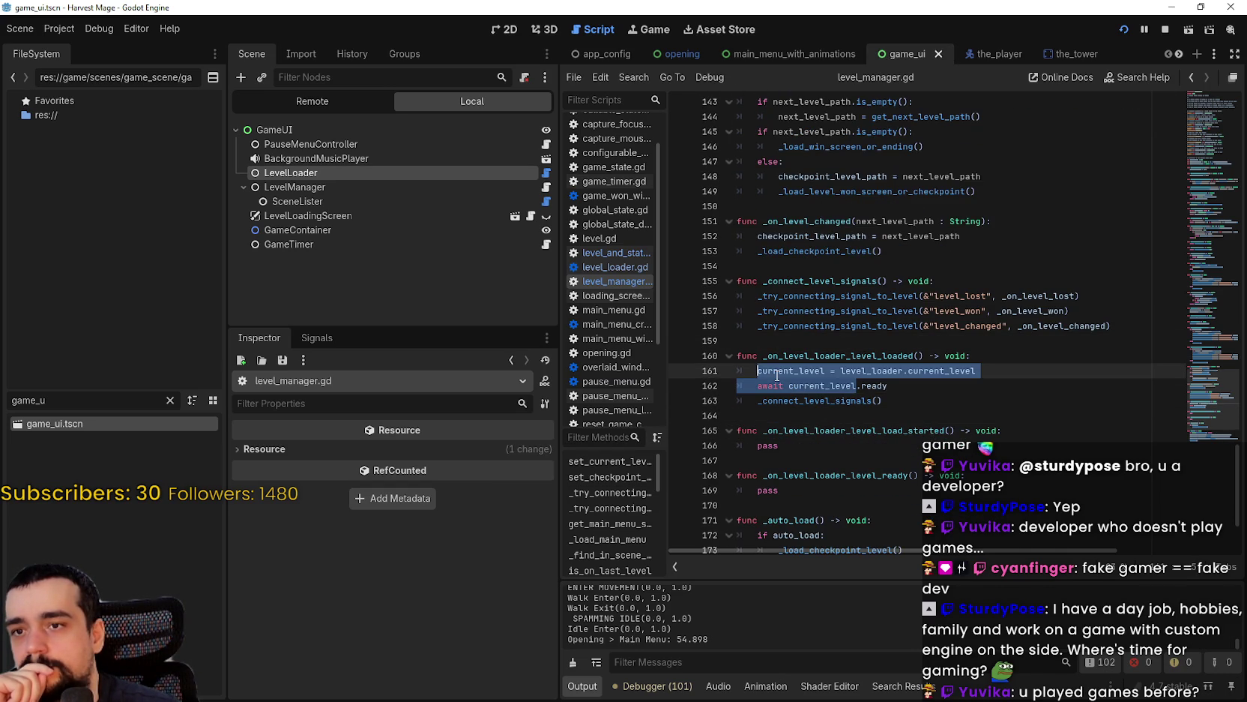
# - Find the level_load_started connection on line 179 and select the _on_level_loader_level_load_started name
pyautogui.click(797, 342)
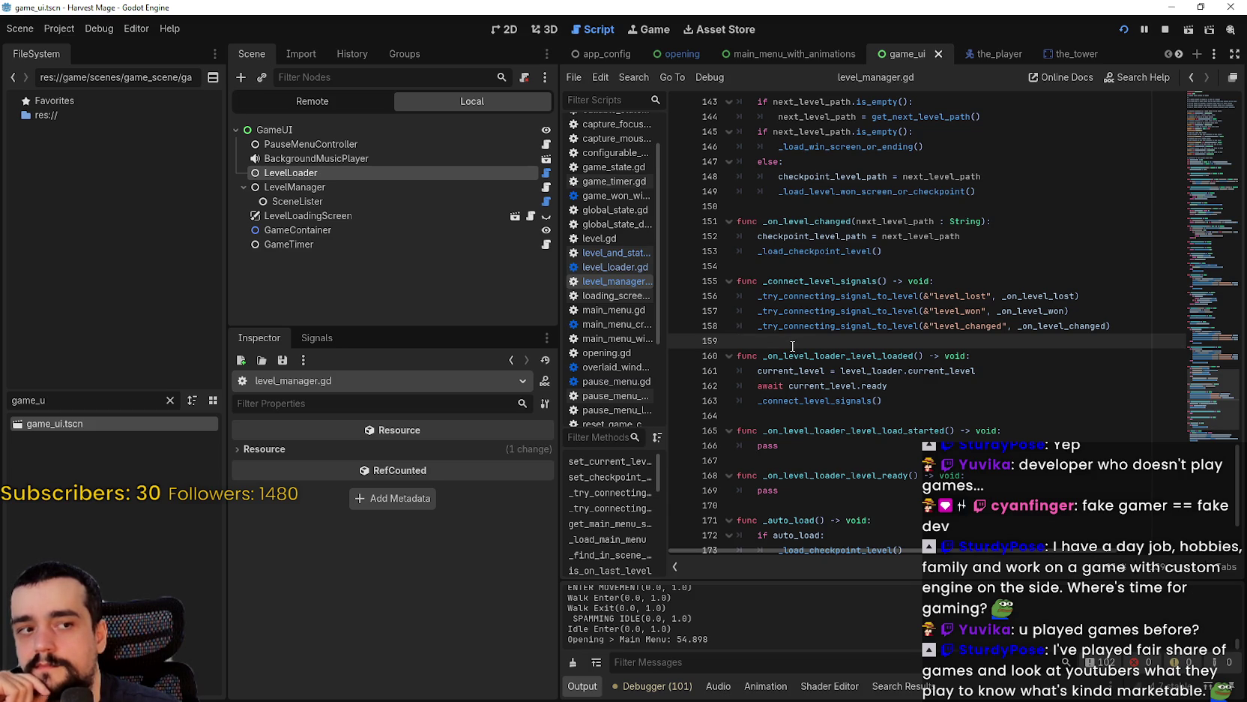
pyautogui.scroll(-2, 795, 343)
pyautogui.click(817, 328)
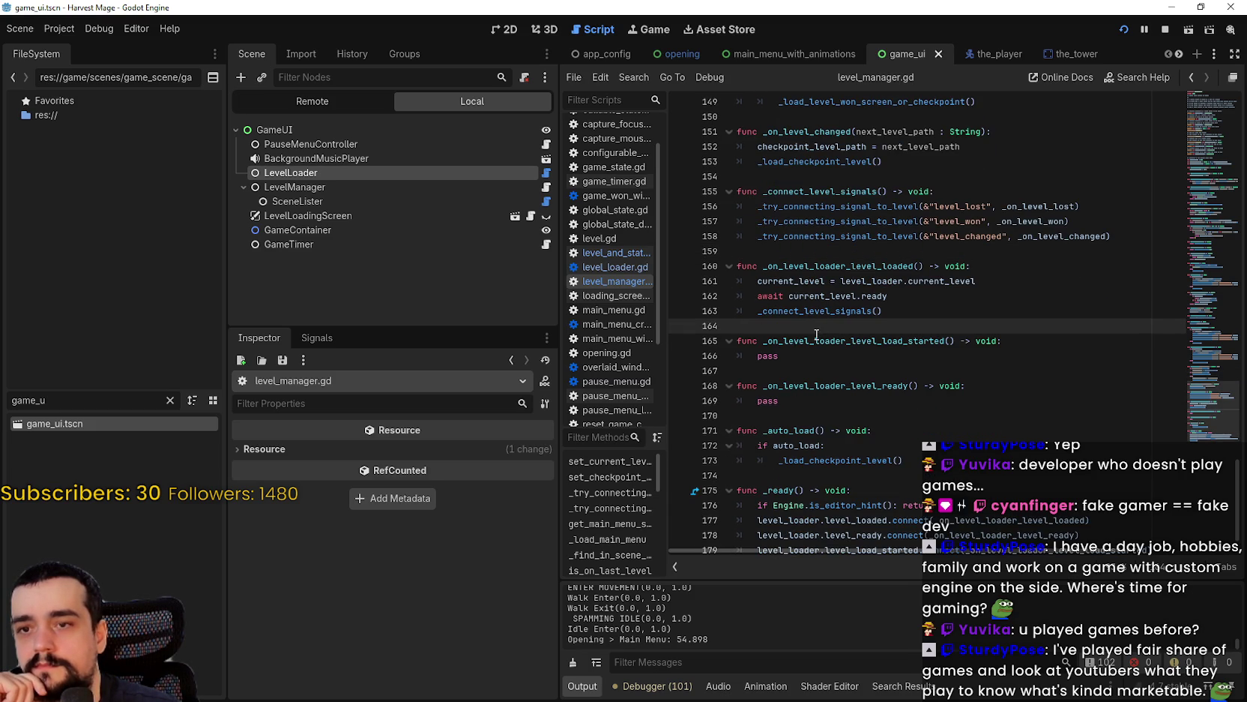
pyautogui.click(814, 414)
pyautogui.scroll(-1, 863, 424)
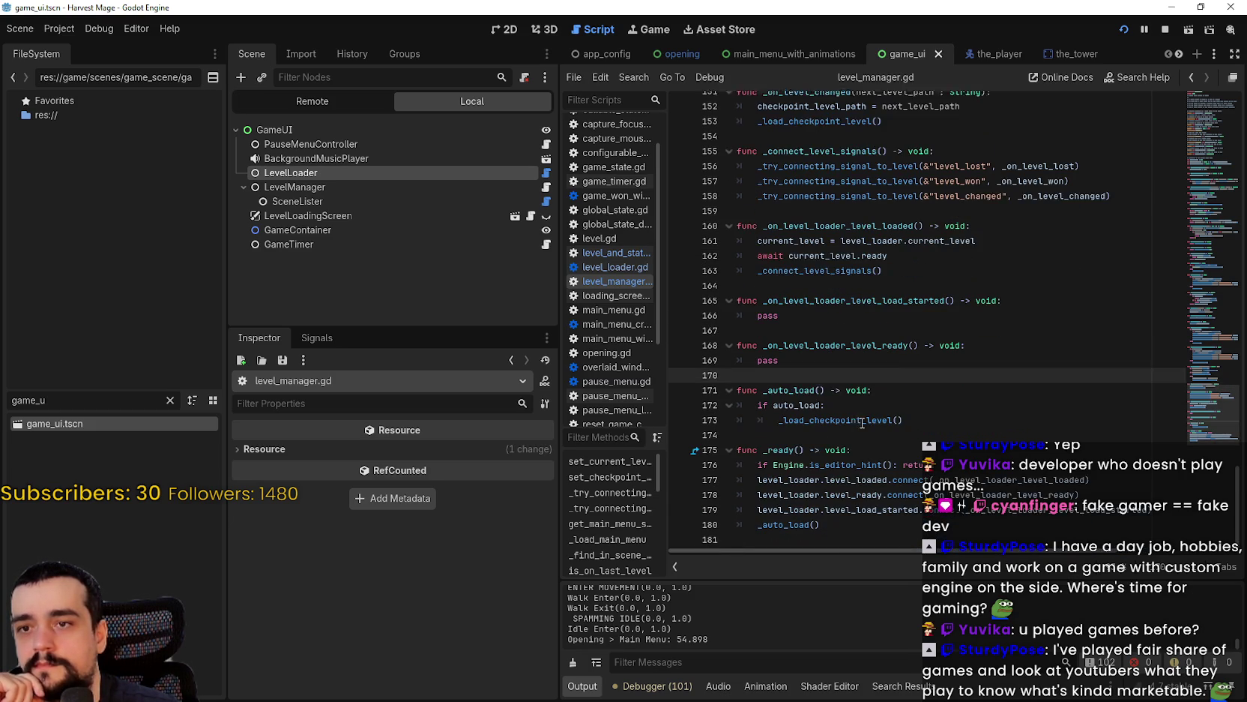
pyautogui.moveTo(862, 420)
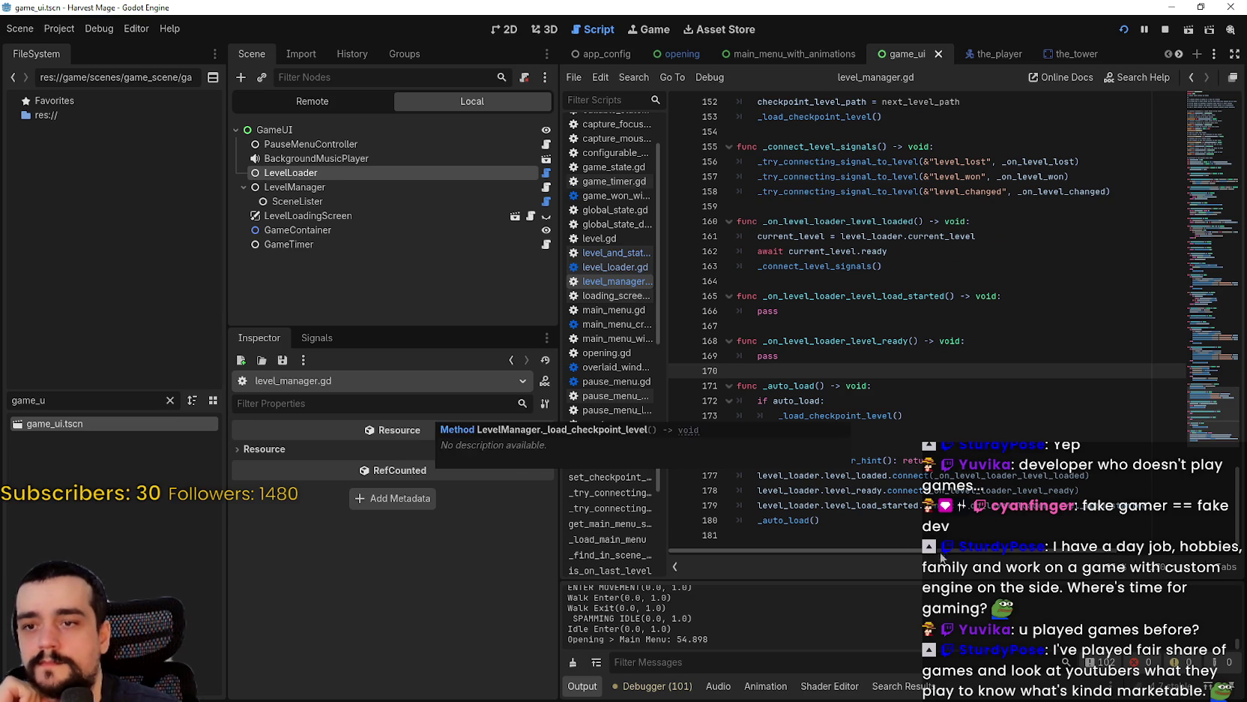
pyautogui.doubleClick(872, 506)
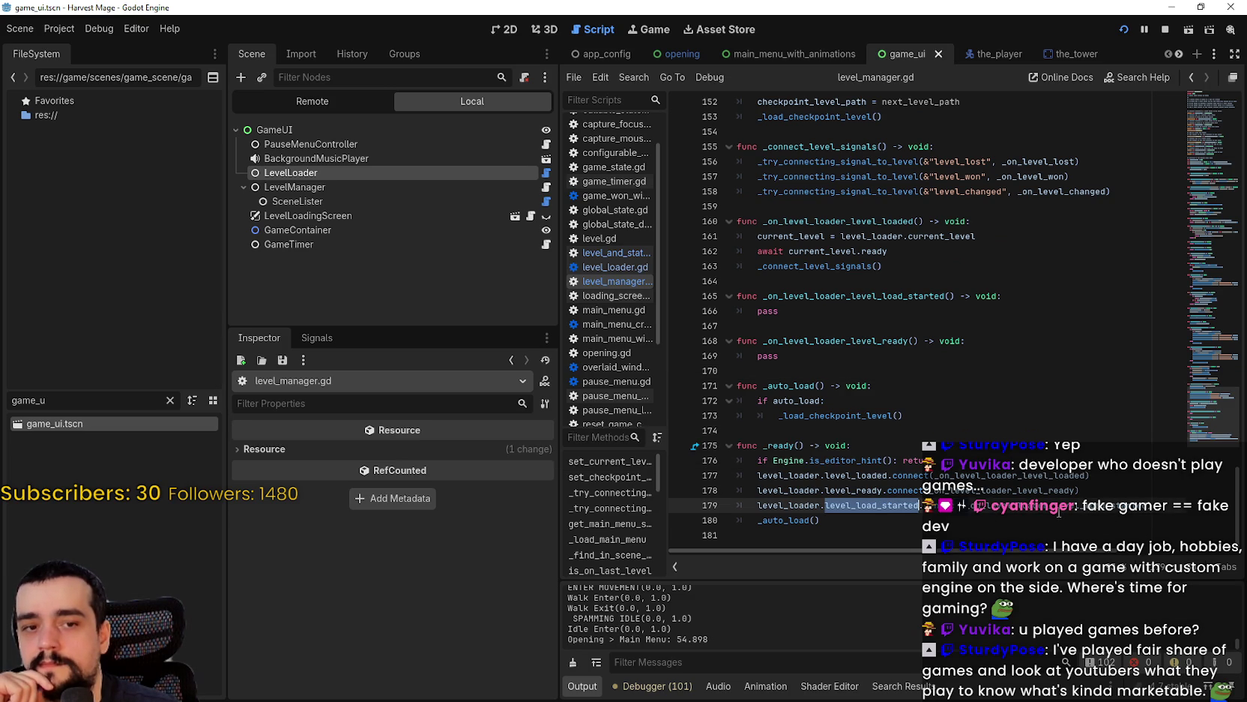
pyautogui.doubleClick(1088, 501)
pyautogui.click(1068, 509)
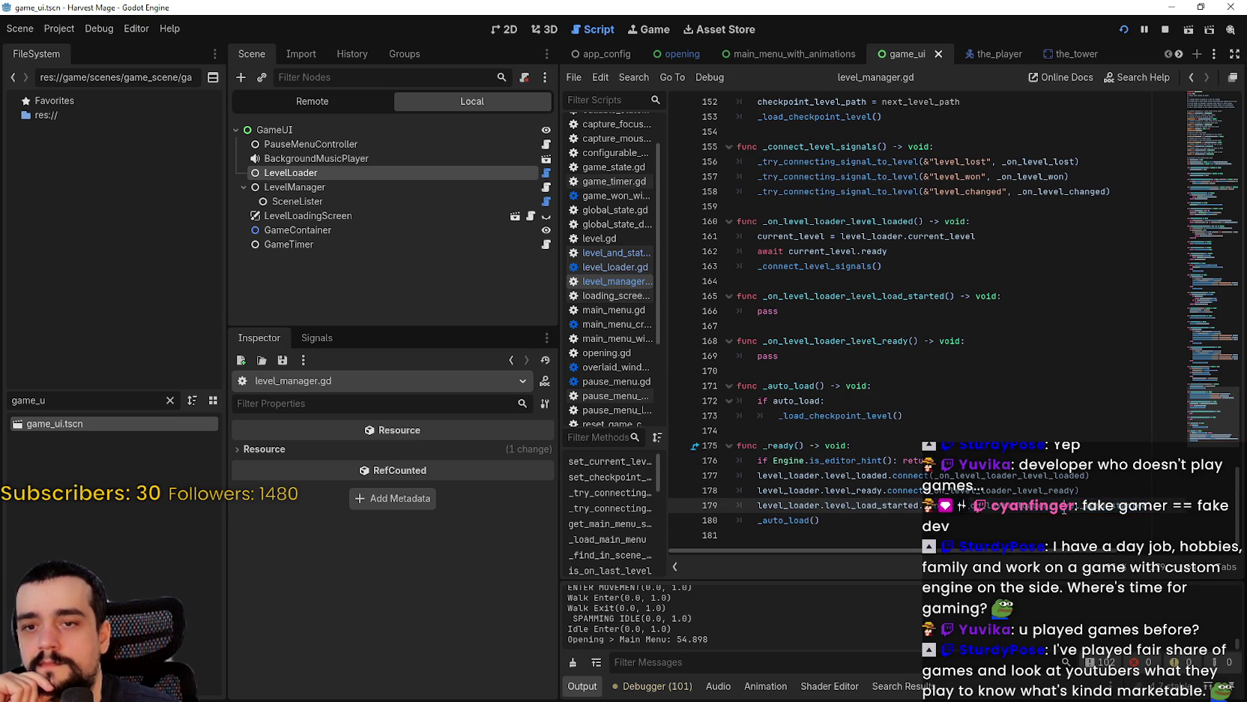
# - Use Lookup Symbol to reach the handler's definition near line 150, then open the user data folder
pyautogui.rightClick(1040, 509)
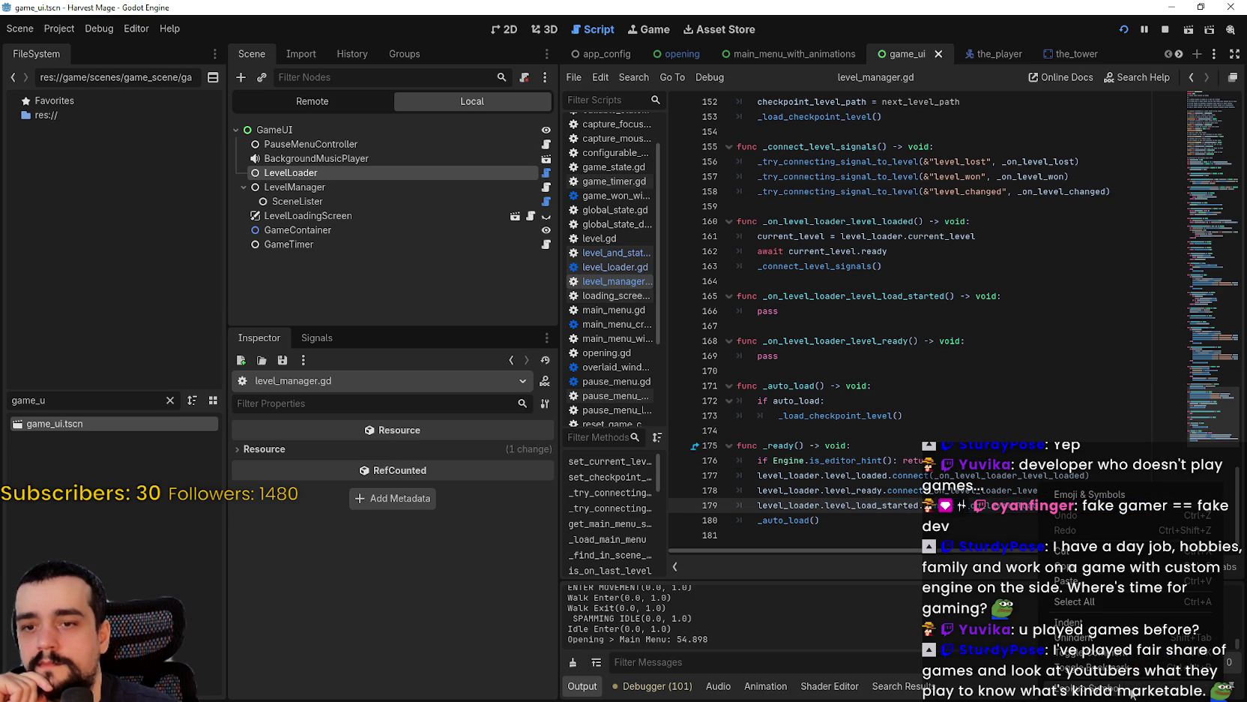
pyautogui.click(1131, 694)
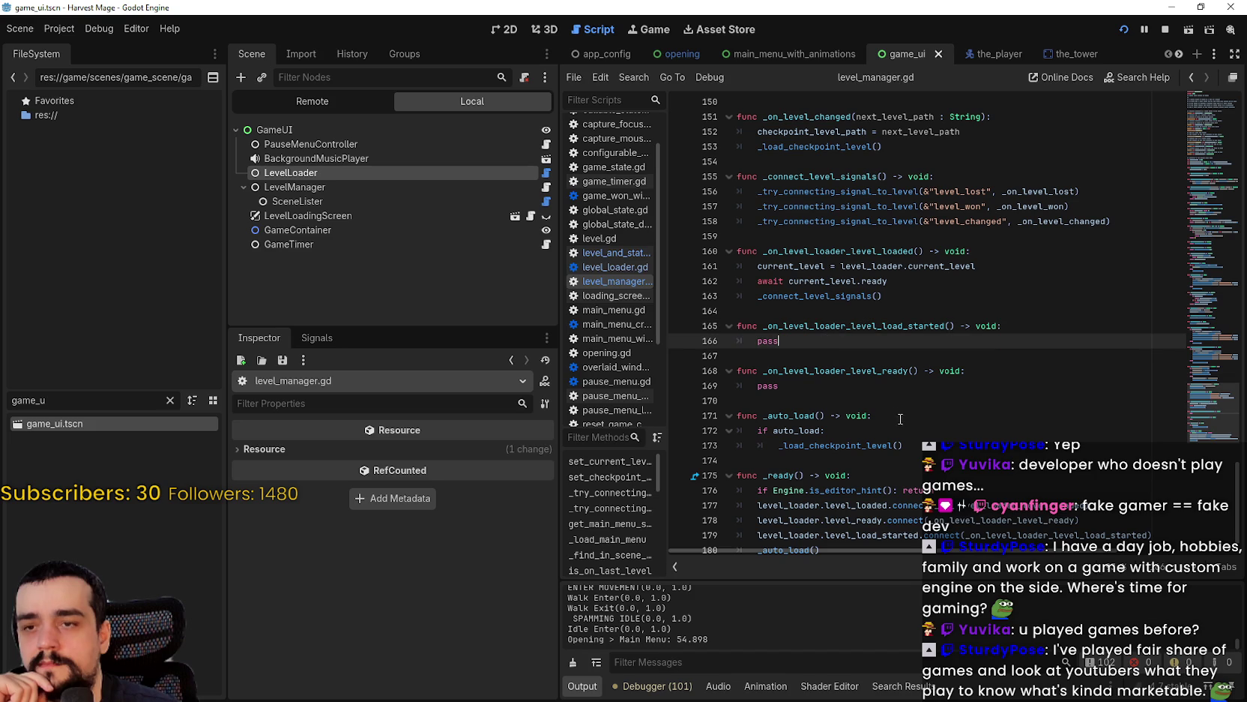
pyautogui.scroll(5, 878, 394)
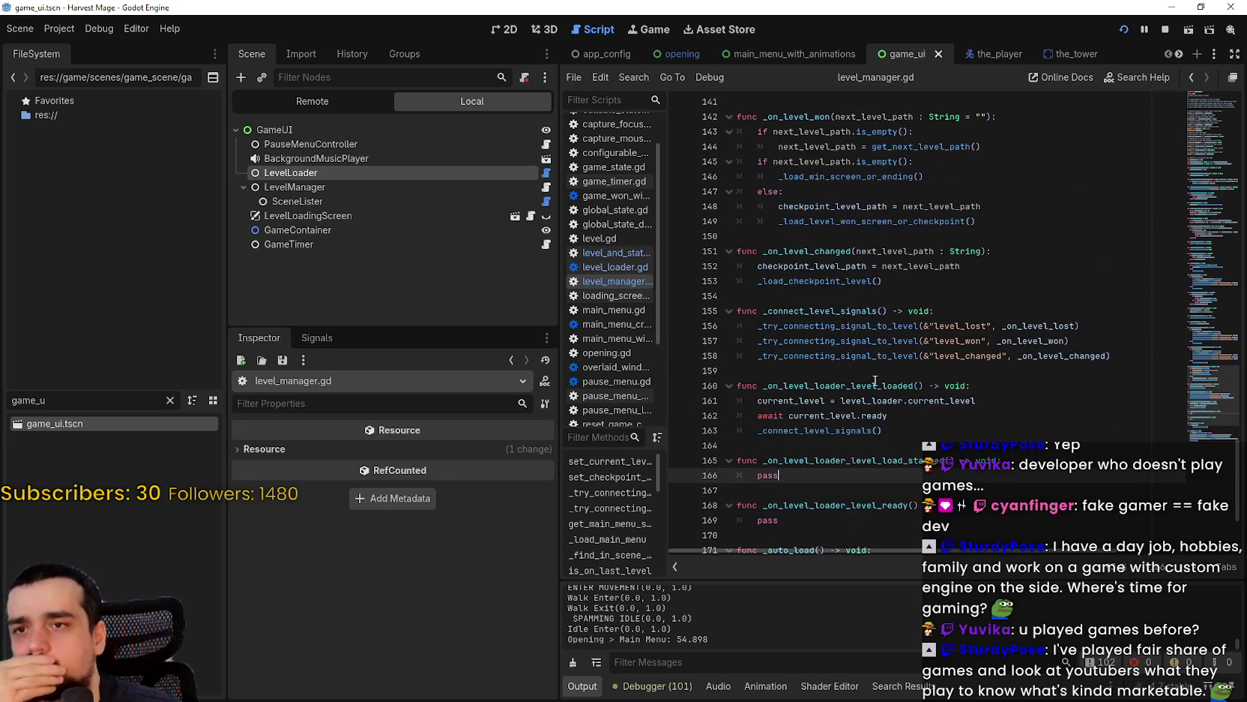
pyautogui.click(921, 336)
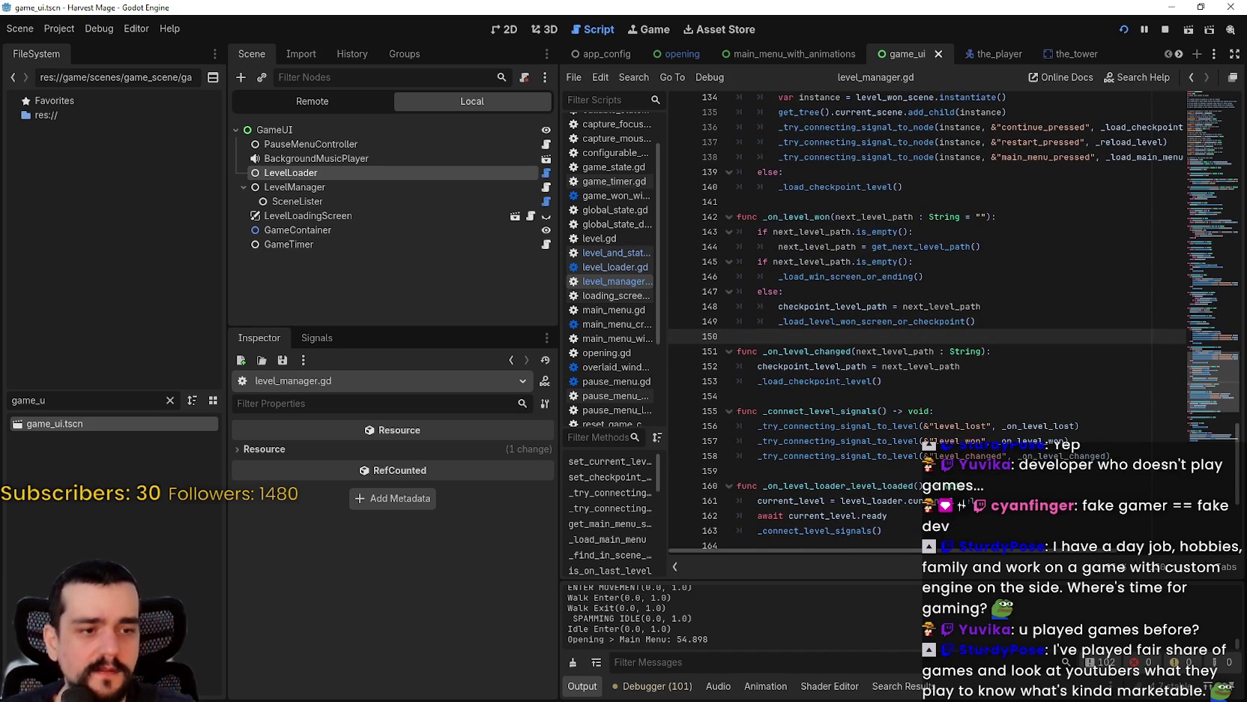
pyautogui.hotkey('alt', 'Tab')
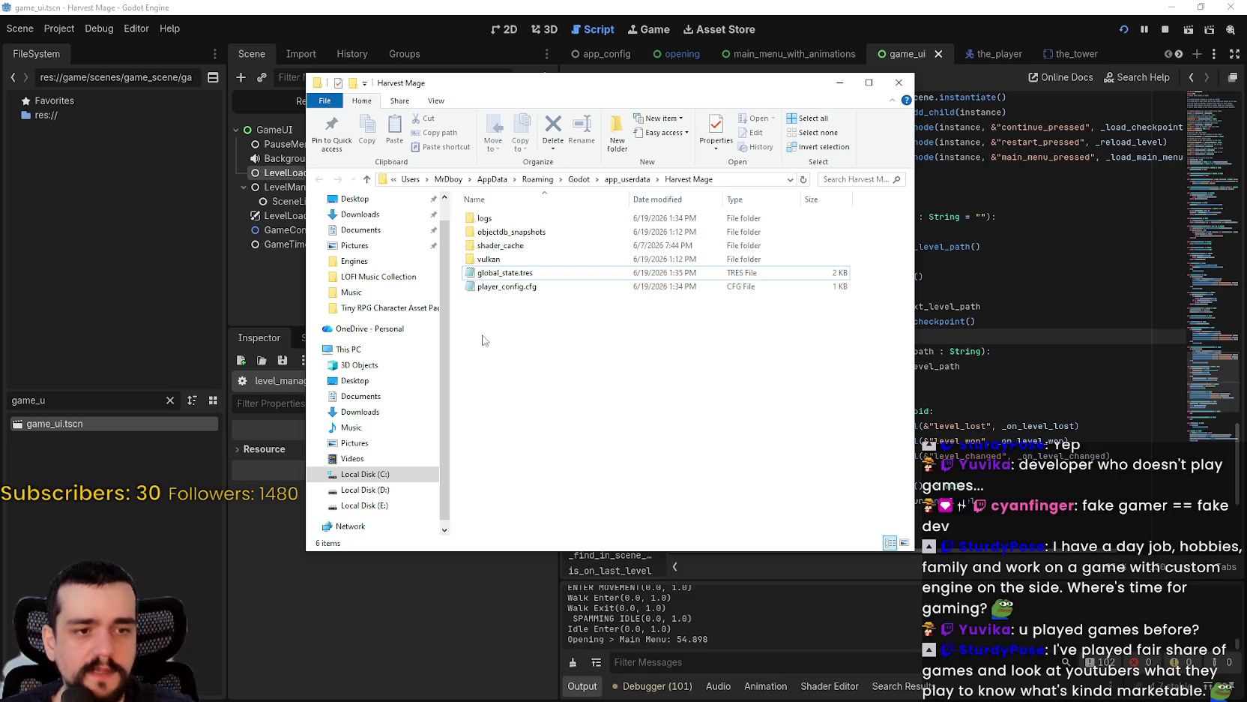
# - Open global_state.tres in Notepad and read through the saved level paths
pyautogui.doubleClick(529, 272)
pyautogui.scroll(-6, 627, 363)
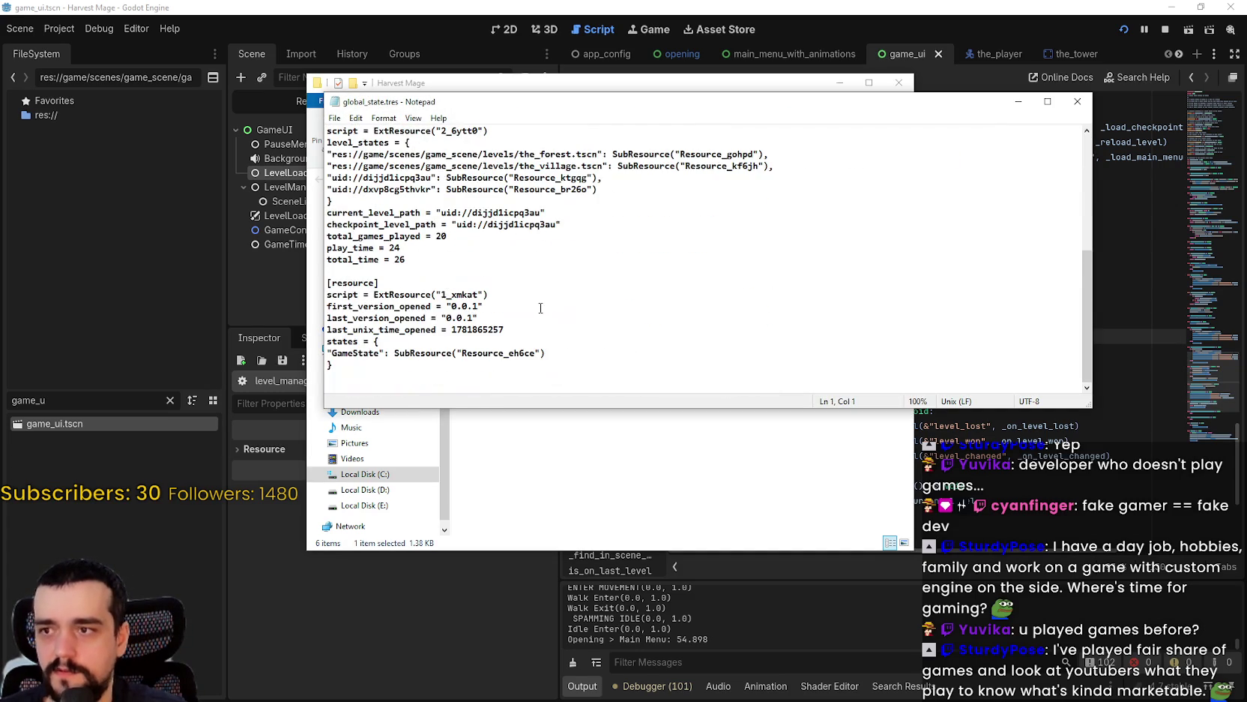
pyautogui.scroll(7, 351, 275)
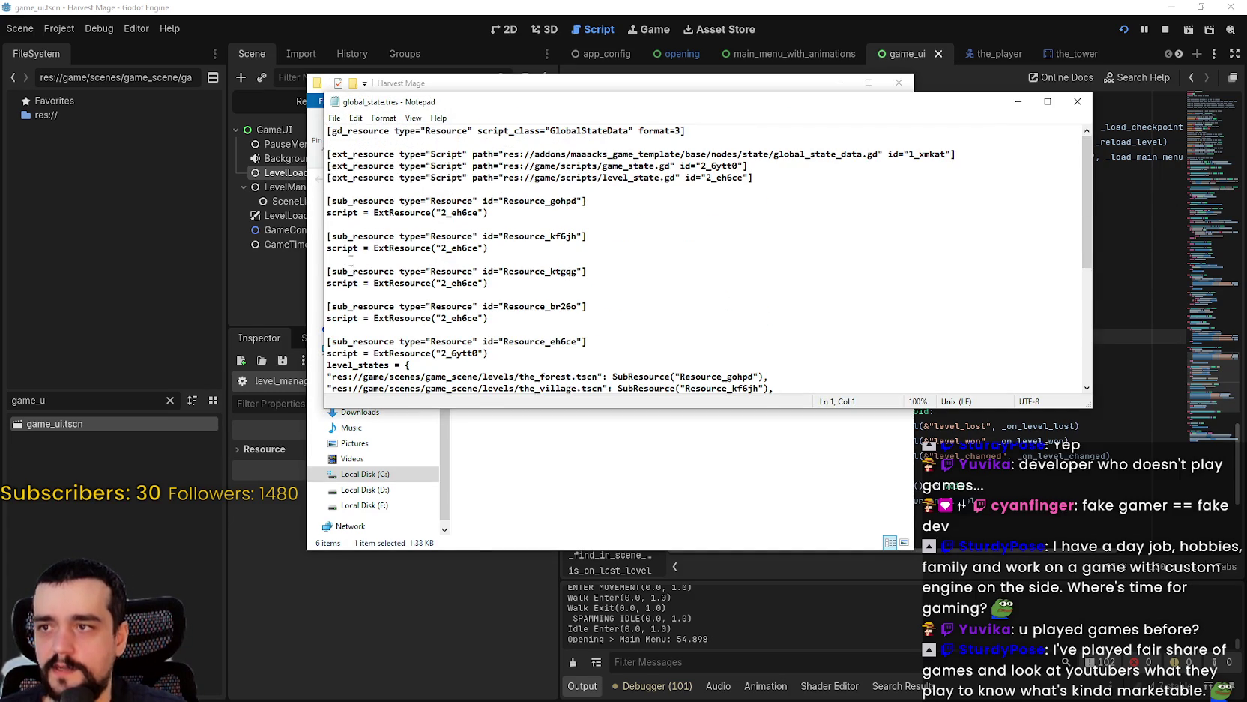
pyautogui.hotkey('ctrl', 'a')
pyautogui.click(479, 288)
pyautogui.scroll(3, 477, 296)
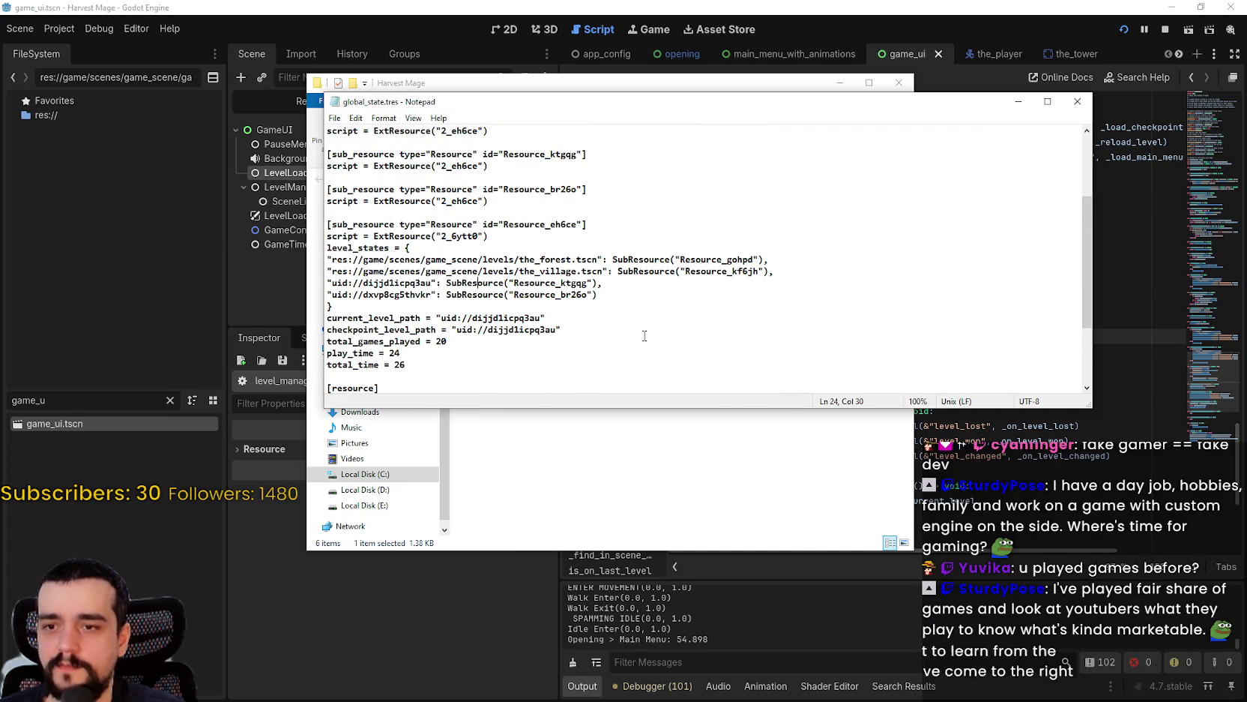
pyautogui.scroll(-3, 641, 286)
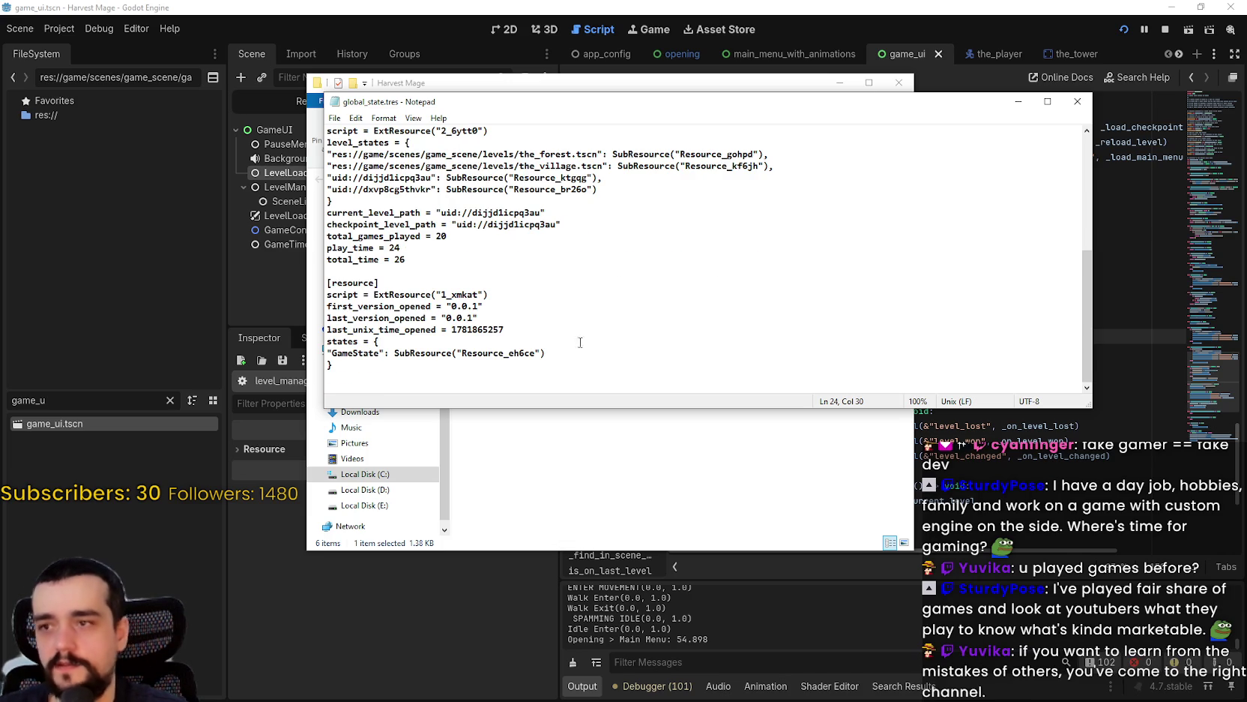
pyautogui.scroll(2, 487, 292)
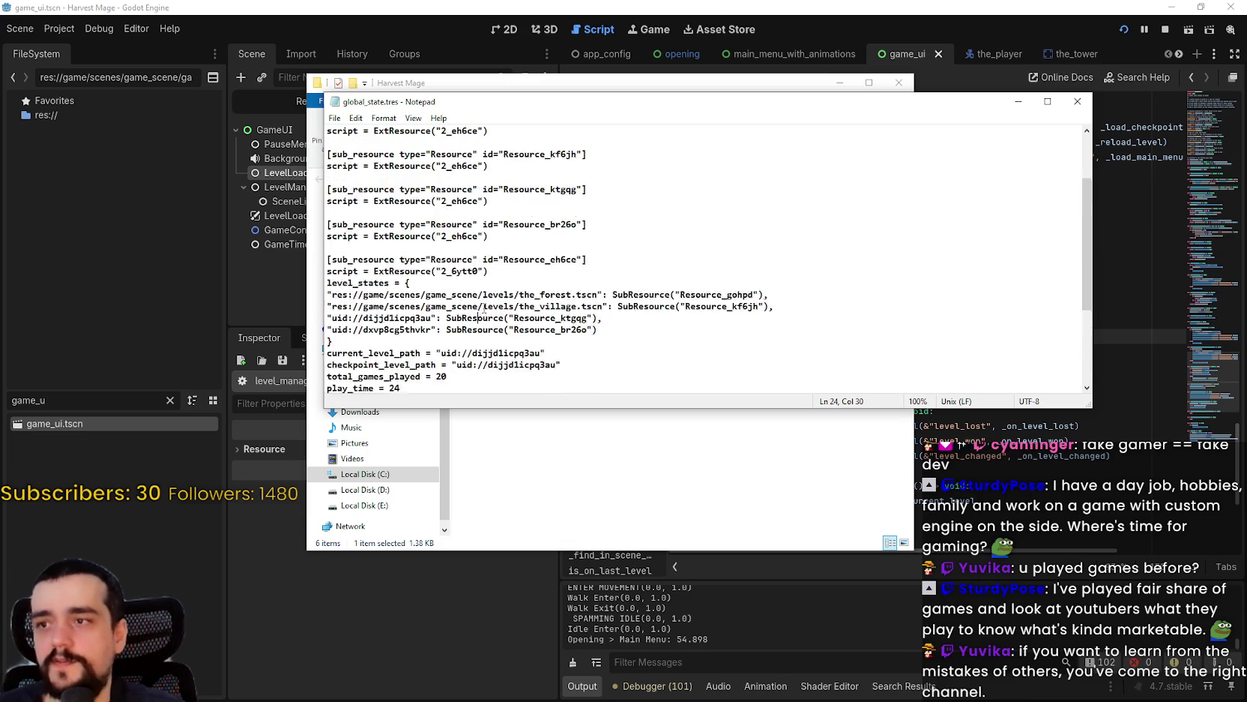
pyautogui.scroll(-2, 480, 287)
# - Select and copy current_level_path from the save file, then close Notepad
pyautogui.doubleClick(419, 212)
pyautogui.click(431, 224)
pyautogui.moveTo(422, 224); pyautogui.dragTo(325, 212)
pyautogui.click(365, 222)
pyautogui.moveTo(425, 213); pyautogui.dragTo(326, 213)
pyautogui.hotkey('ctrl', 'c')
pyautogui.click(1076, 105)
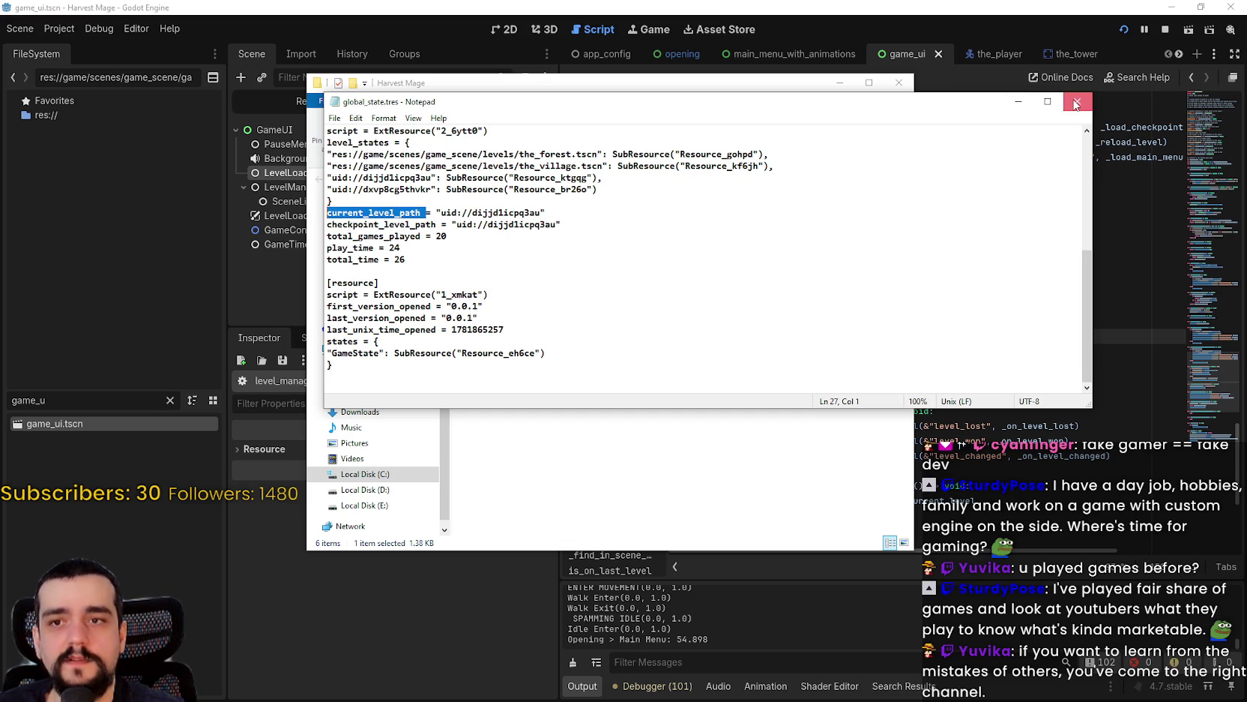
# - Paste current_level_path into Godot's project-wide search, then switch back to the Harvest Mage folder
pyautogui.click(899, 83)
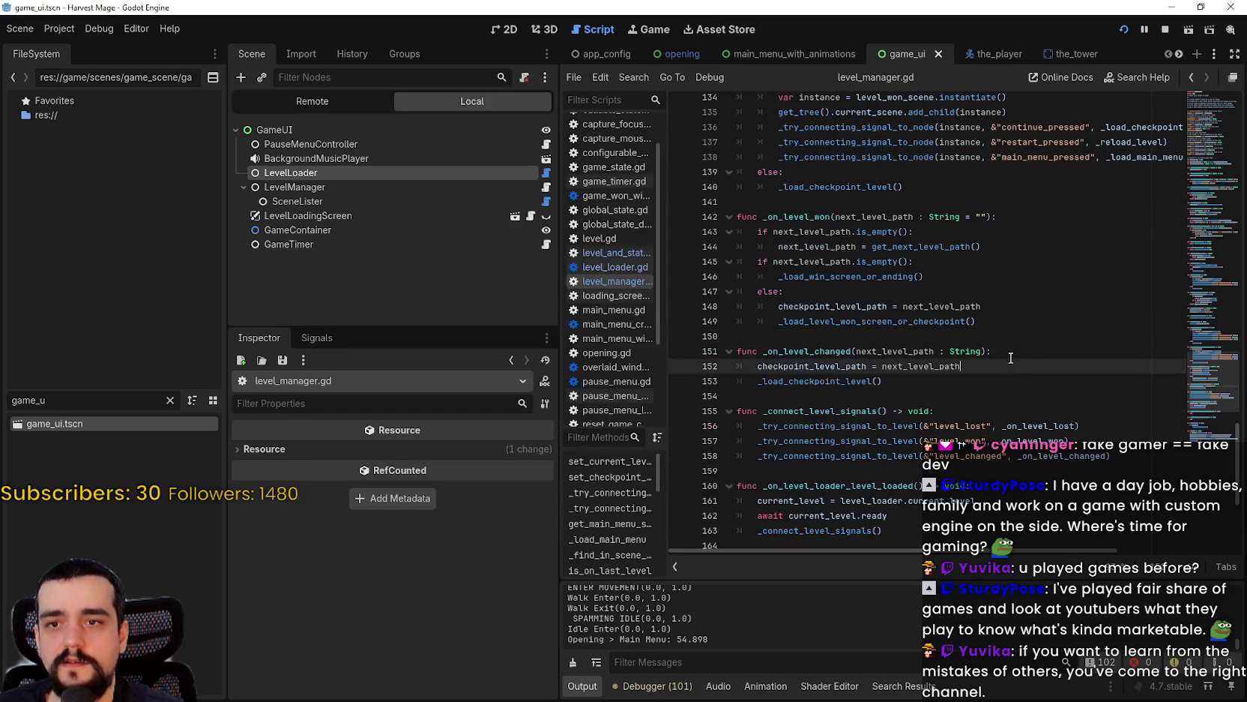
pyautogui.hotkey('ctrl', 'shift', 'f')
pyautogui.hotkey('ctrl', 'v')
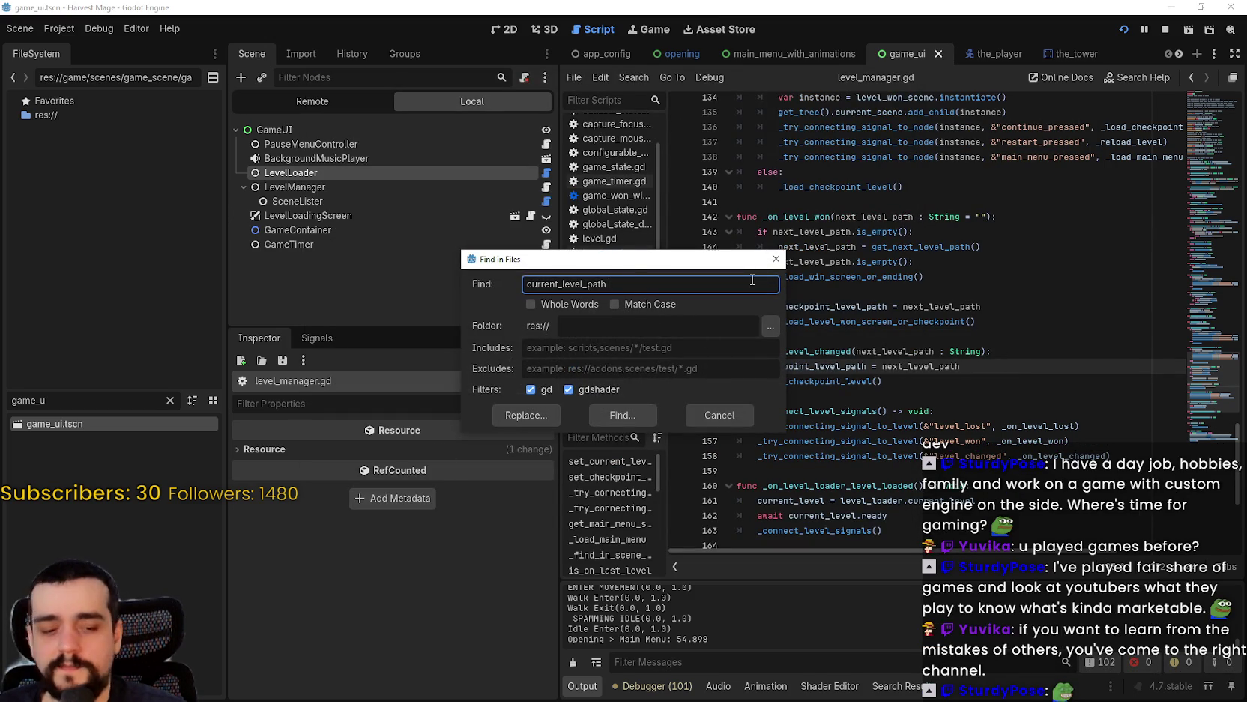
pyautogui.hotkey('alt', 'Tab')
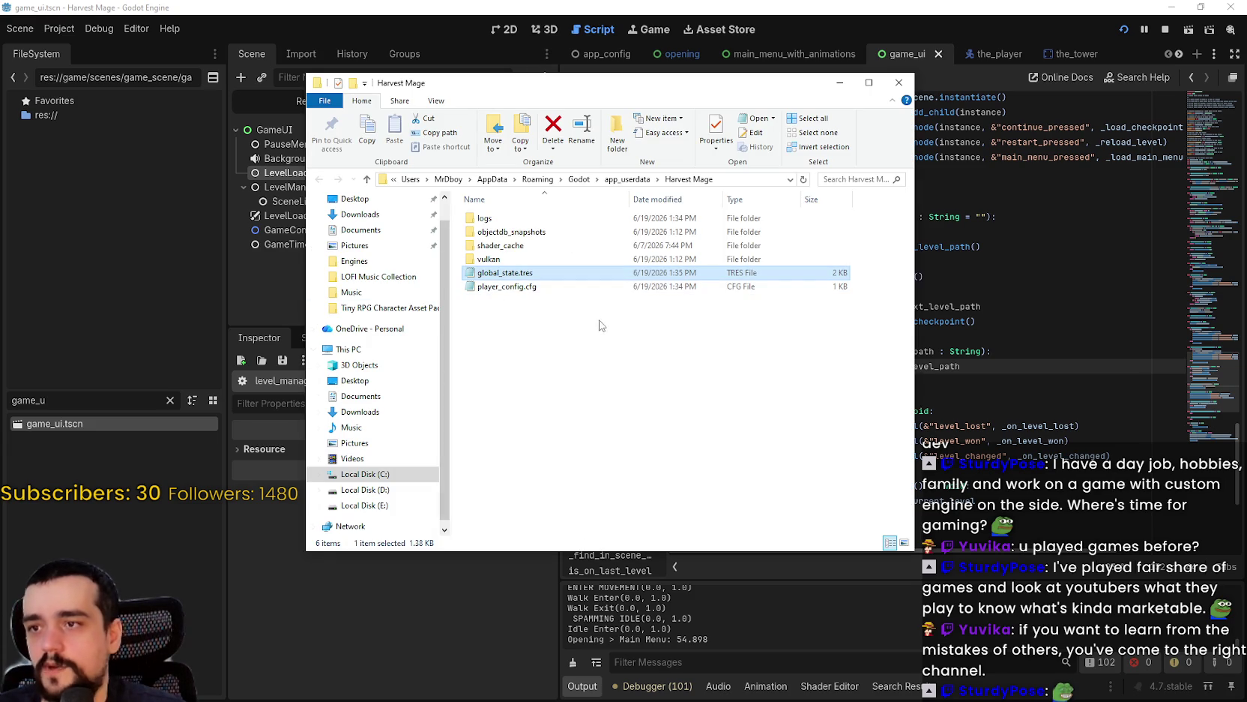
# - Reopen global_state.tres and scroll through its resource entries
pyautogui.doubleClick(516, 275)
pyautogui.scroll(-5, 424, 324)
pyautogui.moveTo(443, 262)
pyautogui.mouseDown()
pyautogui.moveTo(337, 234)
pyautogui.moveTo(345, 225)
pyautogui.moveTo(369, 244)
pyautogui.moveTo(405, 330)
pyautogui.moveTo(334, 247)
pyautogui.moveTo(330, 225)
pyautogui.mouseUp()
pyautogui.click(406, 238)
pyautogui.scroll(1, 533, 214)
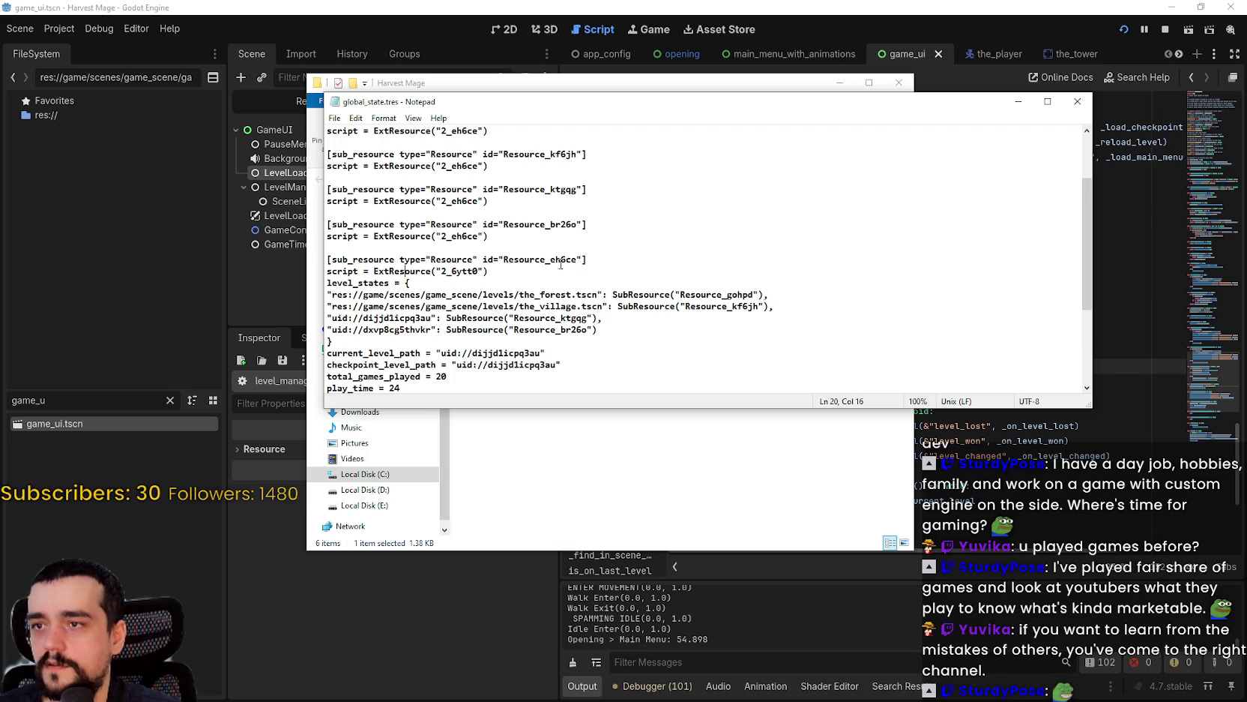
pyautogui.moveTo(584, 260); pyautogui.dragTo(504, 260)
# - Search the file downward for Resource_eh6ce to locate its GameState entry
pyautogui.hotkey('ctrl', 'f')
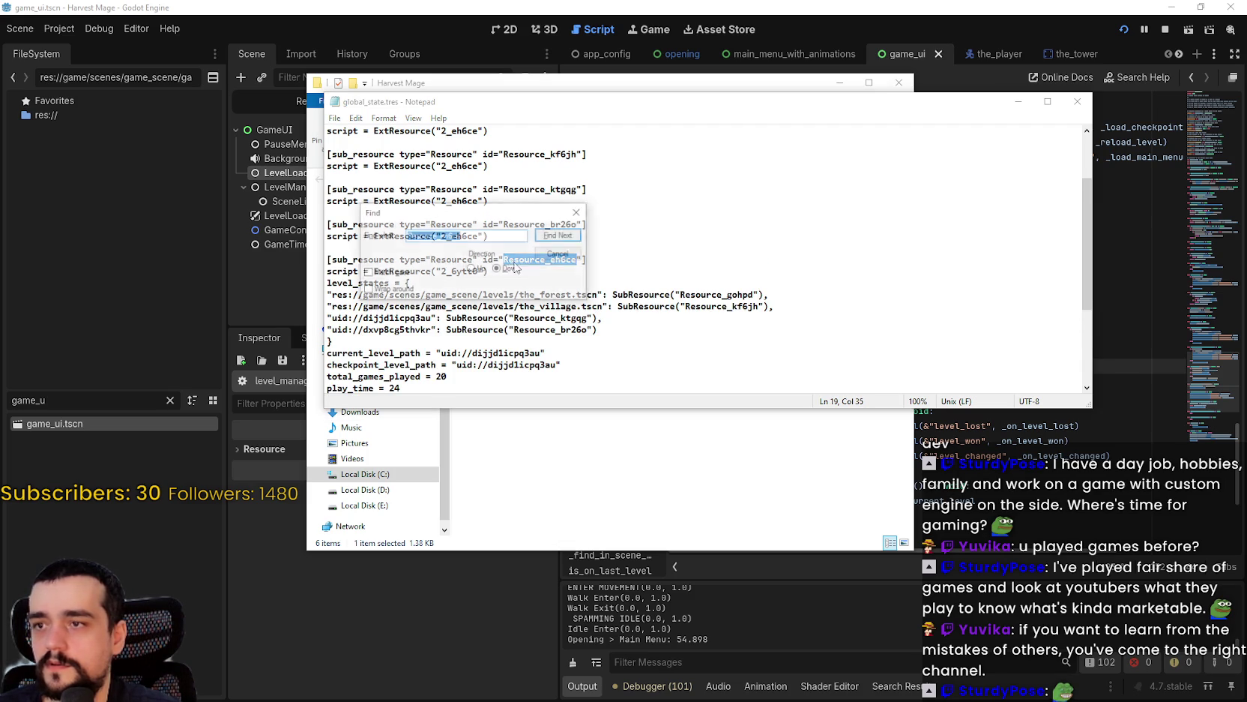
pyautogui.click(471, 268)
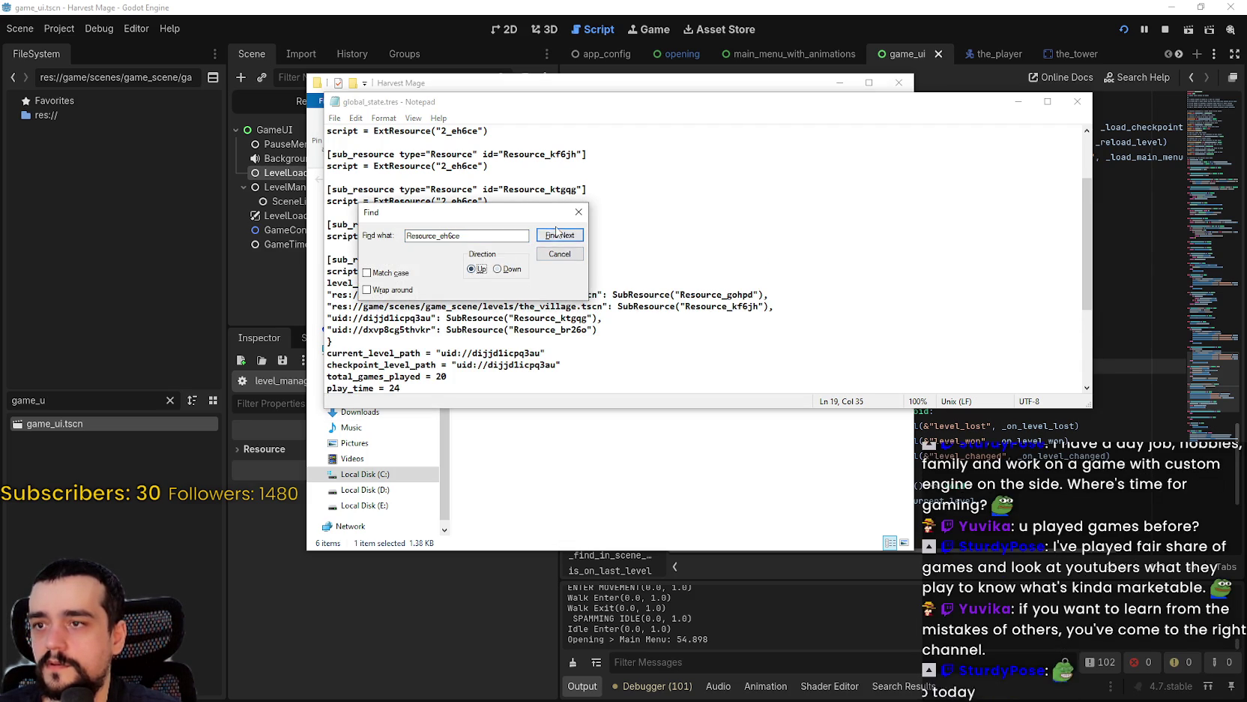
pyautogui.click(560, 235)
pyautogui.click(677, 403)
pyautogui.click(497, 269)
pyautogui.click(559, 235)
pyautogui.scroll(-1, 572, 284)
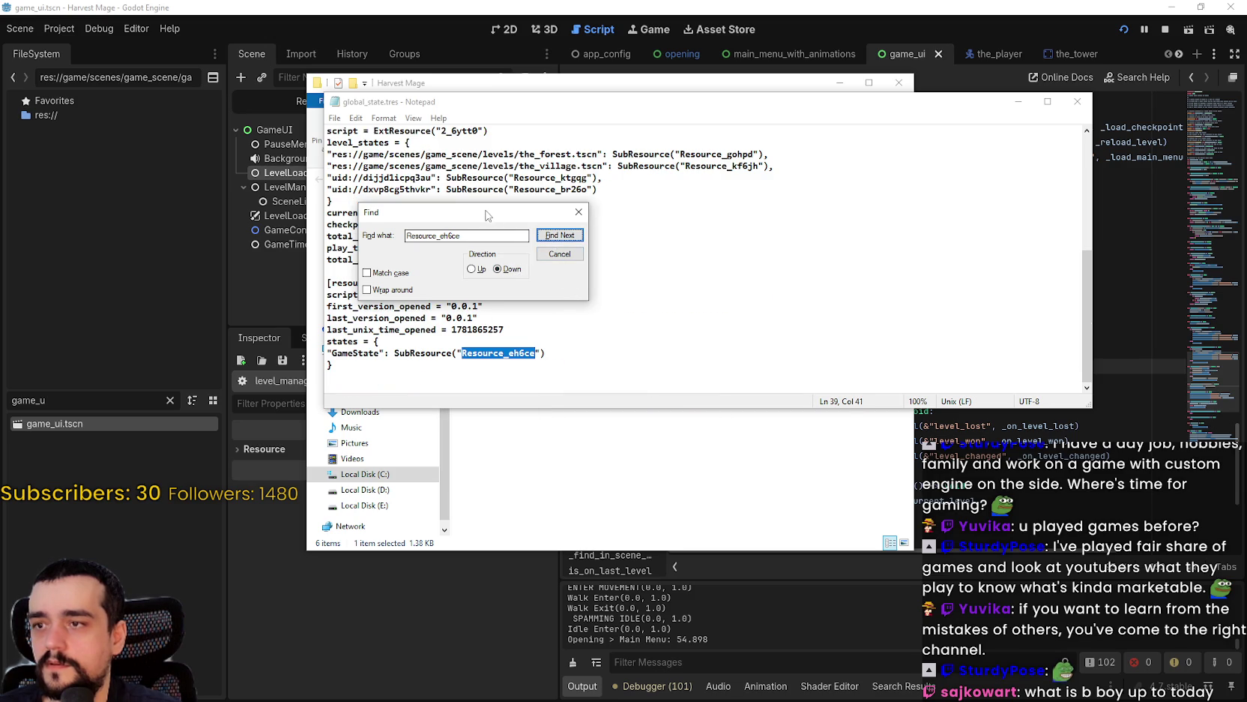
pyautogui.moveTo(465, 212); pyautogui.dragTo(836, 248)
# - Back in Godot, close the project search and filter the project files for 'GameStat'
pyautogui.hotkey('alt', 'Tab')
pyautogui.press('Escape')
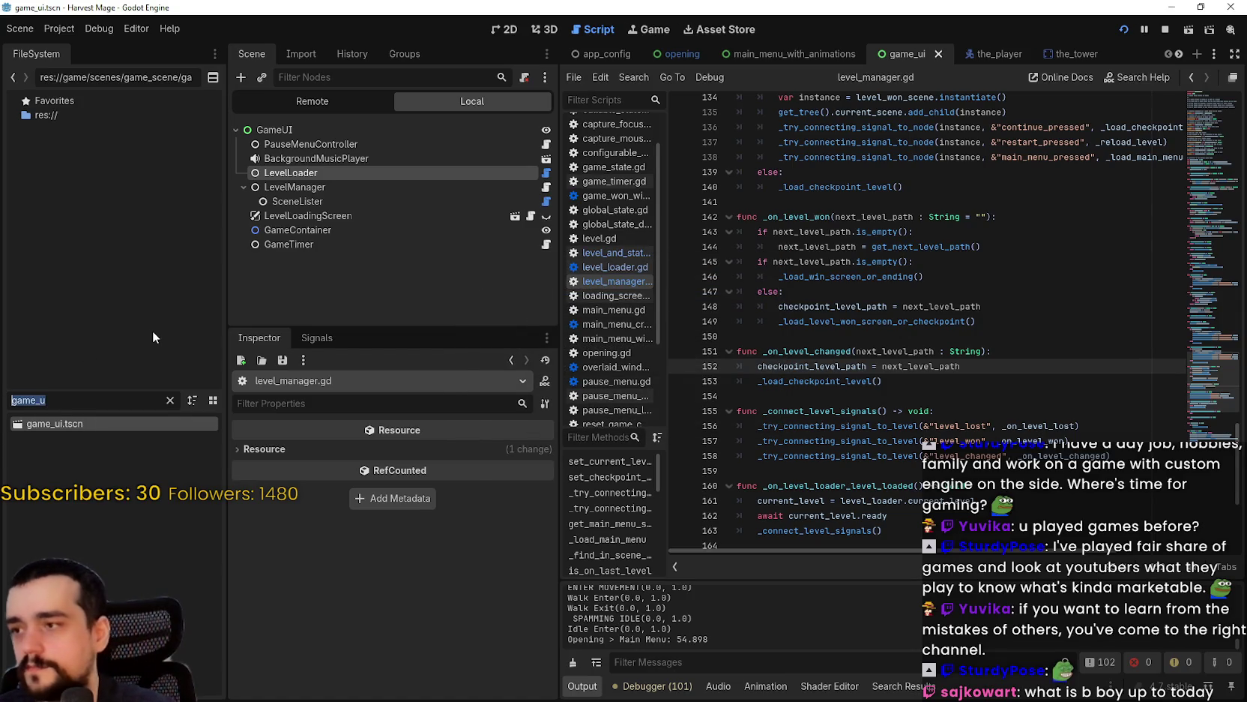
pyautogui.write('GameStat')
pyautogui.press('BackSpace')
pyautogui.press('BackSpace')
pyautogui.press('BackSpace')
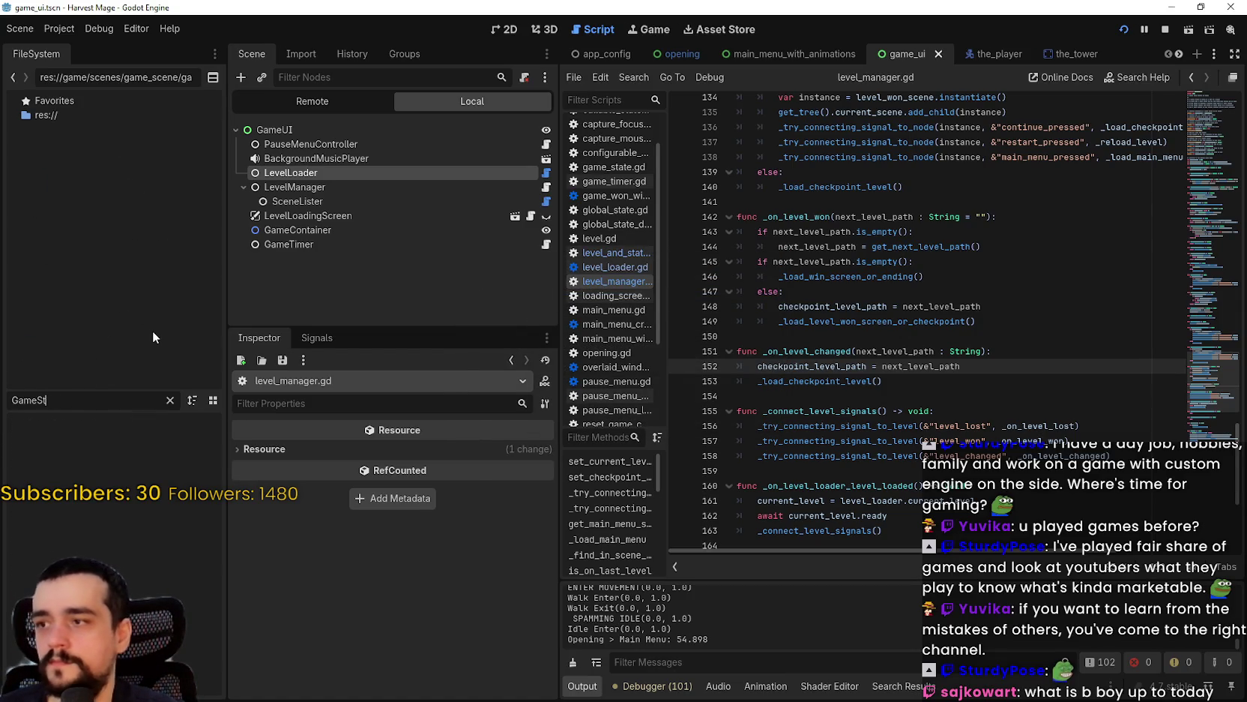
# - Search the whole project for GameState (28 matches, 11 files) and open the_village.gd at line 16
pyautogui.press('BackSpace')
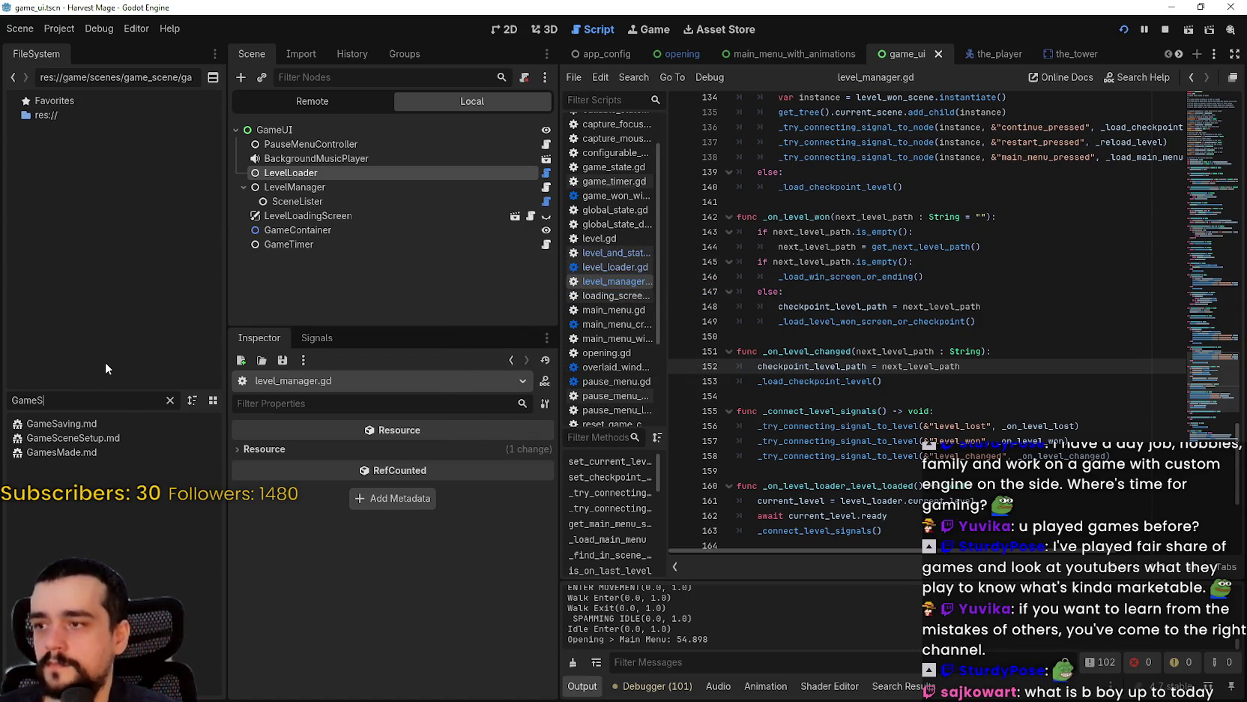
pyautogui.click(851, 323)
pyautogui.hotkey('ctrl', 'shift', 'f')
pyautogui.write('GameState')
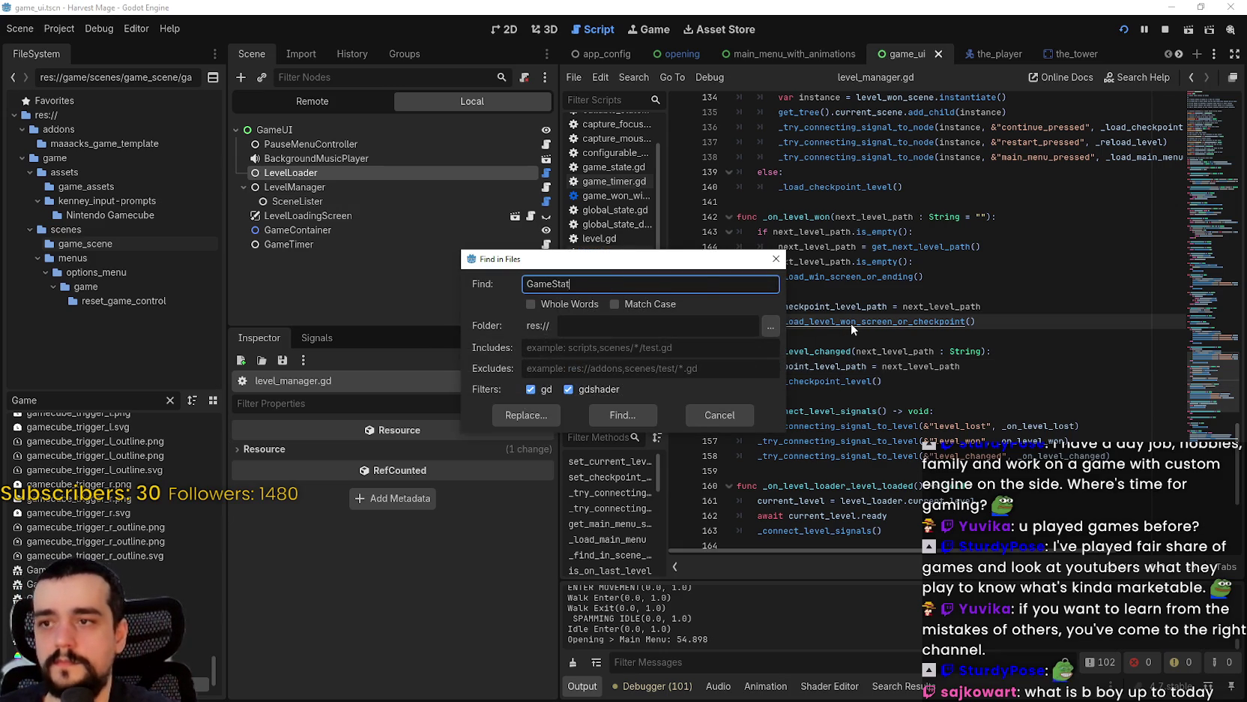
pyautogui.press('Return')
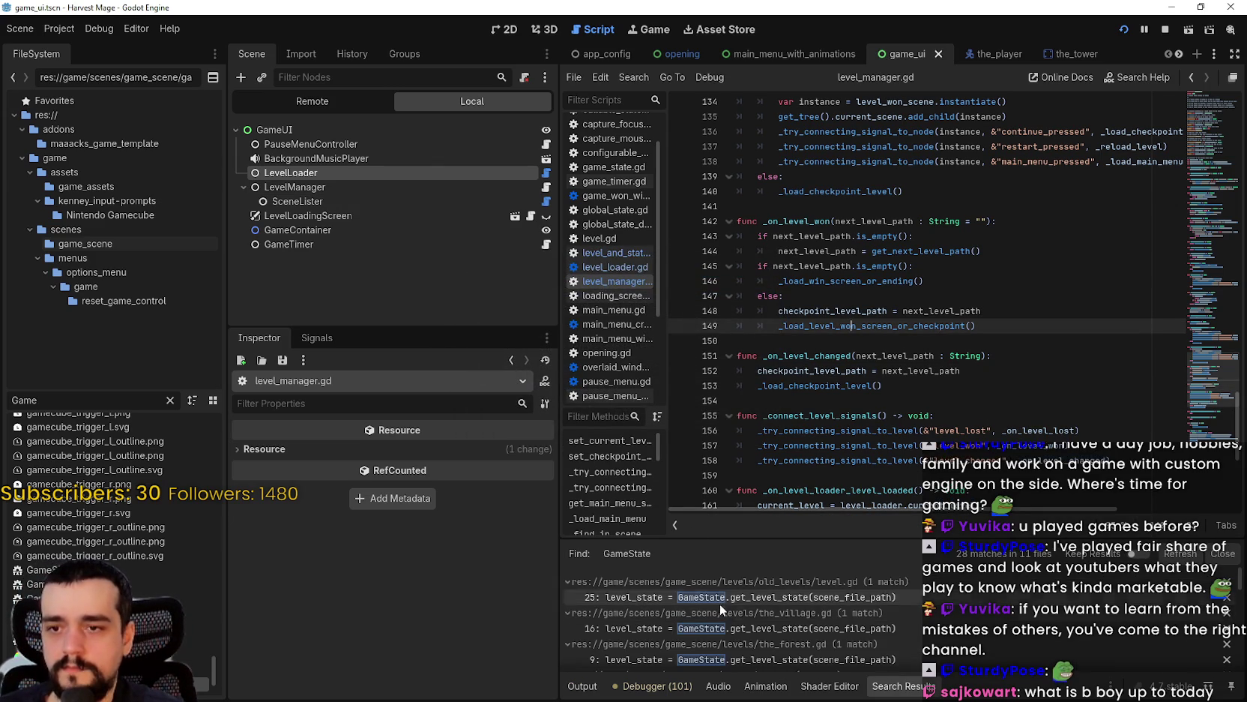
pyautogui.click(720, 612)
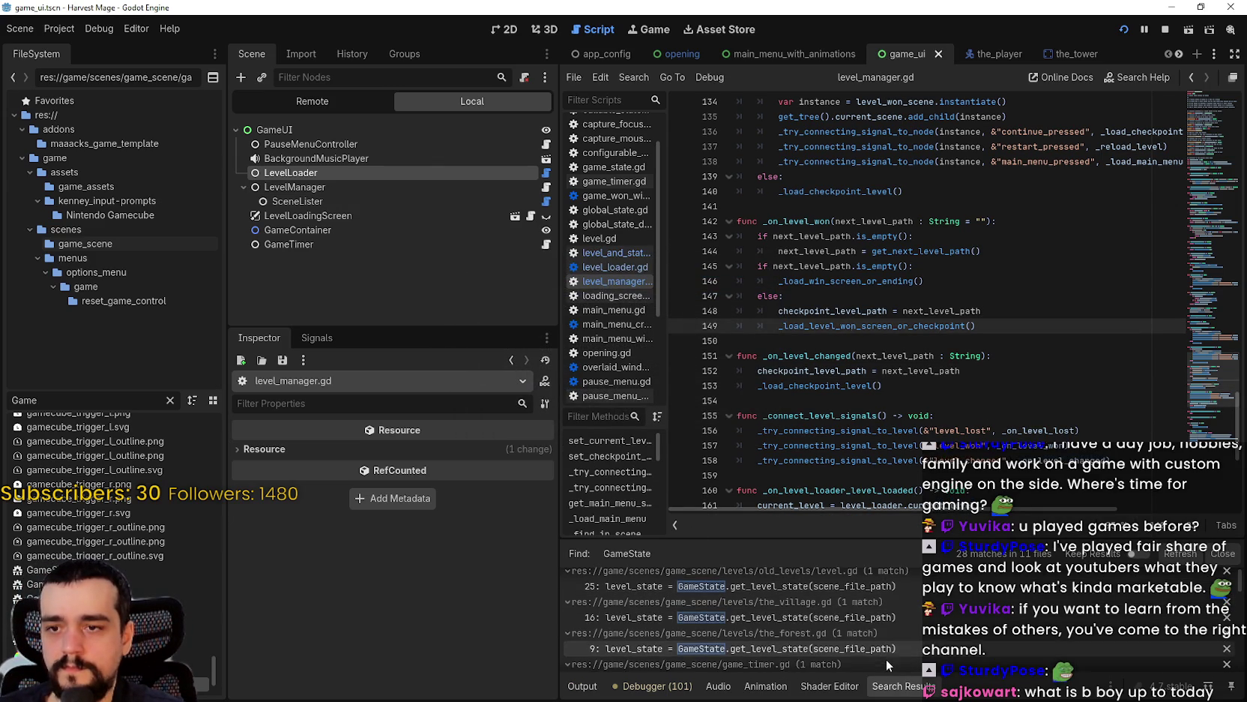
pyautogui.click(828, 603)
pyautogui.click(830, 613)
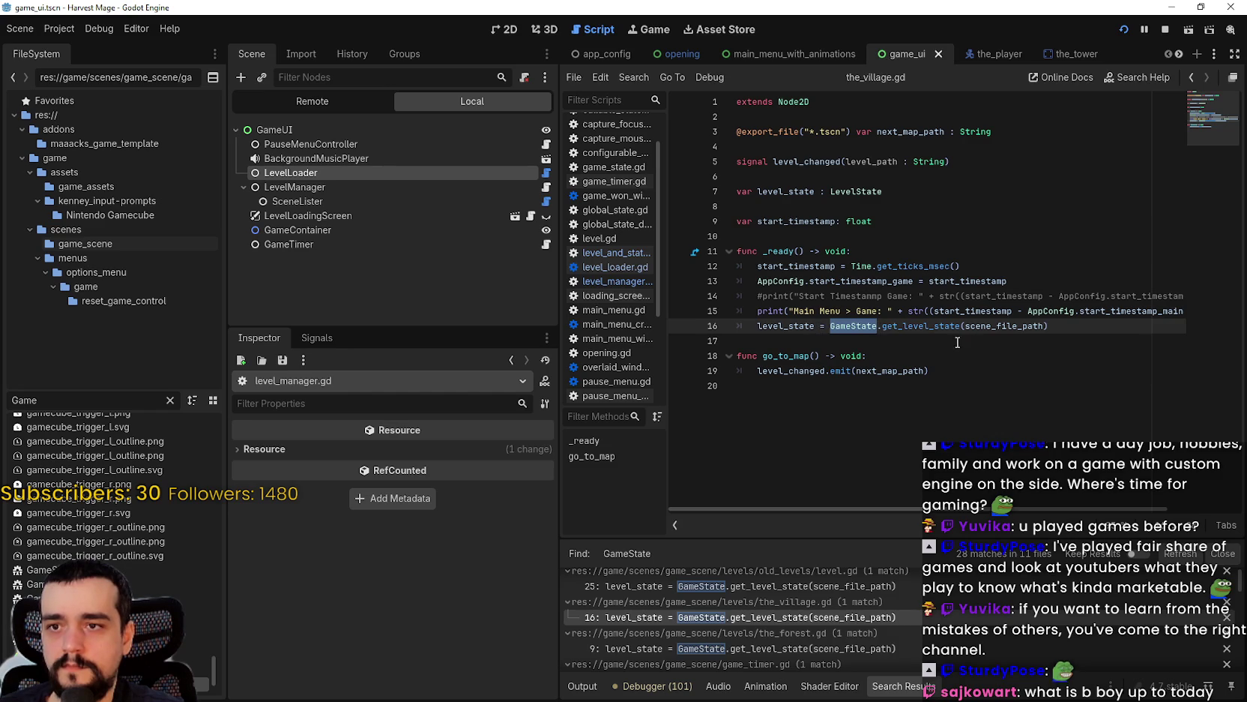
# - Look up the get_level_state call on line 16 to open its static definition in game_state.gd
pyautogui.tripleClick(816, 325)
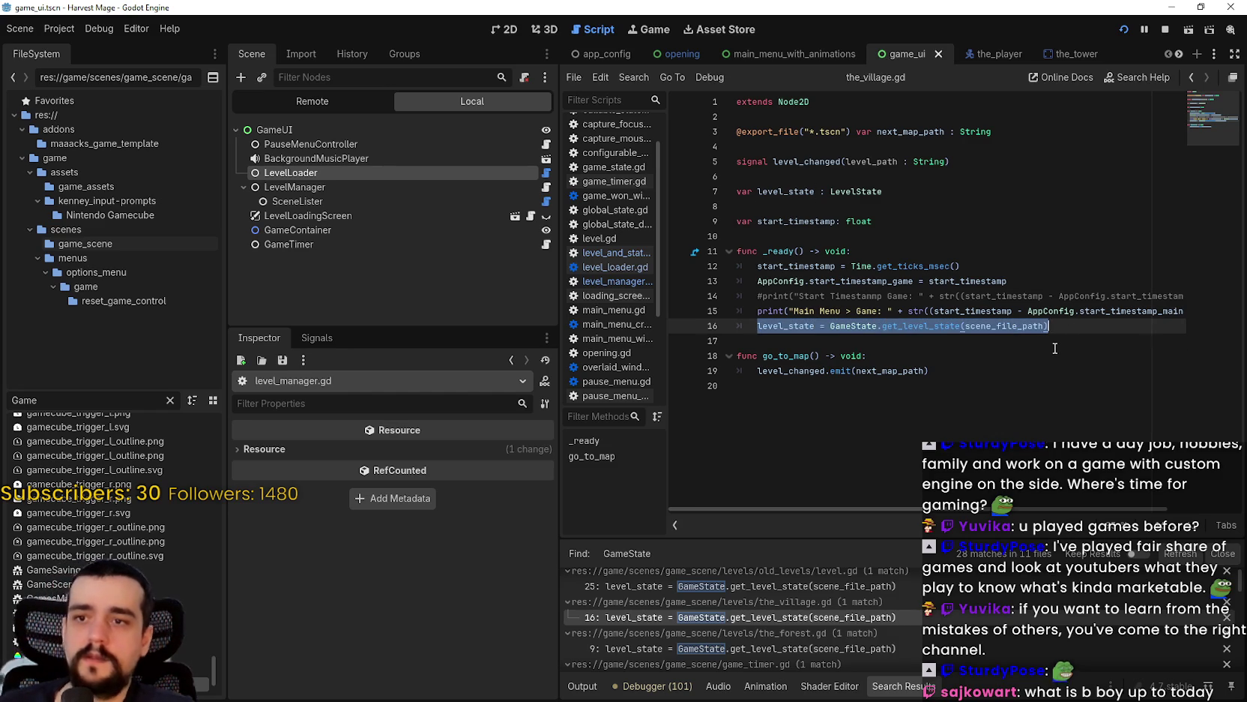
pyautogui.click(1054, 345)
pyautogui.rightClick(930, 325)
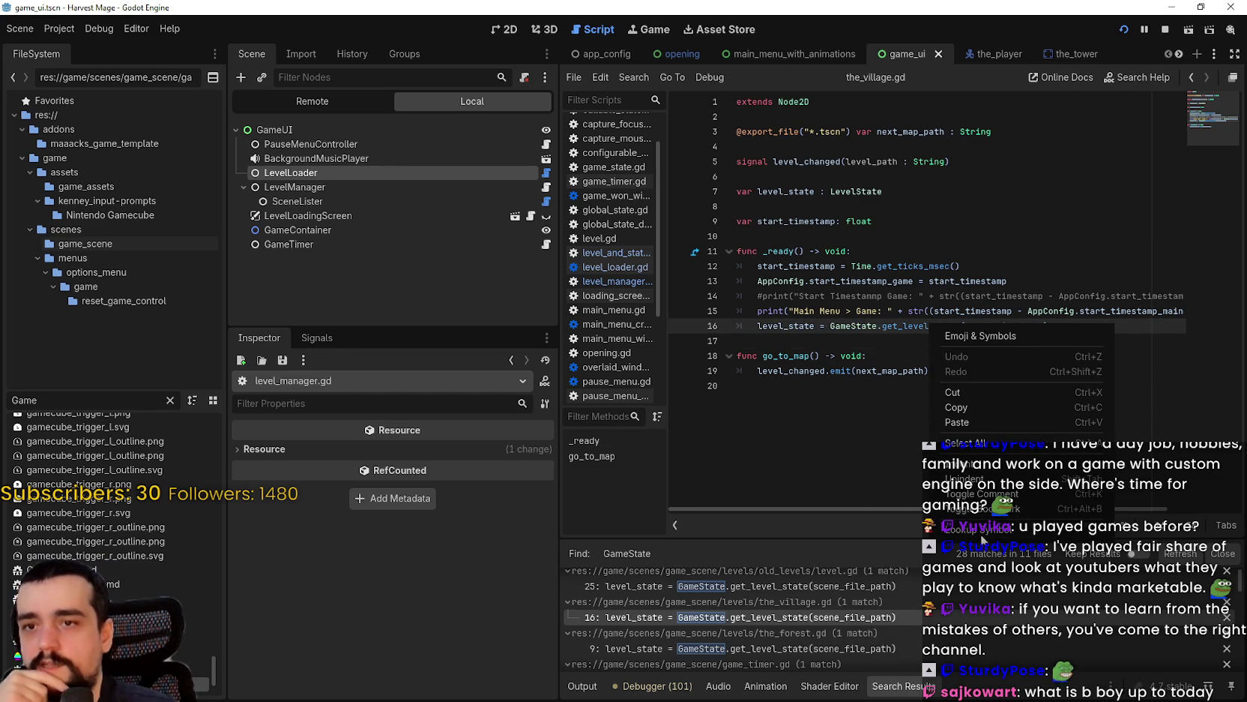
pyautogui.click(981, 414)
pyautogui.scroll(-2, 965, 360)
pyautogui.scroll(2, 859, 269)
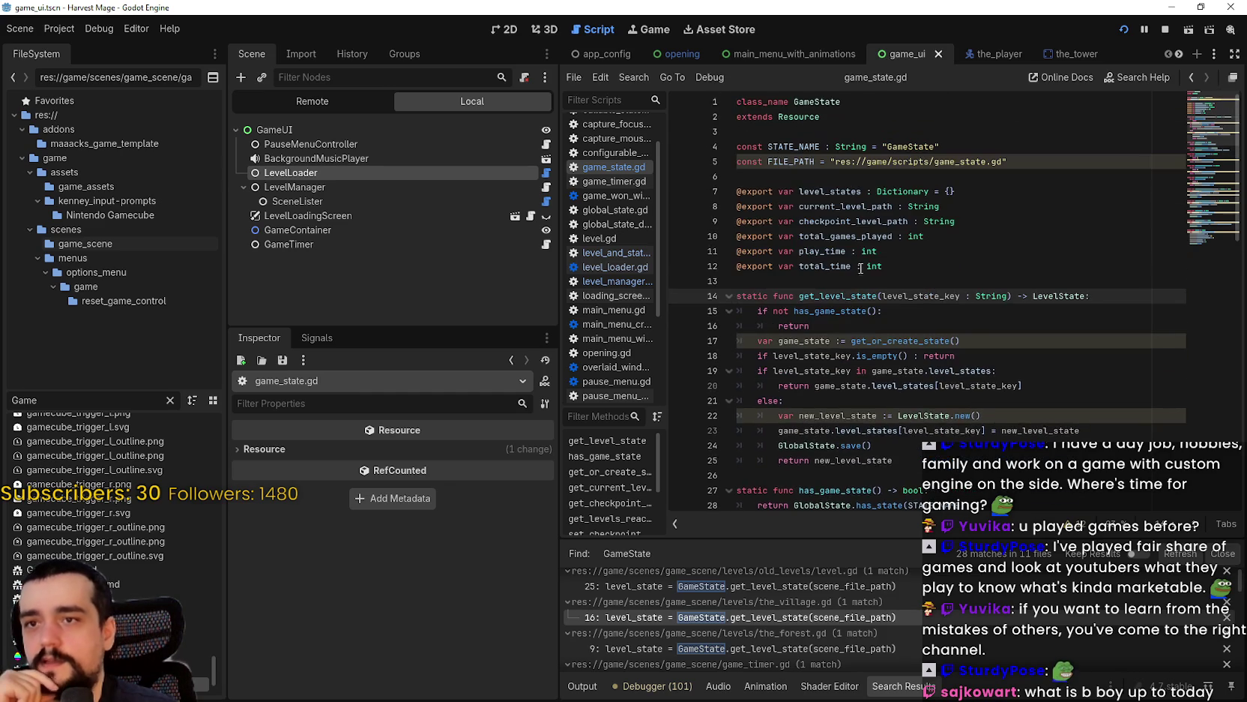
# - Inspect the current_level_path and checkpoint_level_path properties and the has_game_state function in game_state.gd
pyautogui.doubleClick(837, 205)
pyautogui.doubleClick(853, 223)
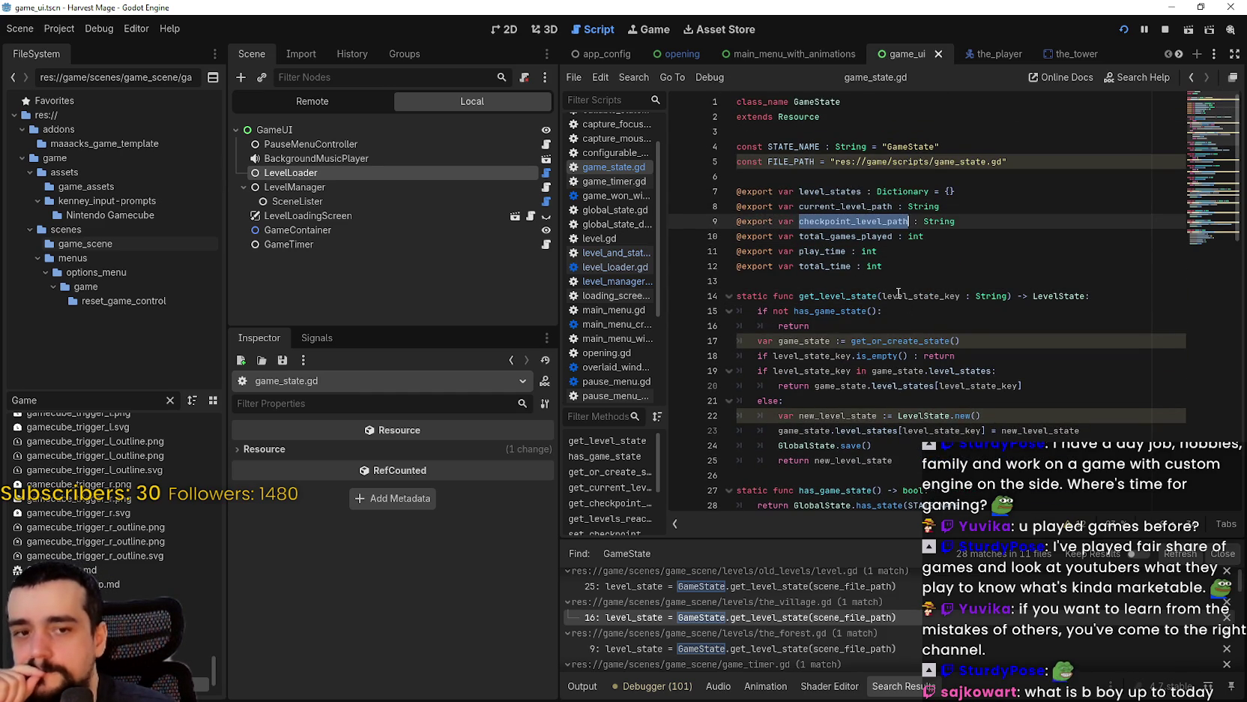
pyautogui.scroll(-2, 898, 282)
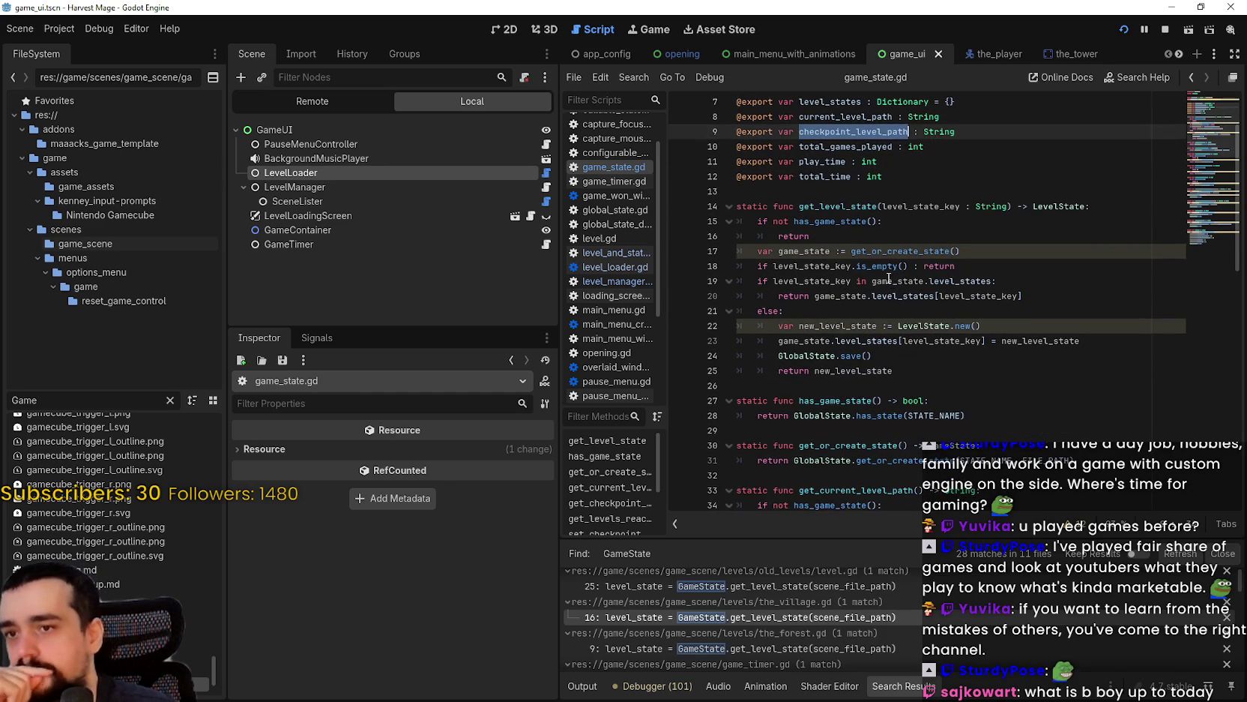
pyautogui.scroll(-3, 889, 276)
pyautogui.click(882, 264)
pyautogui.scroll(5, 877, 270)
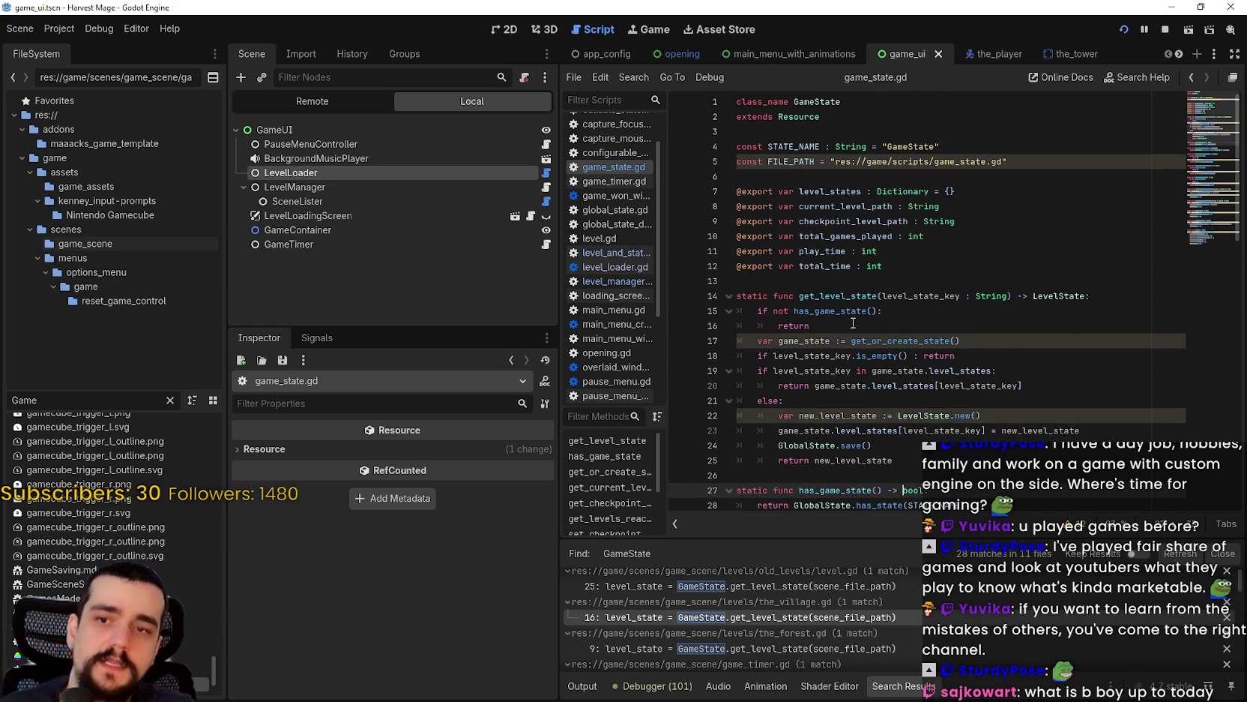
pyautogui.scroll(-3, 850, 322)
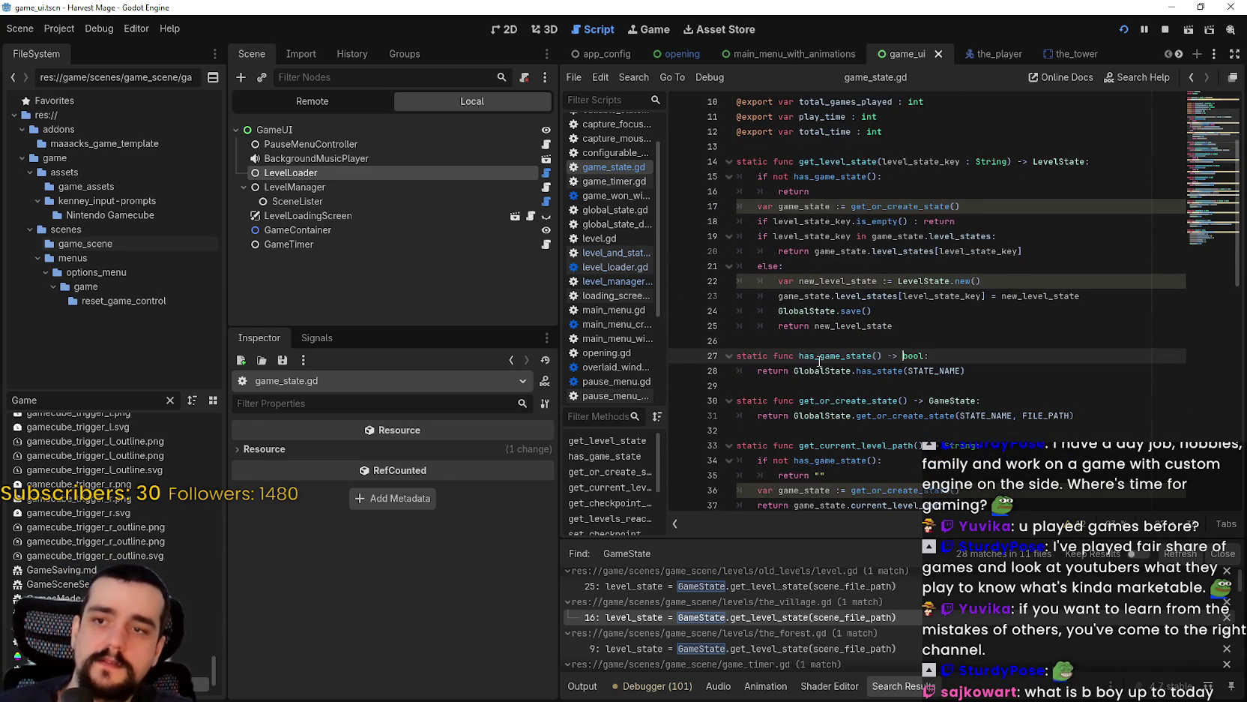
pyautogui.click(807, 326)
# - Review get_current_level_path's get_or_create_state call and continue_game's save line
pyautogui.scroll(-1, 811, 341)
pyautogui.scroll(-2, 805, 336)
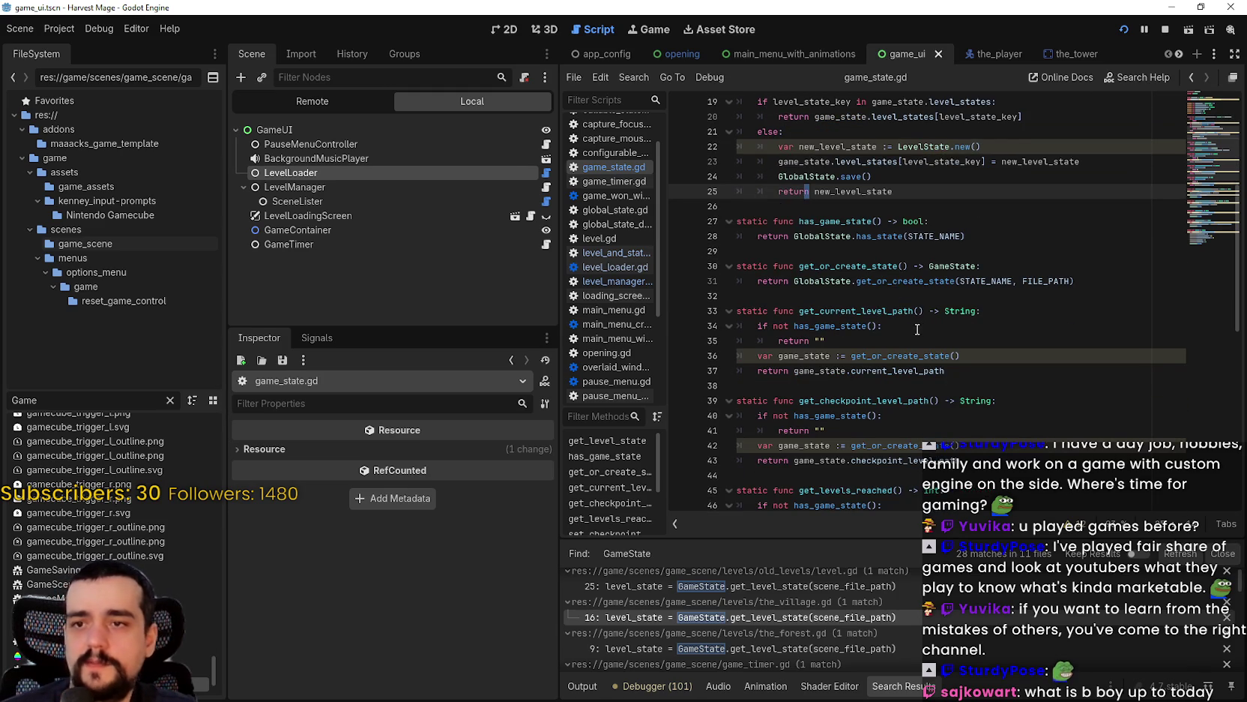
pyautogui.click(919, 336)
pyautogui.doubleClick(944, 358)
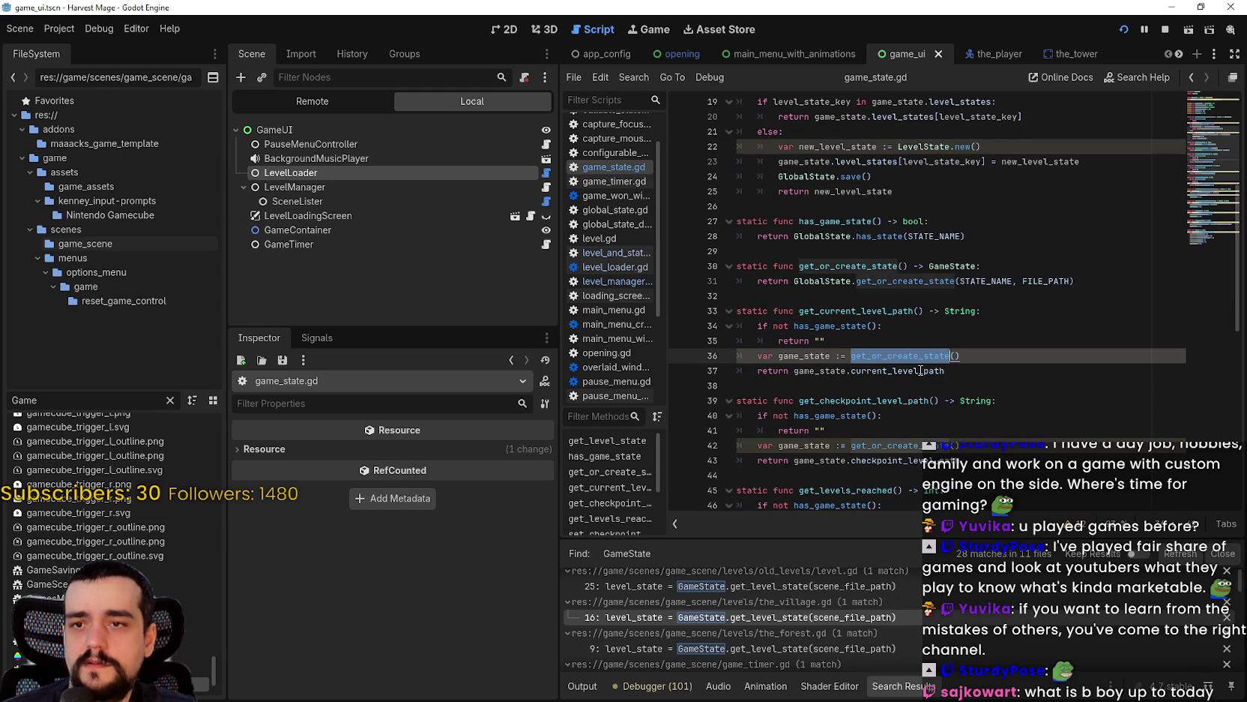
pyautogui.doubleClick(921, 371)
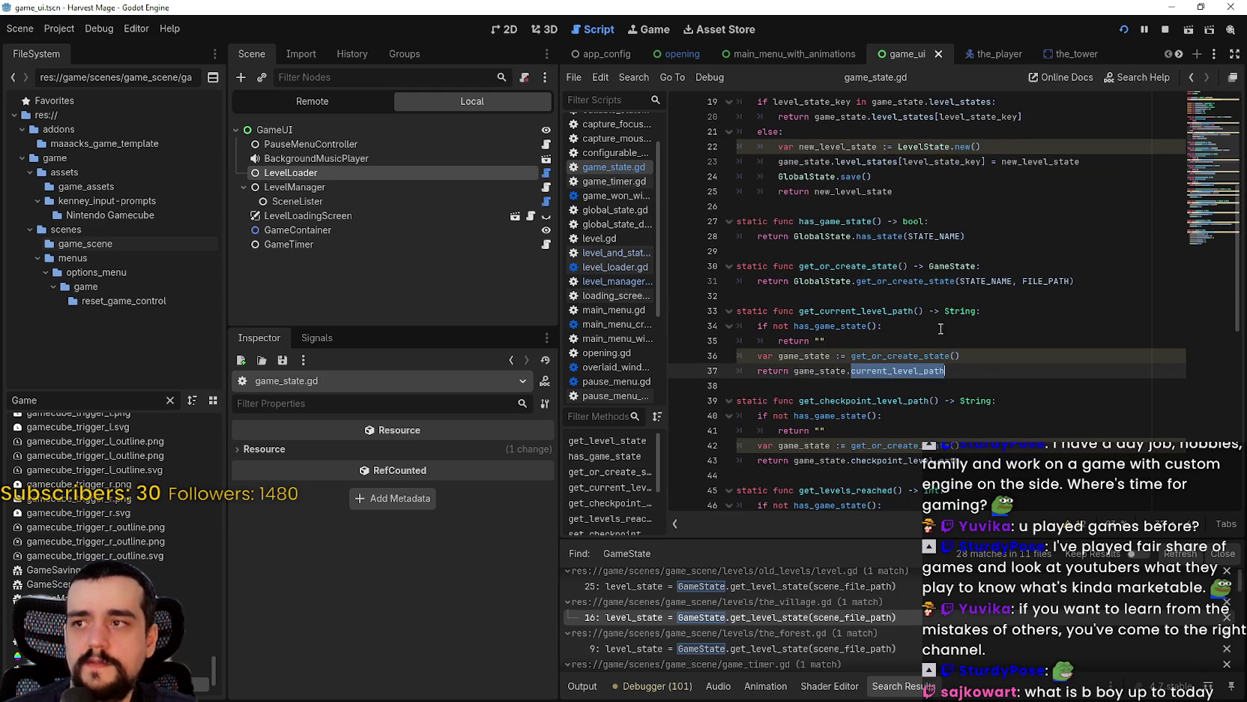
pyautogui.scroll(4, 929, 367)
pyautogui.scroll(-5, 933, 360)
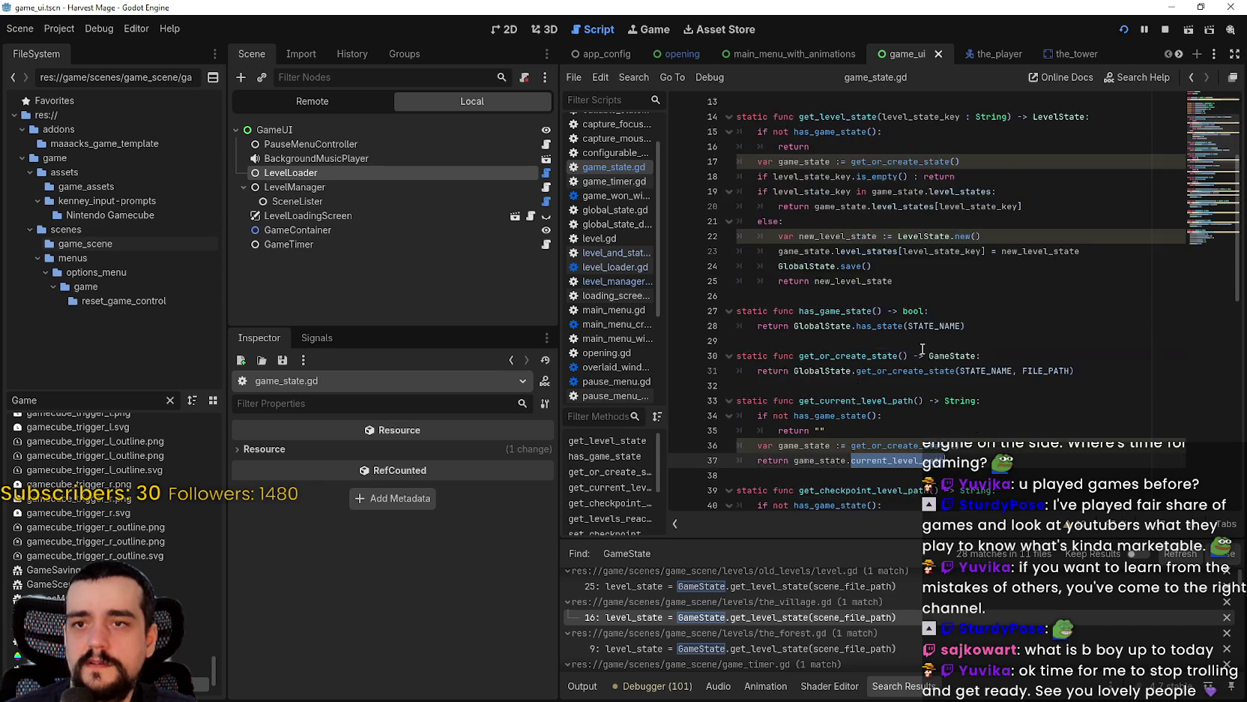
pyautogui.scroll(-5, 922, 348)
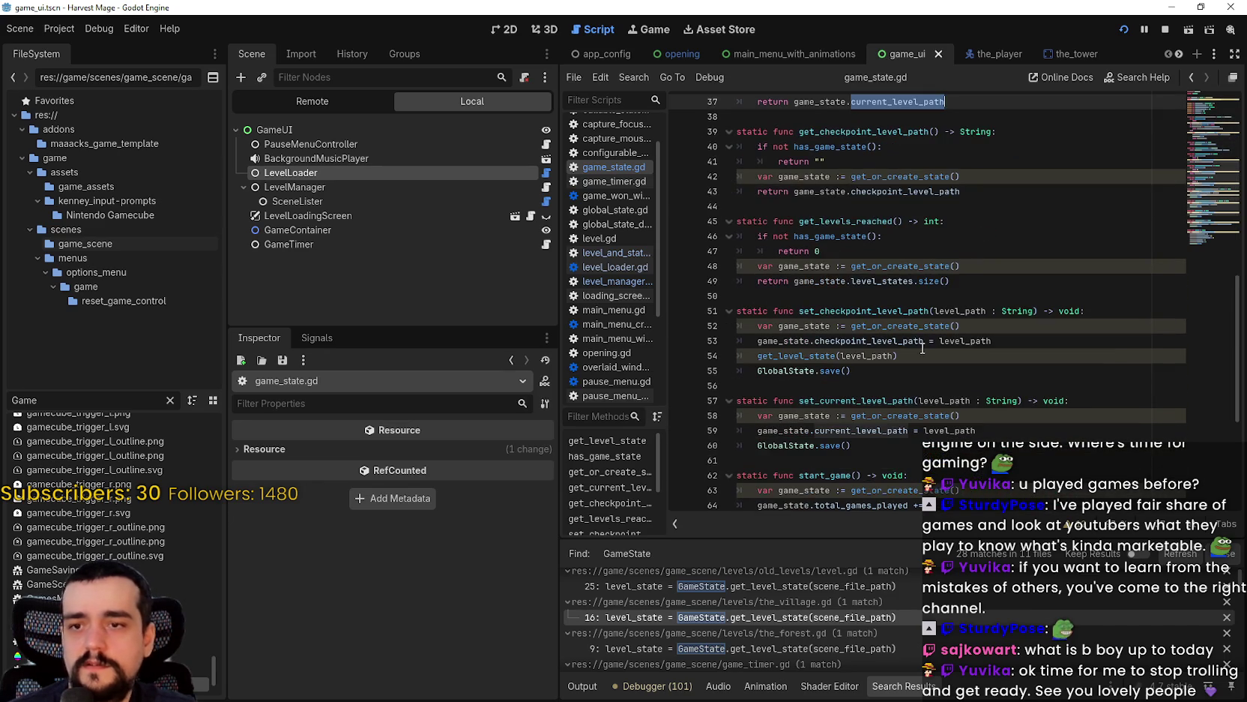
pyautogui.scroll(-5, 930, 353)
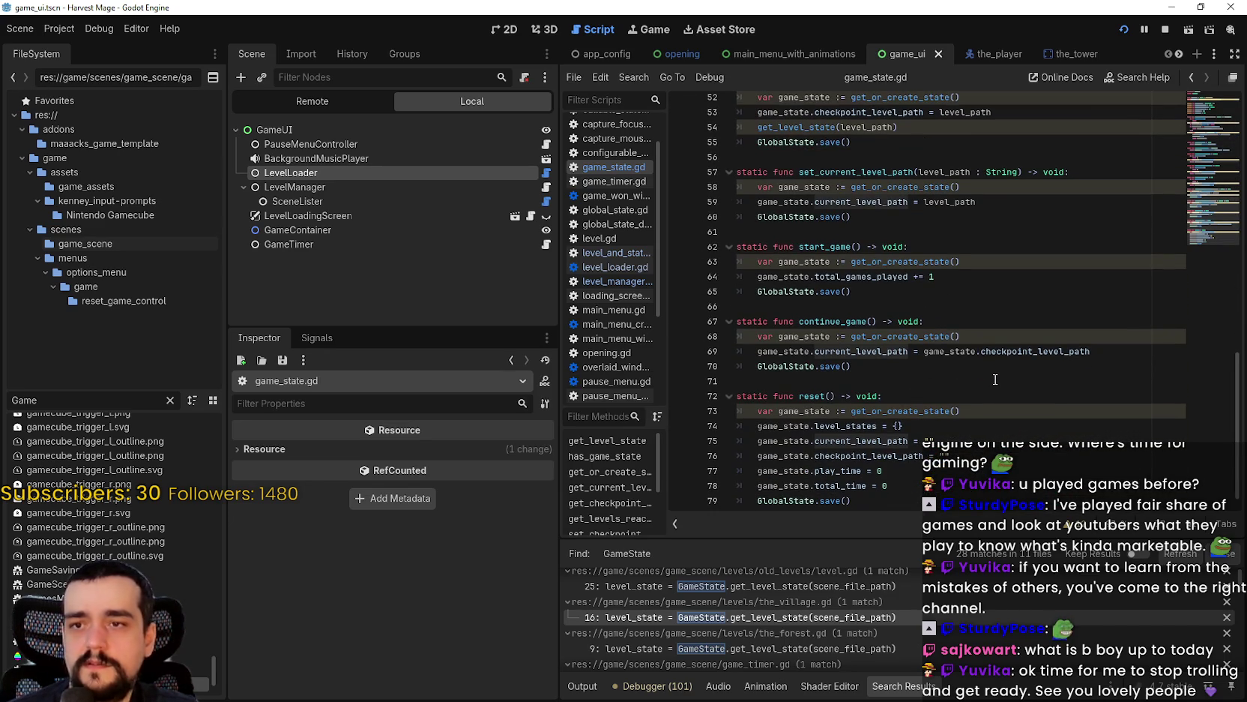
pyautogui.click(988, 374)
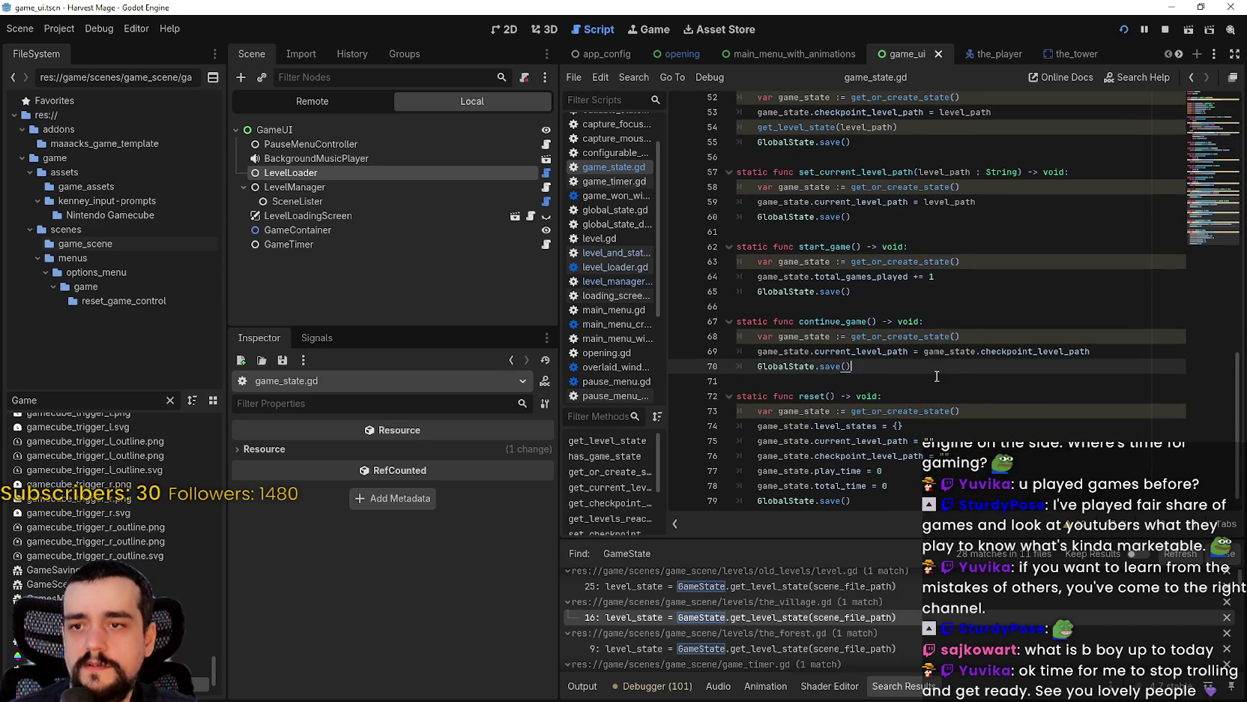
# - Return to the top of the script, insert a ':' near line 16, and examine get_level_state
pyautogui.scroll(-1, 937, 374)
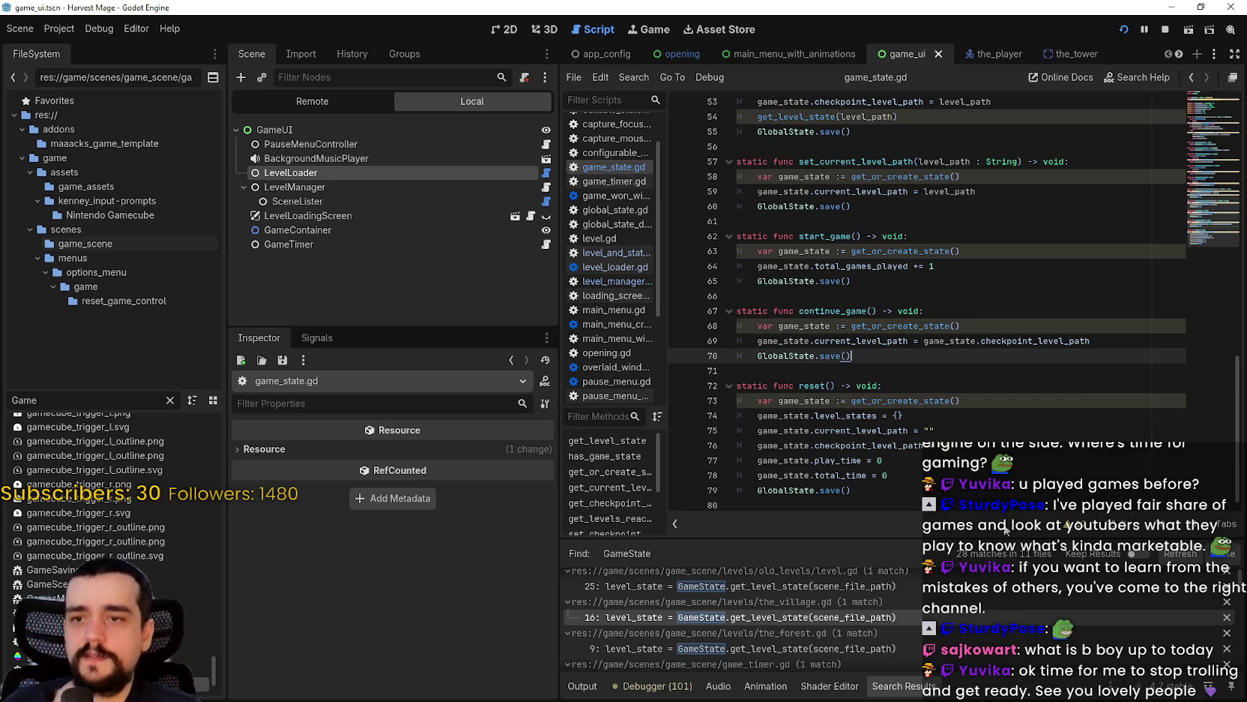
pyautogui.scroll(1, 920, 424)
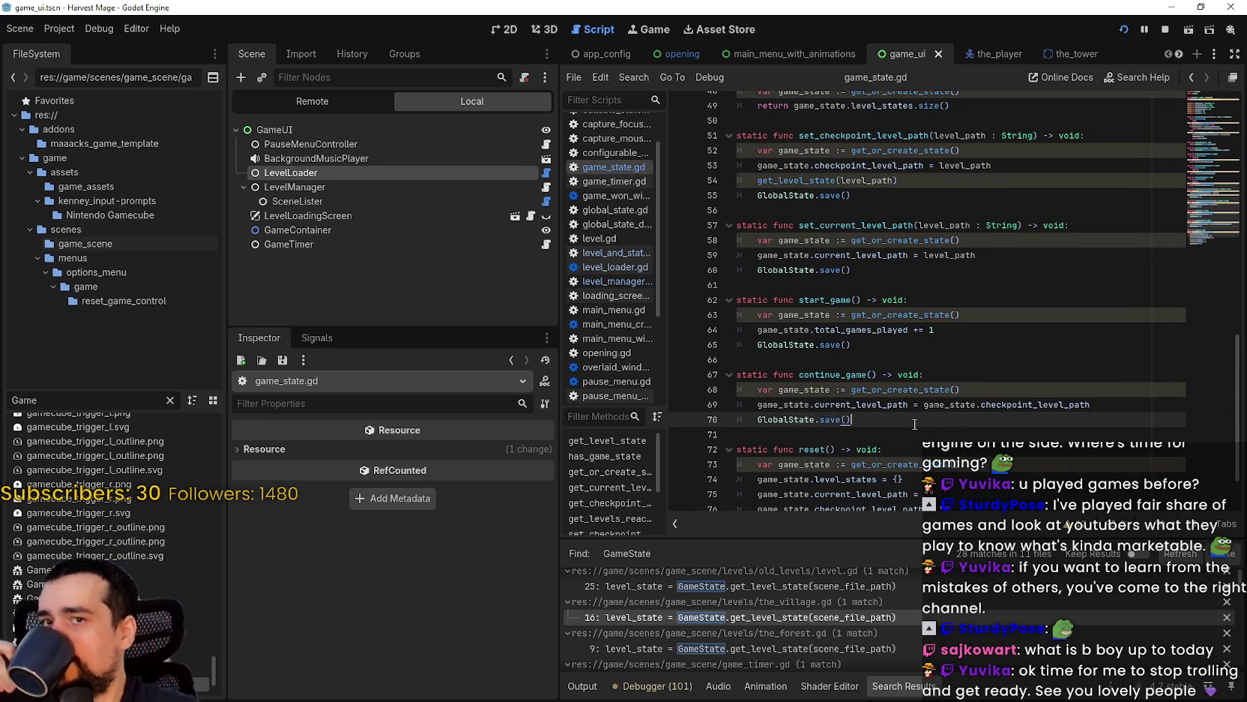
pyautogui.scroll(8, 912, 421)
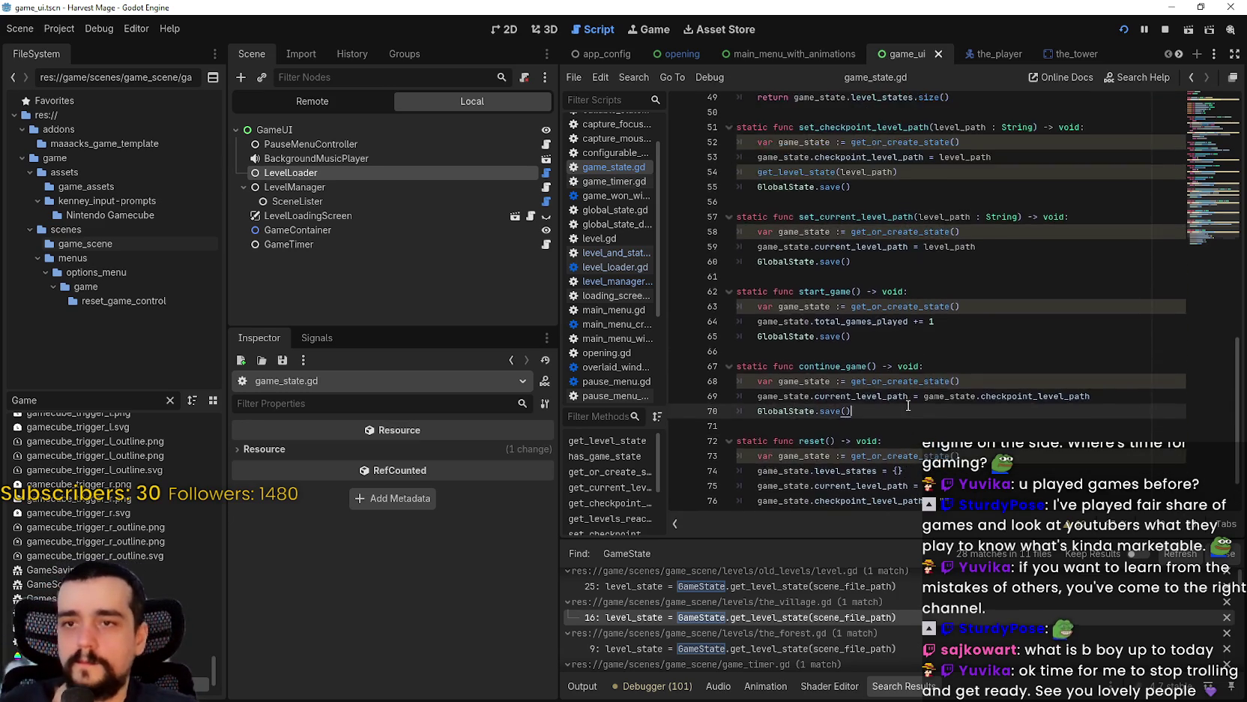
pyautogui.scroll(5, 905, 411)
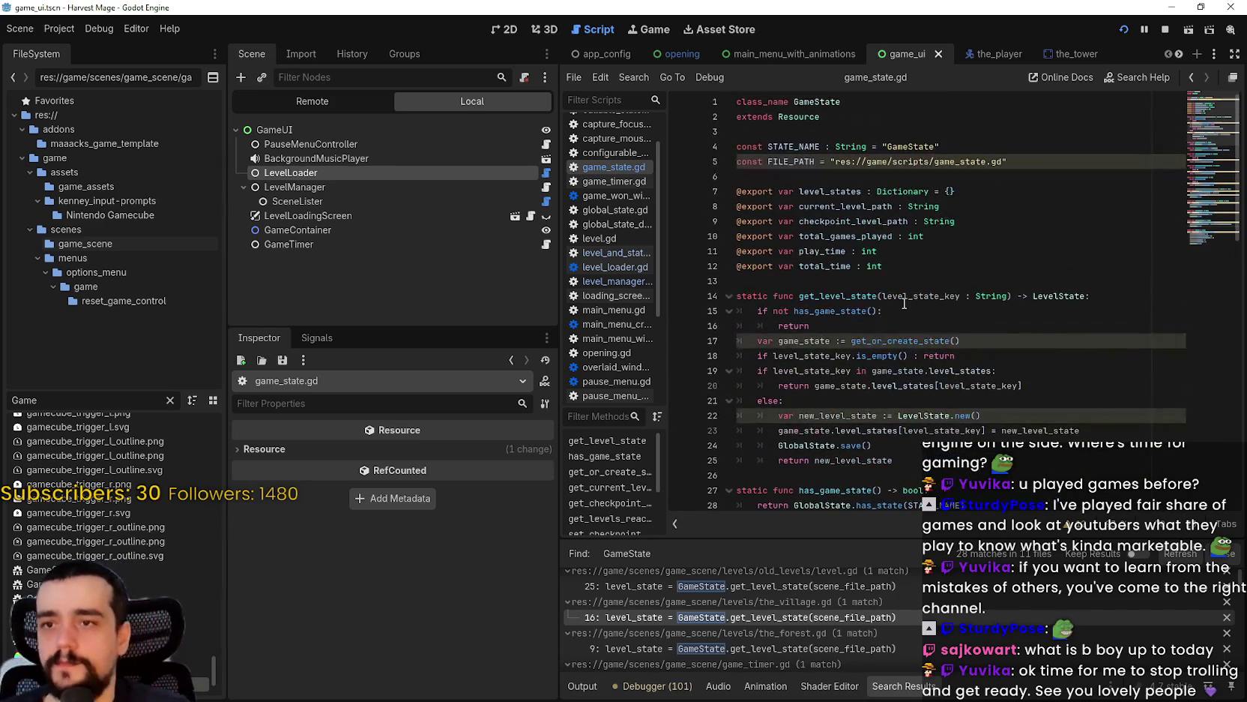
pyautogui.click(879, 311)
pyautogui.write(':')
pyautogui.click(894, 327)
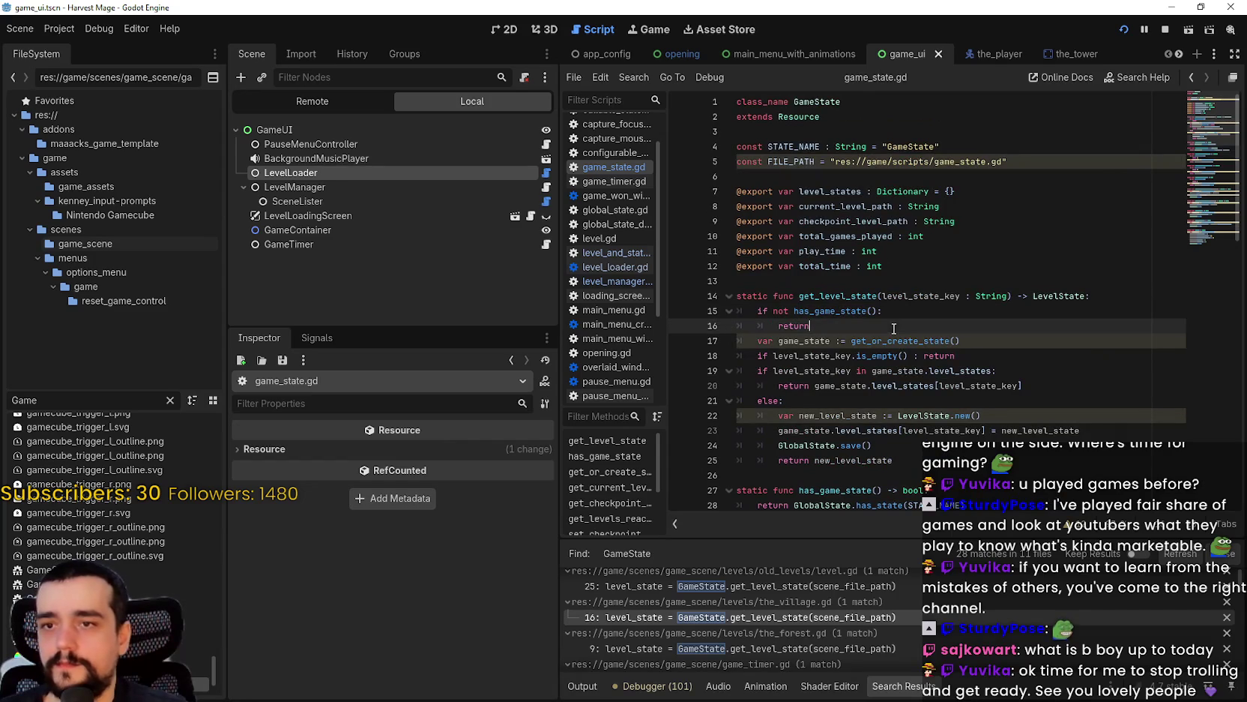
pyautogui.doubleClick(882, 293)
# - Walk through has_game_state, get_or_create_state and get_checkpoint_level_path
pyautogui.scroll(-4, 870, 300)
pyautogui.click(859, 310)
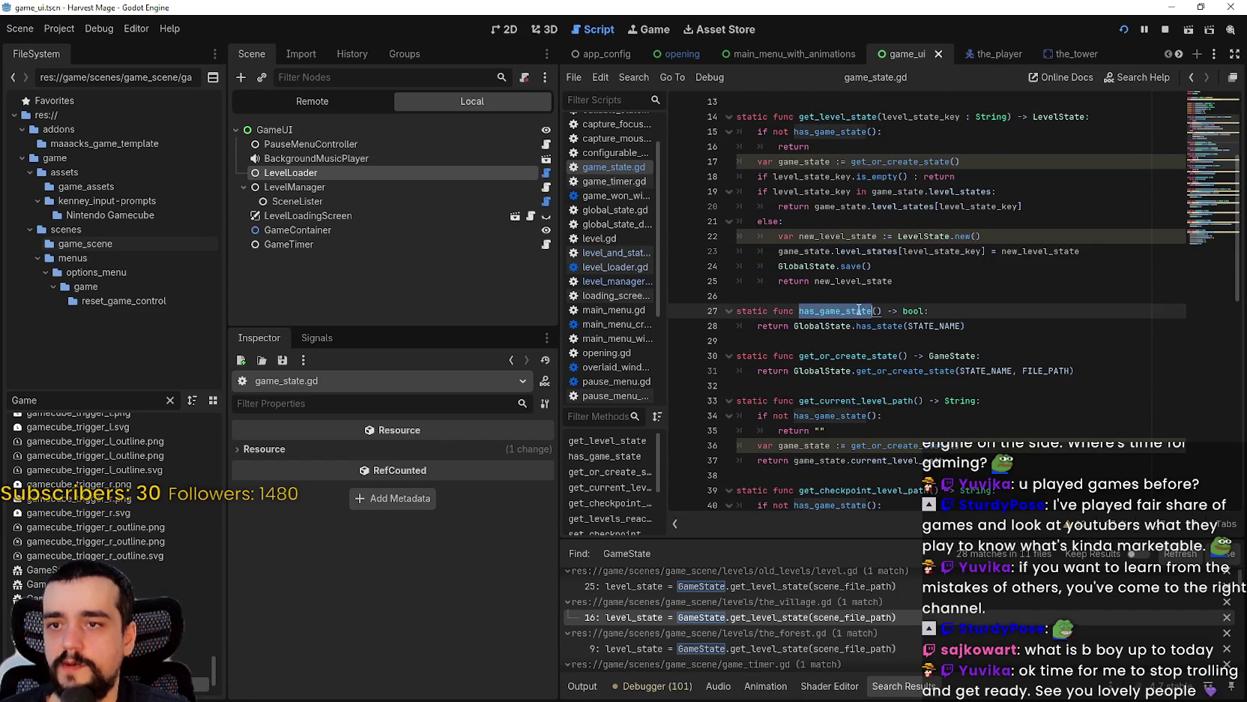
pyautogui.scroll(-2, 892, 461)
pyautogui.click(887, 339)
pyautogui.doubleClick(878, 269)
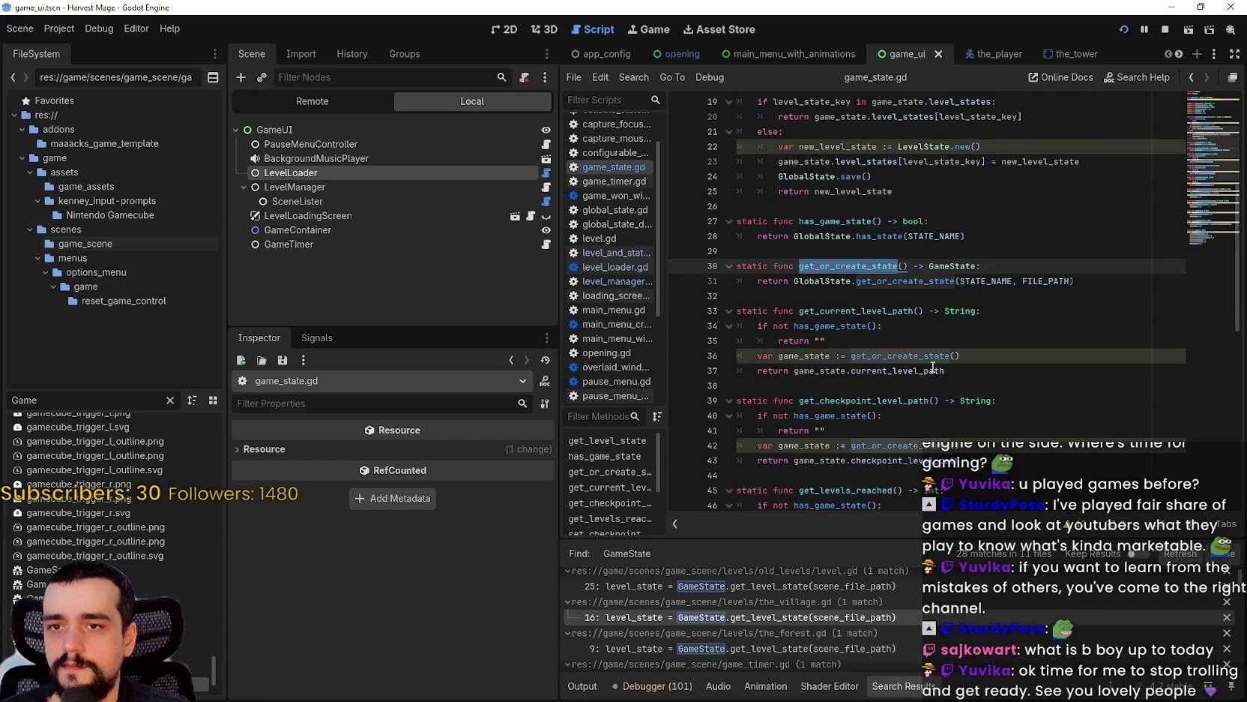
pyautogui.scroll(-1, 908, 361)
pyautogui.click(863, 335)
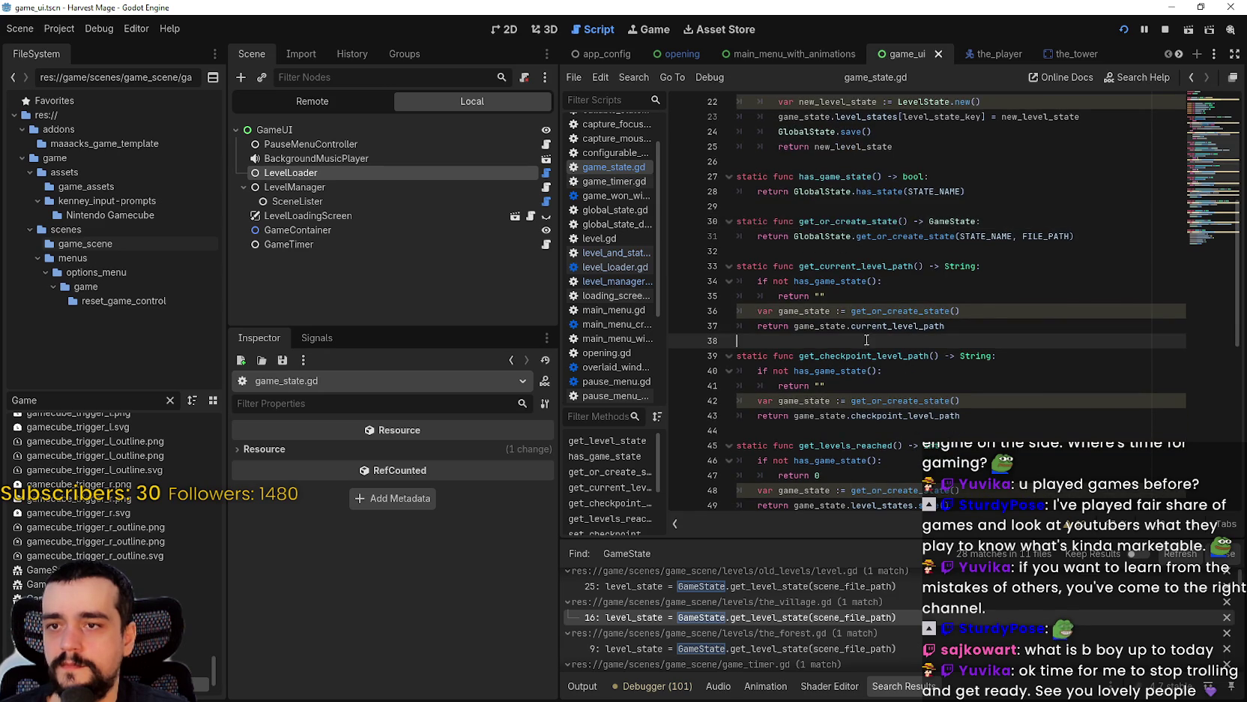
pyautogui.scroll(-1, 867, 341)
pyautogui.click(893, 316)
pyautogui.doubleClick(893, 314)
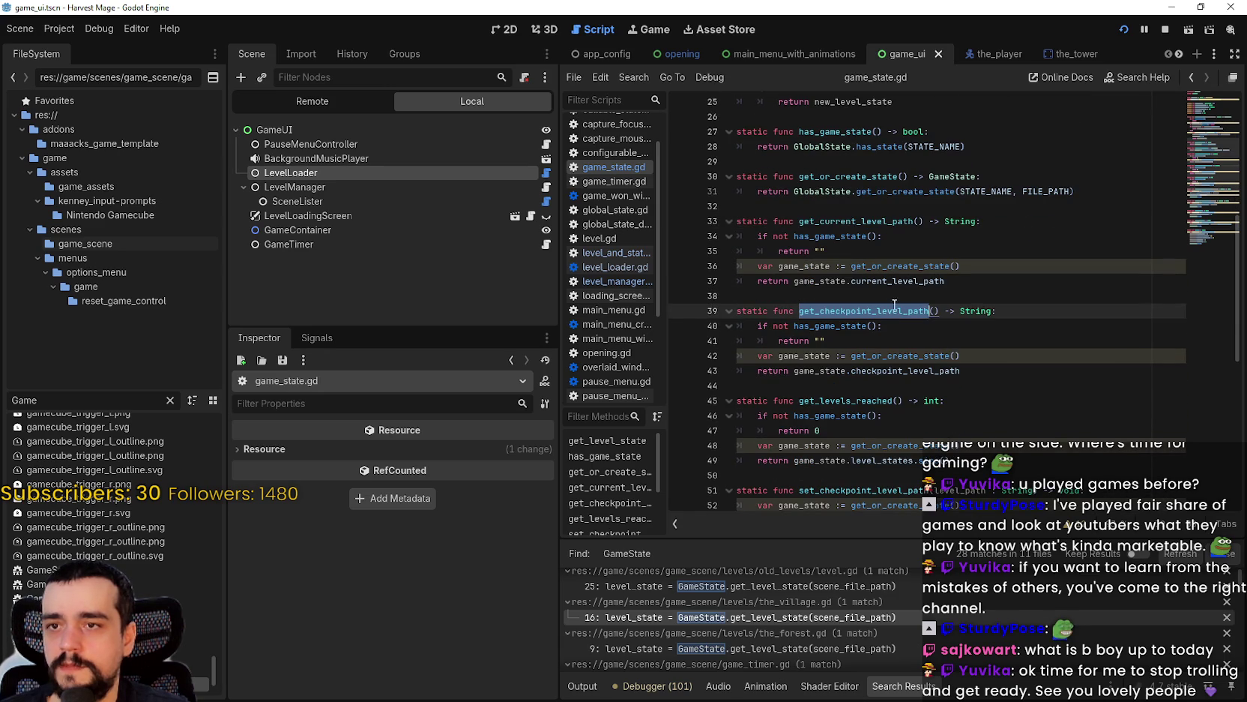
# - Locate the set_checkpoint_level_path and set_current_level_path functions and their level_path lines
pyautogui.scroll(-3, 796, 417)
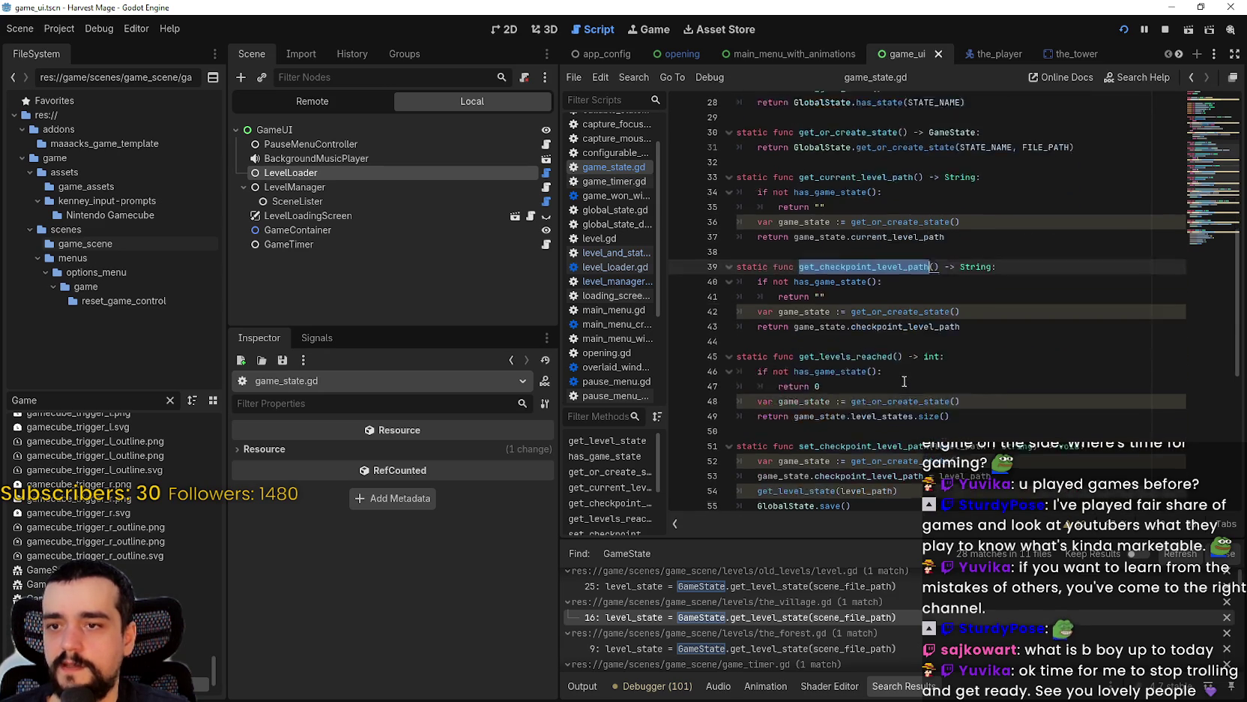
pyautogui.click(846, 357)
pyautogui.doubleClick(846, 357)
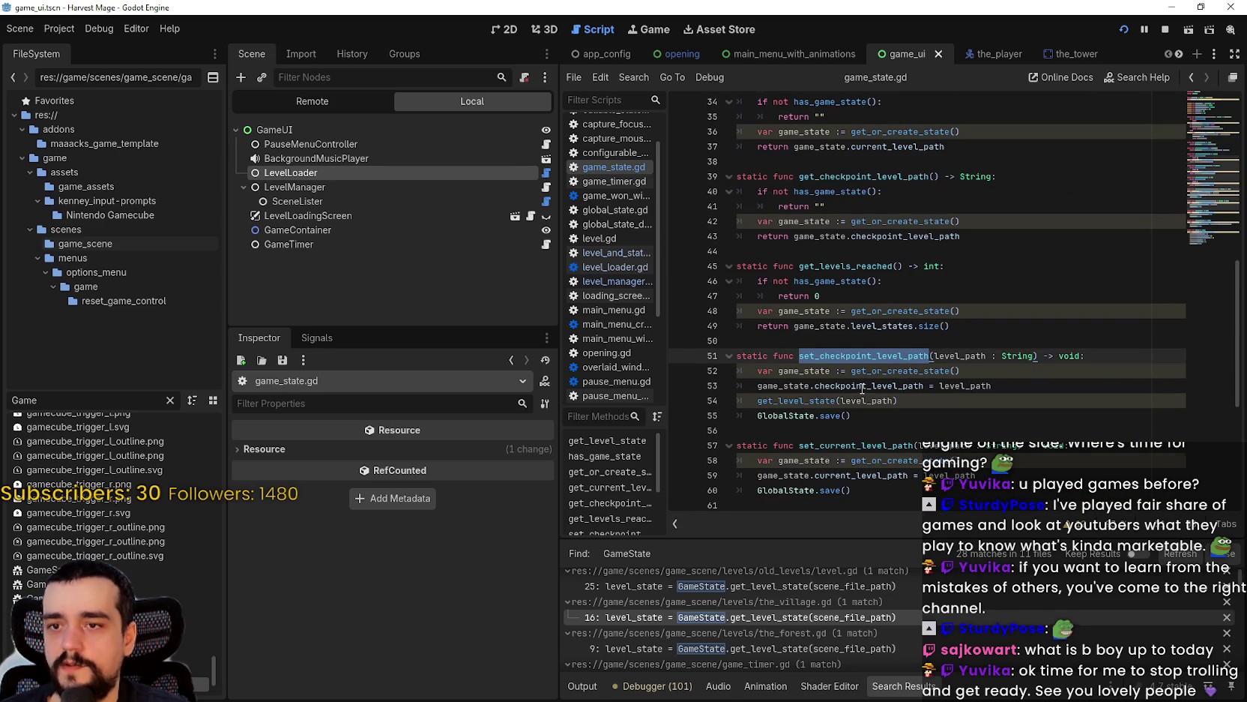
pyautogui.scroll(-2, 862, 388)
pyautogui.click(796, 348)
pyautogui.click(920, 414)
pyautogui.click(939, 404)
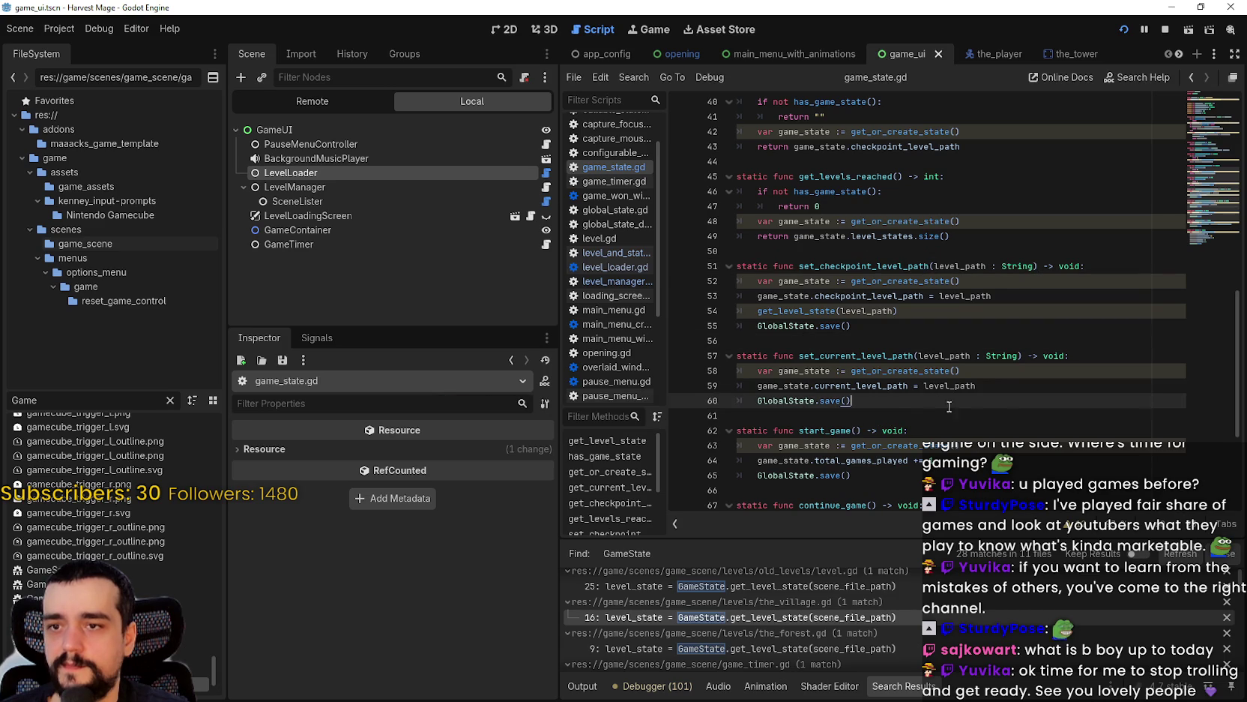
pyautogui.doubleClick(975, 387)
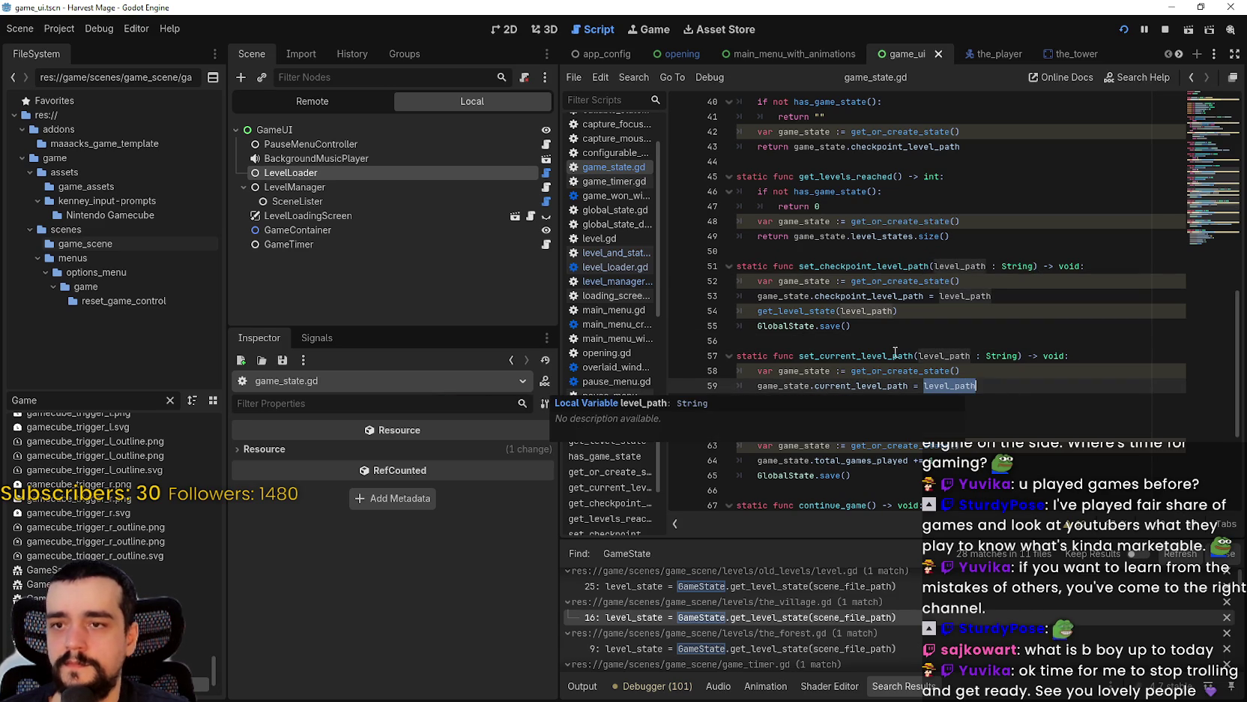
pyautogui.doubleClick(858, 356)
pyautogui.click(1001, 385)
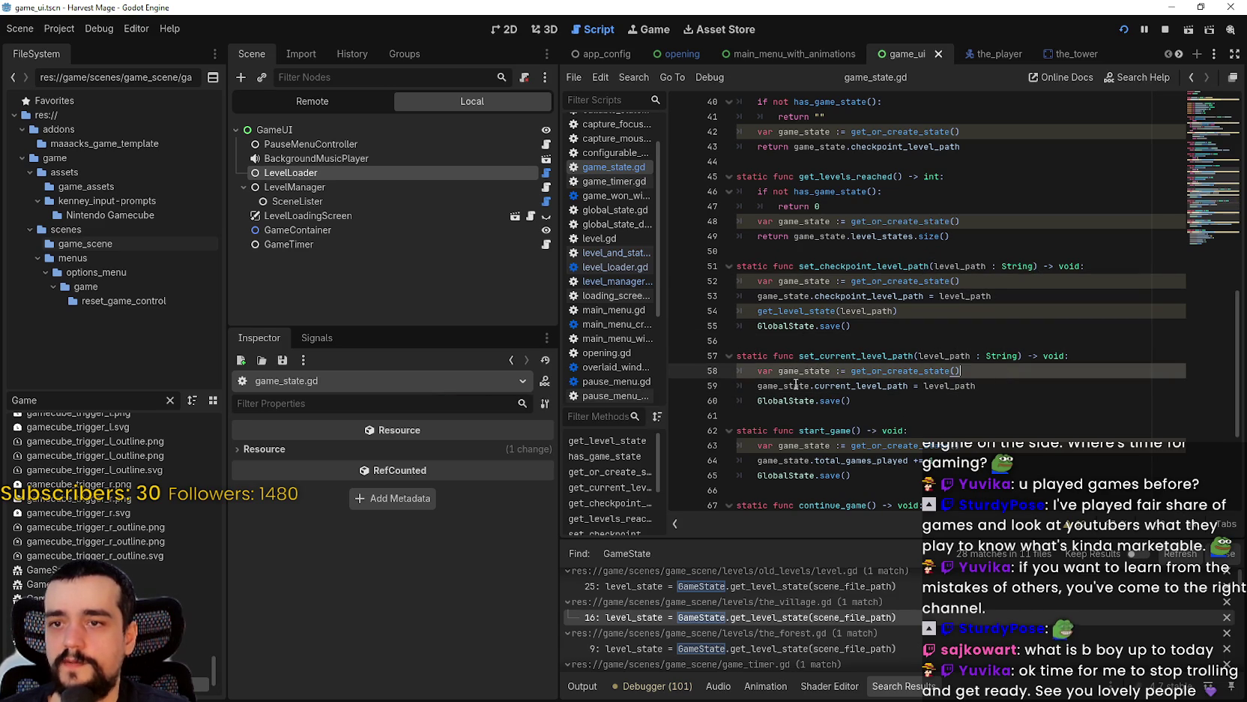
# - Add breakpoints on lines 58 and 52, then run the project with F5
pyautogui.press('F9')
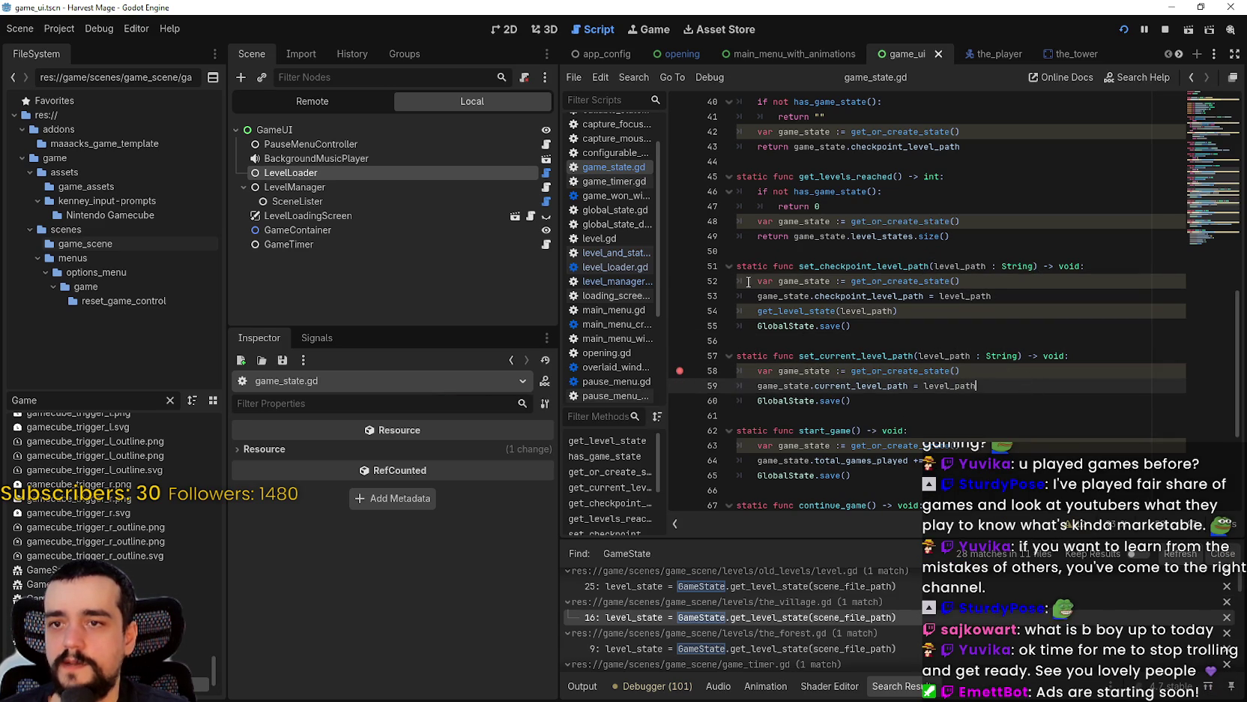
pyautogui.click(682, 282)
pyautogui.click(1009, 309)
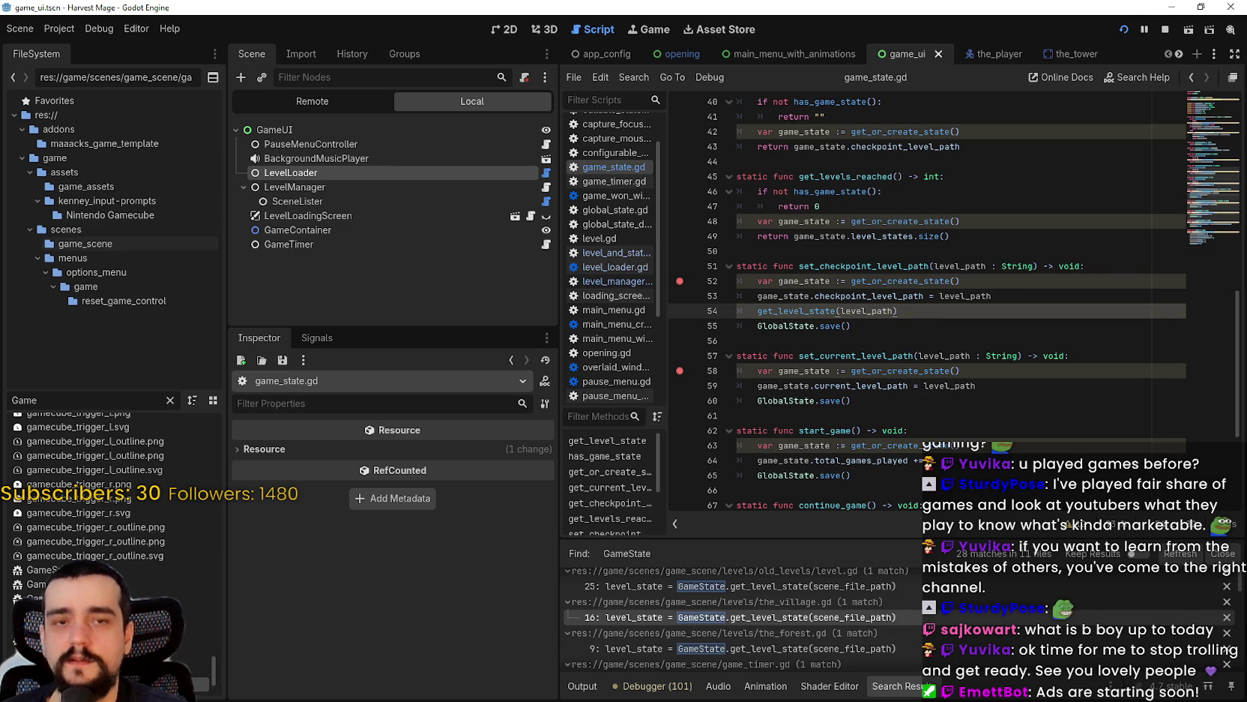
pyautogui.press('F5')
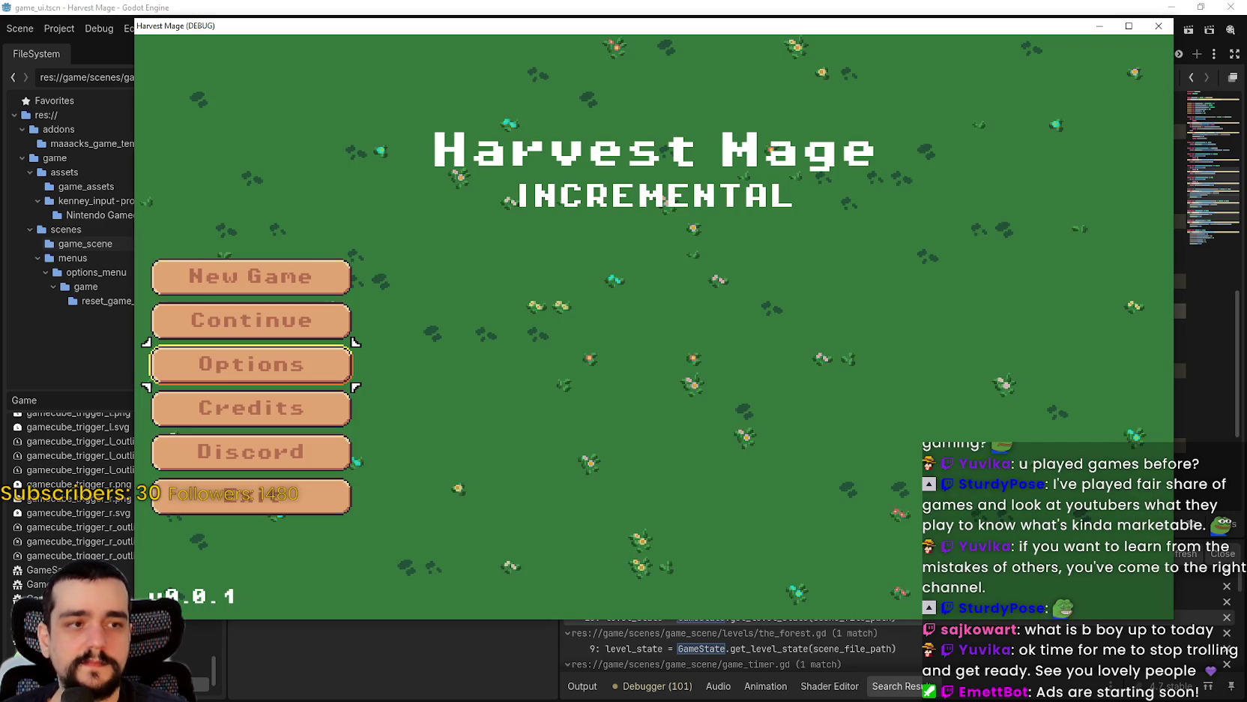
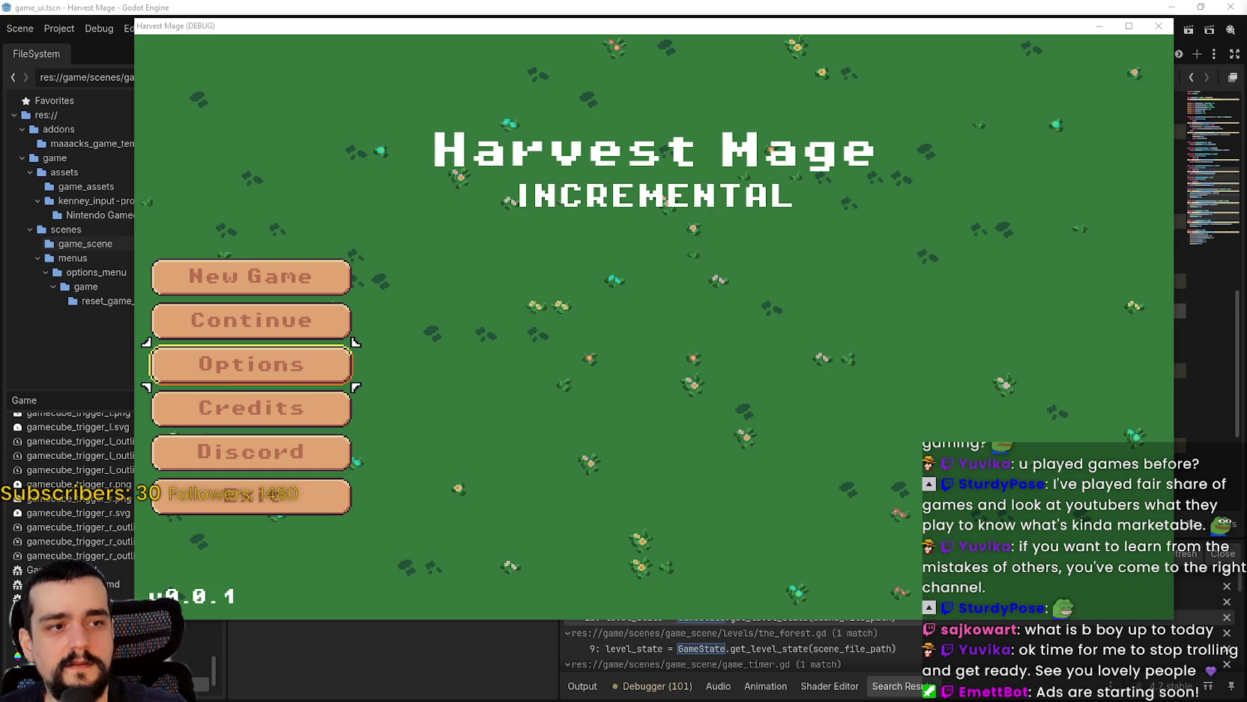
# - Continue the saved Harvest Mage game from the title menu, breaking at game_state.gd line 58
pyautogui.press('Up')
pyautogui.press('Up')
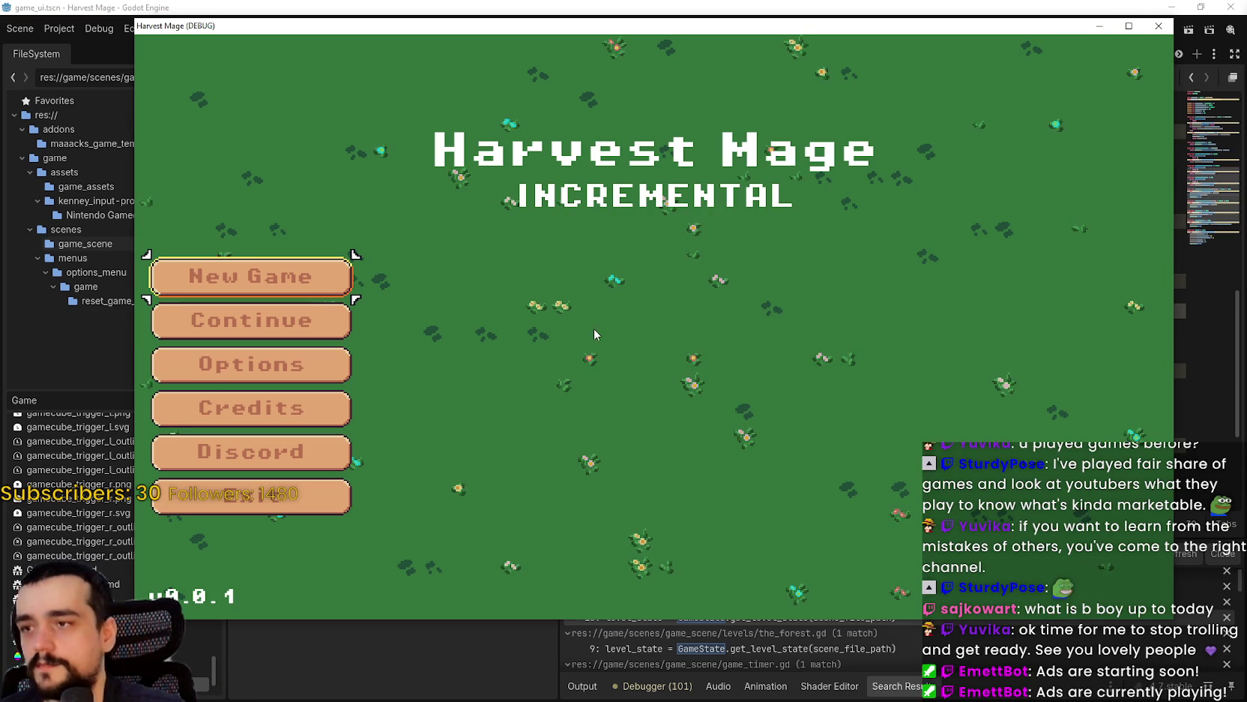
pyautogui.click(277, 318)
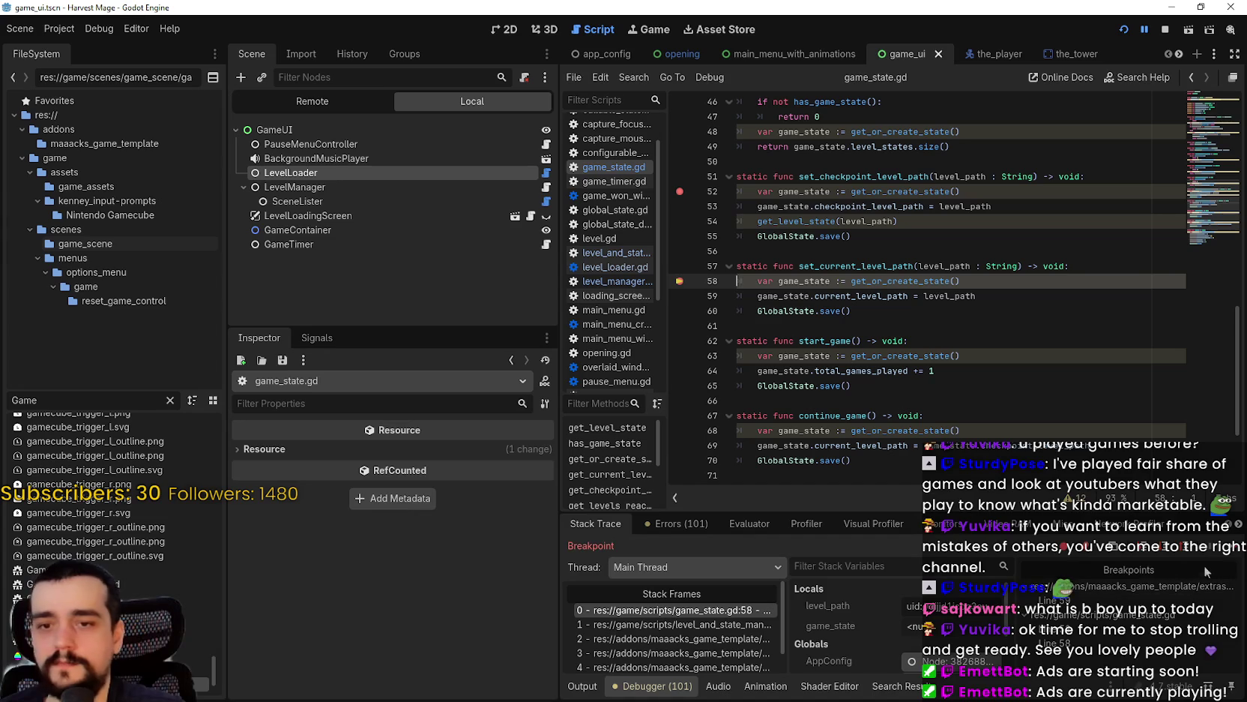
# - Resume from the line 58 breakpoint and return to the game with the pause menu closed
pyautogui.click(961, 312)
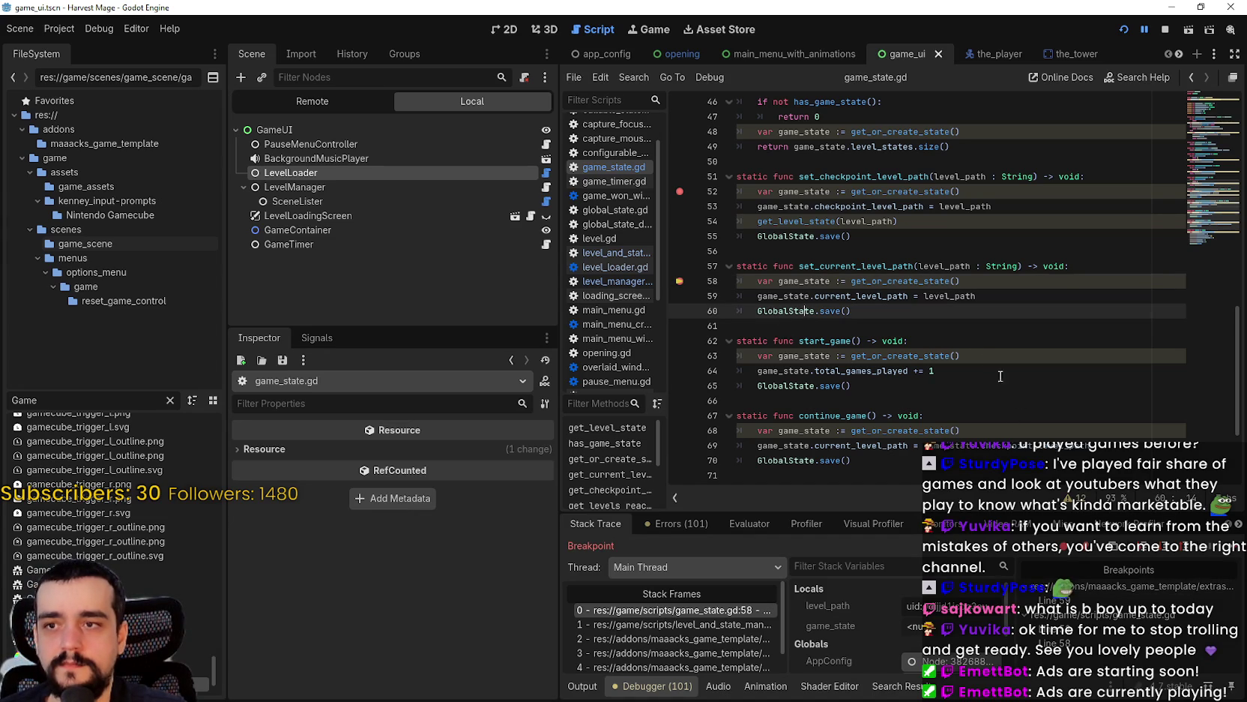
pyautogui.click(1230, 548)
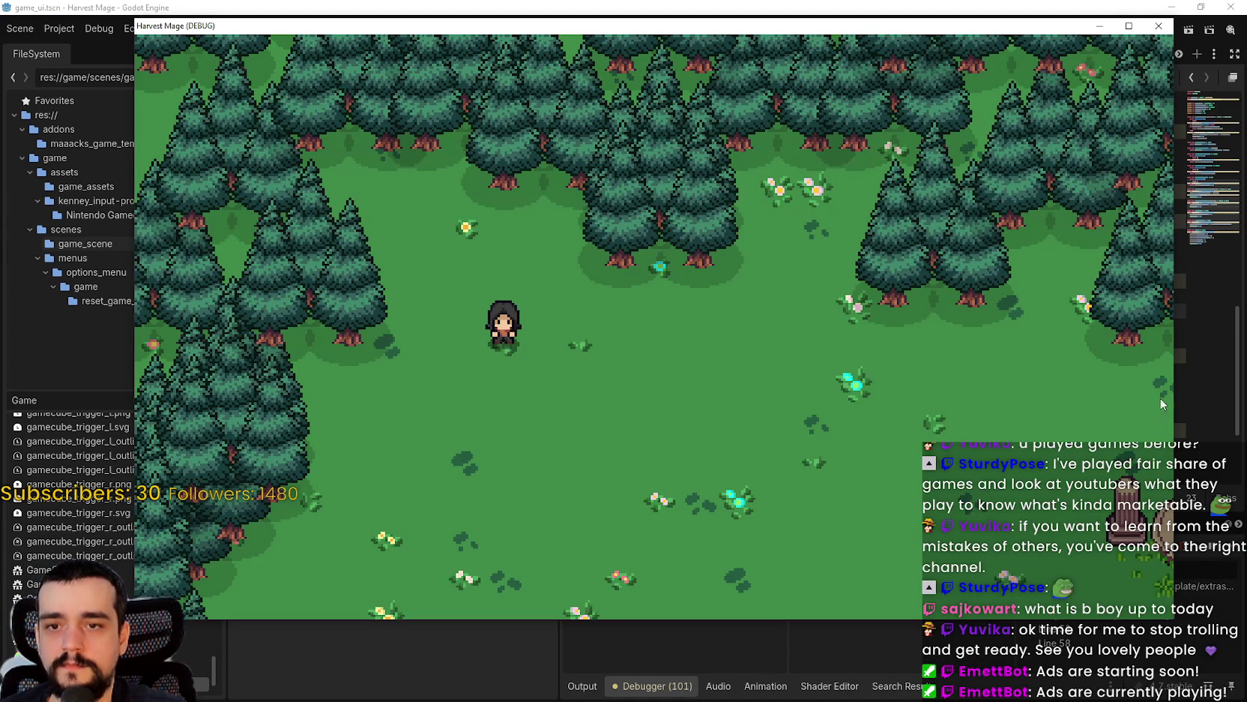
pyautogui.click(1179, 347)
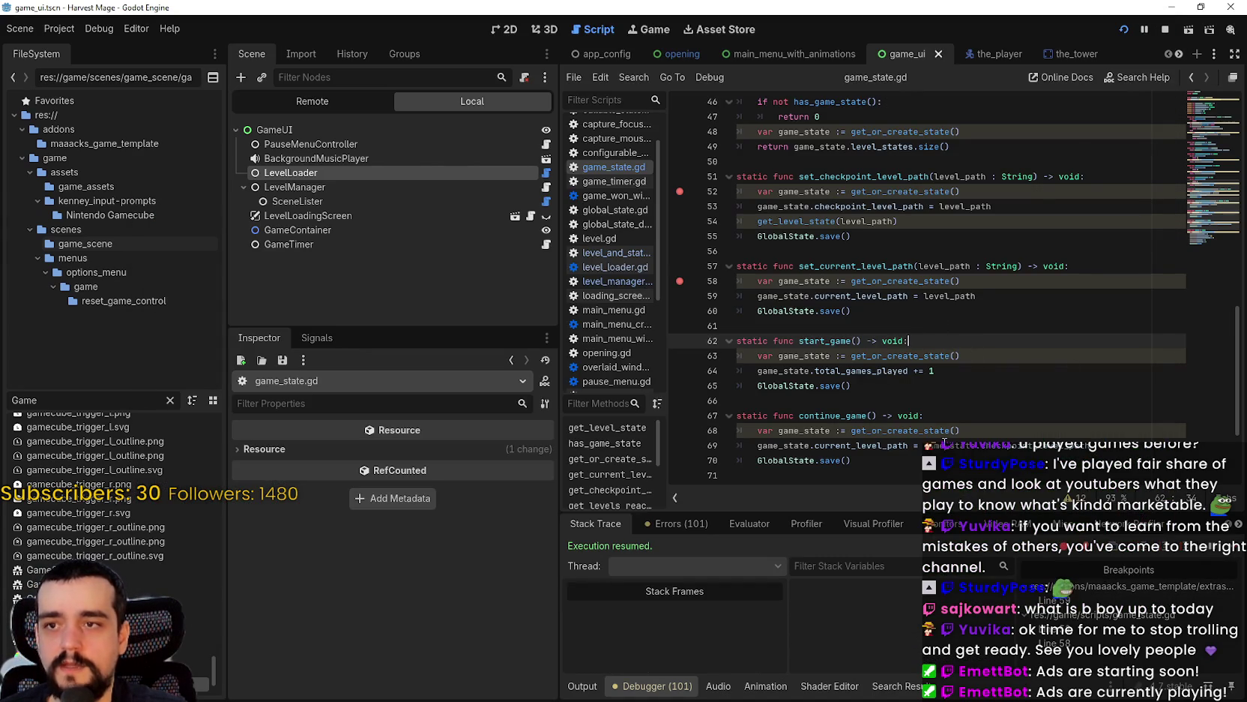
pyautogui.hotkey('alt', 'Tab')
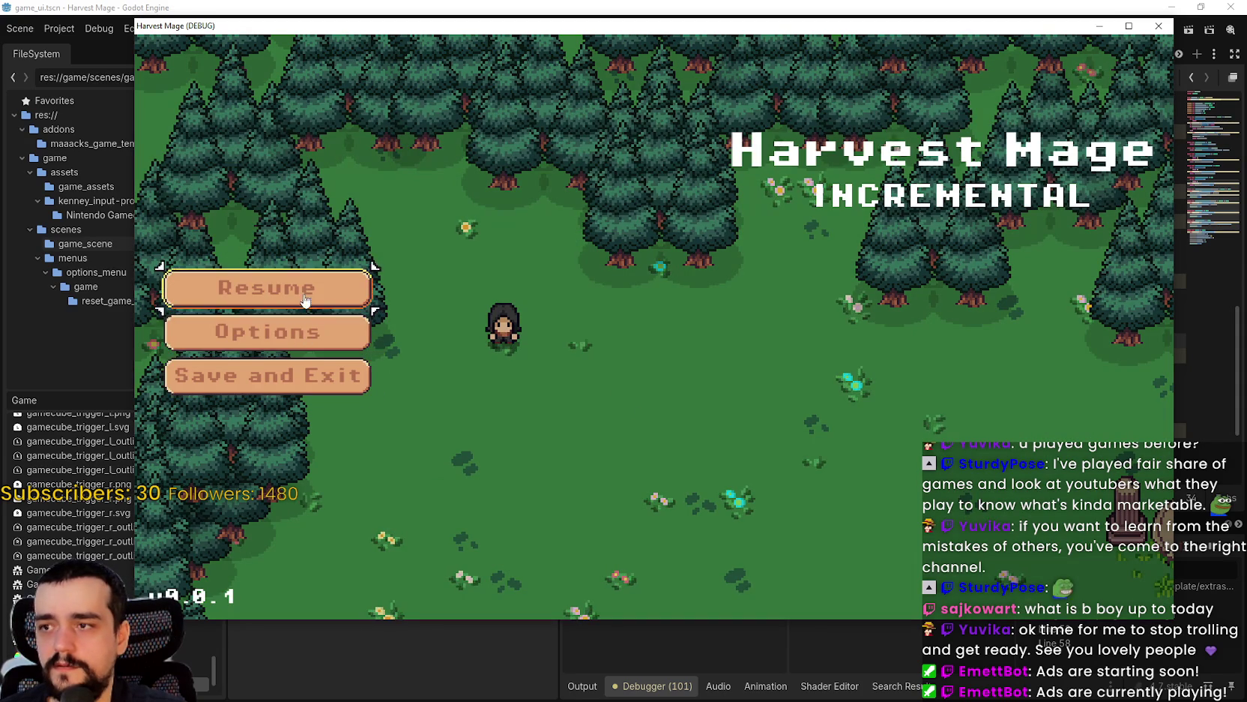
pyautogui.press('Escape')
# - Walk the character onto the checkpoint shrine, continue to line 52, and inspect the_portal_ruins.gd caller frame
pyautogui.press('Right')
pyautogui.press('Down')
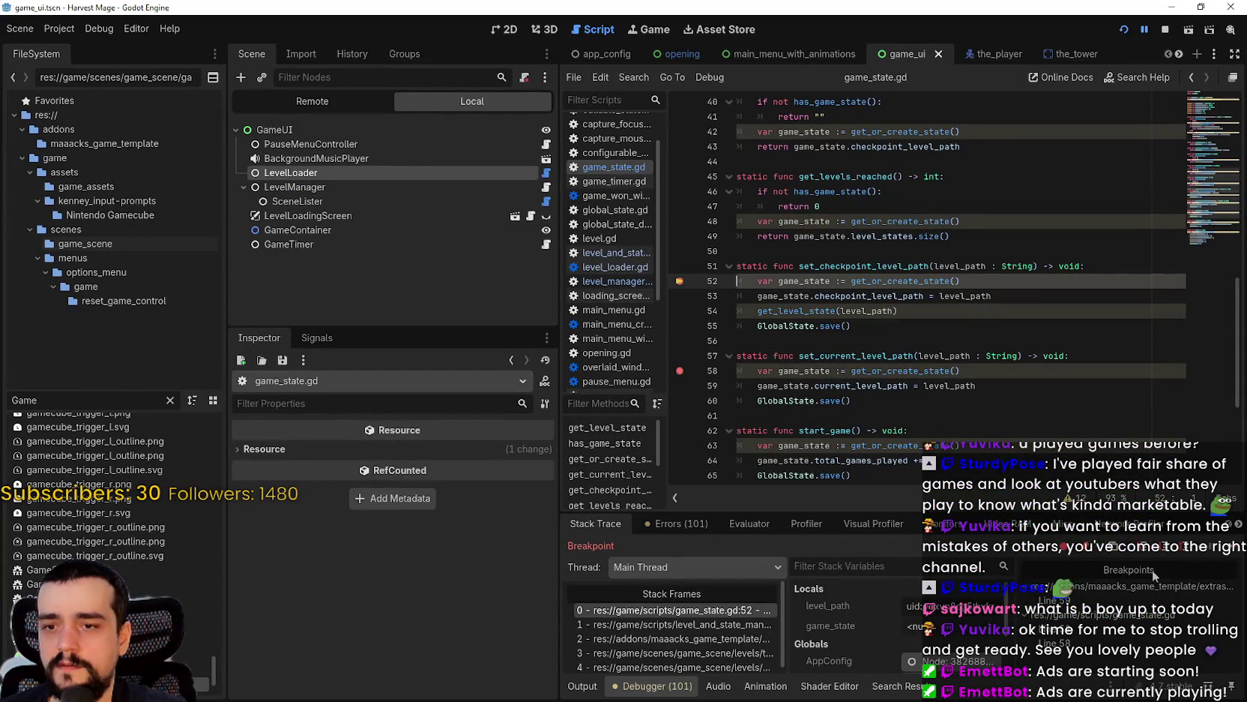
pyautogui.click(1228, 549)
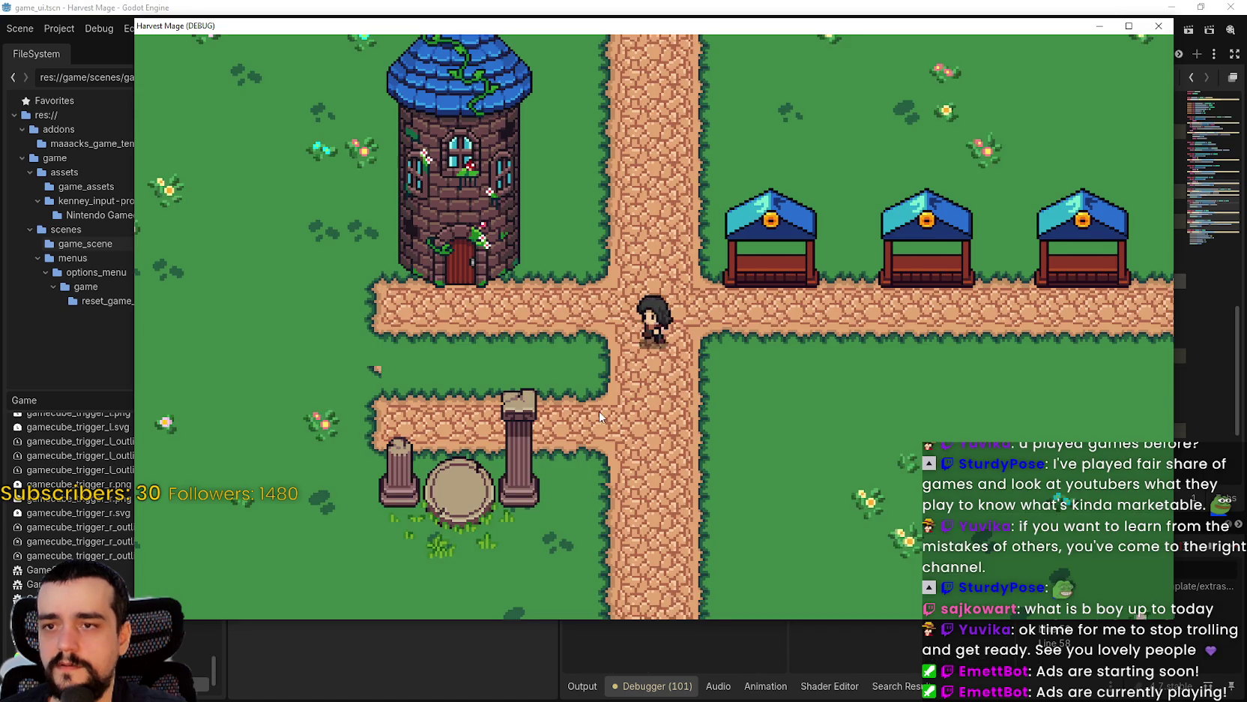
pyautogui.press('Left')
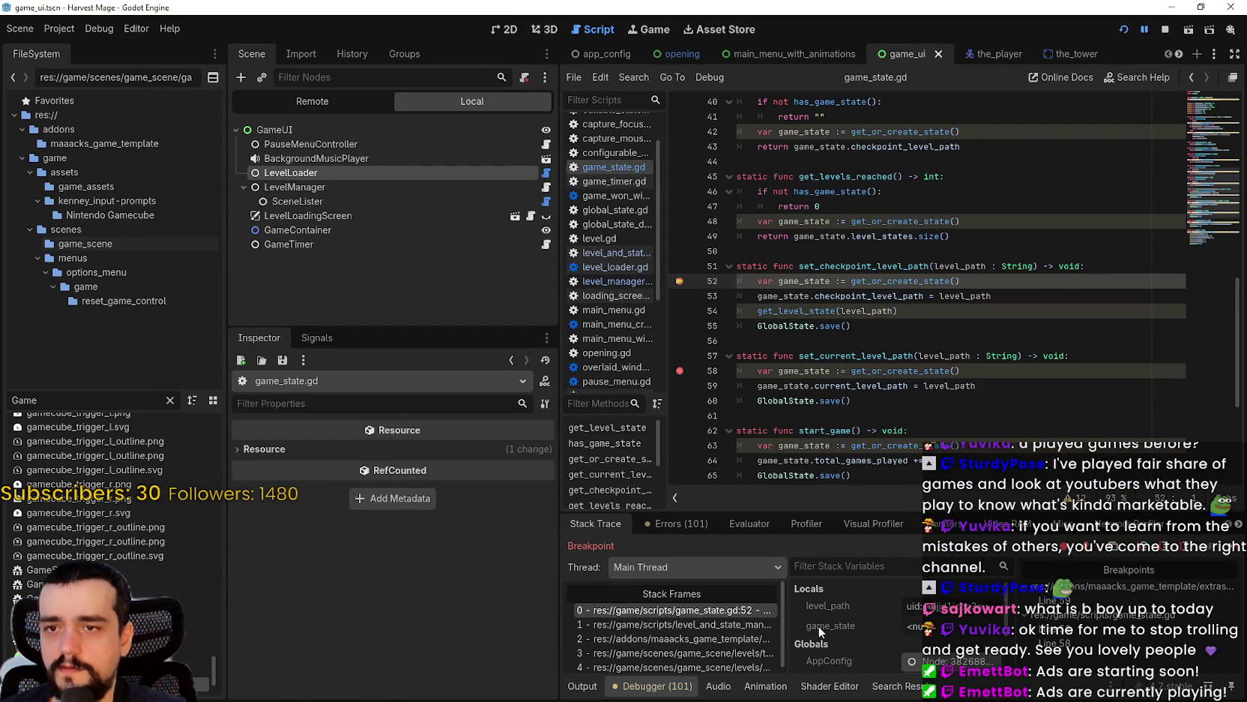
pyautogui.click(718, 658)
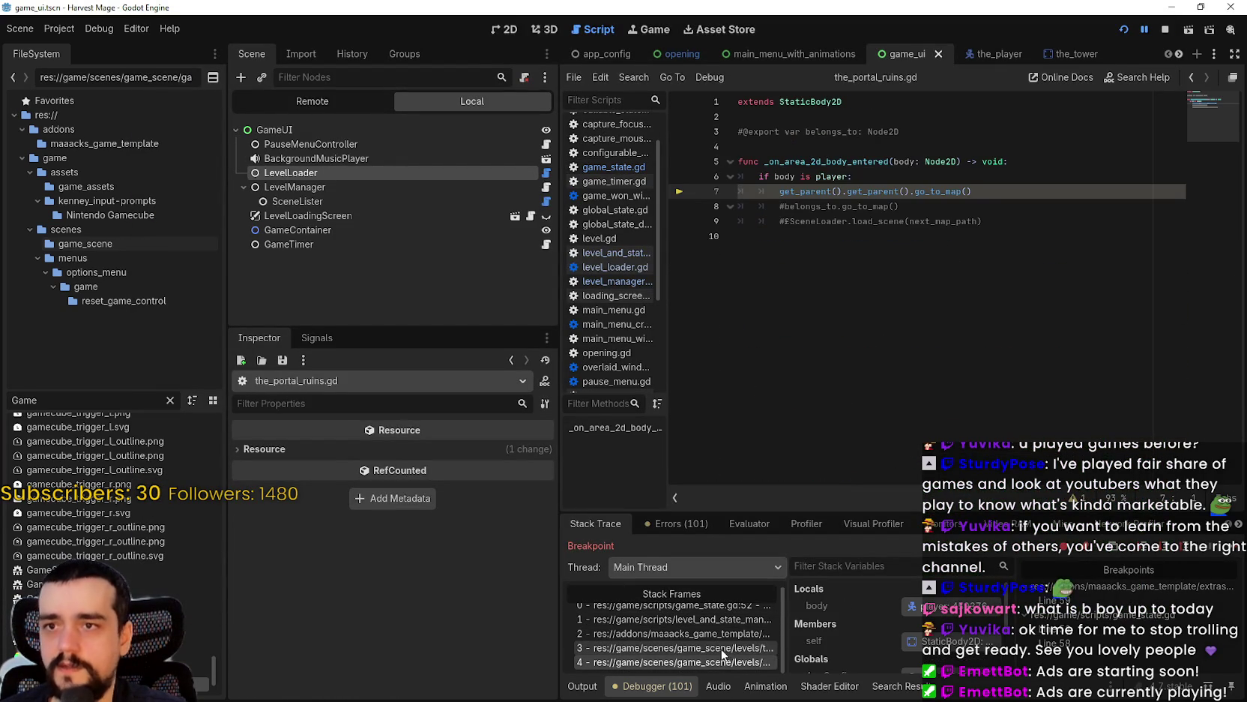
# - Inspect the the_village.gd stack frame and select scene_file_path on line 16
pyautogui.click(1040, 230)
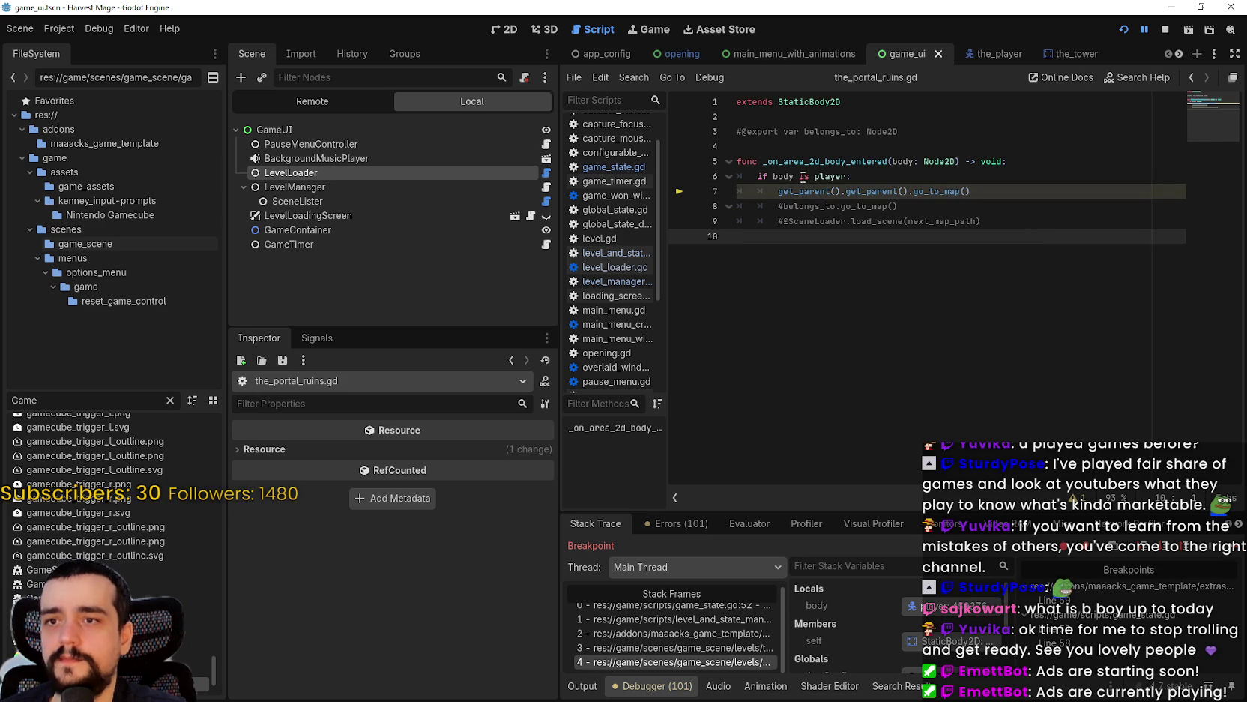
pyautogui.click(682, 649)
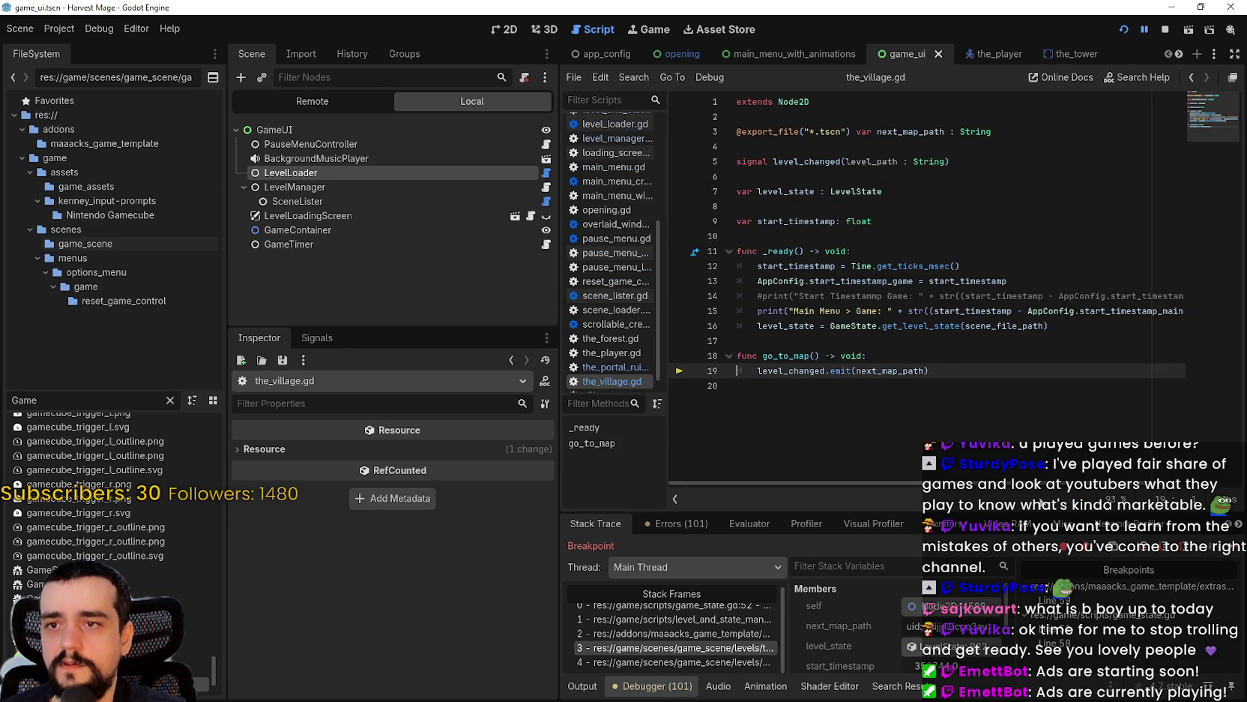
pyautogui.doubleClick(1005, 325)
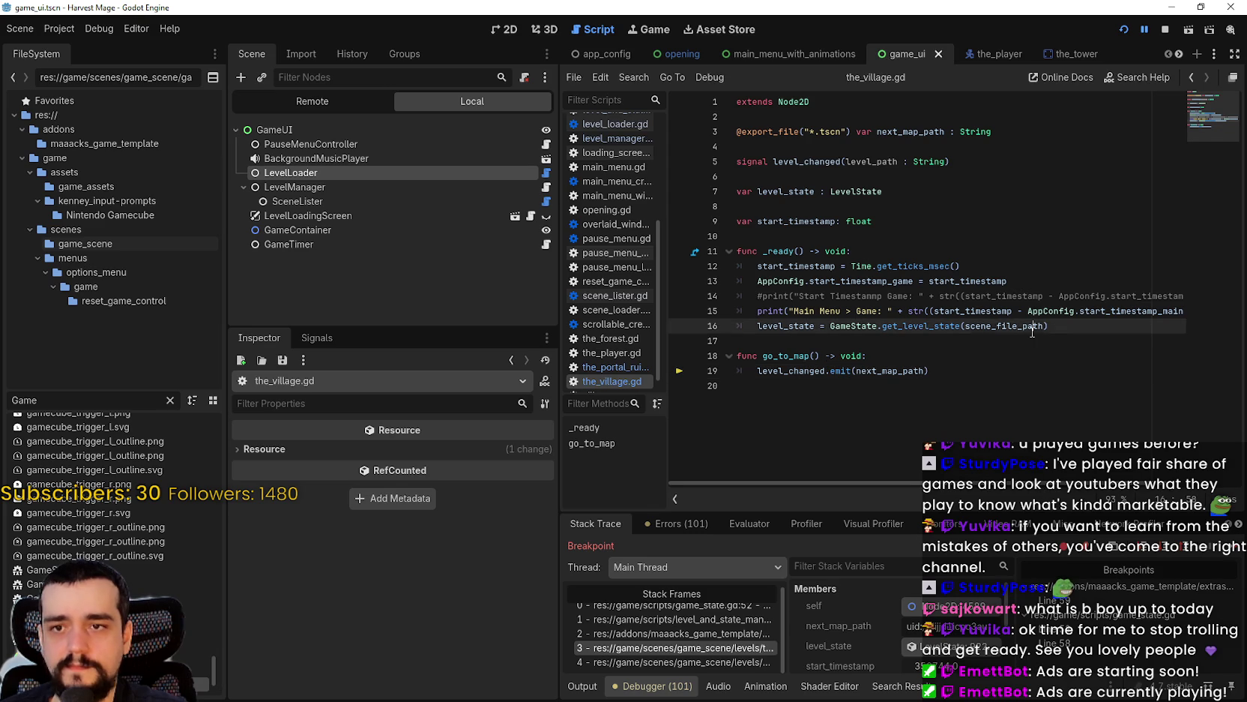
pyautogui.click(1005, 385)
# - In the level_manager.gd frame, highlight uses of _on_level_changed, checkpoint_level_path and next_level_path
pyautogui.click(660, 633)
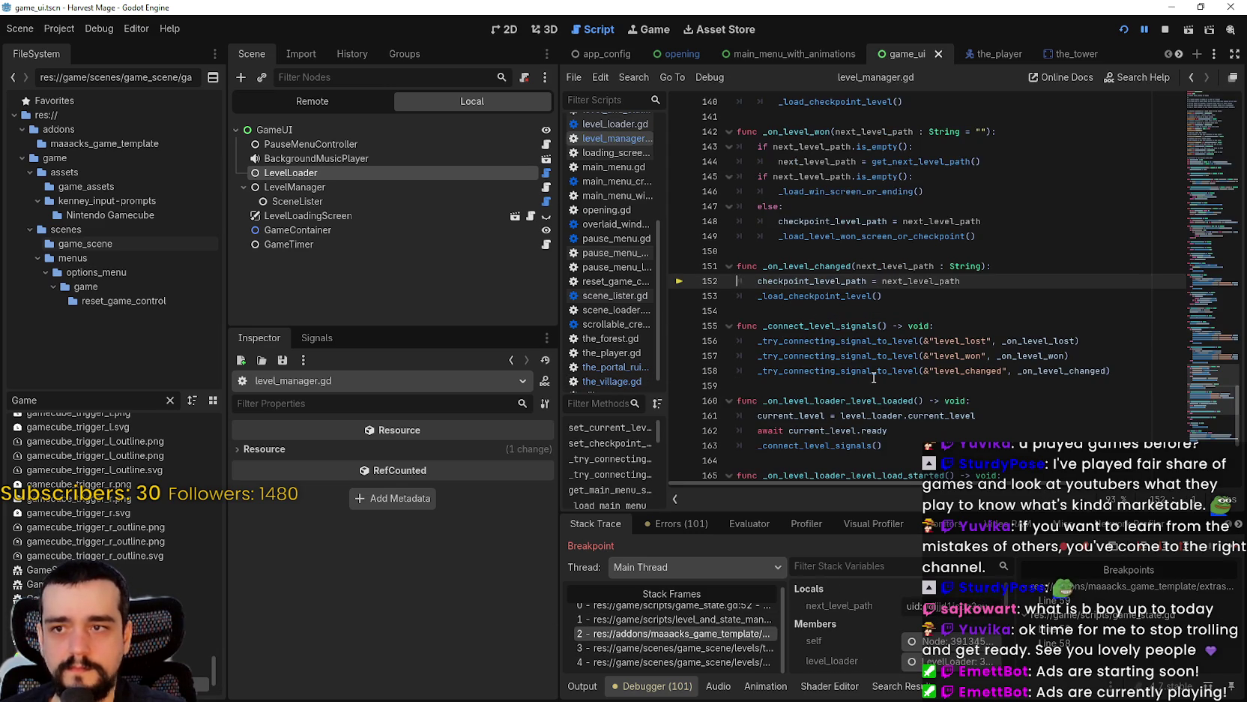
pyautogui.click(860, 309)
pyautogui.doubleClick(825, 267)
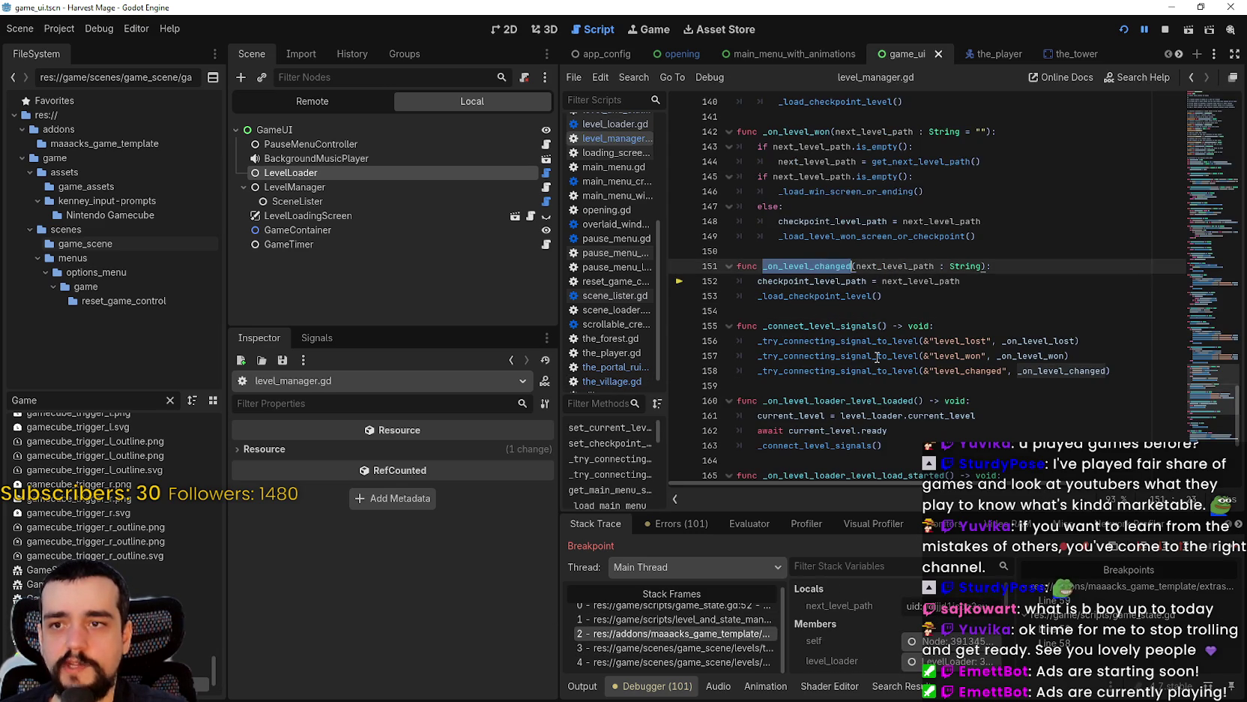
pyautogui.doubleClick(832, 281)
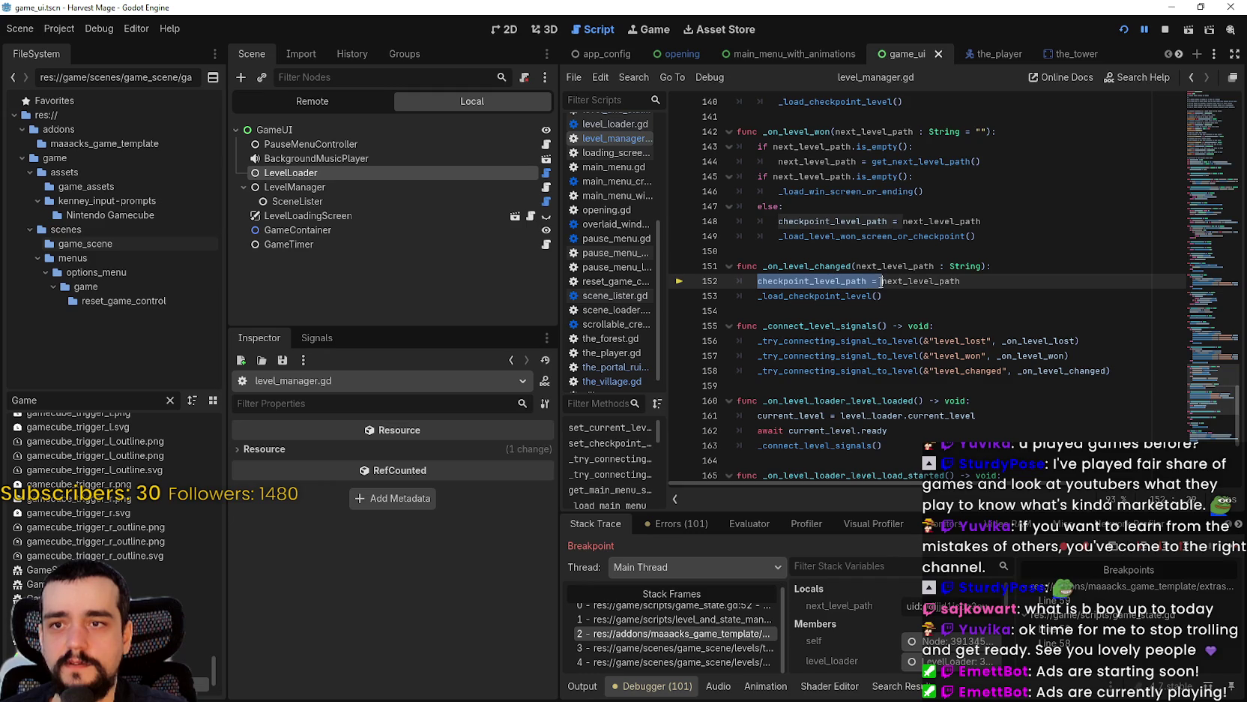
pyautogui.doubleClick(897, 281)
# - Open the level_and_state_manager.gd frame showing line 9 forwarding the checkpoint path
pyautogui.scroll(2, 991, 296)
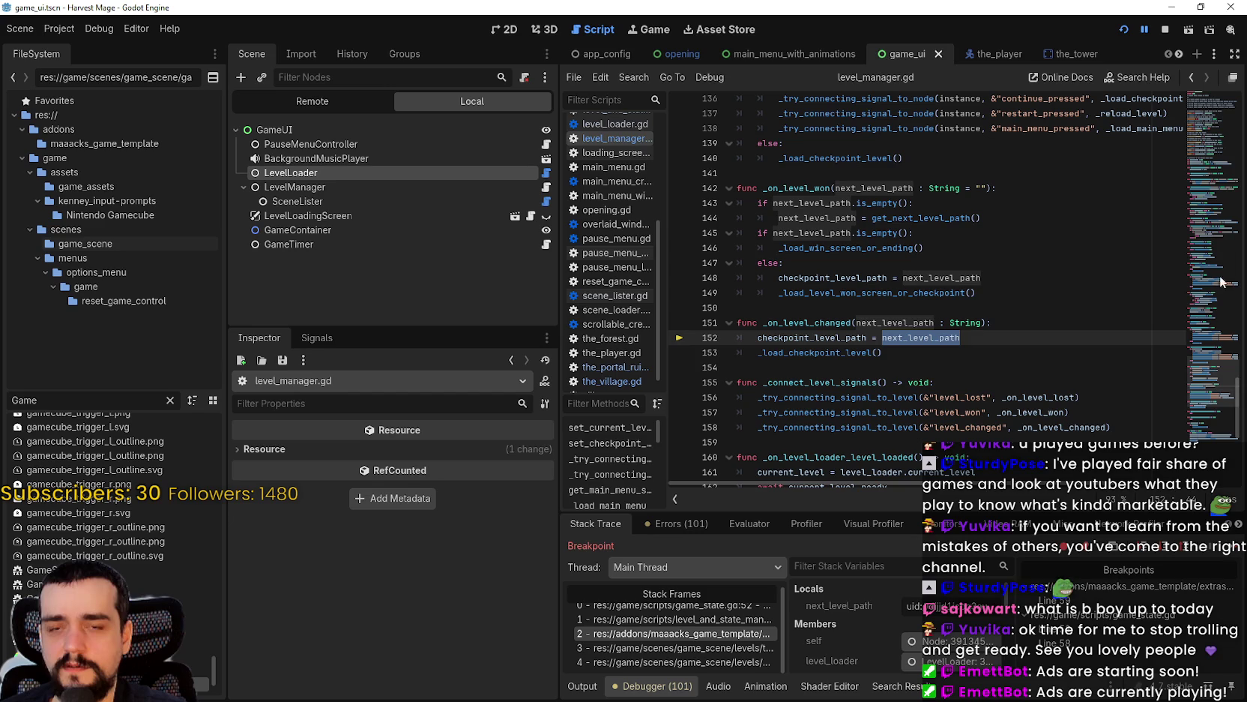
pyautogui.moveTo(1209, 394)
pyautogui.mouseDown()
pyautogui.moveTo(1204, 55)
pyautogui.moveTo(1211, 454)
pyautogui.mouseUp()
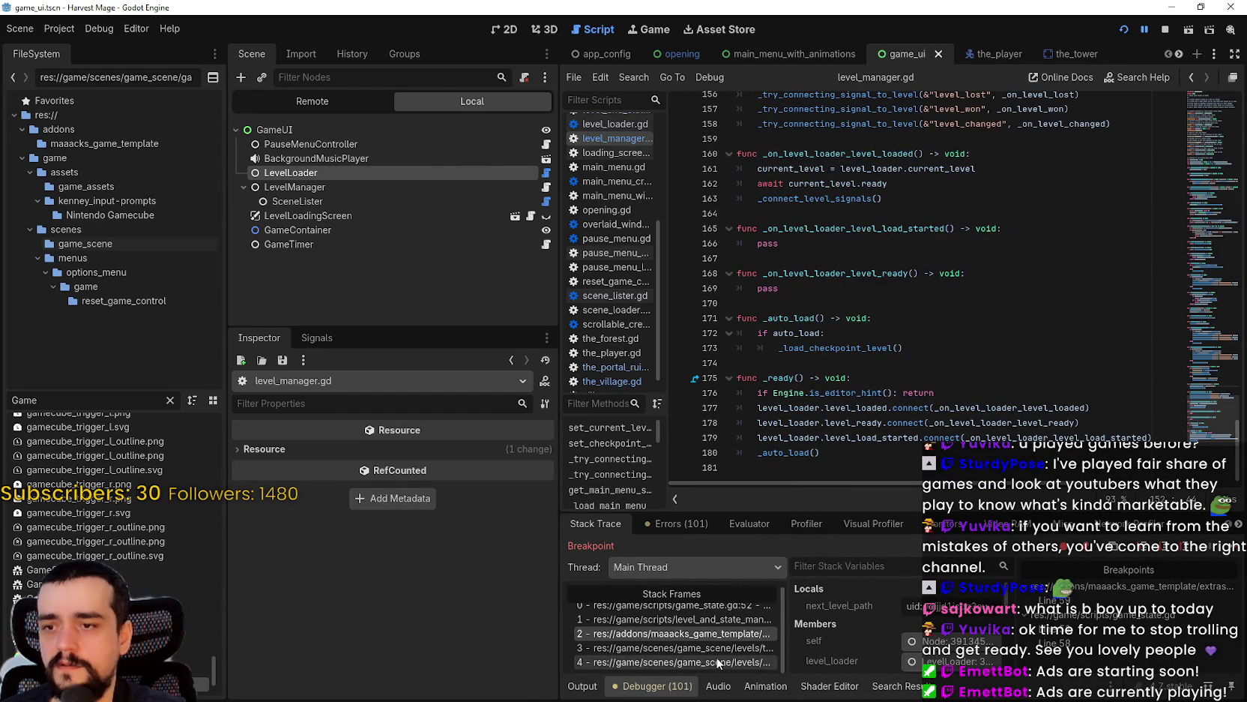
pyautogui.scroll(1, 652, 637)
pyautogui.click(725, 625)
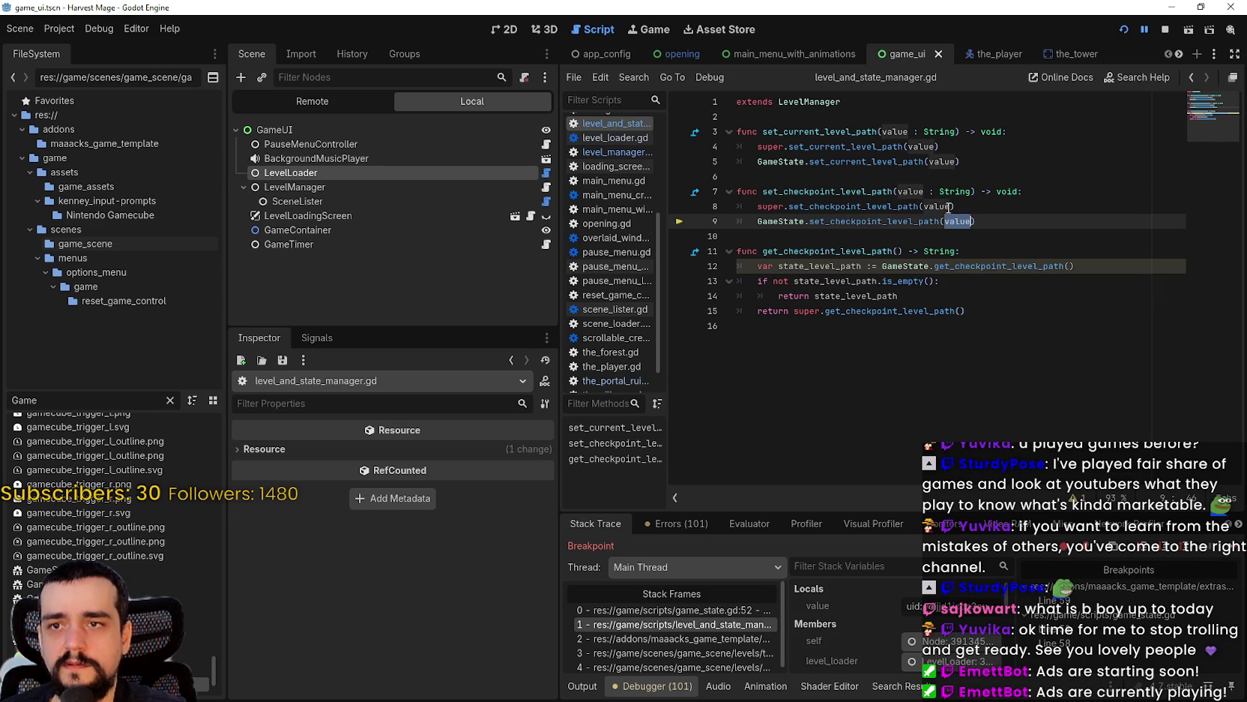
# - Return to the game_state.gd line 52 frame and look up get_or_create_state's definition
pyautogui.click(873, 189)
pyautogui.click(674, 611)
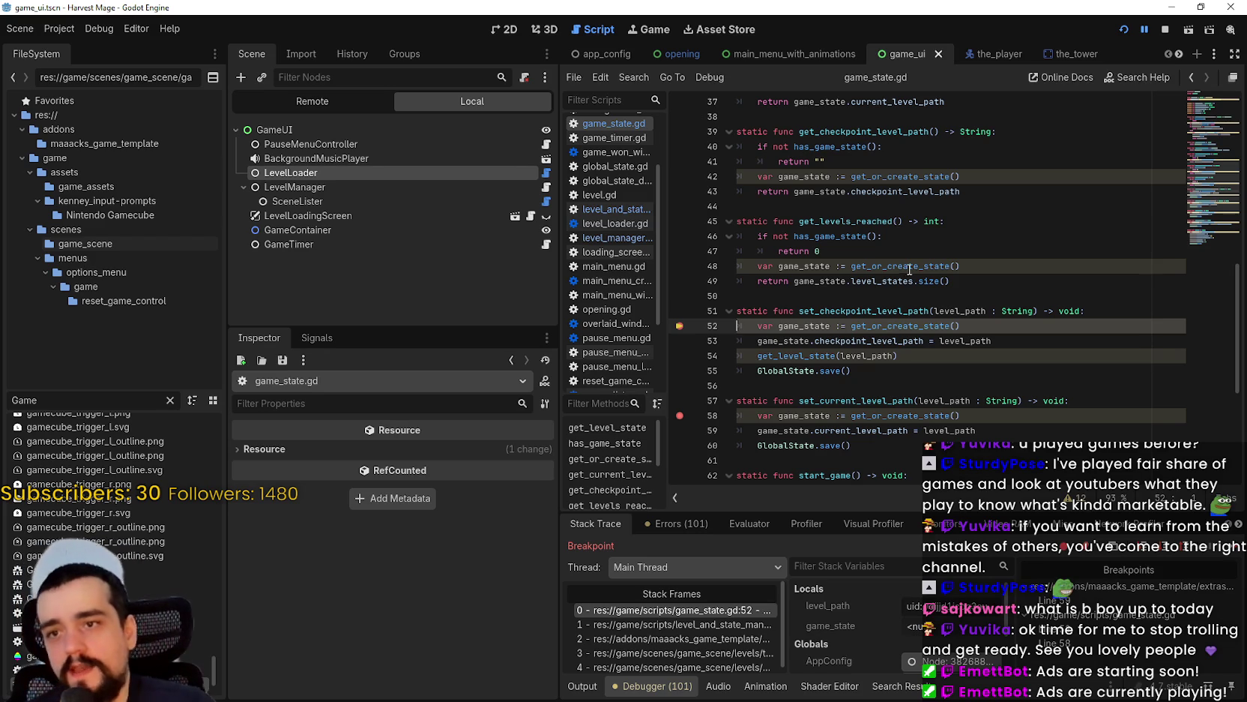
pyautogui.doubleClick(900, 325)
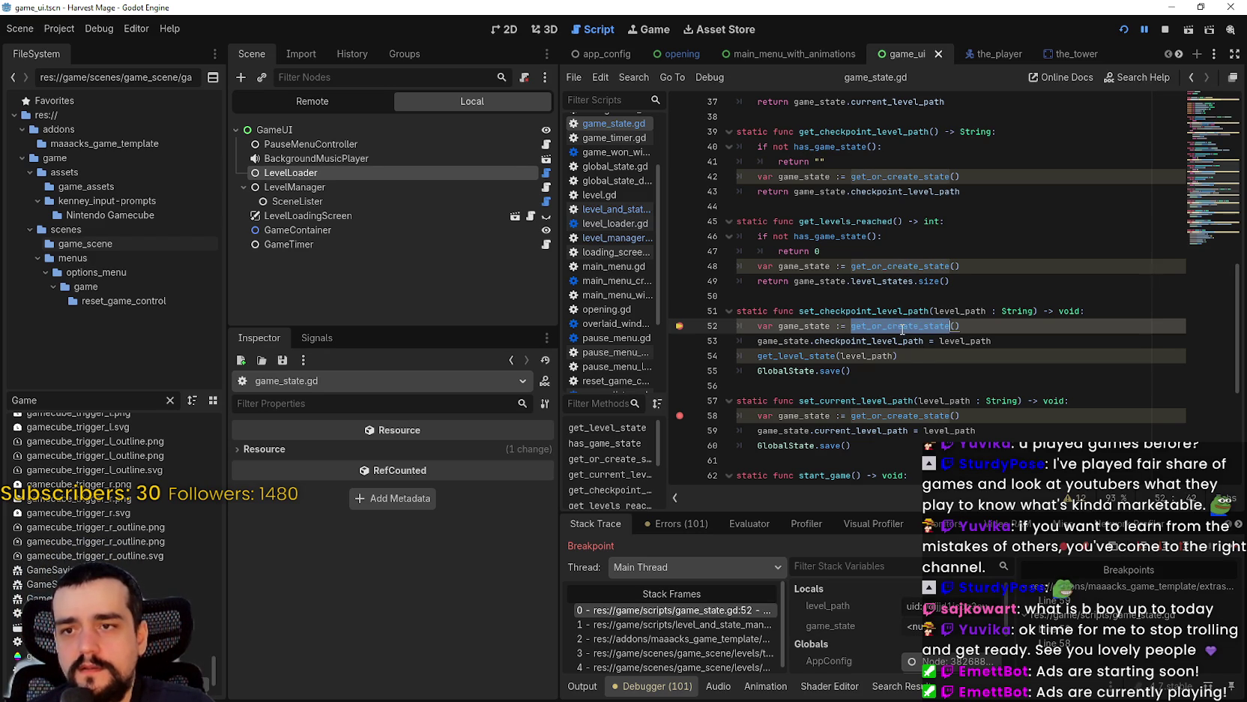
pyautogui.rightClick(903, 329)
pyautogui.click(892, 343)
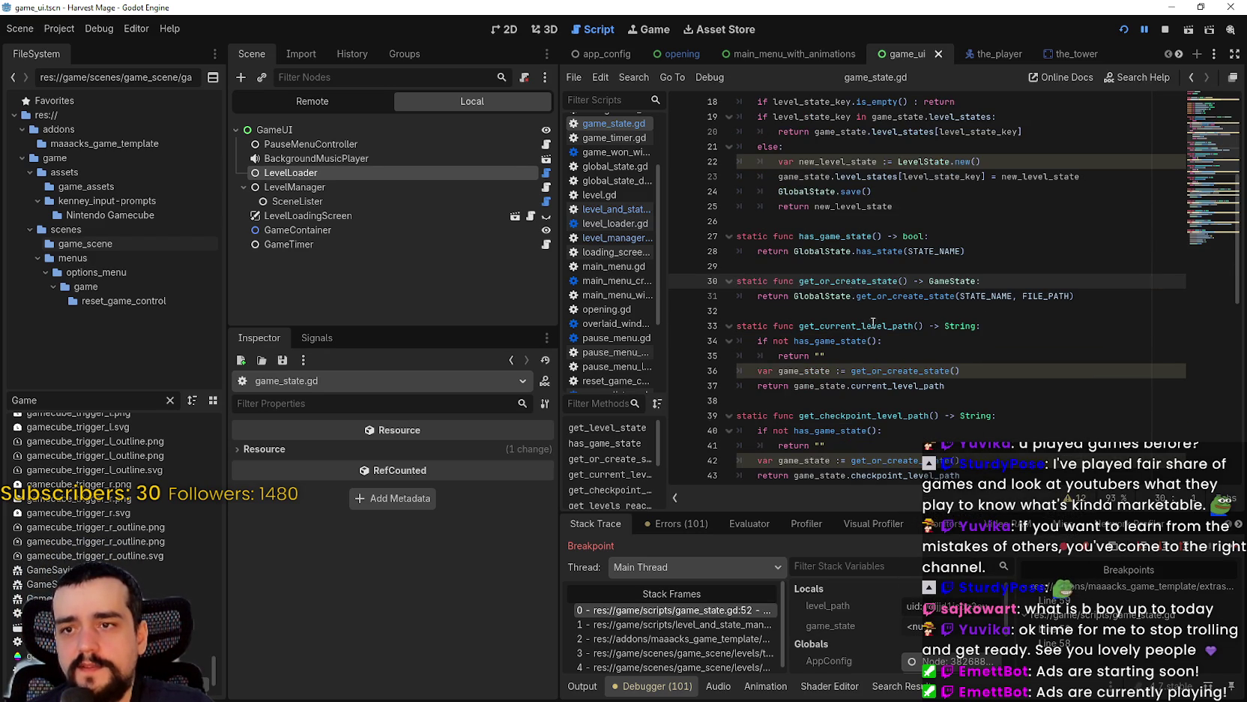
# - Select lines 28–31, go back to line 52, and look up get_level_state's definition
pyautogui.moveTo(1090, 296)
pyautogui.mouseDown()
pyautogui.moveTo(738, 281)
pyautogui.moveTo(738, 251)
pyautogui.mouseUp()
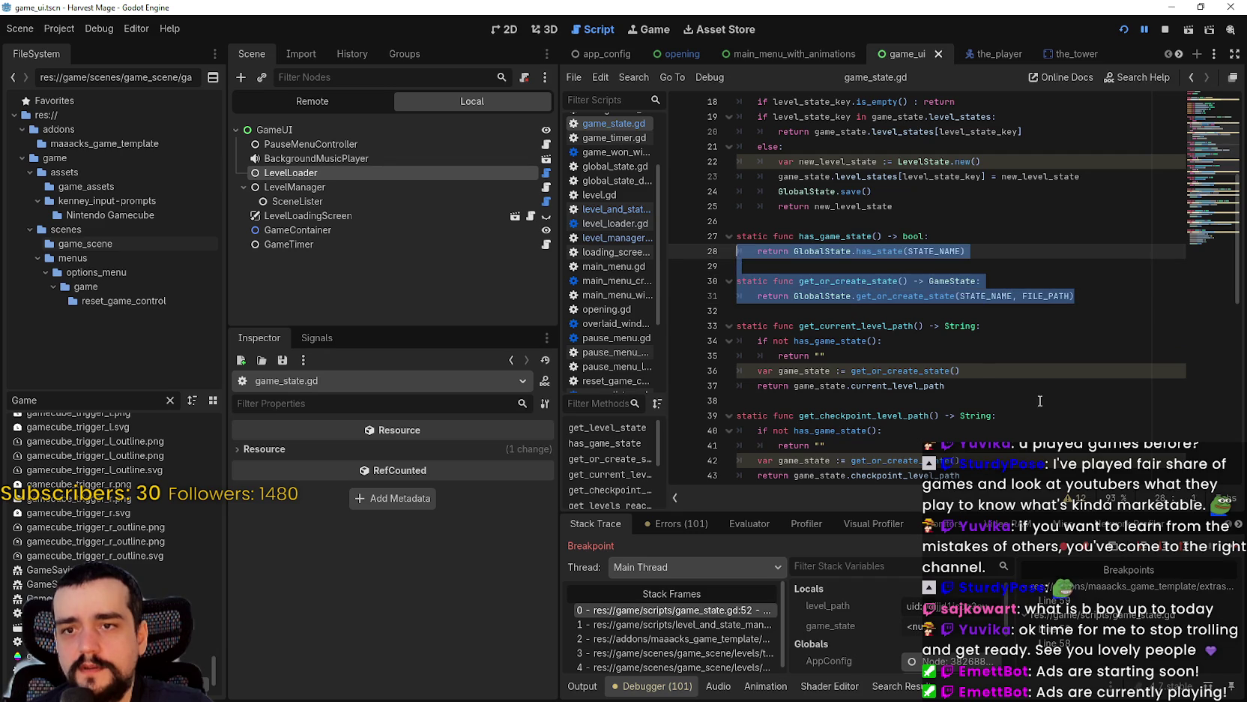
pyautogui.click(1191, 78)
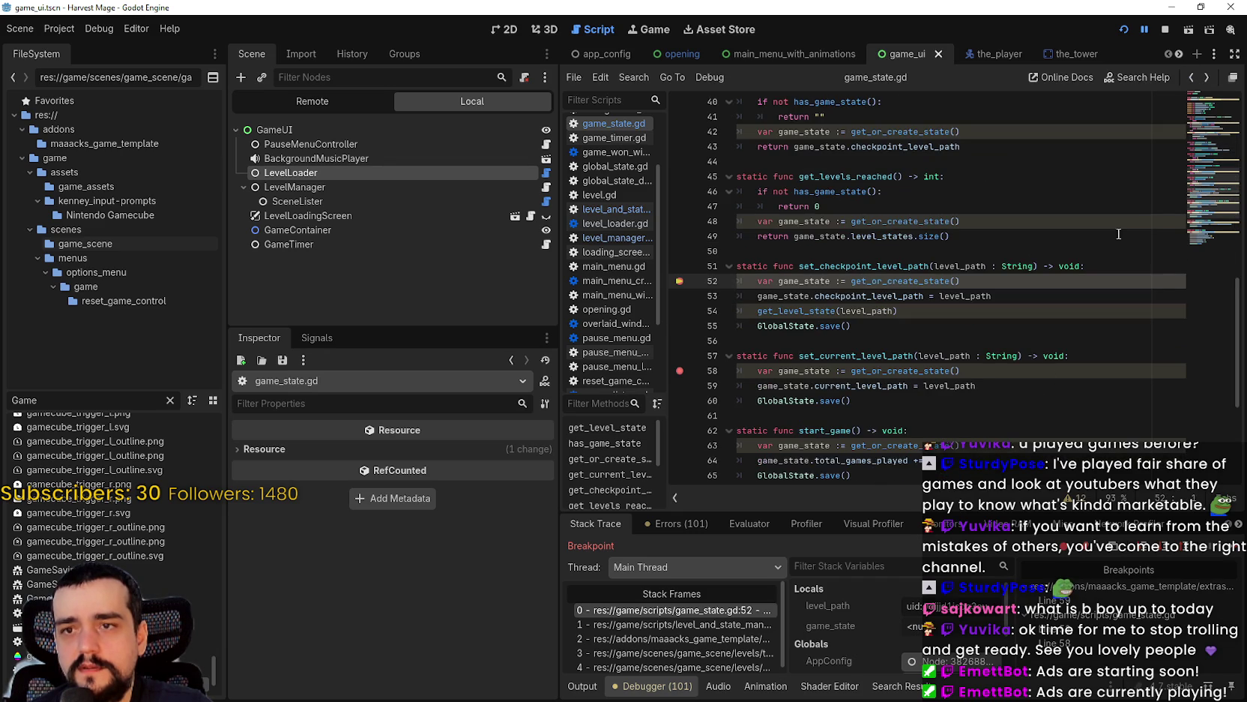
pyautogui.doubleClick(801, 313)
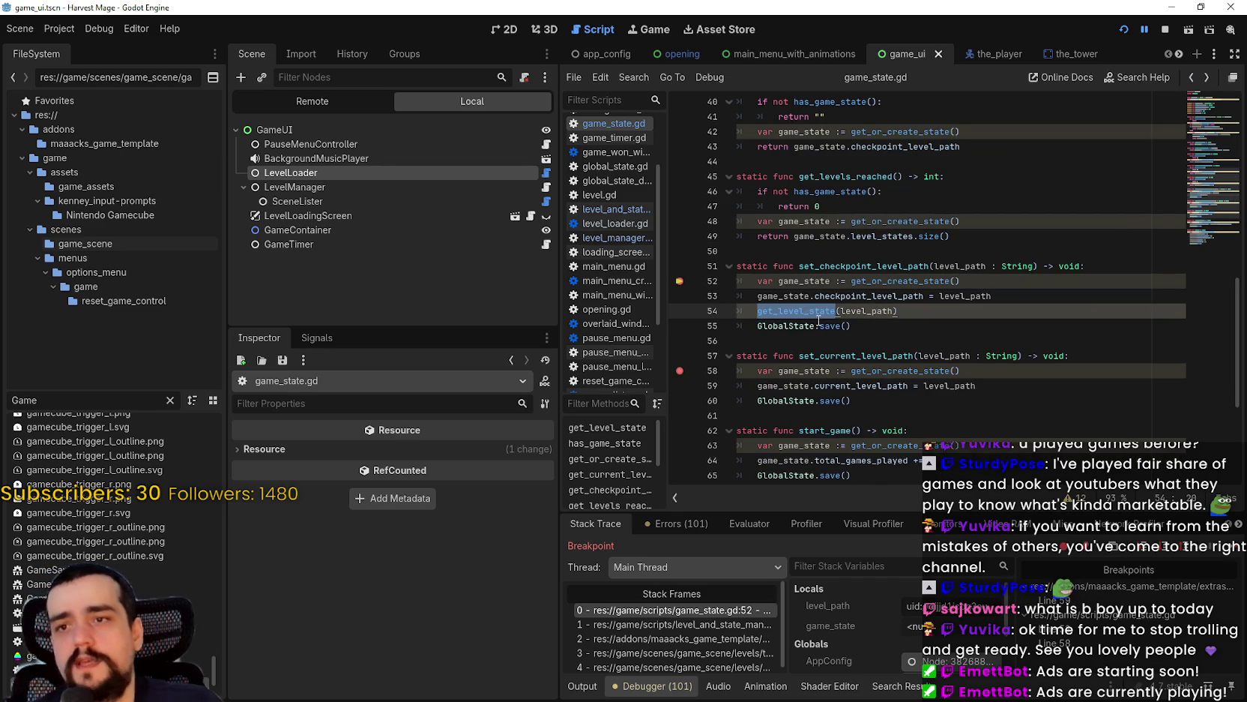
pyautogui.rightClick(833, 315)
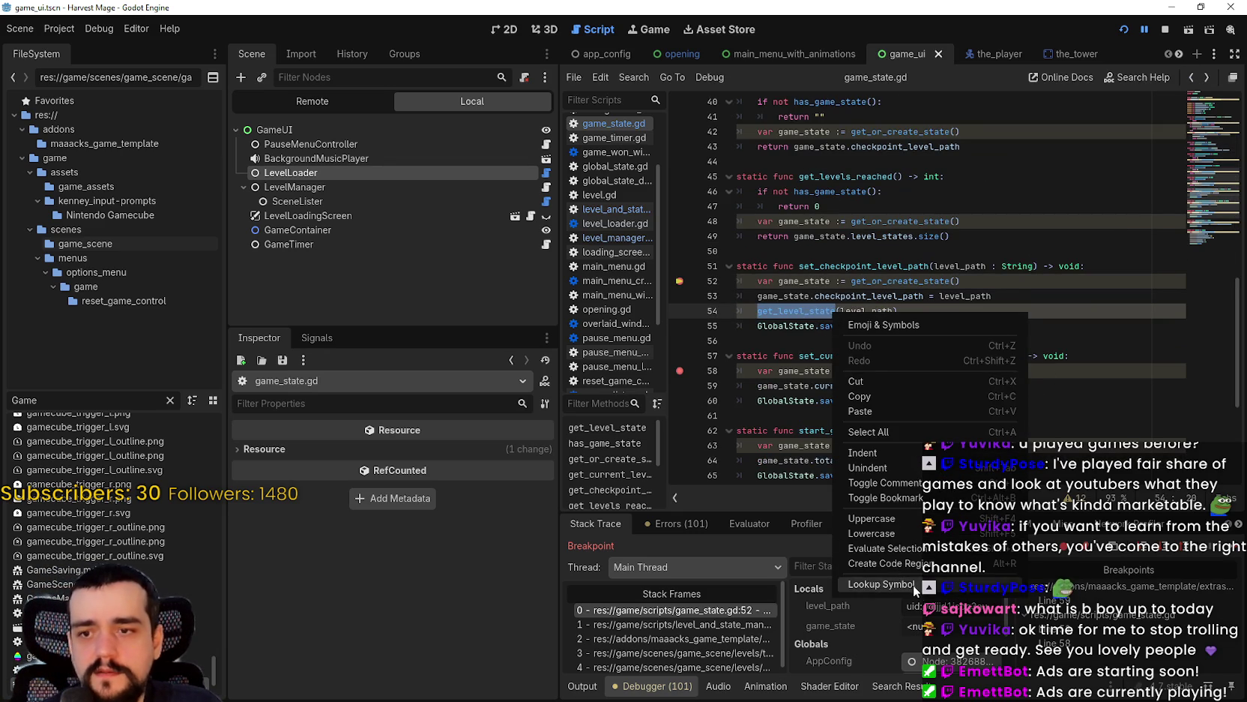
pyautogui.click(914, 585)
# - Read through get_level_state, then open the_portal_ruins.gd frame at line 7's go_to_map() call
pyautogui.scroll(-1, 830, 271)
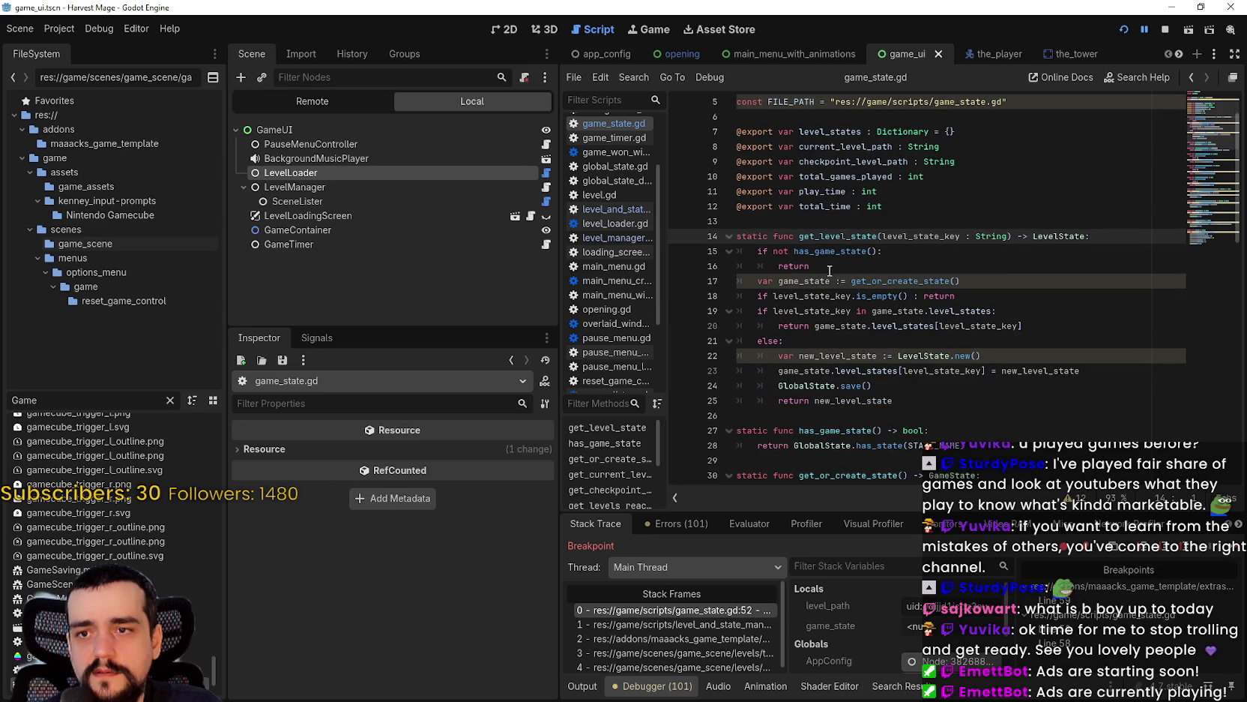
pyautogui.scroll(-2, 896, 371)
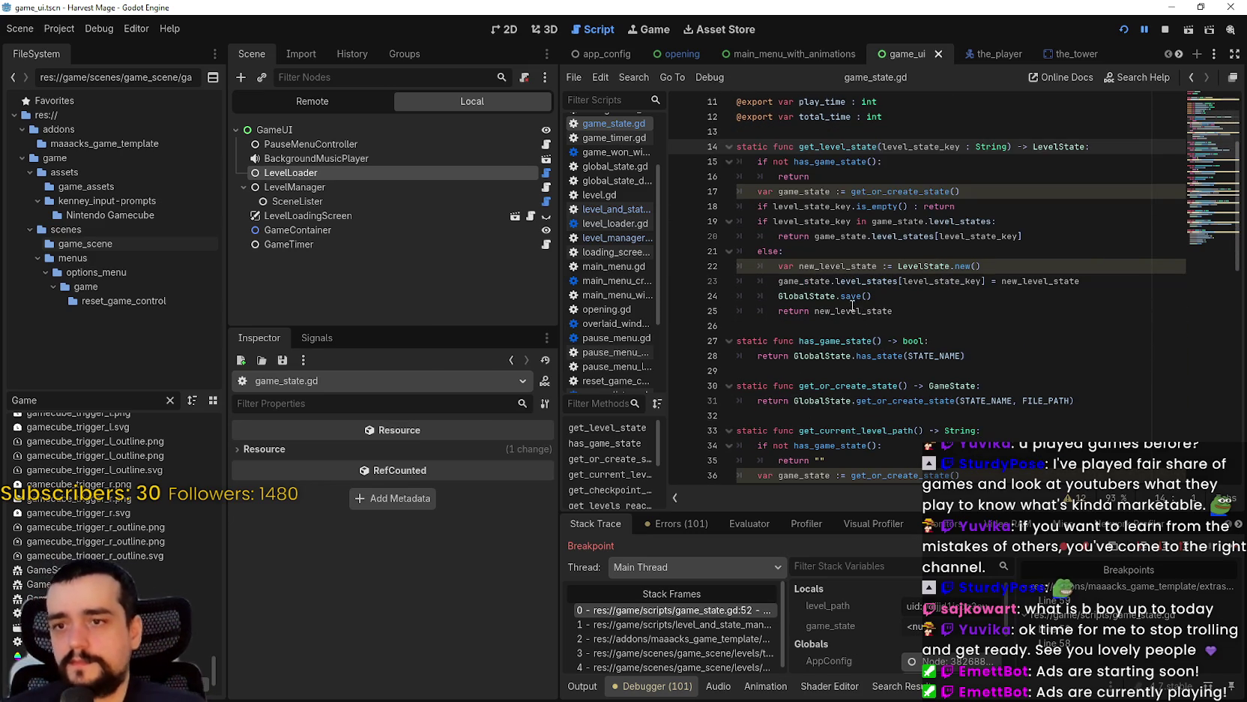
pyautogui.moveTo(849, 307)
pyautogui.scroll(-1, 849, 330)
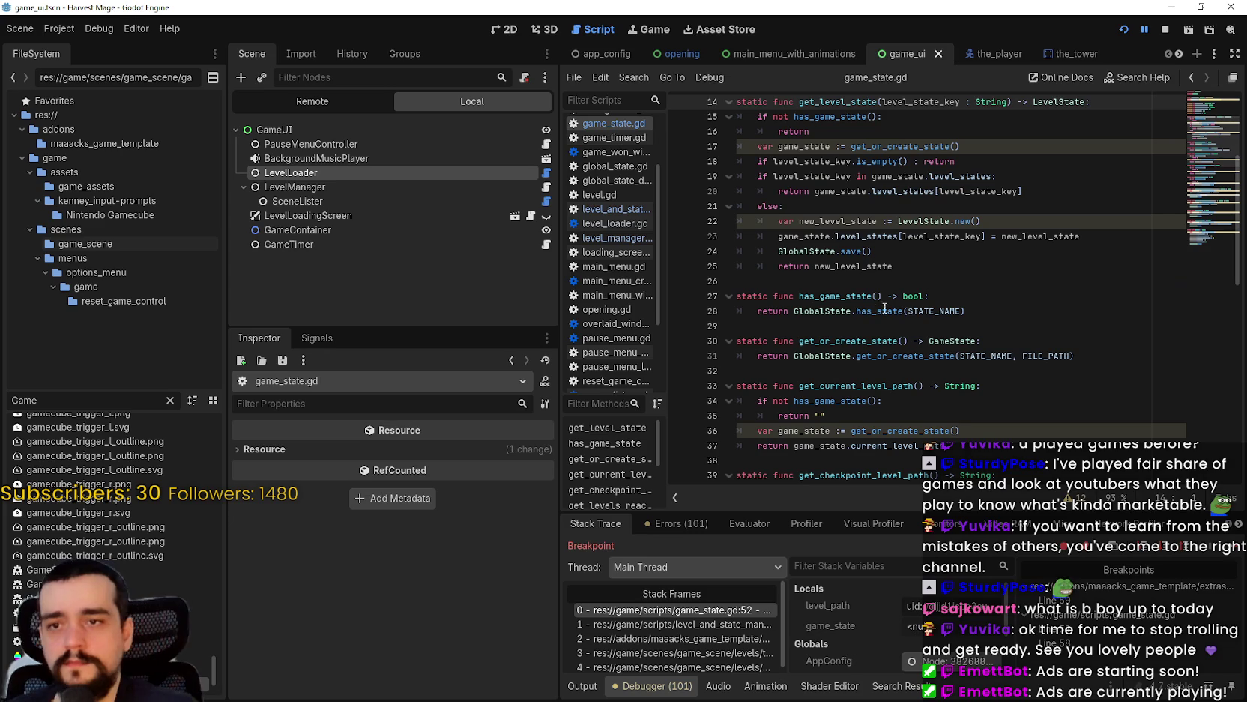
pyautogui.click(700, 646)
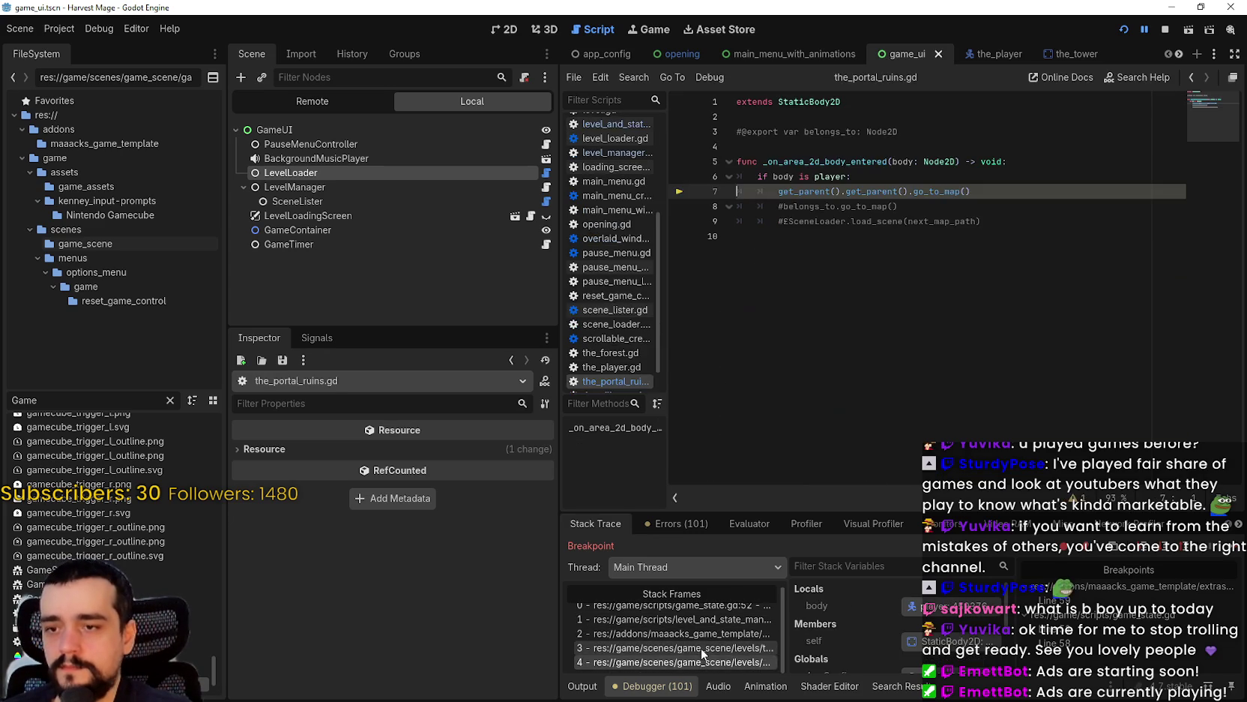
# - In the level_manager.gd frame, highlight every use of next_level_path and checkpoint_level_path
pyautogui.click(698, 632)
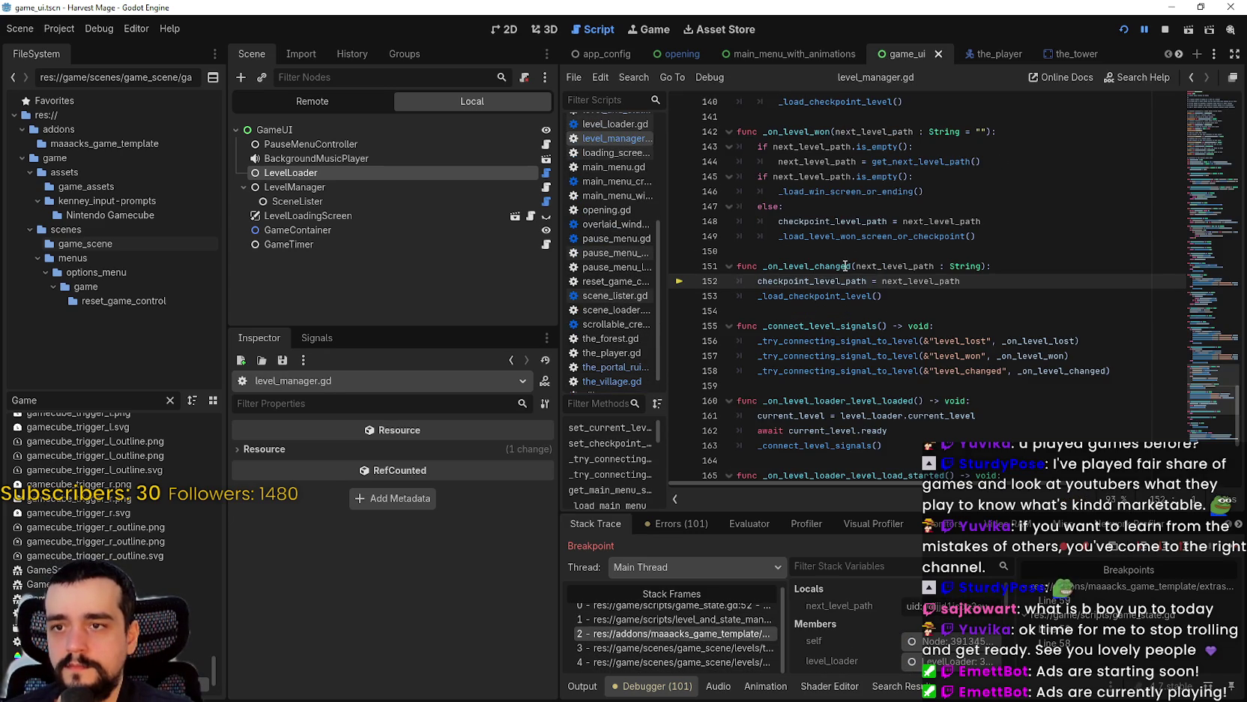
pyautogui.doubleClick(940, 281)
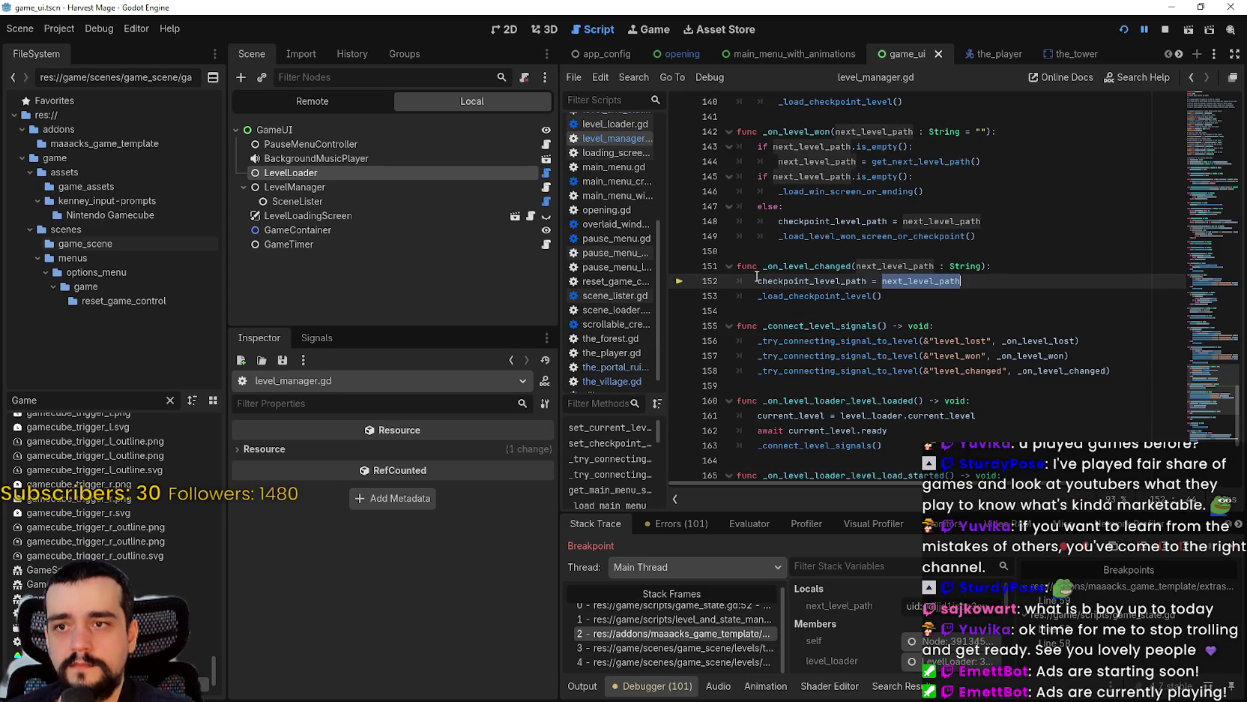
pyautogui.doubleClick(789, 281)
pyautogui.moveTo(1010, 341)
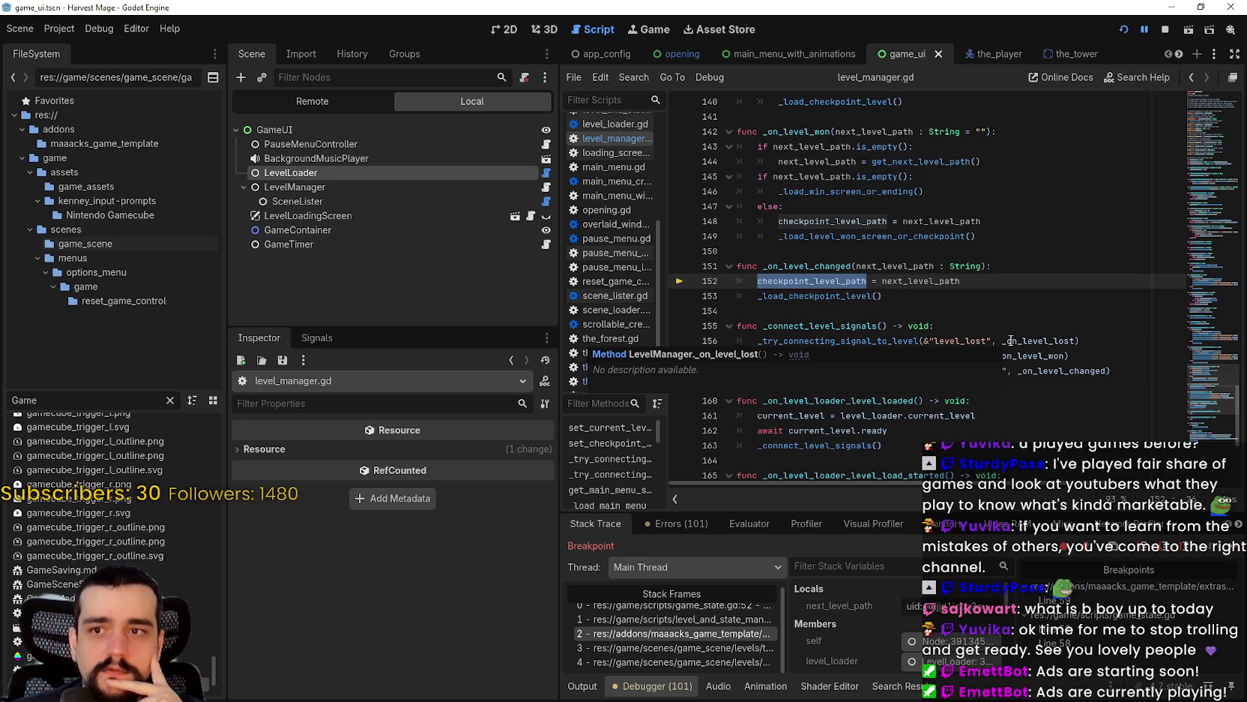
pyautogui.scroll(1, 704, 632)
# - Check the level_and_state_manager.gd caller frame and return to level_manager.gd
pyautogui.click(706, 630)
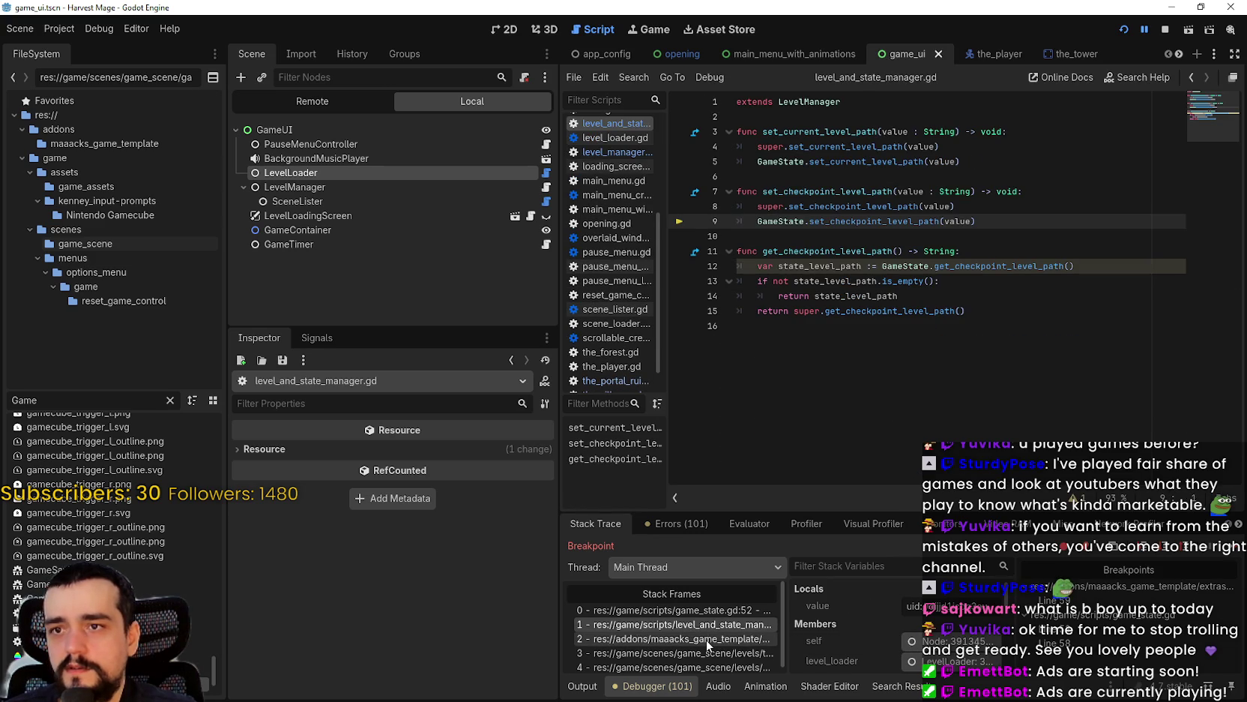
pyautogui.click(706, 639)
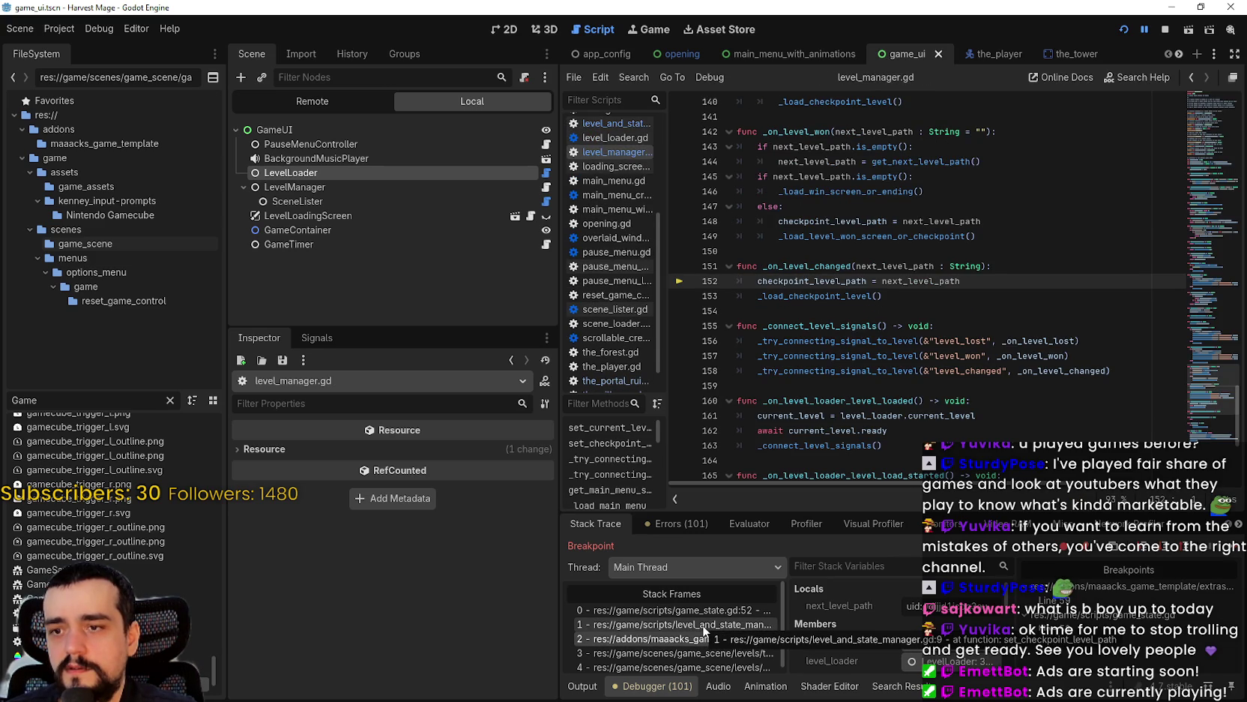
pyautogui.click(705, 632)
pyautogui.click(706, 639)
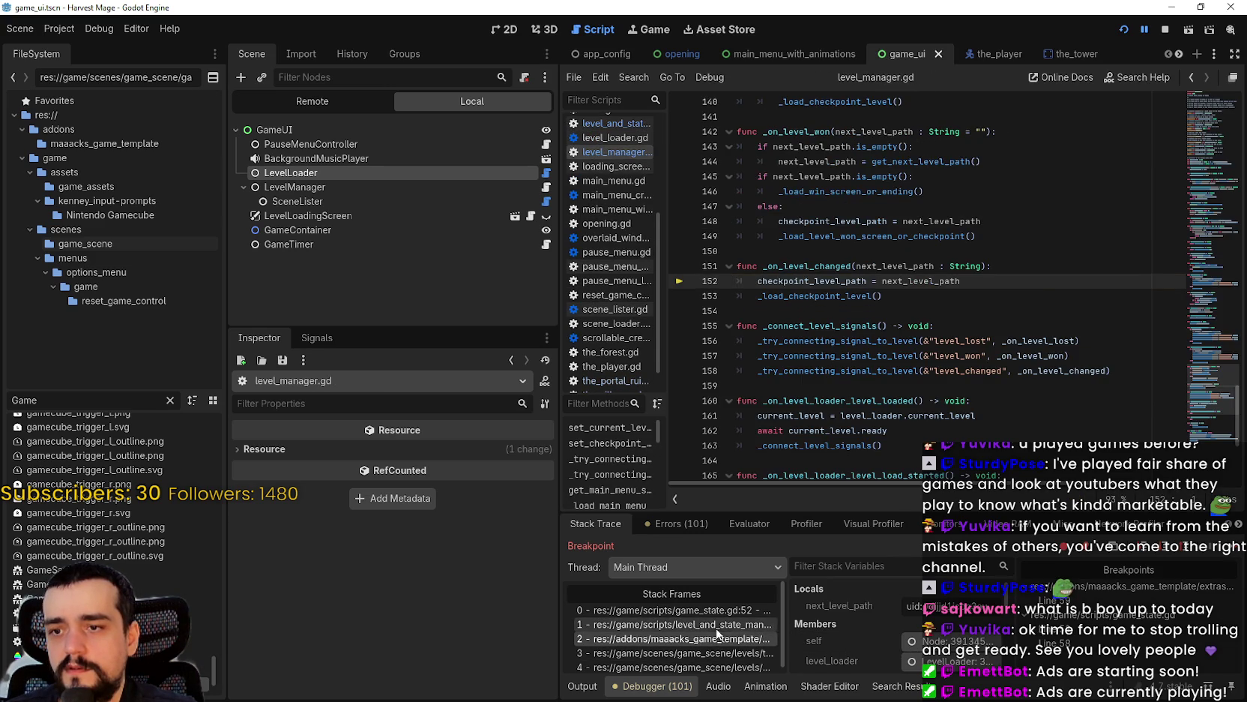
# - Look up the _load_checkpoint_level definition via Lookup Symbol
pyautogui.moveTo(757, 280); pyautogui.dragTo(963, 280)
pyautogui.click(835, 296)
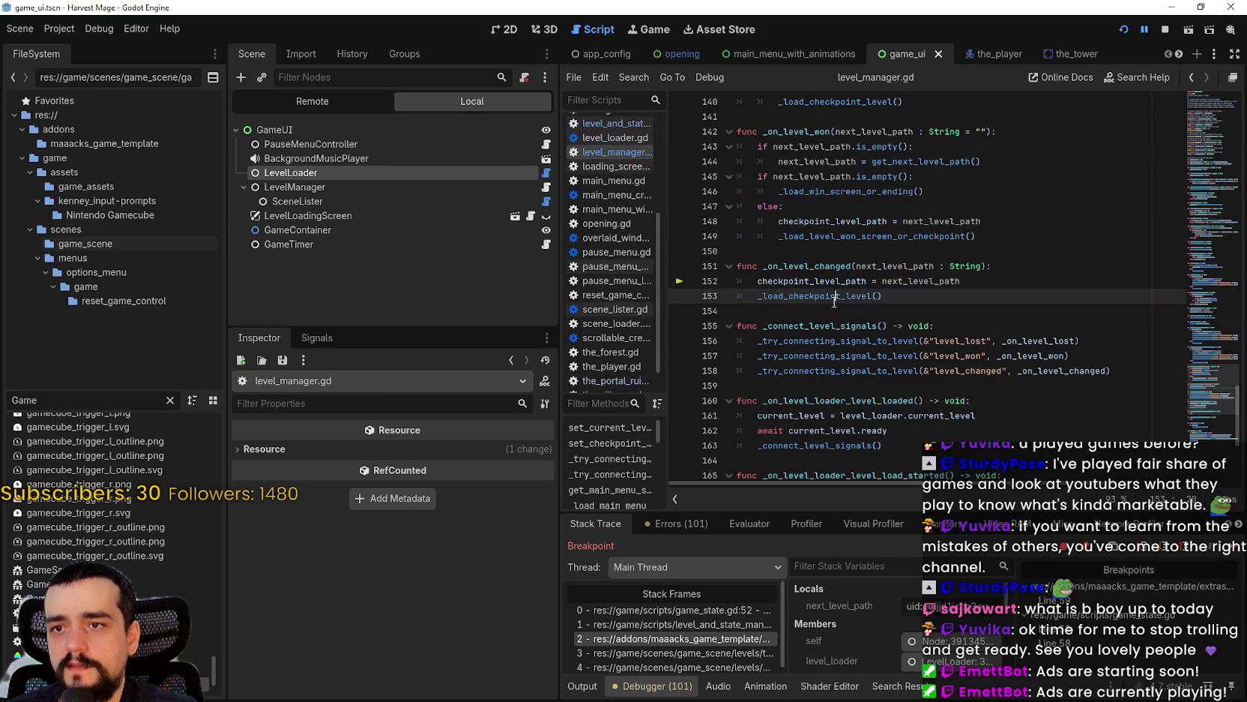
pyautogui.rightClick(831, 301)
pyautogui.click(868, 505)
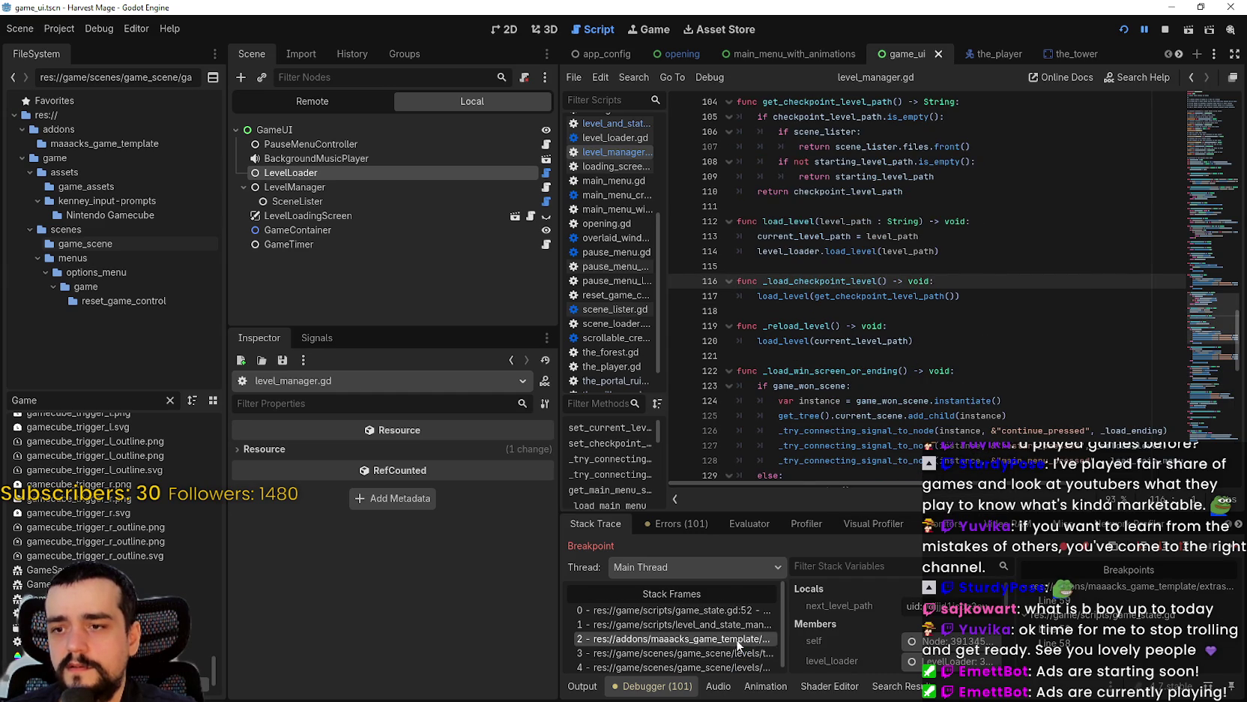
# - Compare the neighbouring frames, including game_state.gd line 52, before returning to level_manager.gd
pyautogui.click(738, 625)
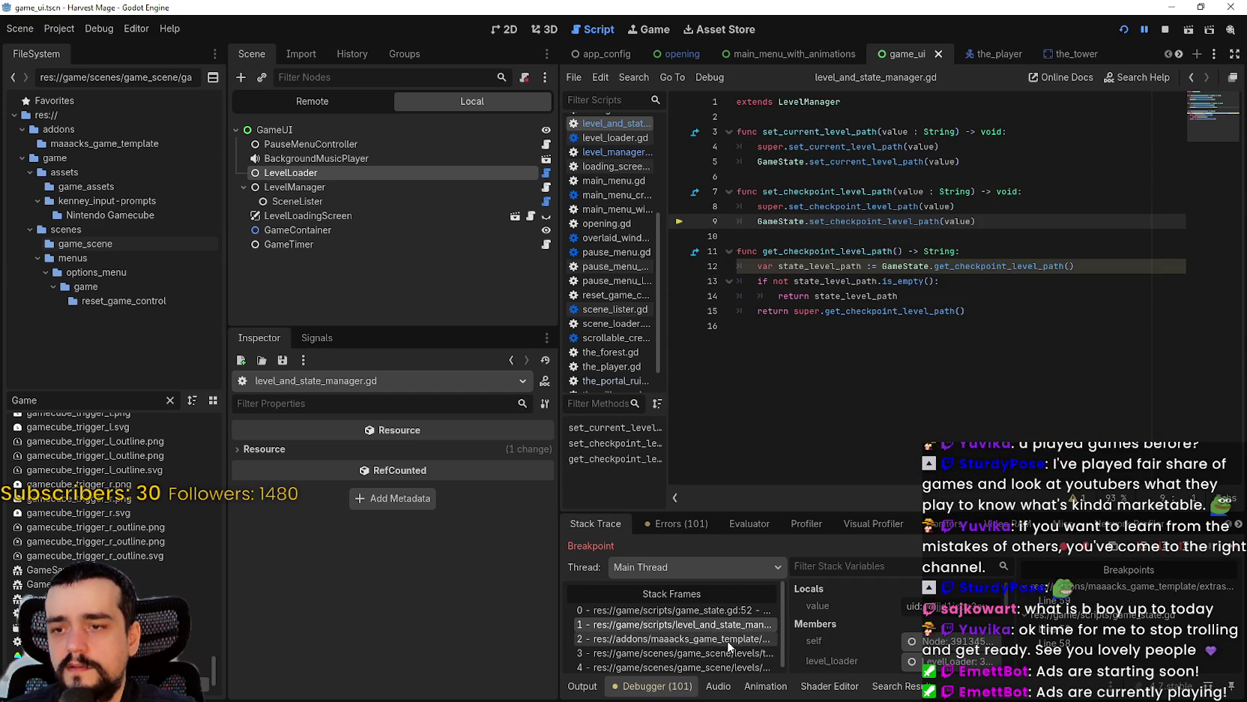
pyautogui.click(727, 639)
pyautogui.click(729, 652)
pyautogui.click(723, 639)
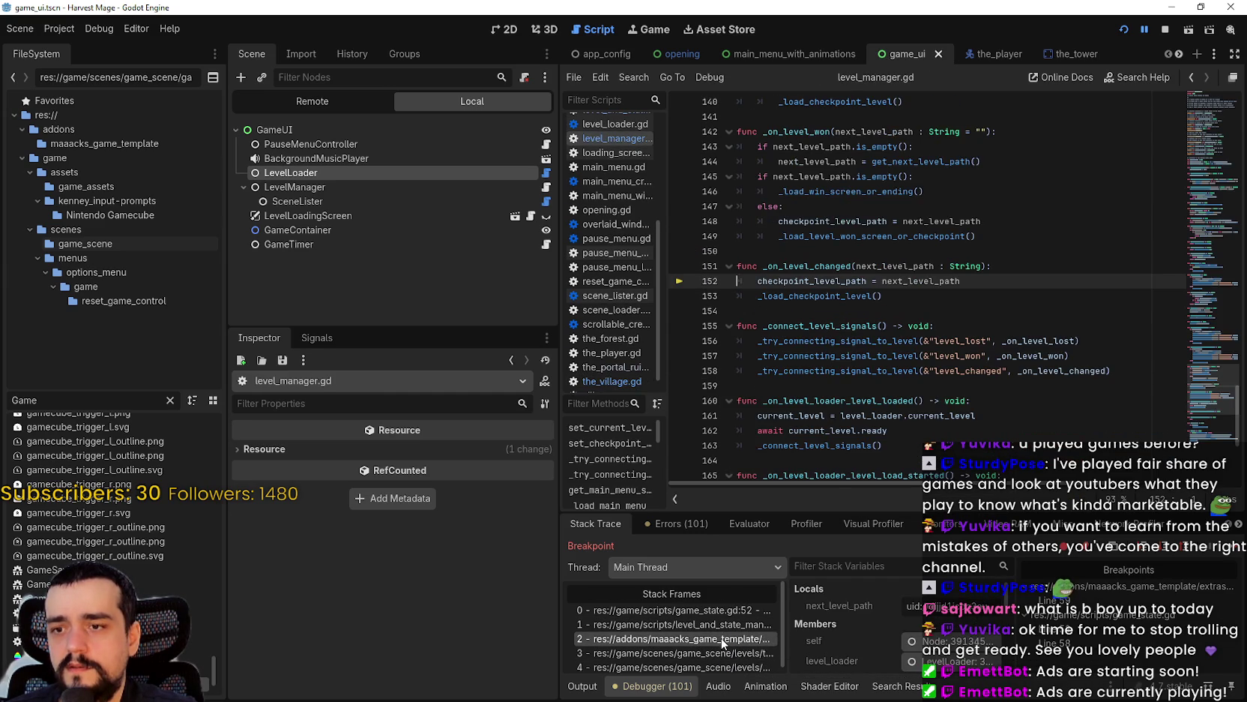
pyautogui.click(720, 624)
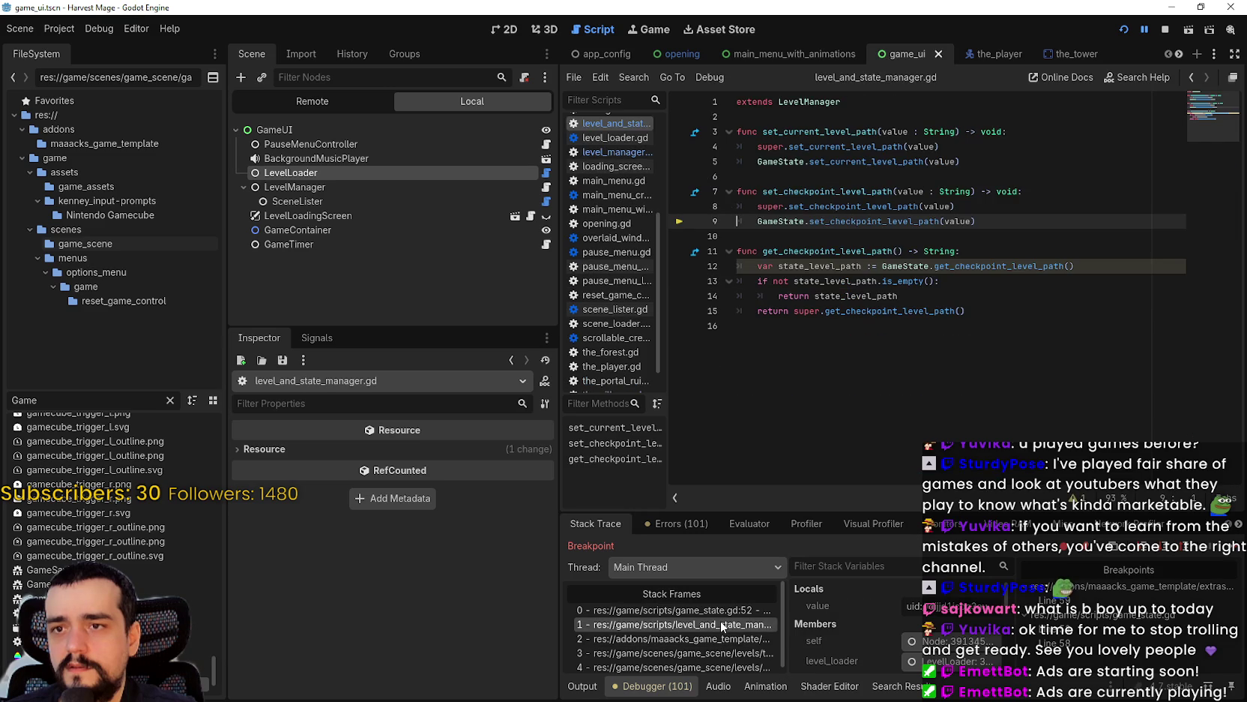
pyautogui.click(717, 609)
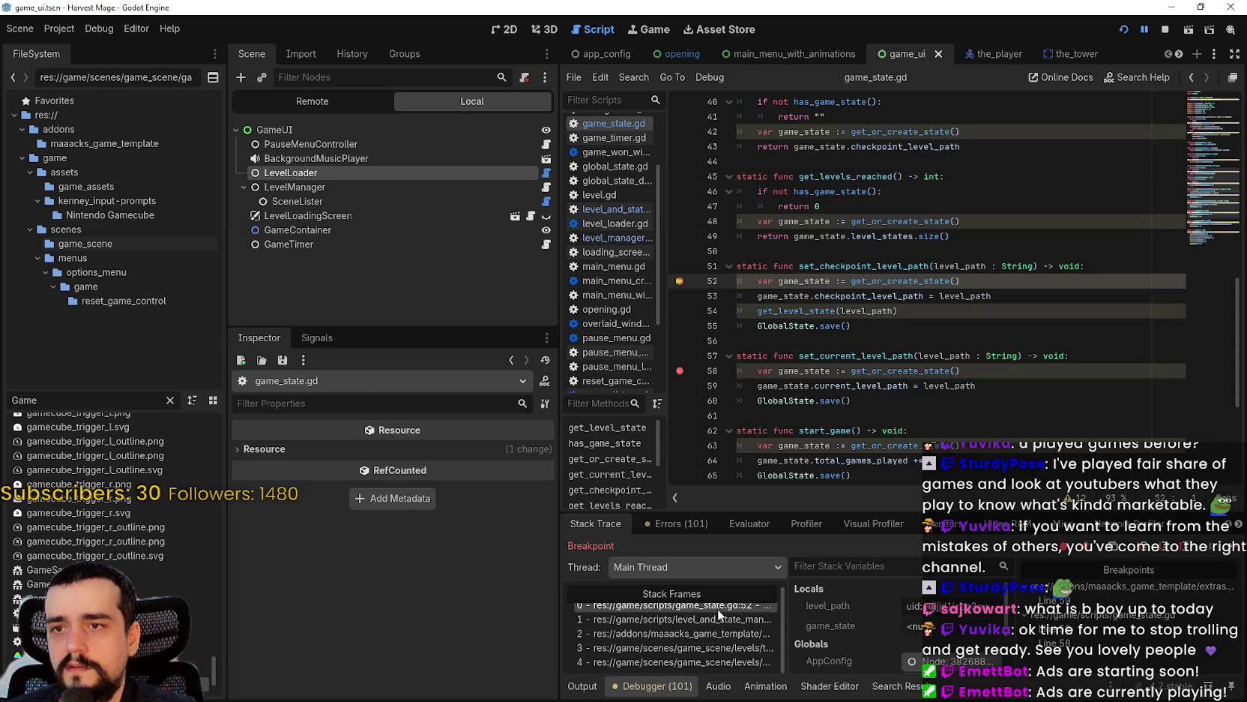
pyautogui.click(717, 633)
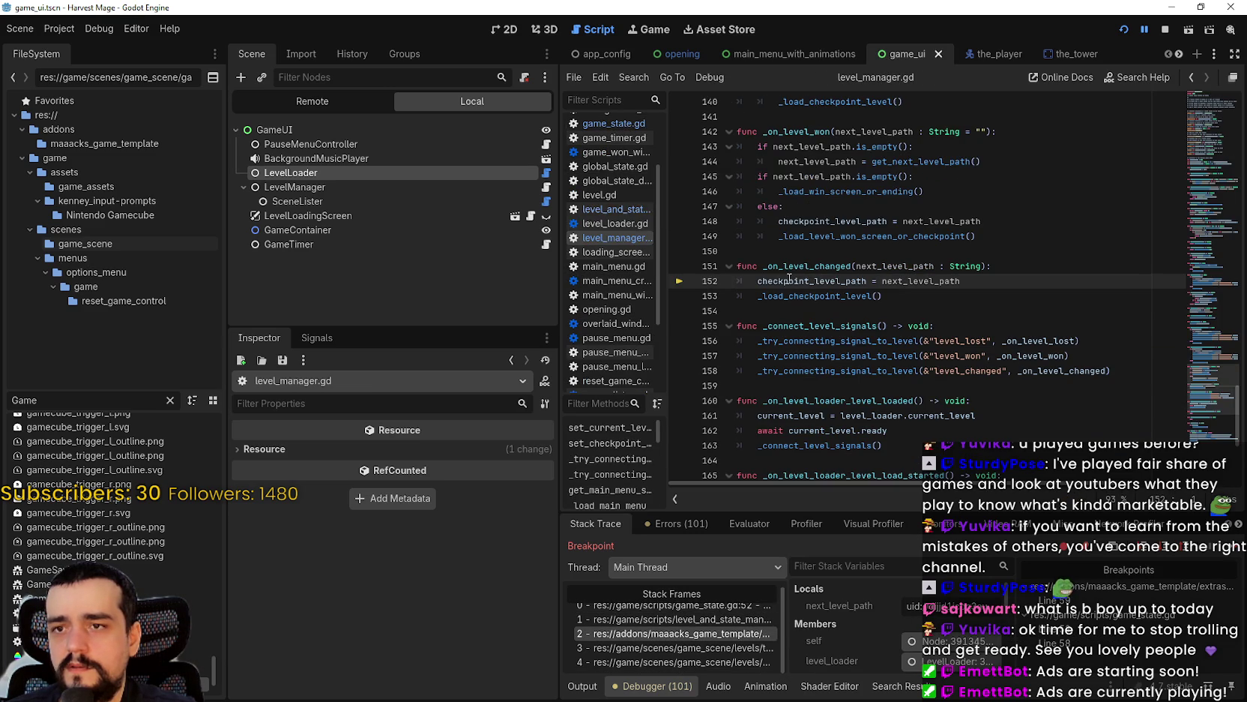
# - Follow _load_checkpoint_level into load_level and examine its level_loader.load_level line
pyautogui.rightClick(810, 300)
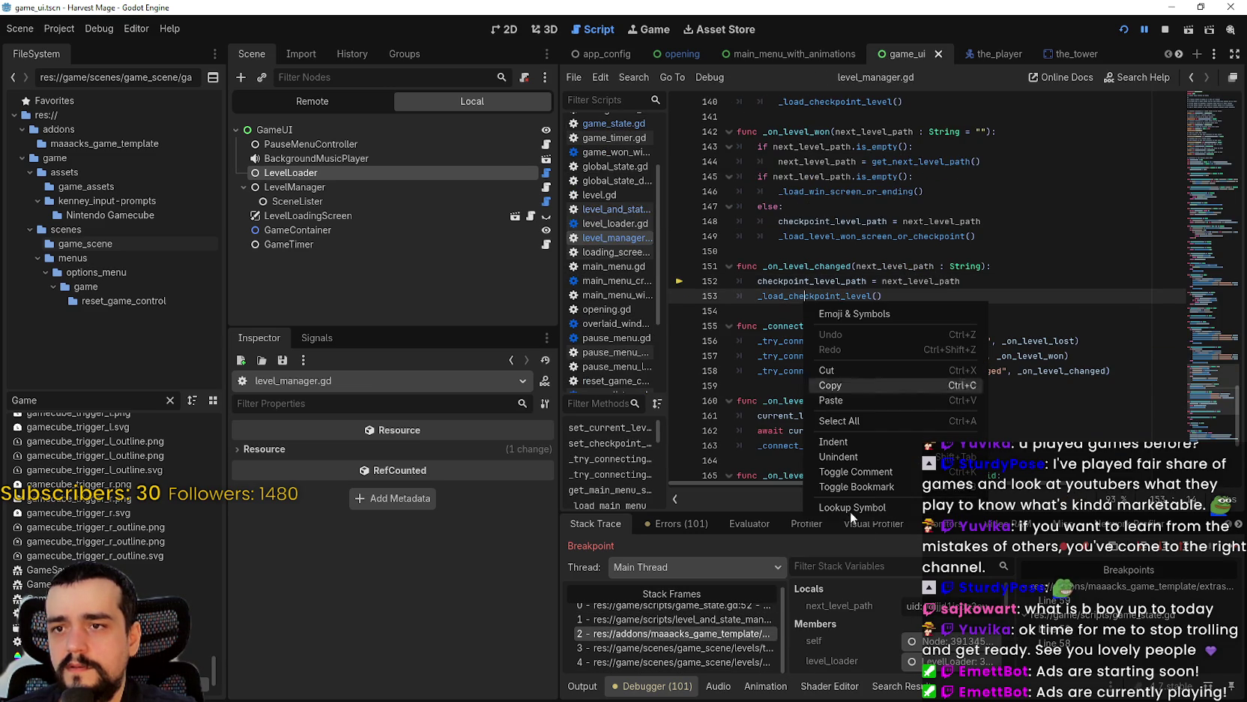
pyautogui.click(884, 511)
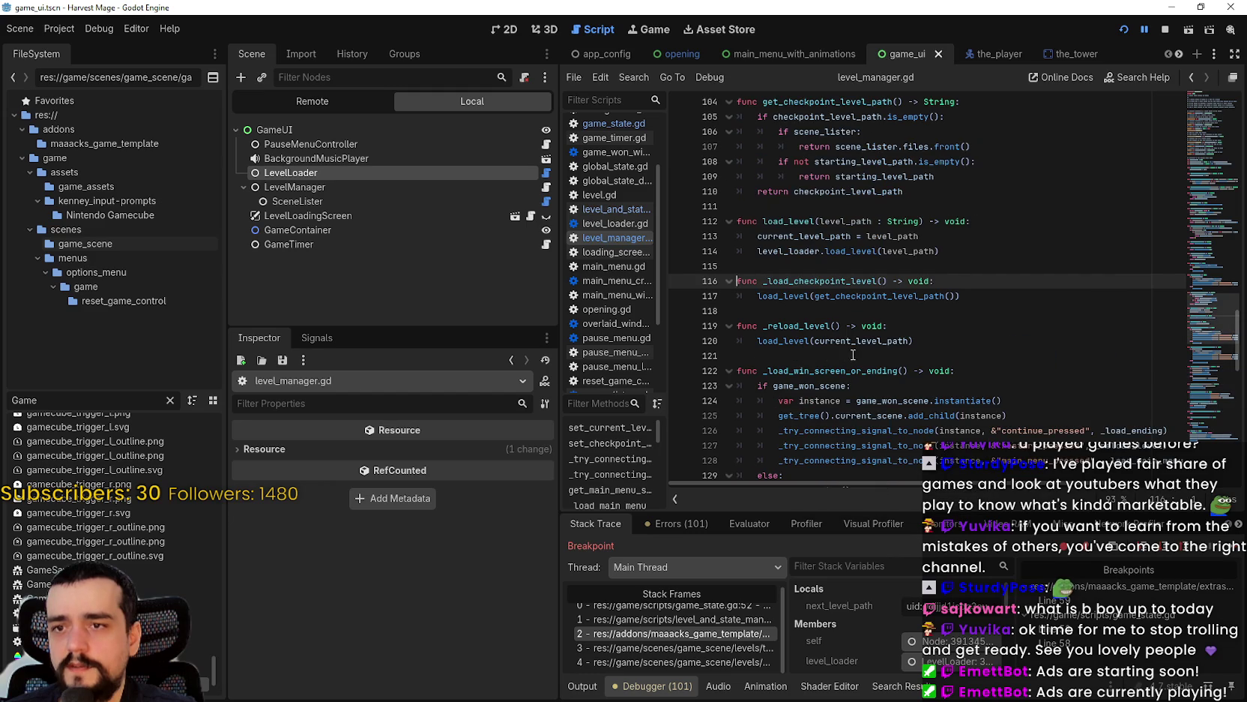
pyautogui.rightClick(780, 297)
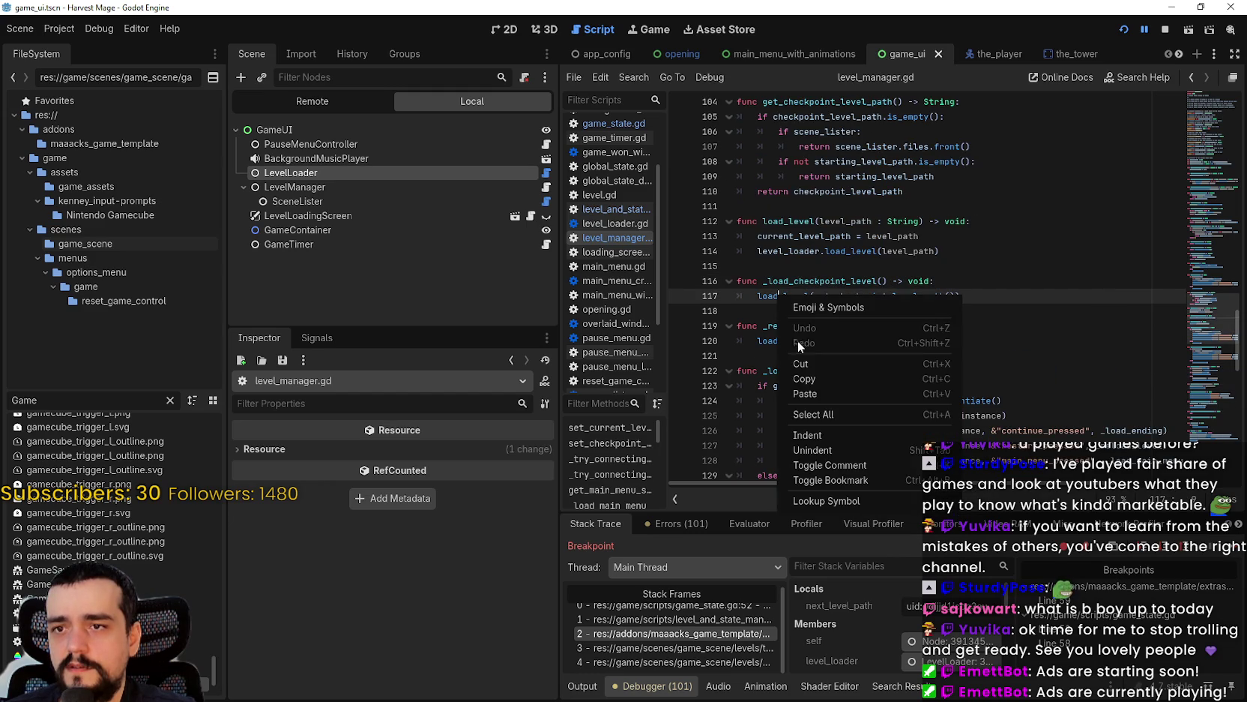
pyautogui.click(834, 504)
pyautogui.click(956, 310)
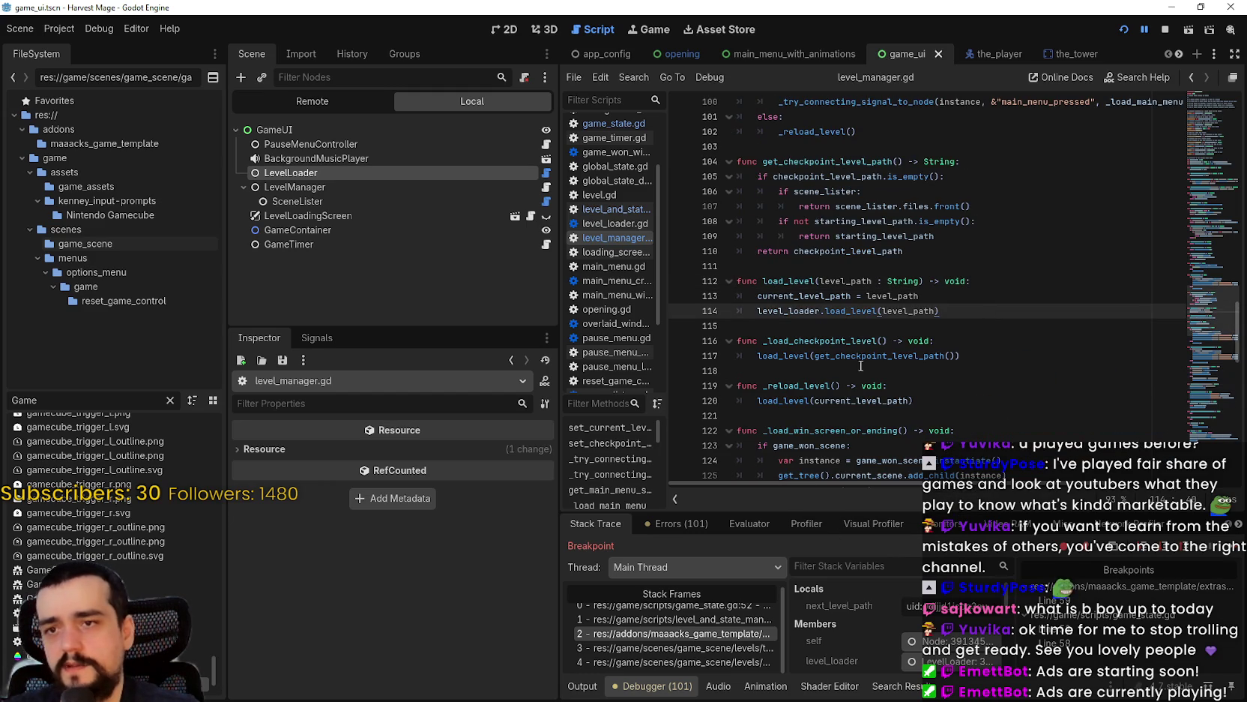
# - Revisit GlobalState.save() in game_state.gd and the_village.gd, then highlight _load_checkpoint_level in level_manager.gd
pyautogui.click(716, 625)
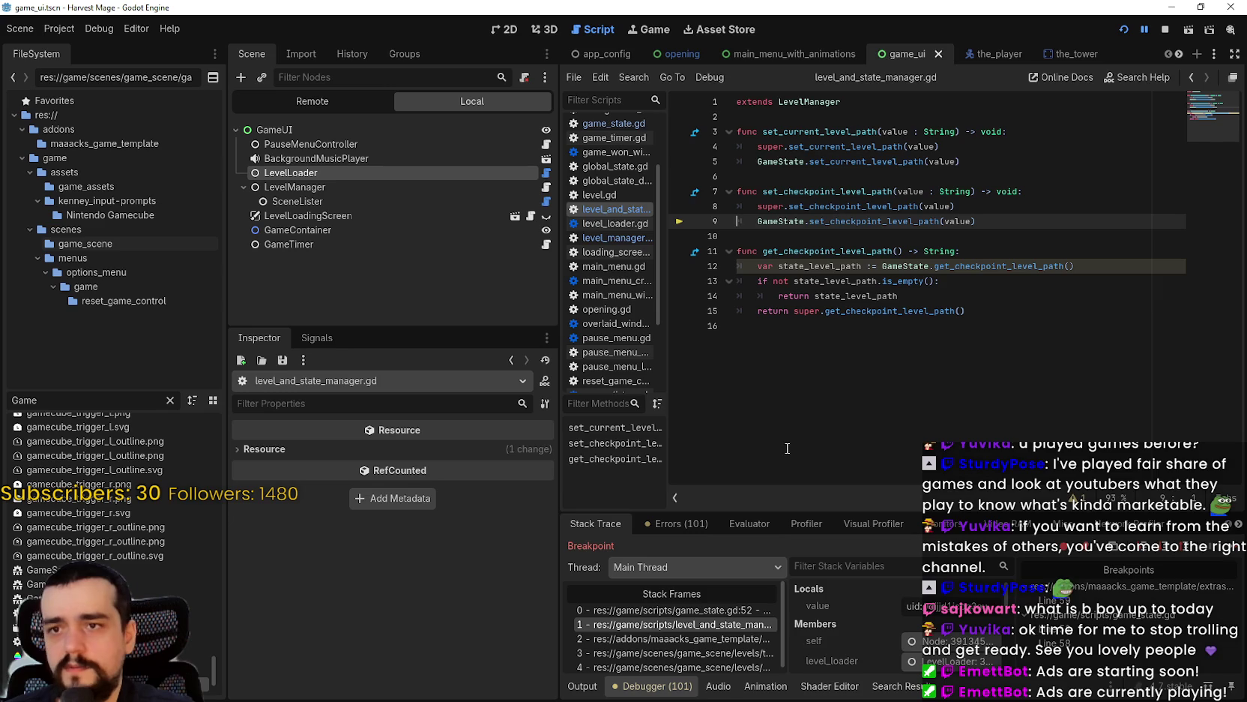
pyautogui.click(691, 611)
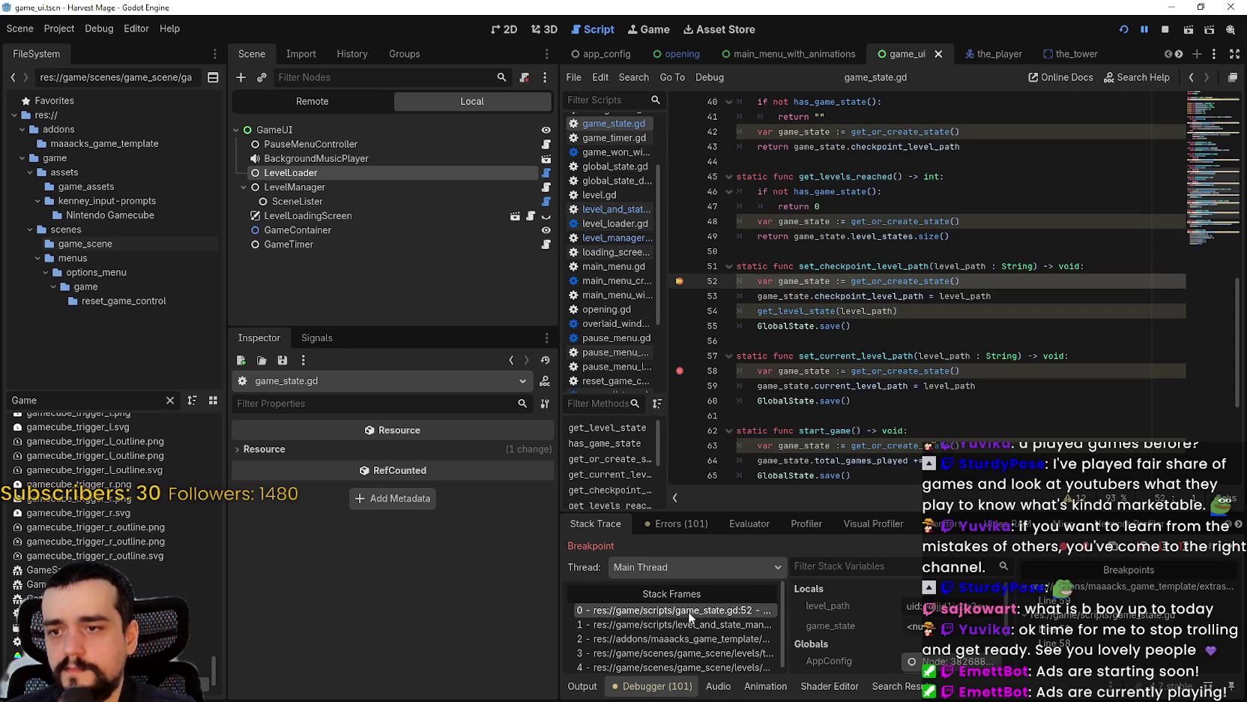
pyautogui.click(862, 328)
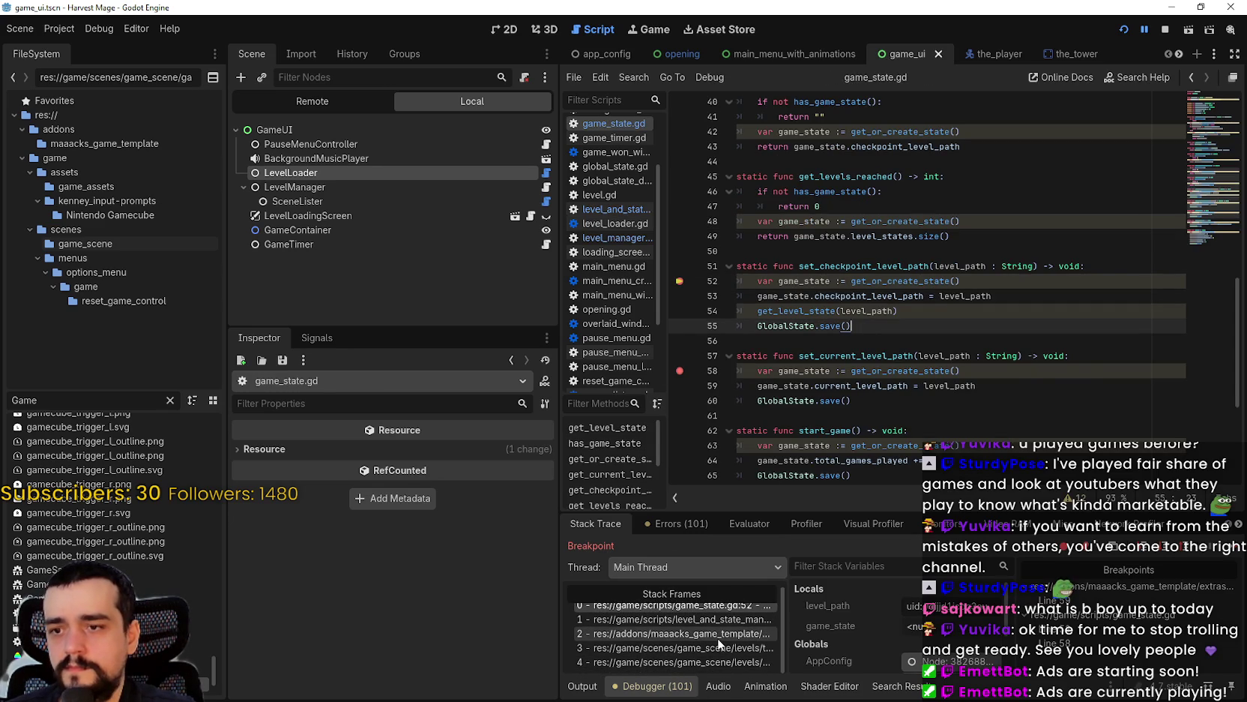
pyautogui.click(720, 636)
pyautogui.click(718, 646)
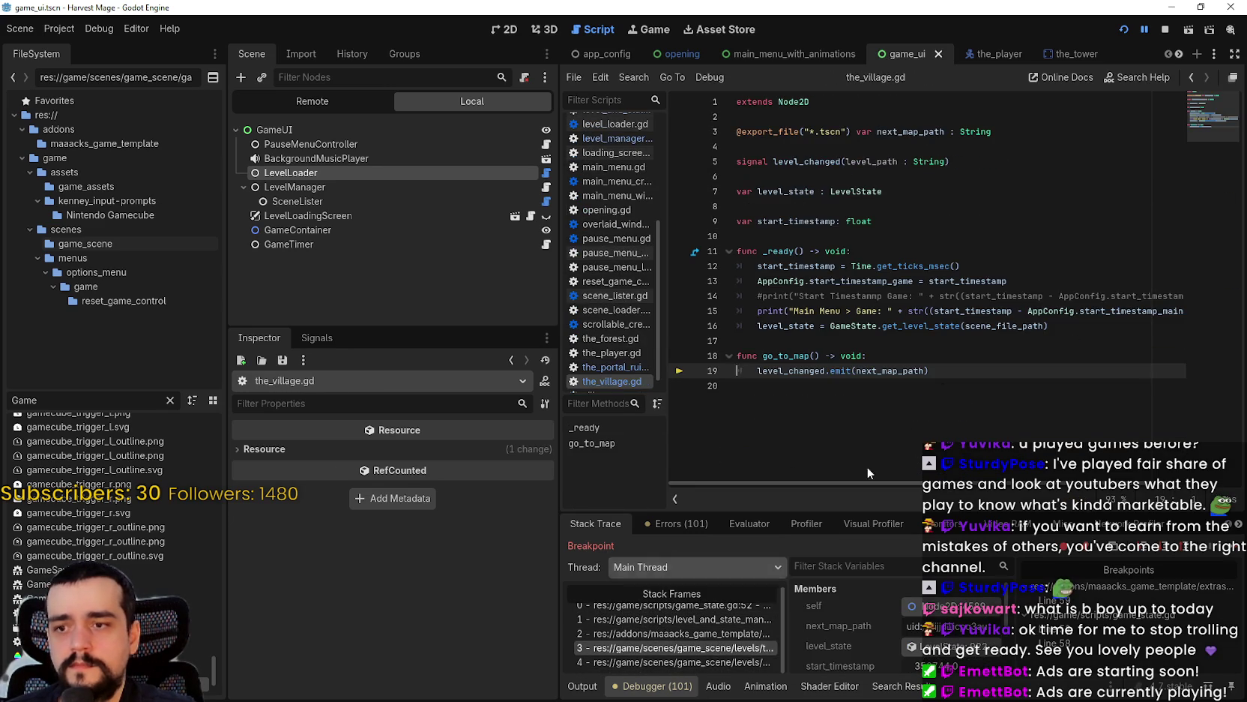
pyautogui.click(720, 634)
pyautogui.click(810, 296)
pyautogui.moveTo(758, 295); pyautogui.dragTo(949, 295)
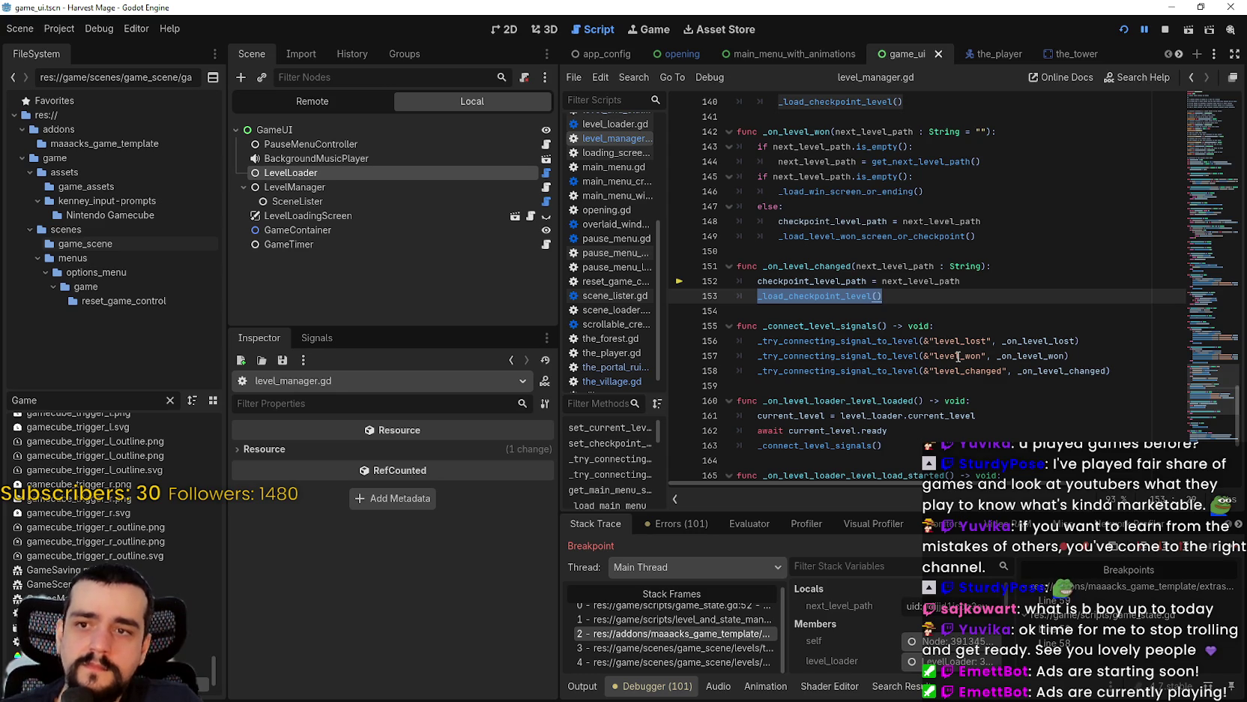
# - Follow _load_checkpoint_level through load_level to level_loader.gd's load_level definition
pyautogui.click(837, 297)
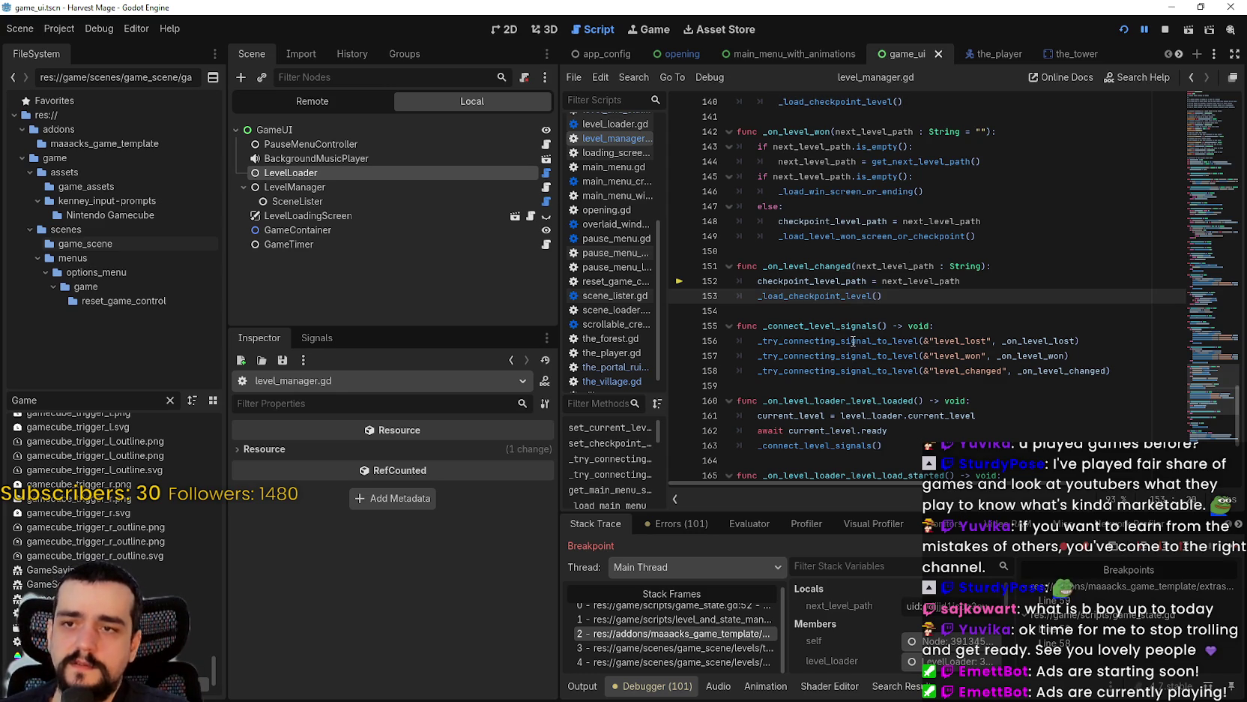
pyautogui.moveTo(867, 281)
pyautogui.mouseDown()
pyautogui.moveTo(757, 282)
pyautogui.moveTo(947, 276)
pyautogui.mouseUp()
pyautogui.rightClick(819, 296)
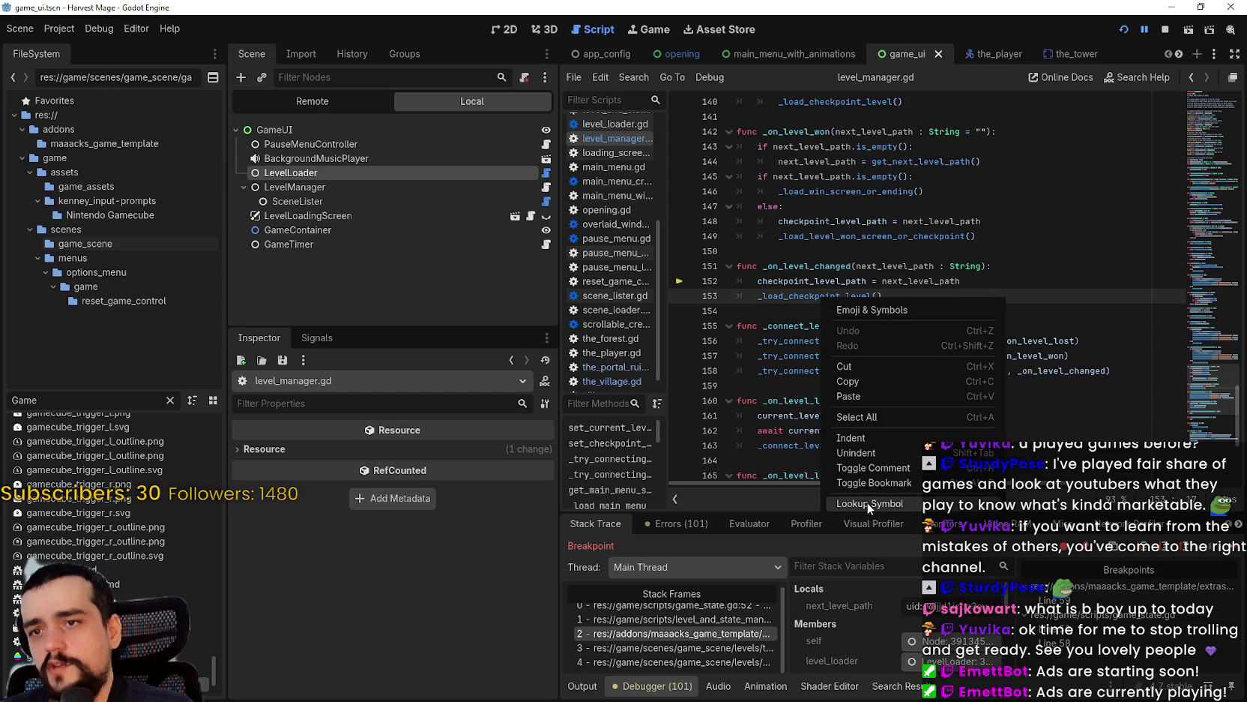
pyautogui.click(867, 502)
pyautogui.click(785, 296)
pyautogui.rightClick(784, 297)
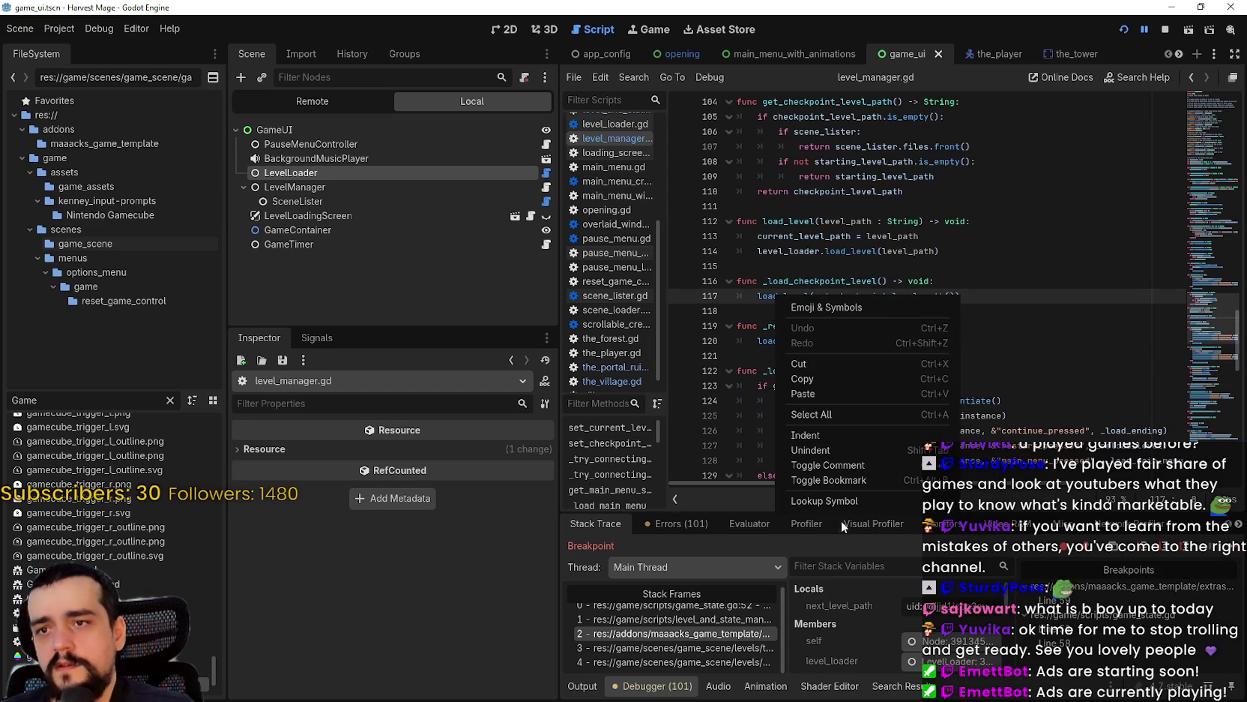
pyautogui.click(841, 500)
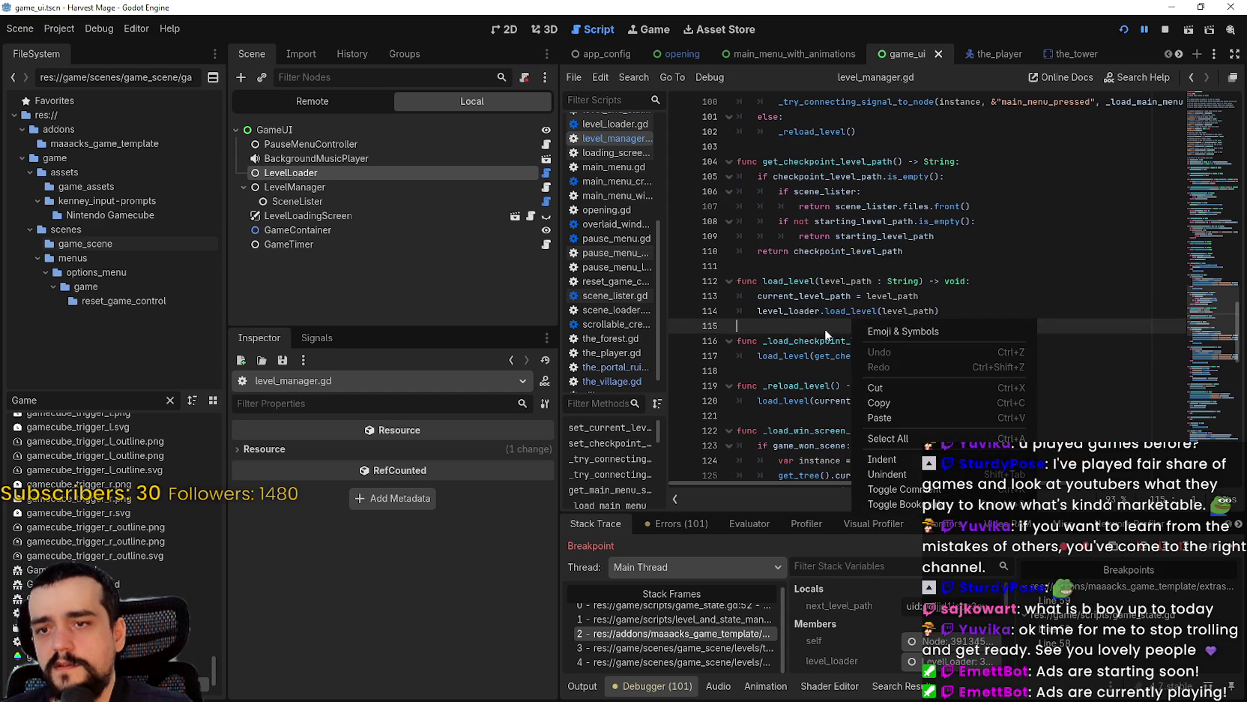
pyautogui.rightClick(855, 316)
pyautogui.click(905, 515)
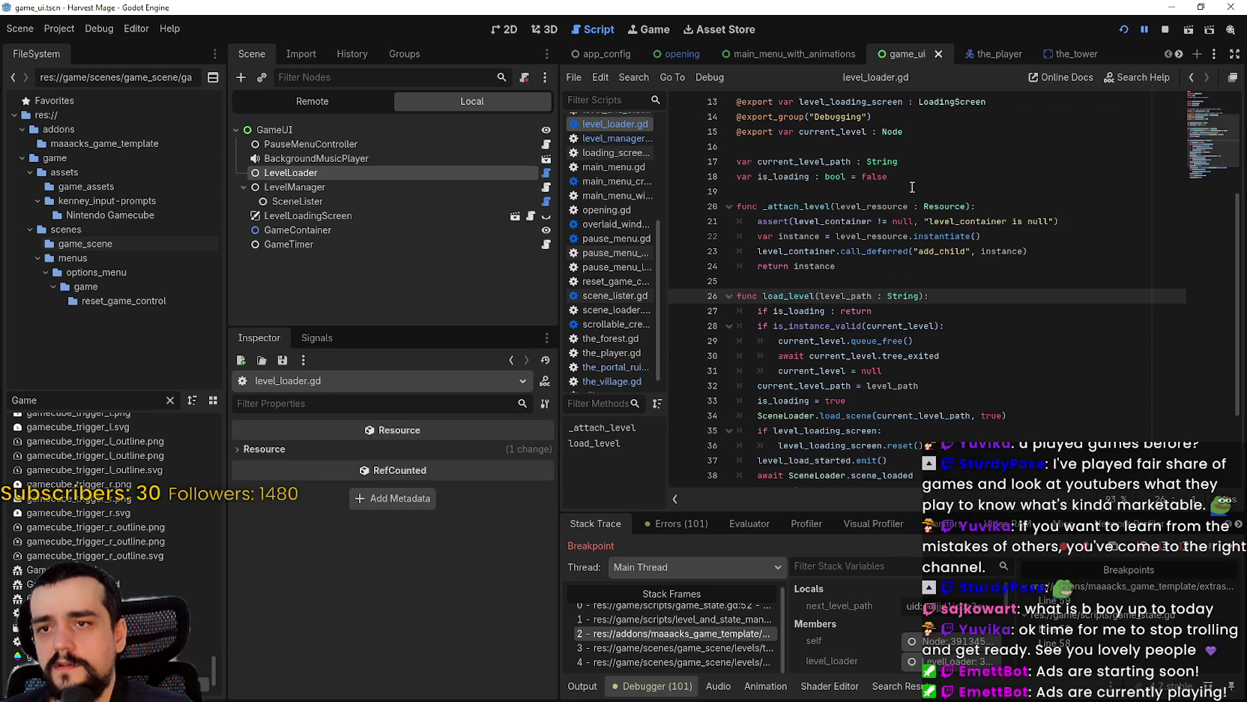
pyautogui.scroll(-1, 842, 372)
# - Open the paused game_state.gd frame, mark line 53's checkpoint assignment, and switch to global_state.tres
pyautogui.click(693, 624)
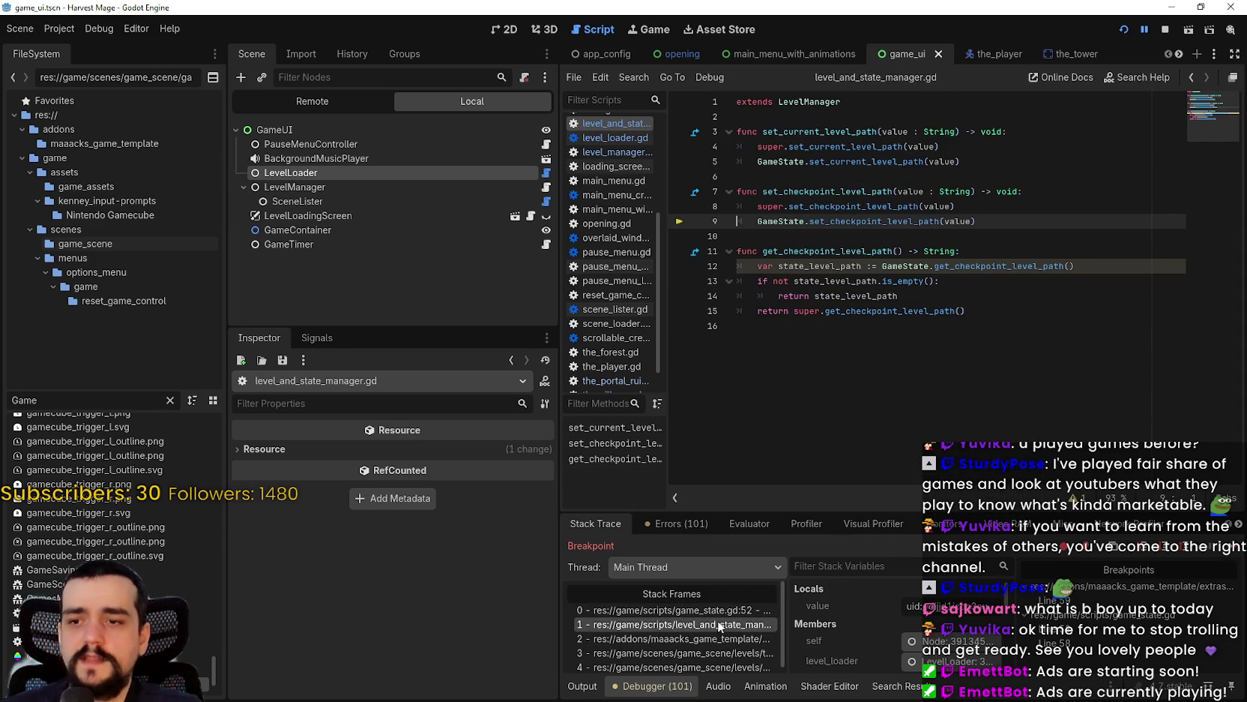
pyautogui.click(714, 612)
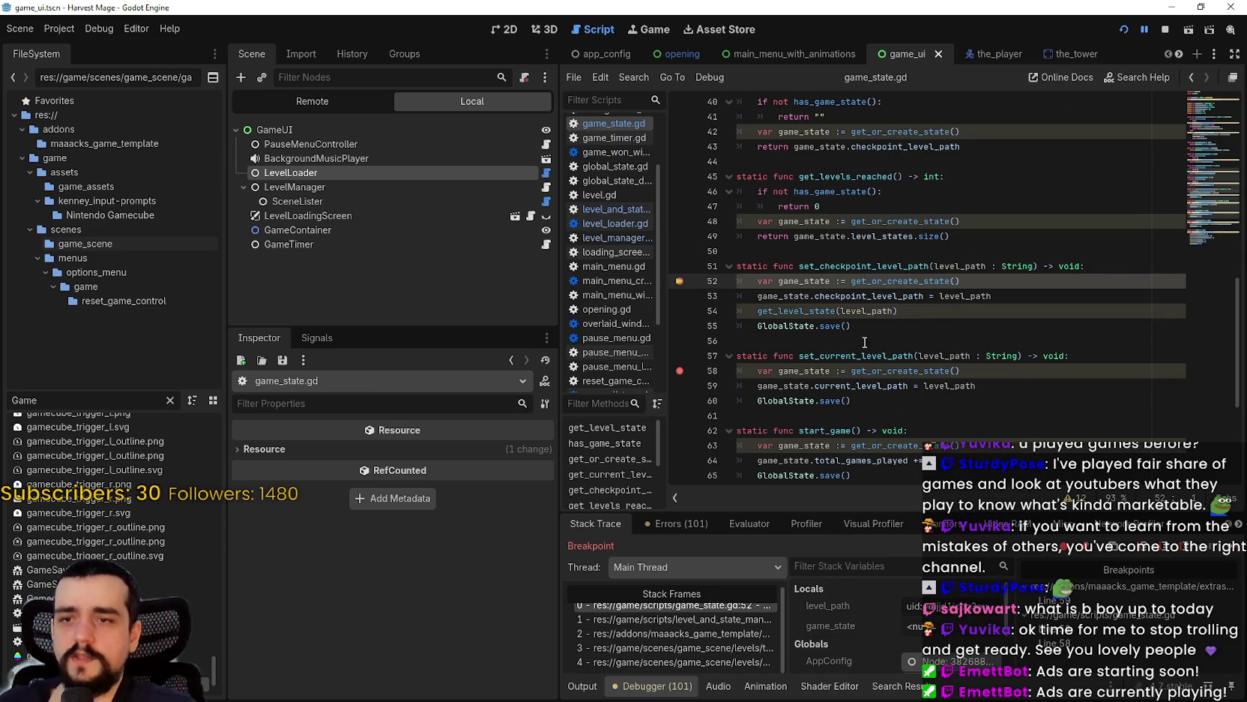
pyautogui.moveTo(993, 295)
pyautogui.mouseDown()
pyautogui.moveTo(776, 282)
pyautogui.moveTo(774, 293)
pyautogui.mouseUp()
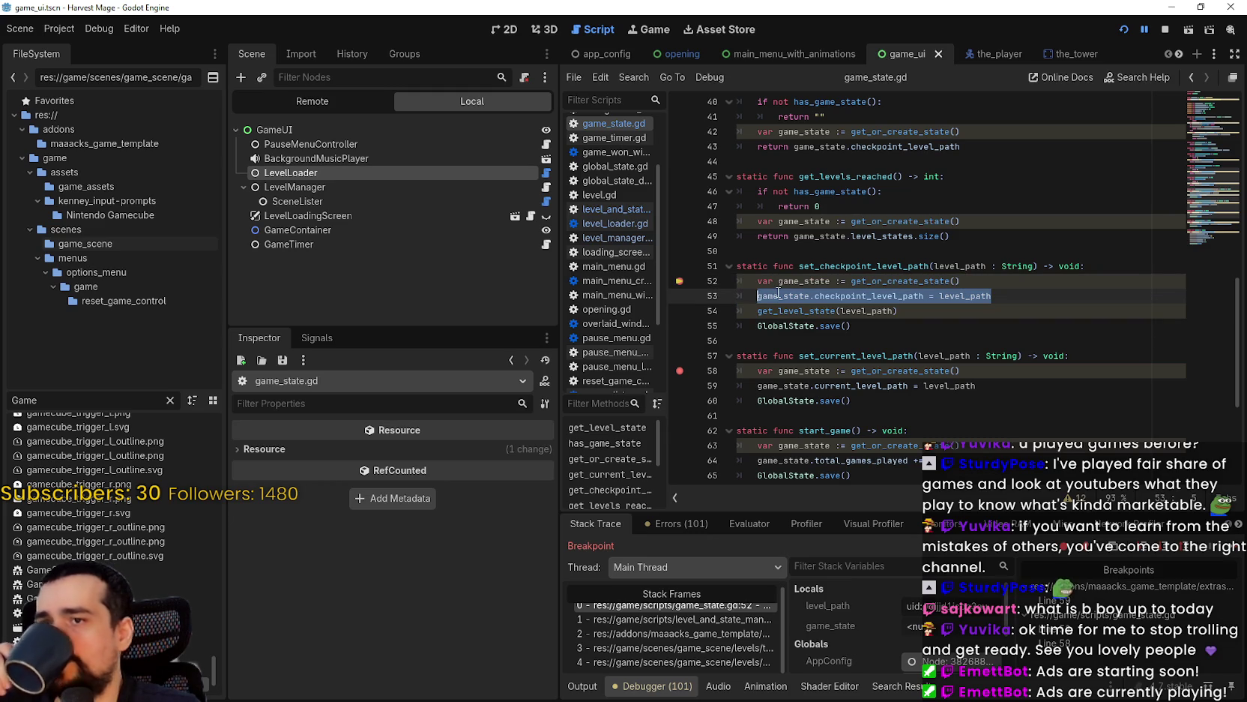
pyautogui.moveTo(778, 292)
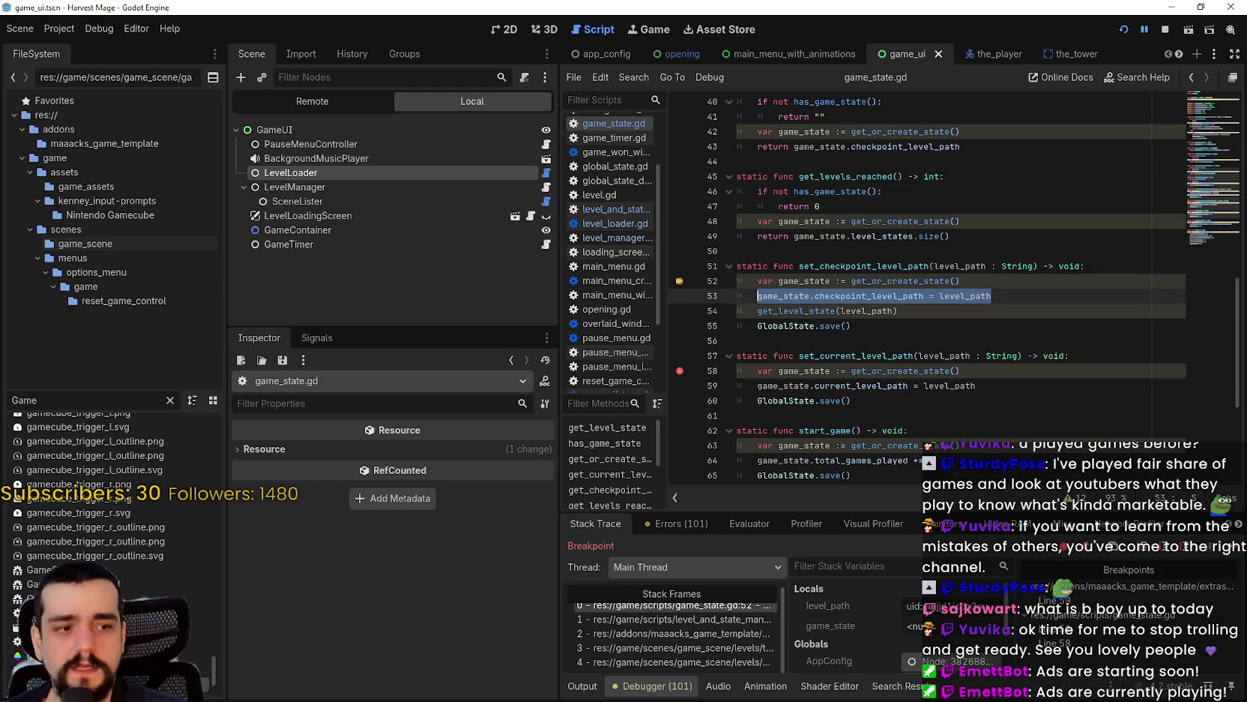
pyautogui.hotkey('alt', 'Tab')
pyautogui.scroll(2, 467, 290)
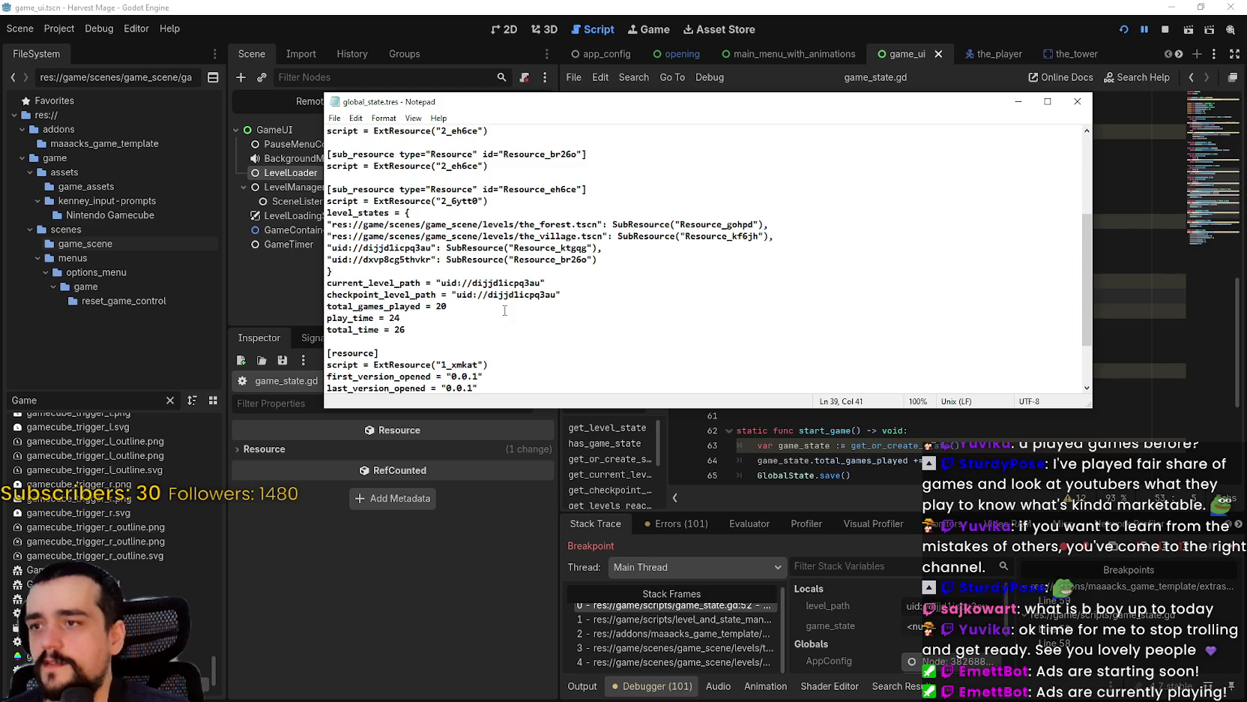
pyautogui.scroll(2, 501, 294)
pyautogui.scroll(-2, 501, 294)
pyautogui.moveTo(562, 295)
pyautogui.mouseDown()
pyautogui.moveTo(301, 275)
pyautogui.moveTo(300, 284)
pyautogui.mouseUp()
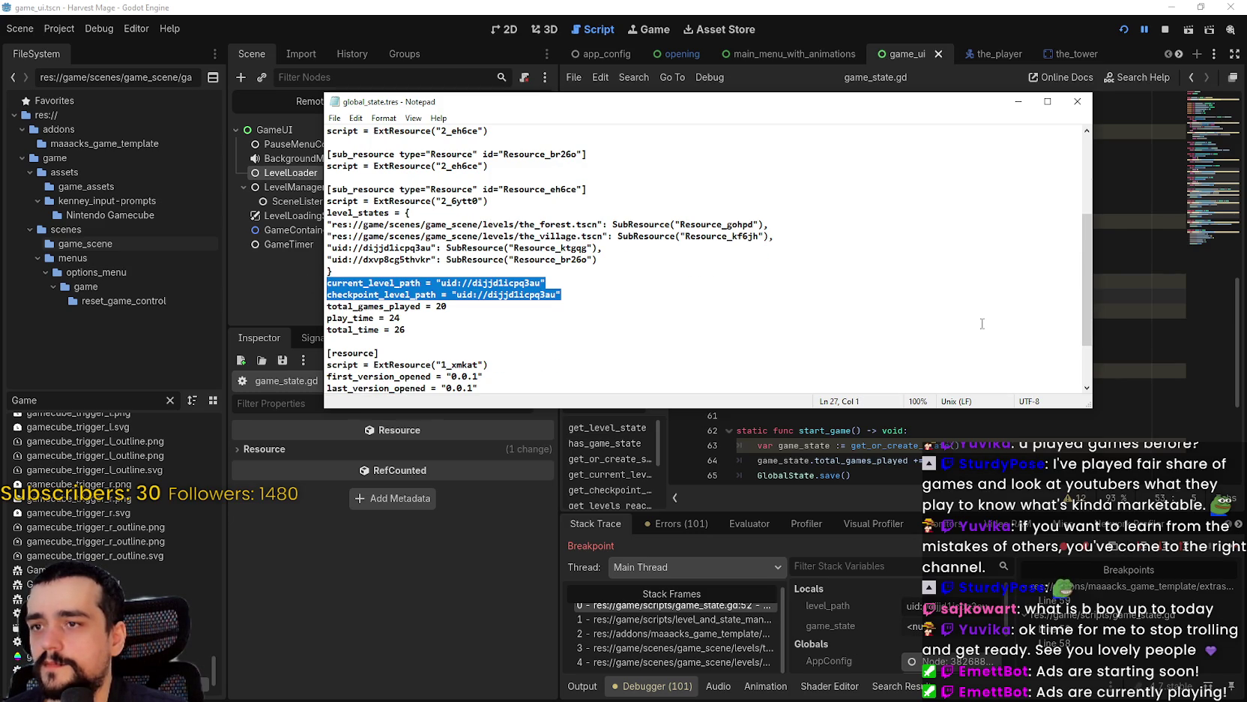
pyautogui.moveTo(1090, 298)
pyautogui.mouseDown()
pyautogui.moveTo(1089, 188)
pyautogui.moveTo(1073, 302)
pyautogui.moveTo(1065, 213)
pyautogui.mouseUp()
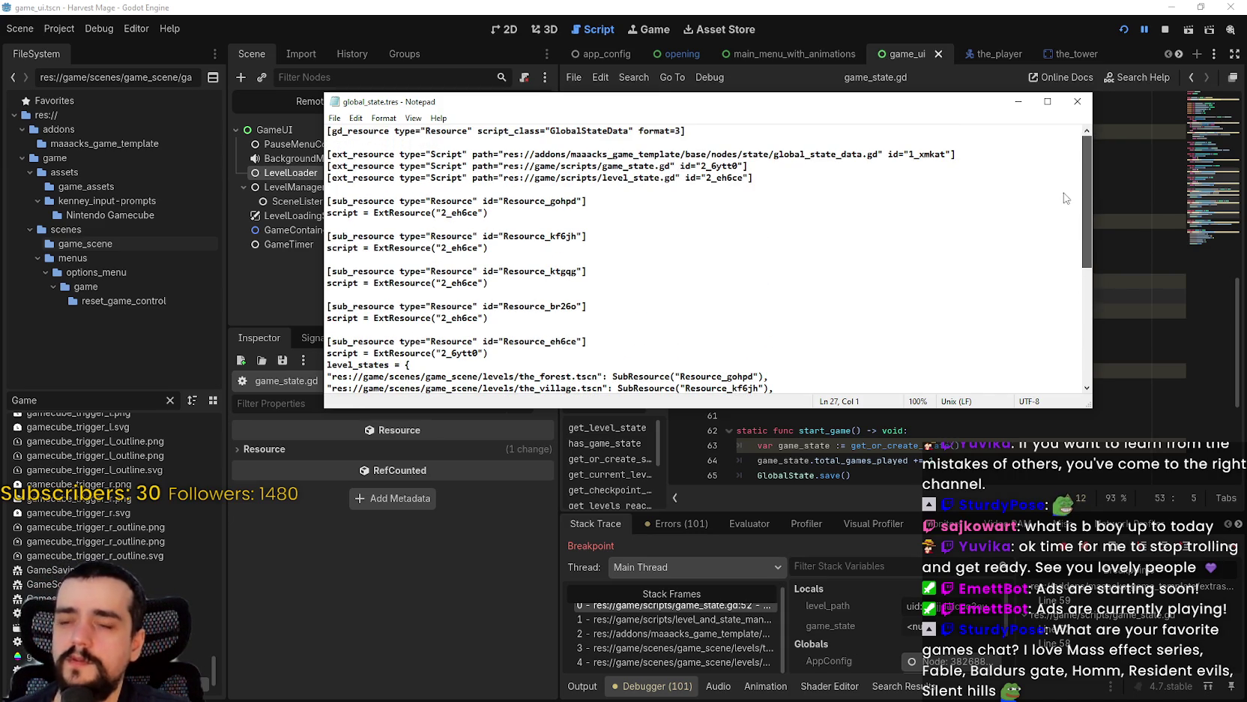
pyautogui.moveTo(1071, 206); pyautogui.dragTo(1086, 322)
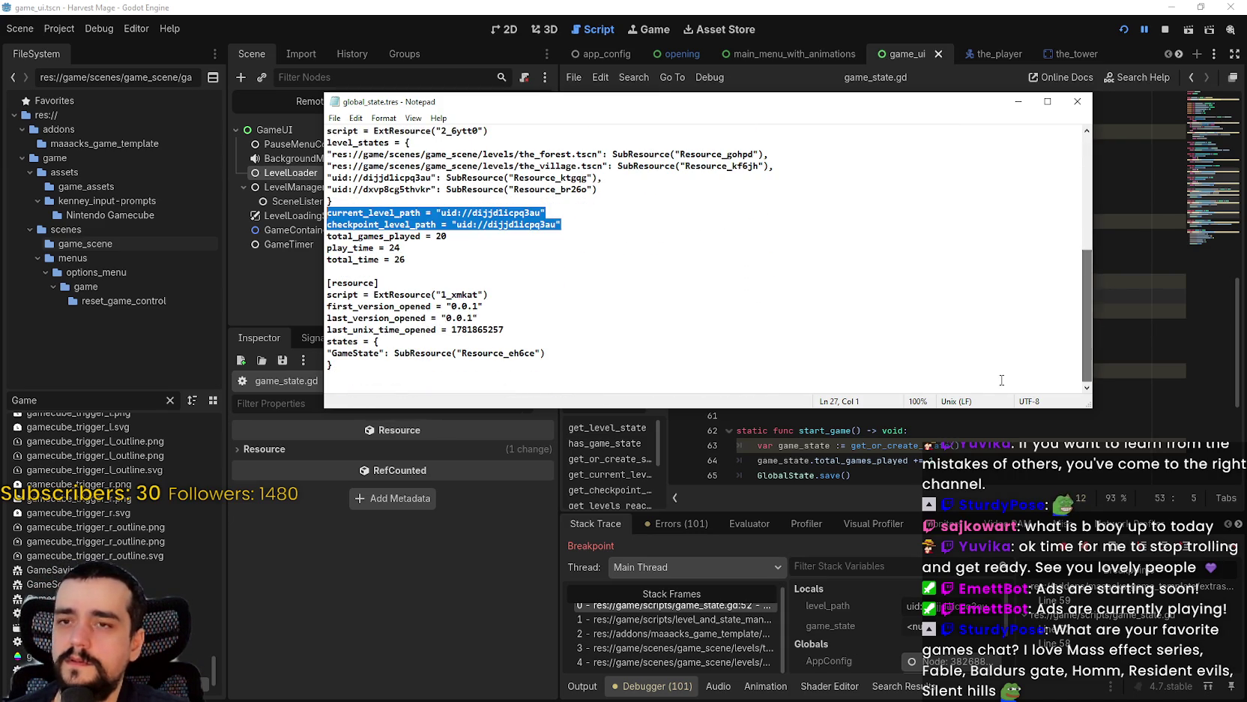
pyautogui.click(875, 446)
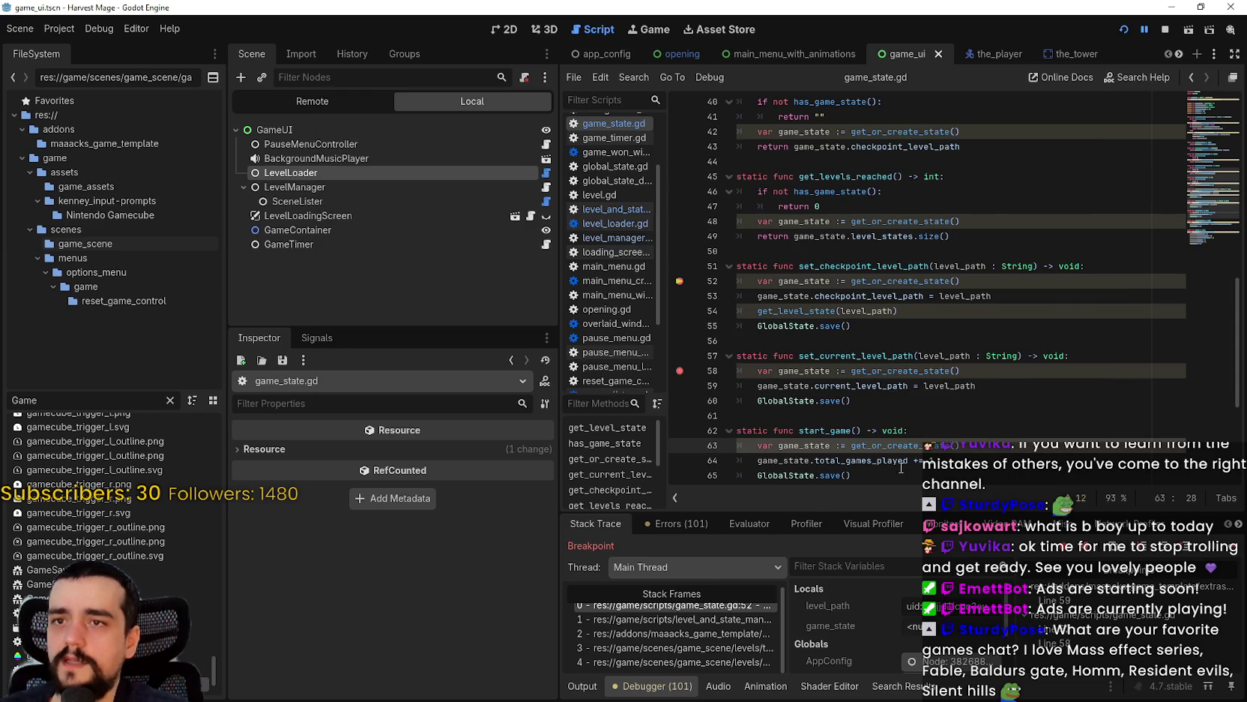
pyautogui.scroll(13, 1042, 236)
pyautogui.moveTo(847, 116); pyautogui.dragTo(826, 432)
pyautogui.scroll(-6, 819, 415)
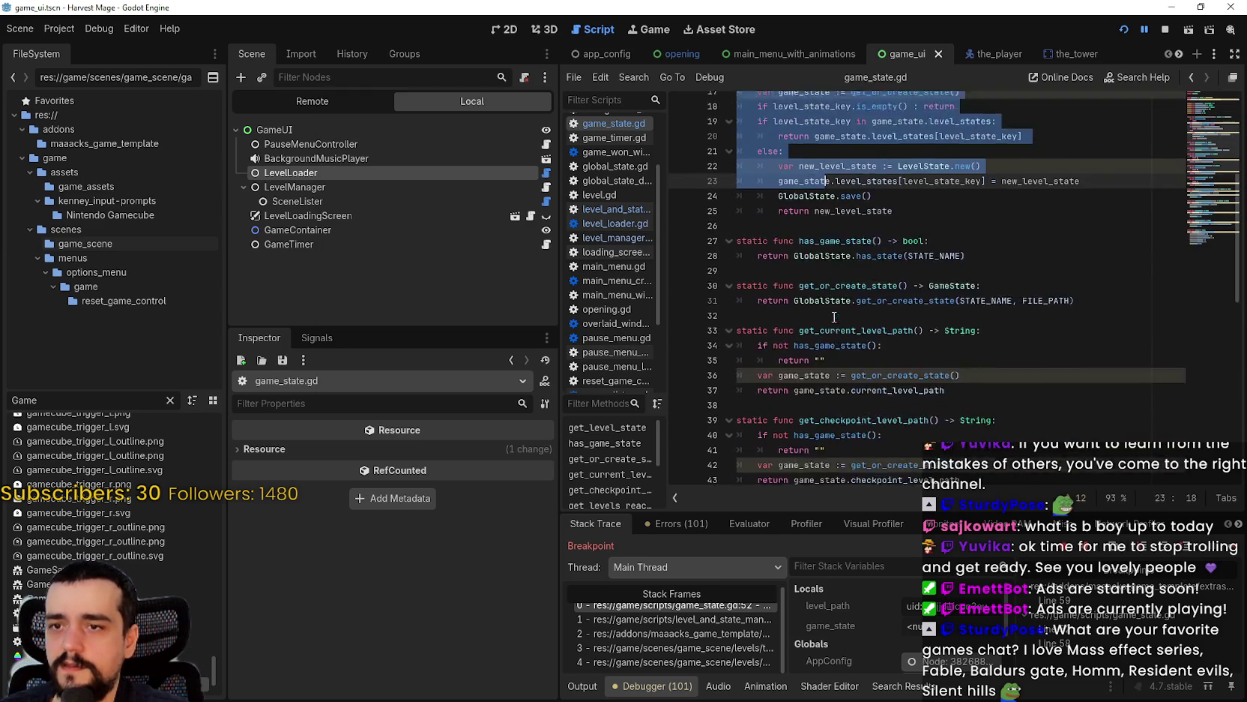
pyautogui.click(832, 323)
pyautogui.moveTo(851, 332)
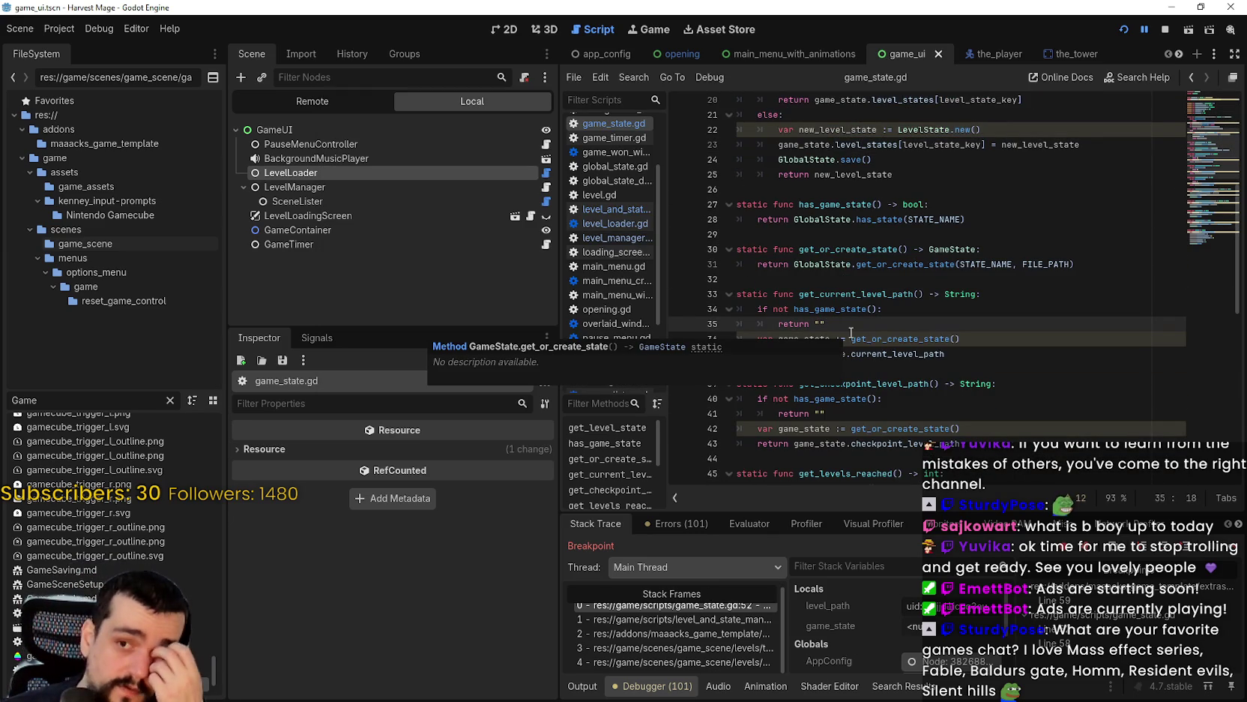
pyautogui.click(890, 398)
pyautogui.scroll(-9, 890, 371)
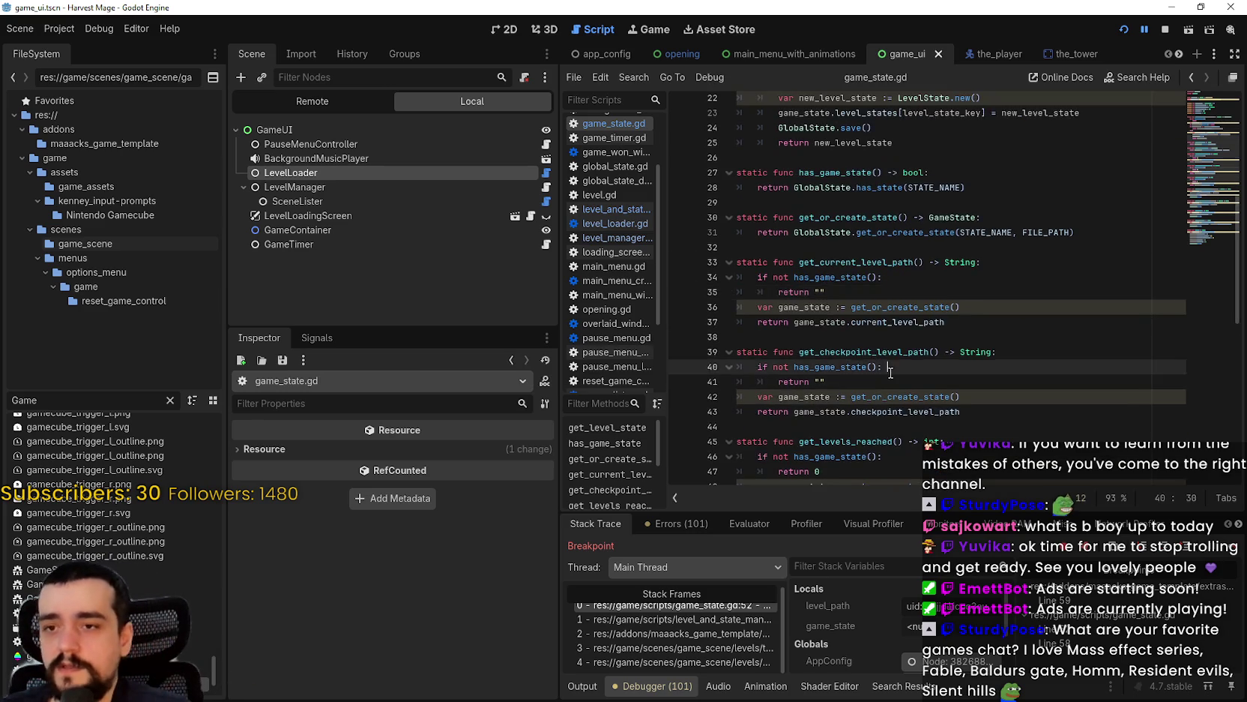
pyautogui.scroll(-3, 889, 372)
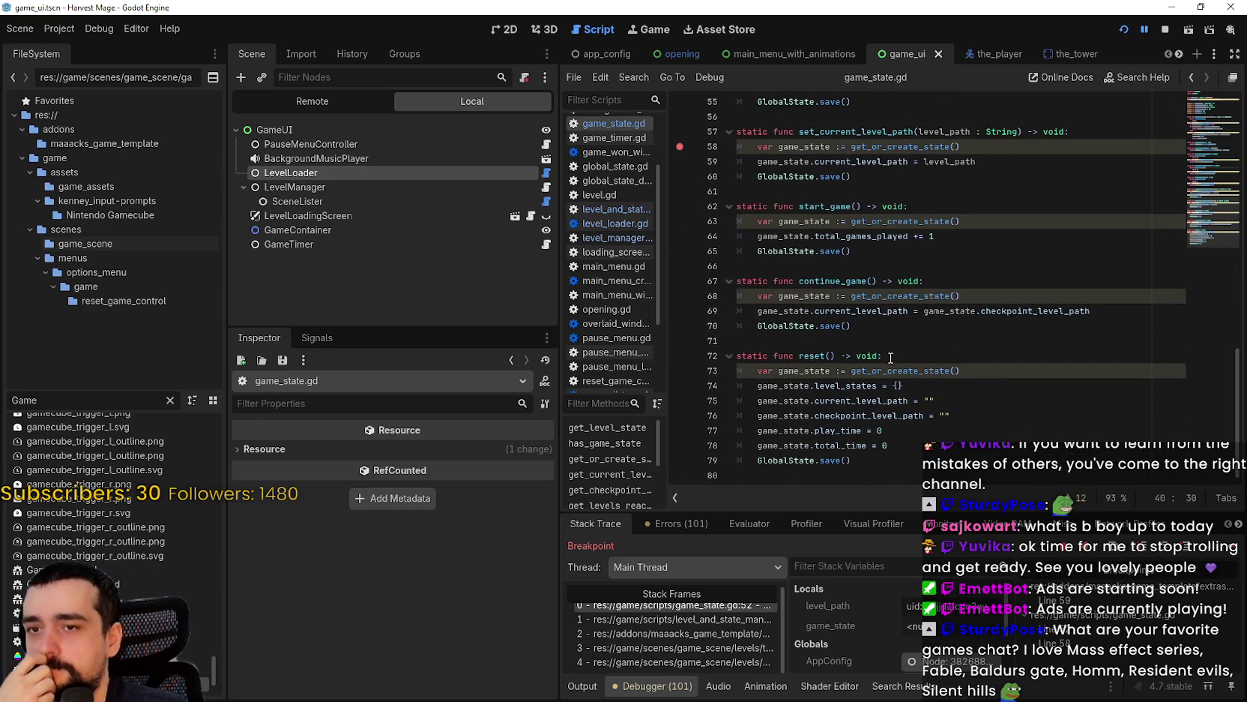
pyautogui.scroll(2, 890, 358)
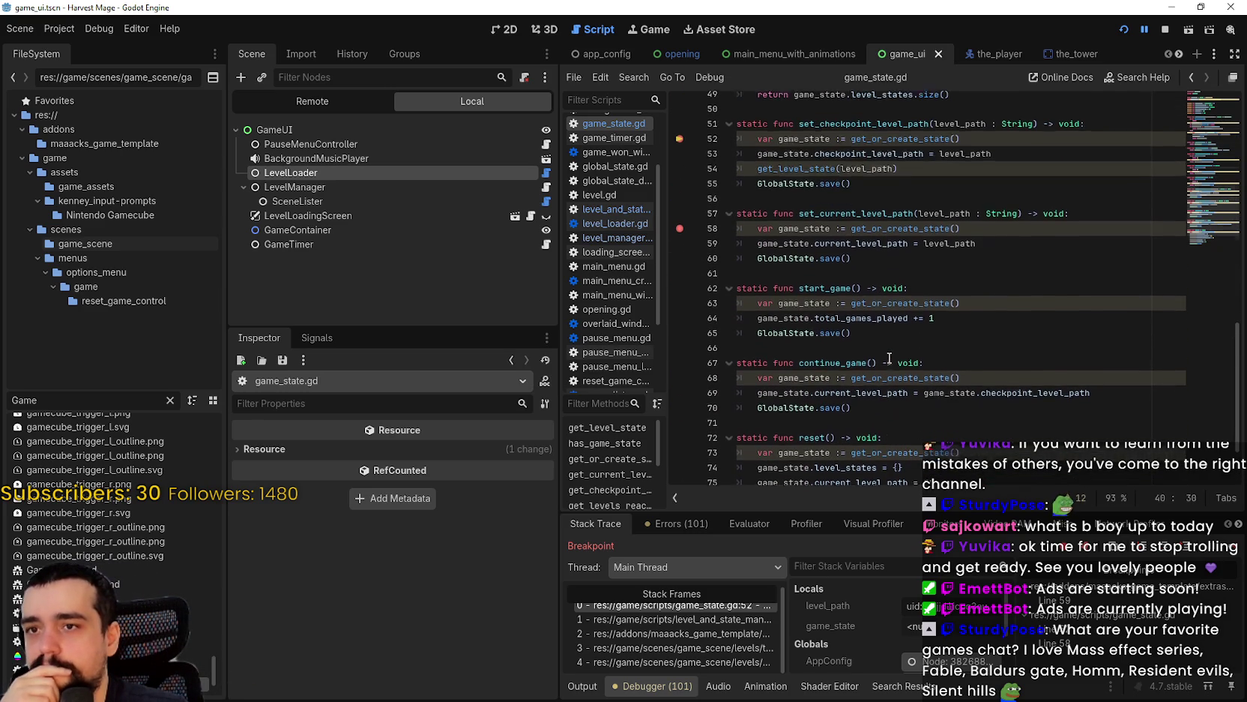
pyautogui.scroll(-2, 878, 350)
pyautogui.moveTo(880, 330)
pyautogui.mouseDown()
pyautogui.moveTo(884, 307)
pyautogui.moveTo(651, 291)
pyautogui.mouseUp()
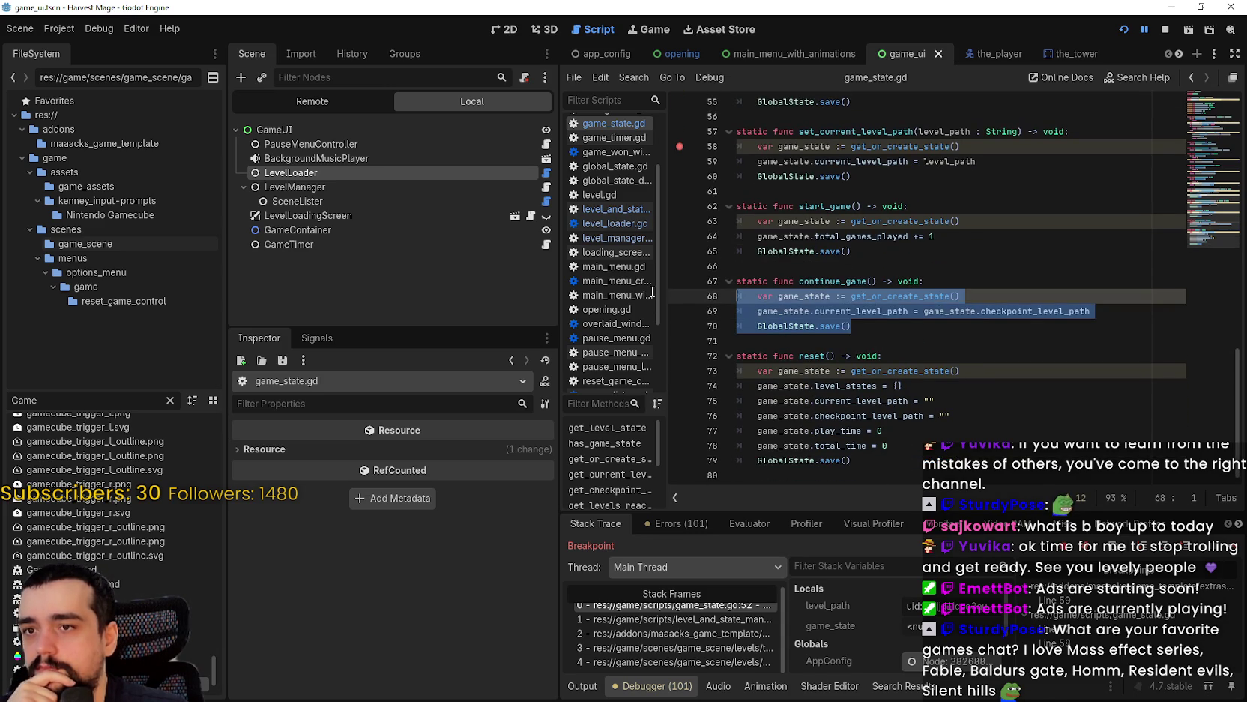
pyautogui.scroll(3, 877, 347)
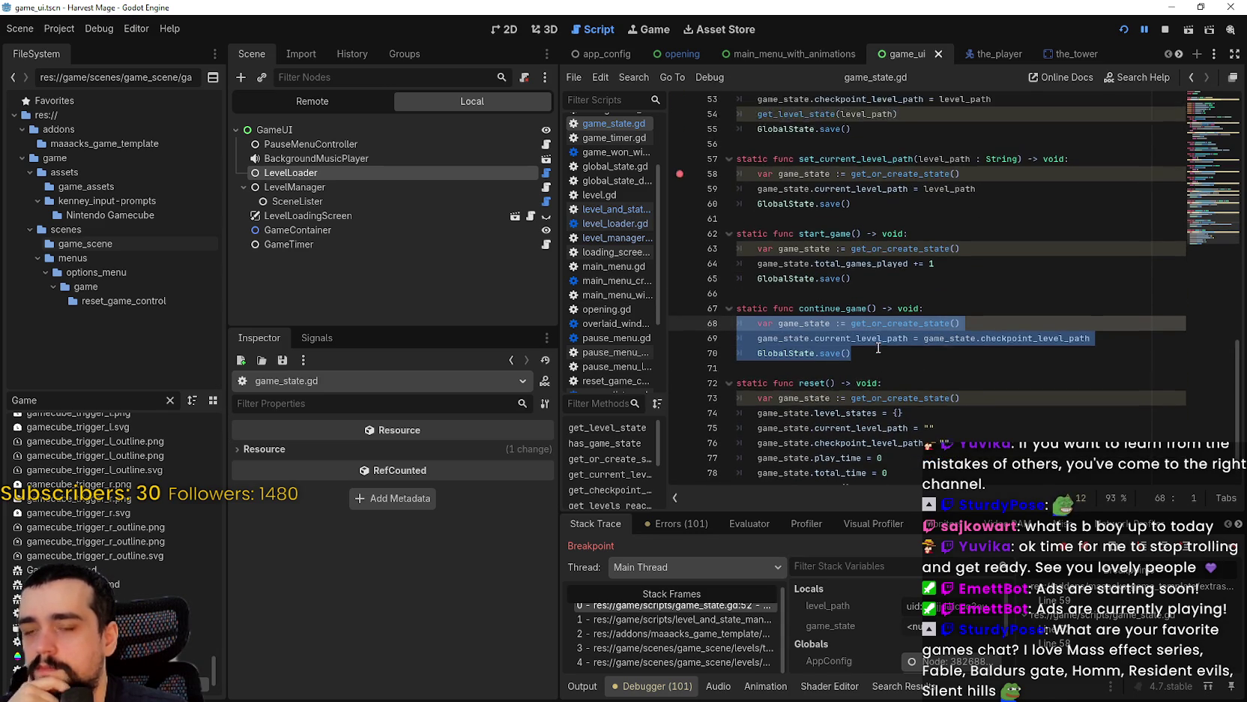
pyautogui.scroll(1, 878, 346)
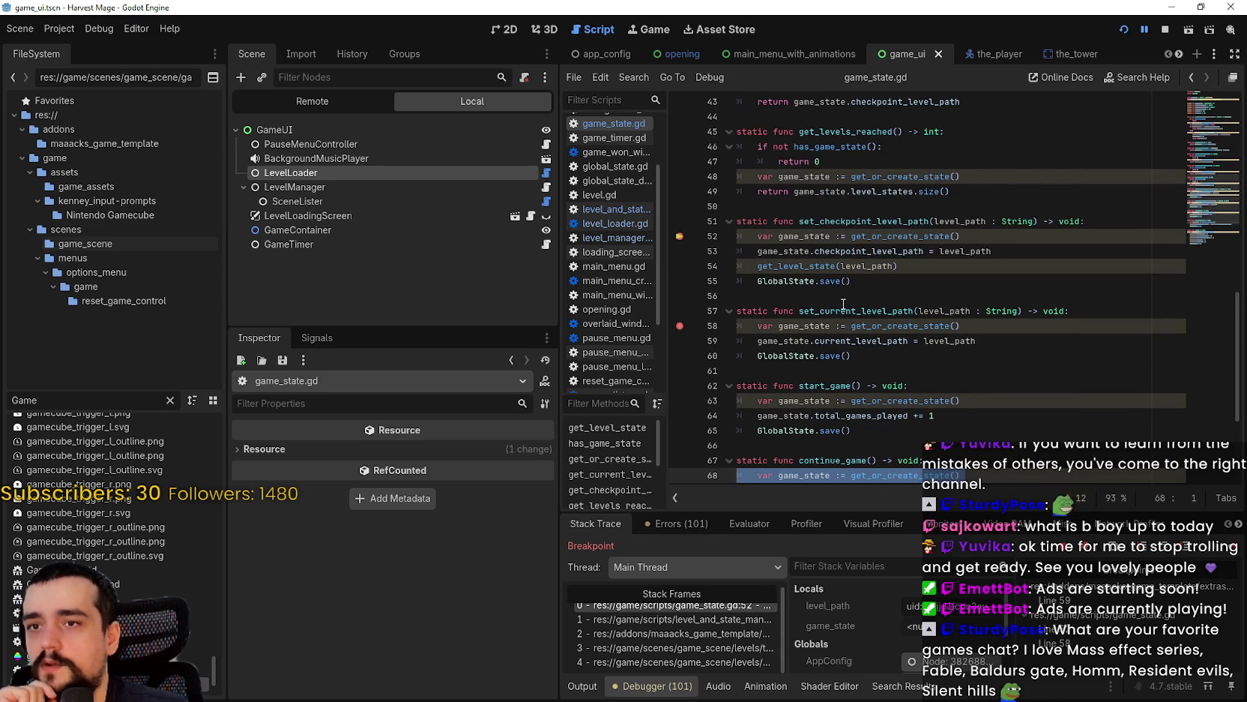
pyautogui.scroll(1, 845, 304)
pyautogui.click(890, 174)
pyautogui.scroll(3, 884, 242)
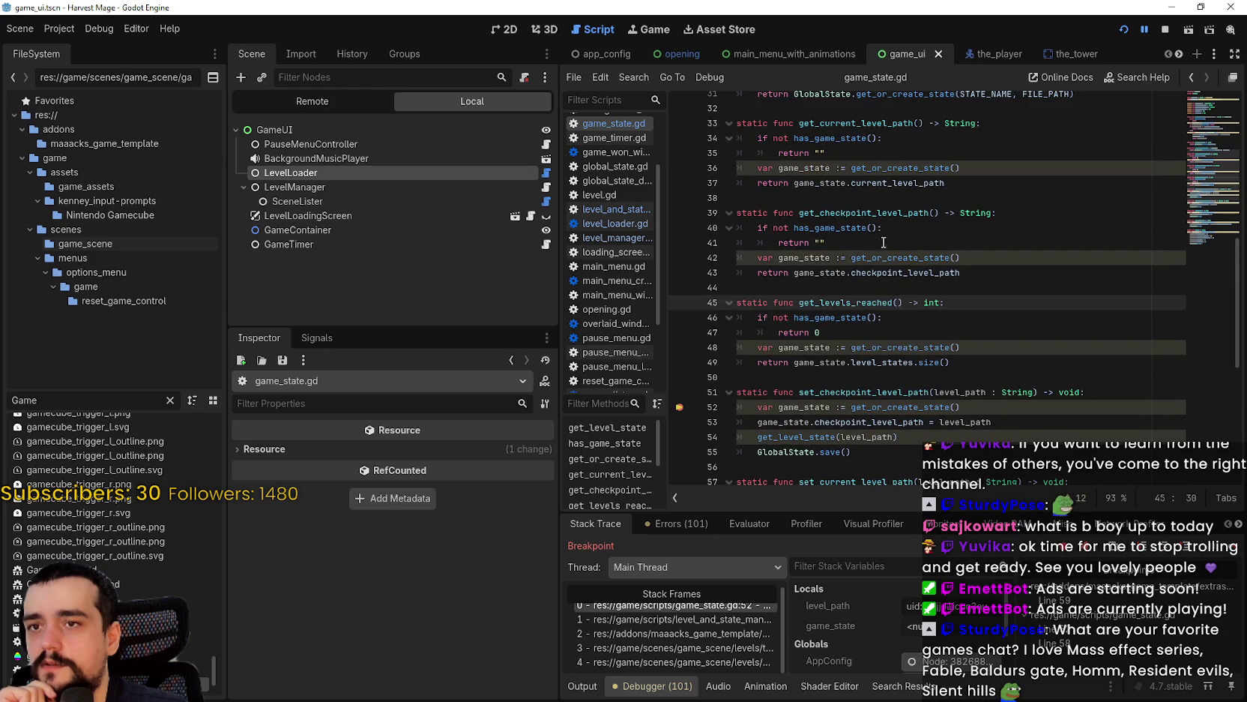
pyautogui.click(834, 284)
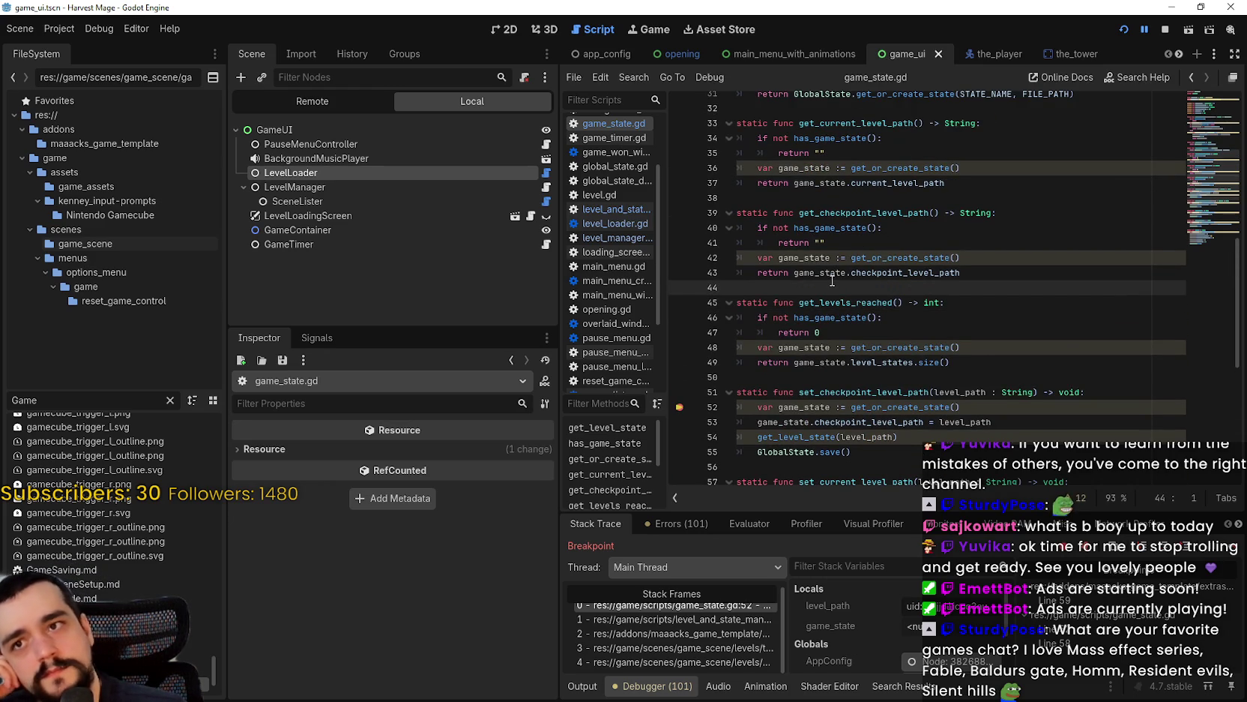
pyautogui.scroll(-8, 832, 280)
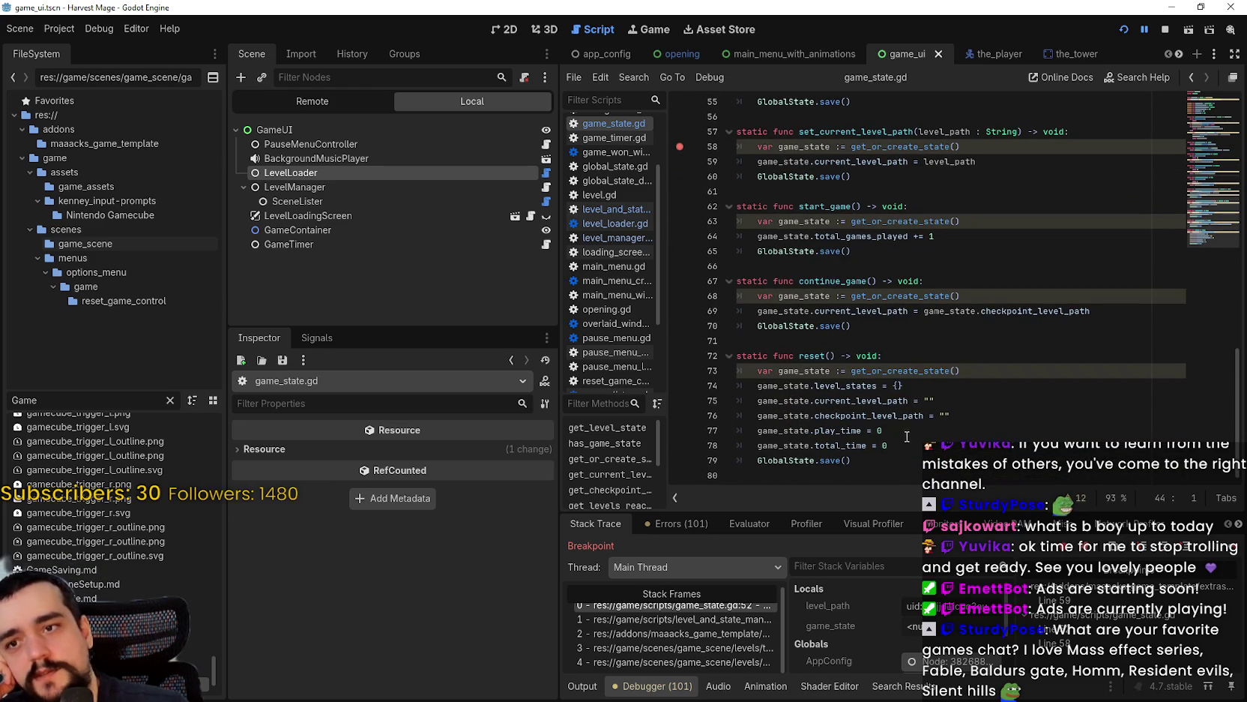
pyautogui.click(901, 455)
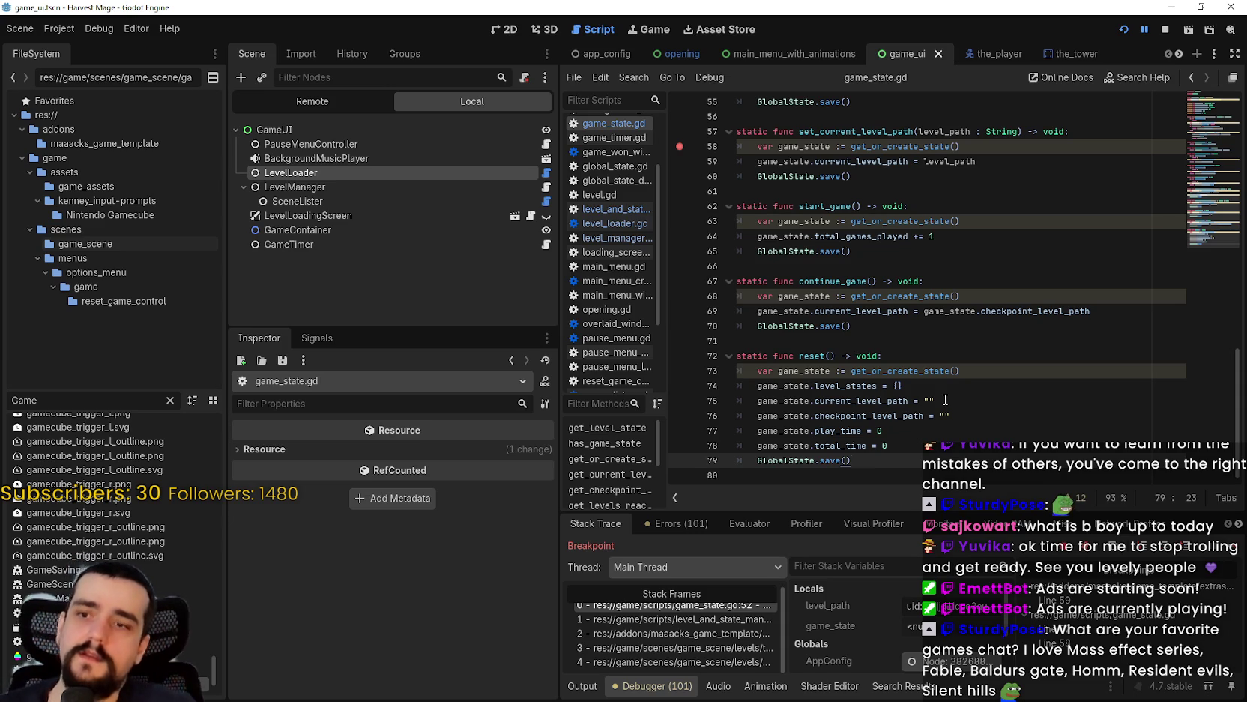
pyautogui.press('Down')
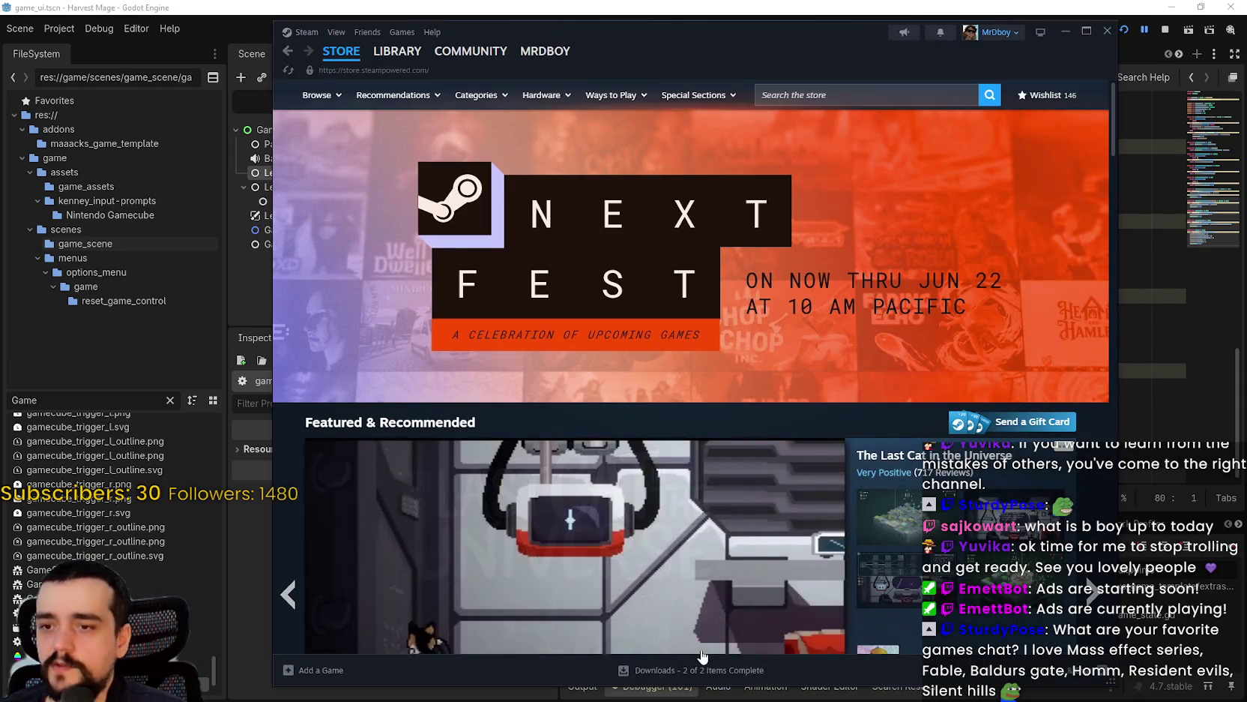
# - Read the Path of Exile 2 patch notes from the downloads page, then close them
pyautogui.click(702, 654)
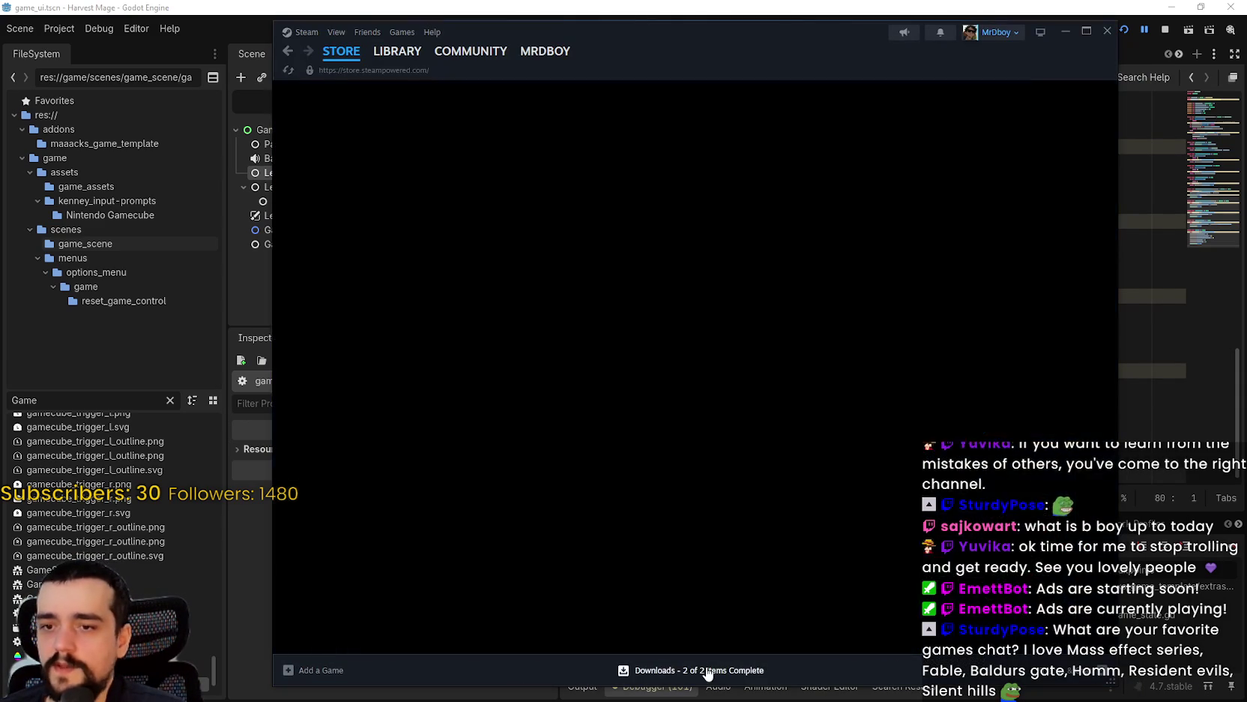
pyautogui.scroll(-5, 834, 582)
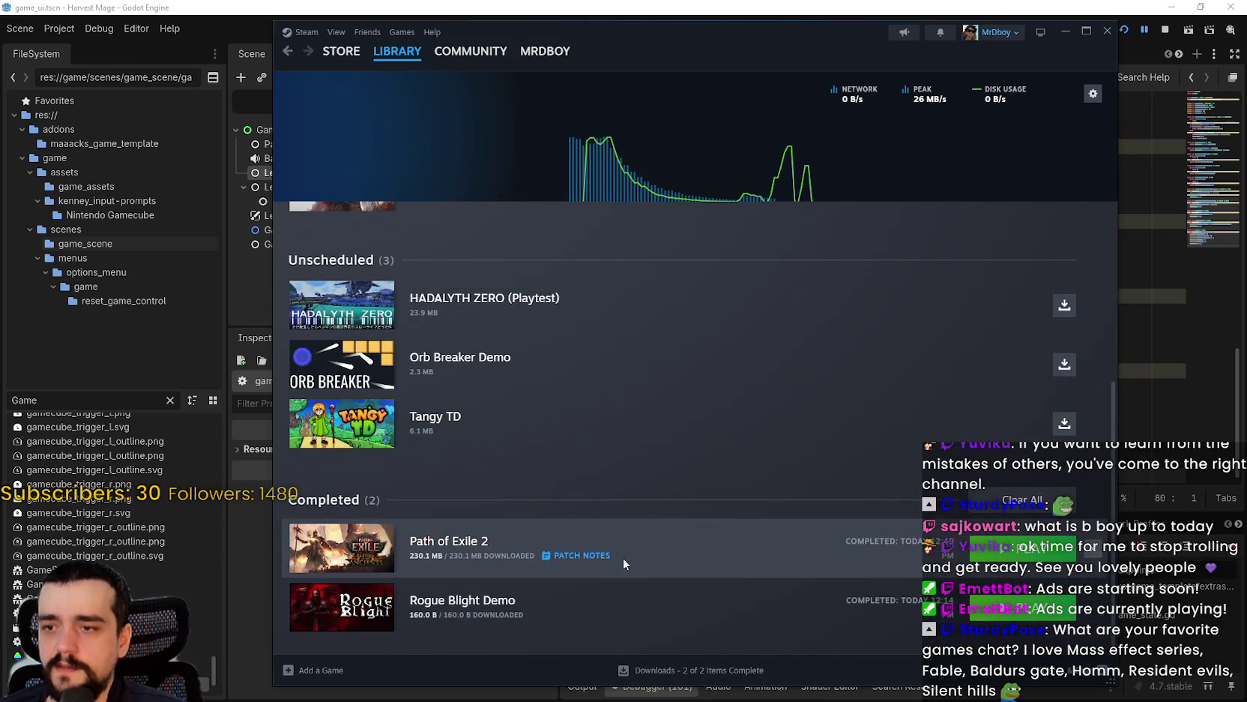
pyautogui.click(579, 555)
pyautogui.scroll(-15, 714, 450)
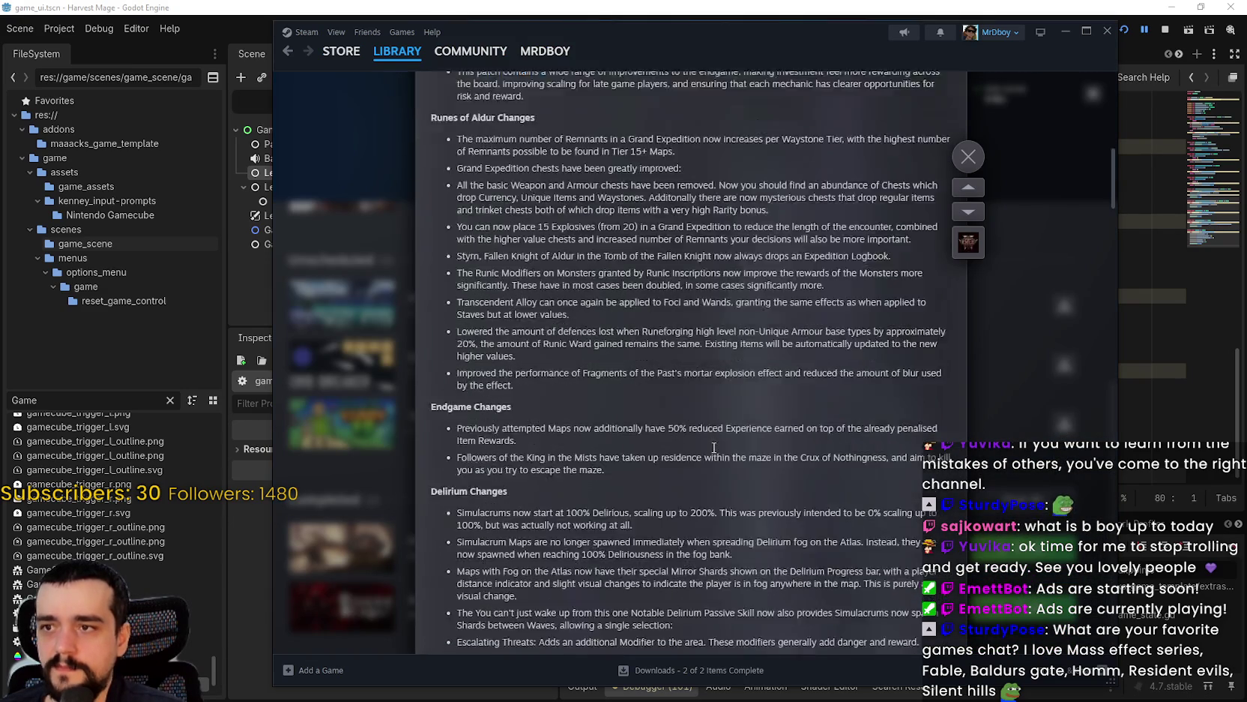
pyautogui.scroll(-15, 707, 429)
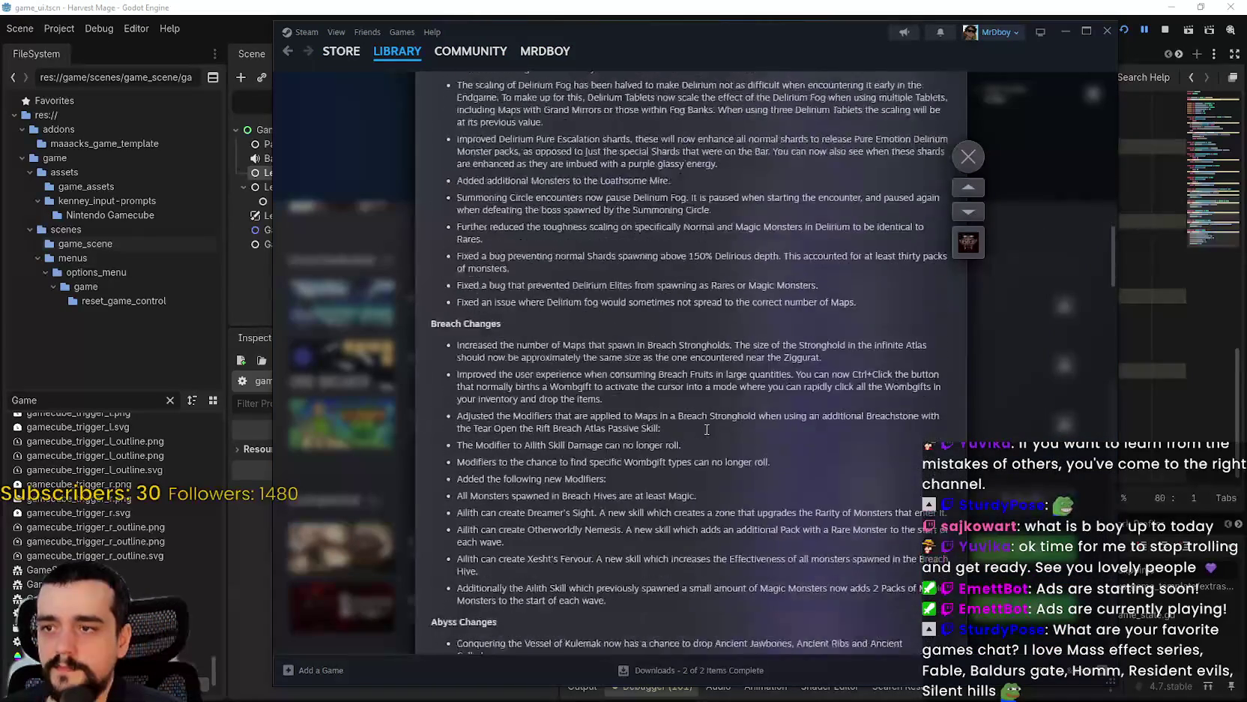
pyautogui.scroll(-3, 706, 428)
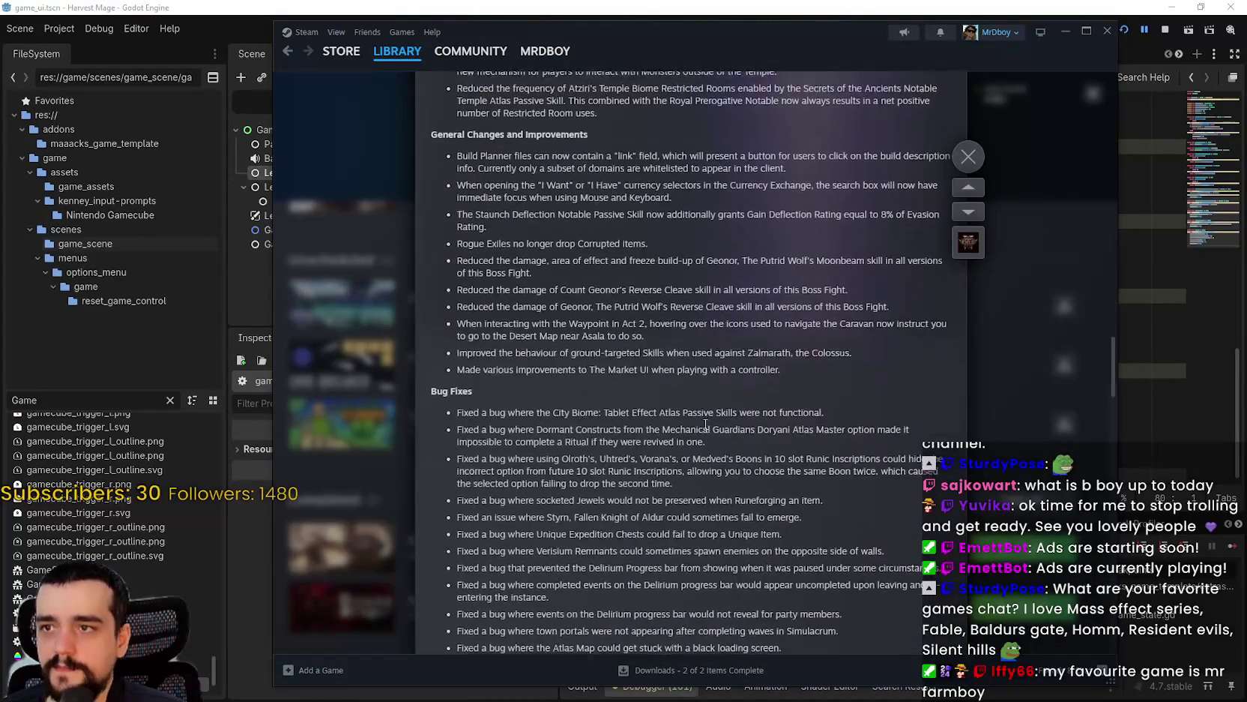
pyautogui.click(968, 156)
pyautogui.scroll(4, 528, 292)
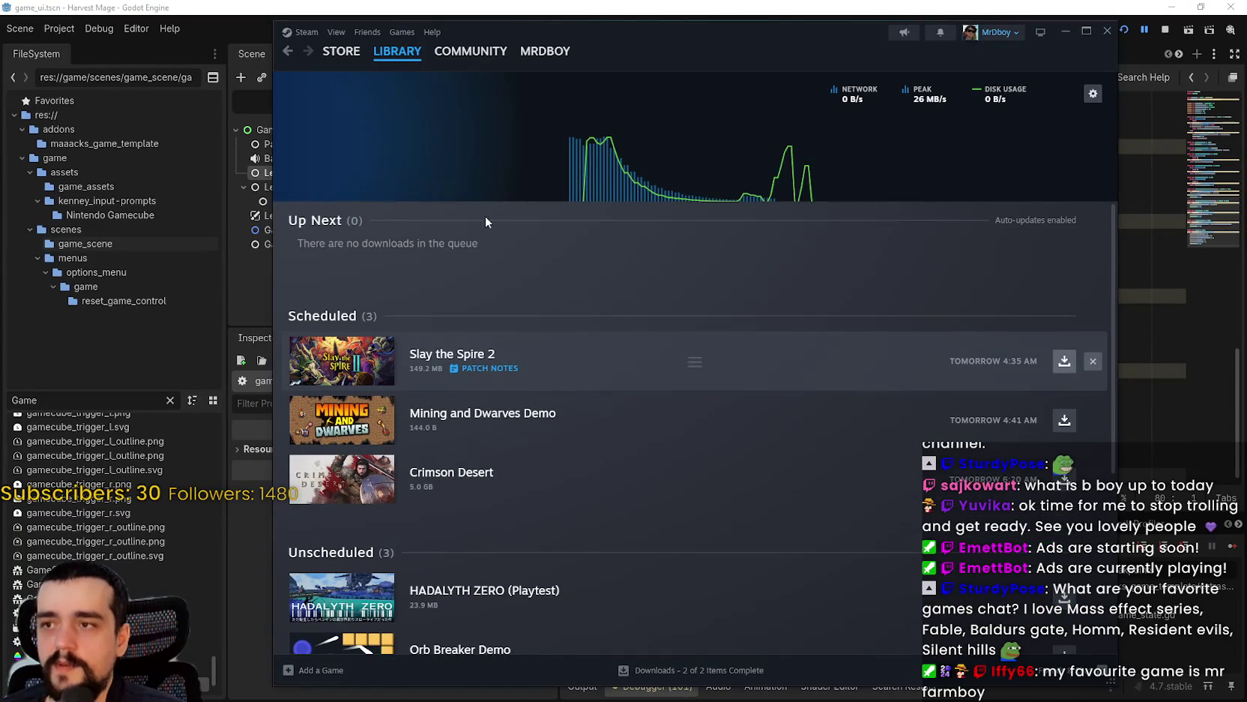
# - Open Crimson Desert's Patch Notes 1.12.00 news from its library page, then close it
pyautogui.click(391, 74)
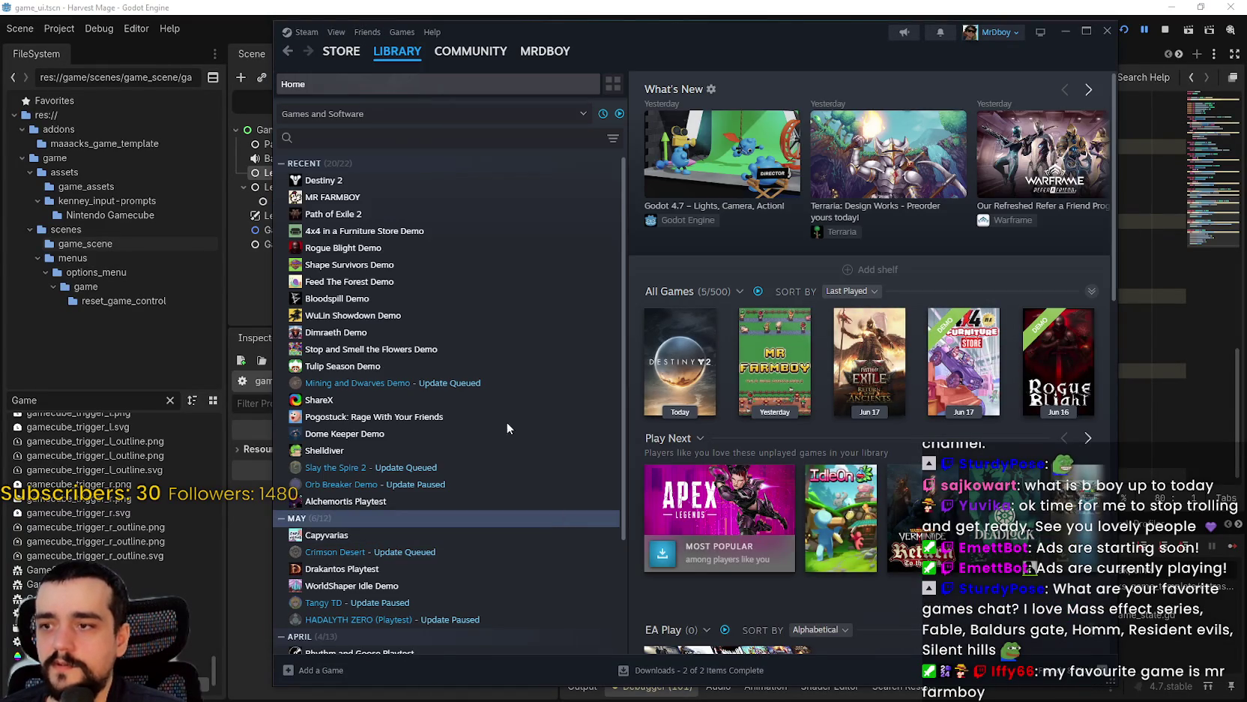
pyautogui.click(360, 180)
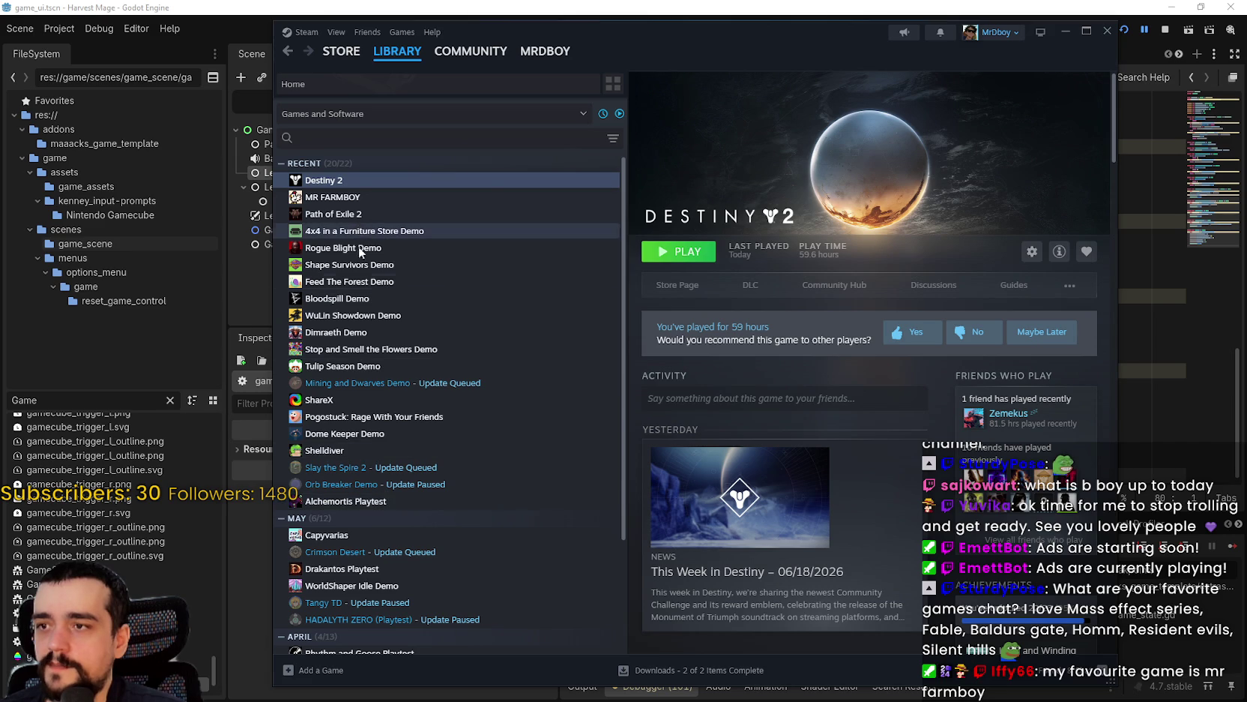
pyautogui.click(430, 553)
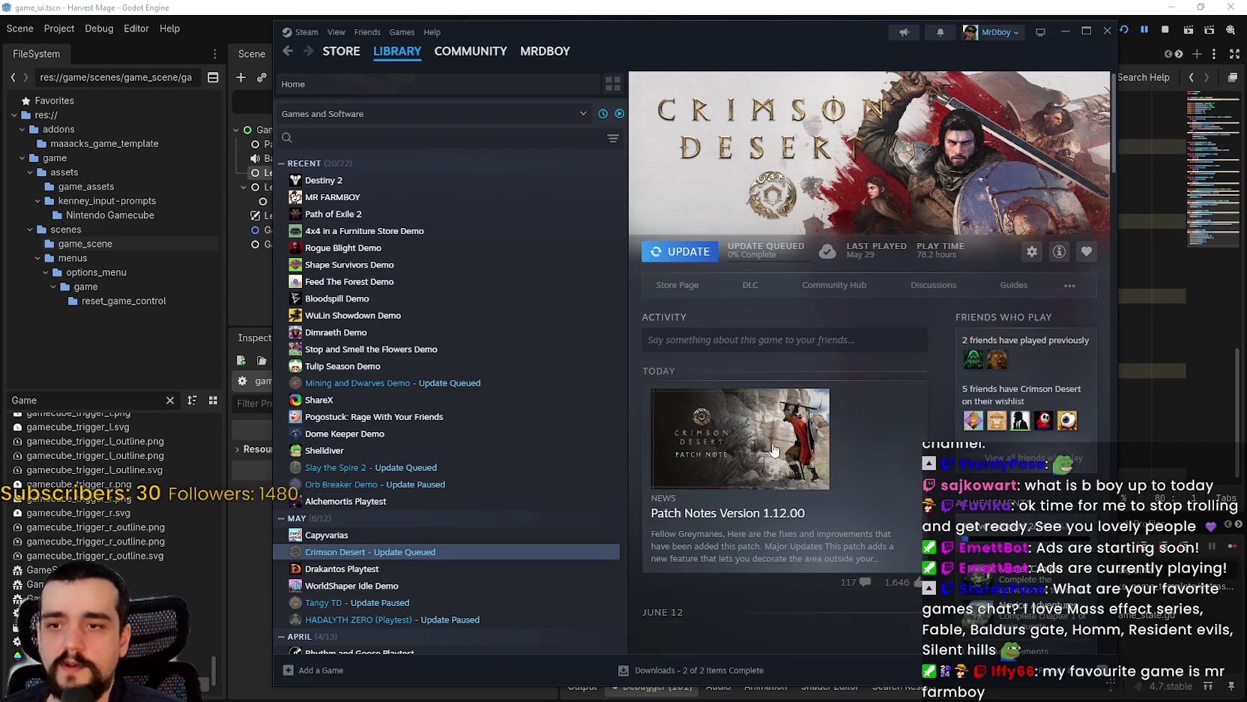
pyautogui.click(668, 381)
pyautogui.scroll(-8, 765, 409)
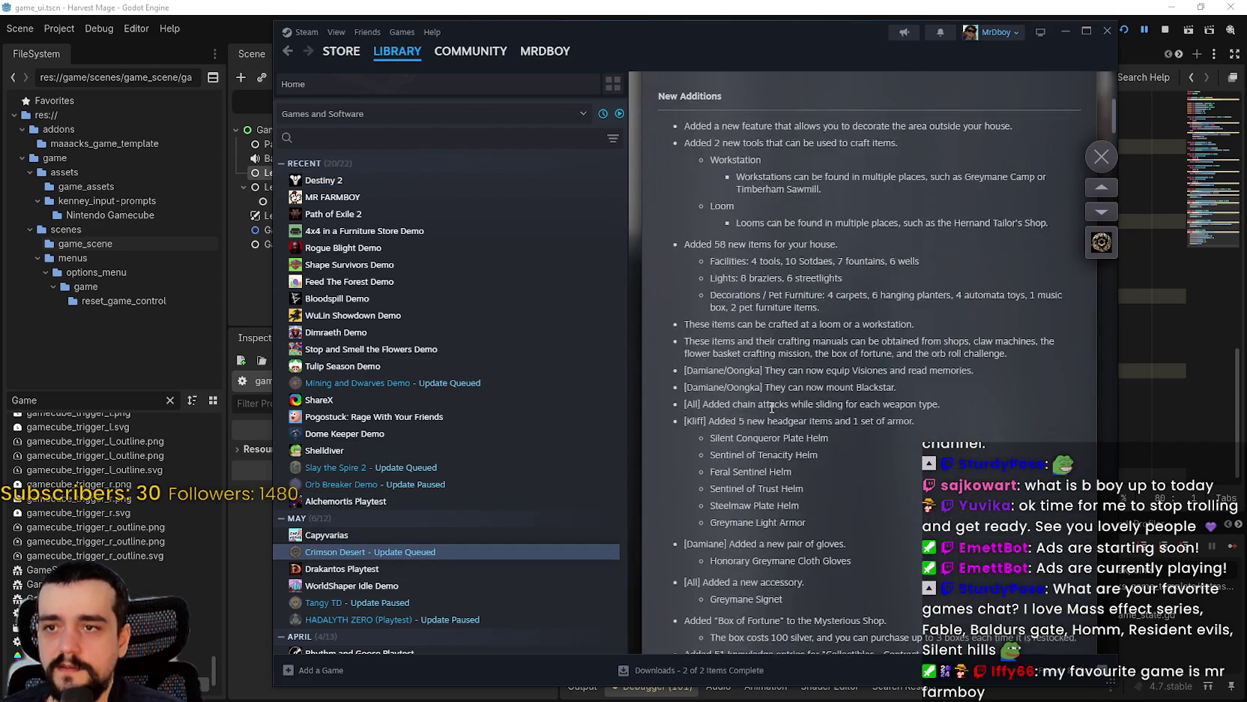
pyautogui.scroll(4, 765, 409)
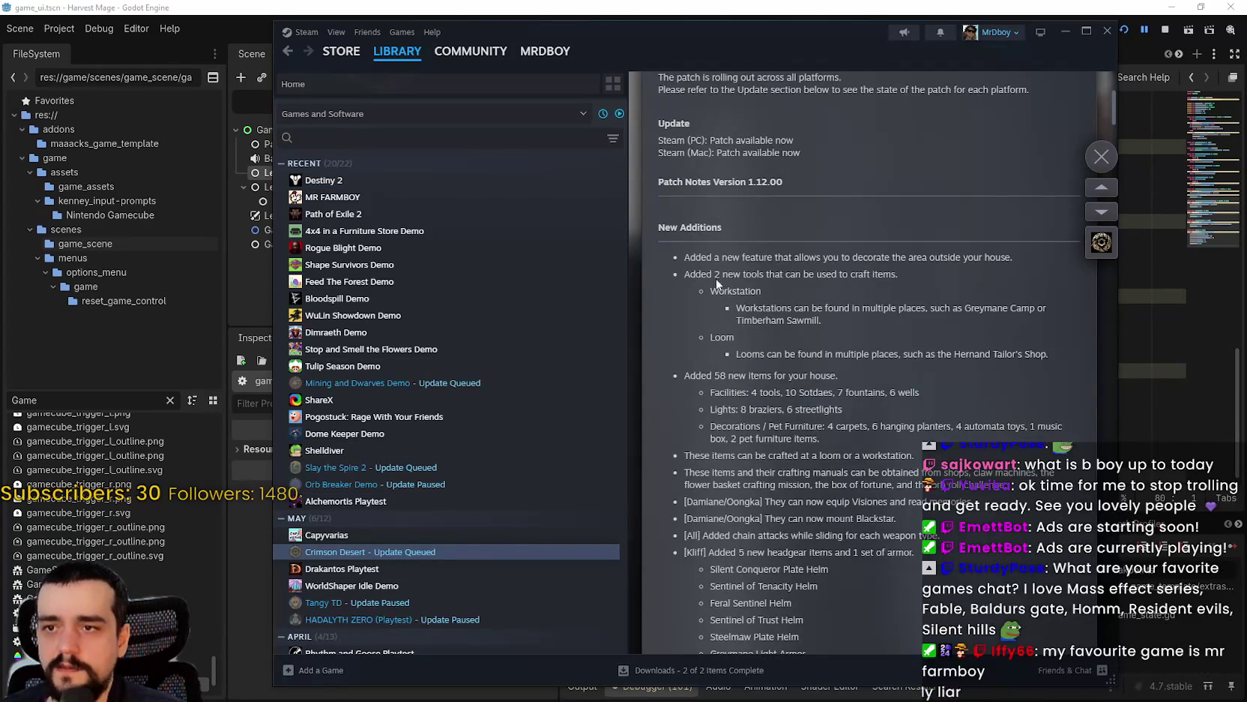
pyautogui.scroll(-3, 728, 277)
pyautogui.click(1100, 158)
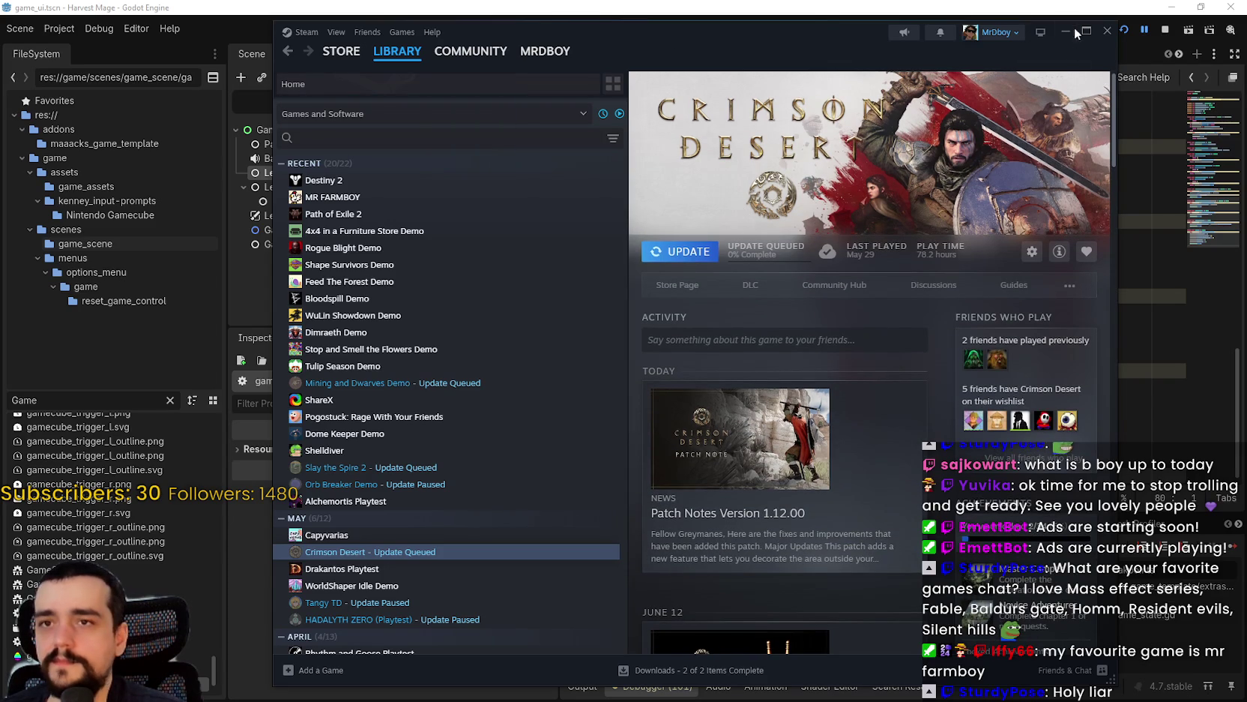
# - Search the library for 'dune' and open Dune: Awakening's store page
pyautogui.moveTo(397, 51)
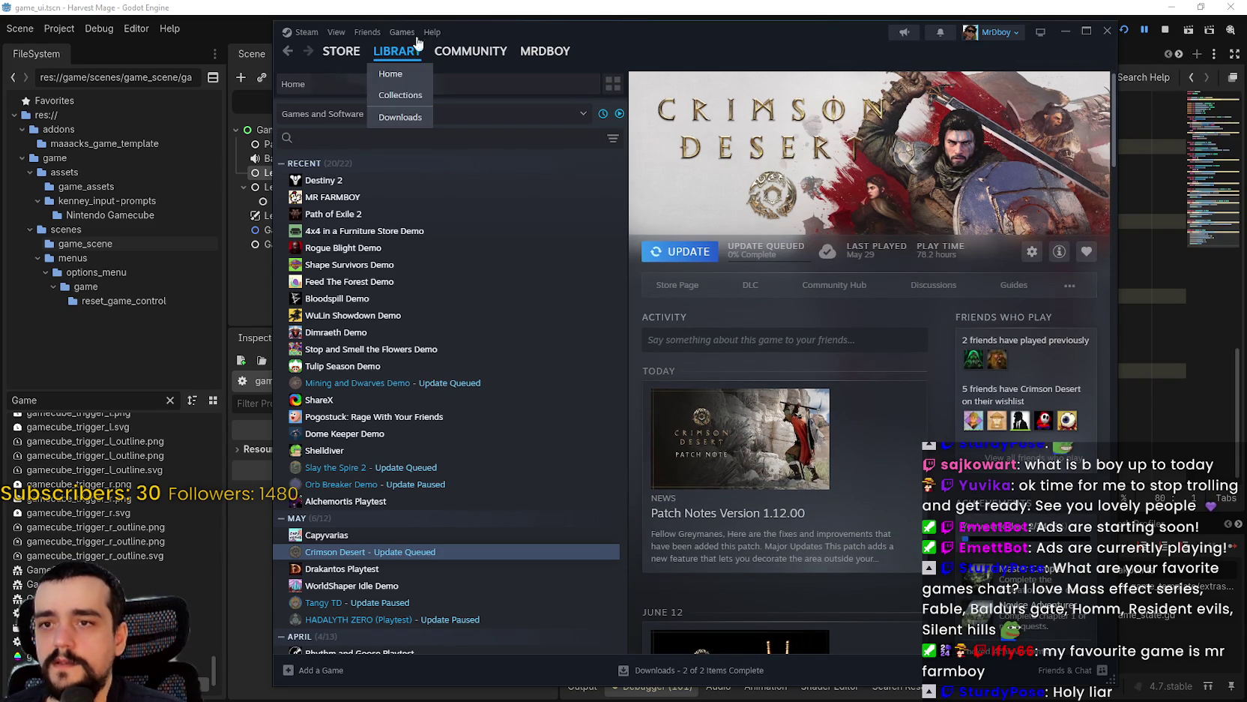
pyautogui.scroll(-2, 515, 414)
pyautogui.scroll(2, 449, 337)
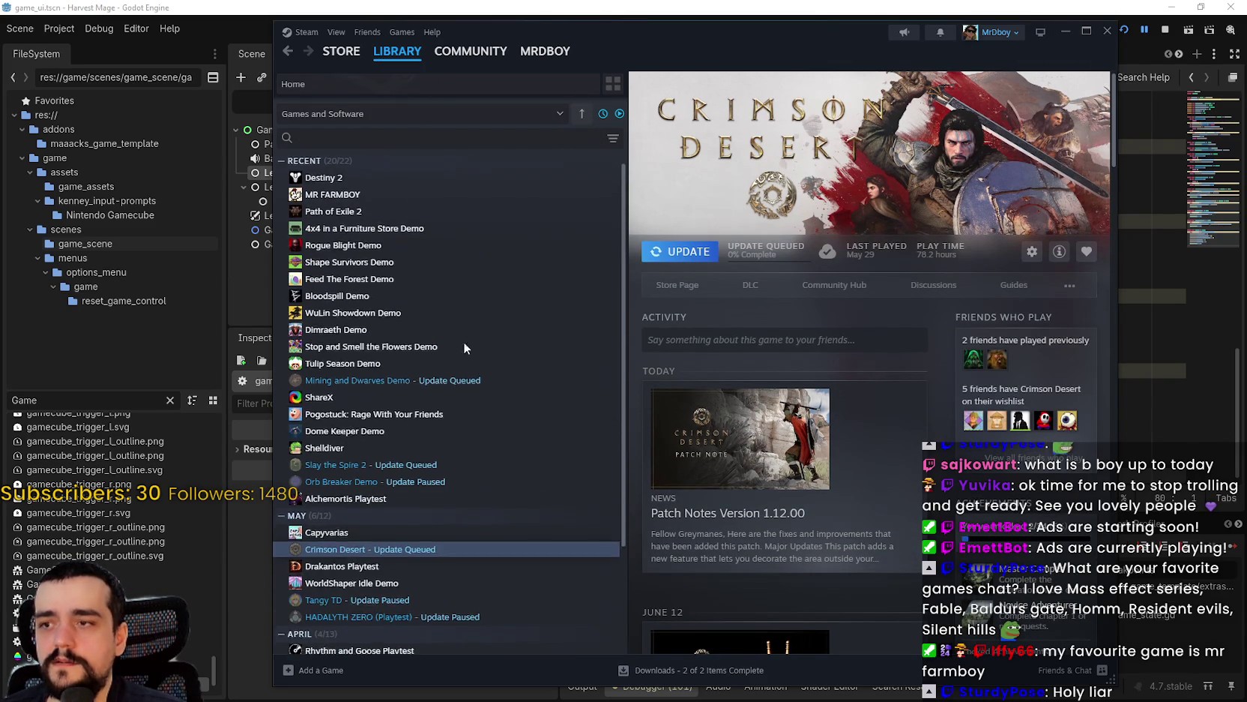
pyautogui.click(356, 137)
pyautogui.write('dune')
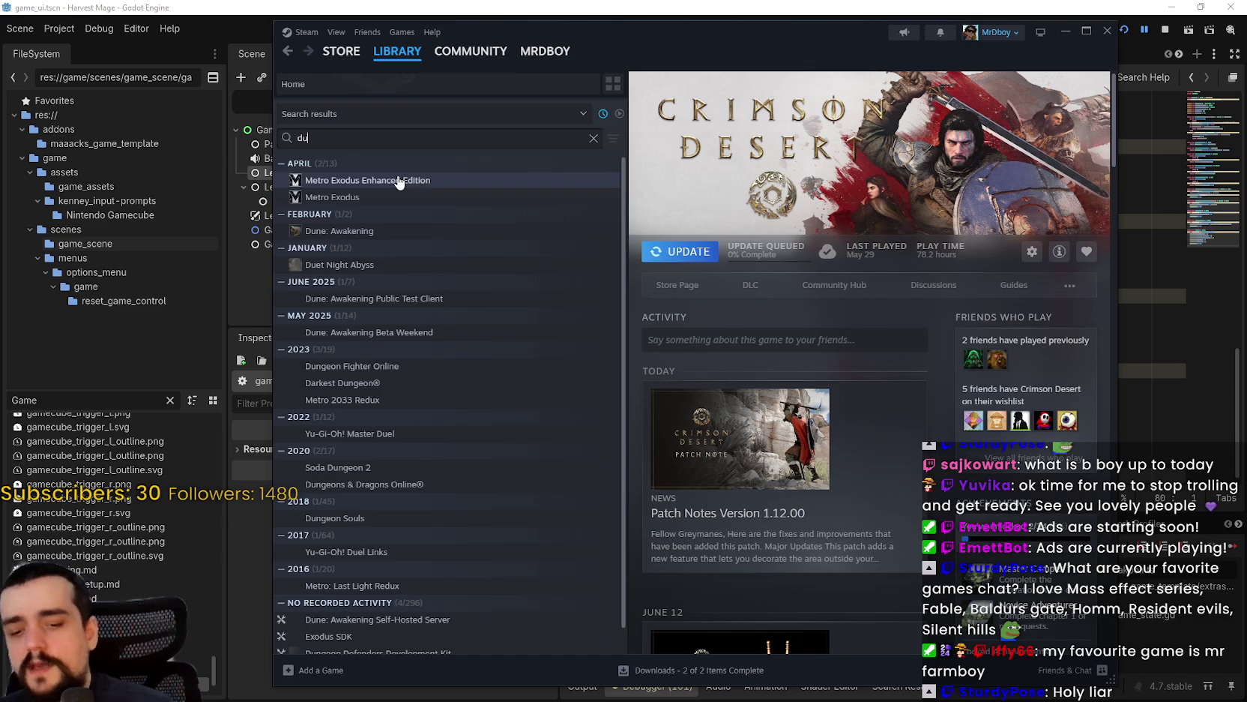
pyautogui.click(409, 181)
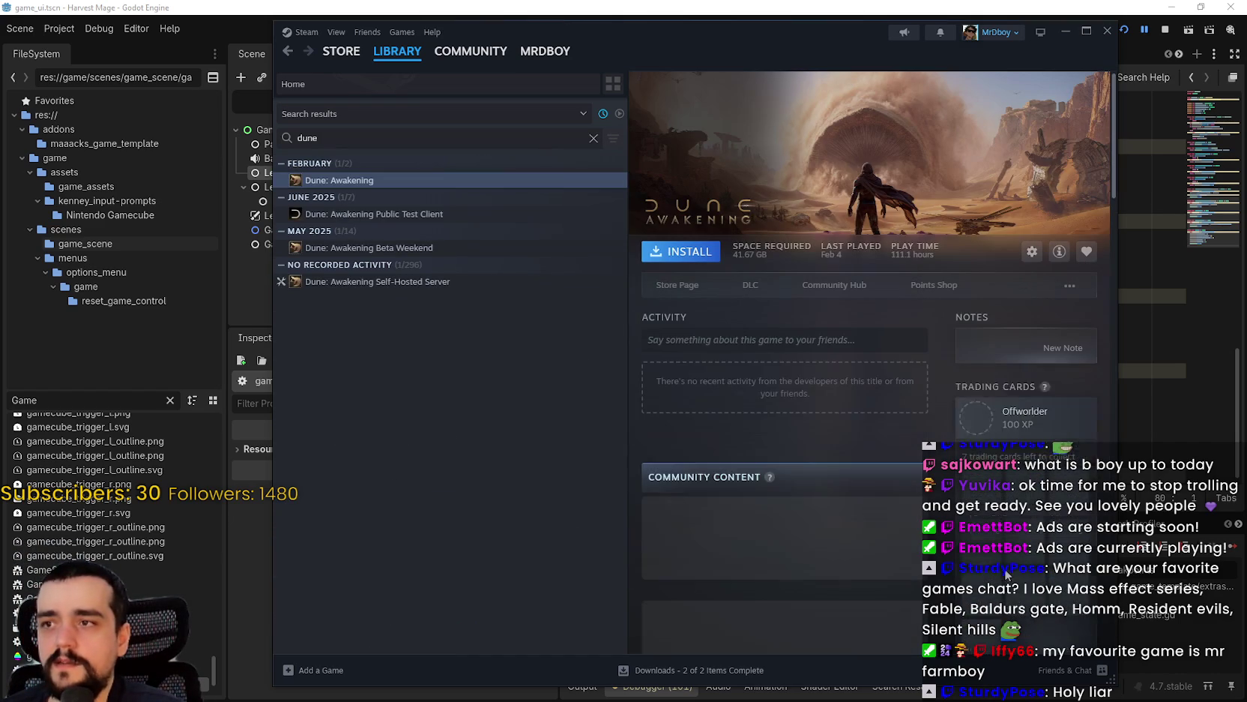
pyautogui.scroll(-2, 810, 490)
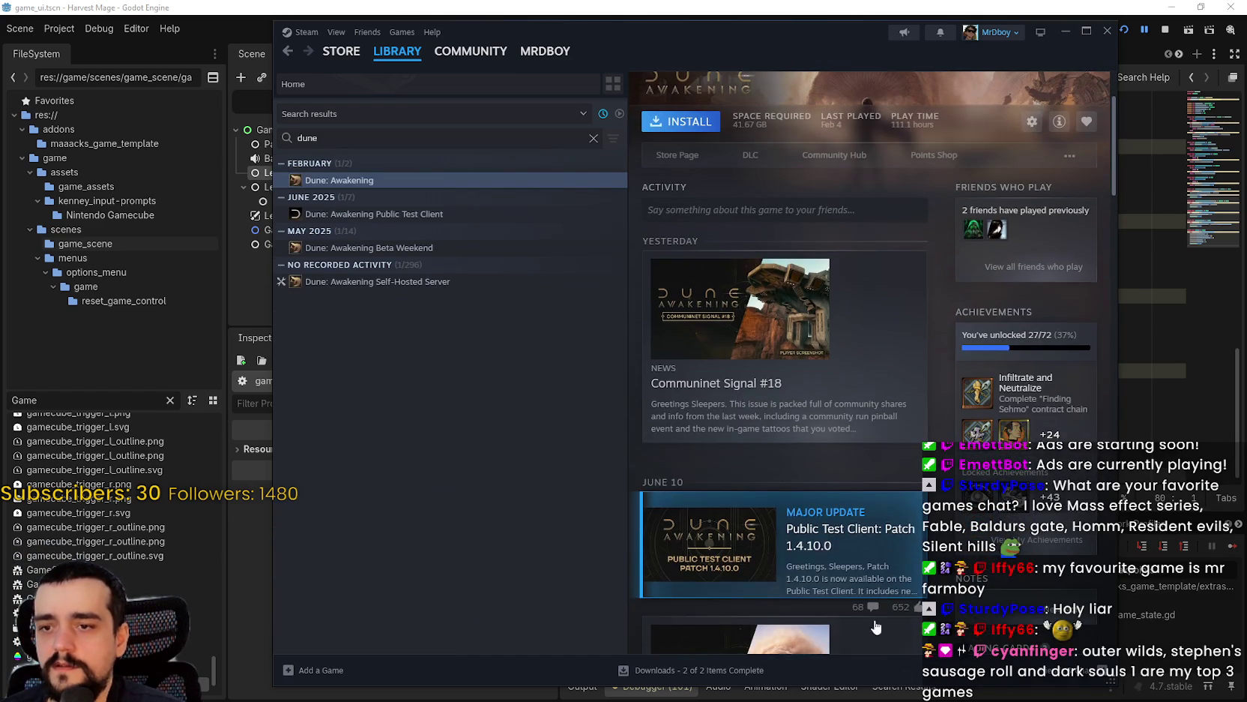
pyautogui.scroll(2, 696, 288)
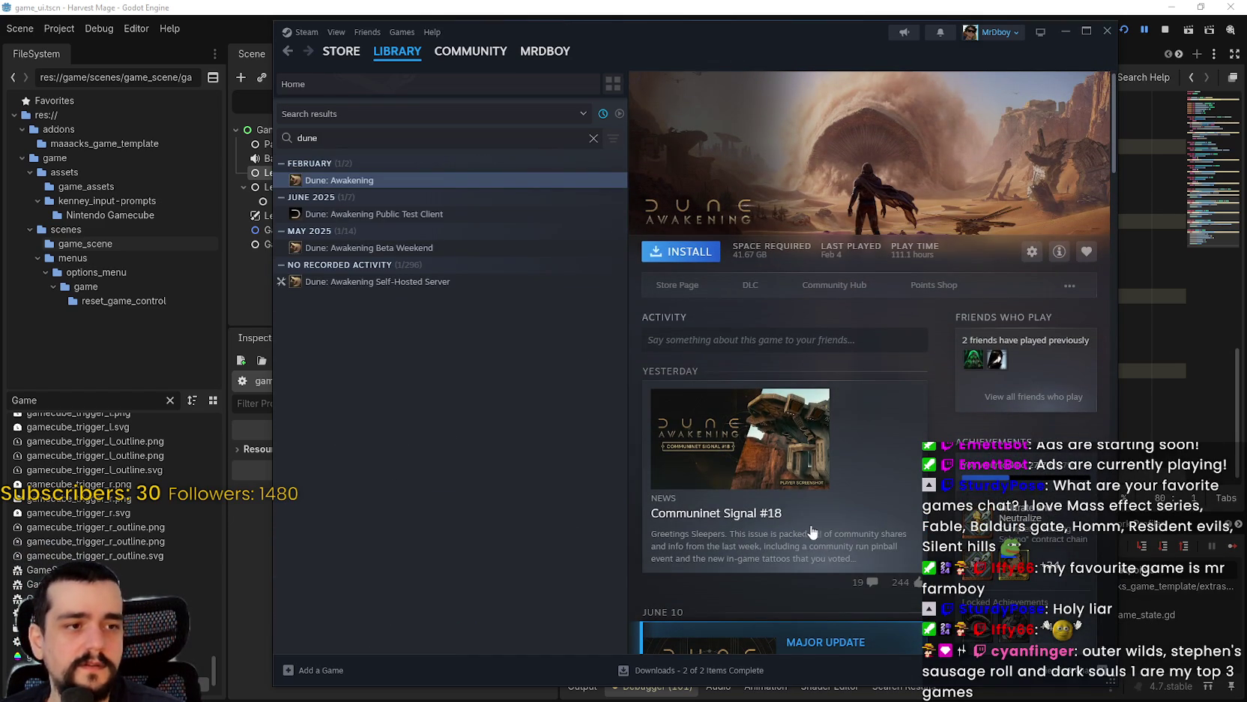
pyautogui.click(674, 286)
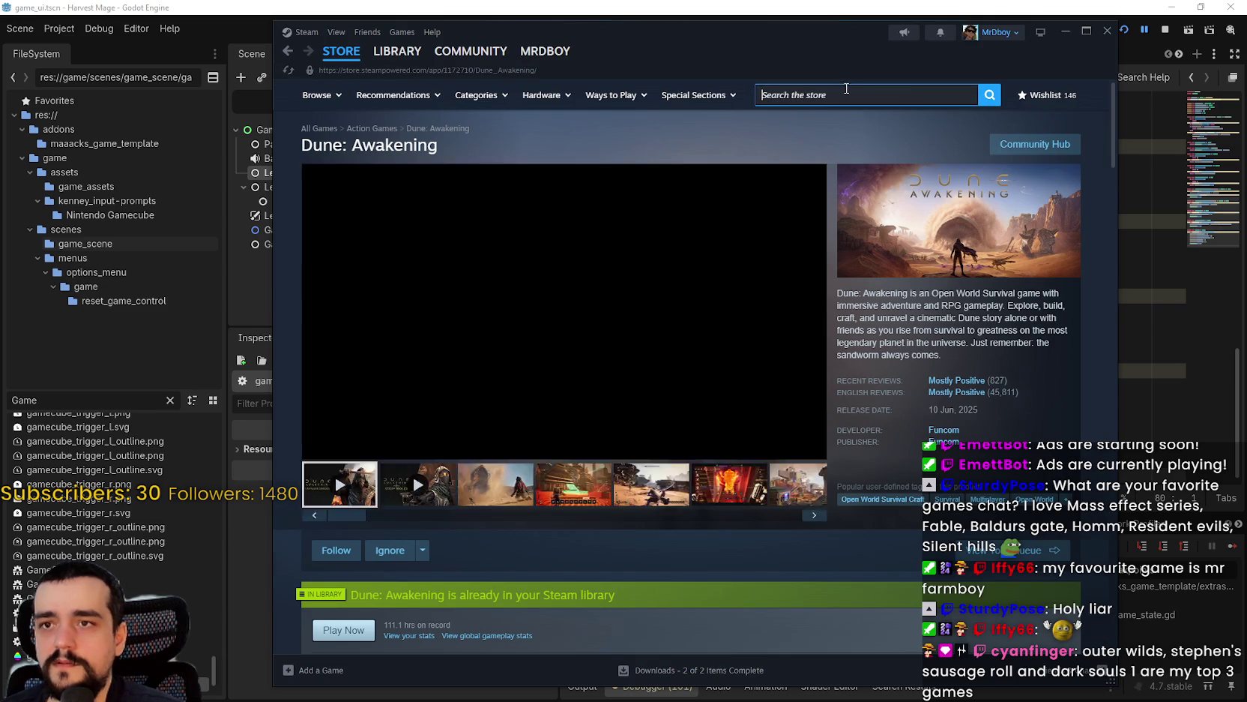
pyautogui.click(885, 95)
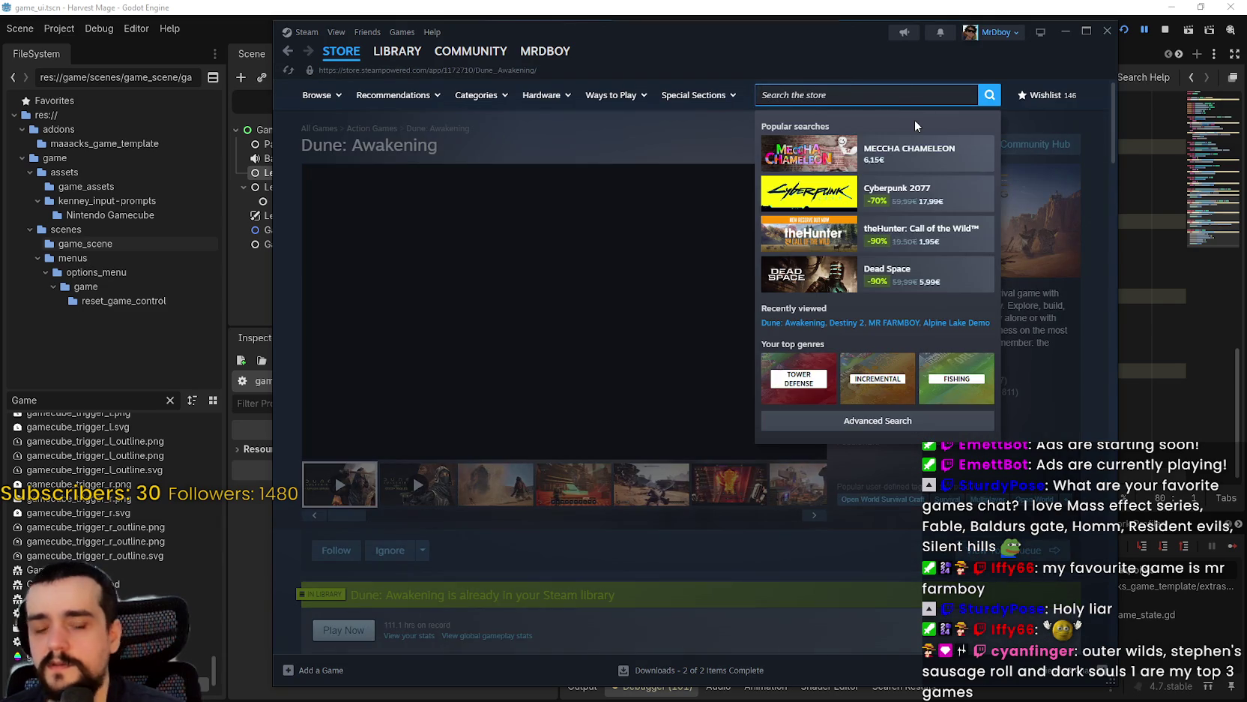
# - Search the store for 'outward 2' and open its 'Delaying the launch of Outward 2' post
pyautogui.write('outward 2')
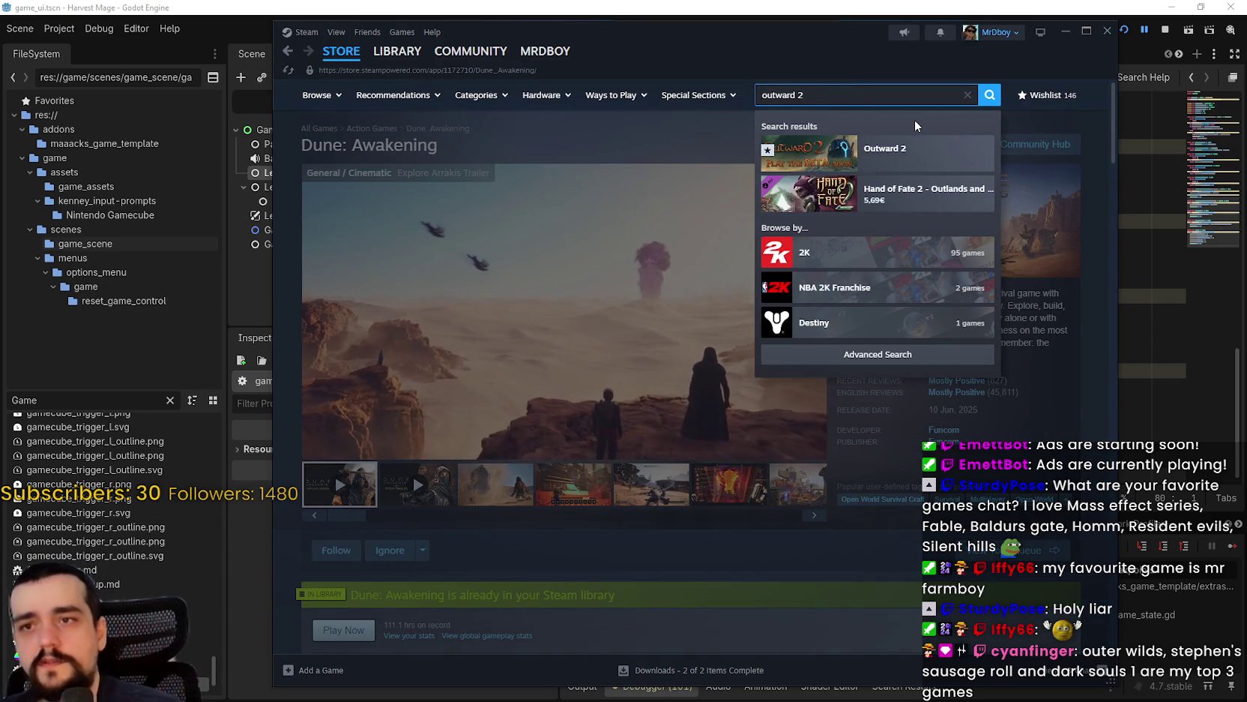
pyautogui.press('Return')
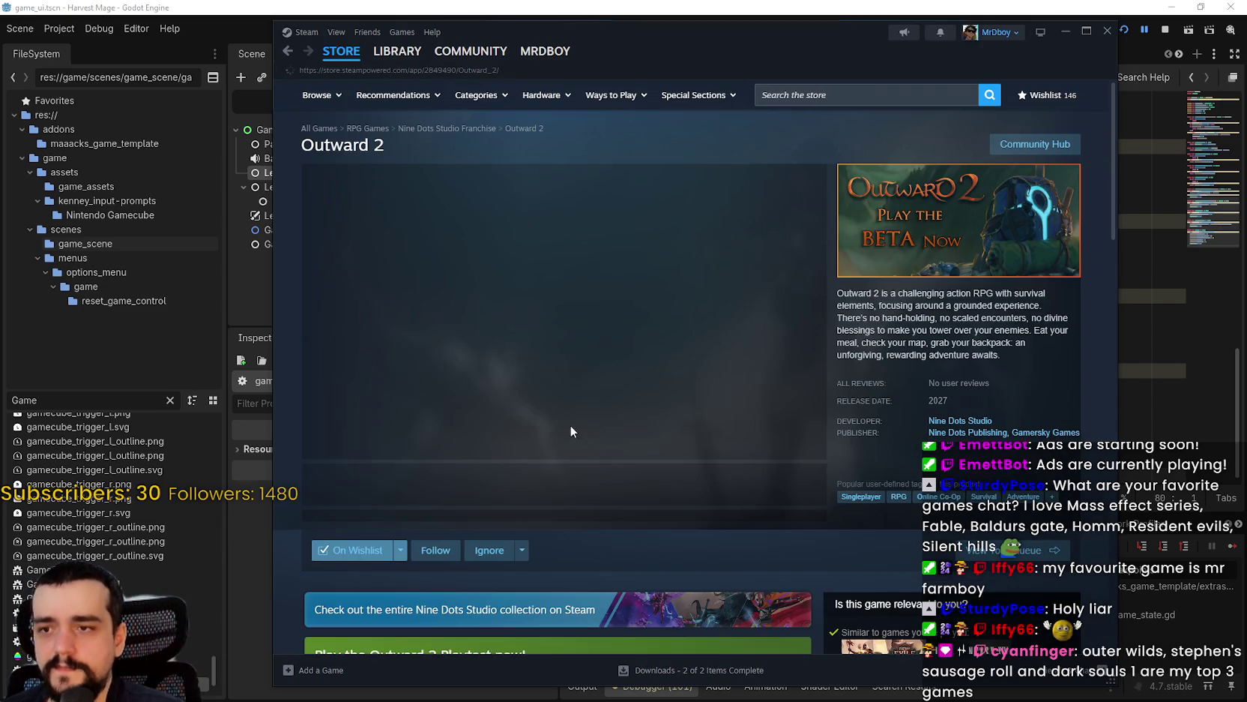
pyautogui.scroll(-3, 570, 425)
pyautogui.scroll(-3, 515, 371)
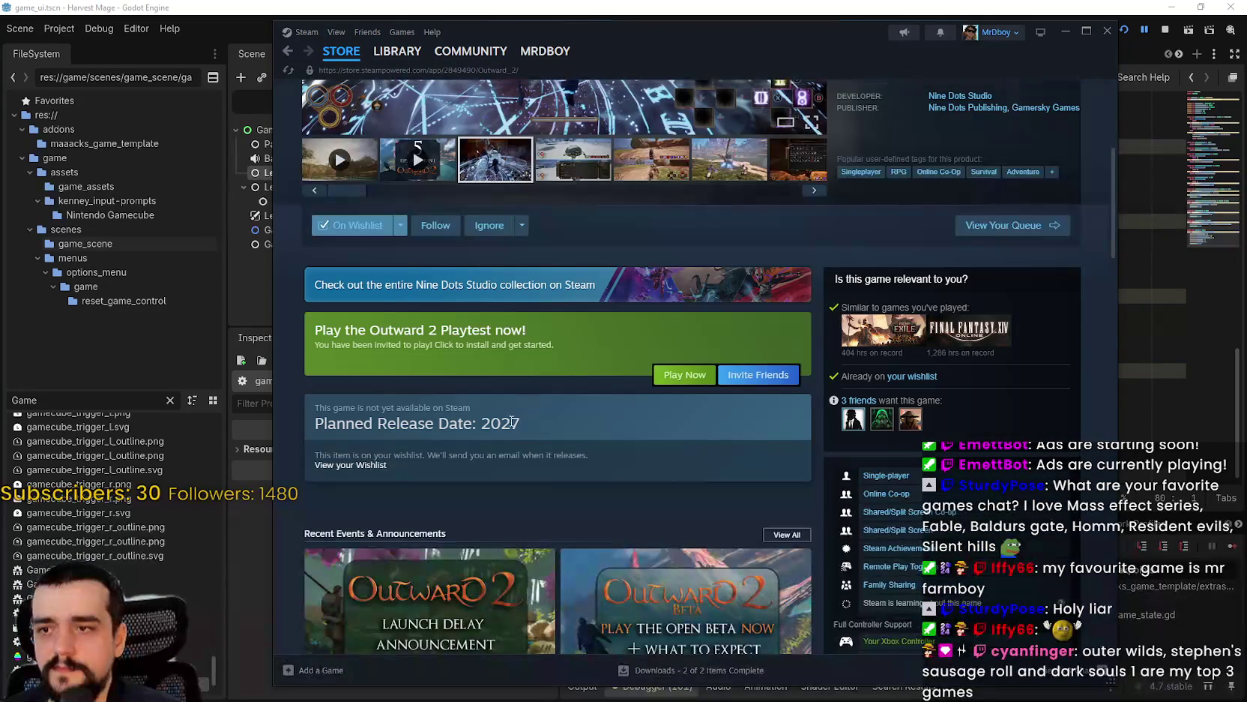
pyautogui.moveTo(315, 330); pyautogui.dragTo(558, 369)
pyautogui.scroll(-3, 559, 370)
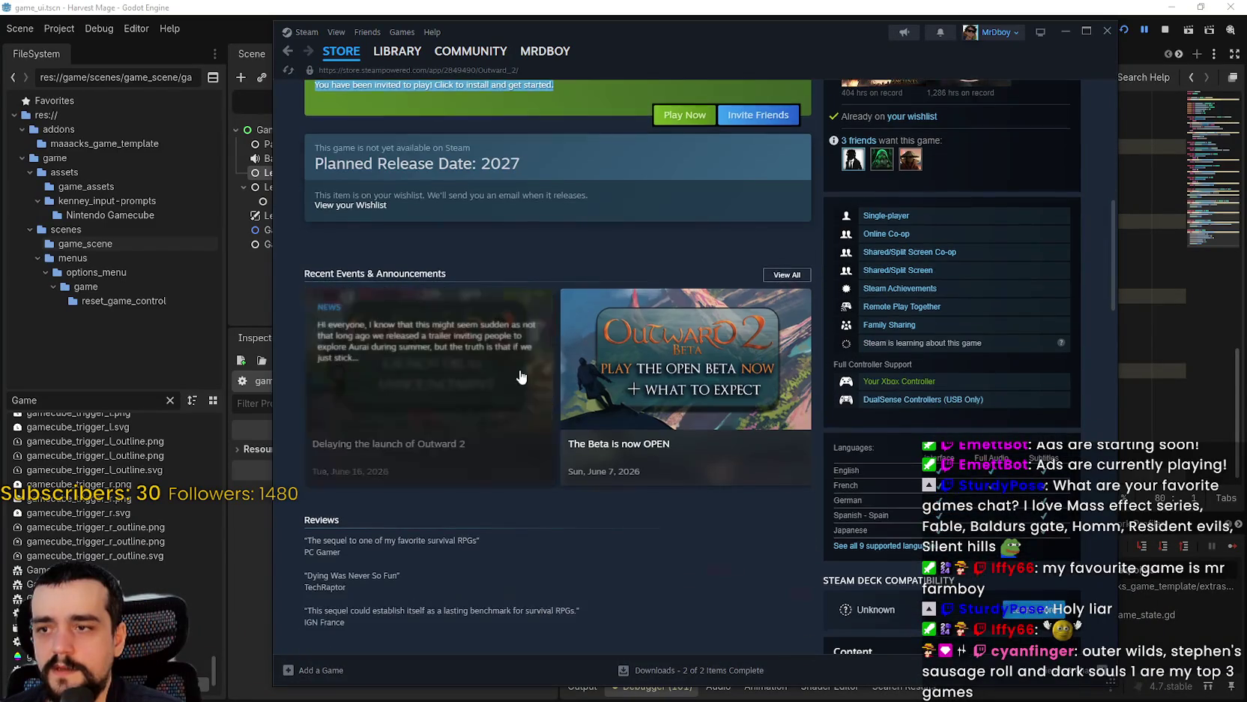
pyautogui.click(665, 531)
pyautogui.scroll(-2, 655, 520)
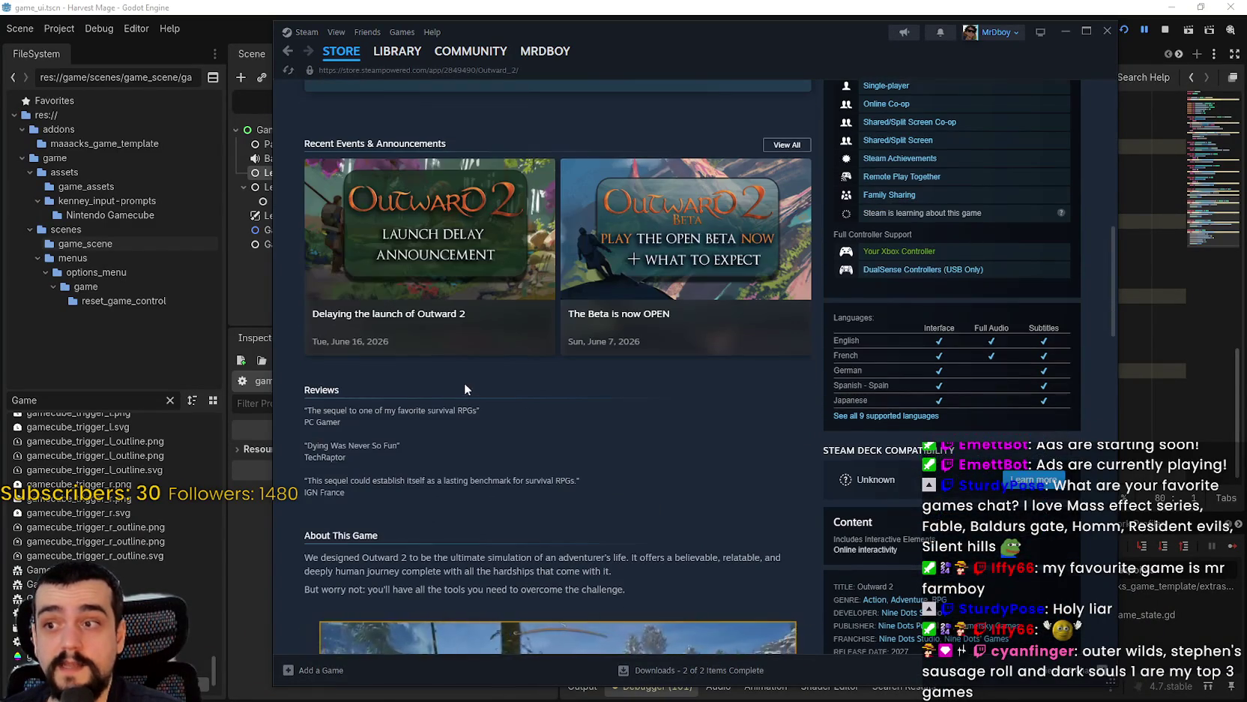
pyautogui.click(443, 349)
pyautogui.scroll(-3, 628, 455)
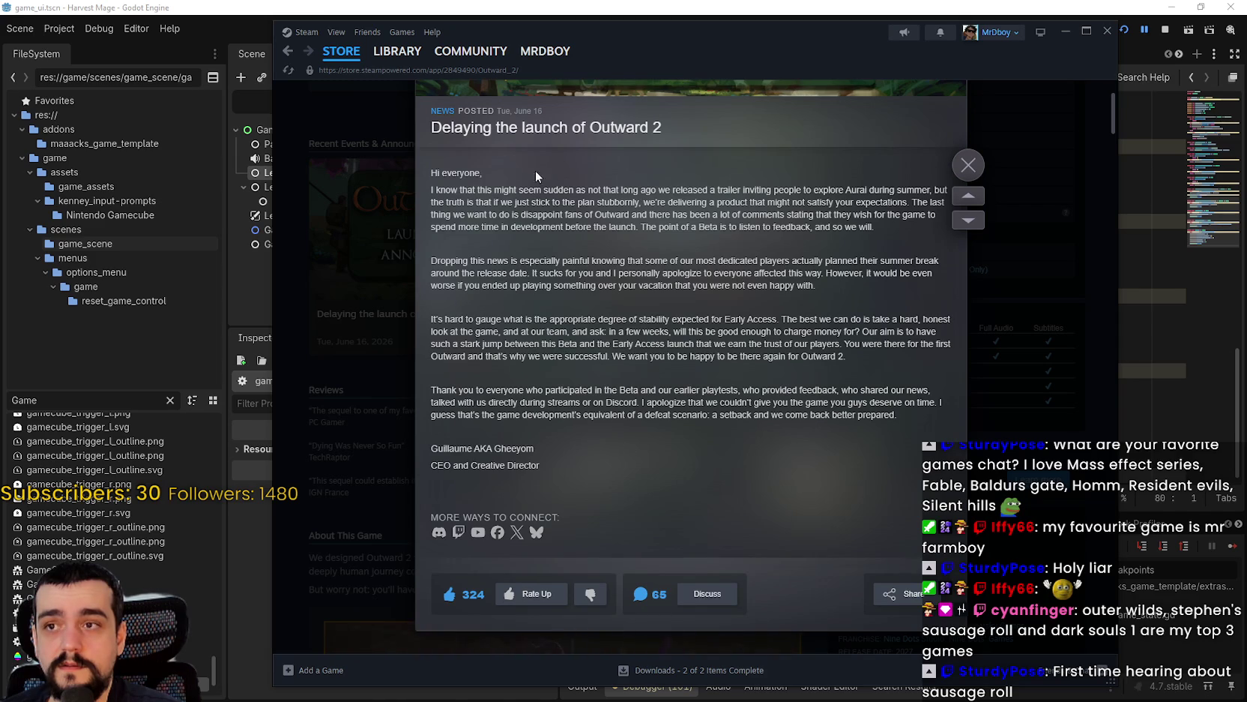
# - Read the launch delay announcement, highlighting the third and final thank-you paragraphs
pyautogui.moveTo(427, 174)
pyautogui.mouseDown()
pyautogui.moveTo(458, 193)
pyautogui.moveTo(675, 204)
pyautogui.moveTo(688, 391)
pyautogui.moveTo(725, 470)
pyautogui.moveTo(900, 417)
pyautogui.moveTo(686, 263)
pyautogui.mouseUp()
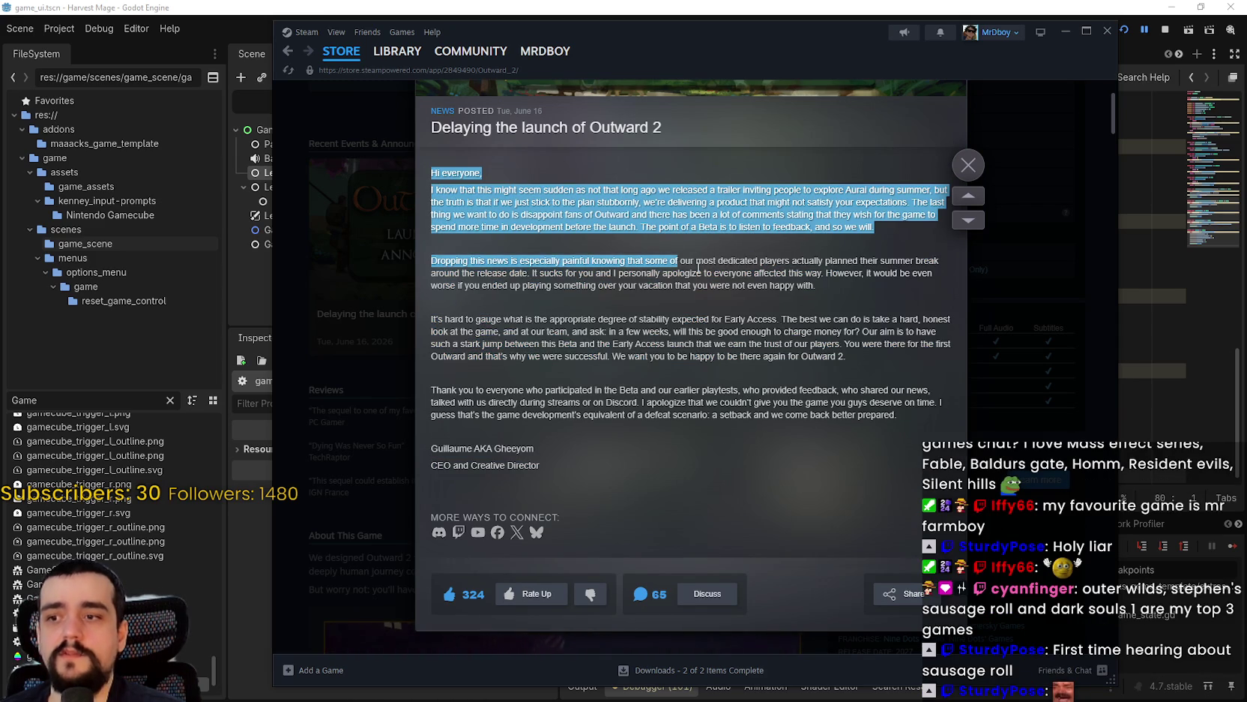
pyautogui.scroll(3, 686, 263)
pyautogui.click(757, 461)
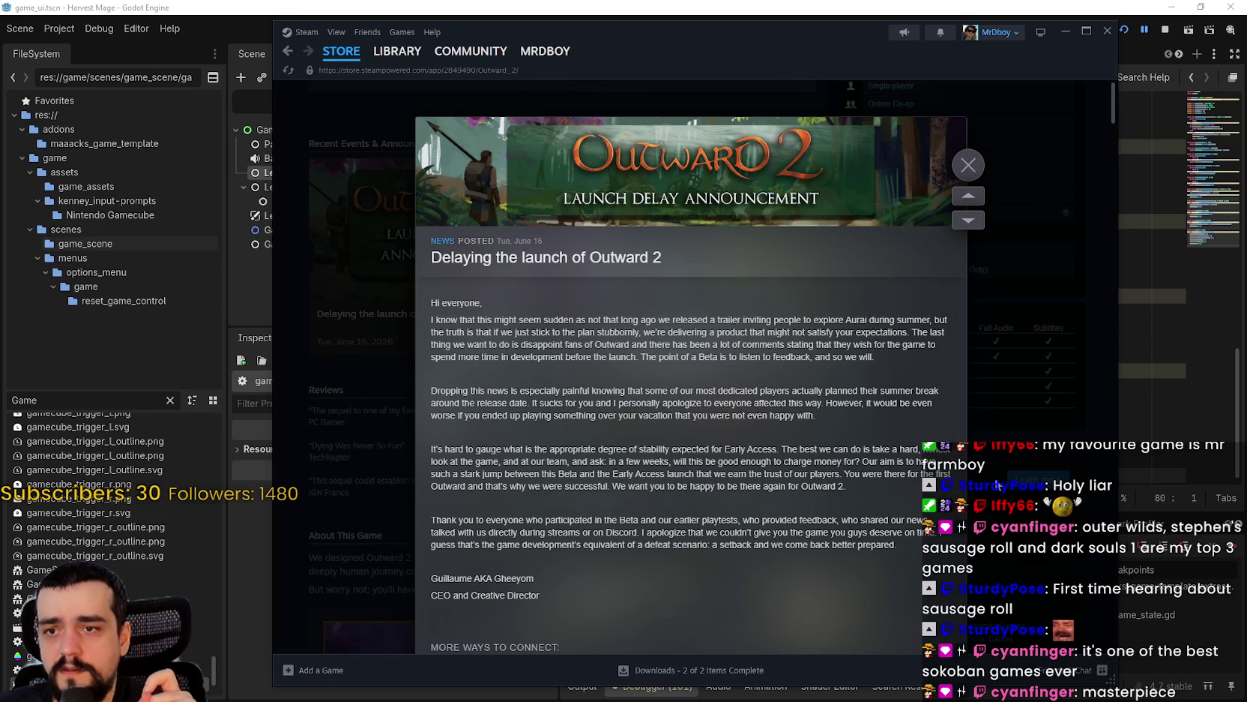
pyautogui.scroll(-2, 818, 429)
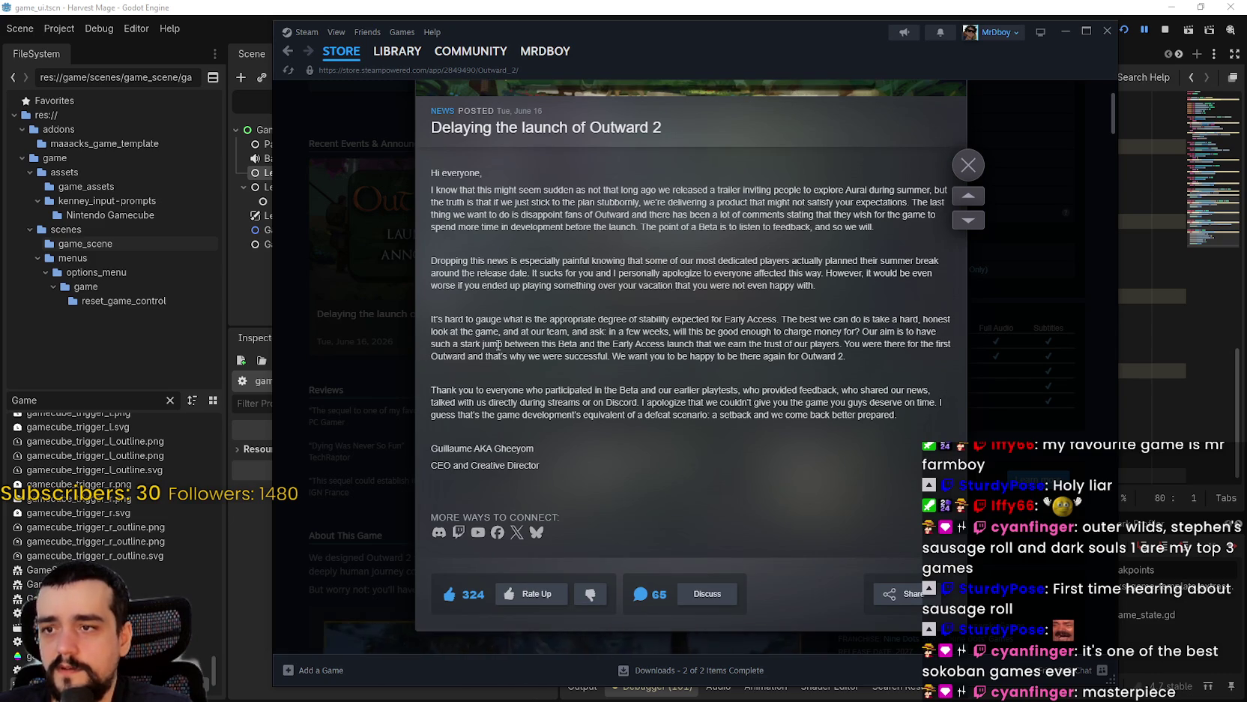
pyautogui.moveTo(491, 347)
pyautogui.mouseDown()
pyautogui.moveTo(610, 358)
pyautogui.moveTo(637, 345)
pyautogui.moveTo(911, 345)
pyautogui.mouseUp()
pyautogui.moveTo(529, 357); pyautogui.dragTo(839, 358)
pyautogui.moveTo(462, 390)
pyautogui.mouseDown()
pyautogui.moveTo(906, 416)
pyautogui.moveTo(809, 404)
pyautogui.moveTo(1011, 351)
pyautogui.mouseUp()
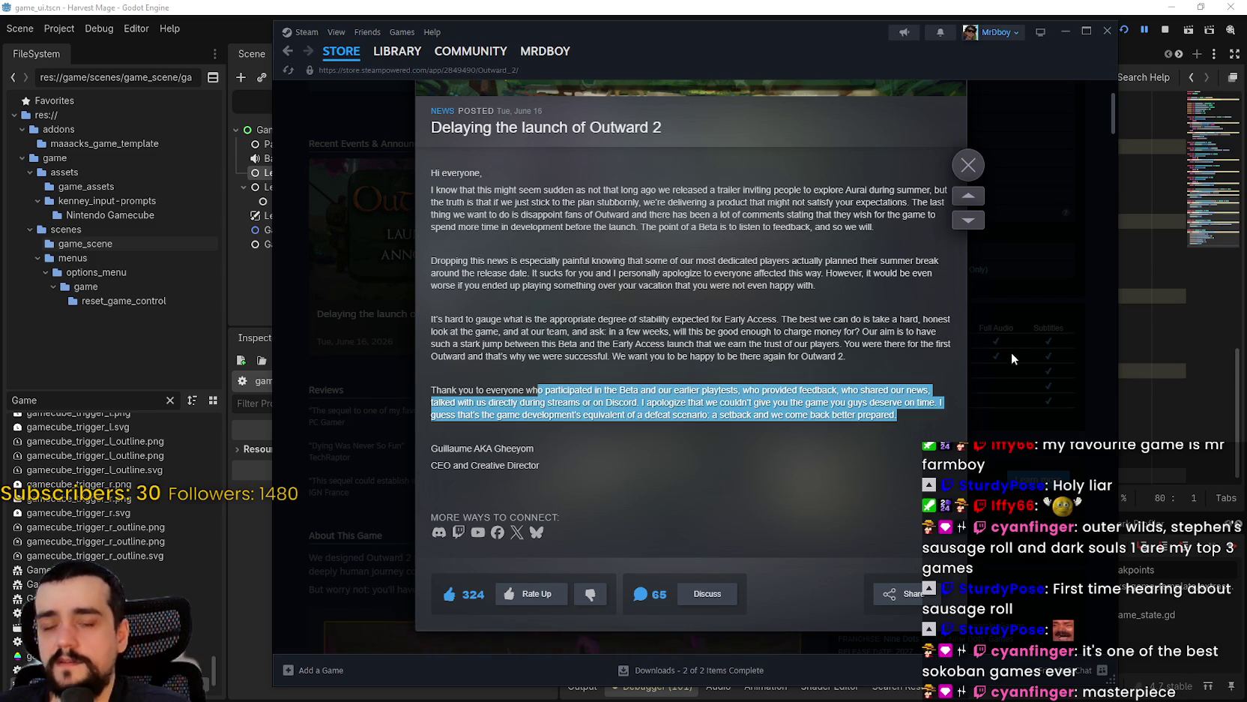
# - Close the announcement and scroll up the store page to the 2027 release year
pyautogui.click(1011, 352)
pyautogui.scroll(5, 636, 402)
pyautogui.doubleClick(504, 426)
pyautogui.scroll(4, 631, 505)
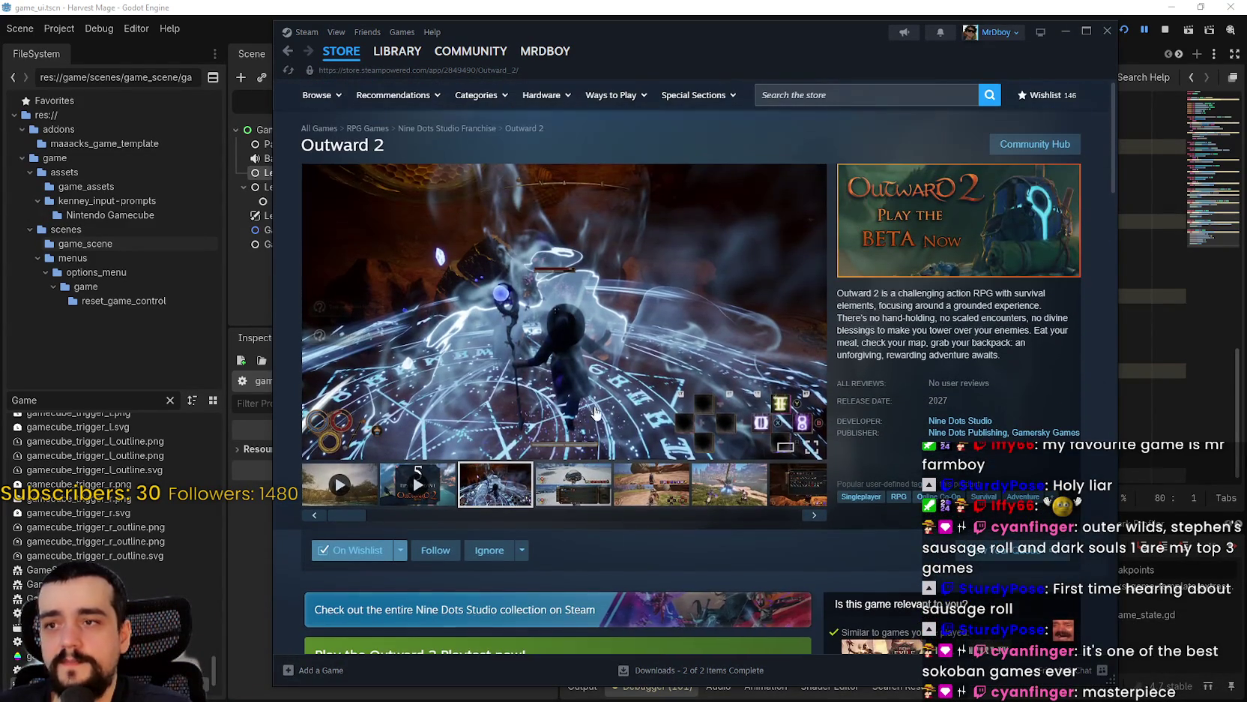
# - Browse the Outward 2 screenshot thumbnails: snowy, desert, inventory, city, pink-tree, fire, cave and review quotes
pyautogui.click(589, 494)
pyautogui.click(662, 497)
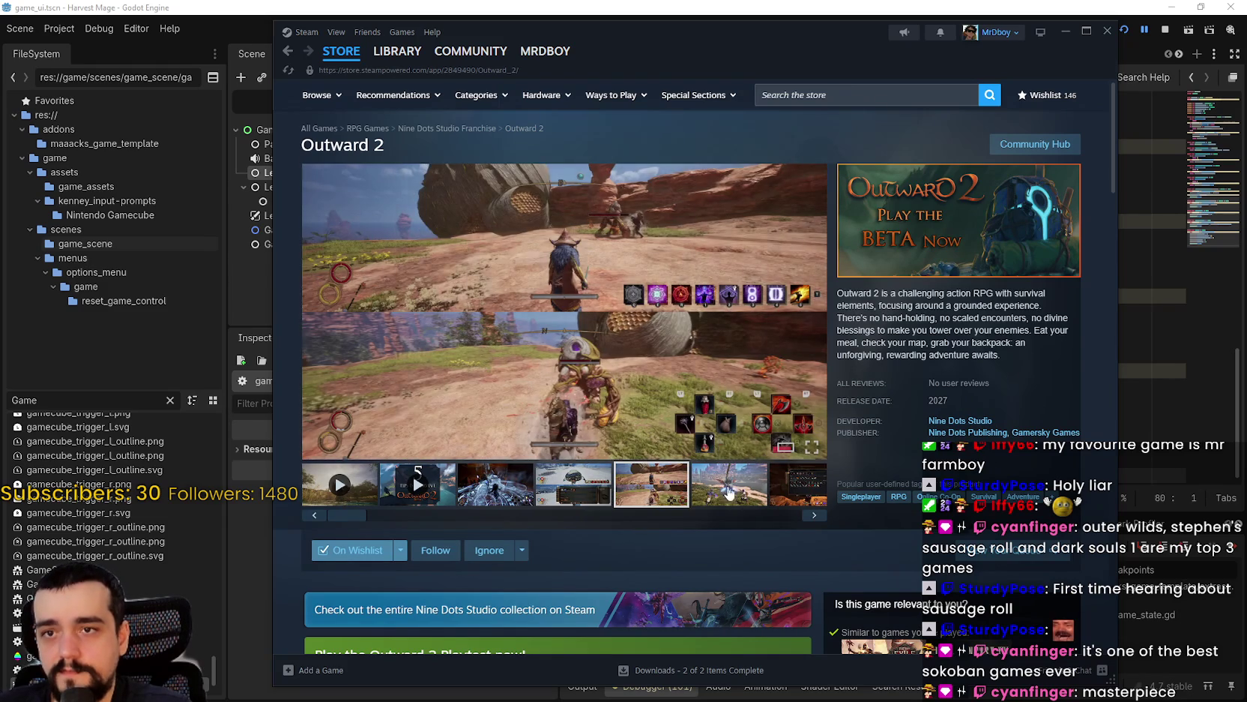
pyautogui.click(761, 491)
pyautogui.click(800, 486)
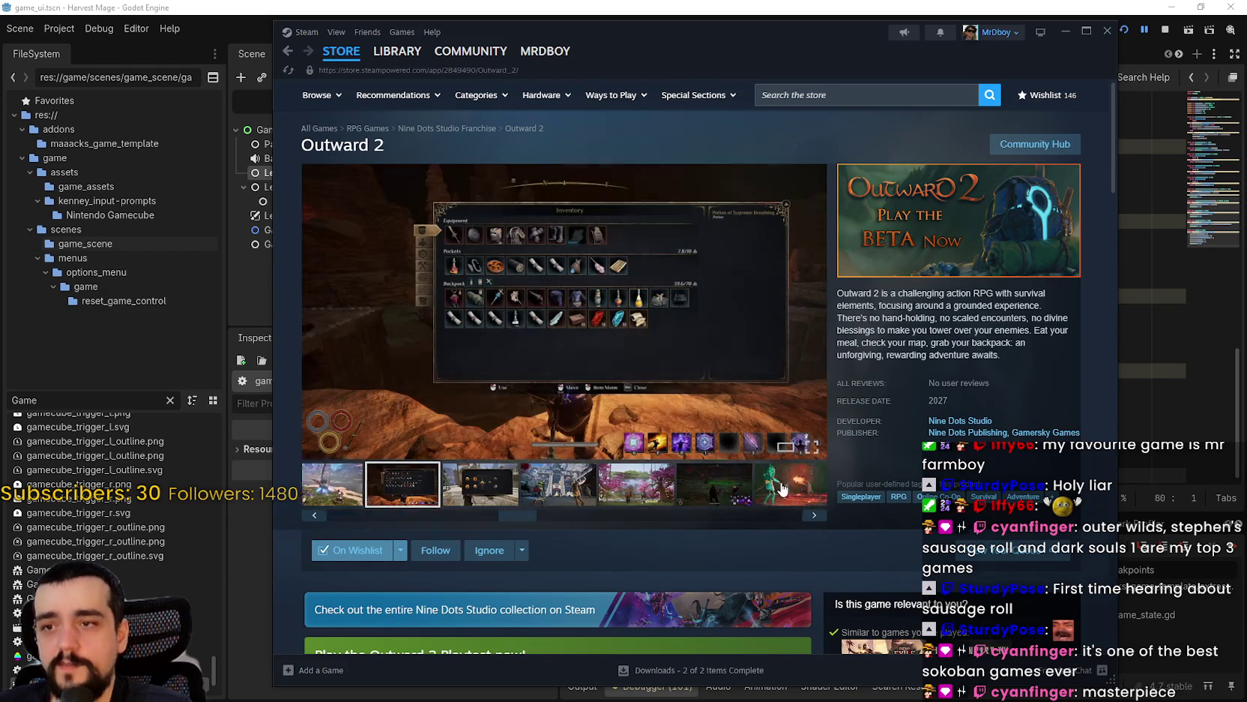
pyautogui.click(523, 479)
pyautogui.click(573, 484)
pyautogui.click(725, 487)
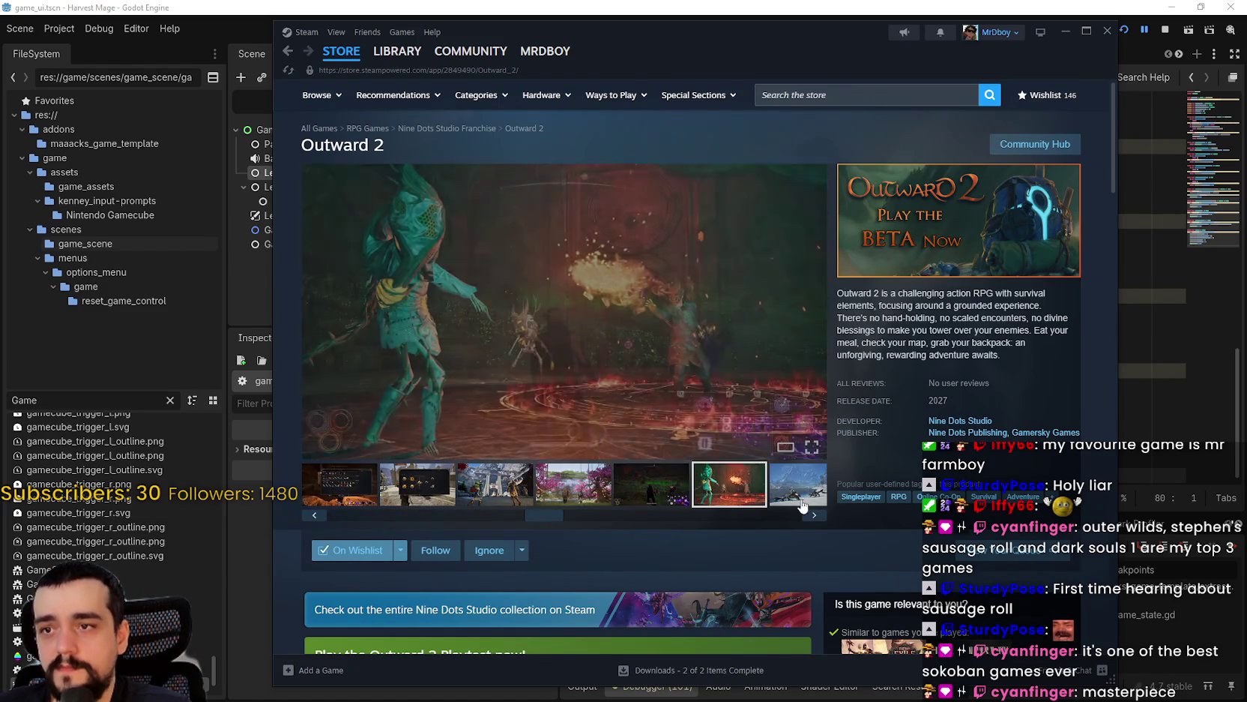
pyautogui.click(791, 487)
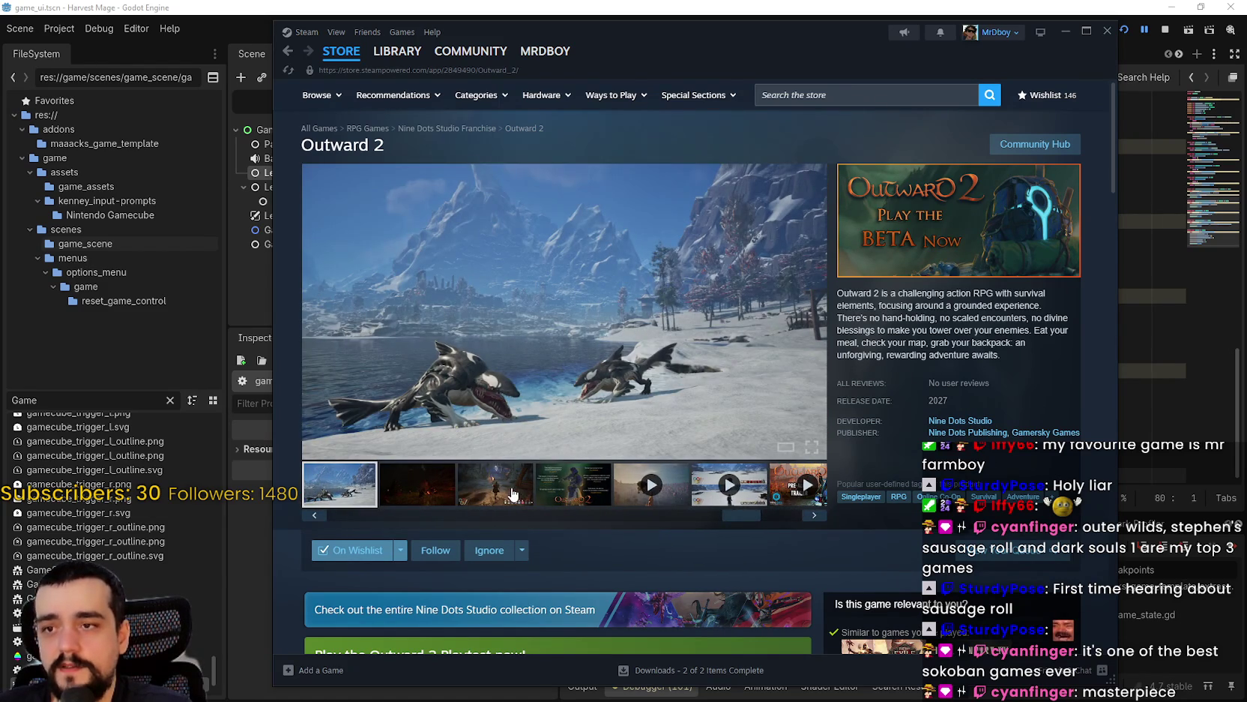
pyautogui.click(514, 495)
pyautogui.click(563, 497)
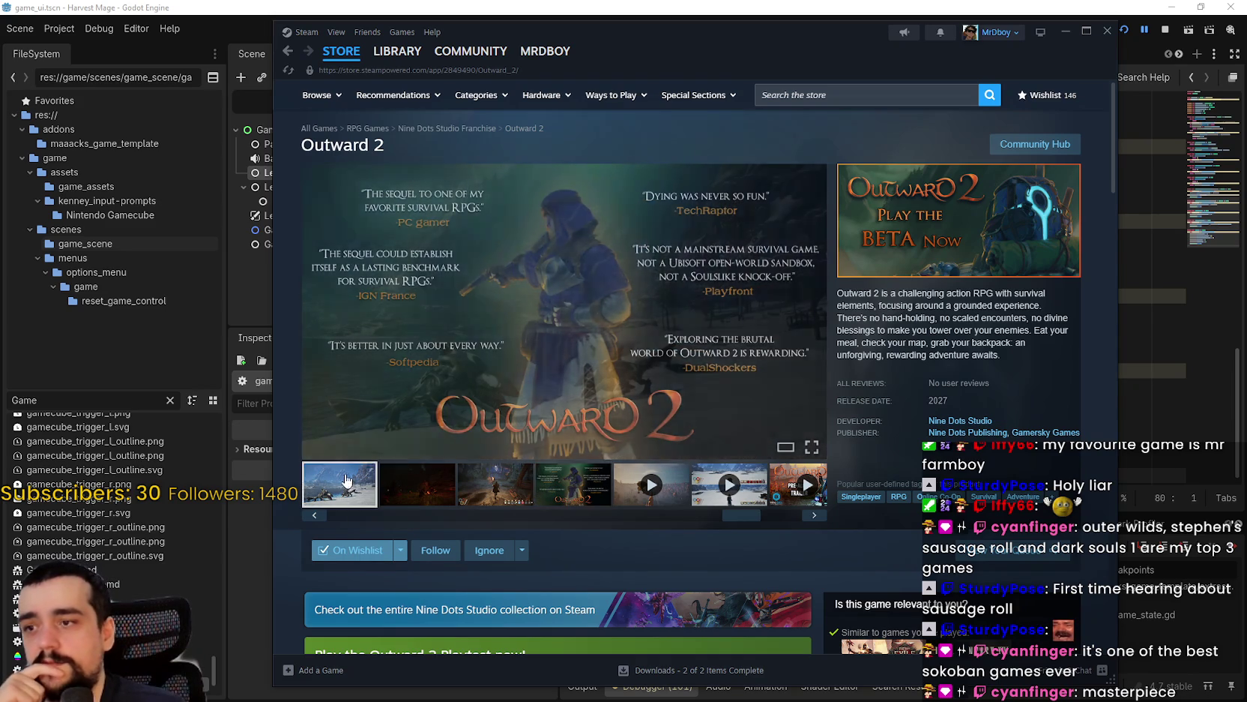
pyautogui.click(347, 483)
# - Open a screenshot in the full-size gallery and step back through the pink-tree and skill tree shots
pyautogui.click(518, 329)
pyautogui.click(308, 368)
pyautogui.click(308, 367)
pyautogui.click(308, 367)
pyautogui.click(308, 368)
pyautogui.click(308, 367)
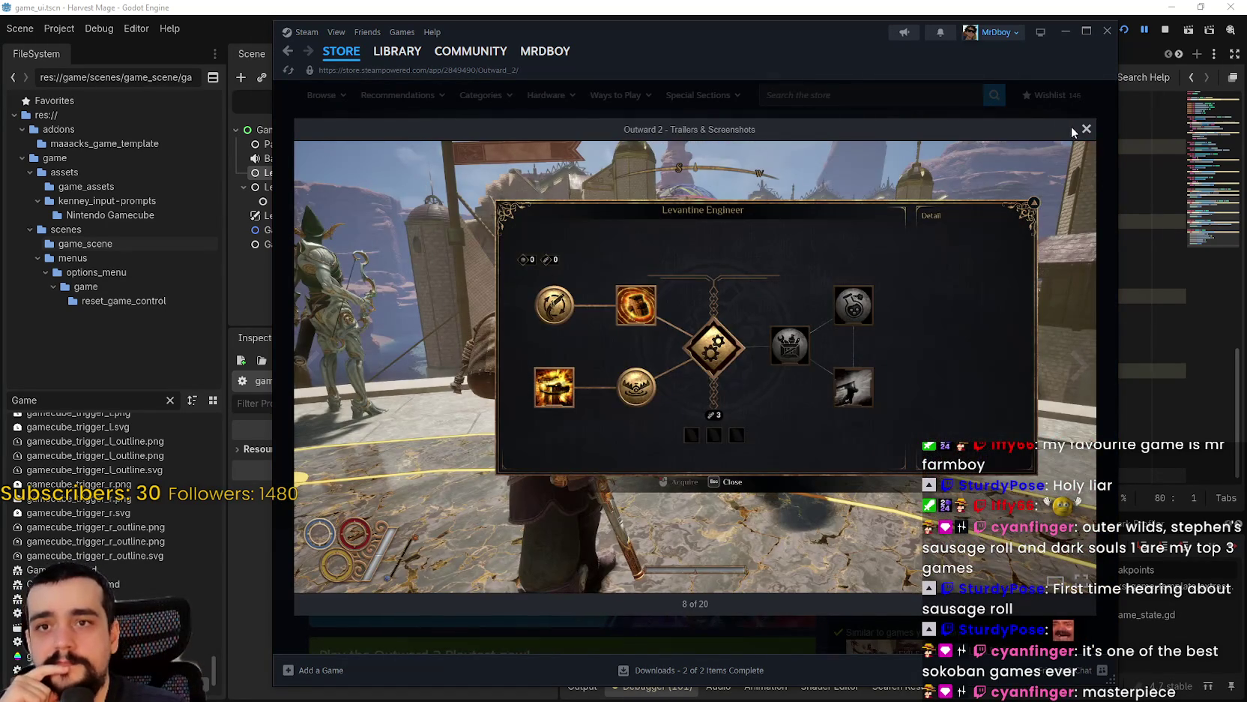
# - Close the screenshot viewer and search the store for 'No rest fo'
pyautogui.click(1086, 129)
pyautogui.click(870, 98)
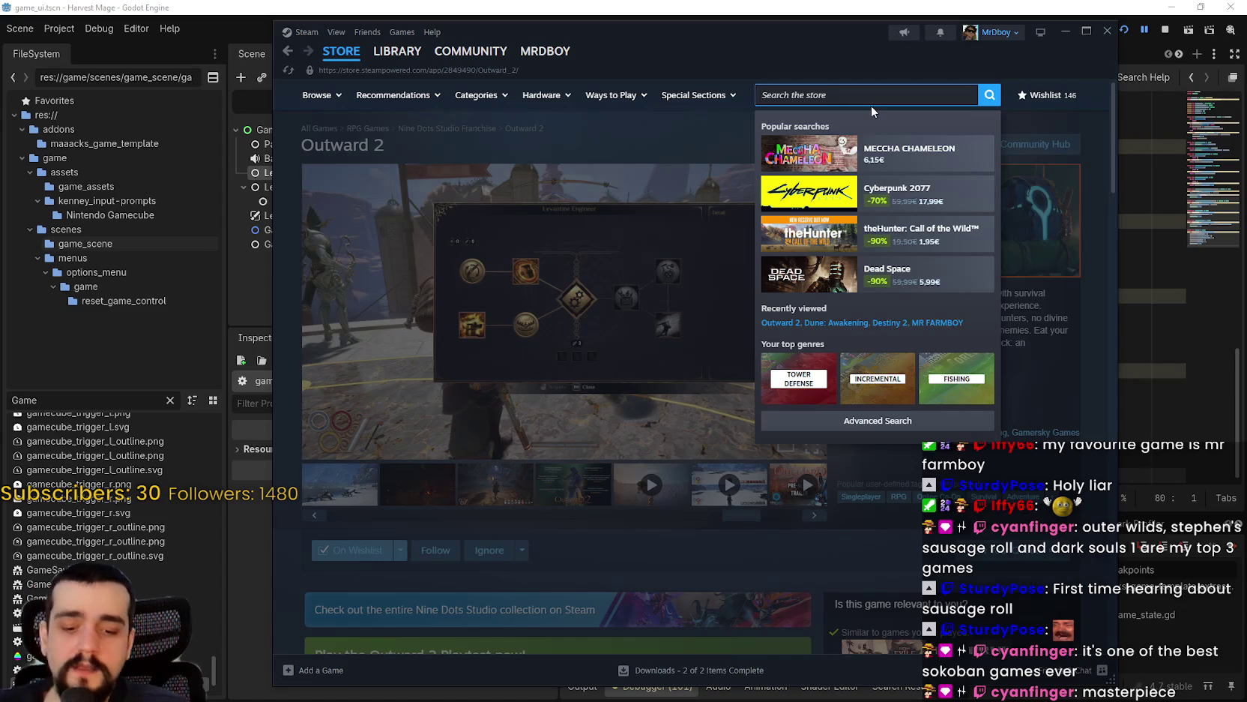
pyautogui.write('No rest fo')
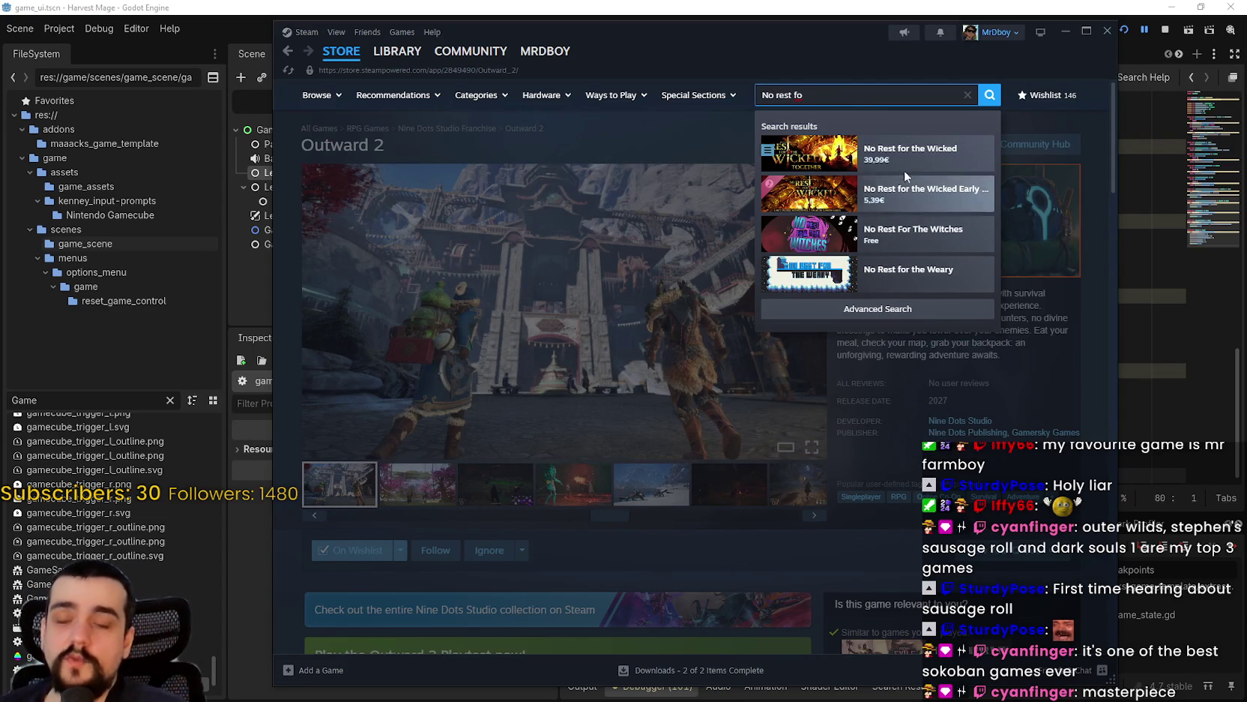
# - Open the No Rest for the Wicked store page and scroll down to Recent Events
pyautogui.click(896, 164)
pyautogui.moveTo(750, 24); pyautogui.dragTo(779, 10)
pyautogui.scroll(-15, 681, 375)
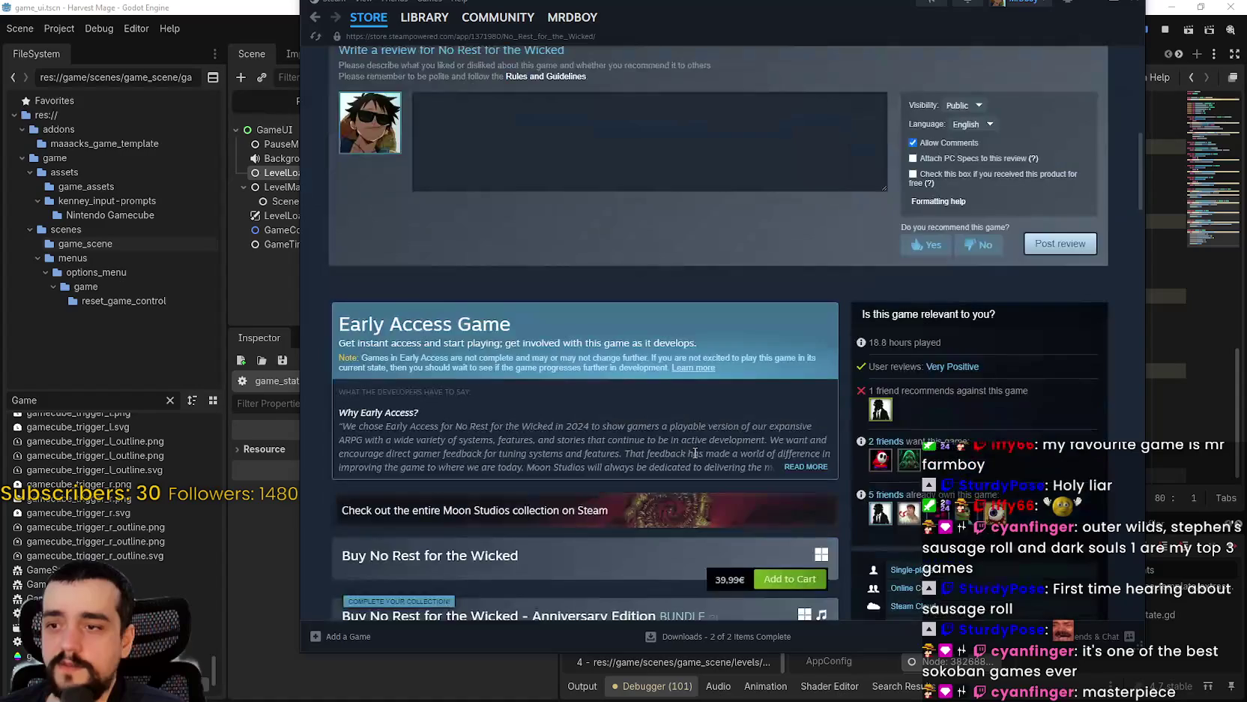
pyautogui.scroll(-8, 665, 455)
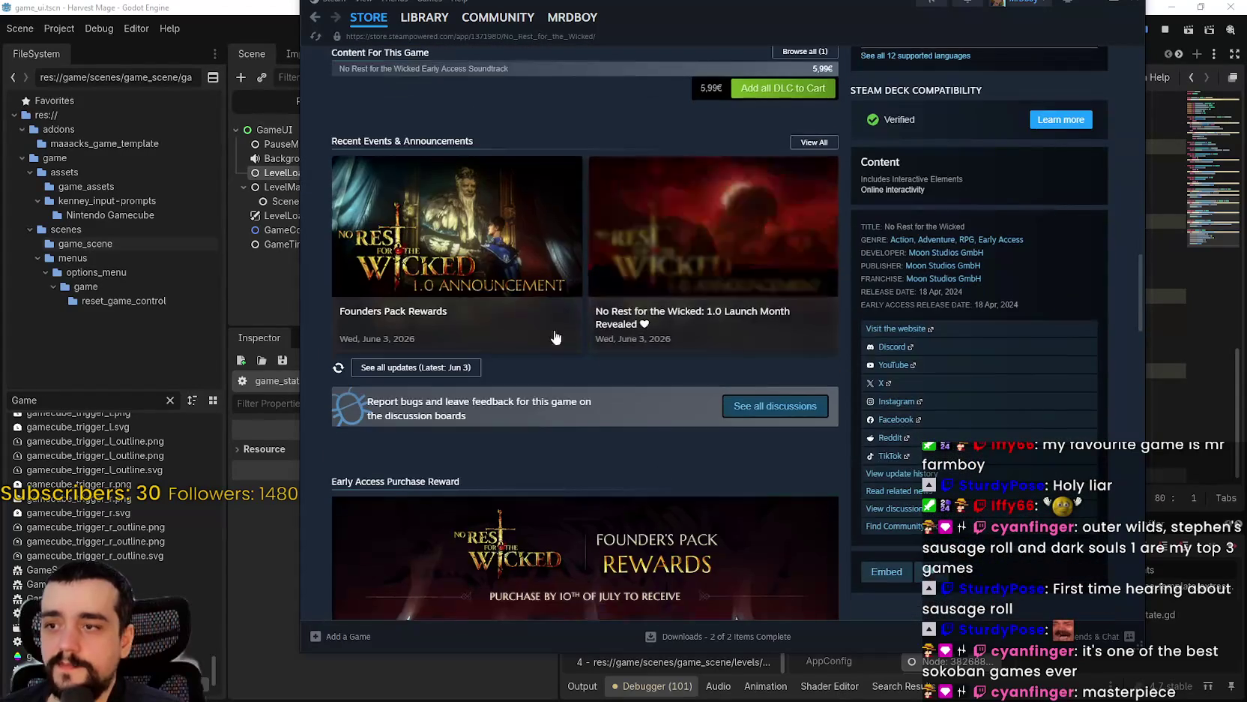
# - Open the Founders Pack Rewards announcement and scroll through it
pyautogui.click(488, 293)
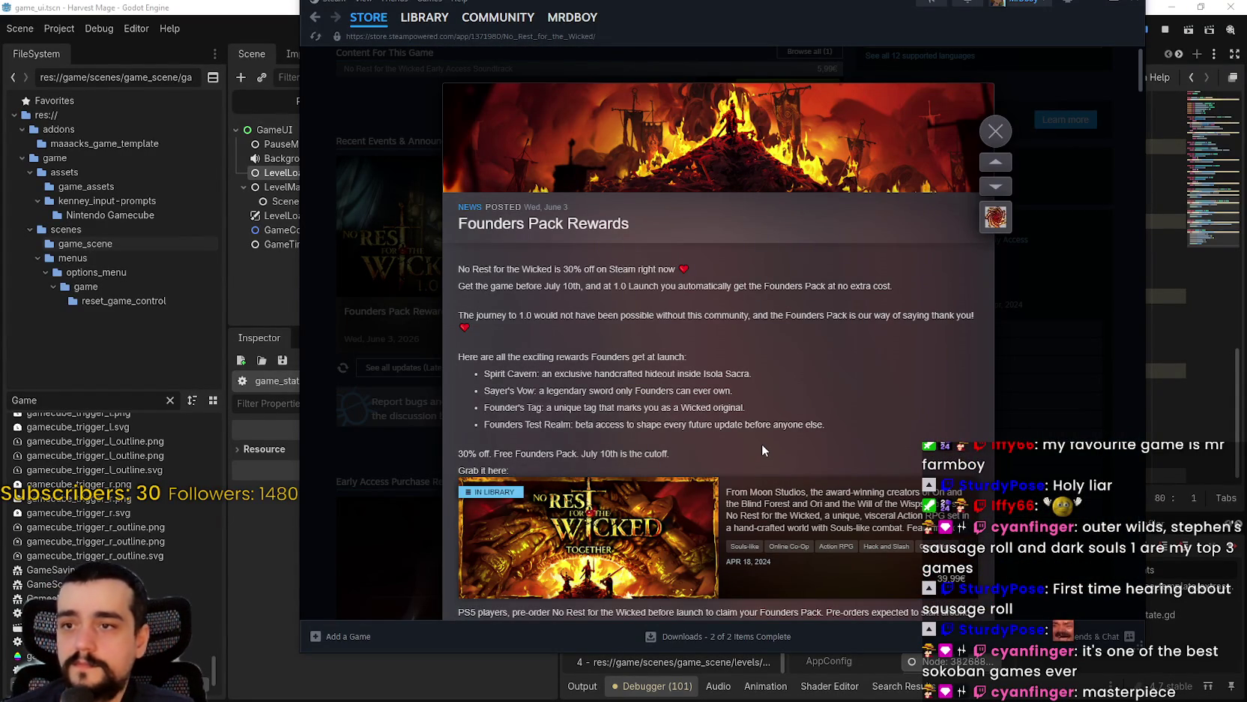
pyautogui.scroll(-5, 758, 439)
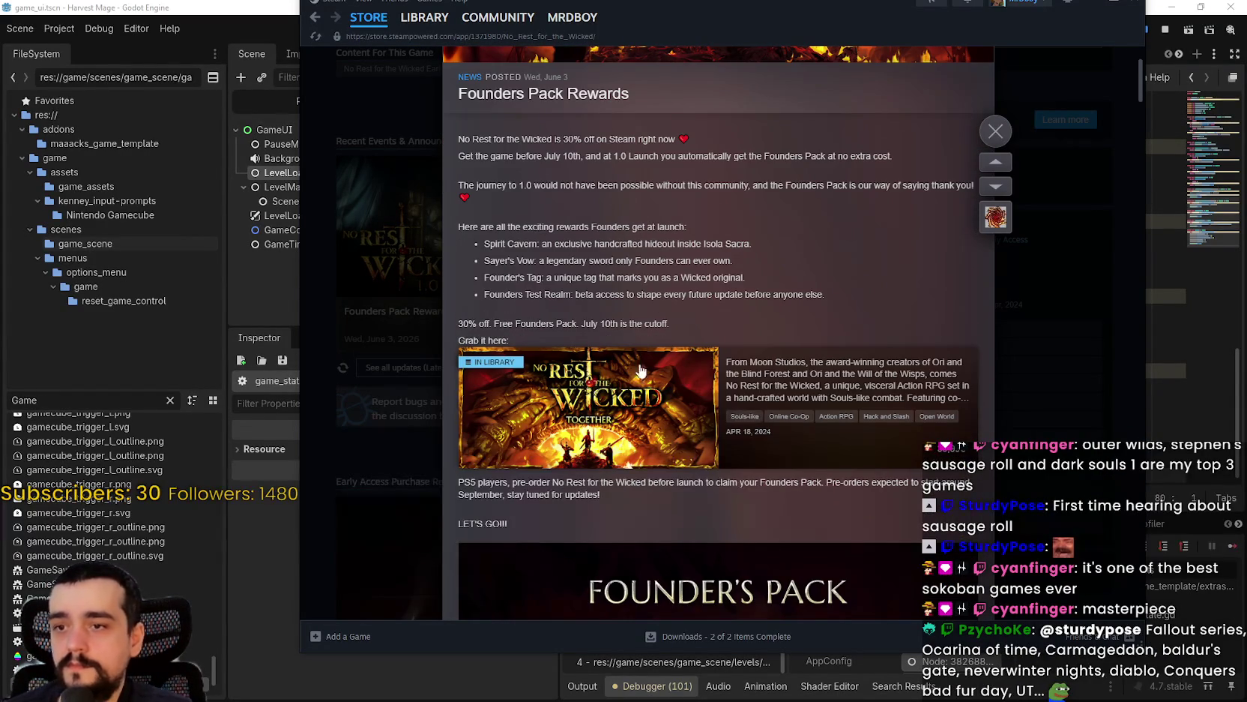
pyautogui.scroll(-4, 837, 430)
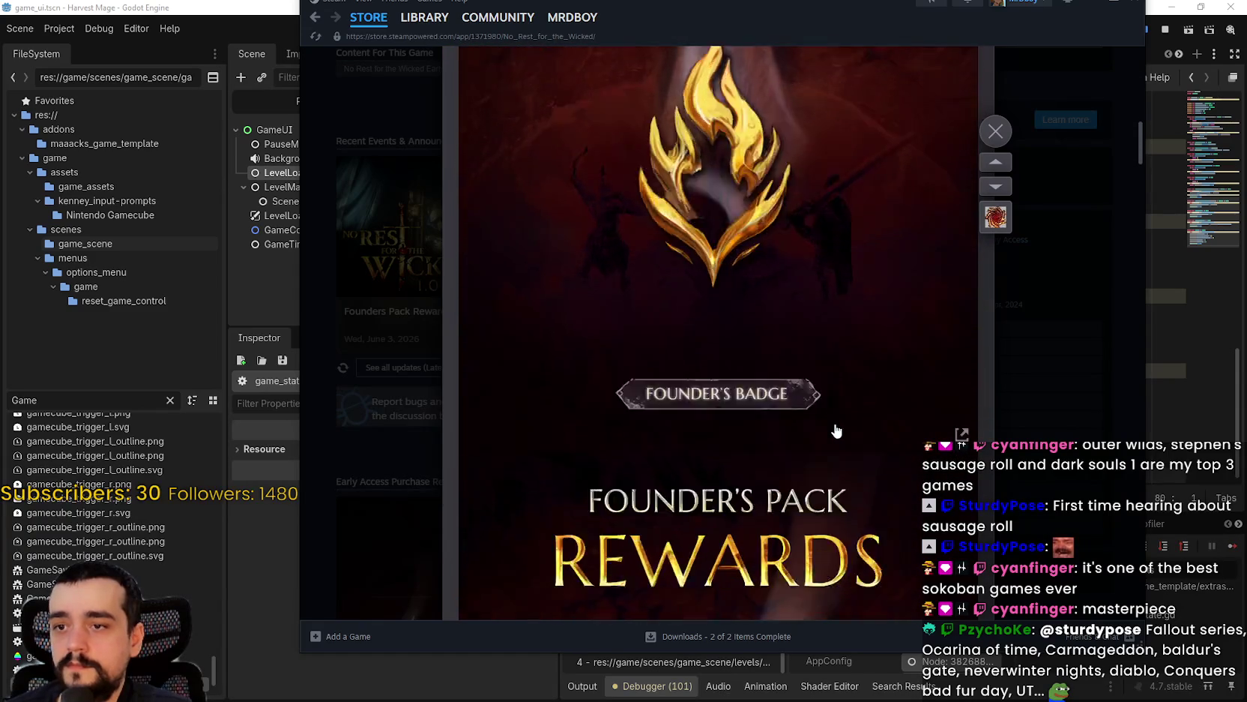
pyautogui.scroll(-8, 837, 430)
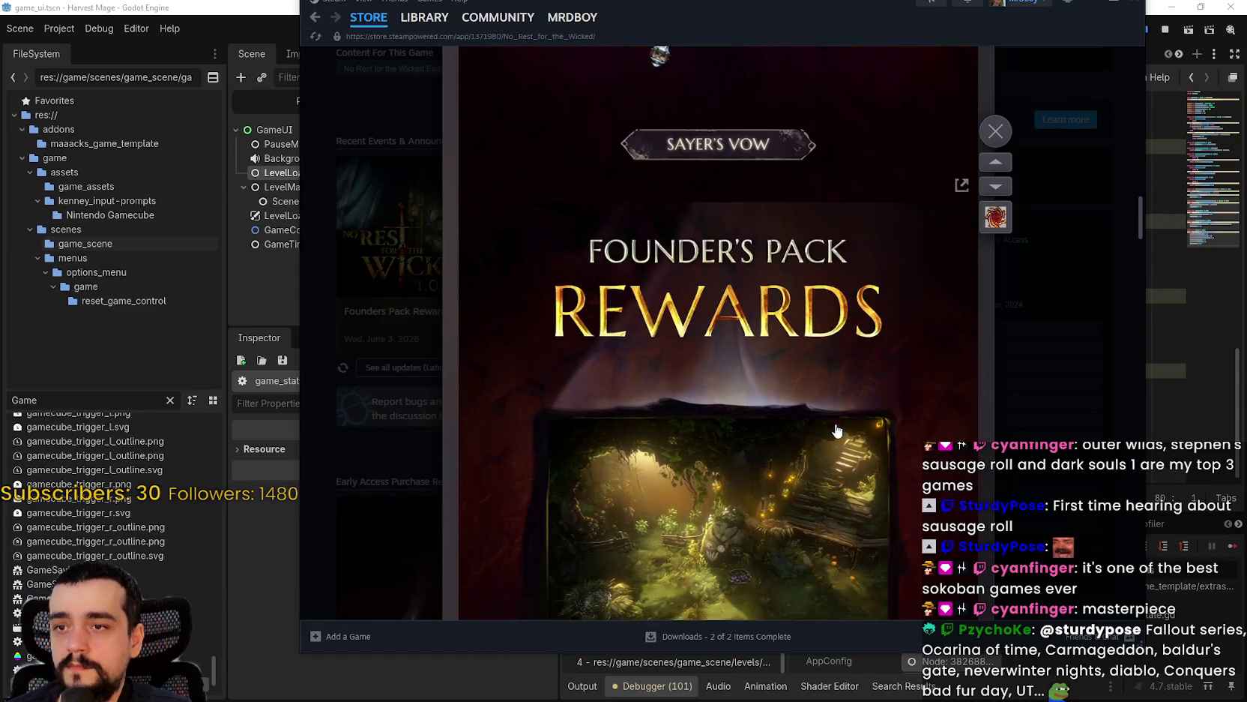
pyautogui.scroll(-7, 837, 430)
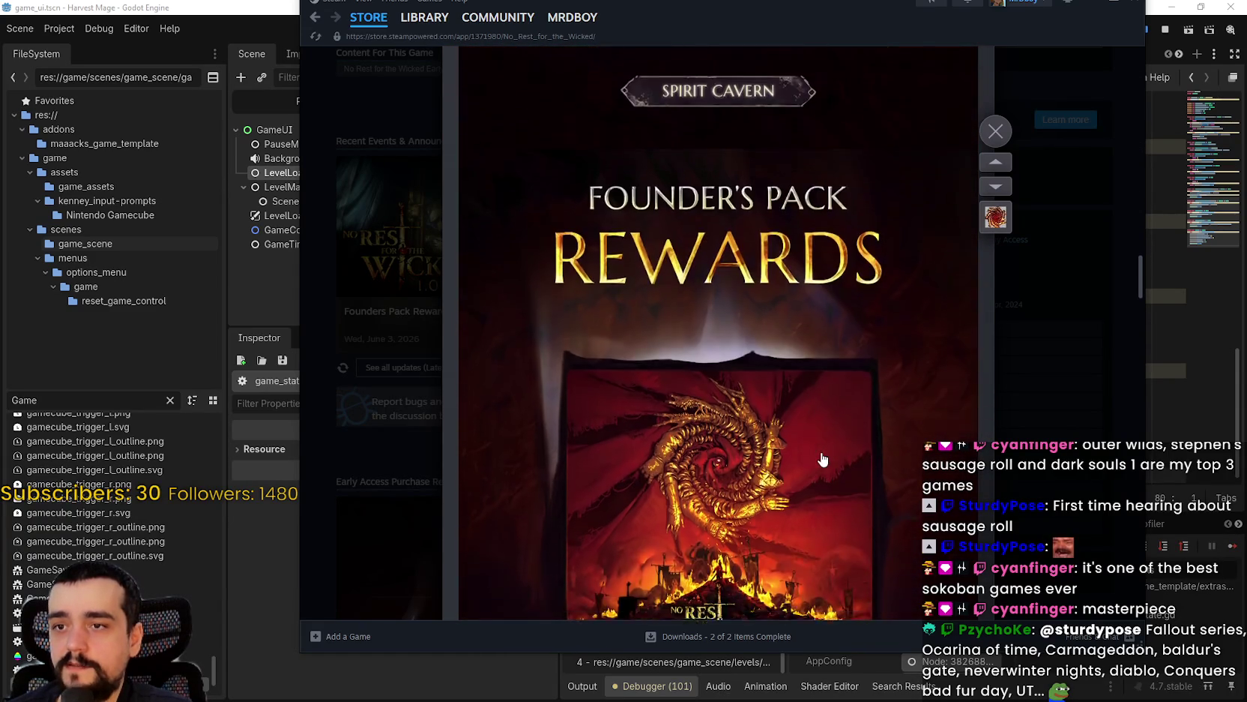
pyautogui.scroll(-5, 818, 450)
pyautogui.scroll(6, 819, 446)
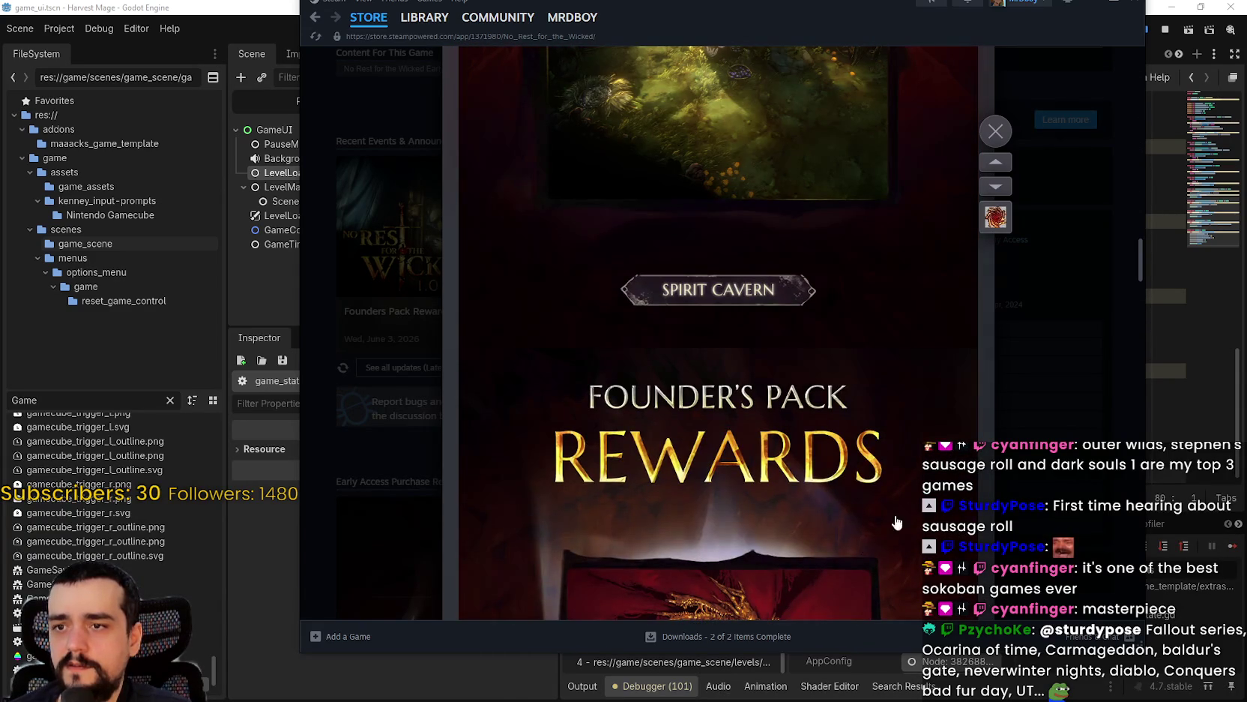
pyautogui.scroll(3, 871, 528)
pyautogui.moveTo(1140, 240); pyautogui.dragTo(1138, 63)
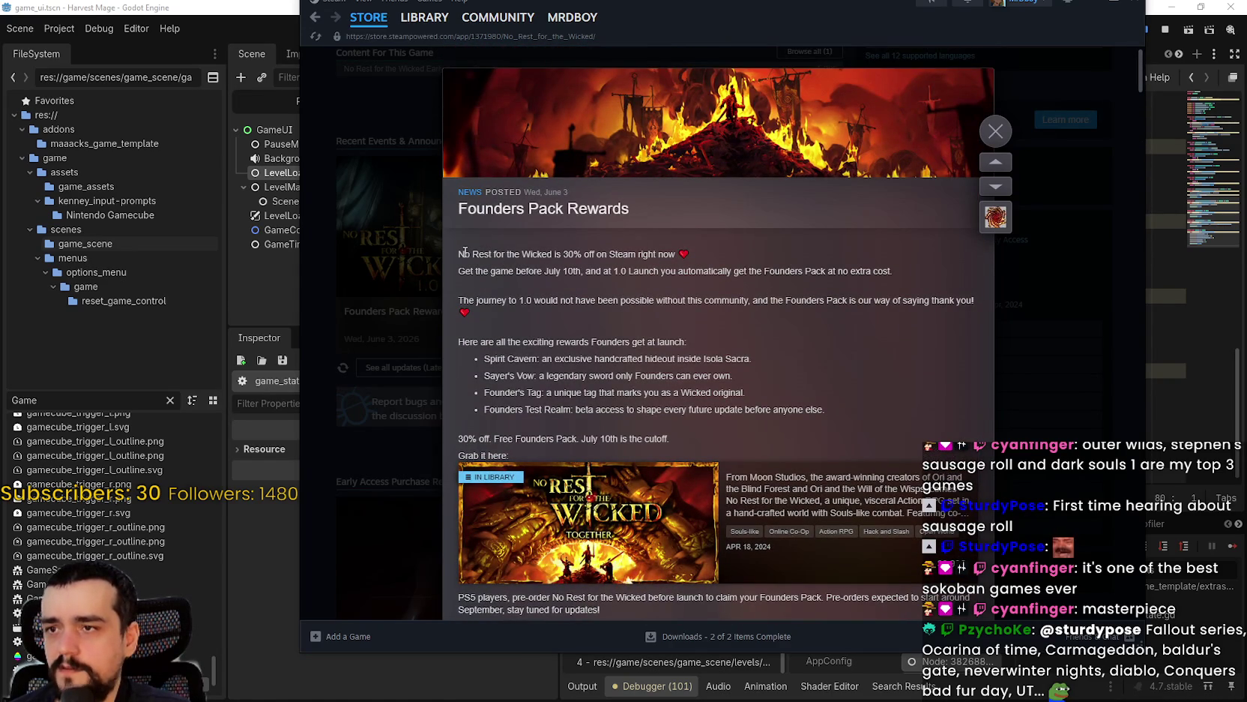
# - Highlight the July 10th date and launch rewards paragraph, then close the announcement
pyautogui.moveTo(458, 272); pyautogui.dragTo(556, 267)
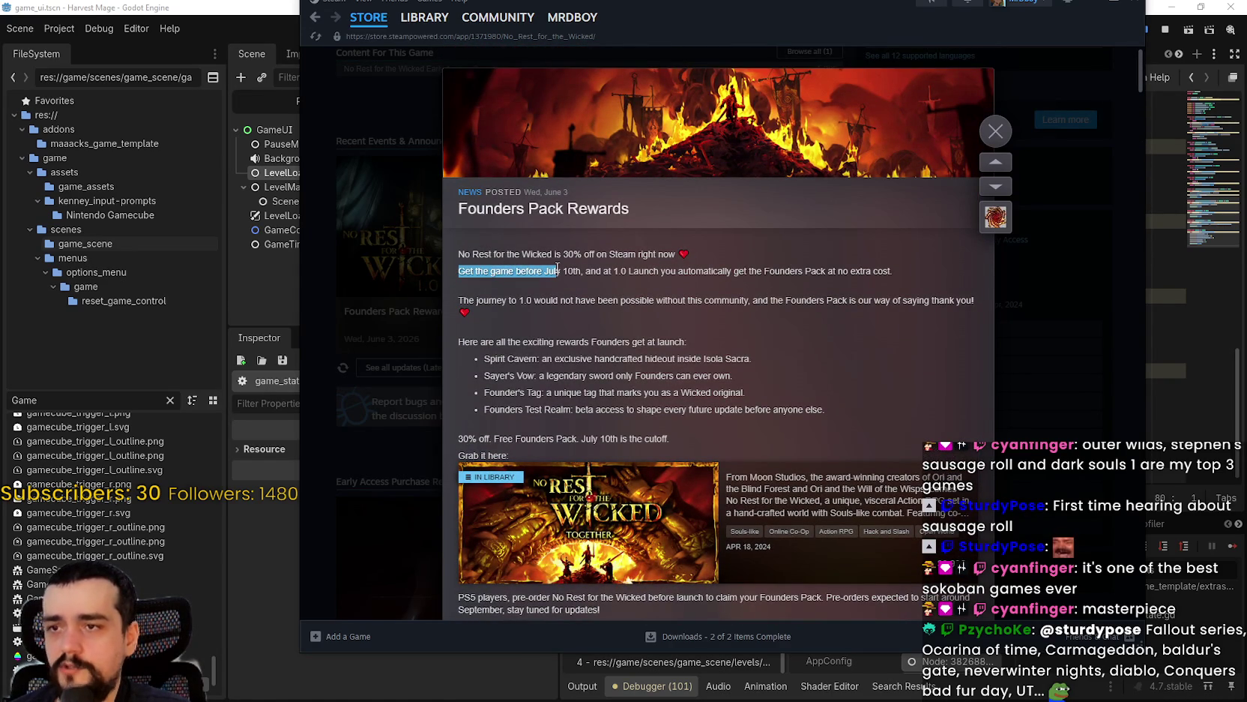
pyautogui.doubleClick(570, 269)
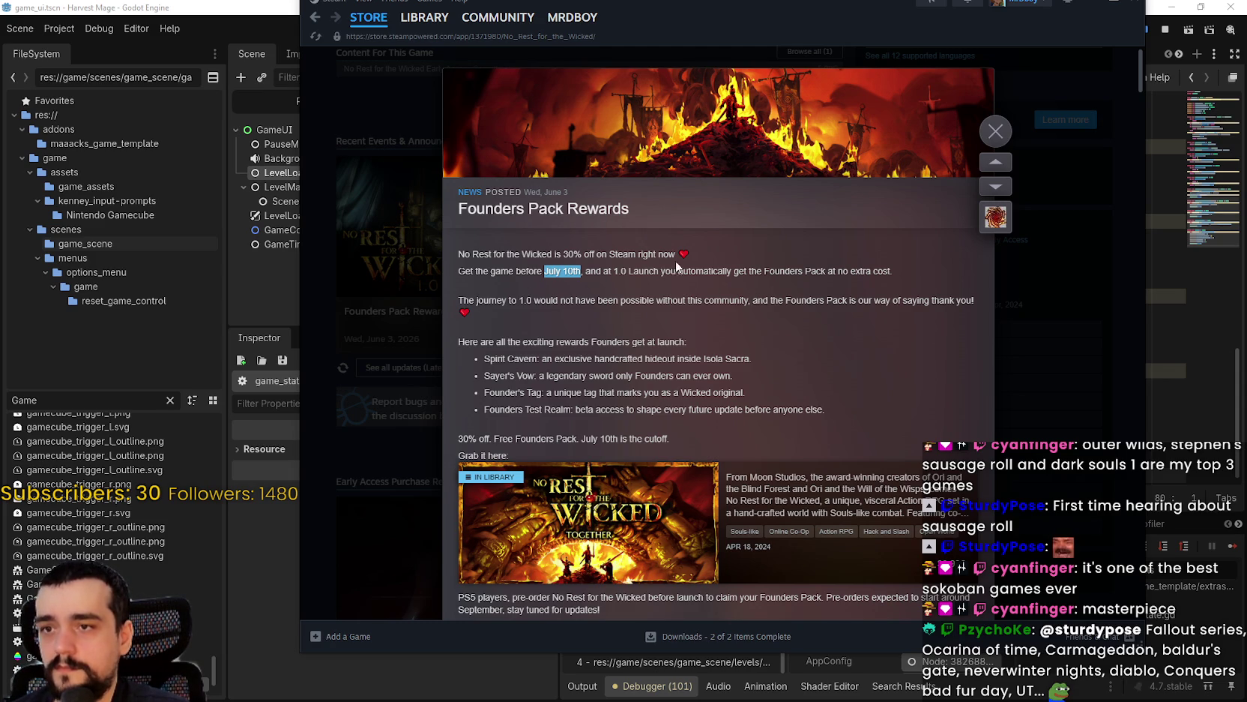
pyautogui.moveTo(455, 300)
pyautogui.mouseDown()
pyautogui.moveTo(633, 308)
pyautogui.moveTo(751, 344)
pyautogui.moveTo(804, 419)
pyautogui.mouseUp()
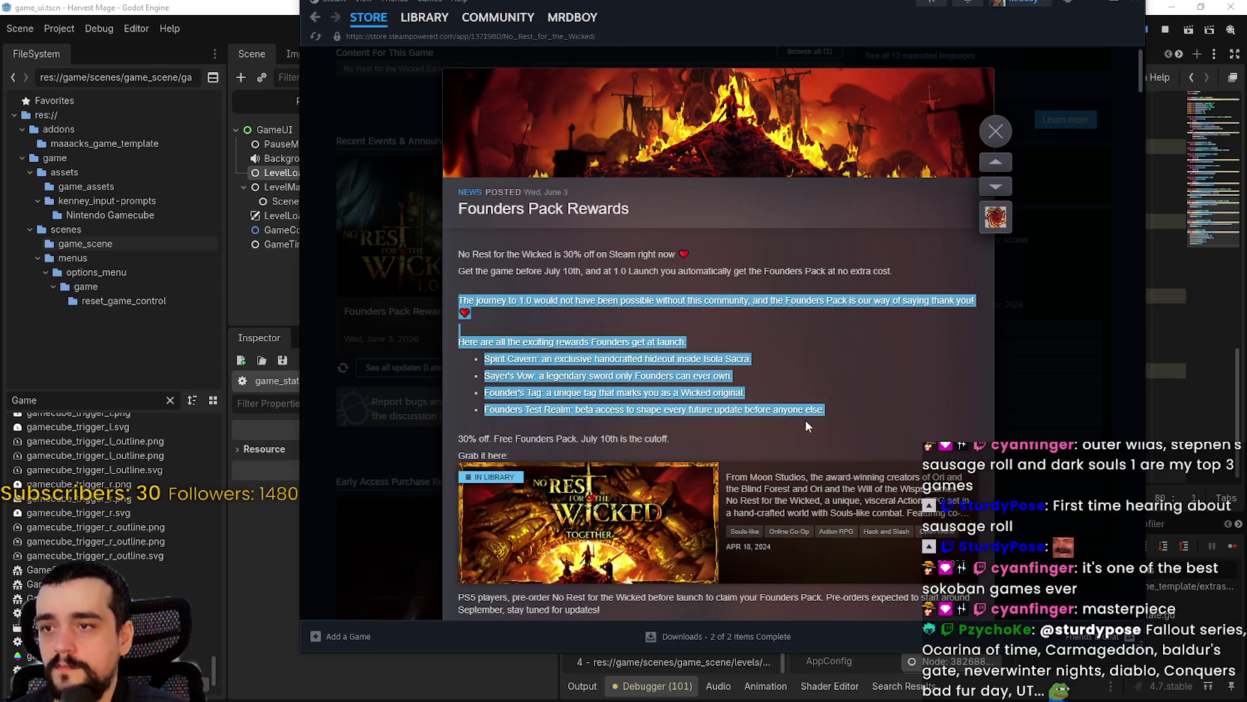
pyautogui.click(996, 132)
pyautogui.scroll(2, 651, 562)
pyautogui.scroll(-7, 651, 547)
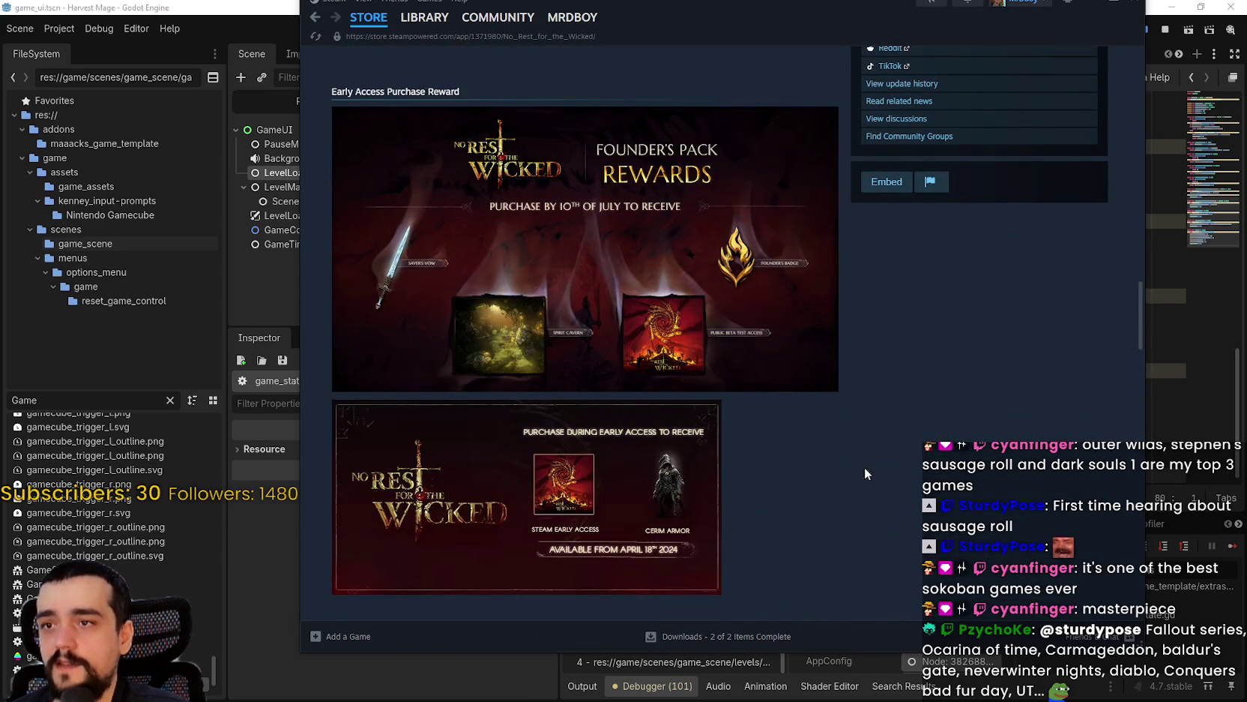
# - Scroll to the top of the store page and rewind the trailer to its beginning
pyautogui.scroll(-10, 900, 425)
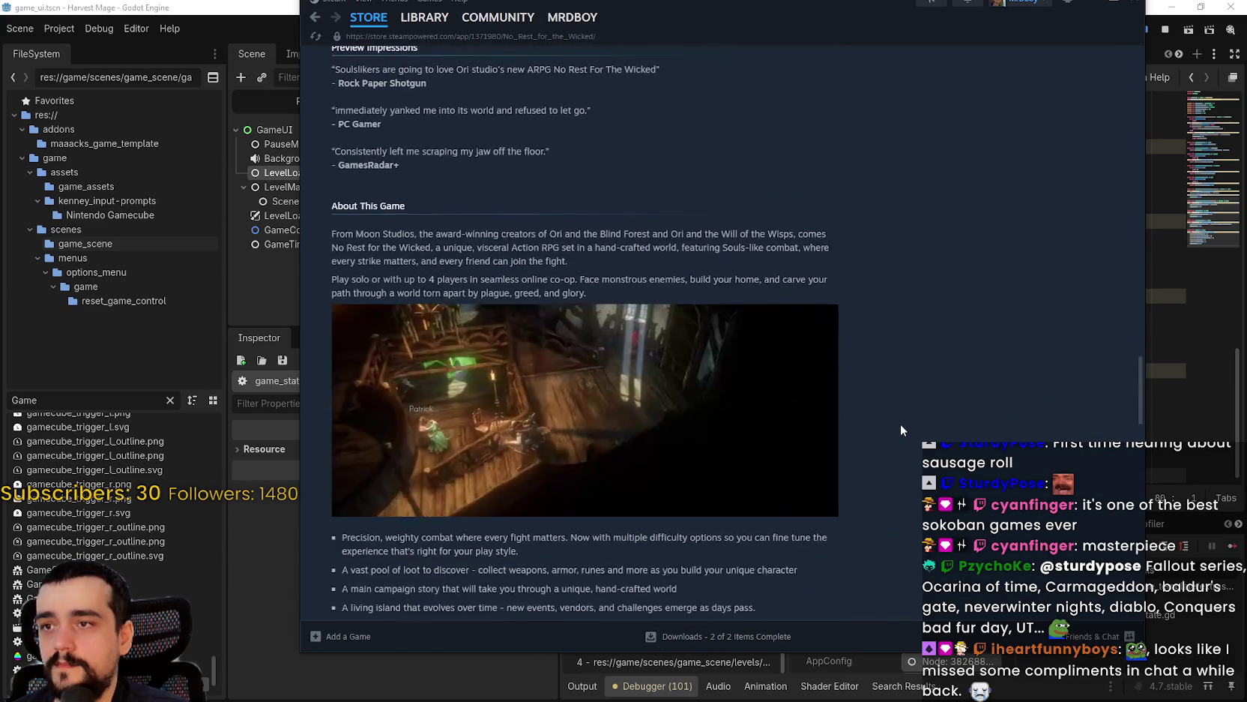
pyautogui.scroll(8, 1036, 434)
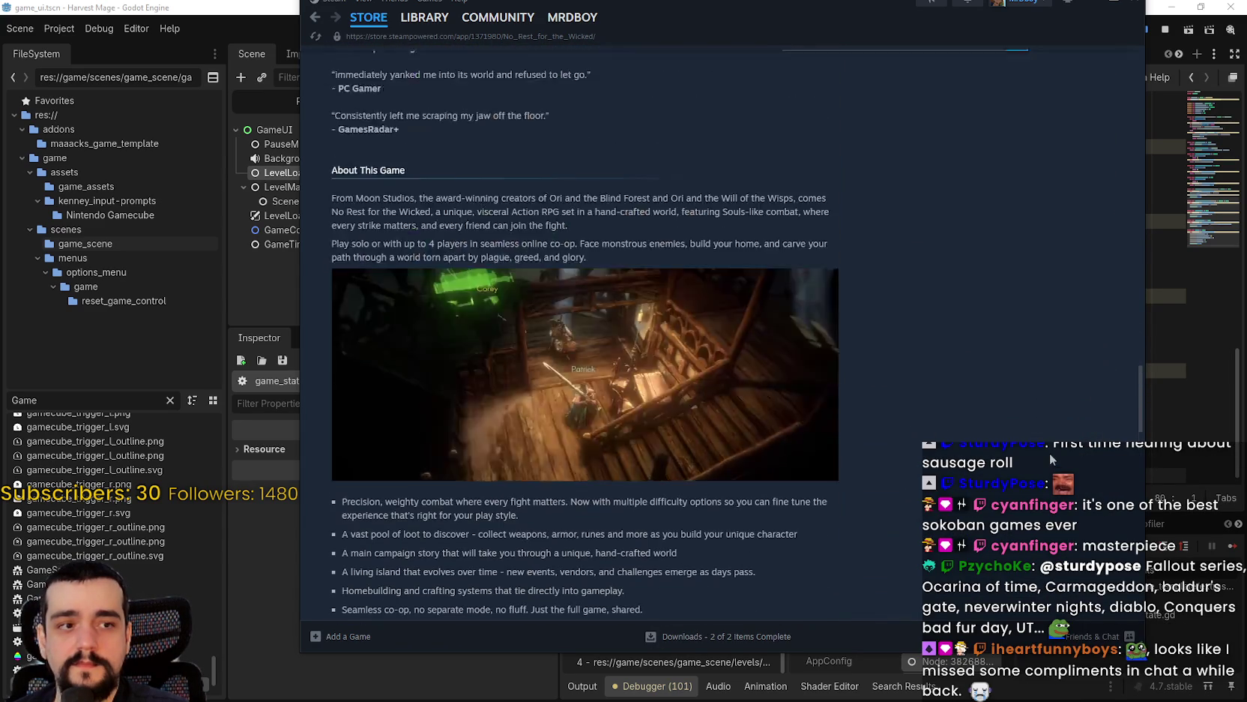
pyautogui.scroll(20, 1062, 459)
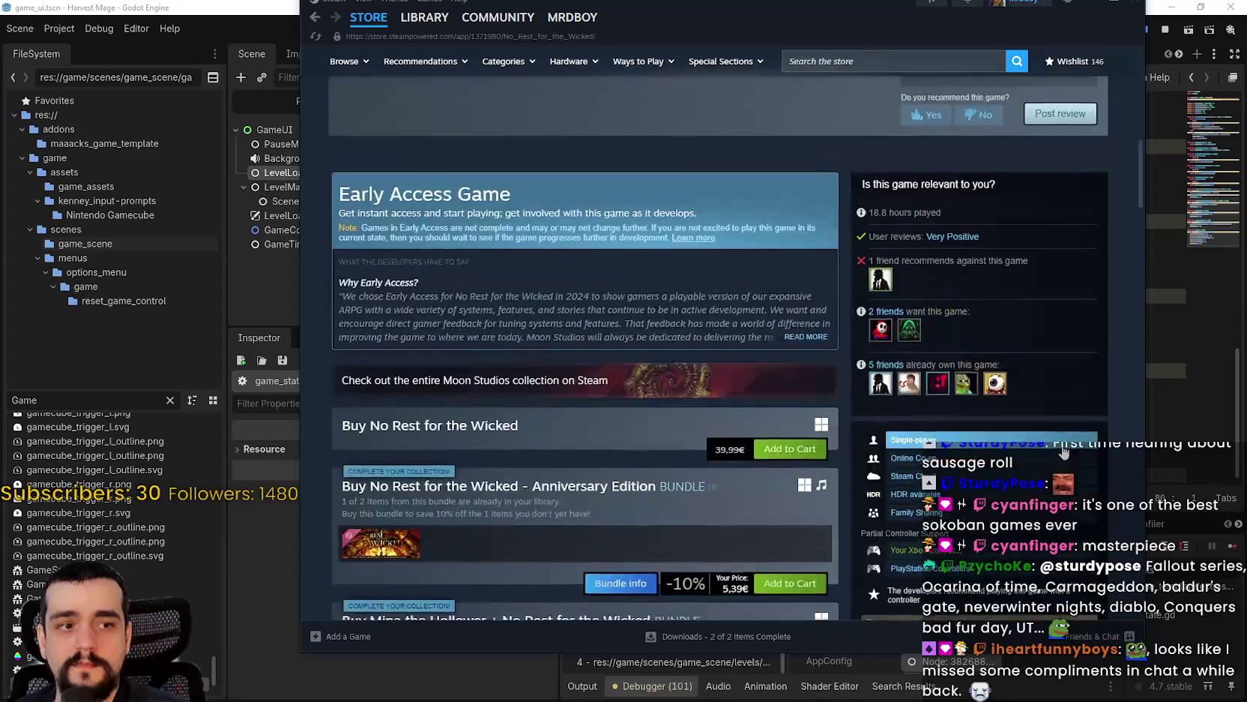
pyautogui.scroll(6, 1062, 448)
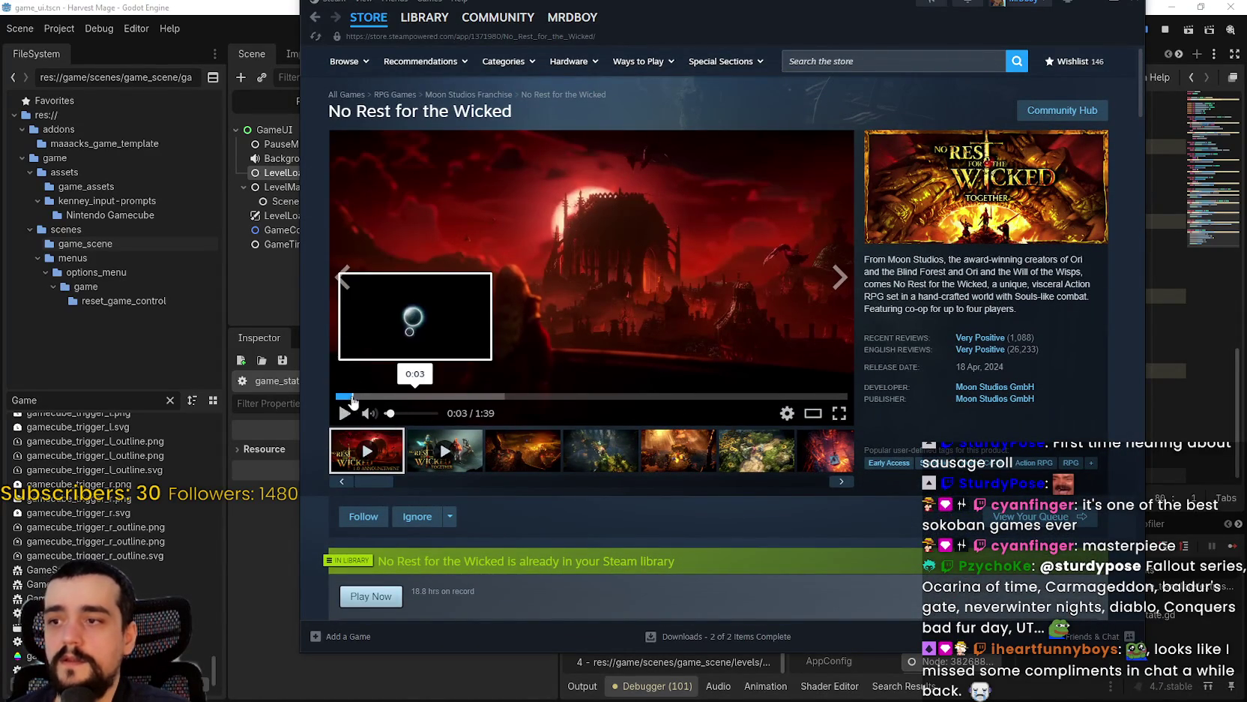
pyautogui.click(335, 396)
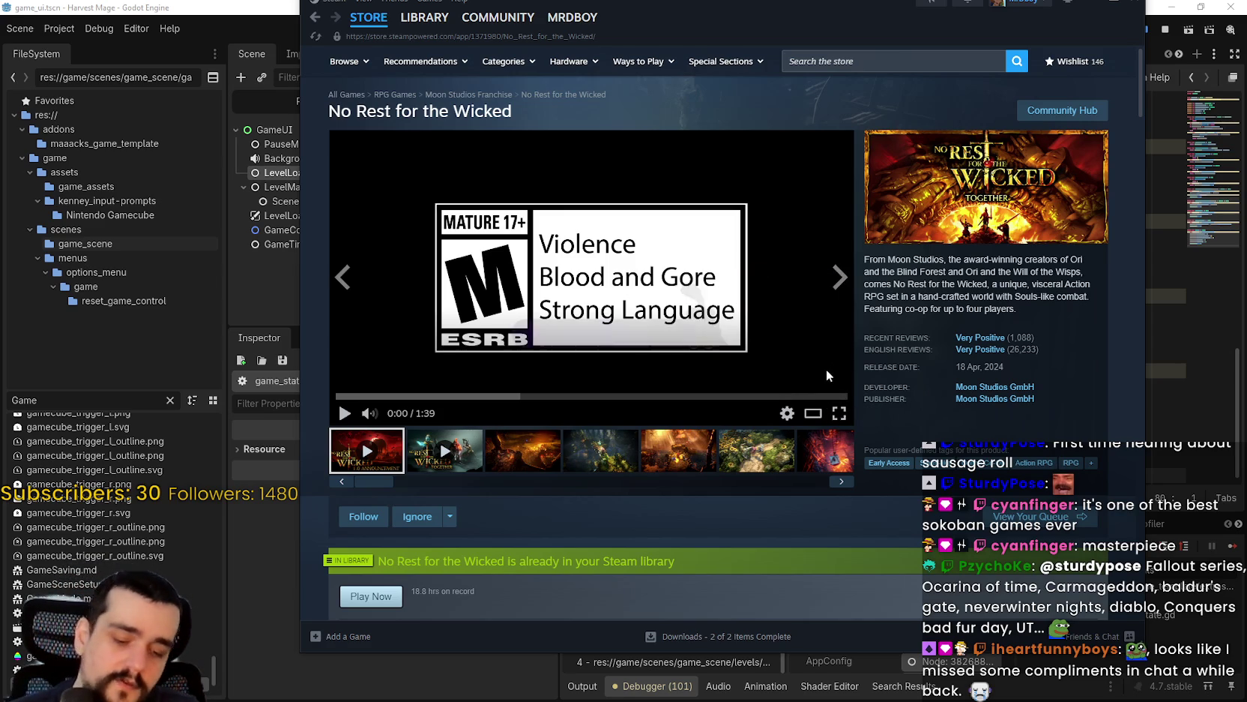
# - Browse the Moon Studios developer page, then return and show the trailer full screen
pyautogui.click(973, 389)
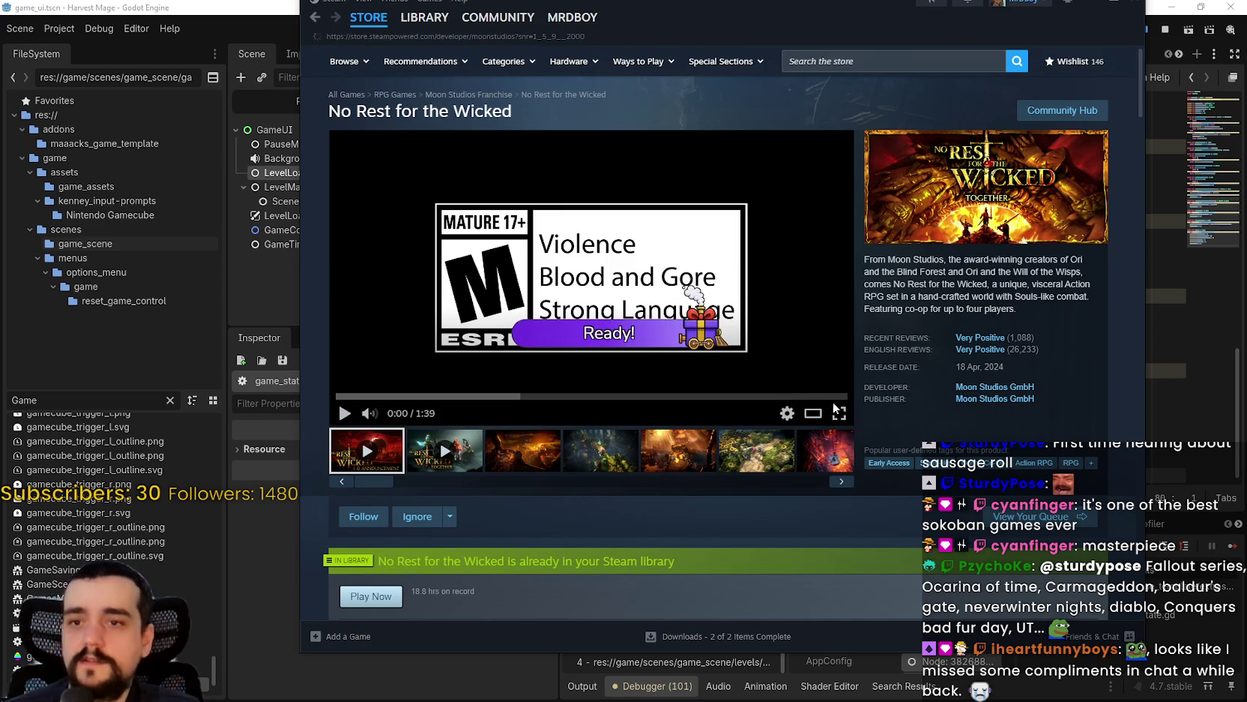
pyautogui.scroll(-5, 799, 419)
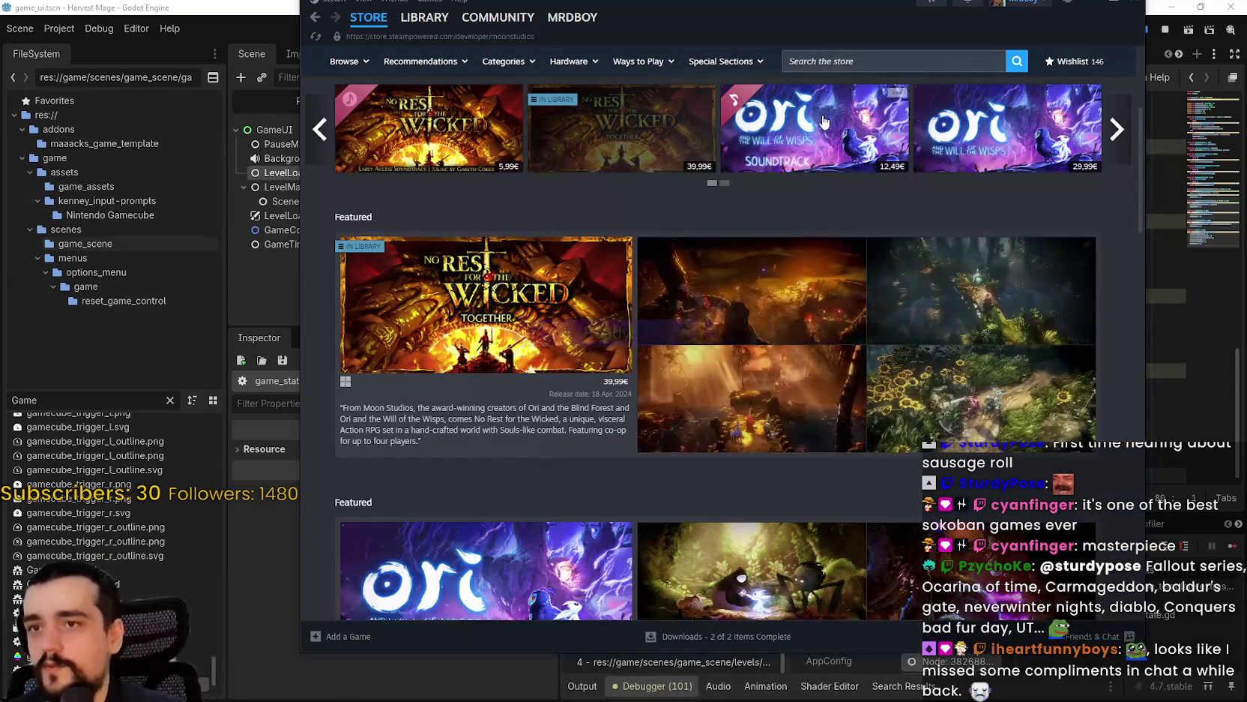
pyautogui.moveTo(811, 140)
pyautogui.scroll(1, 812, 140)
pyautogui.scroll(3, 812, 139)
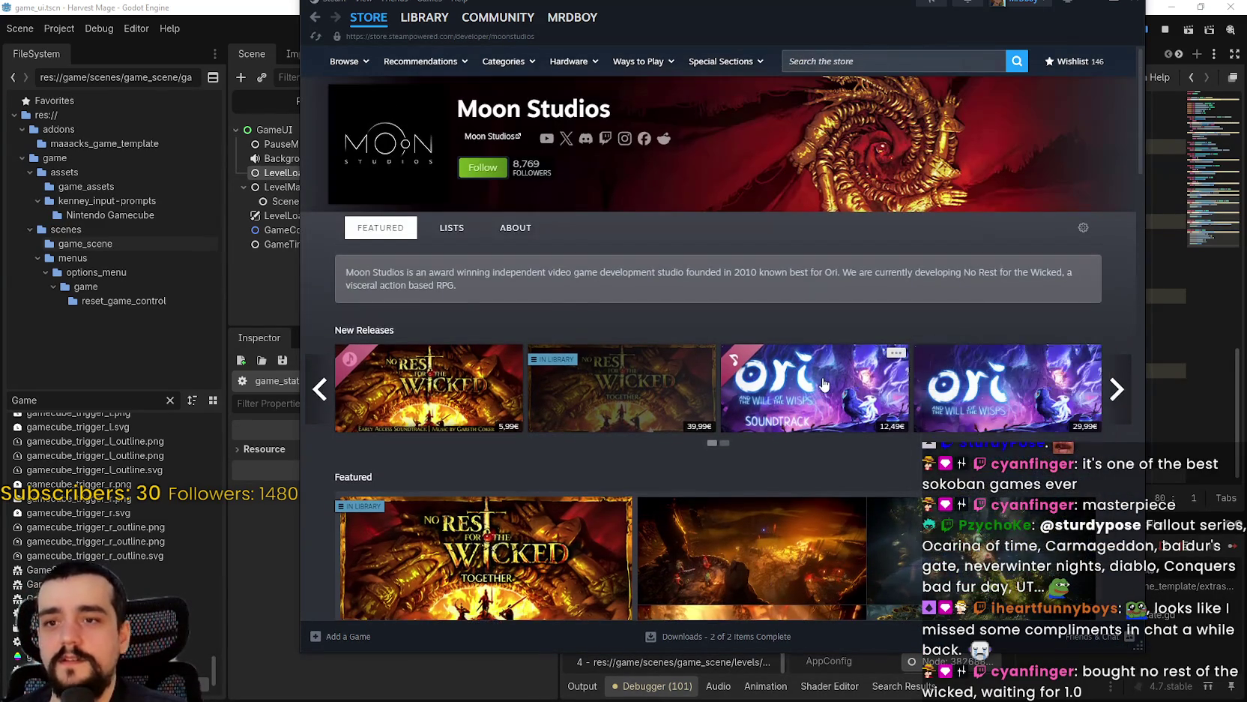
pyautogui.scroll(-10, 824, 383)
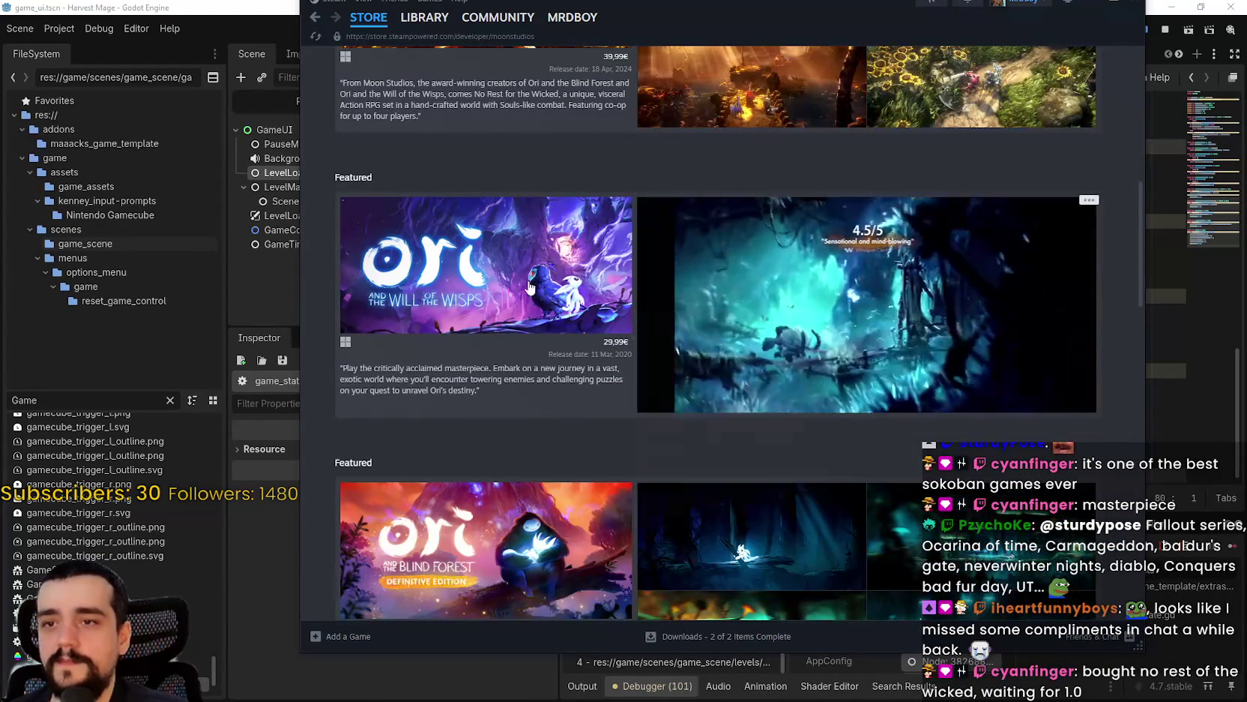
pyautogui.scroll(10, 468, 273)
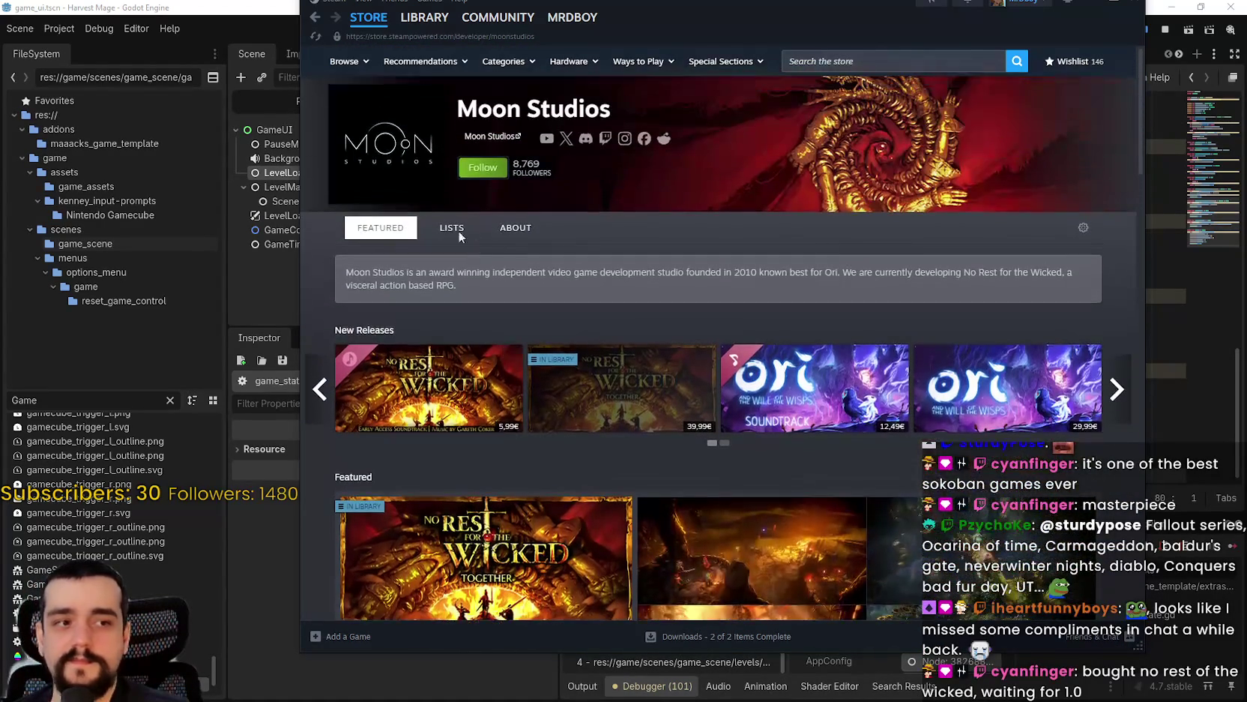
pyautogui.click(316, 16)
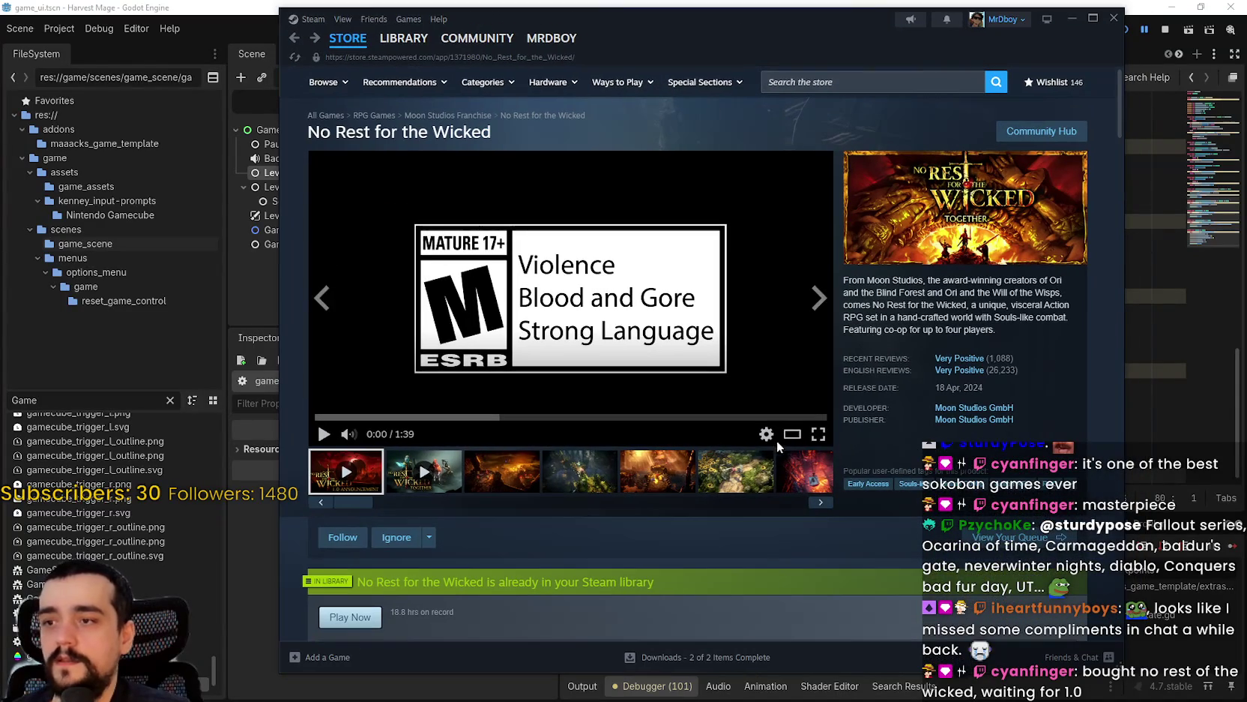
pyautogui.click(822, 432)
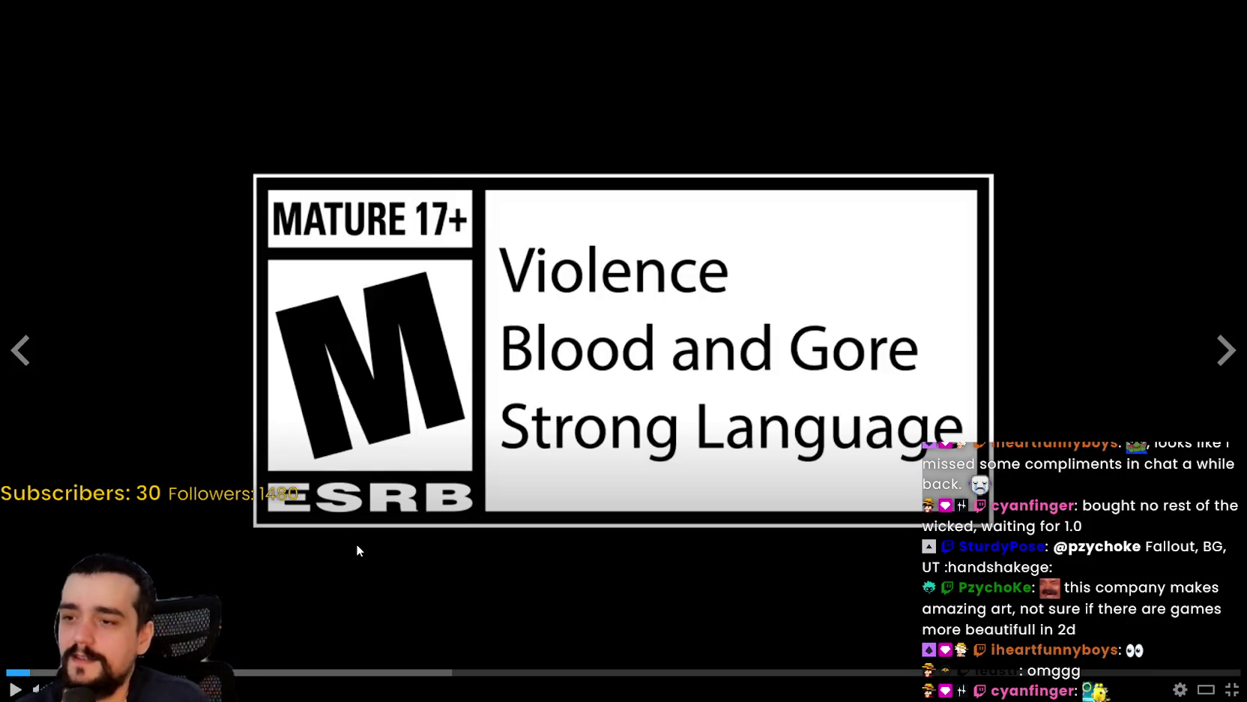
# - Play the trailer to its October 2026 end card, then exit fullscreen and pause it
pyautogui.click(372, 404)
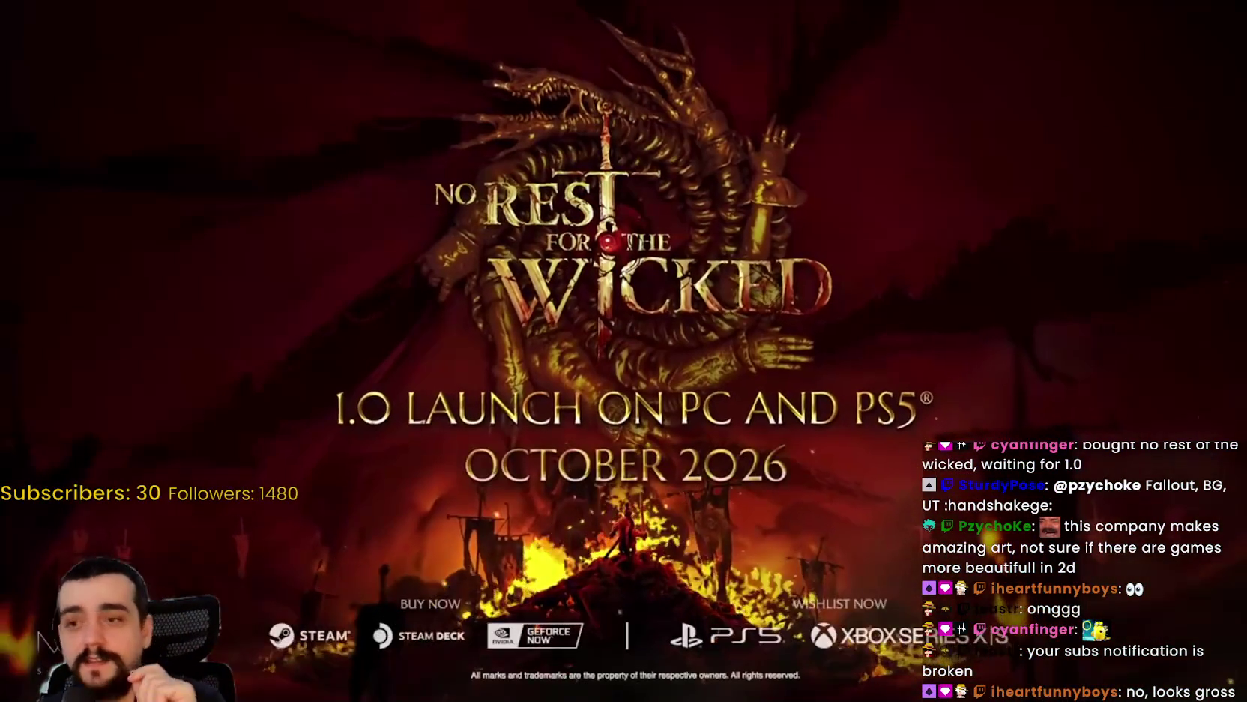
pyautogui.moveTo(862, 355)
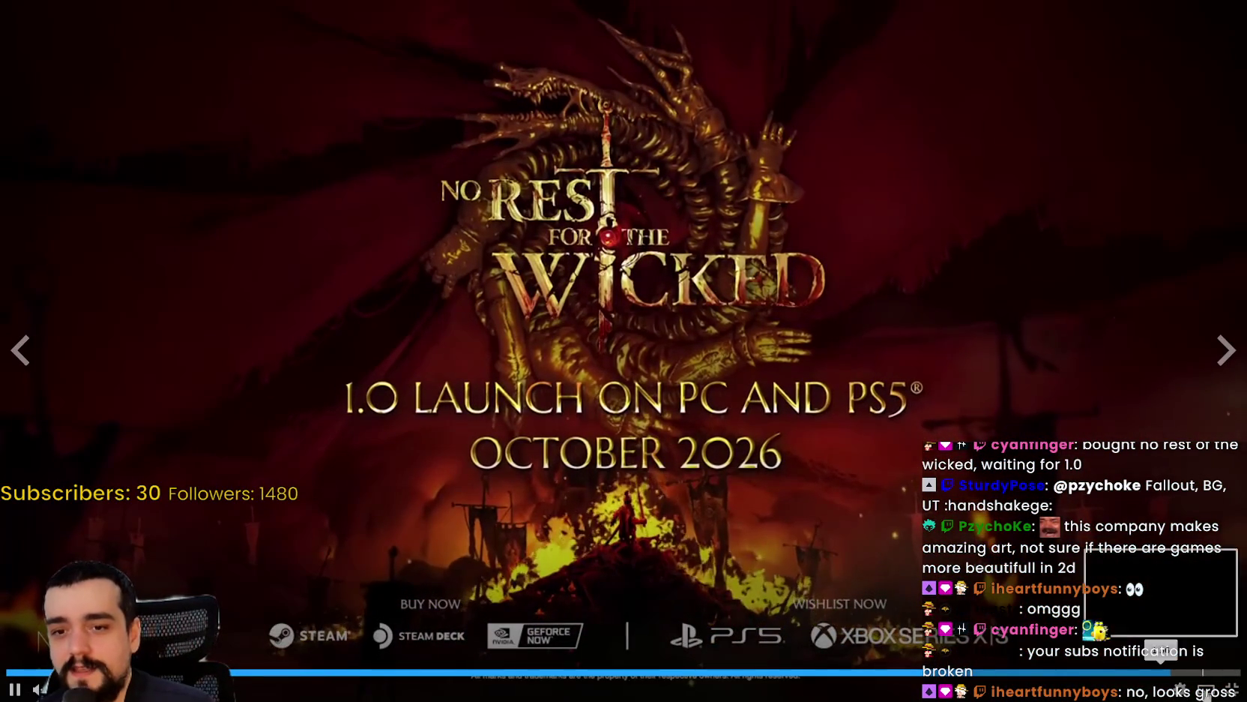
pyautogui.press('Escape')
pyautogui.click(416, 166)
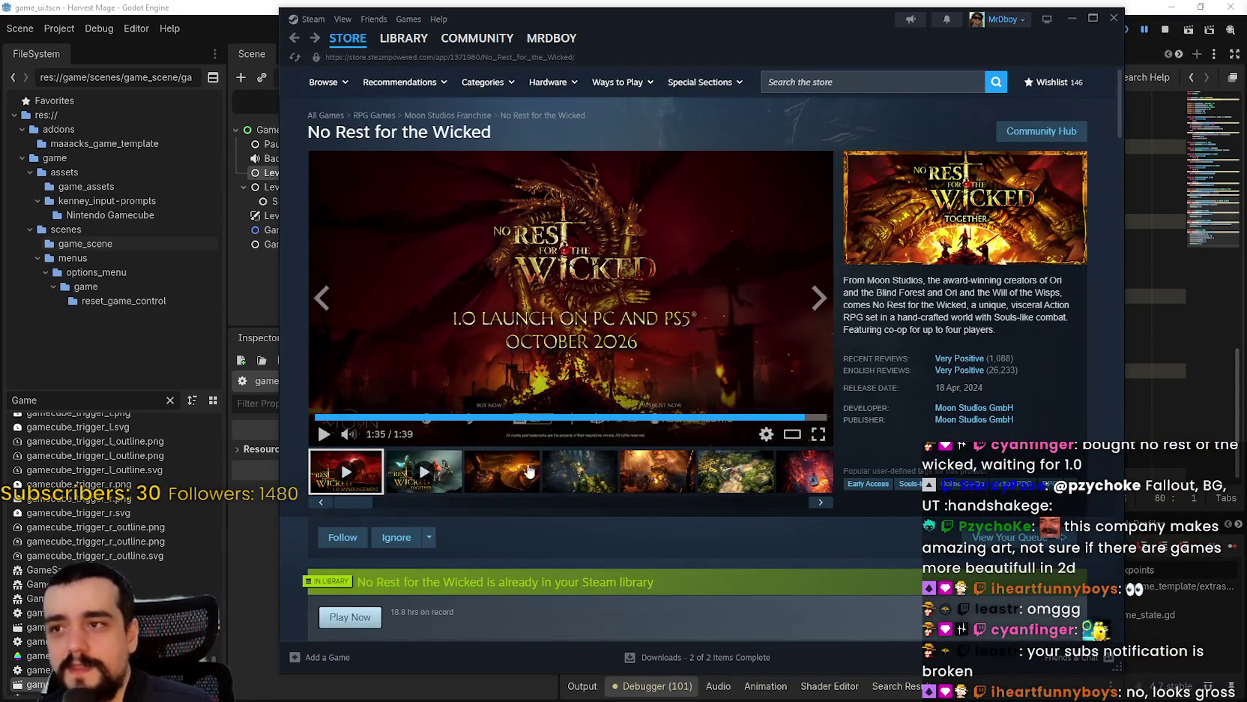
# - Open the third screenshot in the gallery, maximize the window, and view the sunflower screenshot full screen
pyautogui.click(477, 478)
pyautogui.click(636, 348)
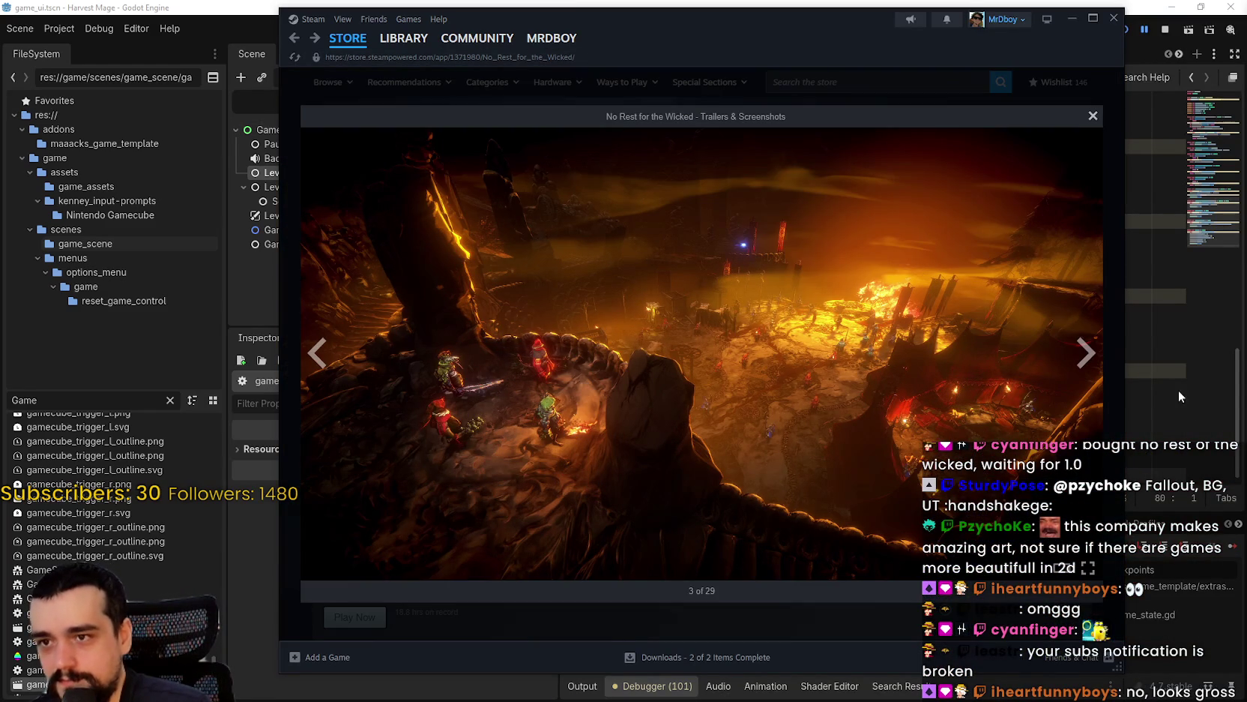
pyautogui.click(1086, 354)
pyautogui.click(1086, 355)
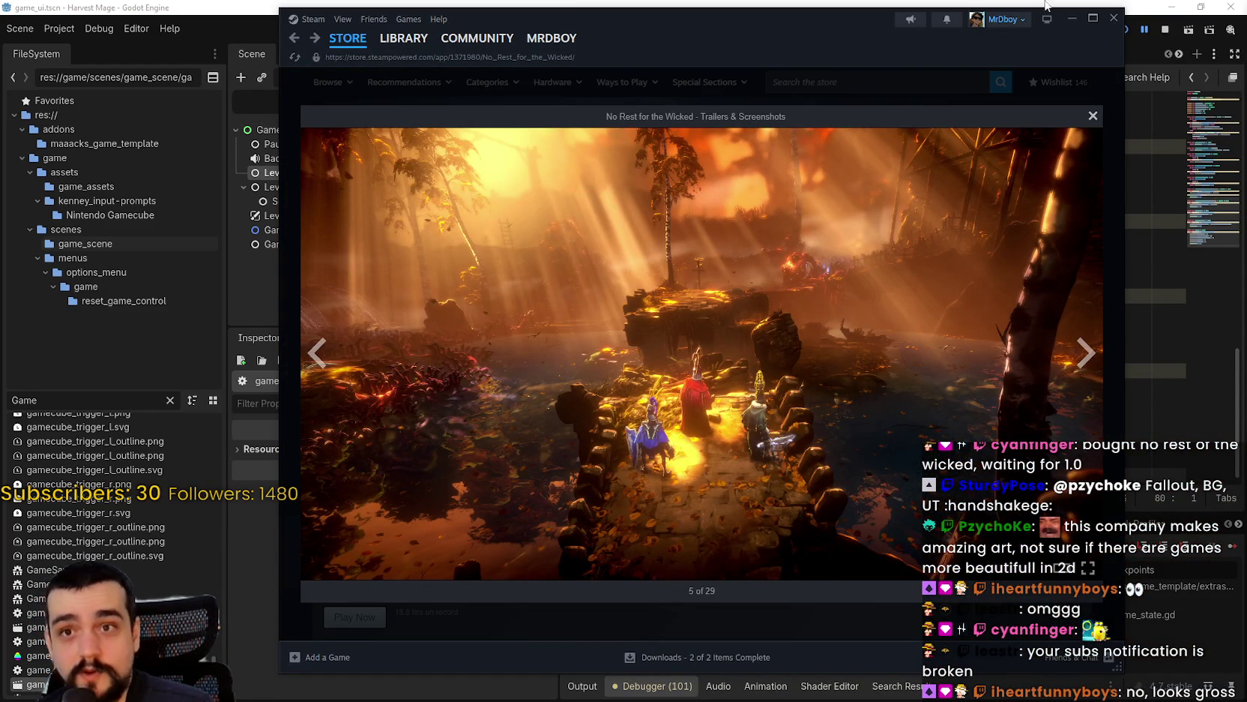
pyautogui.click(1093, 17)
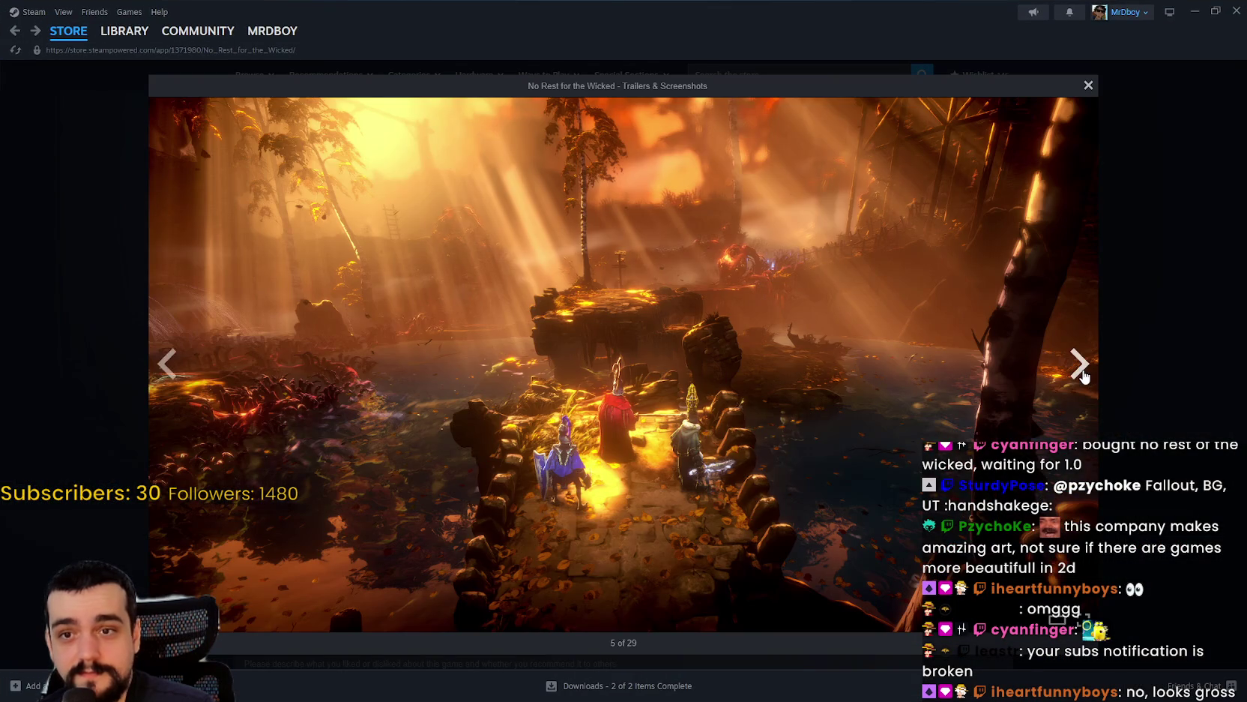
pyautogui.click(1080, 363)
pyautogui.click(1057, 619)
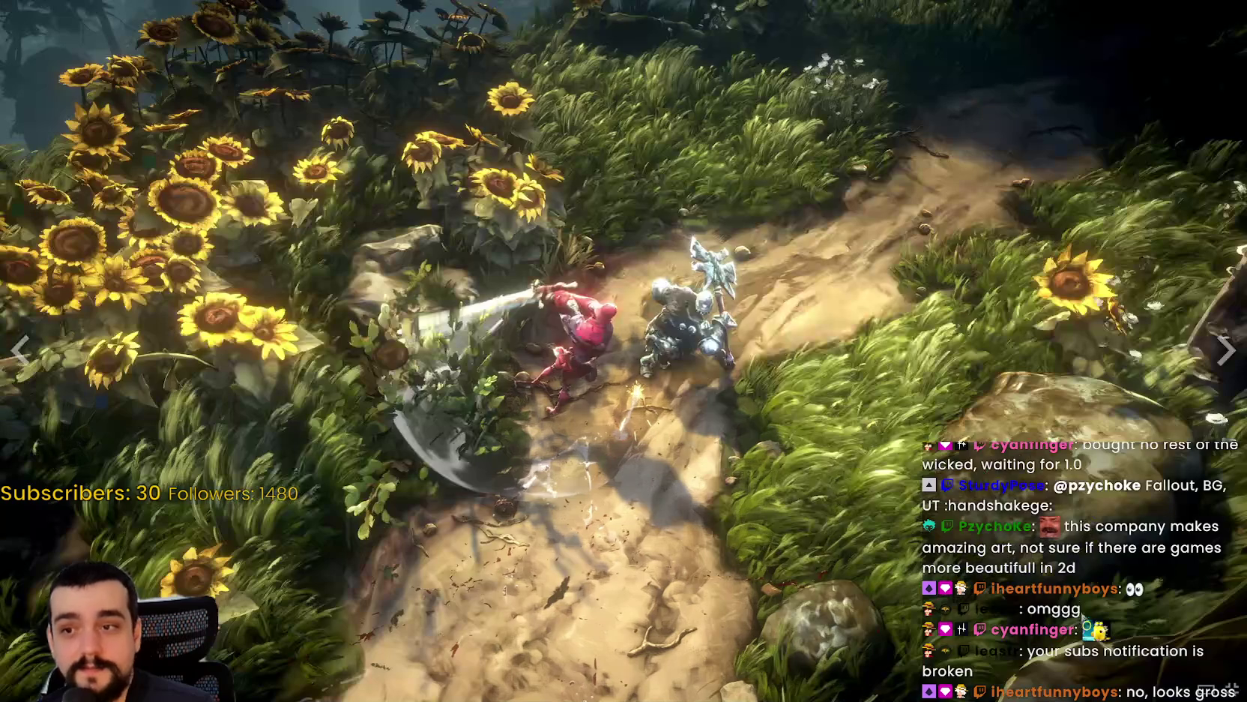
# - Advance through the red-winged creature, armored girl and following screenshots
pyautogui.click(1225, 364)
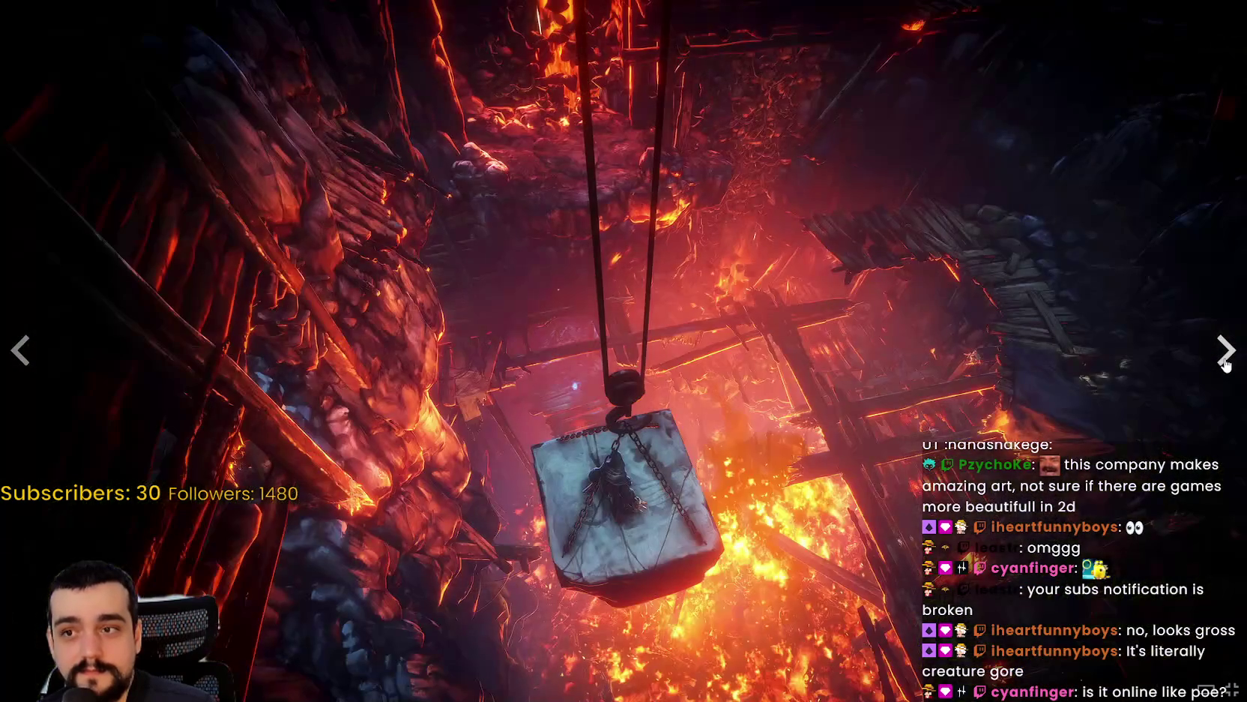
pyautogui.click(1225, 363)
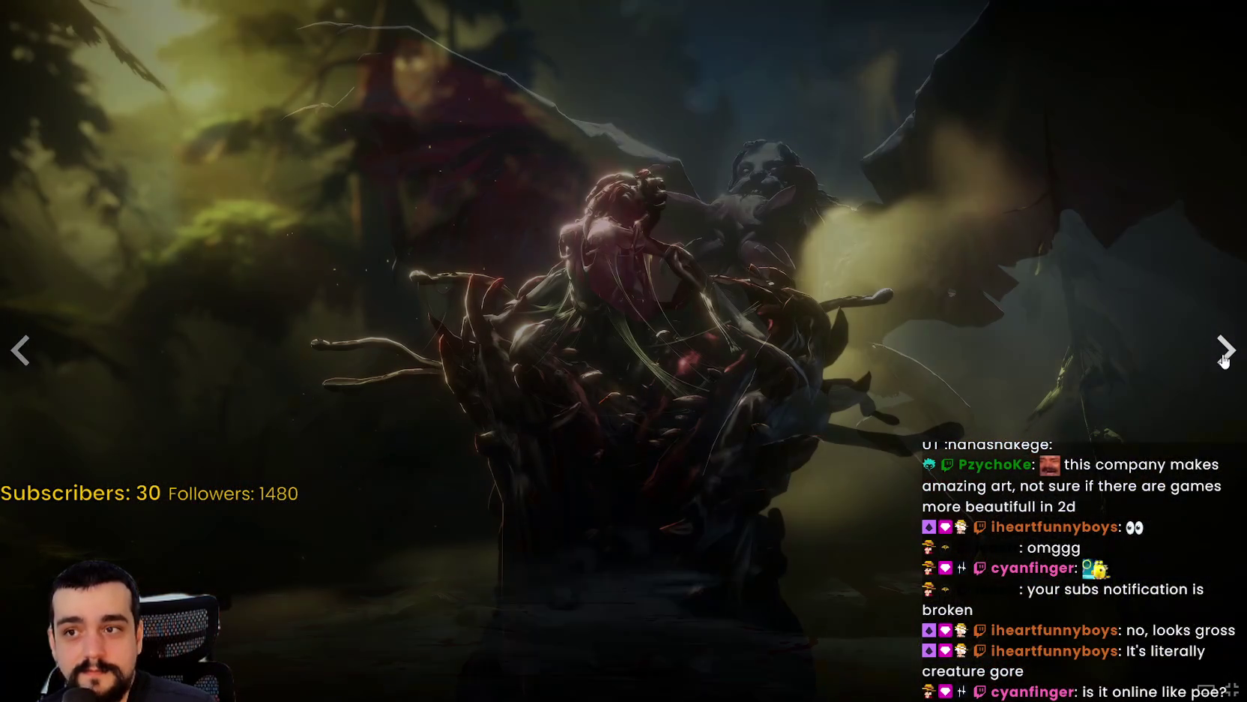
pyautogui.click(1224, 362)
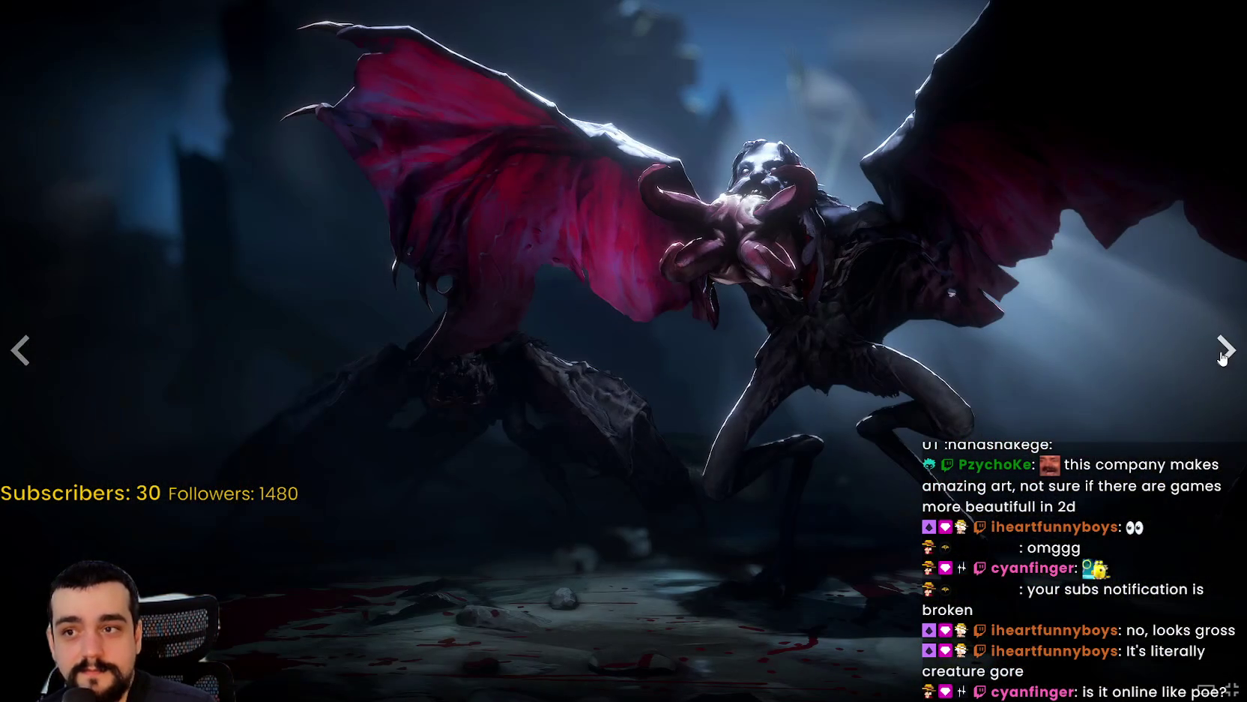
pyautogui.click(1222, 359)
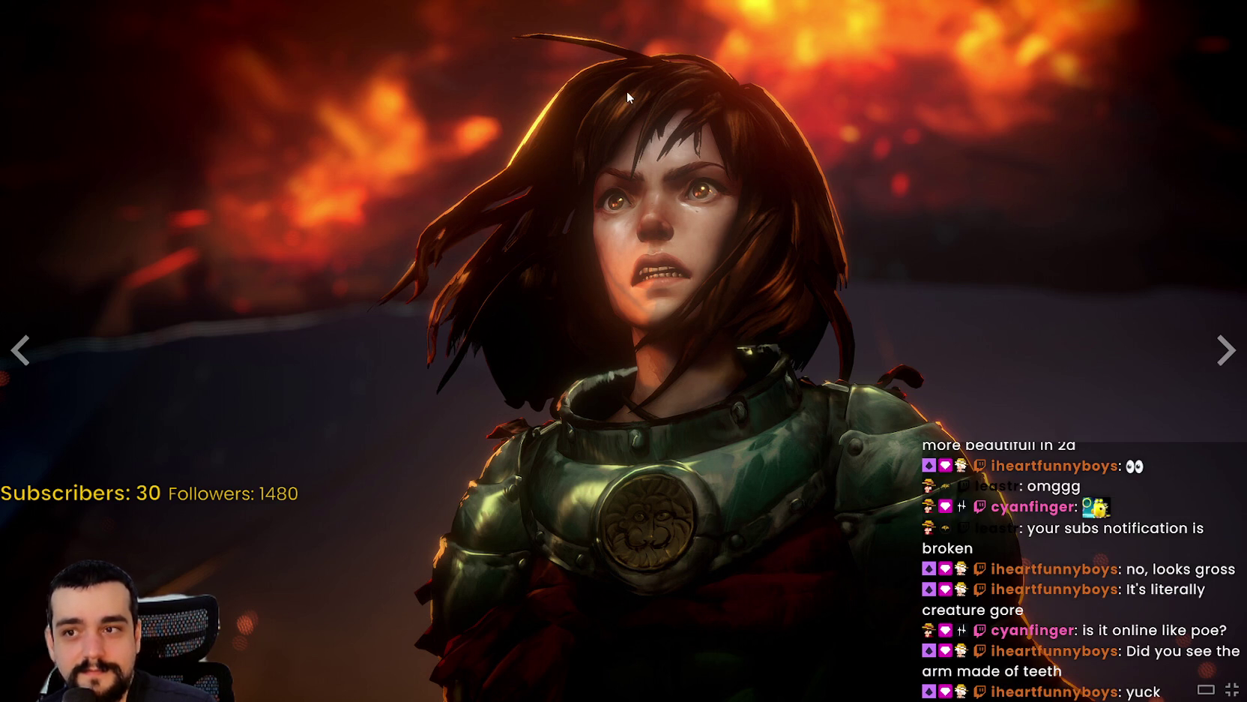
pyautogui.click(1227, 347)
pyautogui.click(1226, 346)
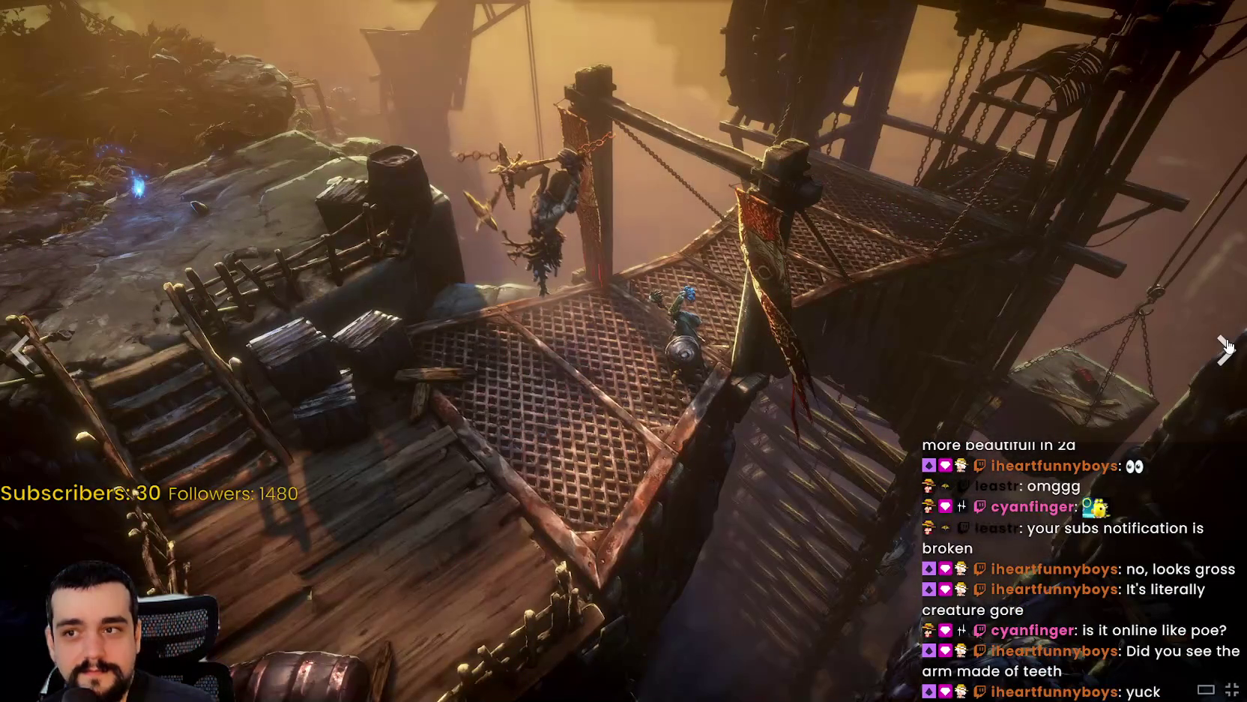
pyautogui.click(1226, 346)
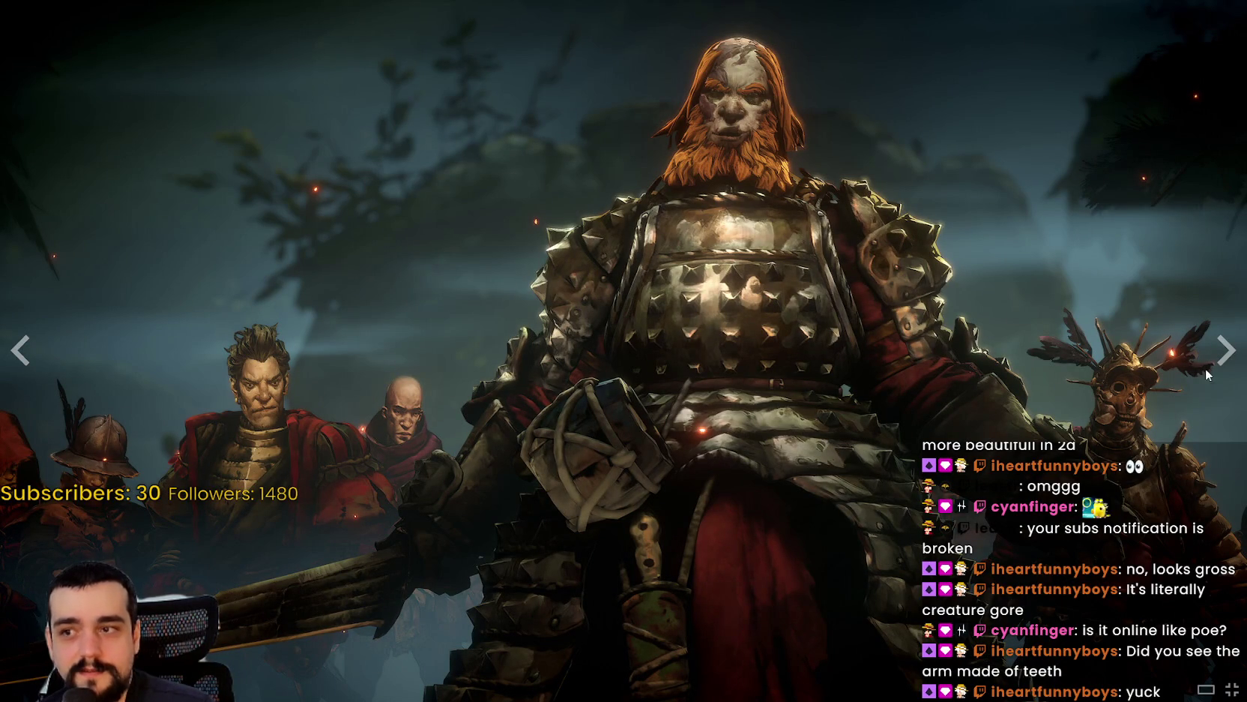
pyautogui.click(1226, 349)
pyautogui.click(1227, 348)
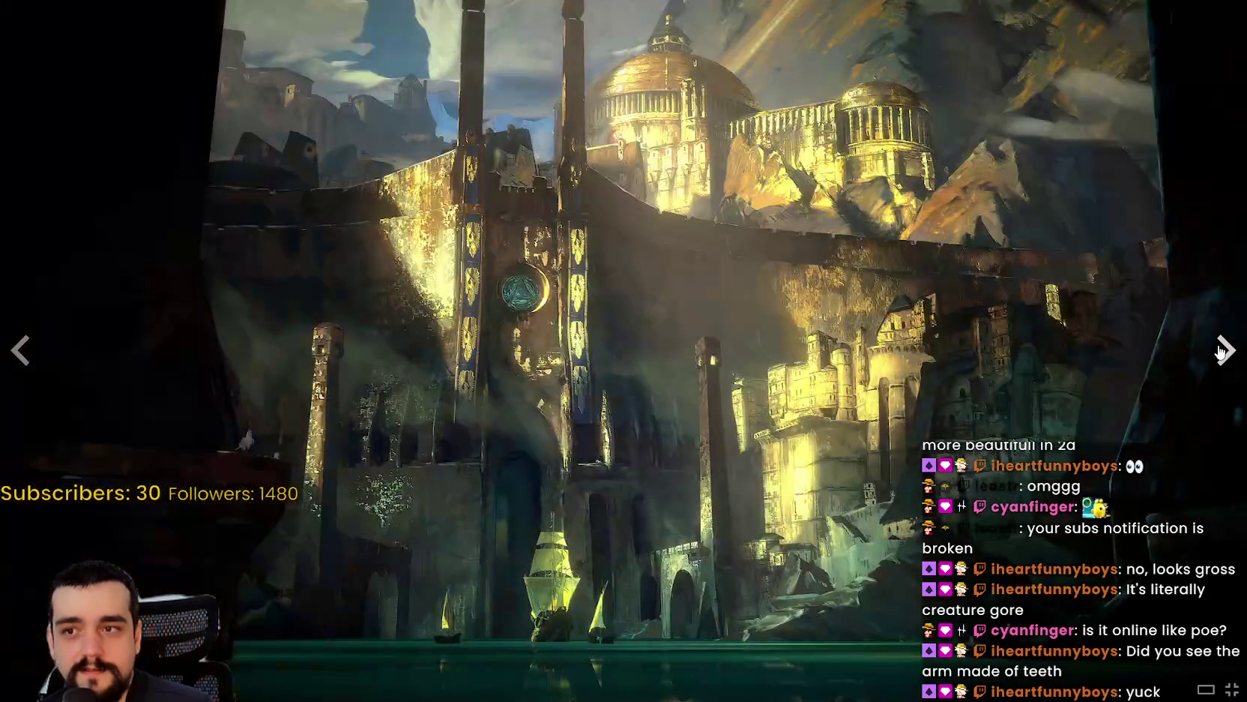
pyautogui.click(1227, 348)
# - Page from the golden city through tavern, throne-room and windmill images to the ESRB card, then exit
pyautogui.click(20, 349)
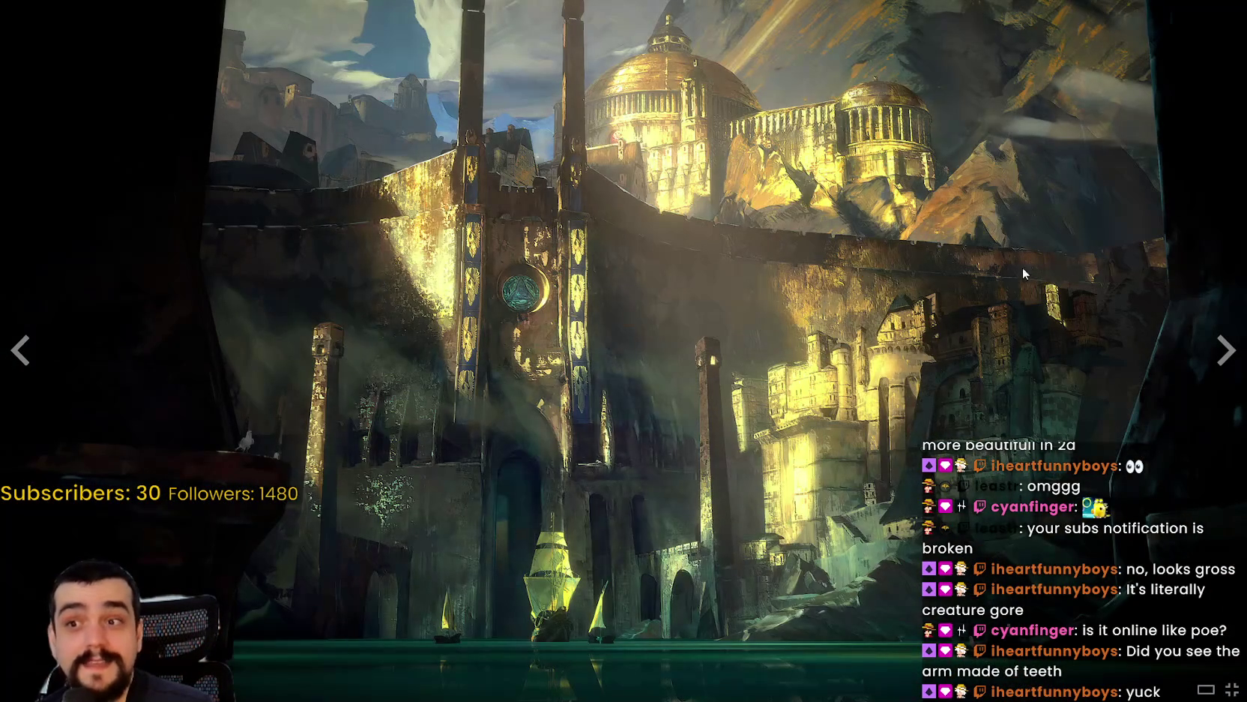
pyautogui.click(1219, 364)
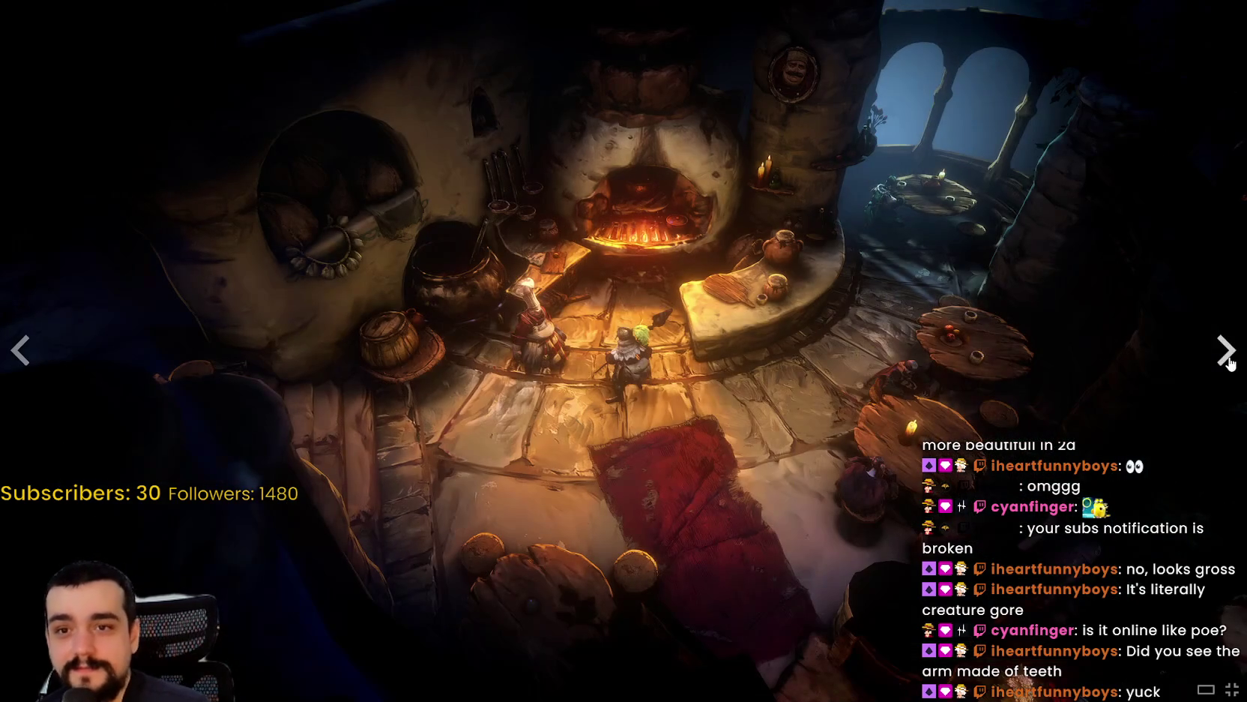
pyautogui.click(1225, 351)
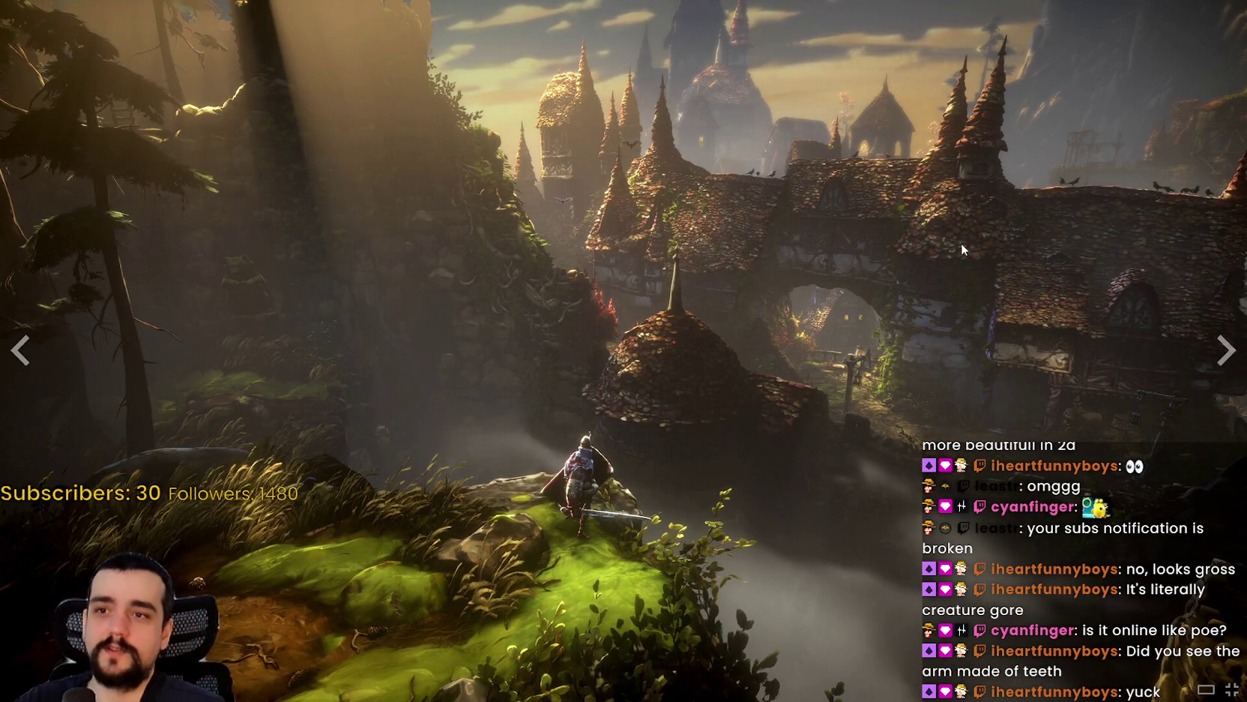
pyautogui.click(1225, 344)
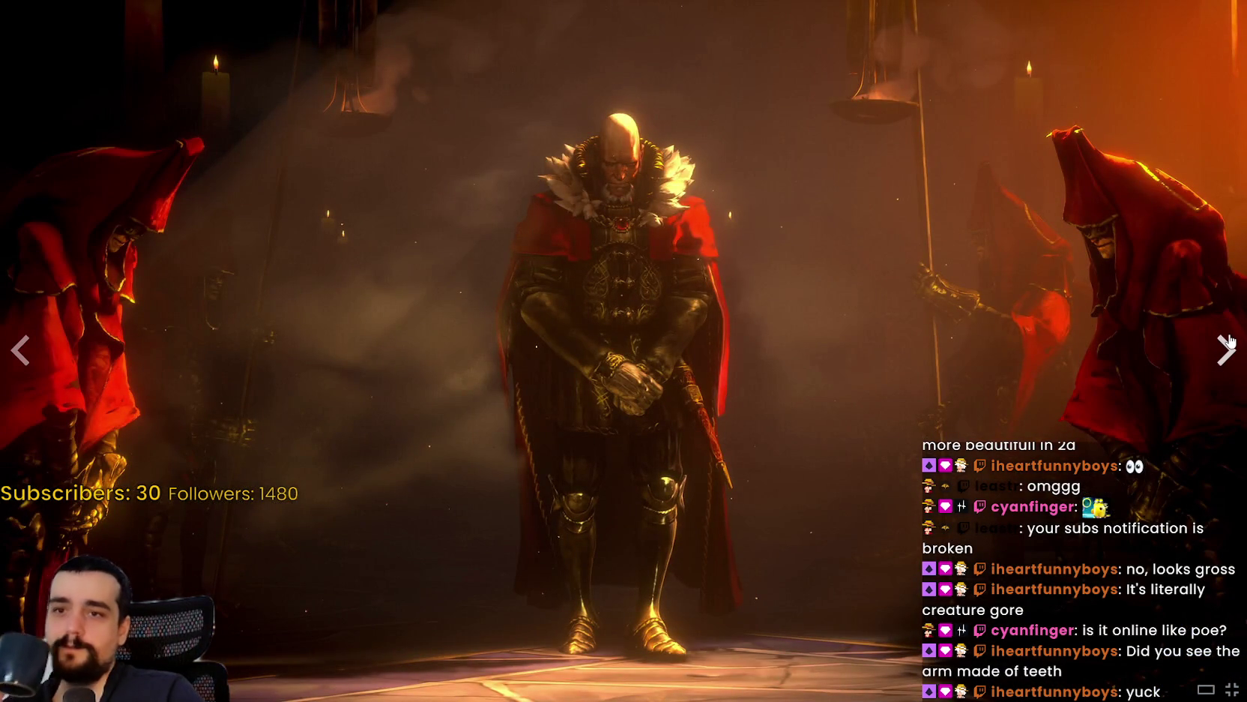
pyautogui.click(1226, 342)
pyautogui.click(1226, 342)
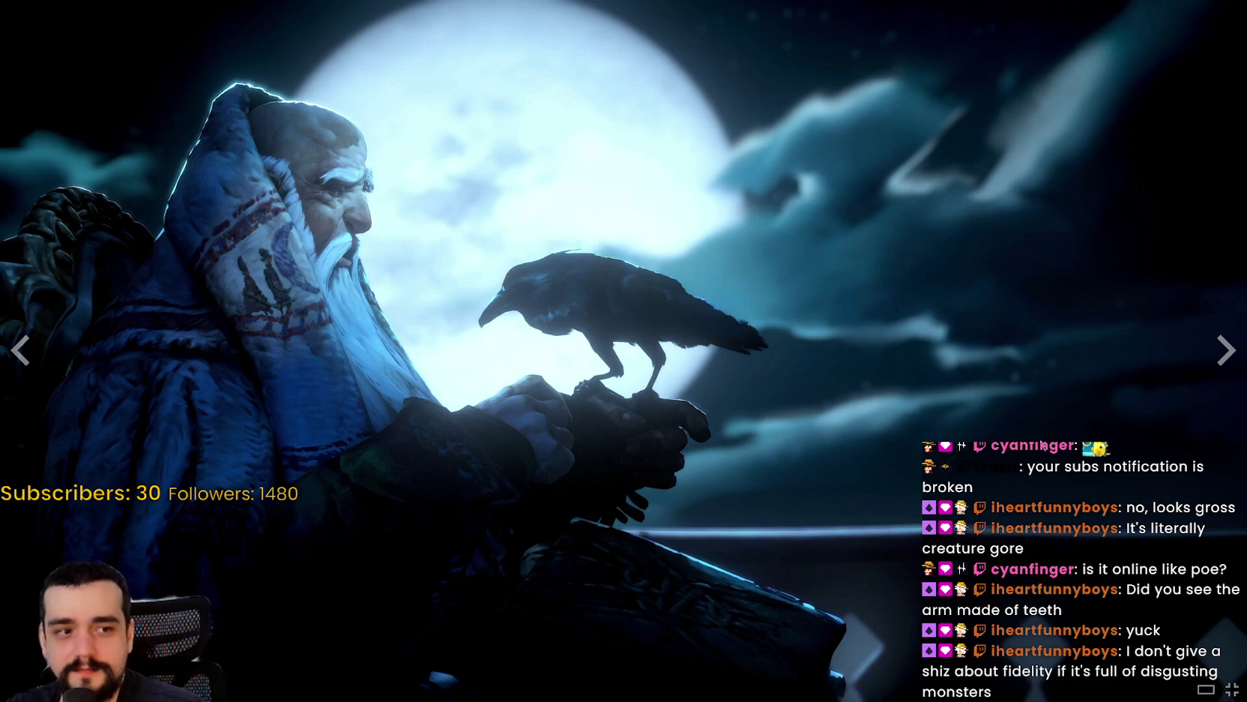
pyautogui.click(1220, 353)
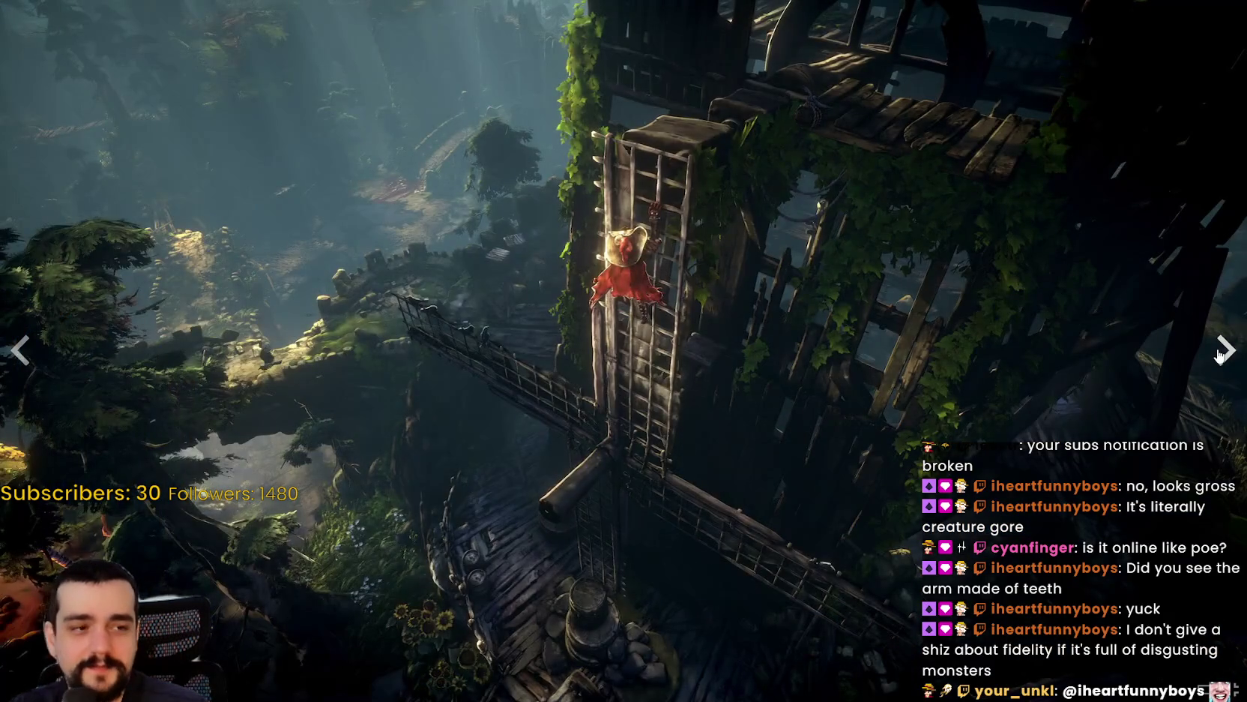
pyautogui.click(1220, 354)
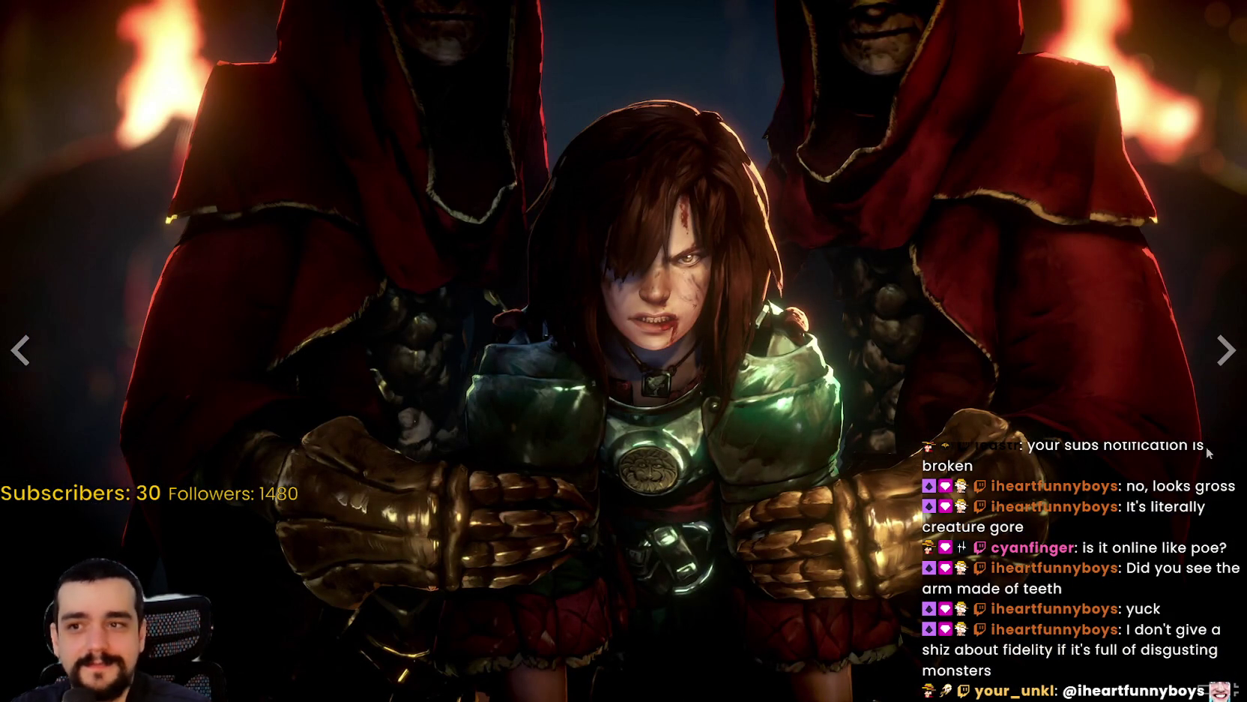
pyautogui.click(1218, 358)
pyautogui.click(1218, 359)
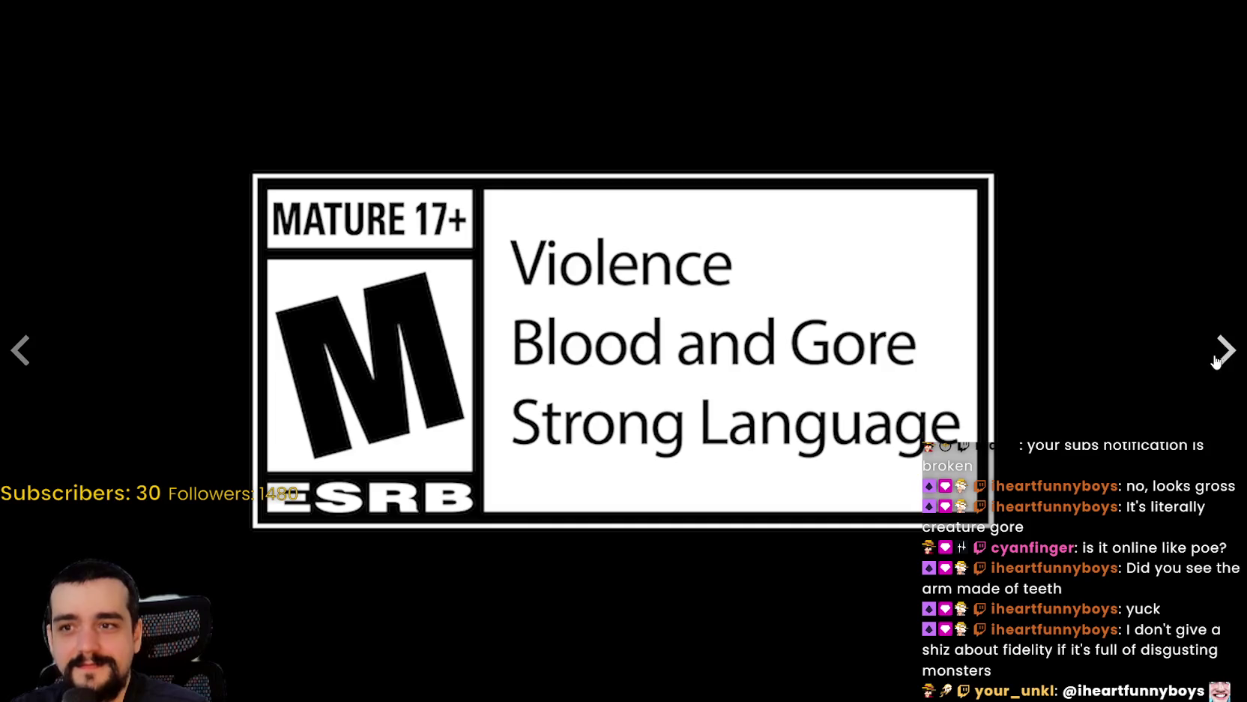
pyautogui.press('Escape')
# - Go to the Steam store front page, close Steam, and select stack frame 1 in level_and_state_manager.gd
pyautogui.click(68, 31)
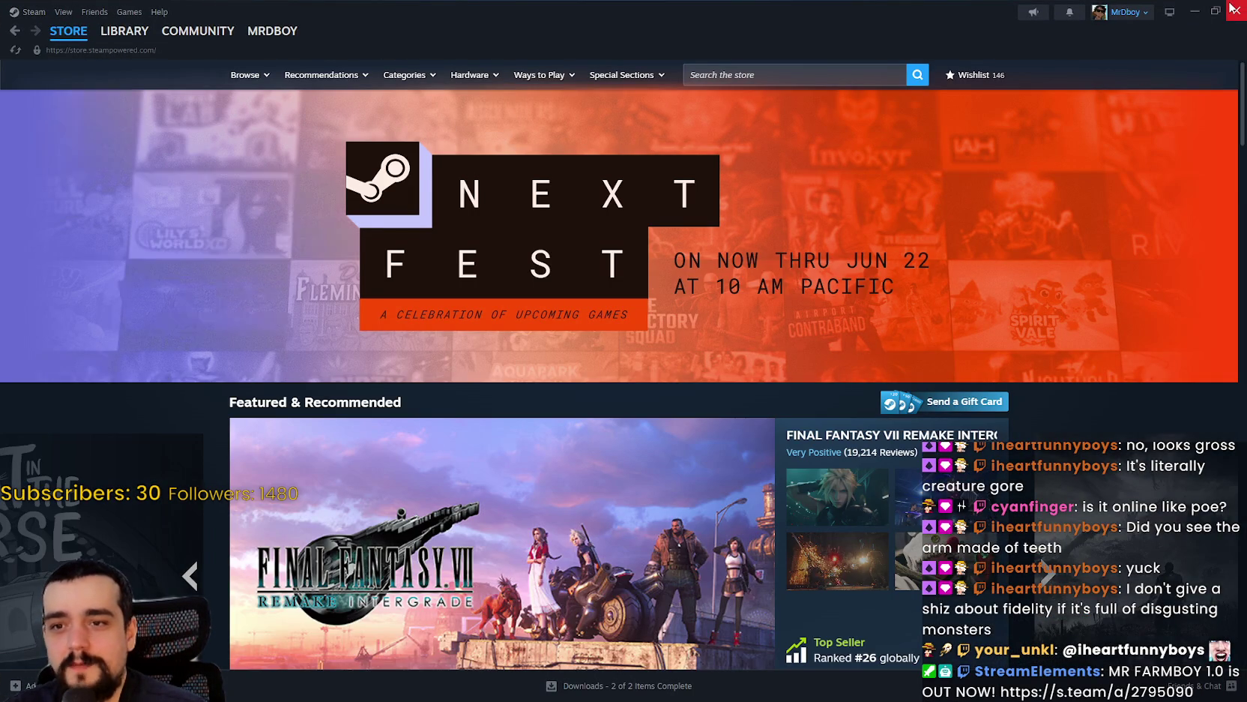
pyautogui.click(1233, 8)
pyautogui.scroll(1, 983, 373)
pyautogui.scroll(2, 982, 373)
pyautogui.click(719, 622)
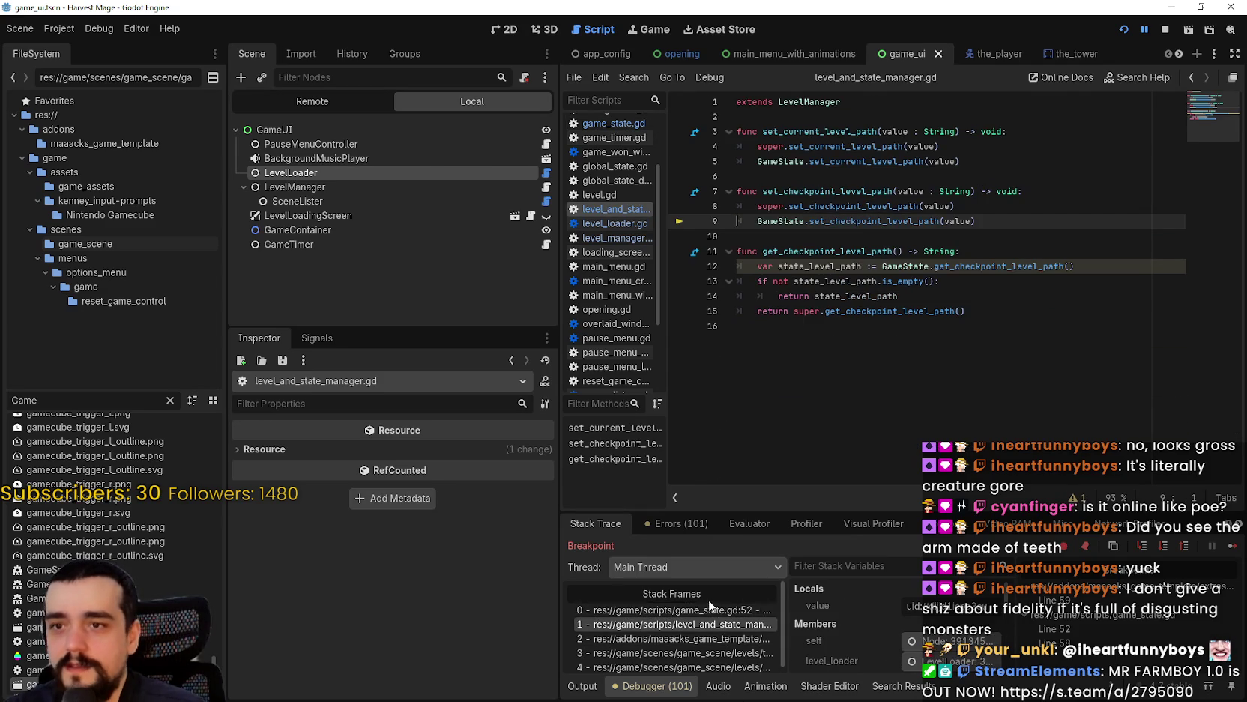
# - Return to game_state.gd's paused line 52 and place the caret on empty line 56
pyautogui.click(715, 616)
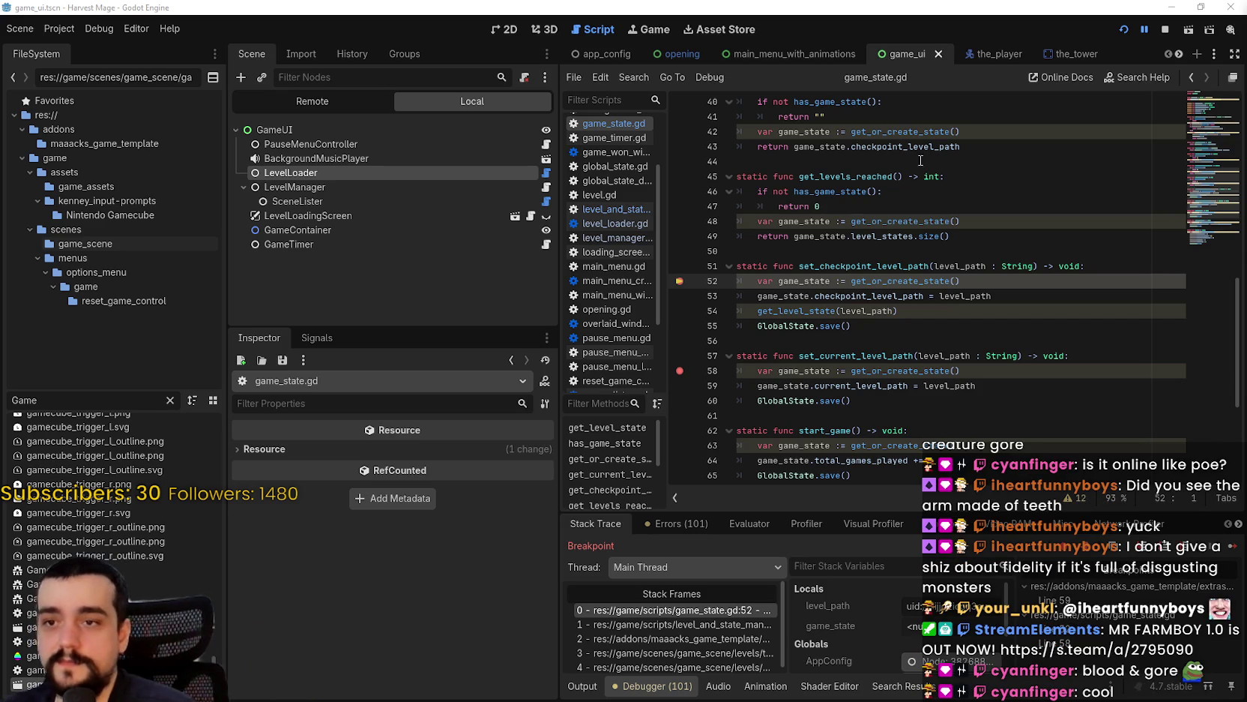
pyautogui.click(861, 341)
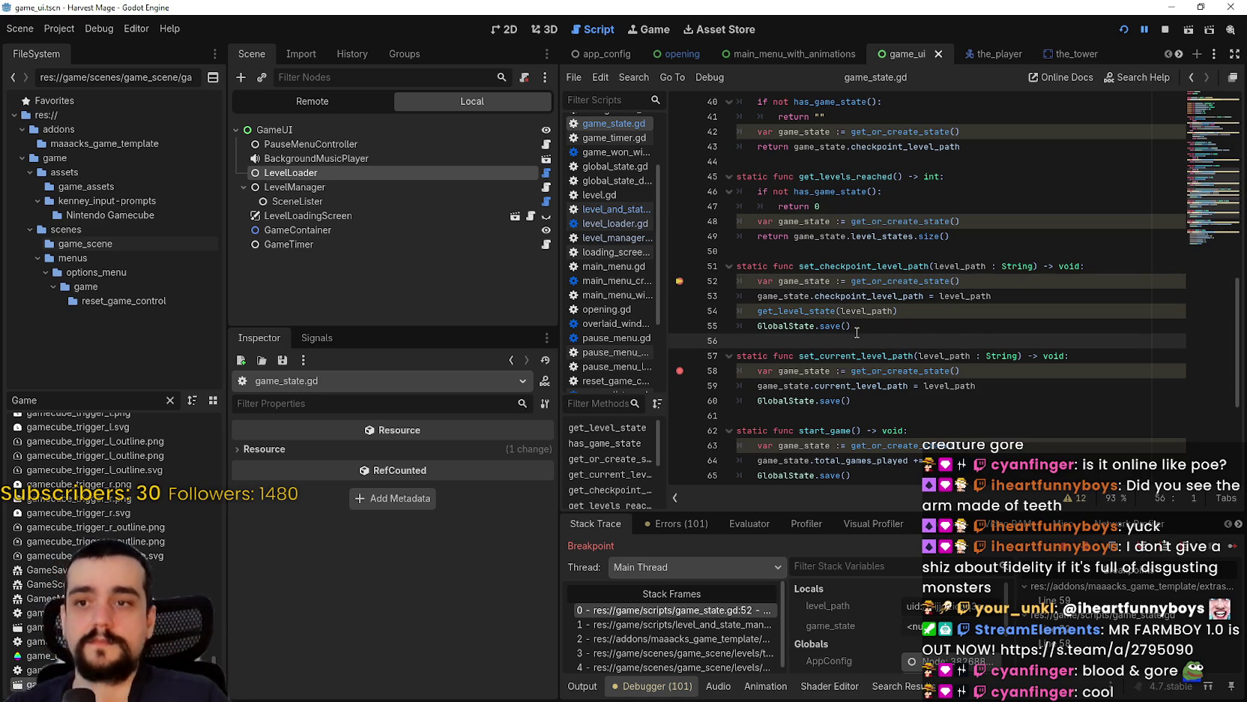
pyautogui.click(819, 324)
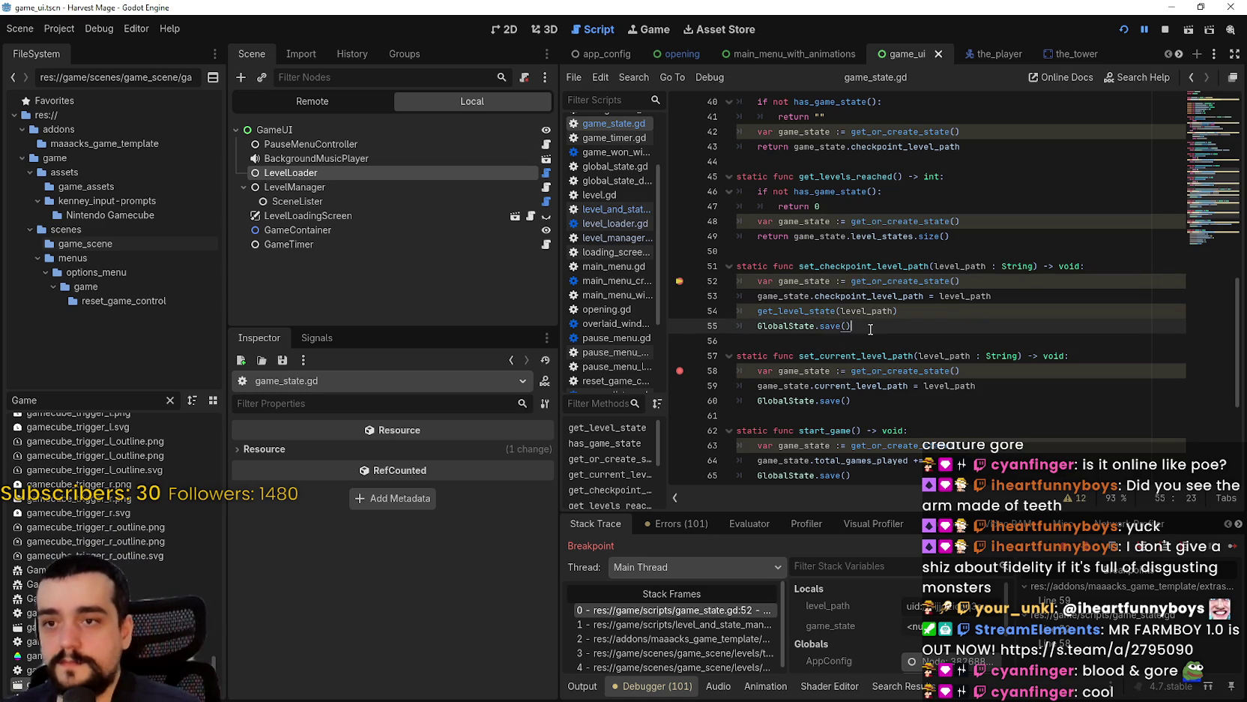
pyautogui.click(871, 341)
pyautogui.scroll(2, 839, 342)
pyautogui.click(783, 343)
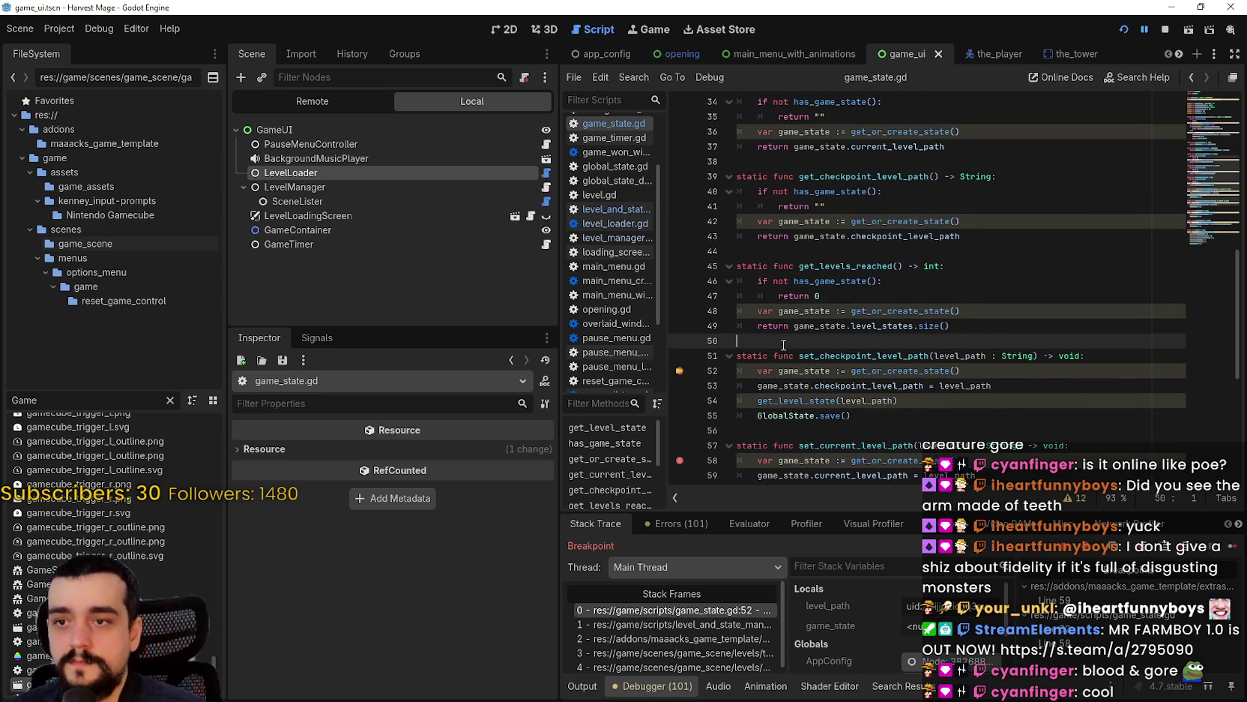
pyautogui.moveTo(554, 415); pyautogui.dragTo(512, 415)
pyautogui.click(764, 371)
pyautogui.scroll(2, 776, 399)
pyautogui.scroll(-3, 776, 399)
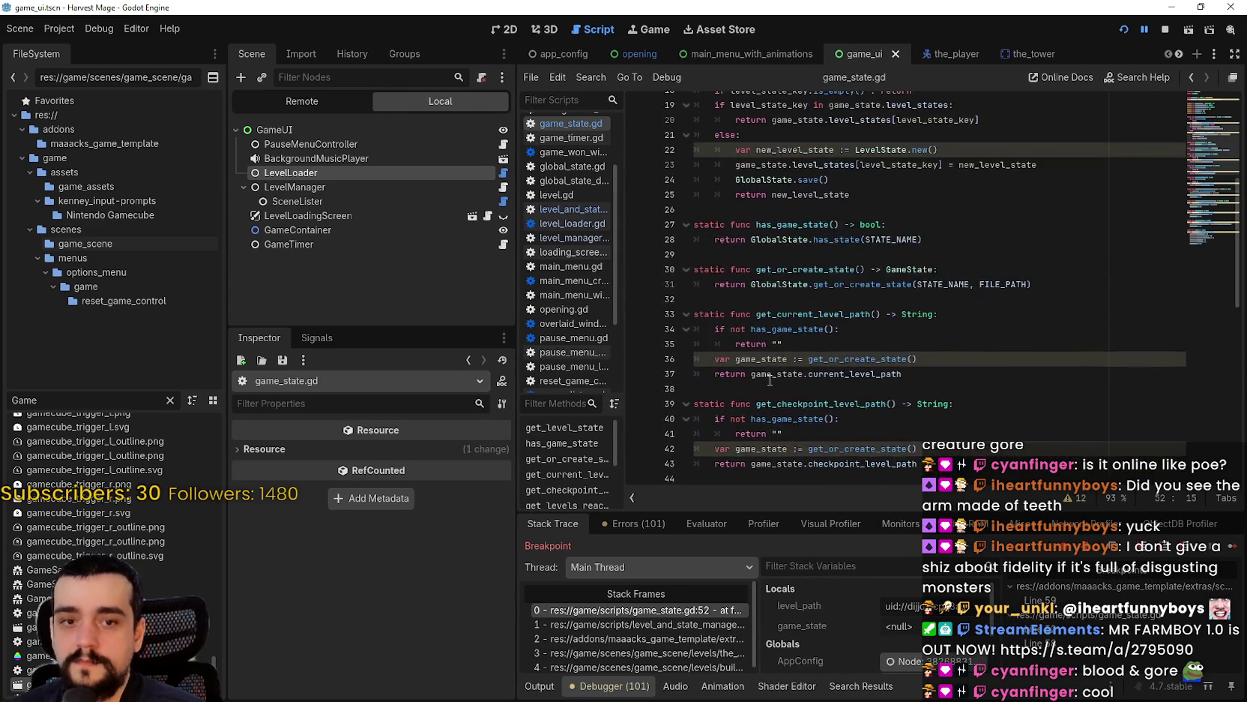
pyautogui.click(782, 285)
pyautogui.click(789, 305)
pyautogui.click(798, 240)
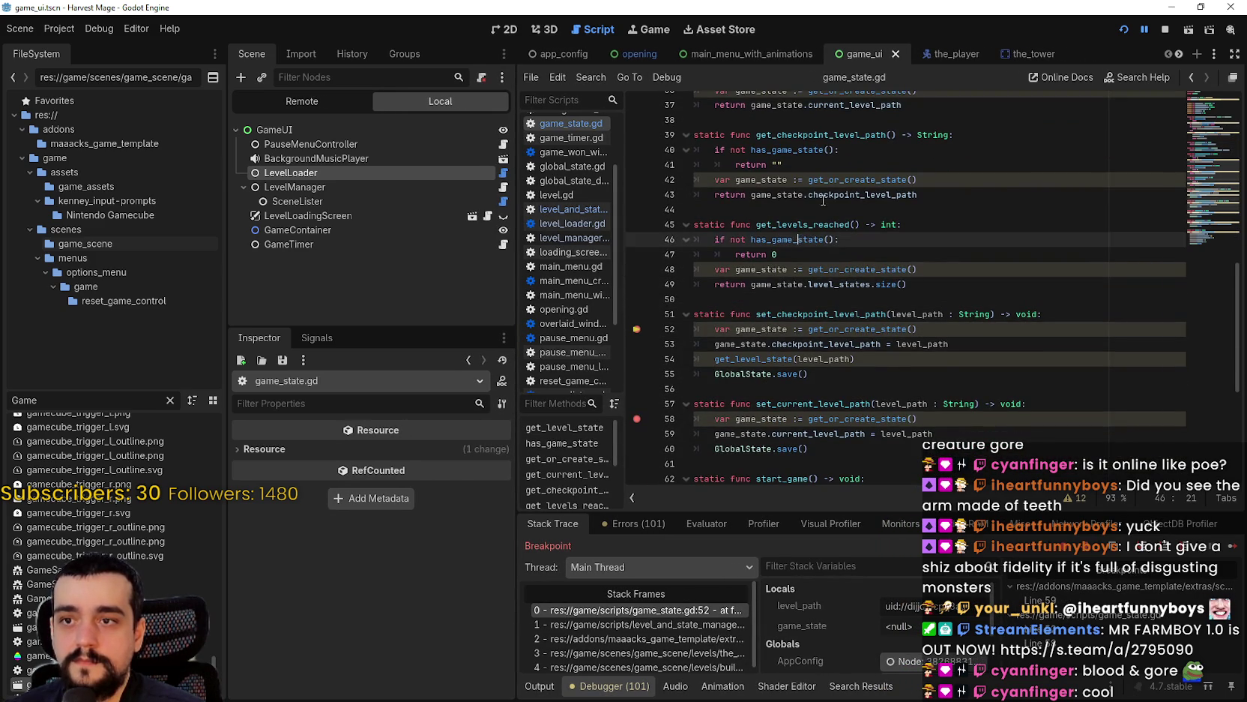
pyautogui.click(823, 201)
pyautogui.click(813, 211)
pyautogui.scroll(1, 901, 256)
pyautogui.scroll(2, 902, 255)
pyautogui.click(859, 206)
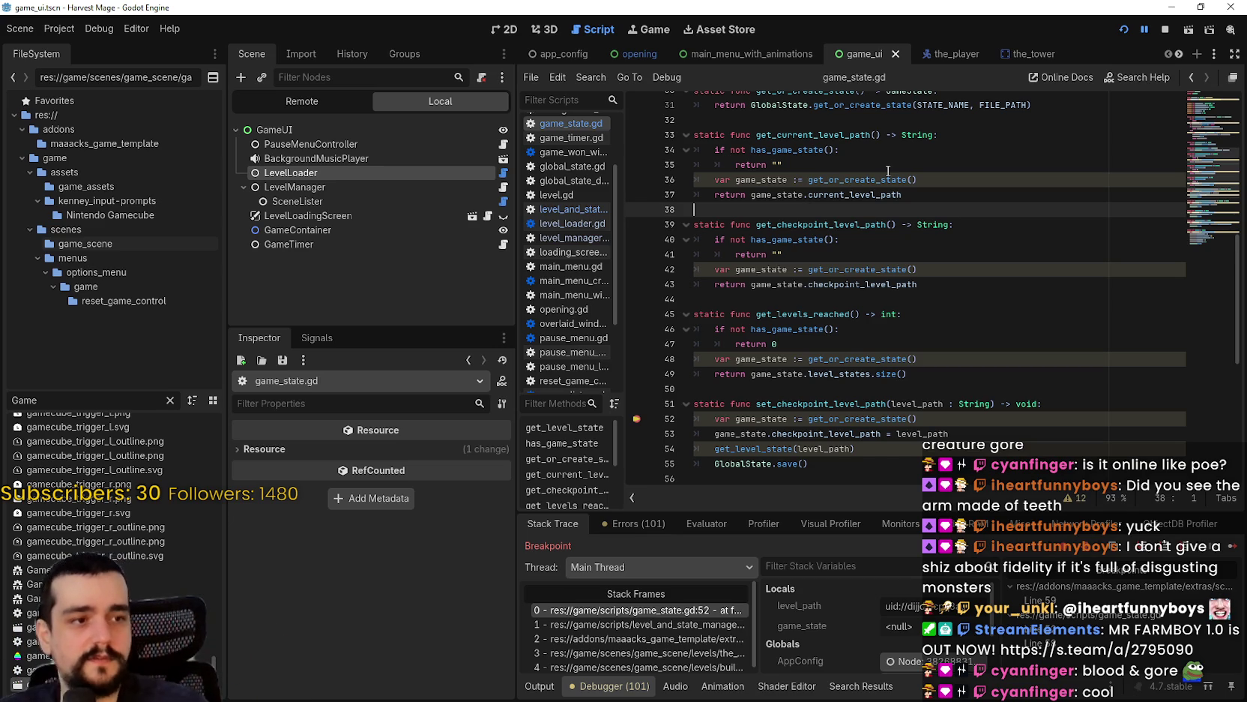
pyautogui.scroll(1, 862, 224)
pyautogui.click(838, 269)
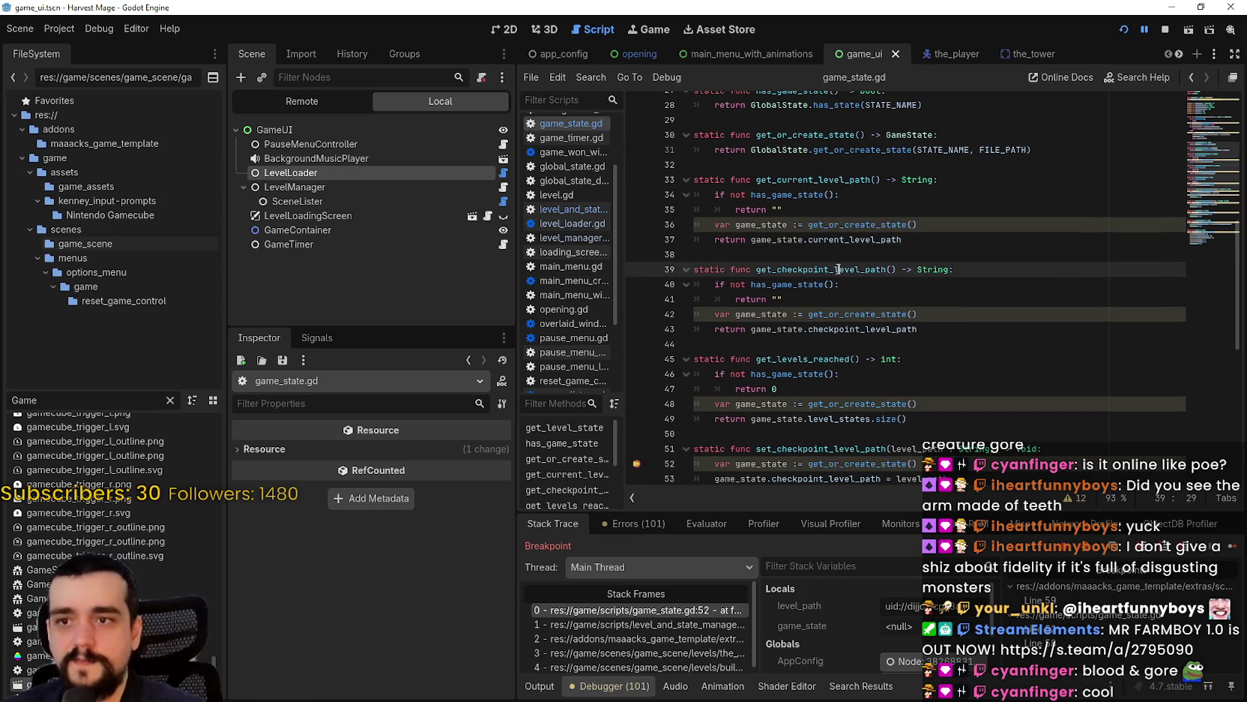
pyautogui.moveTo(848, 264)
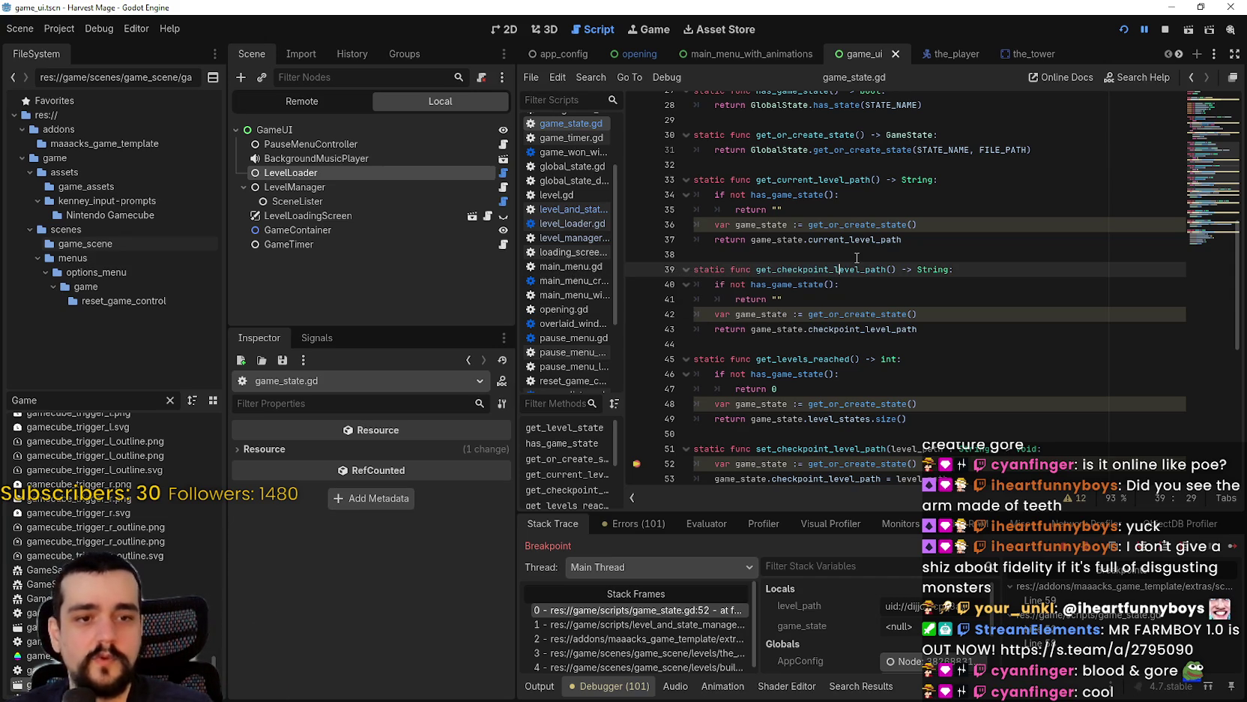
pyautogui.click(870, 257)
pyautogui.scroll(2, 892, 262)
pyautogui.click(907, 259)
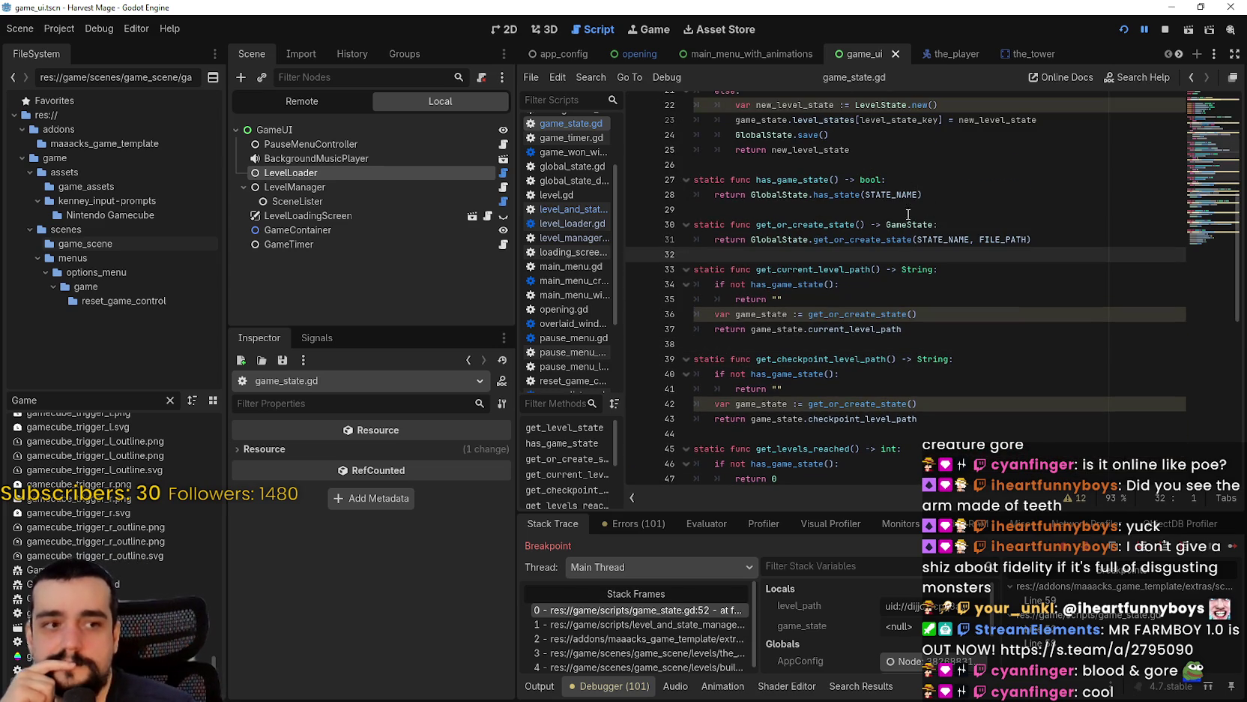
pyautogui.scroll(2, 898, 271)
pyautogui.click(898, 271)
pyautogui.click(893, 255)
pyautogui.scroll(1, 893, 255)
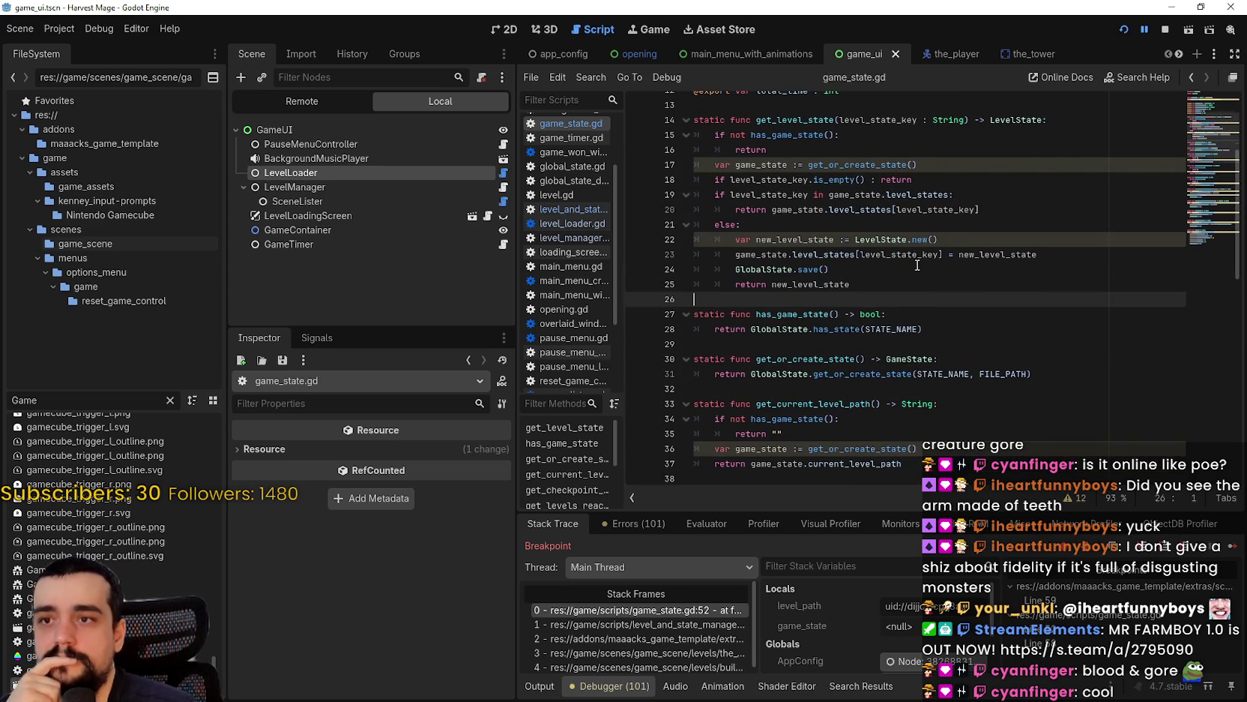
pyautogui.click(849, 236)
pyautogui.scroll(4, 851, 247)
pyautogui.click(879, 281)
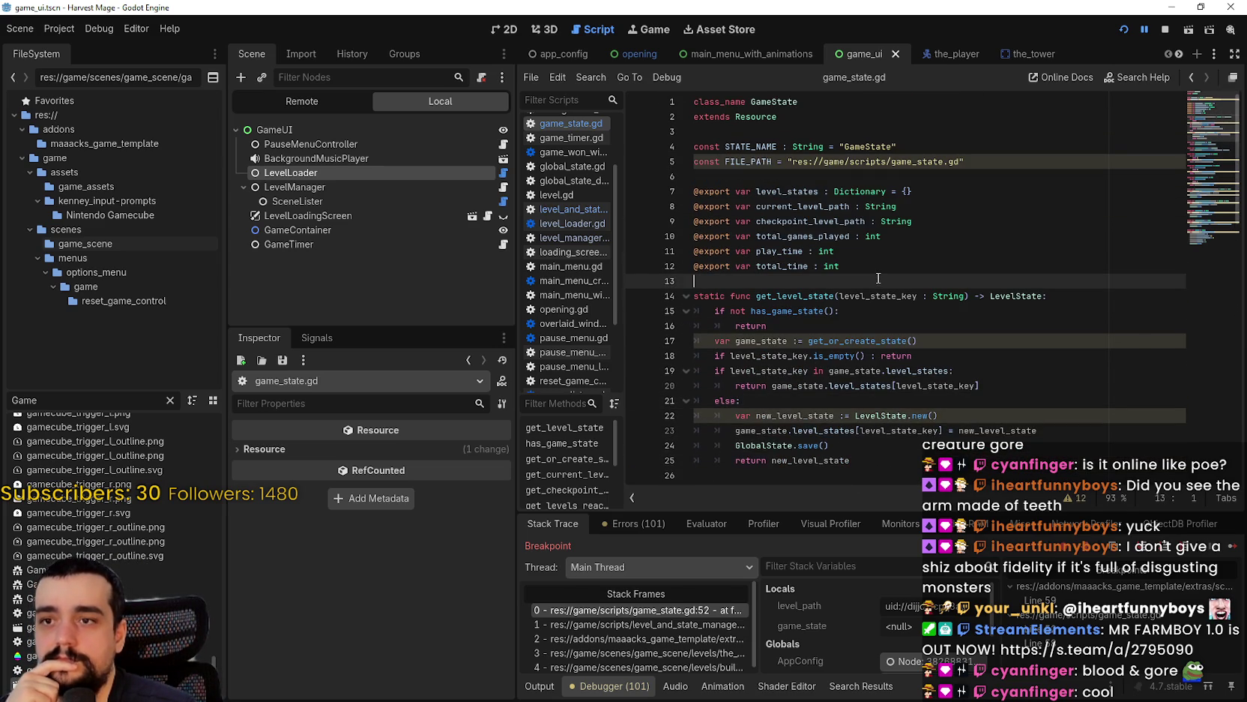
pyautogui.scroll(-8, 877, 274)
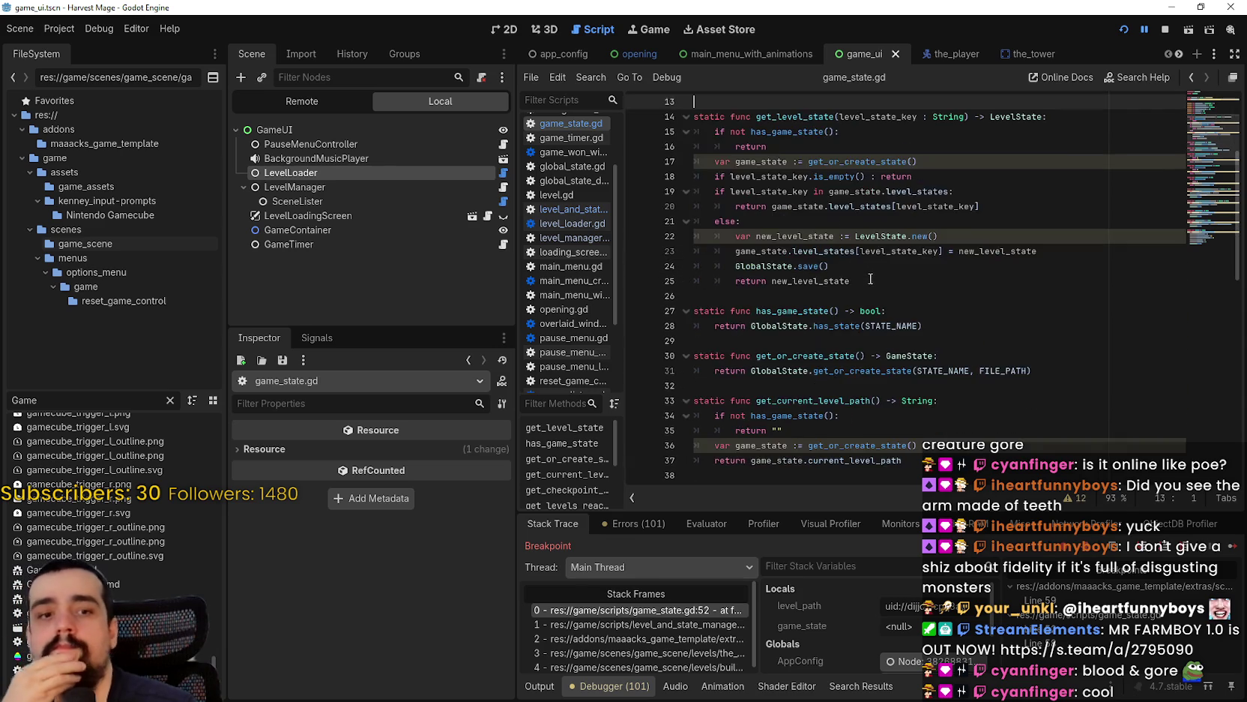
pyautogui.click(879, 131)
pyautogui.scroll(2, 878, 131)
pyautogui.click(900, 207)
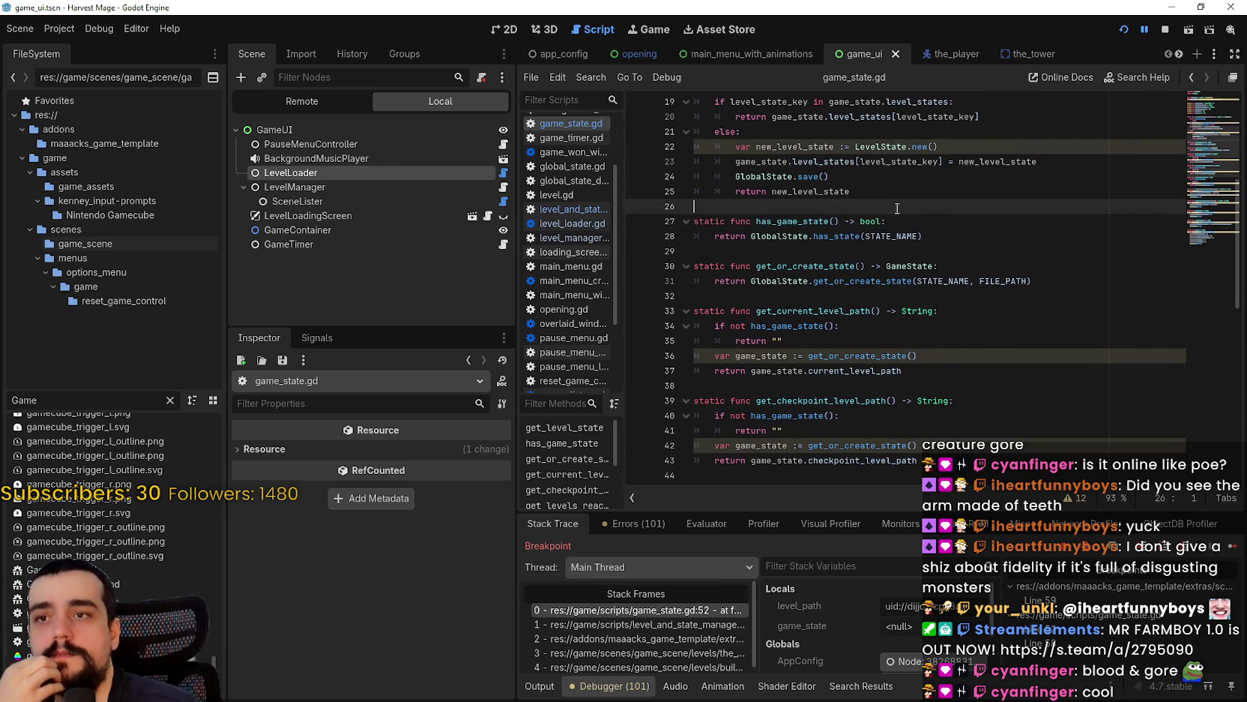
pyautogui.scroll(2, 899, 209)
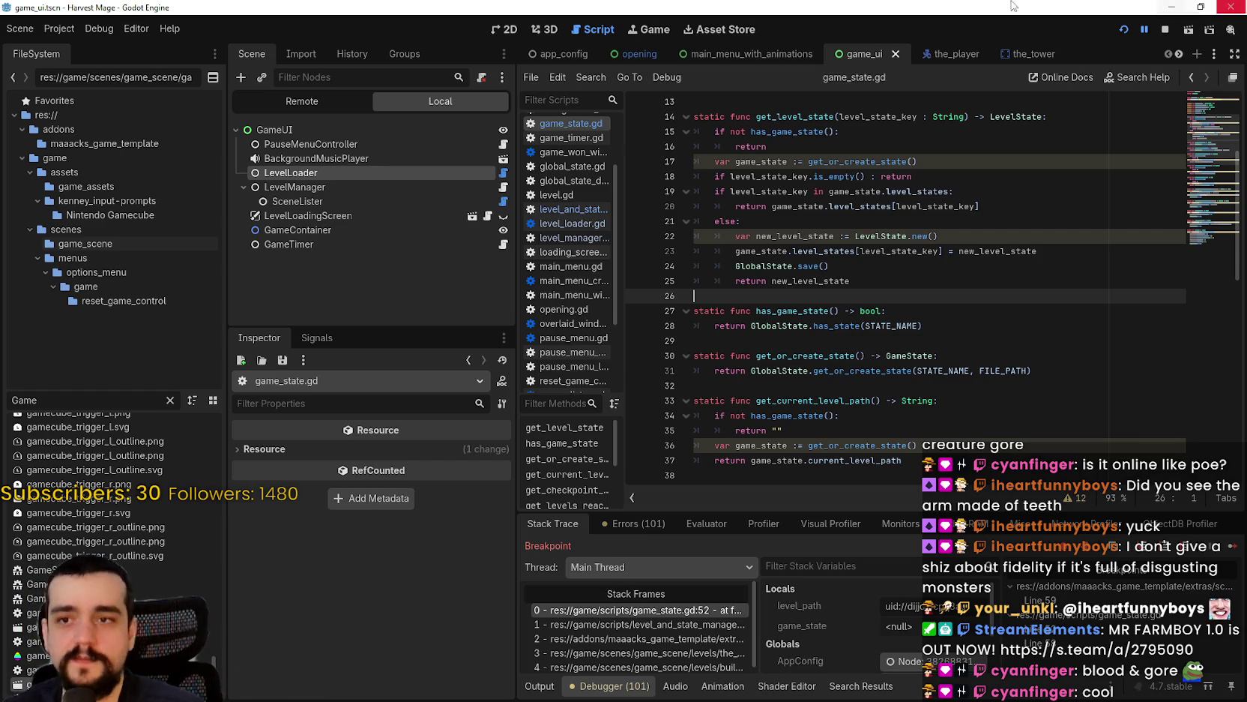
# - Put the caret on empty line 29 and dismiss the has_state documentation popup
pyautogui.scroll(-1, 821, 305)
pyautogui.click(820, 301)
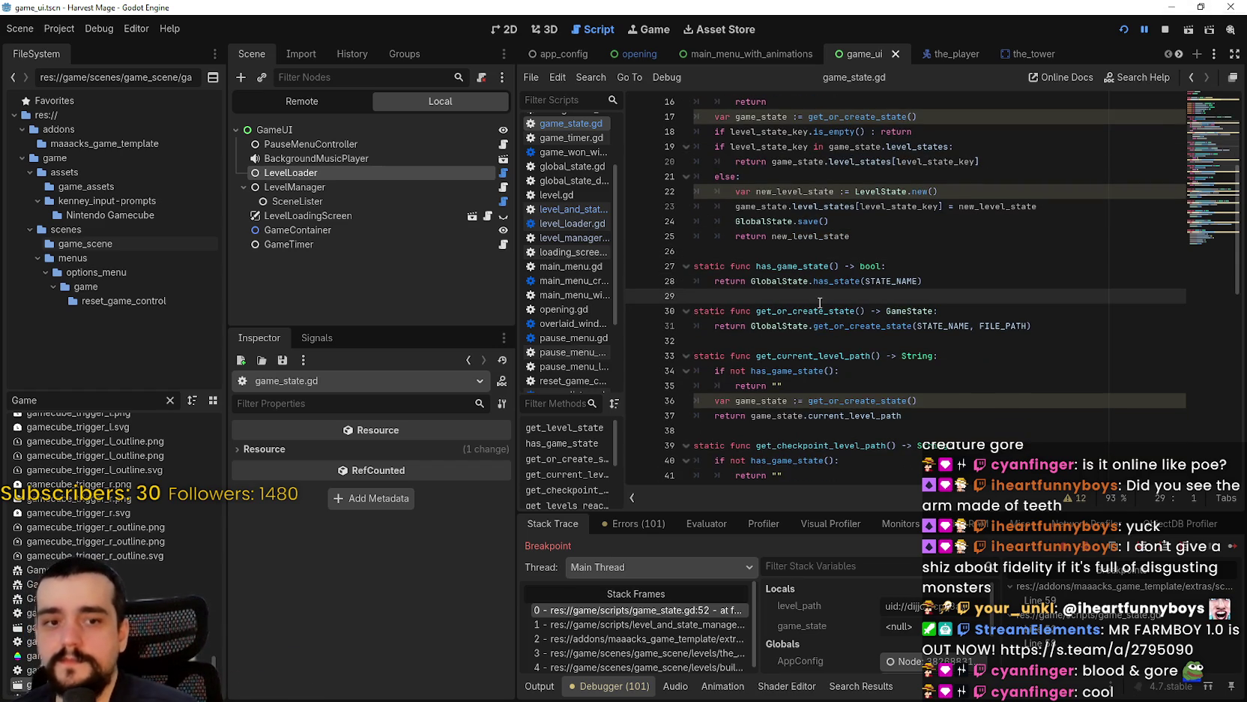
pyautogui.moveTo(828, 274)
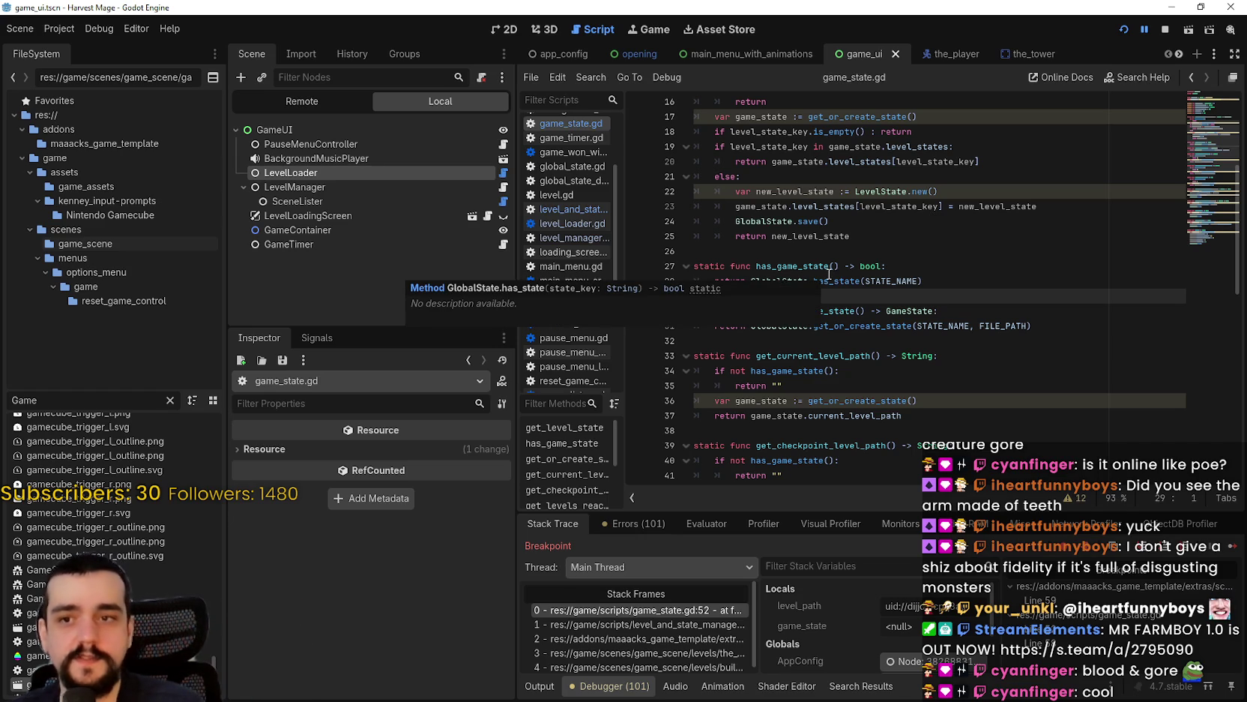
pyautogui.press('Up')
pyautogui.press('Up')
pyautogui.press('Up')
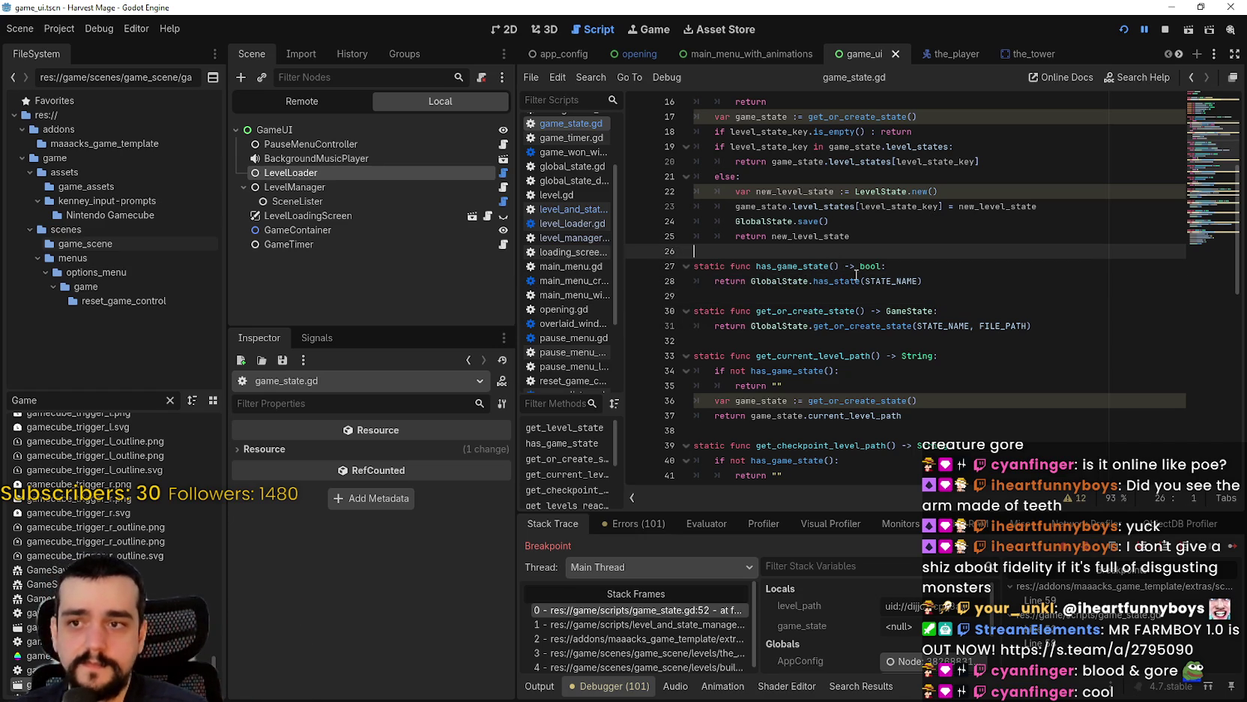
pyautogui.scroll(1, 892, 296)
pyautogui.scroll(-3, 885, 298)
# - Inspect lines 38–50 around get_levels_reached, then jump to the caller in level_and_state_manager.gd
pyautogui.click(885, 295)
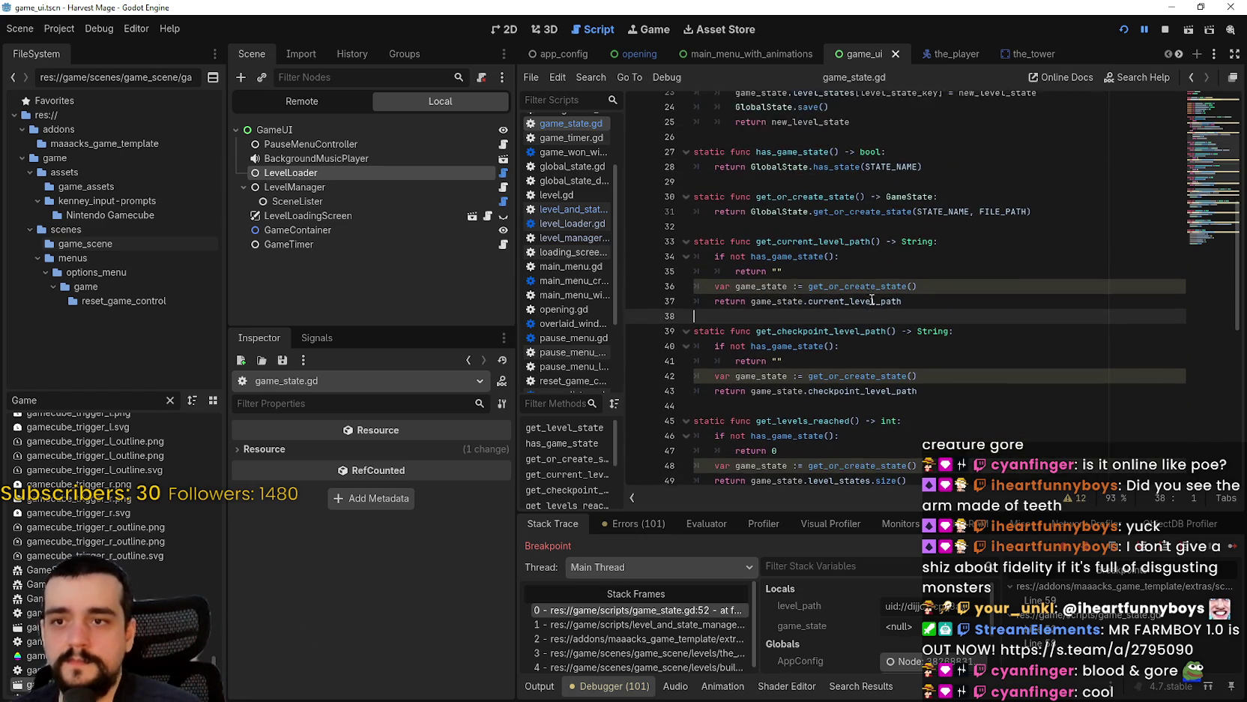
pyautogui.click(863, 337)
pyautogui.scroll(-2, 864, 334)
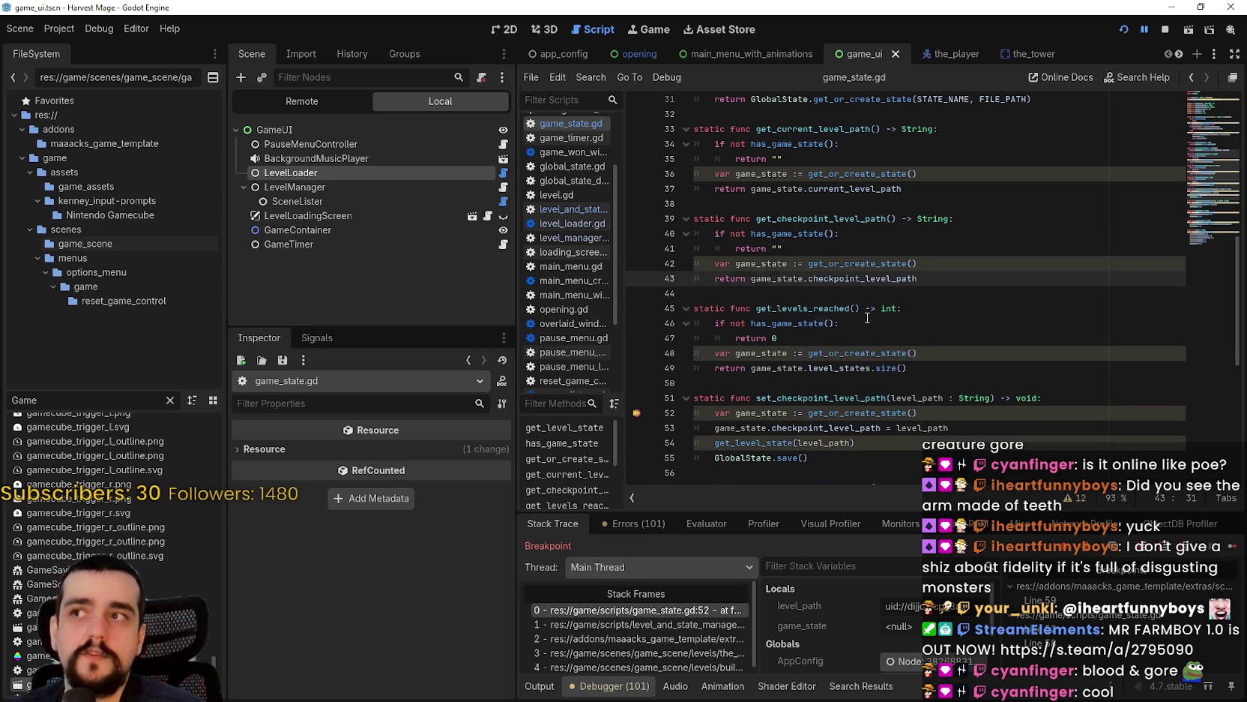
pyautogui.click(866, 321)
pyautogui.click(1008, 308)
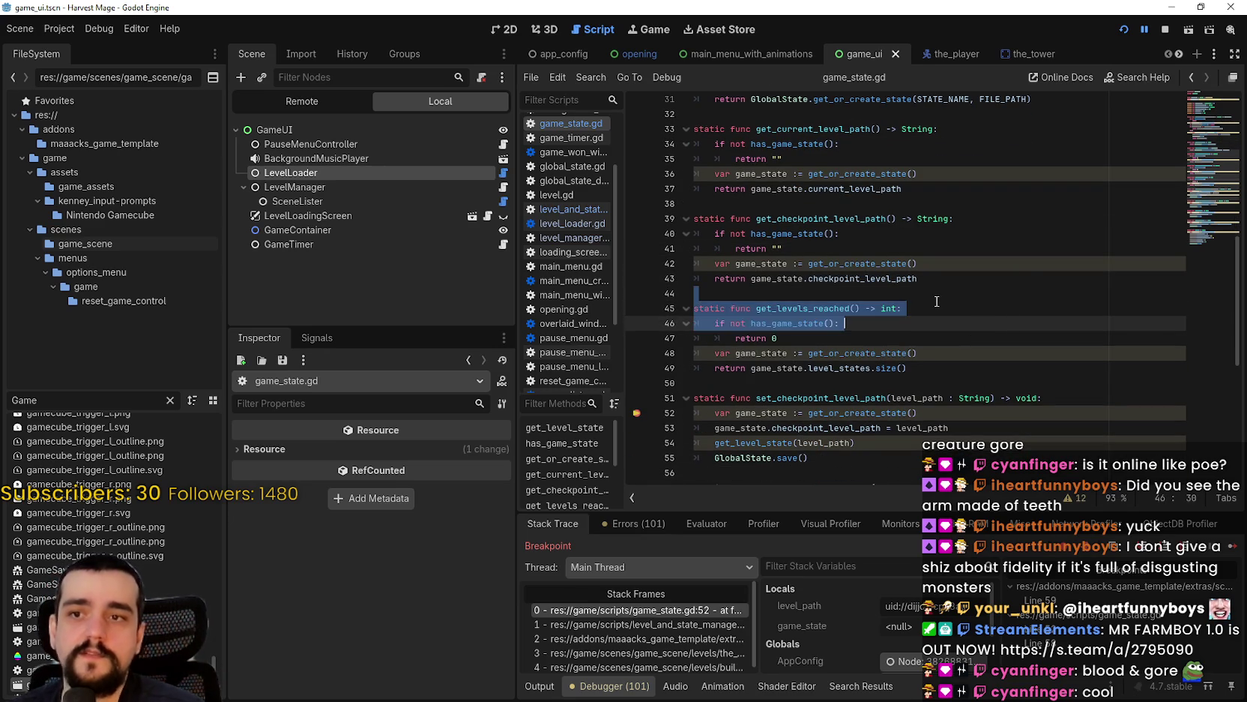
pyautogui.click(870, 282)
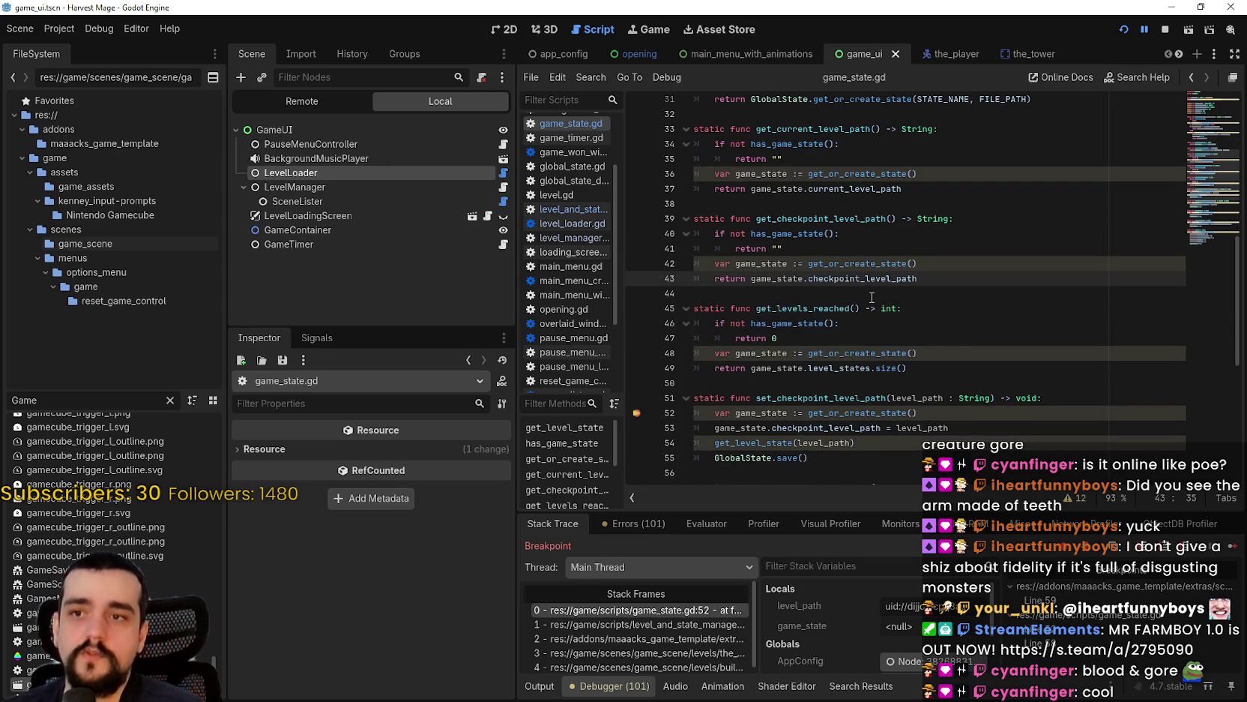
pyautogui.click(873, 297)
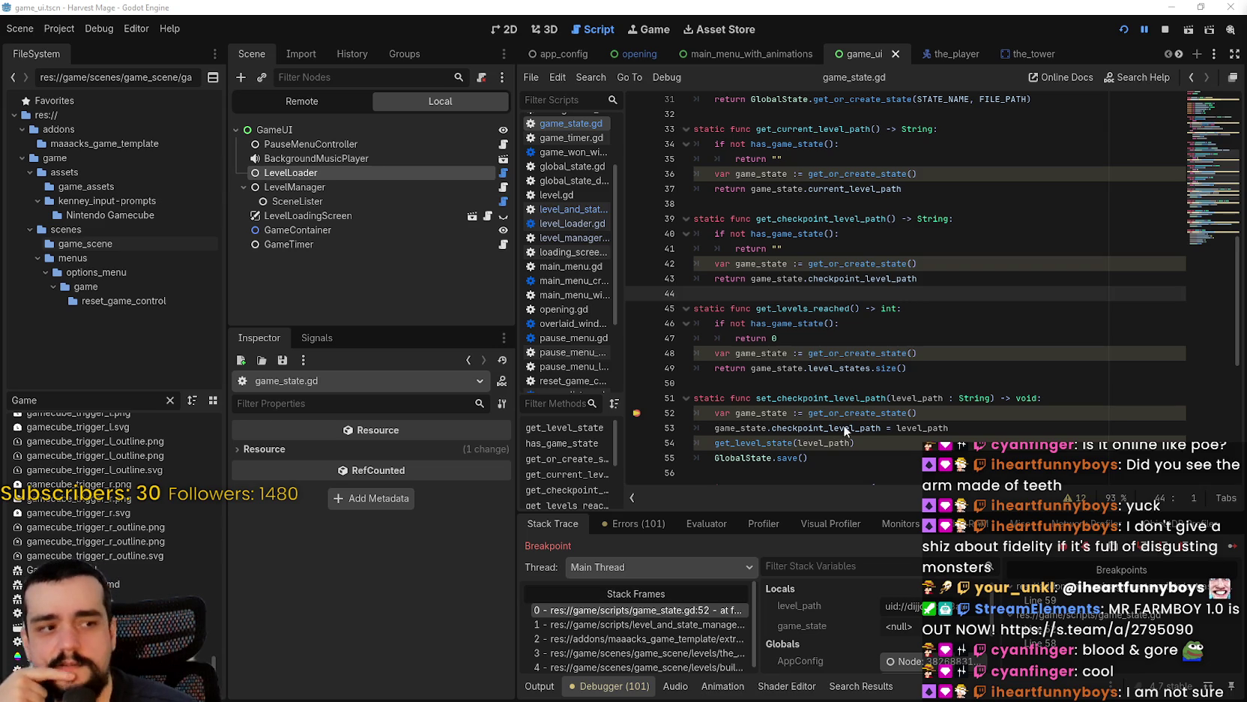
pyautogui.click(883, 313)
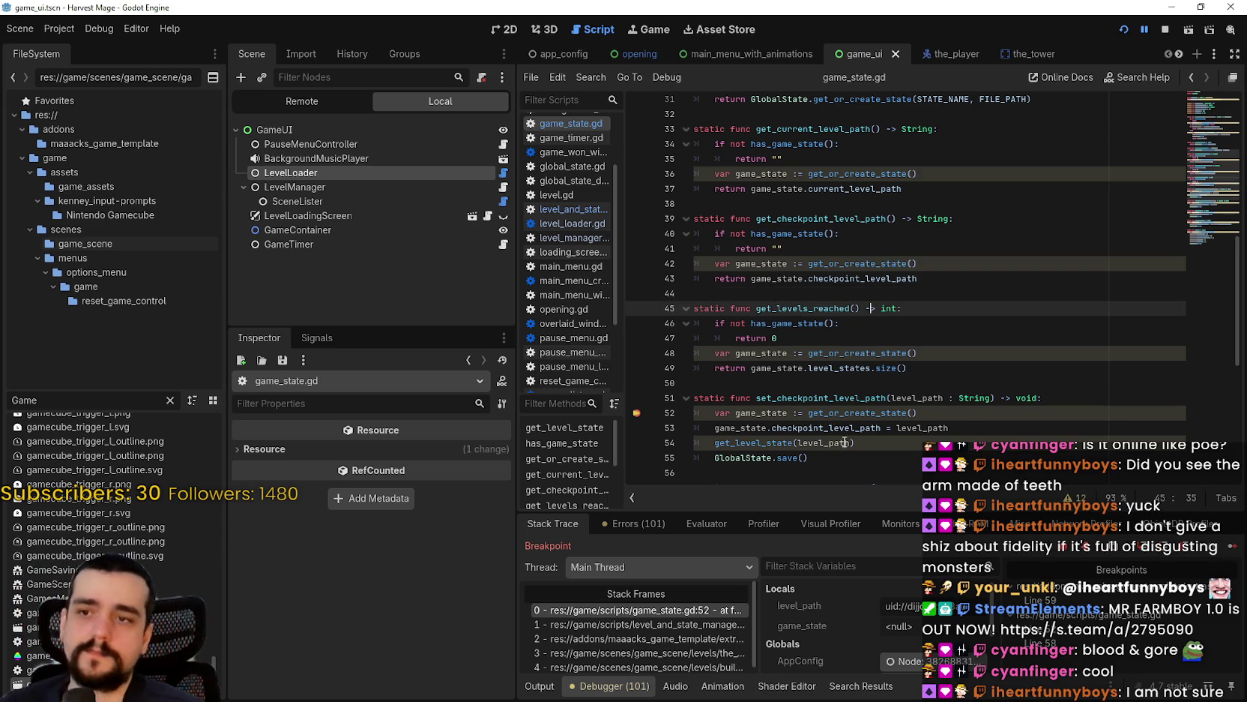
pyautogui.click(876, 380)
pyautogui.click(613, 624)
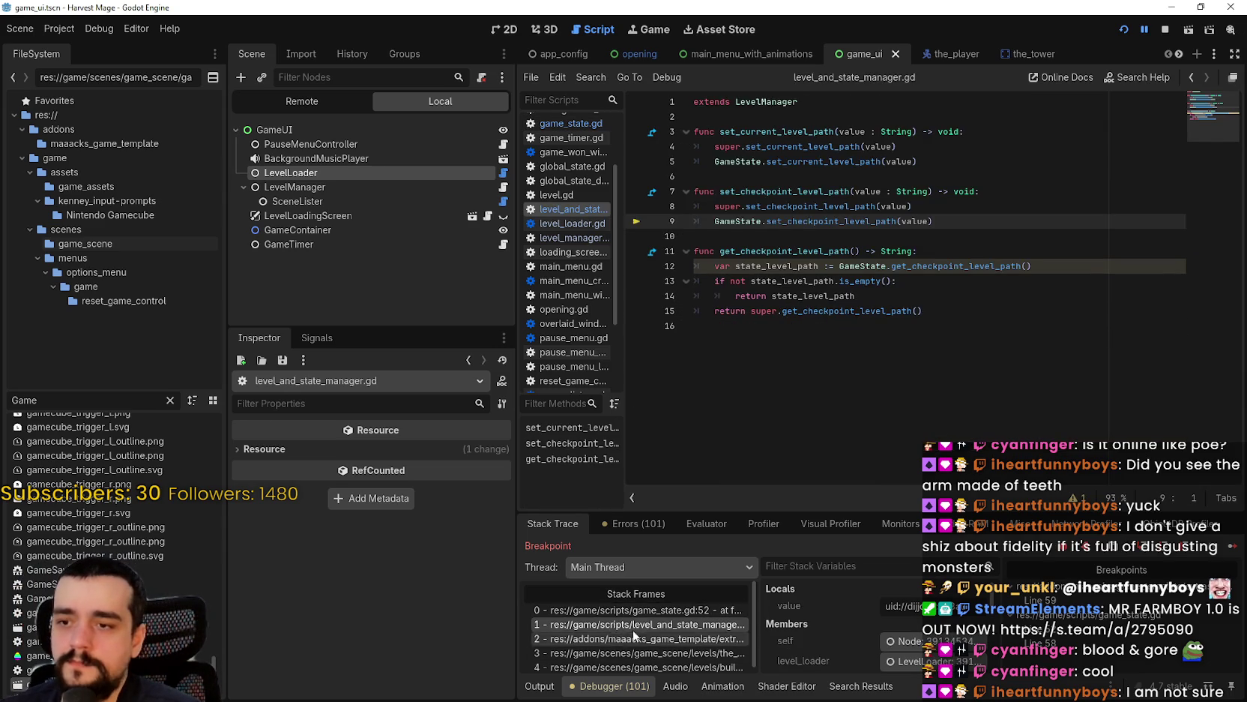
# - Show the level_and_state_manager.gd calling frame, scroll through it, and select get_level_state
pyautogui.click(613, 609)
pyautogui.scroll(2, 841, 346)
pyautogui.scroll(10, 840, 346)
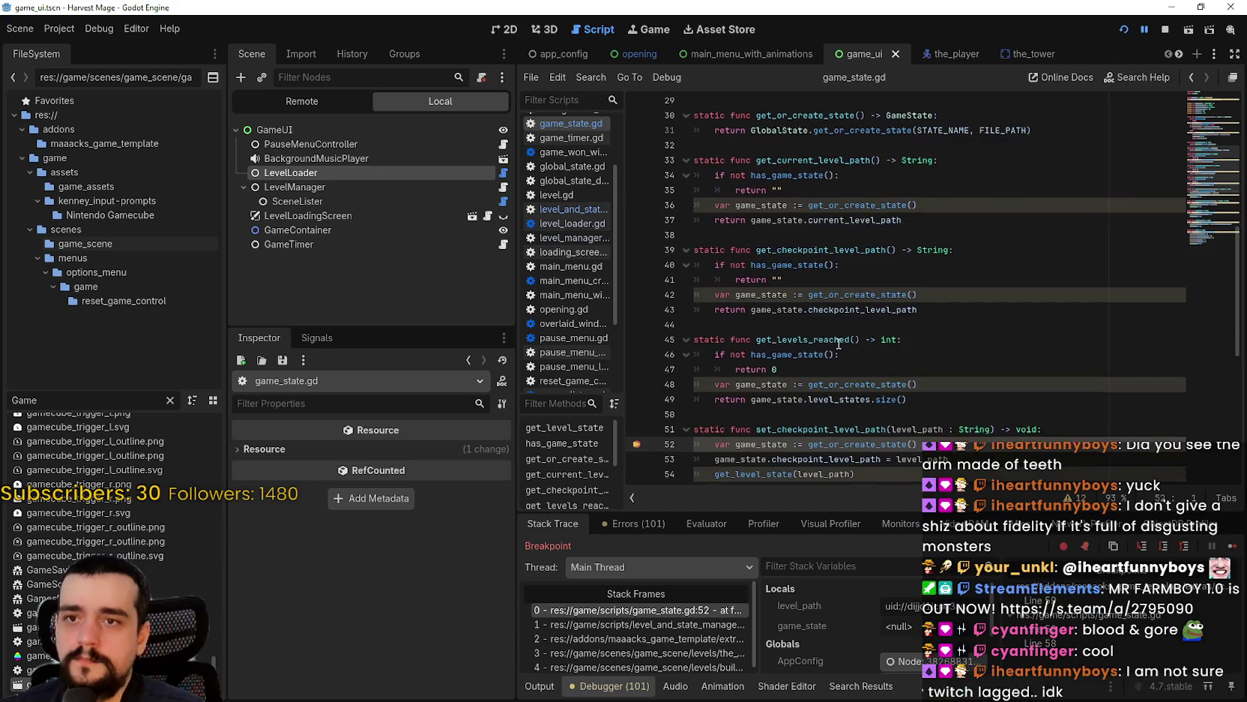
pyautogui.scroll(-6, 1004, 161)
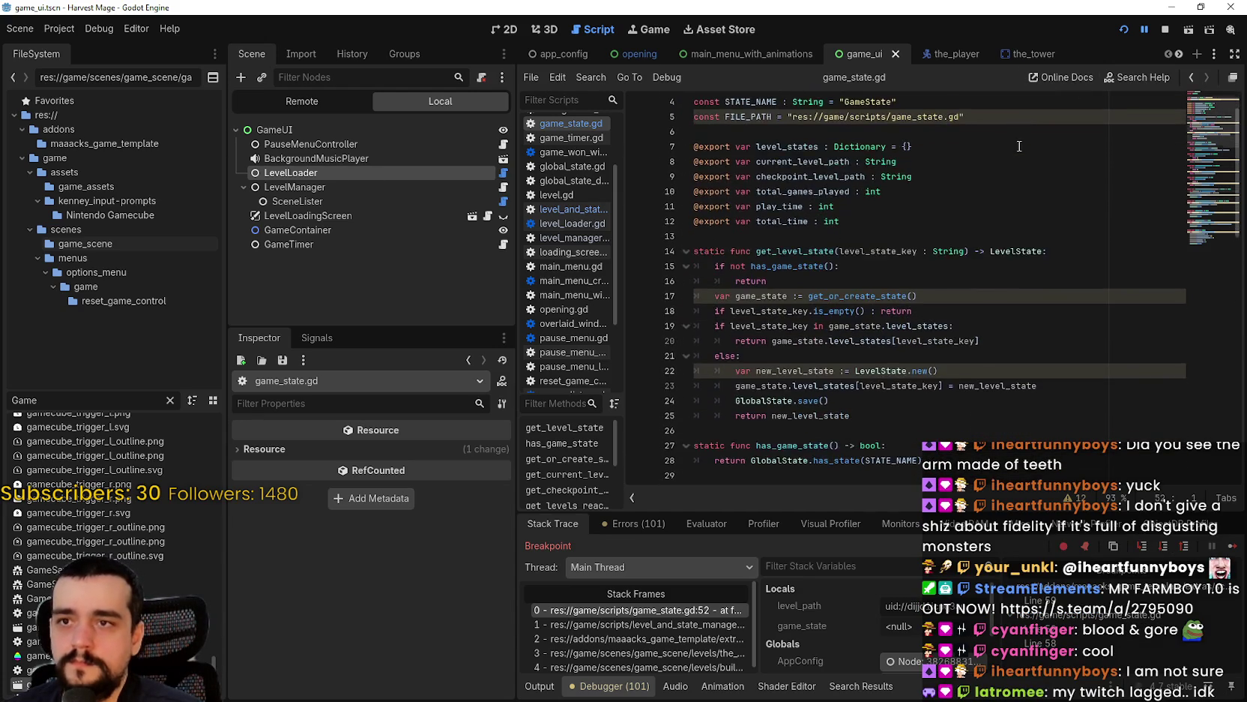
pyautogui.scroll(-4, 986, 166)
pyautogui.scroll(9, 862, 335)
pyautogui.scroll(3, 863, 335)
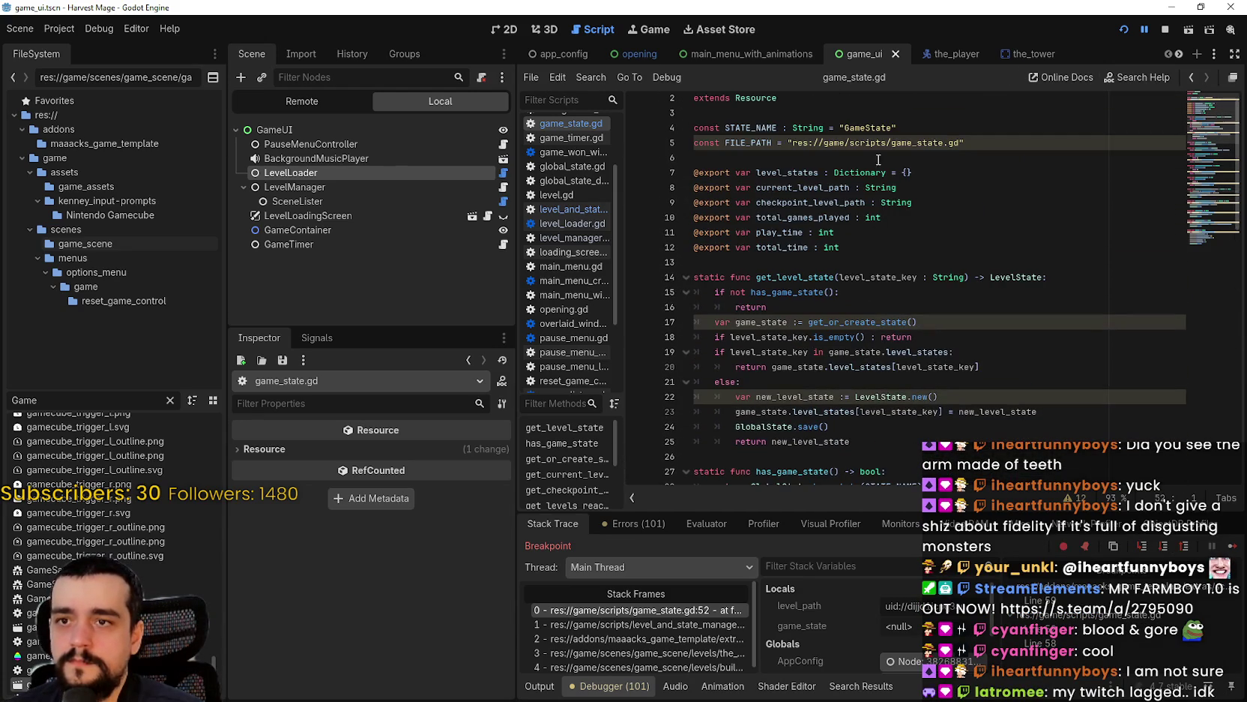
pyautogui.scroll(-3, 890, 302)
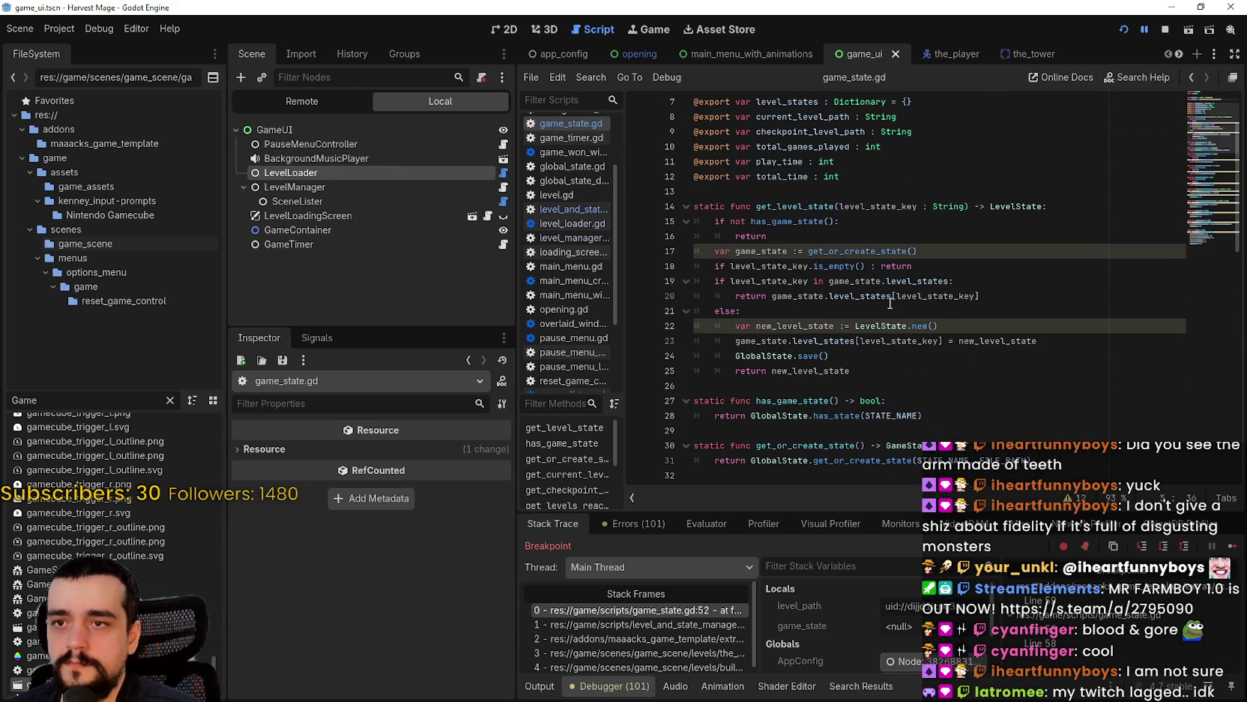
pyautogui.doubleClick(795, 207)
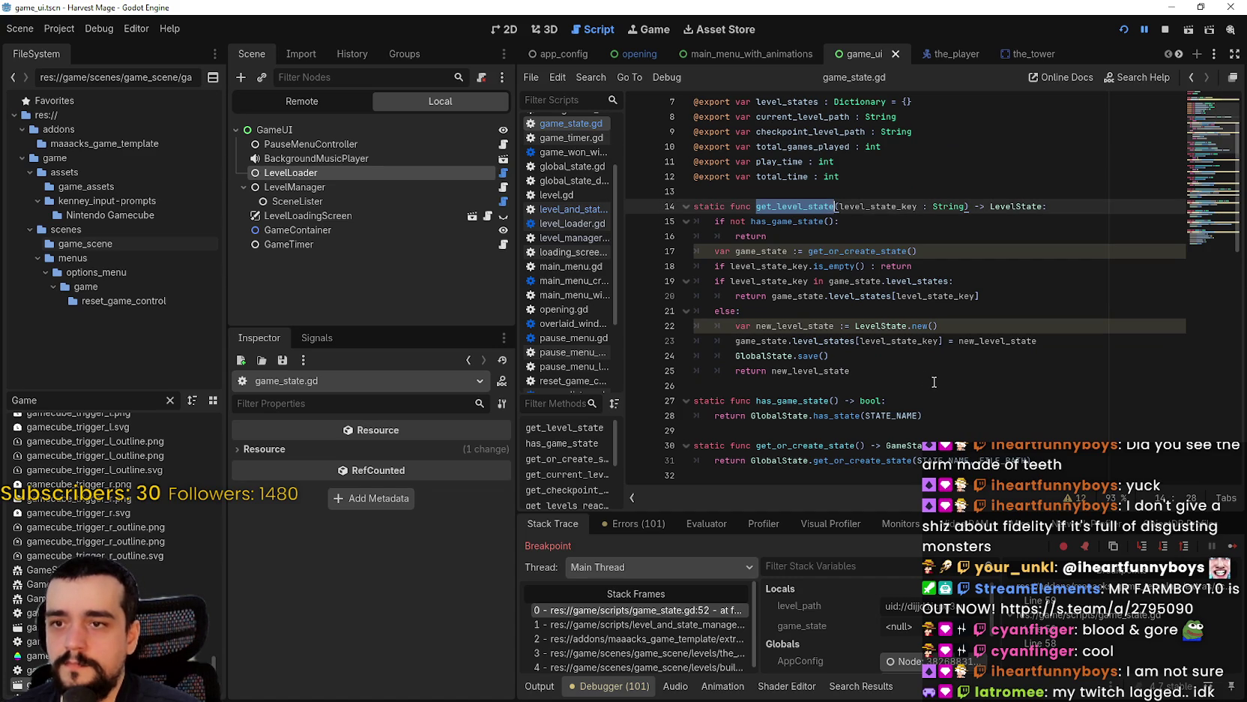
# - Look up the GlobalState.save() call to jump to its definition in global_state.gd
pyautogui.click(785, 355)
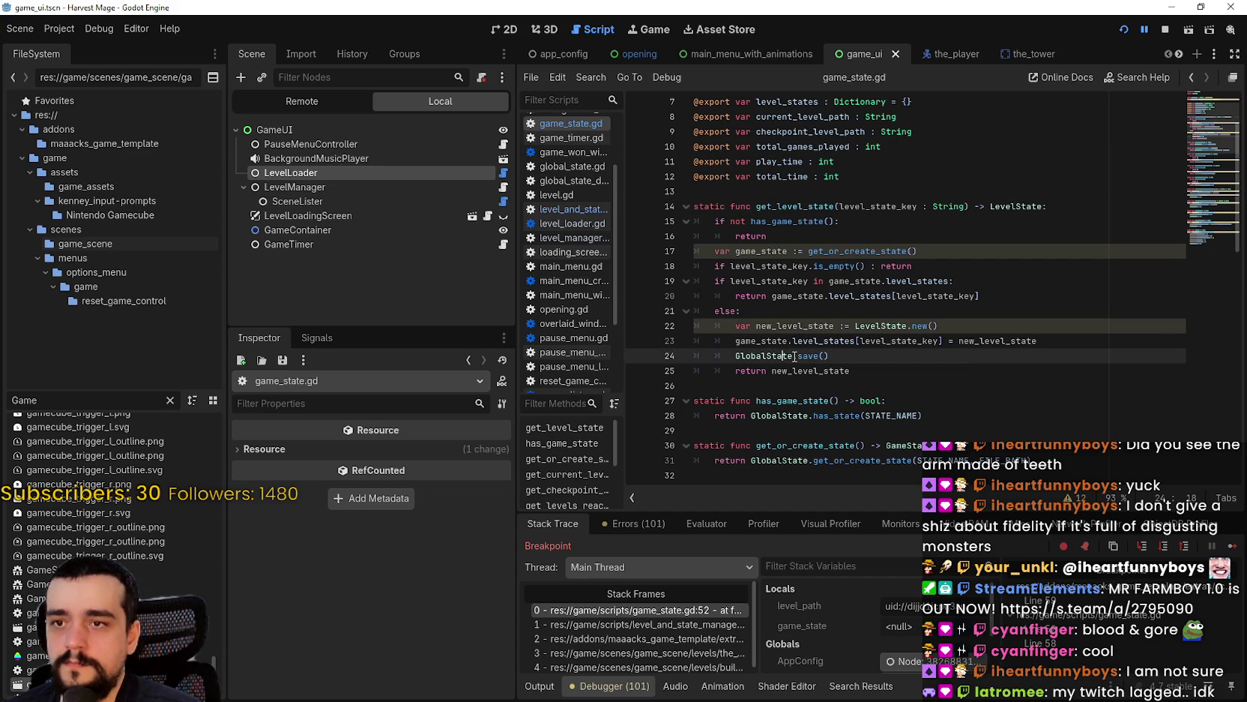
pyautogui.rightClick(787, 356)
pyautogui.click(743, 351)
pyautogui.rightClick(815, 359)
pyautogui.click(868, 549)
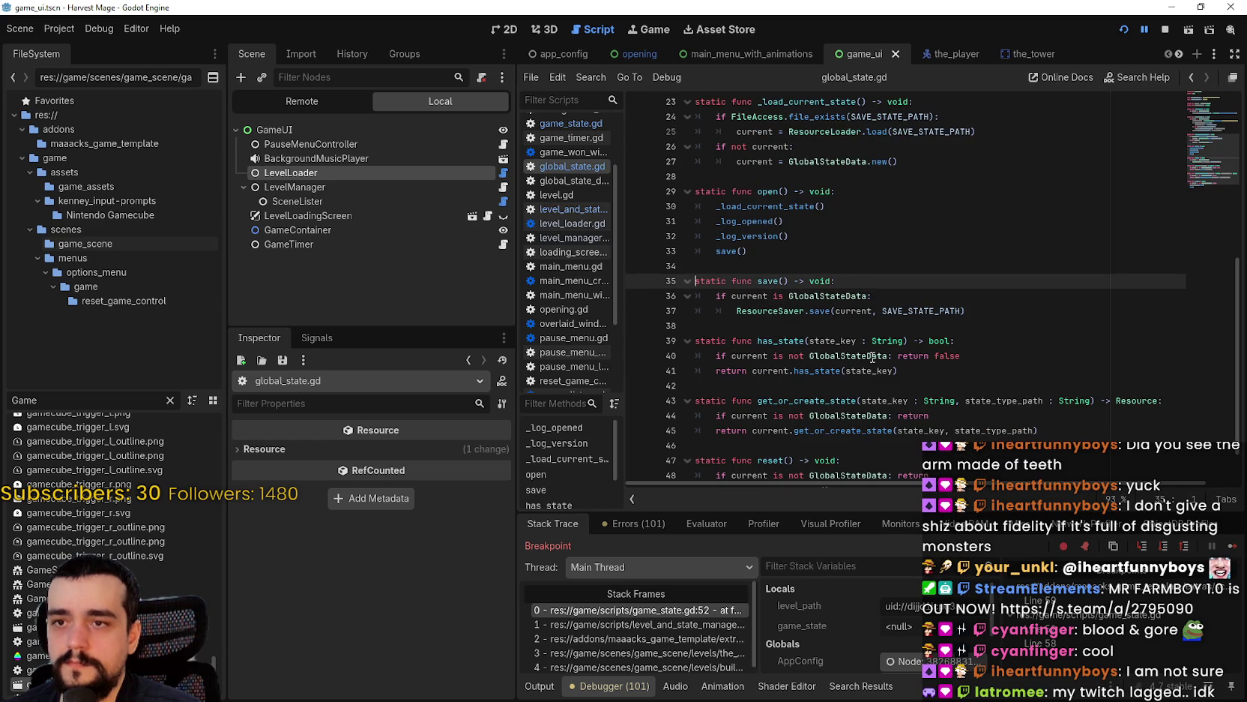
# - Scroll global_state.gd to bring the _log_version code into view
pyautogui.scroll(7, 872, 357)
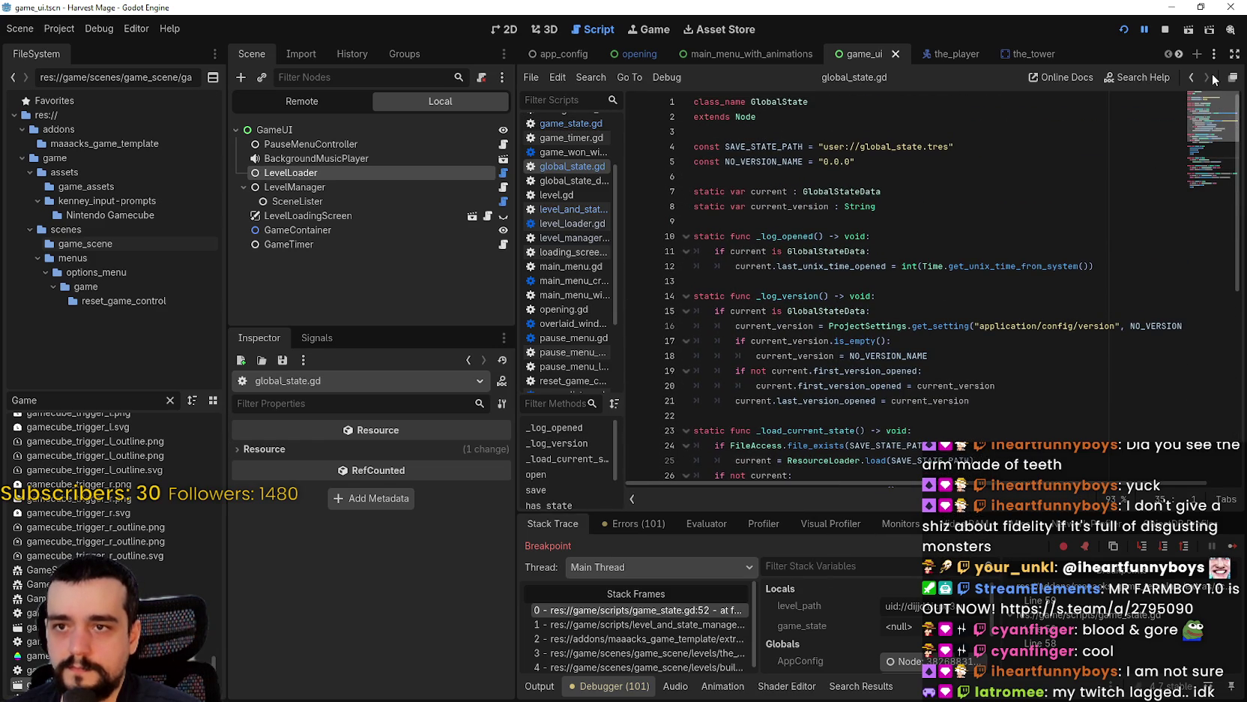
pyautogui.click(1212, 135)
pyautogui.moveTo(1212, 135)
pyautogui.mouseDown()
pyautogui.moveTo(1206, 174)
pyautogui.moveTo(1185, 127)
pyautogui.moveTo(1201, 163)
pyautogui.moveTo(1201, 124)
pyautogui.mouseUp()
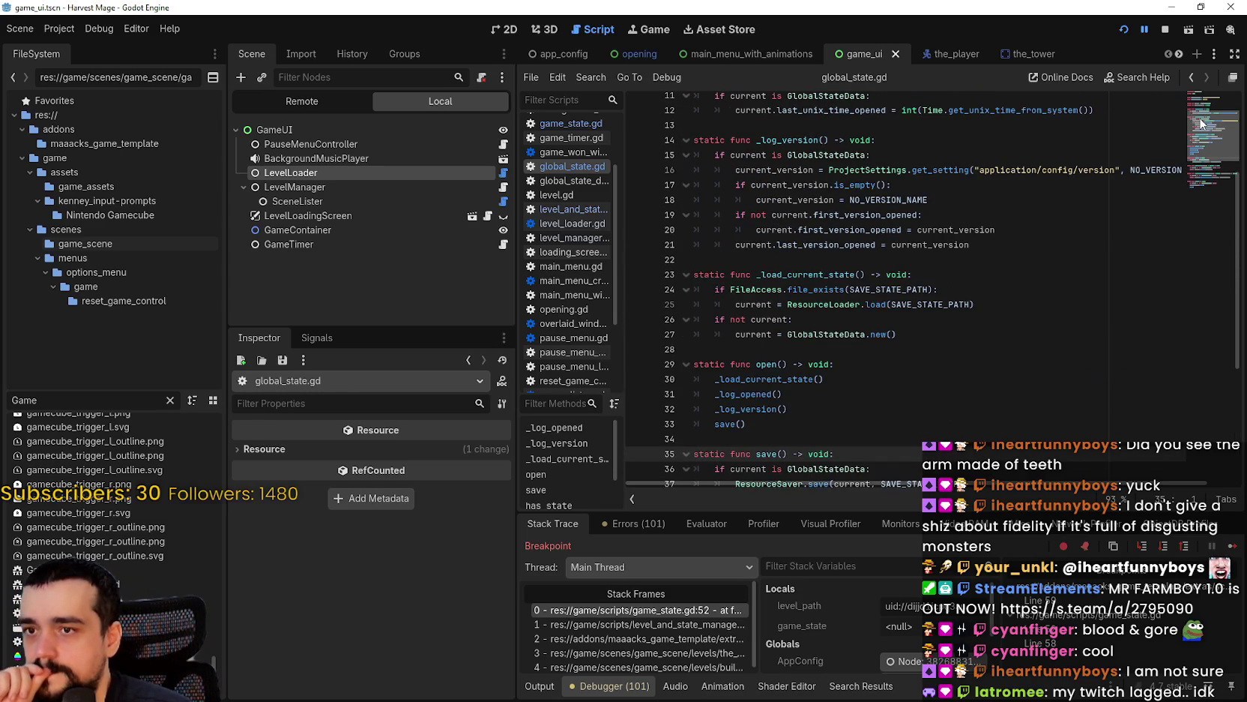
pyautogui.moveTo(1201, 124)
pyautogui.mouseDown()
pyautogui.moveTo(1199, 98)
pyautogui.moveTo(1196, 182)
pyautogui.mouseUp()
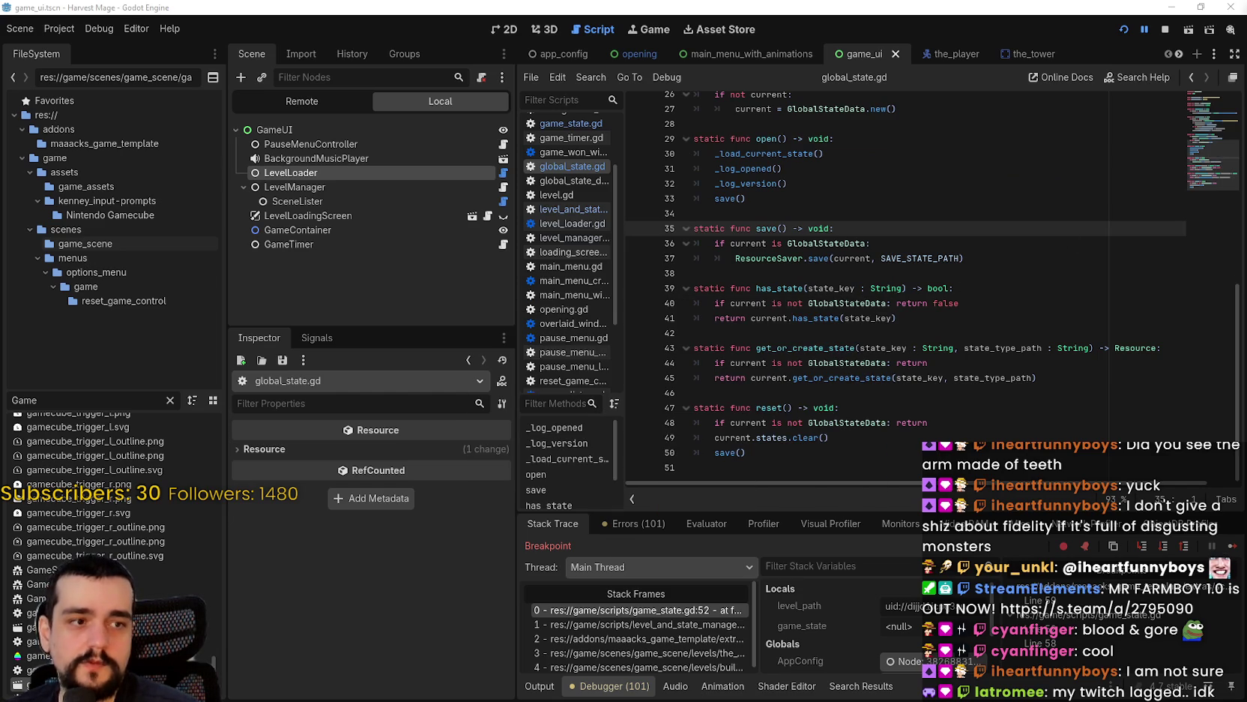
# - Inspect the has_state and reset functions and the get_or_create_state call on line 43
pyautogui.click(875, 320)
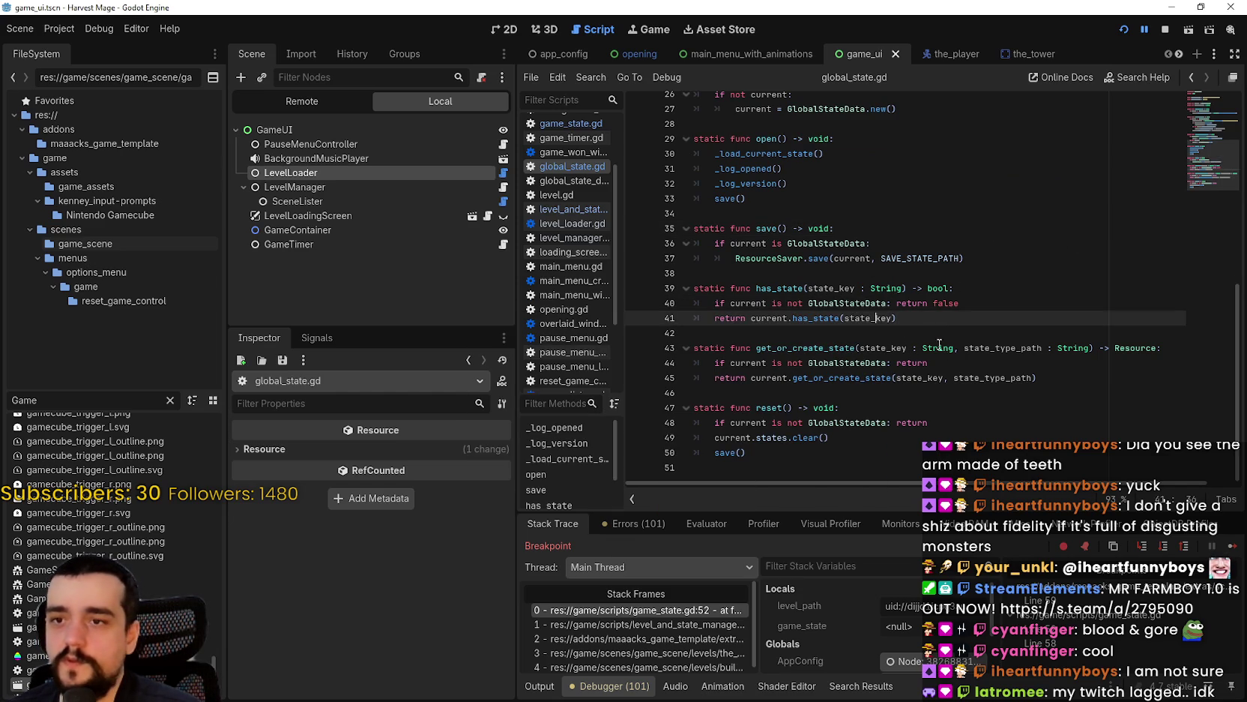
pyautogui.click(933, 334)
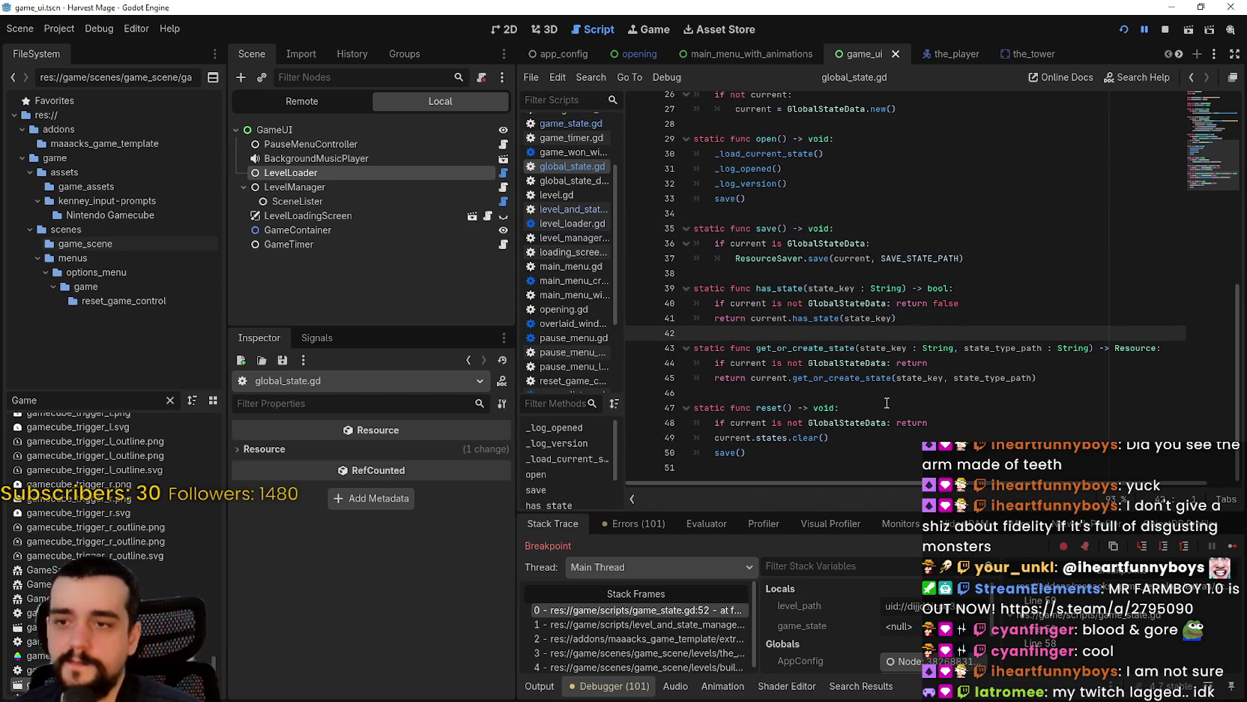
pyautogui.click(861, 422)
pyautogui.click(882, 449)
pyautogui.click(855, 392)
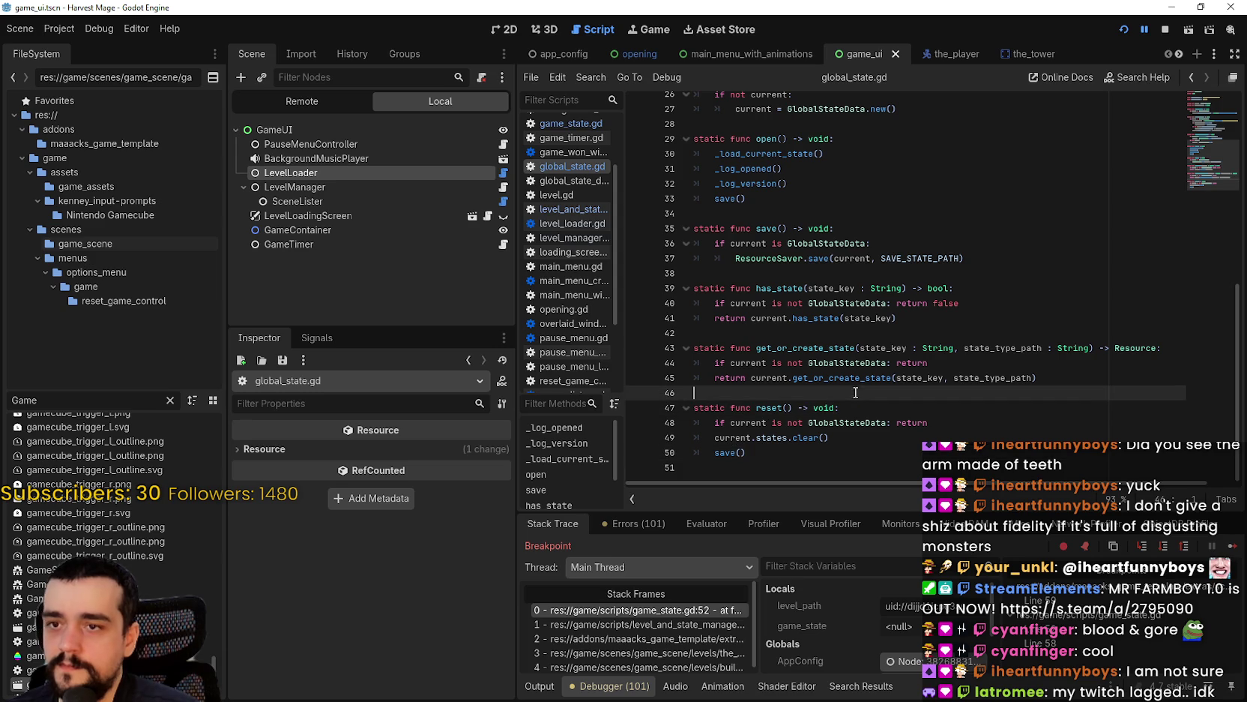
pyautogui.click(841, 347)
pyautogui.doubleClick(841, 347)
pyautogui.click(877, 395)
pyautogui.click(845, 347)
pyautogui.click(843, 333)
# - Select GlobalStateData on line 36 and bring up its code actions menu
pyautogui.scroll(1, 841, 329)
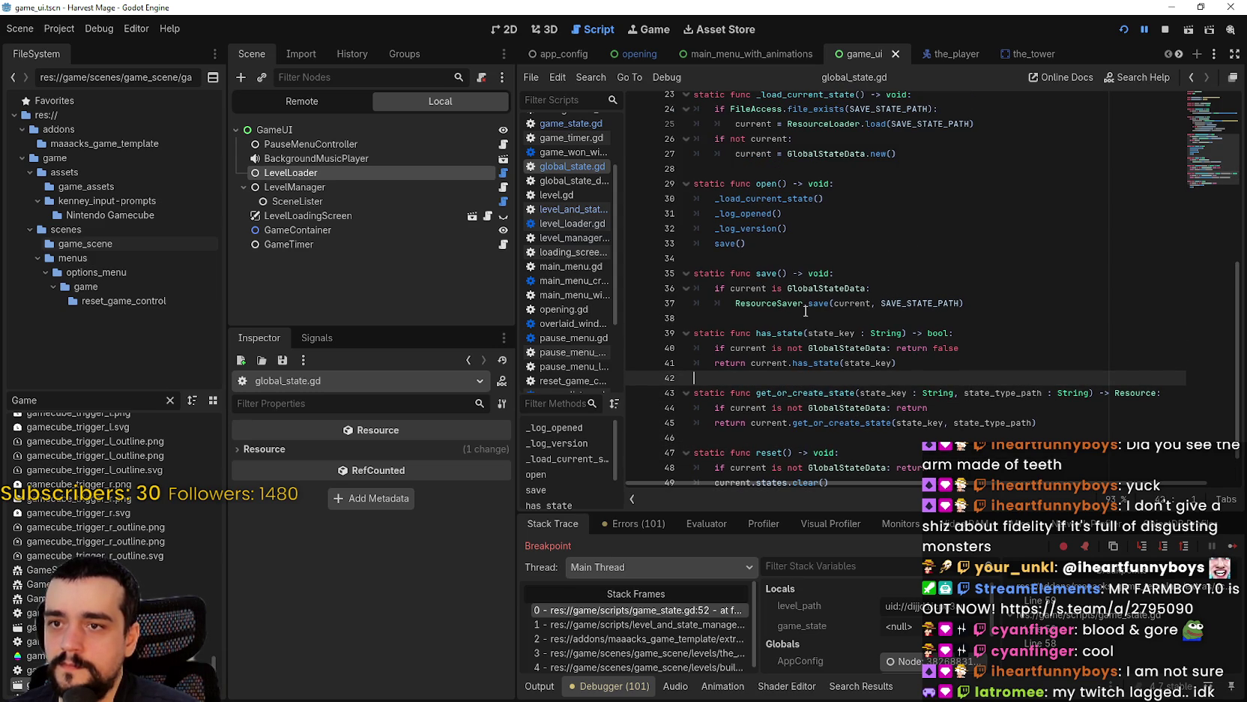
pyautogui.doubleClick(838, 291)
pyautogui.click(823, 291)
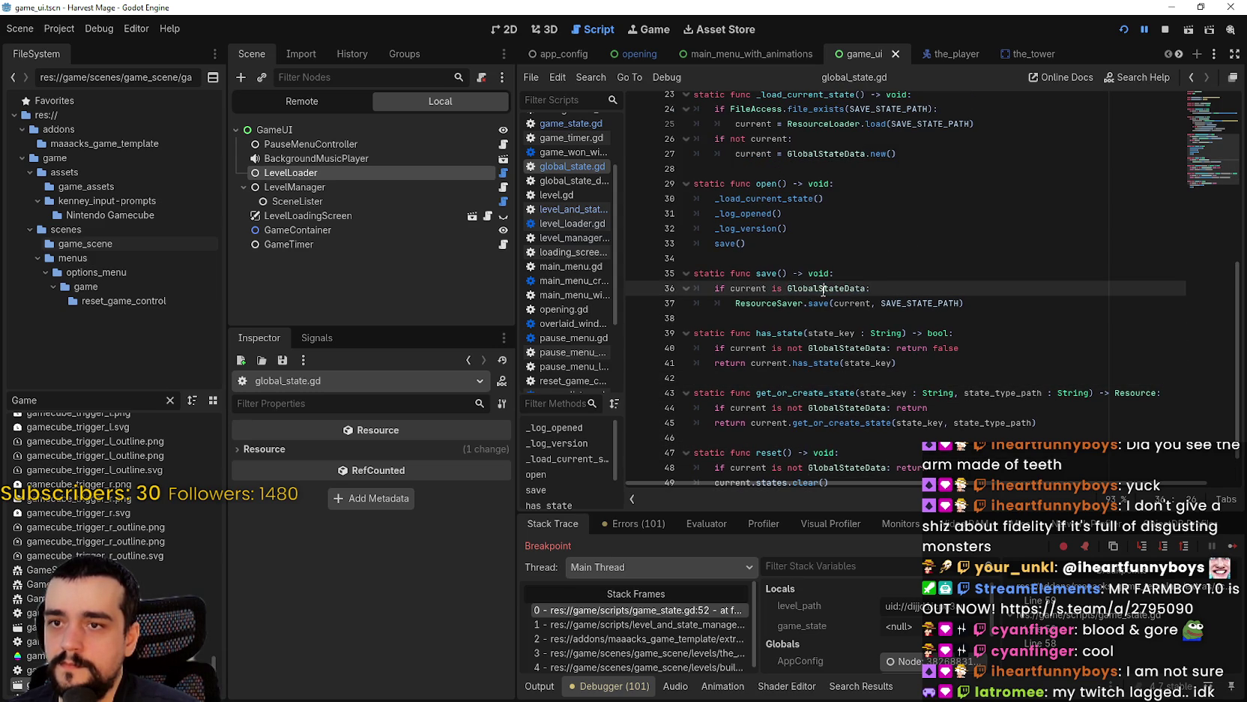
pyautogui.rightClick(821, 290)
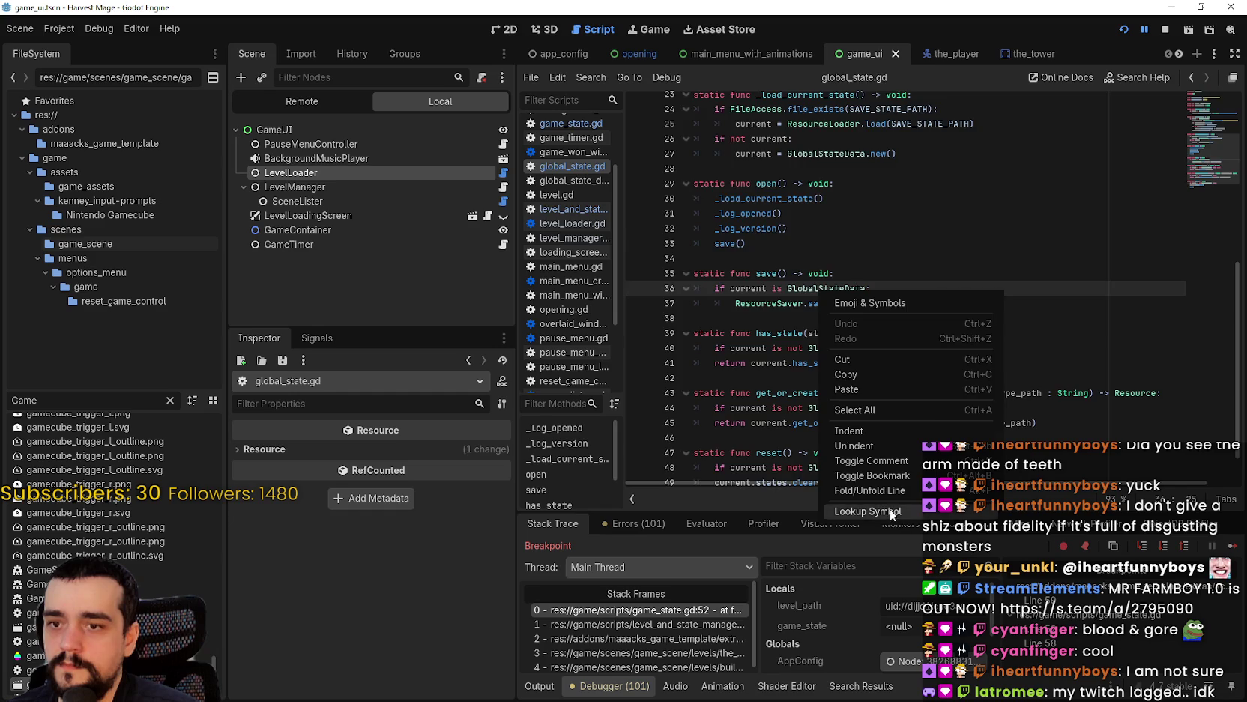
# - Look up the GlobalStateData class definition, then jump to the save() function's definition in global_state.gd
pyautogui.click(863, 511)
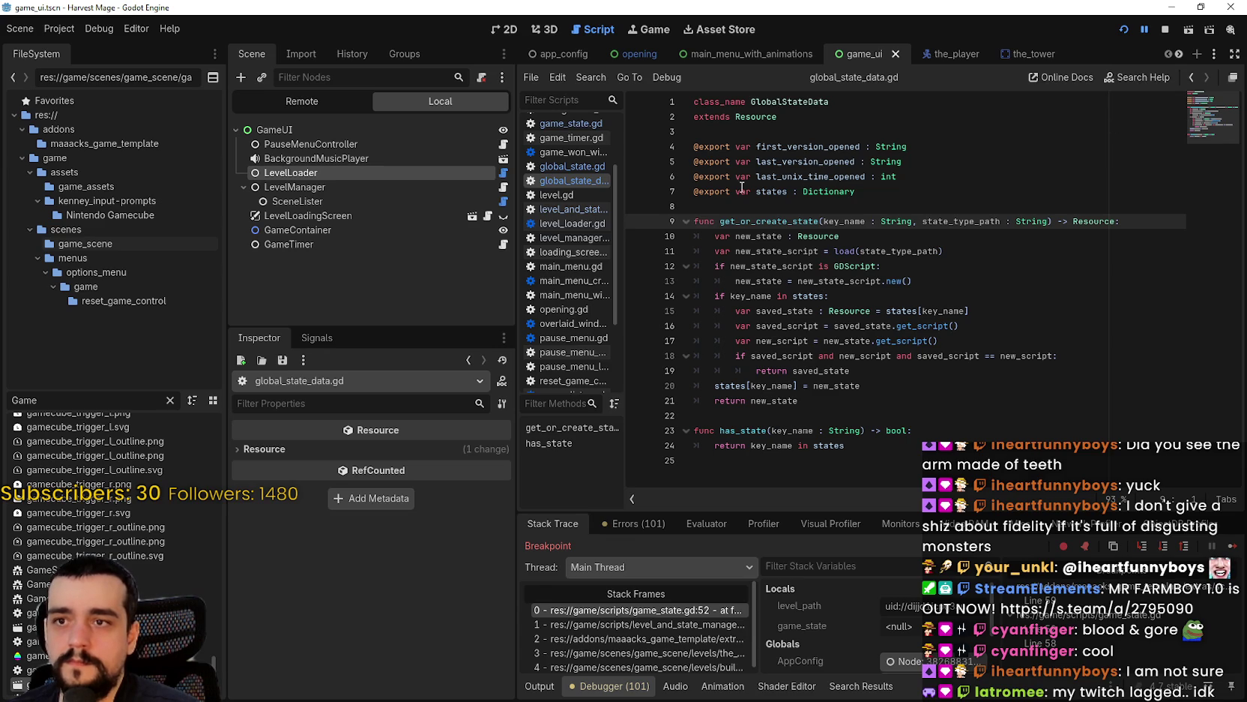
pyautogui.click(1190, 78)
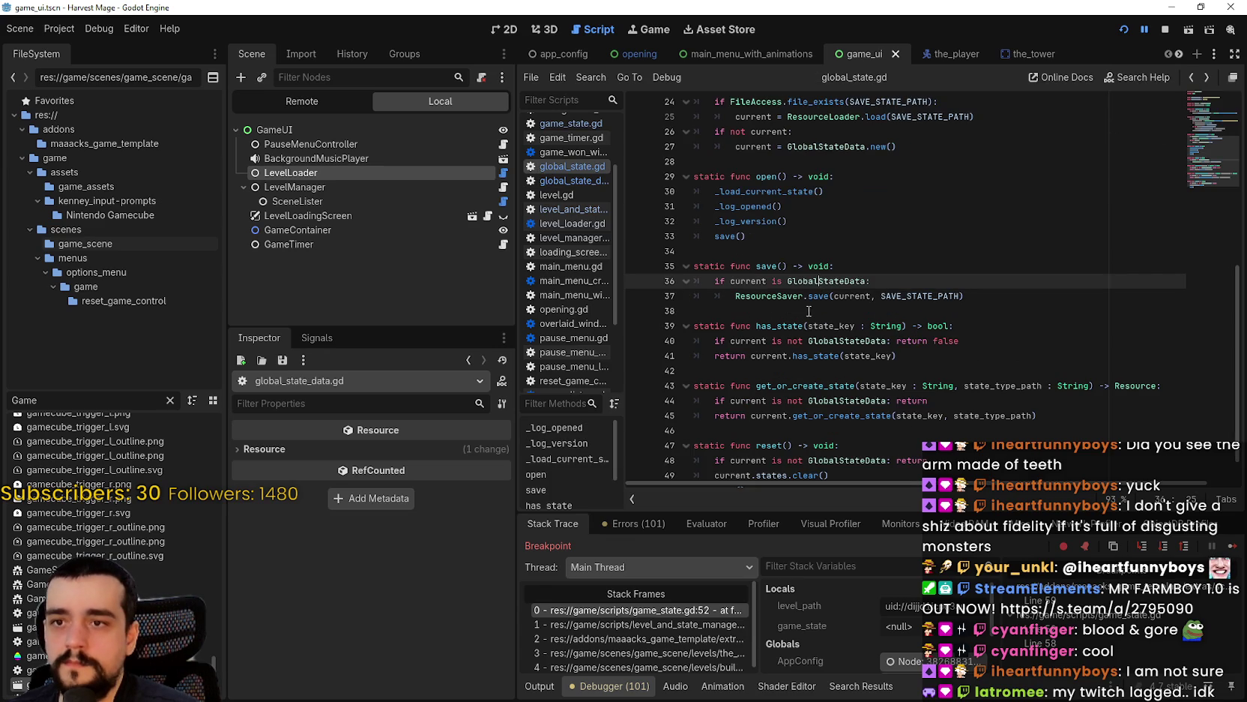
pyautogui.click(758, 296)
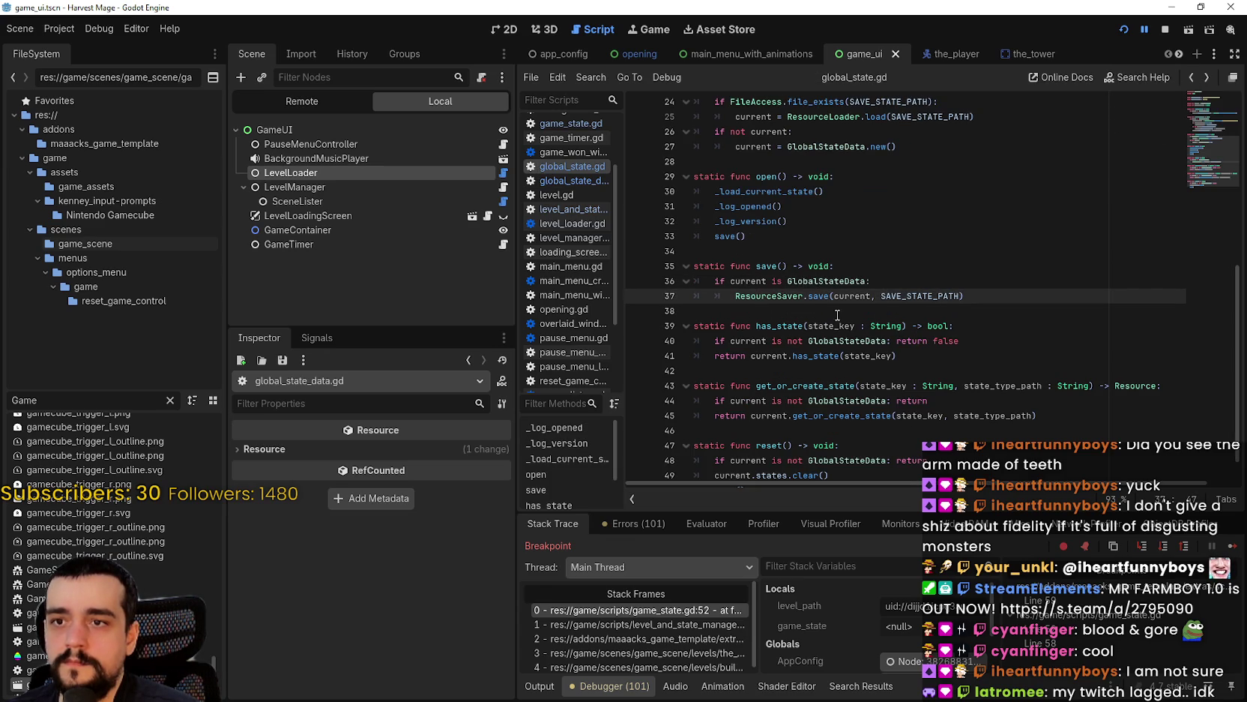
pyautogui.scroll(3, 937, 294)
pyautogui.rightClick(745, 328)
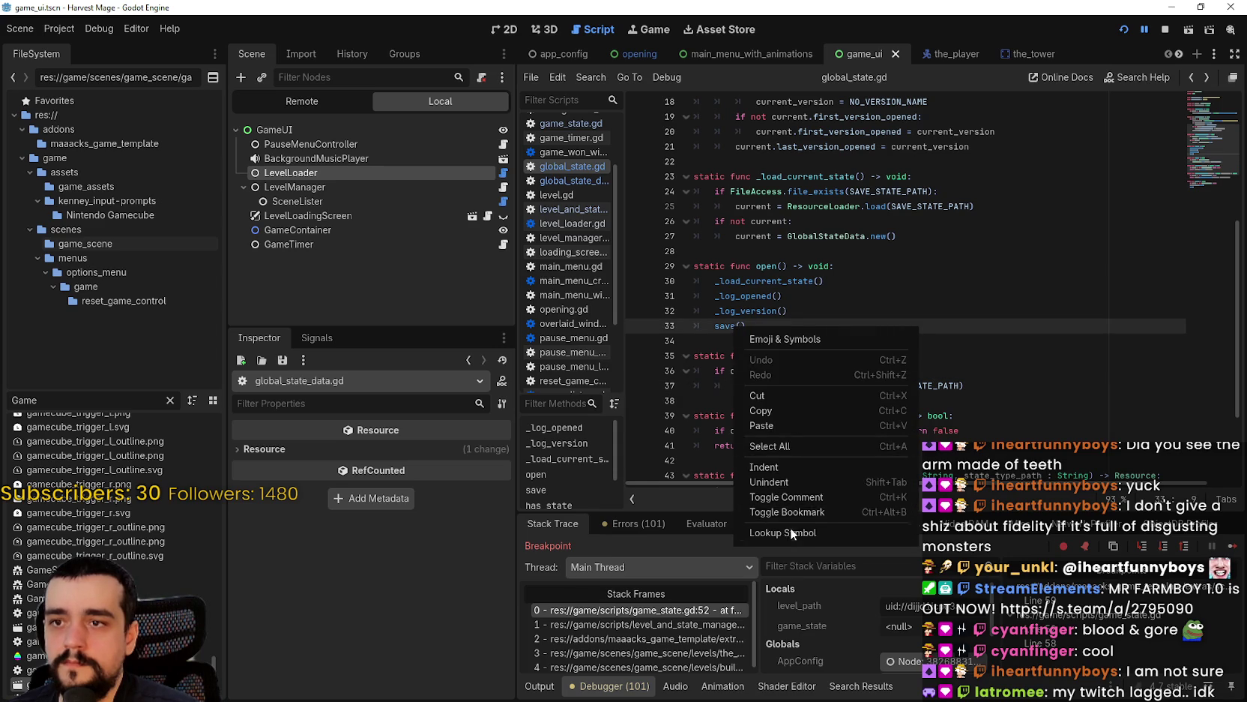
pyautogui.click(783, 532)
# - Scan the save function, then use stack frames 1 and 0 to return to game_state.gd line 52
pyautogui.scroll(-1, 802, 325)
pyautogui.click(789, 278)
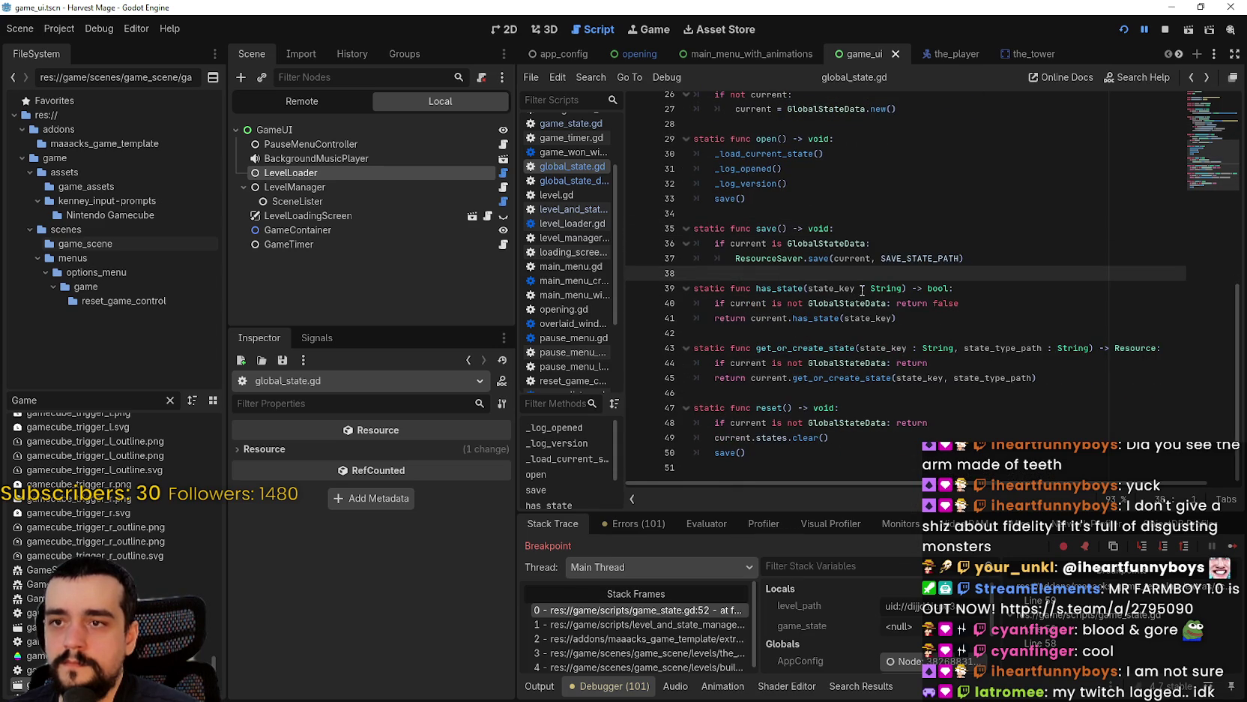
pyautogui.click(835, 417)
pyautogui.click(834, 405)
pyautogui.click(833, 393)
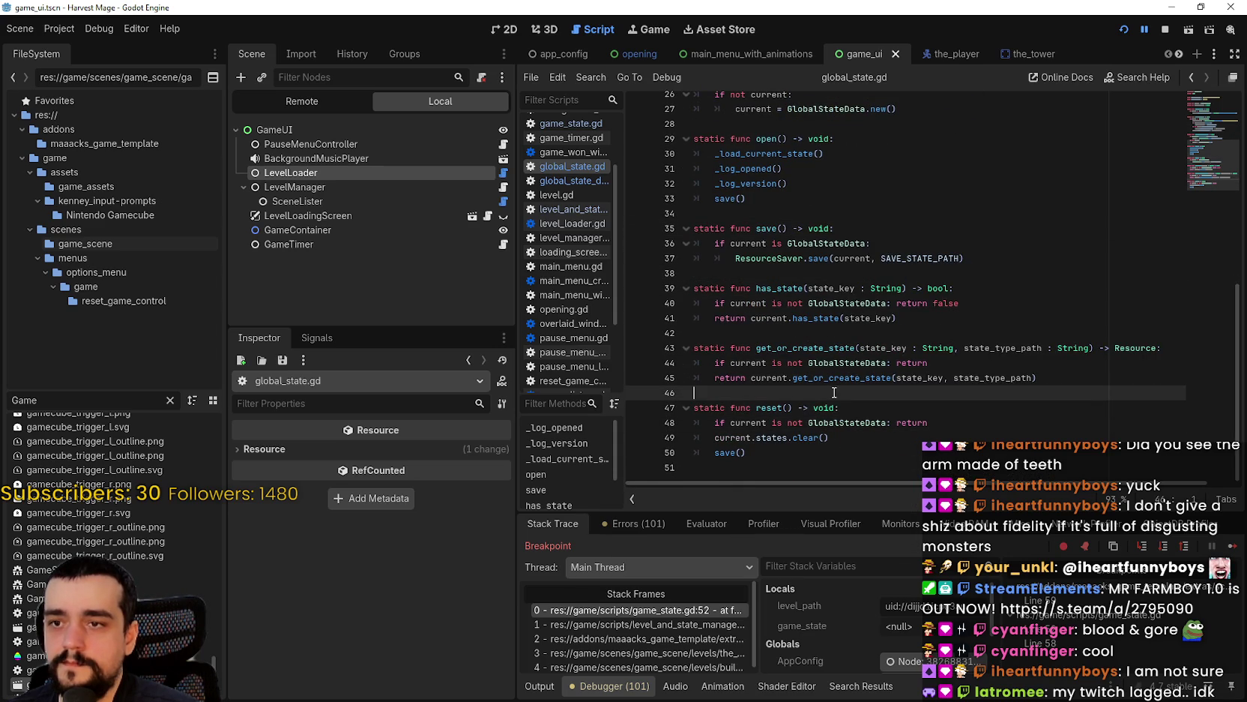
pyautogui.click(669, 626)
pyautogui.click(669, 610)
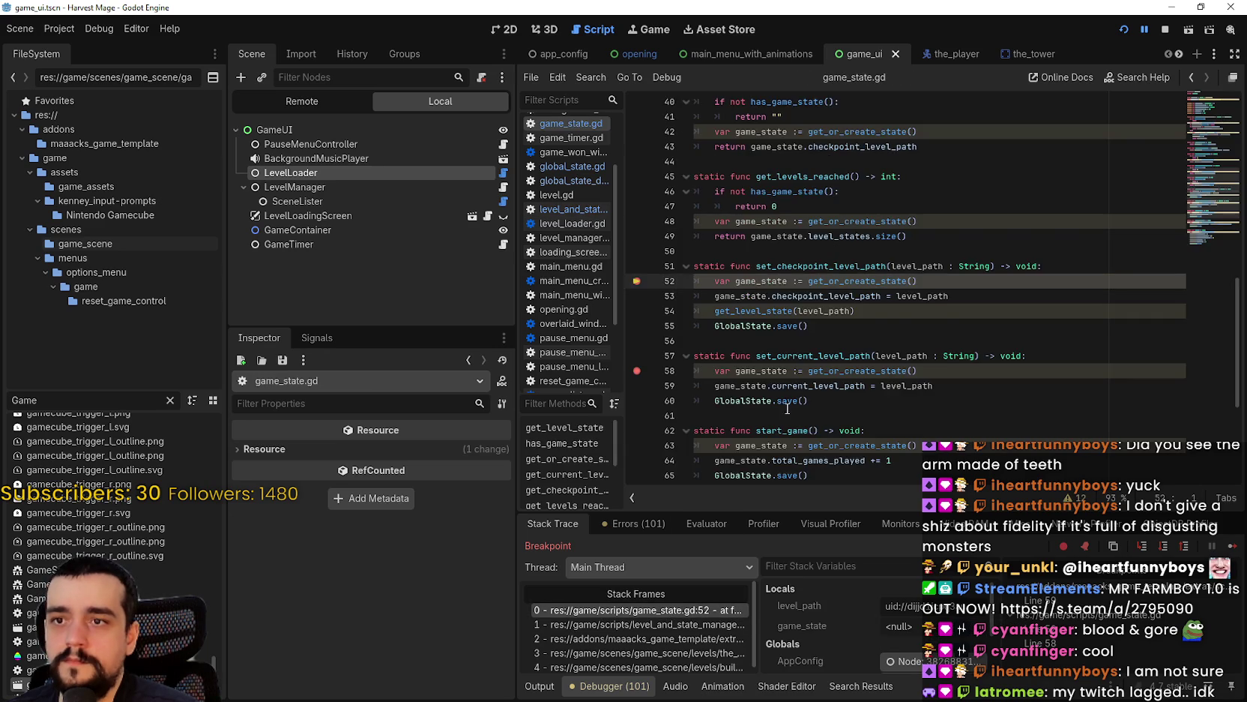
# - Search game_state.gd for current_level_path, starting from its declaration on line 8
pyautogui.scroll(8, 1050, 262)
pyautogui.moveTo(1229, 131)
pyautogui.mouseDown()
pyautogui.moveTo(1213, 81)
pyautogui.moveTo(1228, 111)
pyautogui.mouseUp()
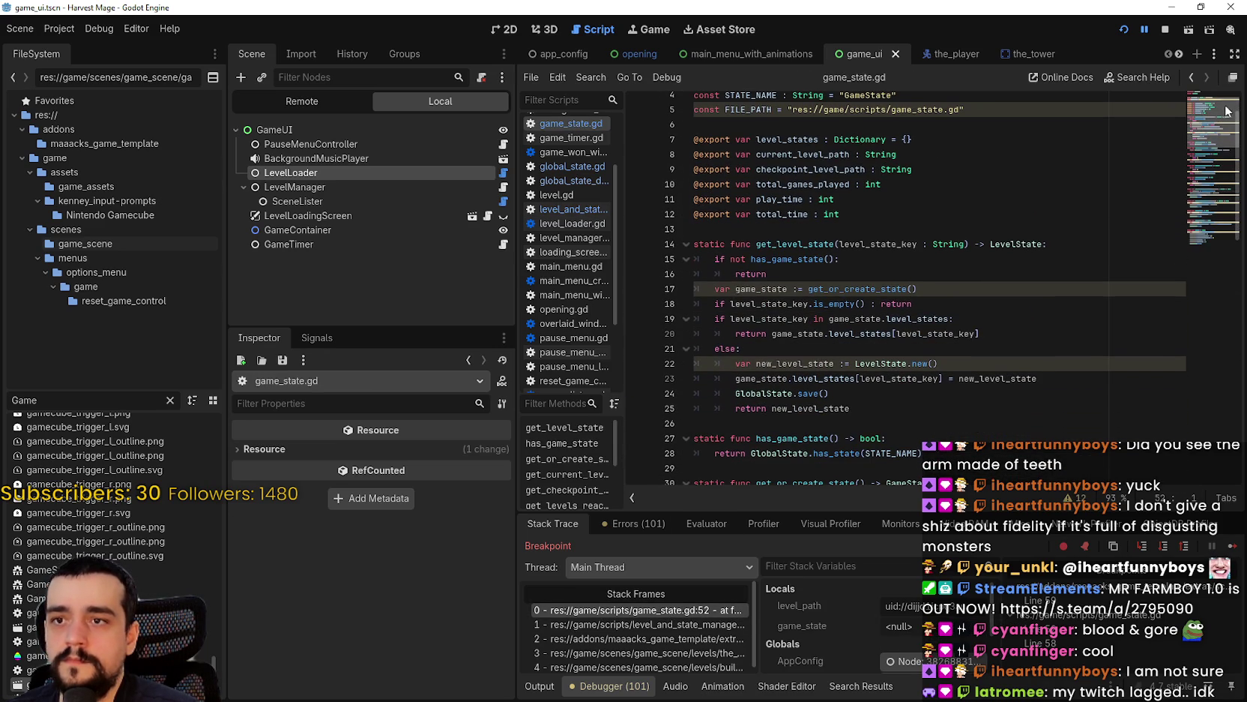
pyautogui.doubleClick(780, 154)
pyautogui.hotkey('ctrl', 'f')
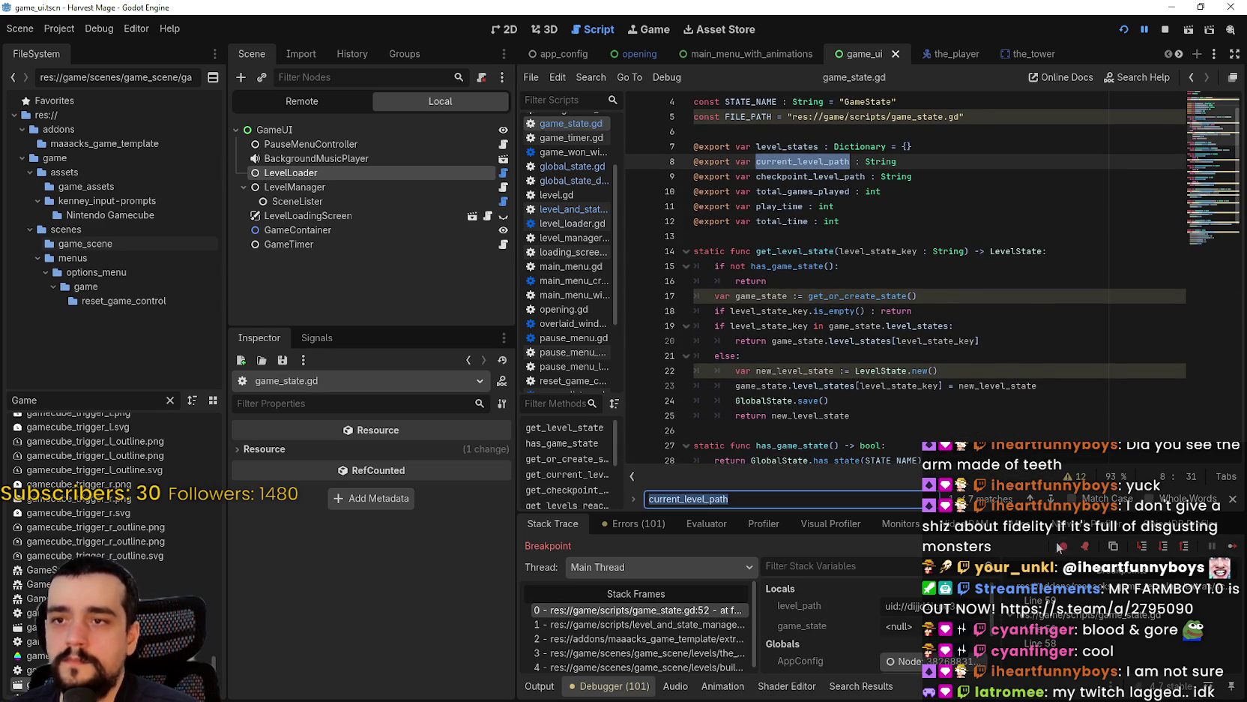
pyautogui.click(1051, 499)
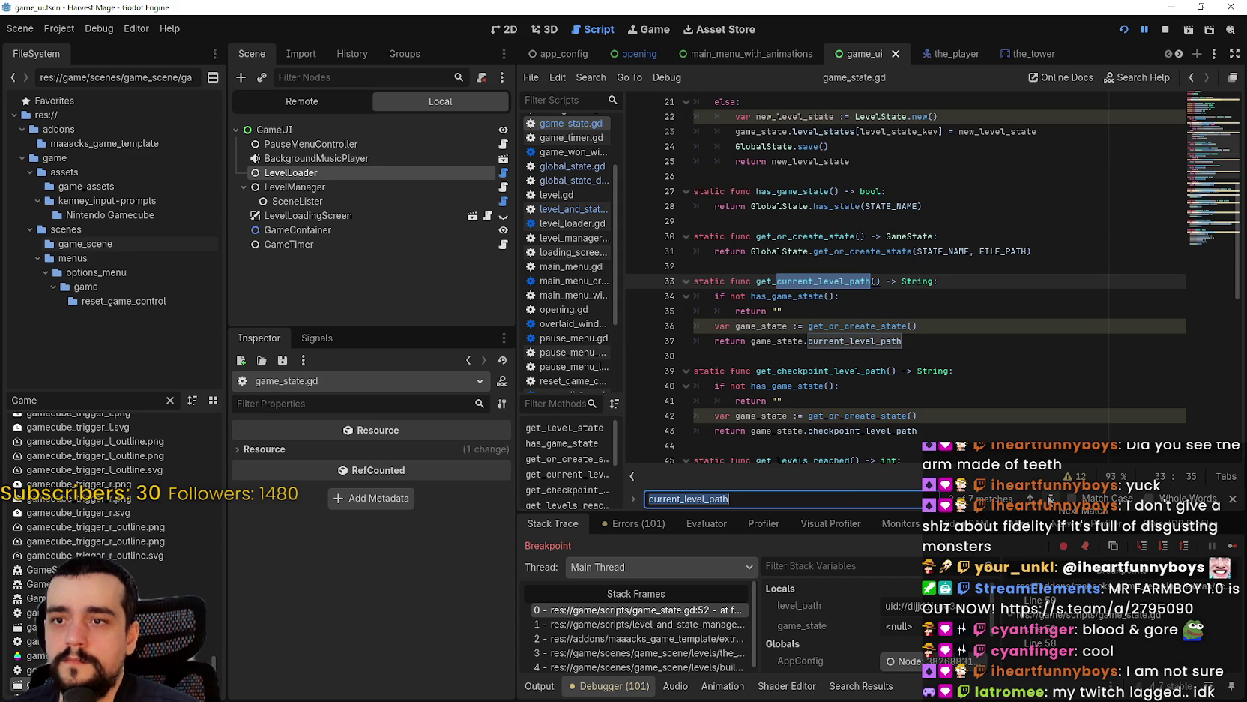
pyautogui.click(1030, 498)
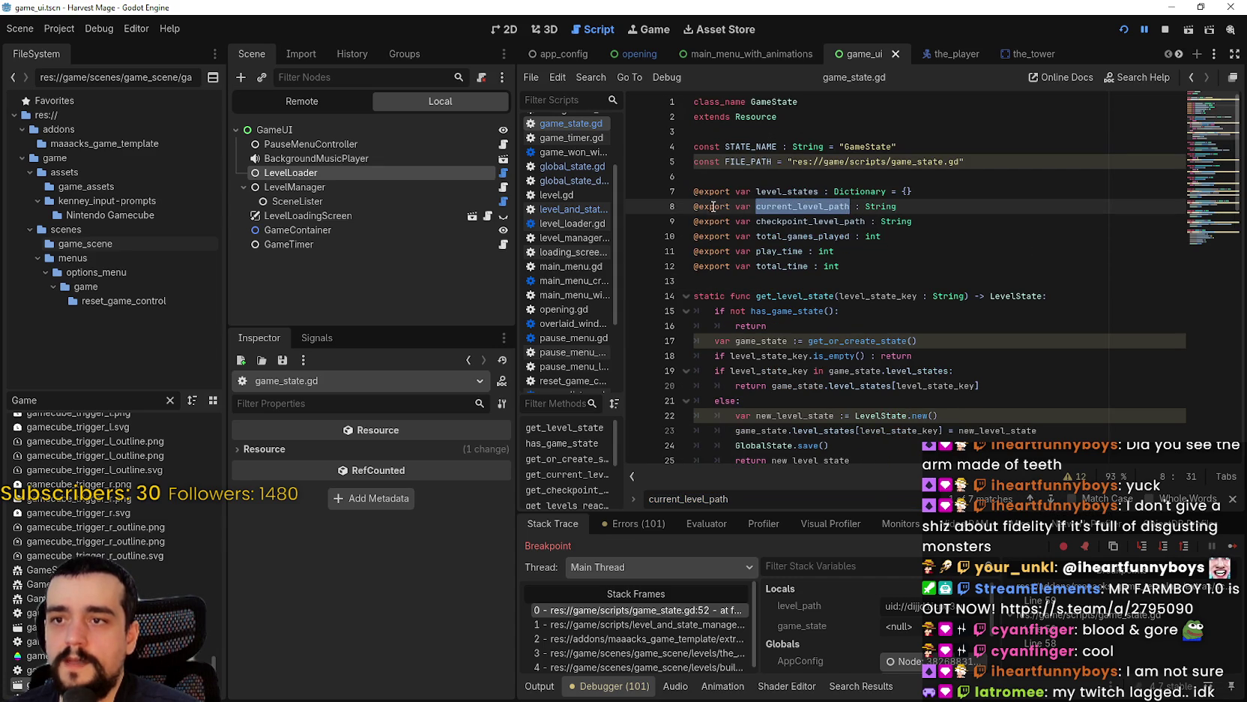
pyautogui.moveTo(697, 206); pyautogui.dragTo(940, 213)
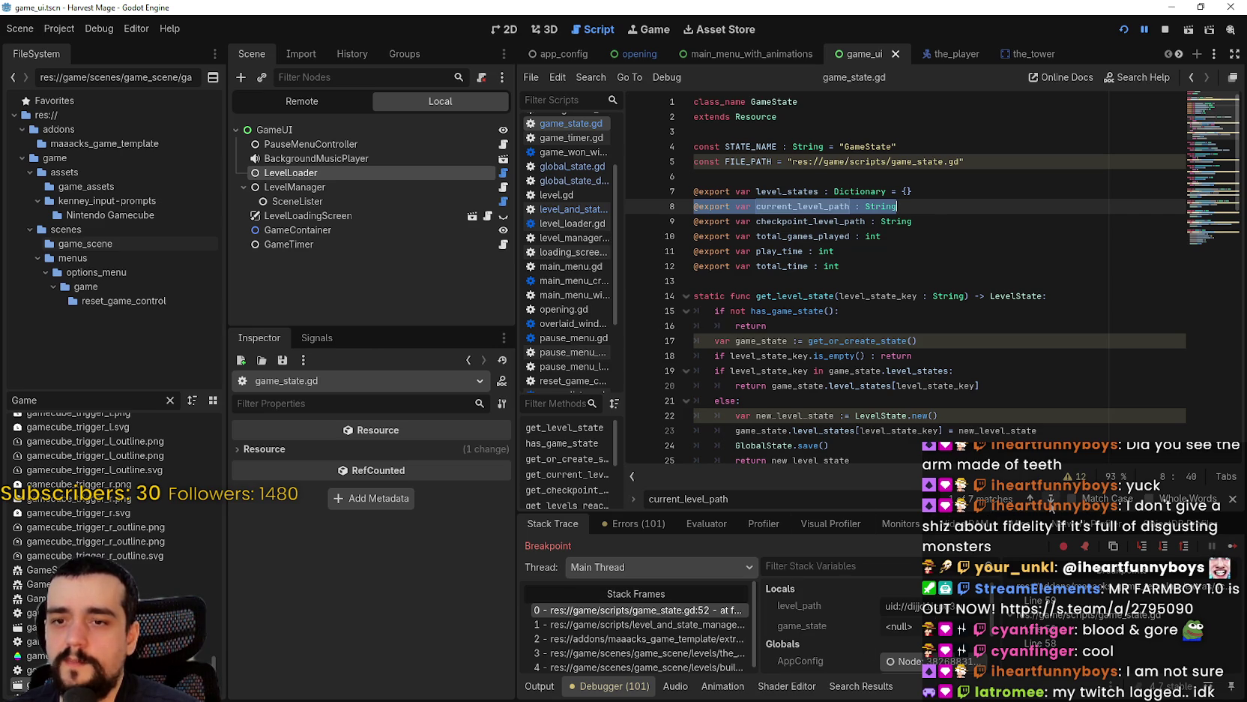
# - Step through current_level_path uses on lines 33, 37, 57, 59, 69 and 75, wrapping back to line 8
pyautogui.click(1051, 498)
pyautogui.click(1051, 498)
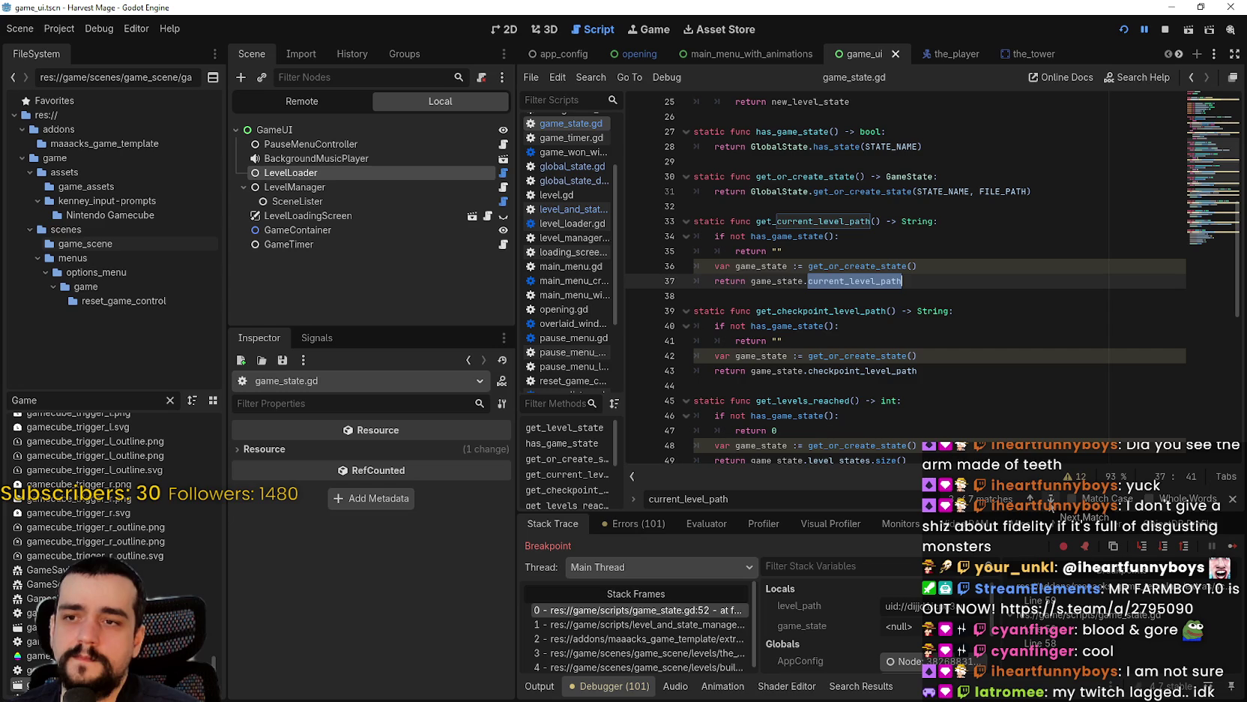
pyautogui.click(1051, 499)
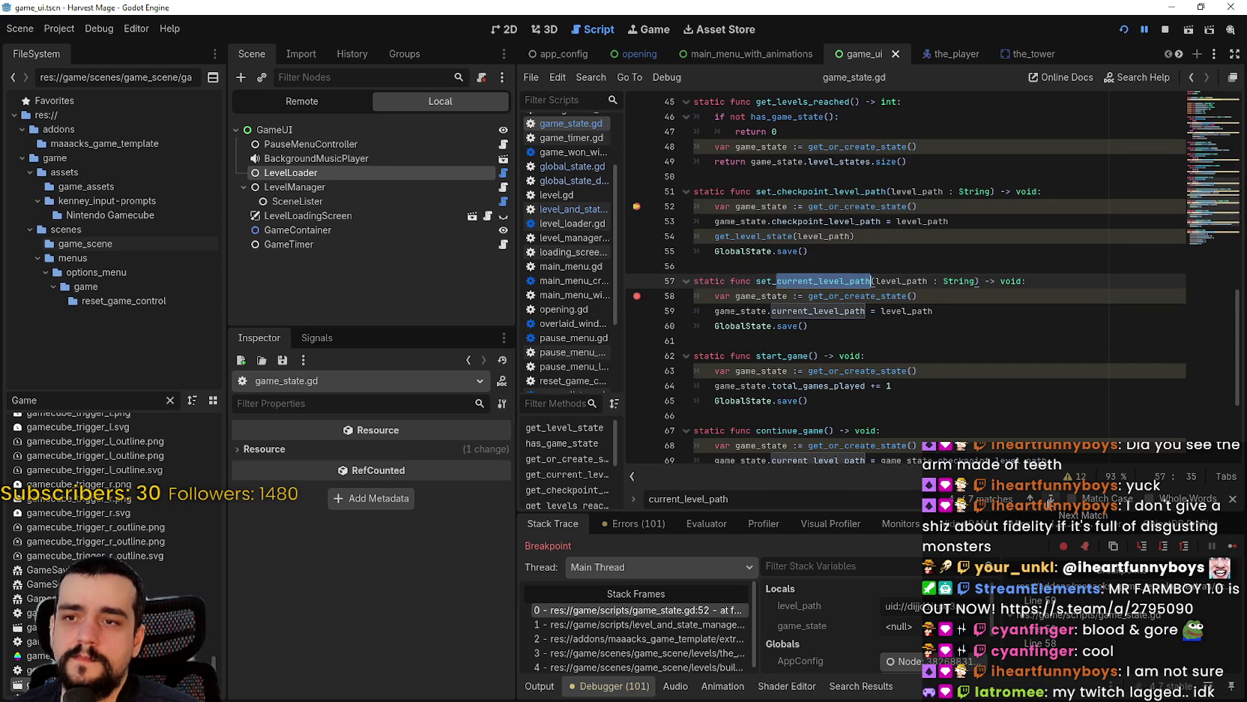
pyautogui.click(1051, 498)
pyautogui.click(1051, 498)
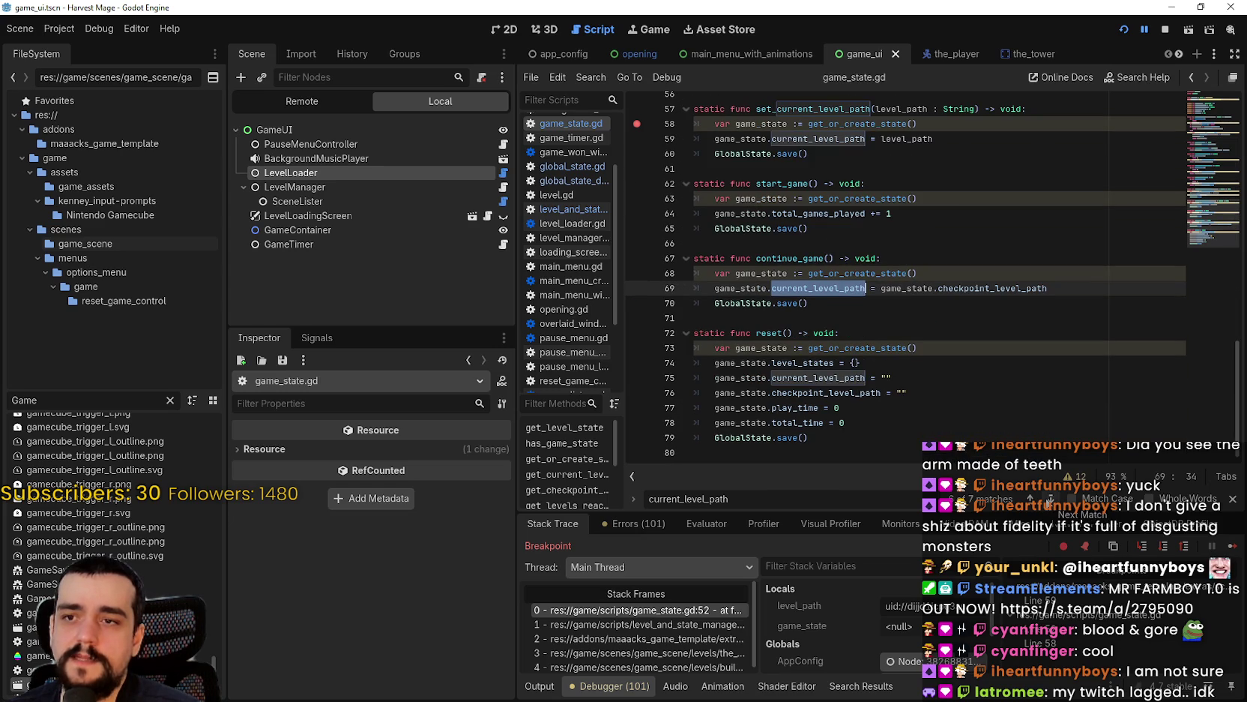
pyautogui.click(1051, 499)
pyautogui.click(1051, 499)
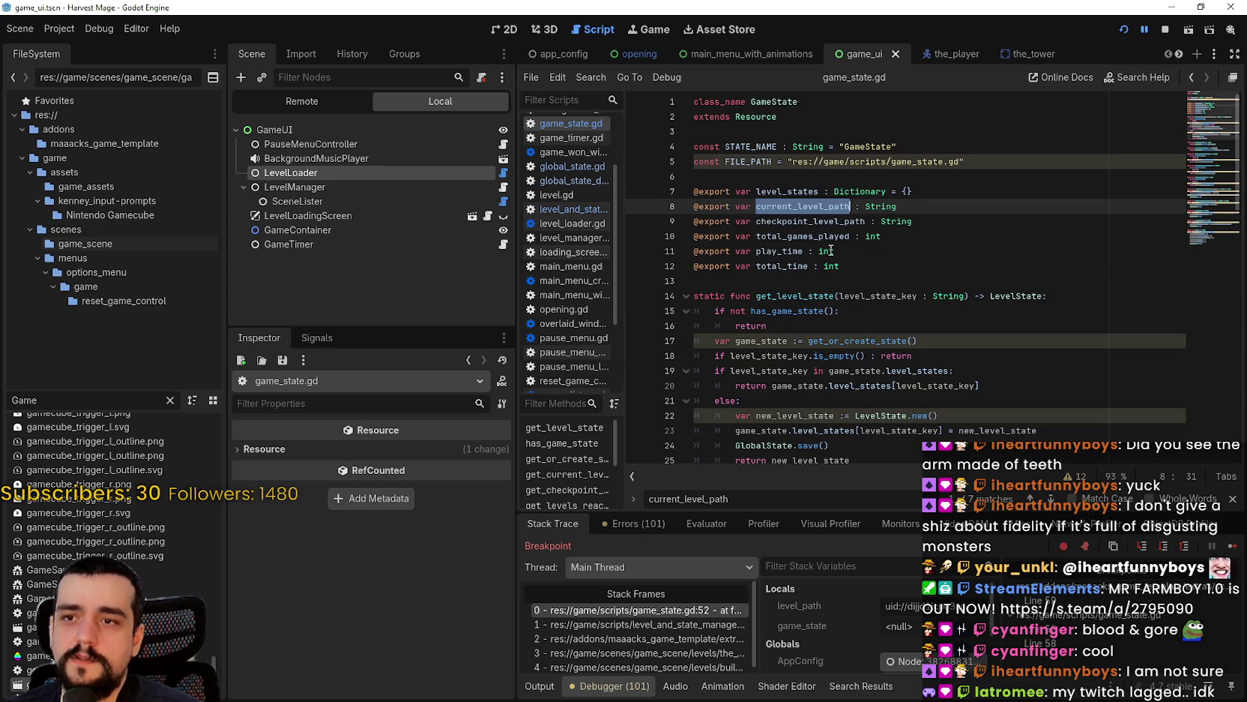
pyautogui.click(818, 221)
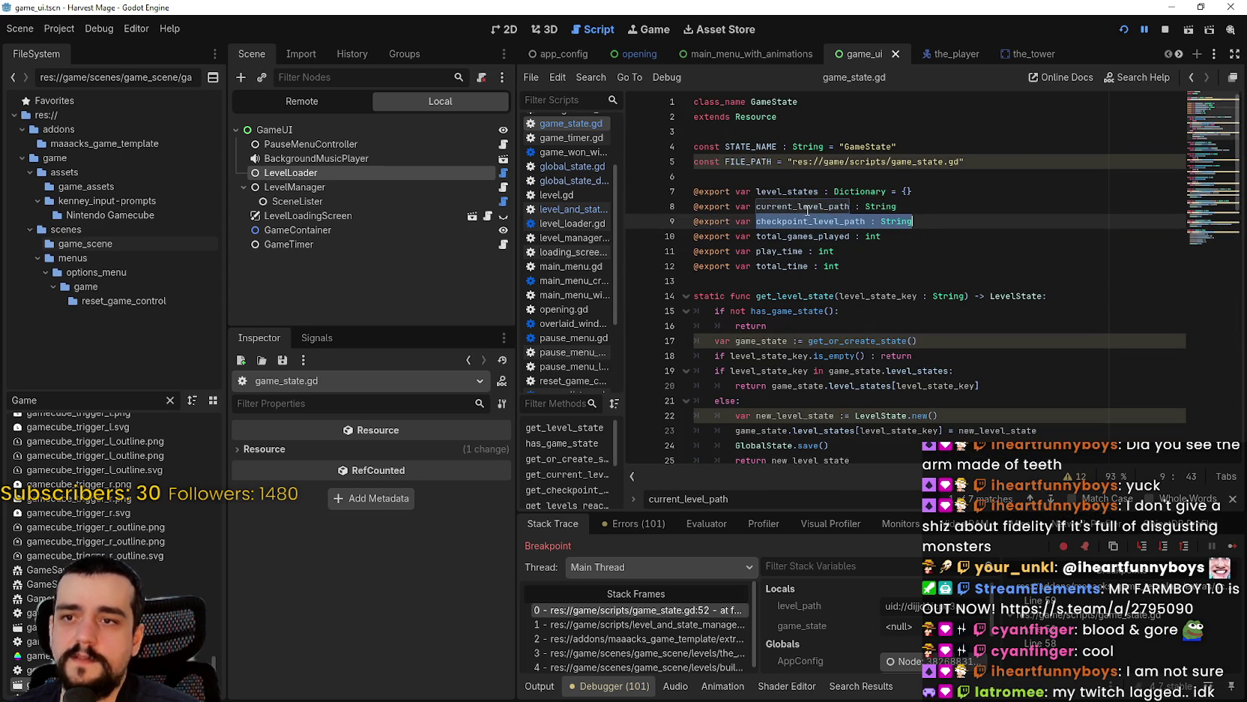
pyautogui.click(808, 221)
# - Search checkpoint_level_path from line 9 through lines 39 and 43 to set_checkpoint_level_path's level_path argument
pyautogui.doubleClick(808, 221)
pyautogui.hotkey('ctrl', 'f')
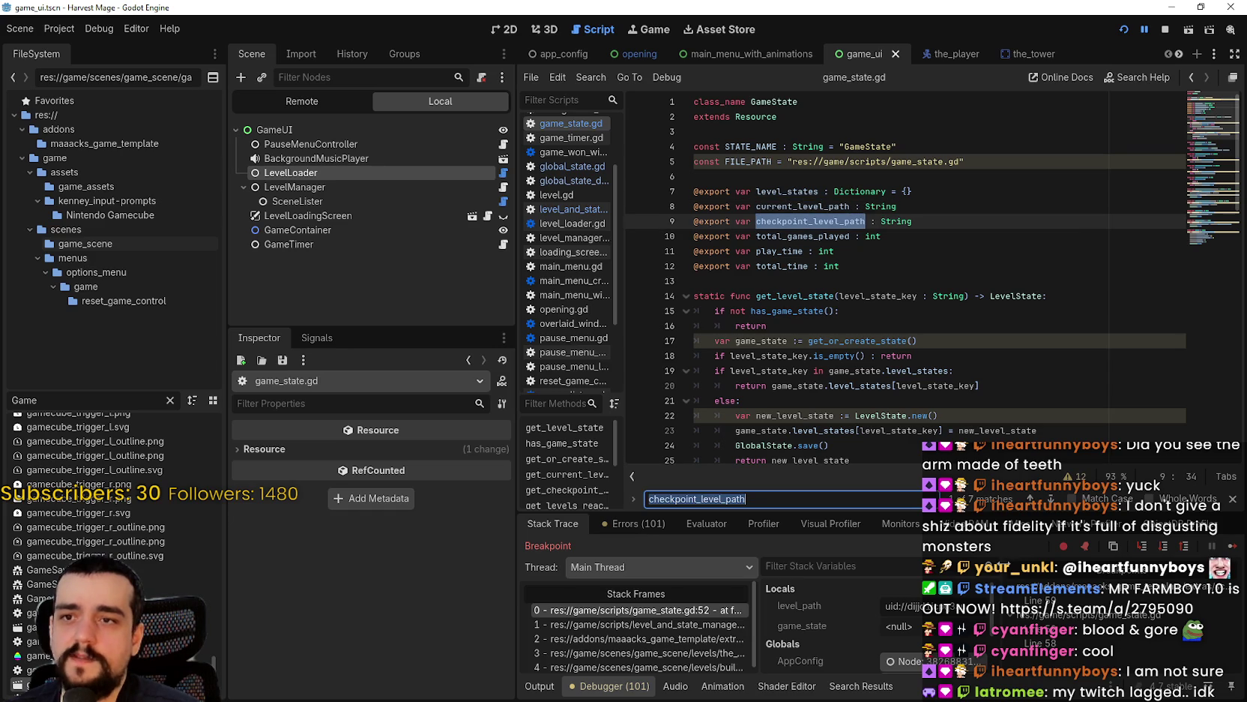
pyautogui.click(1051, 504)
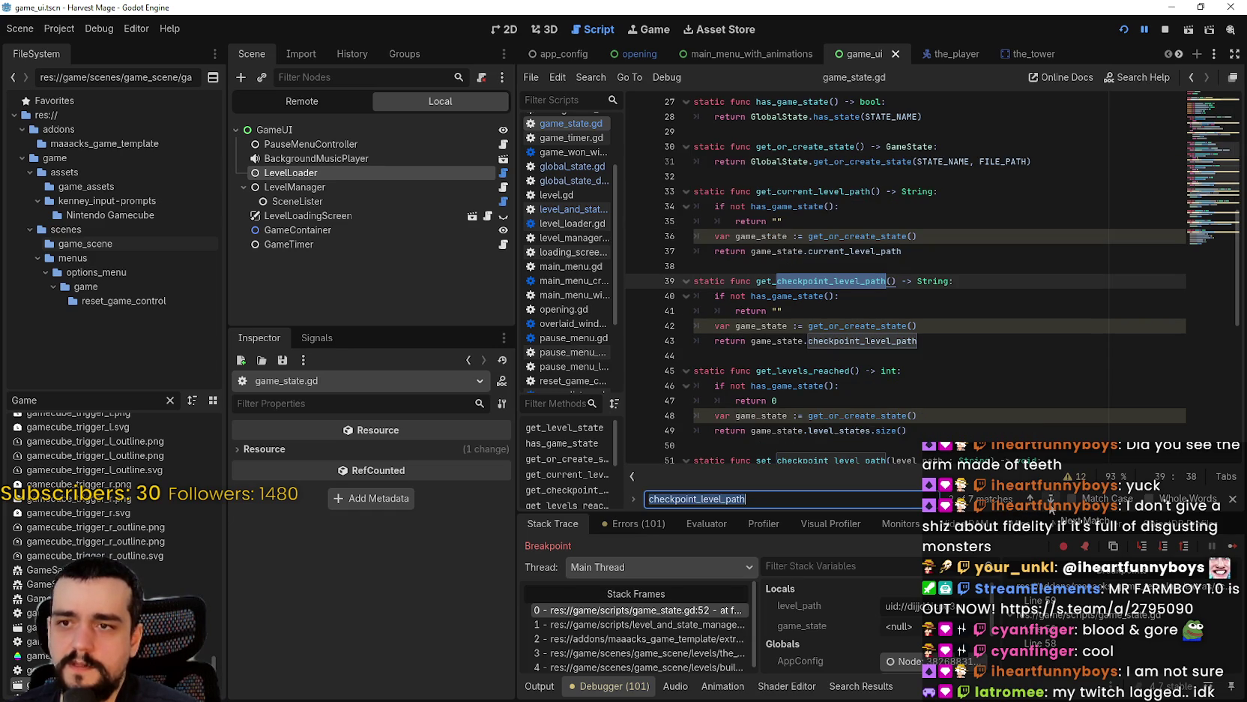
pyautogui.doubleClick(798, 295)
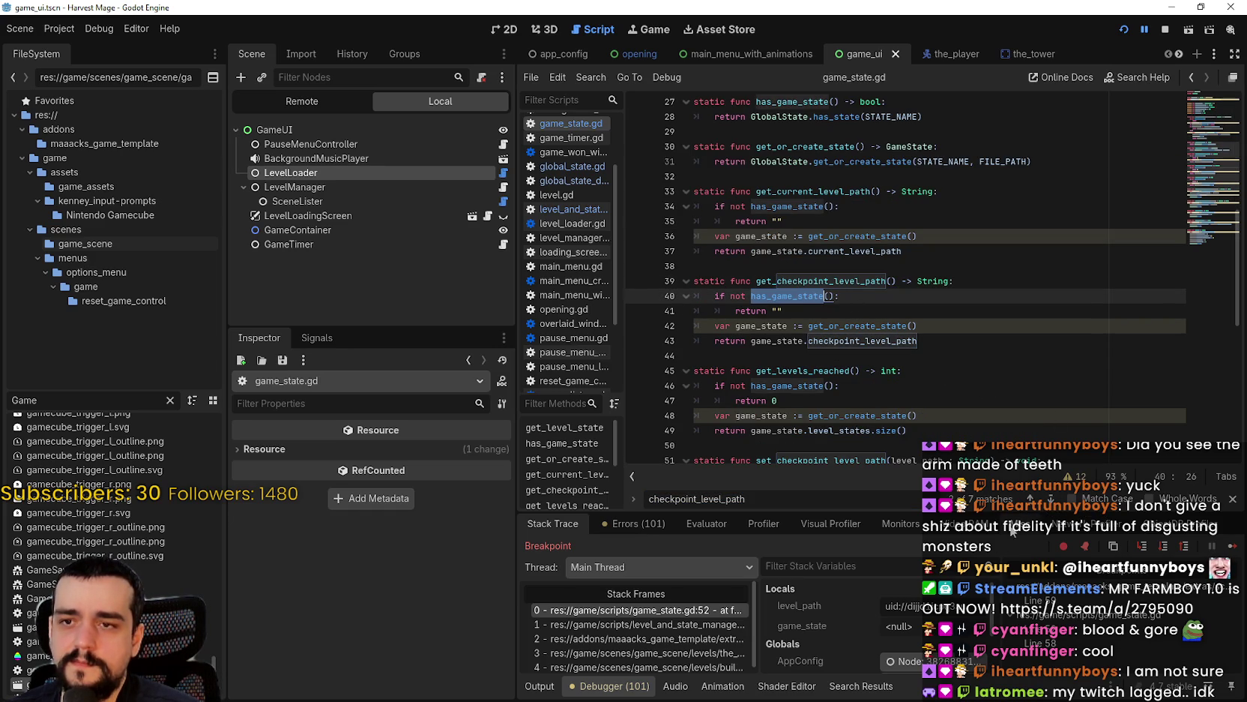
pyautogui.doubleClick(768, 342)
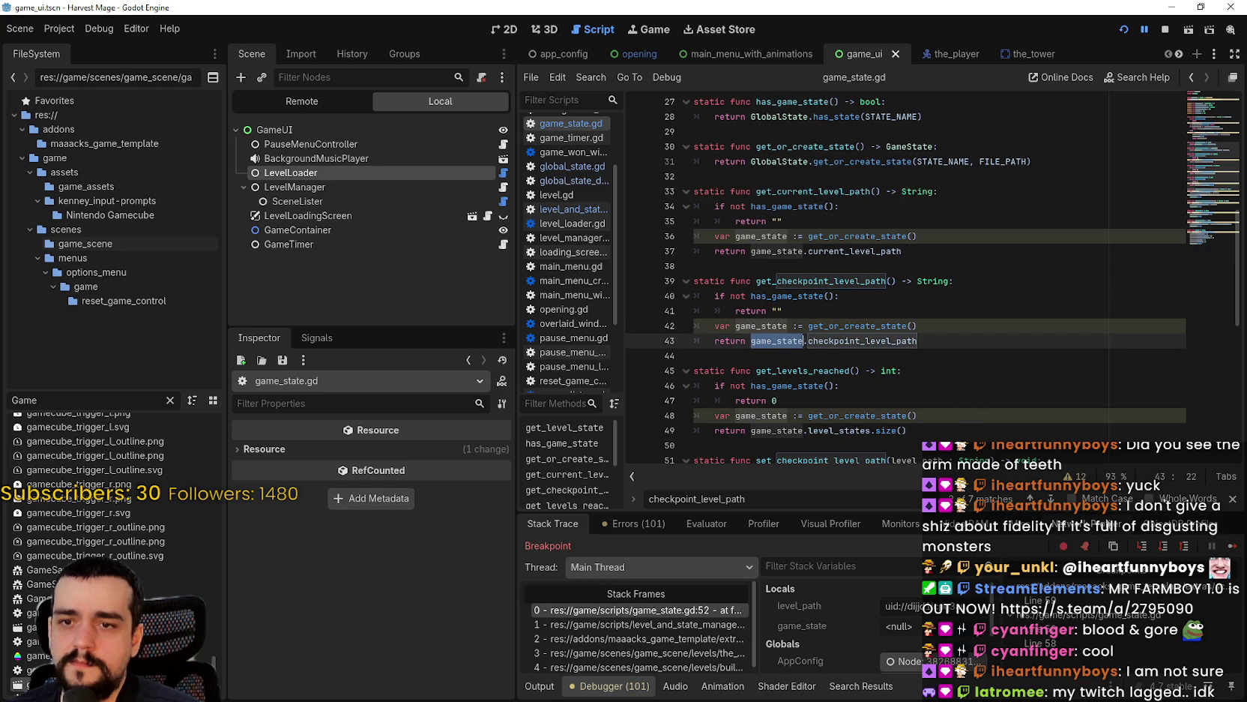
pyautogui.click(1051, 500)
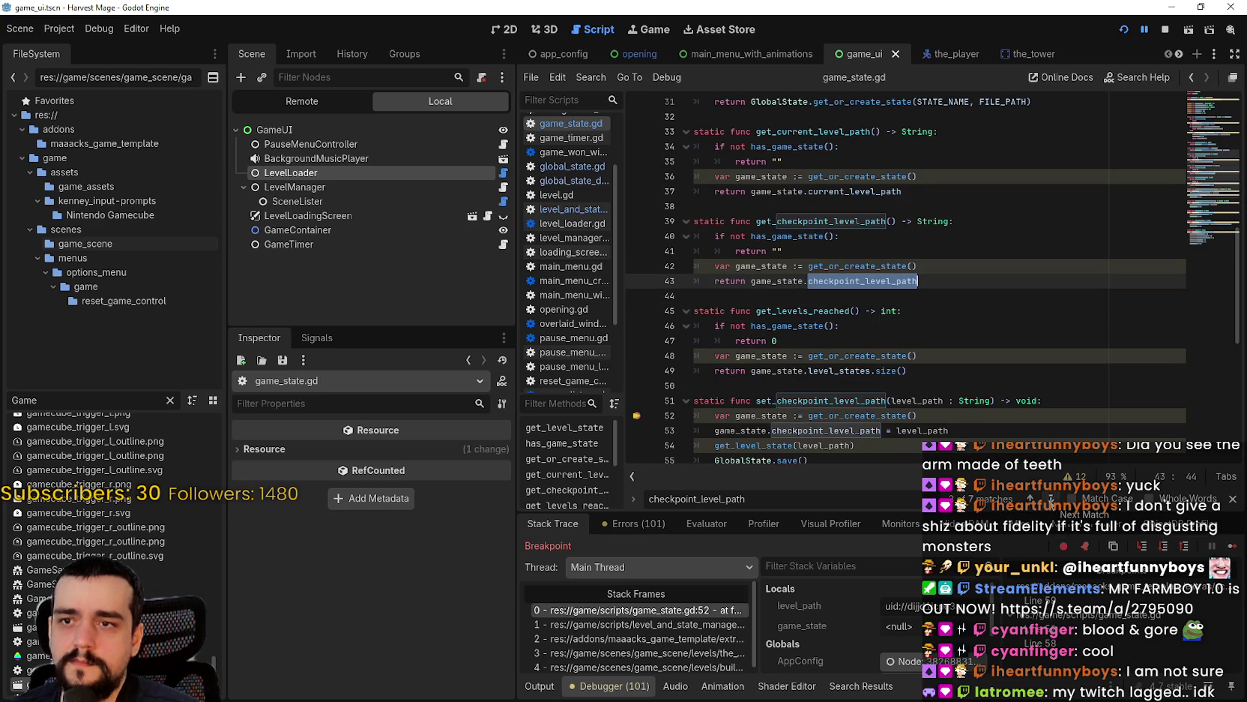
pyautogui.click(1051, 499)
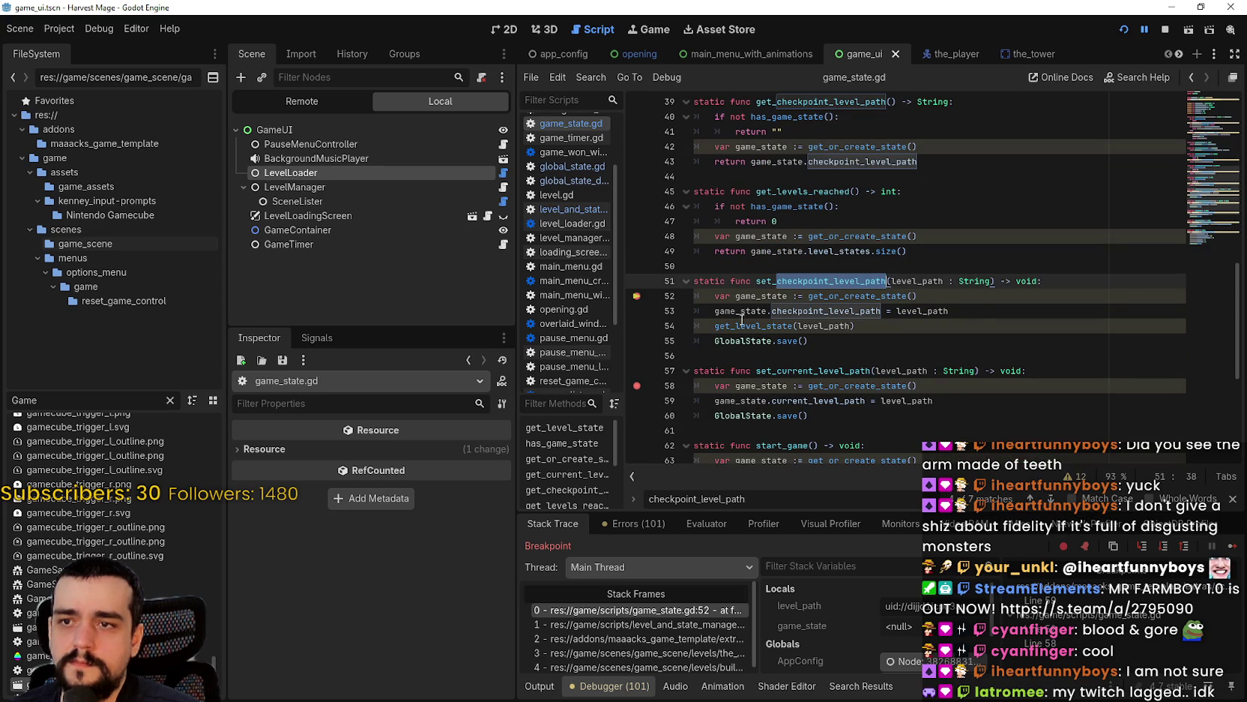
pyautogui.doubleClick(930, 310)
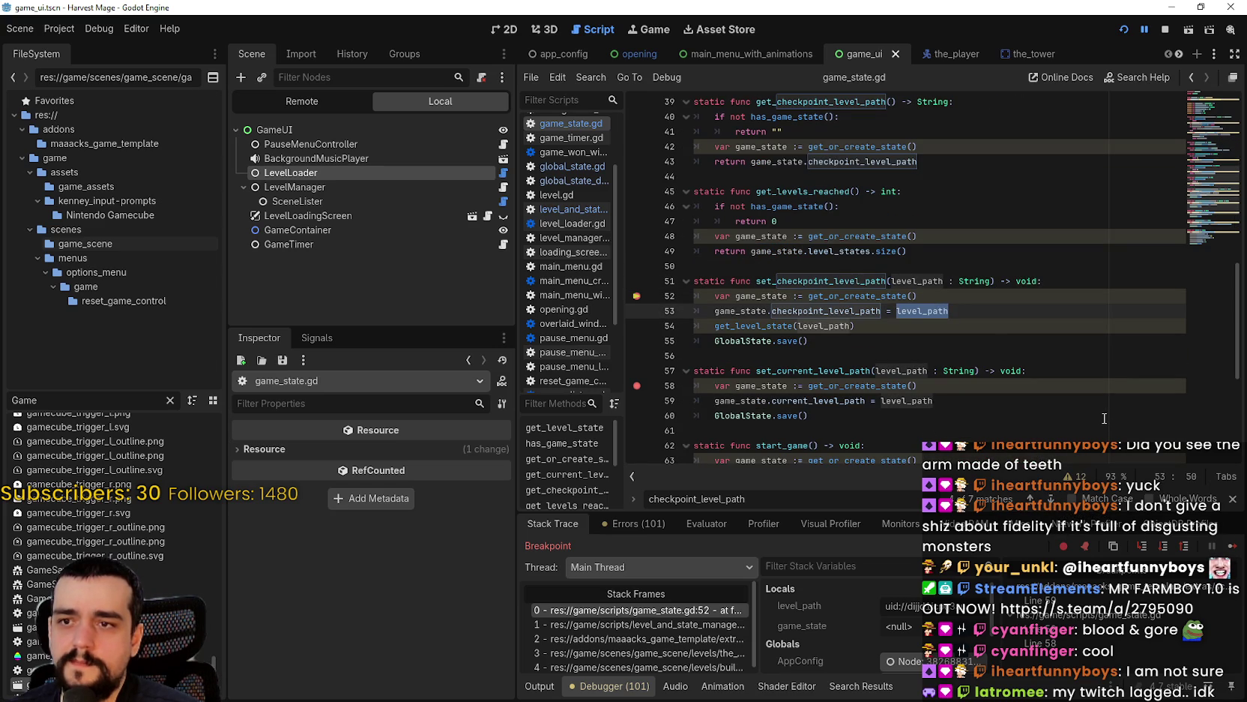
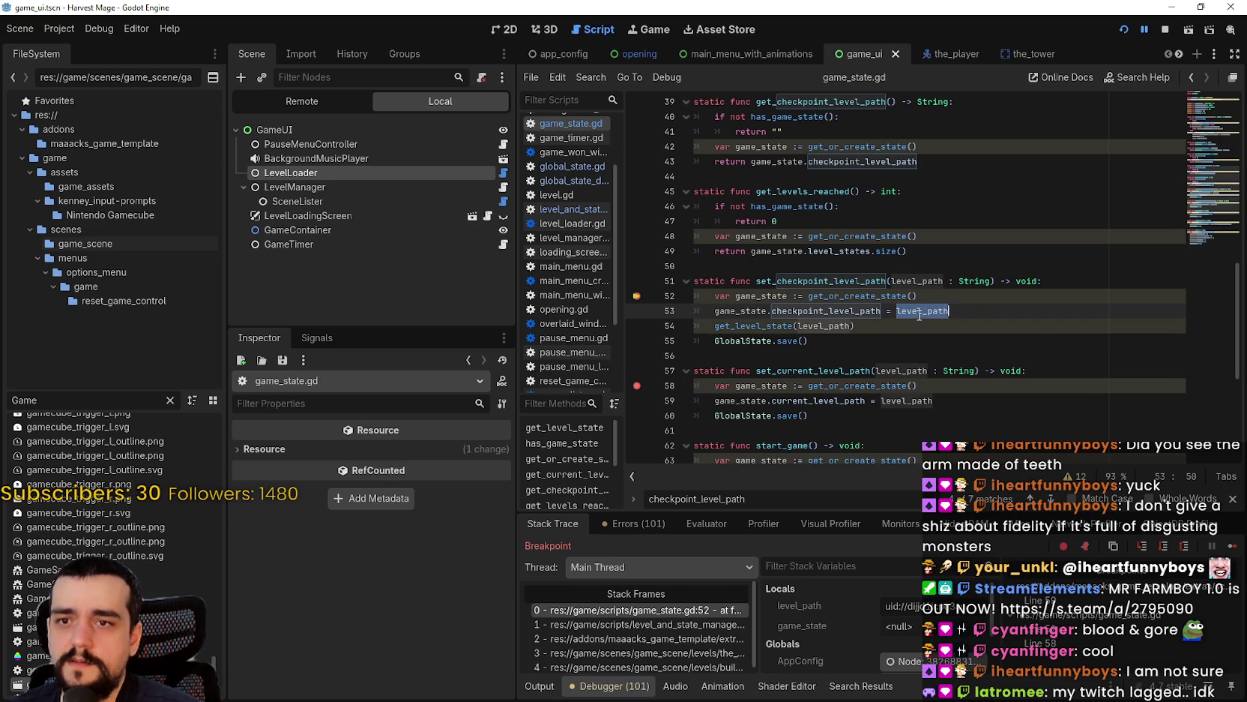
# - Review the code around the line 52 breakpoint and resume execution past it
pyautogui.scroll(1, 1216, 172)
pyautogui.scroll(-2, 1213, 137)
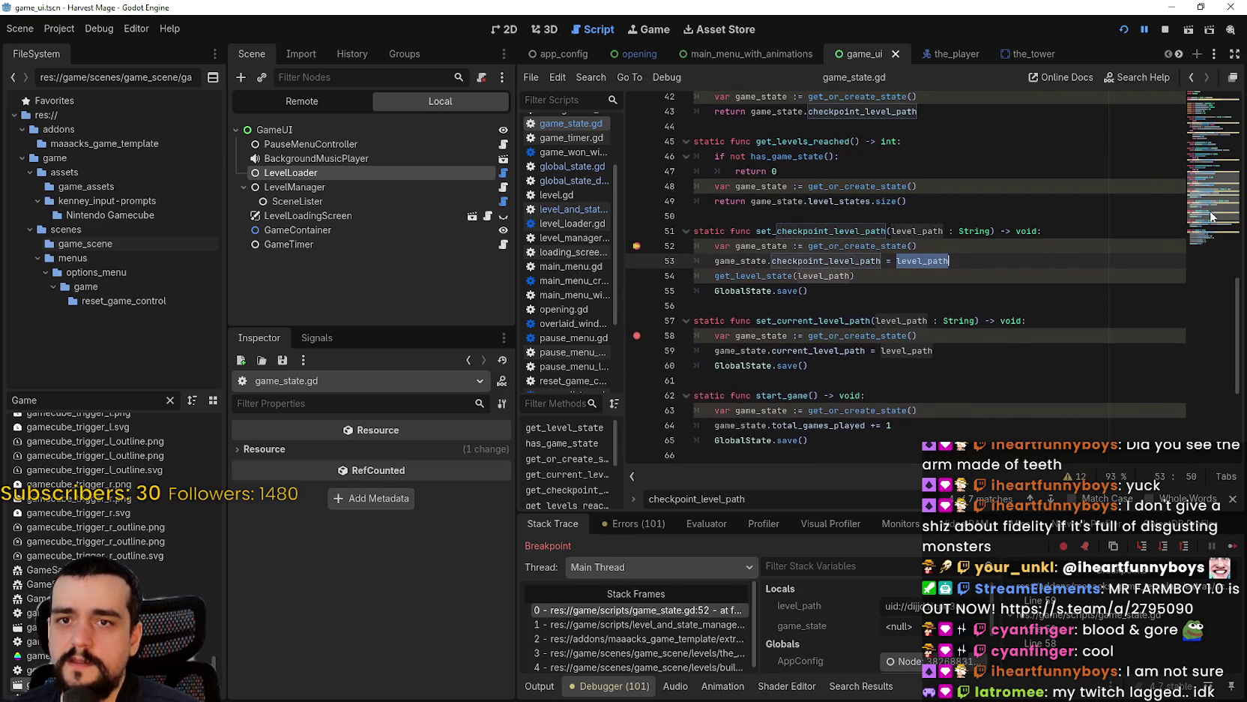
pyautogui.scroll(5, 168, 583)
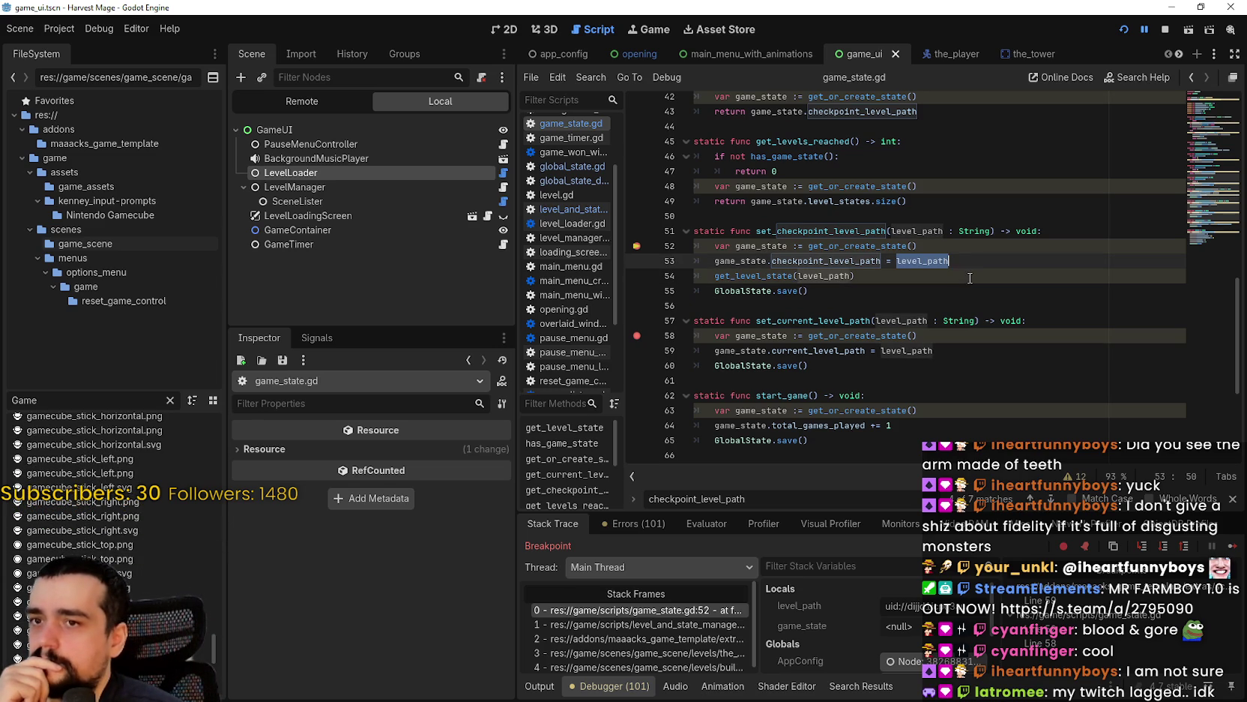
pyautogui.scroll(4, 1207, 182)
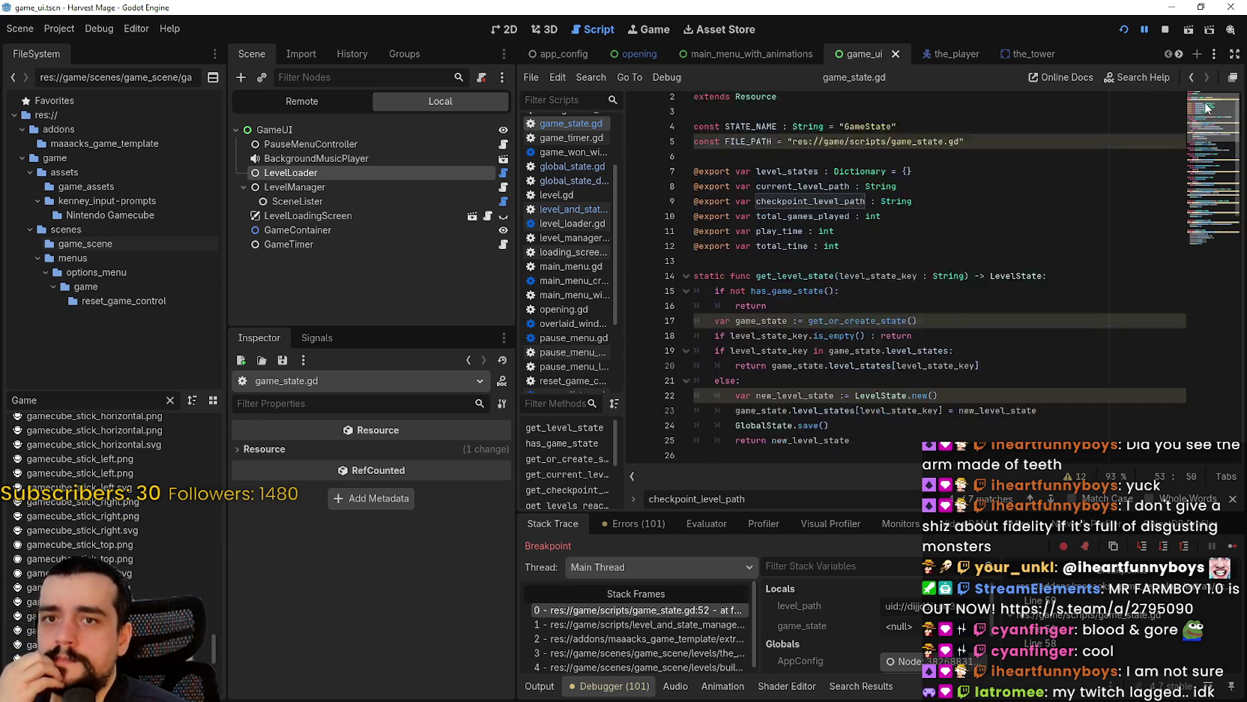
pyautogui.scroll(2, 1207, 183)
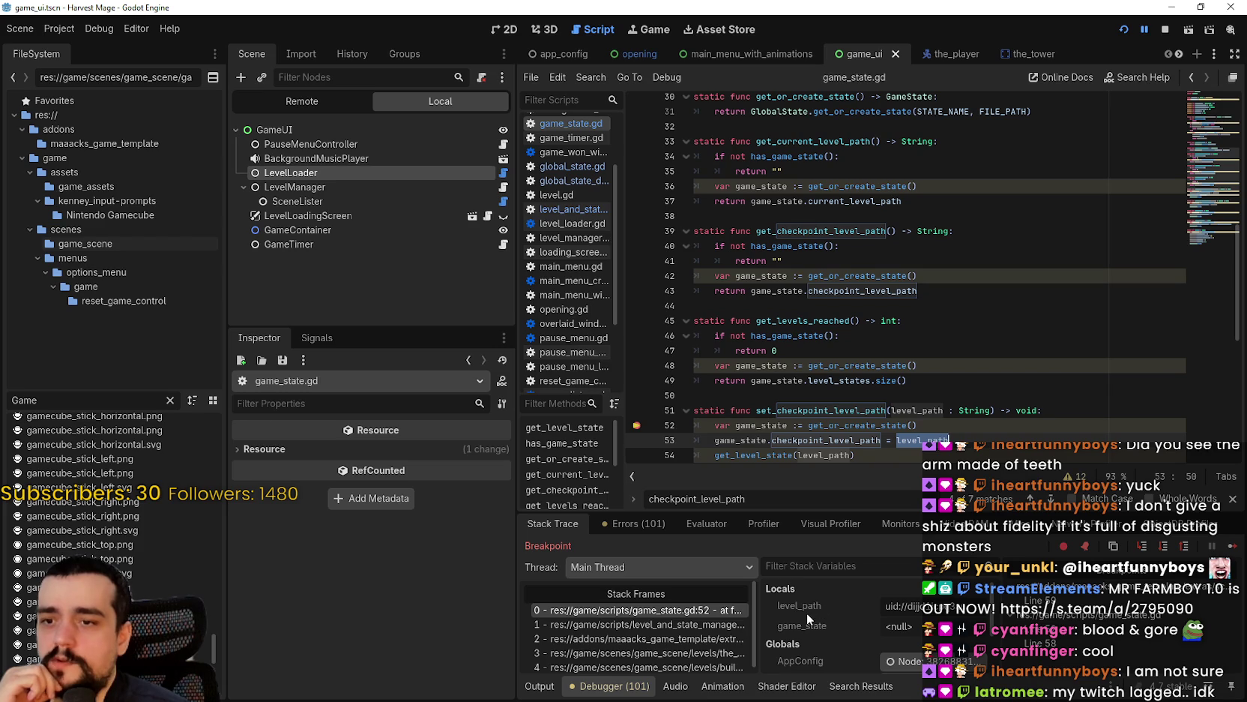
pyautogui.scroll(-2, 940, 401)
pyautogui.press('Right')
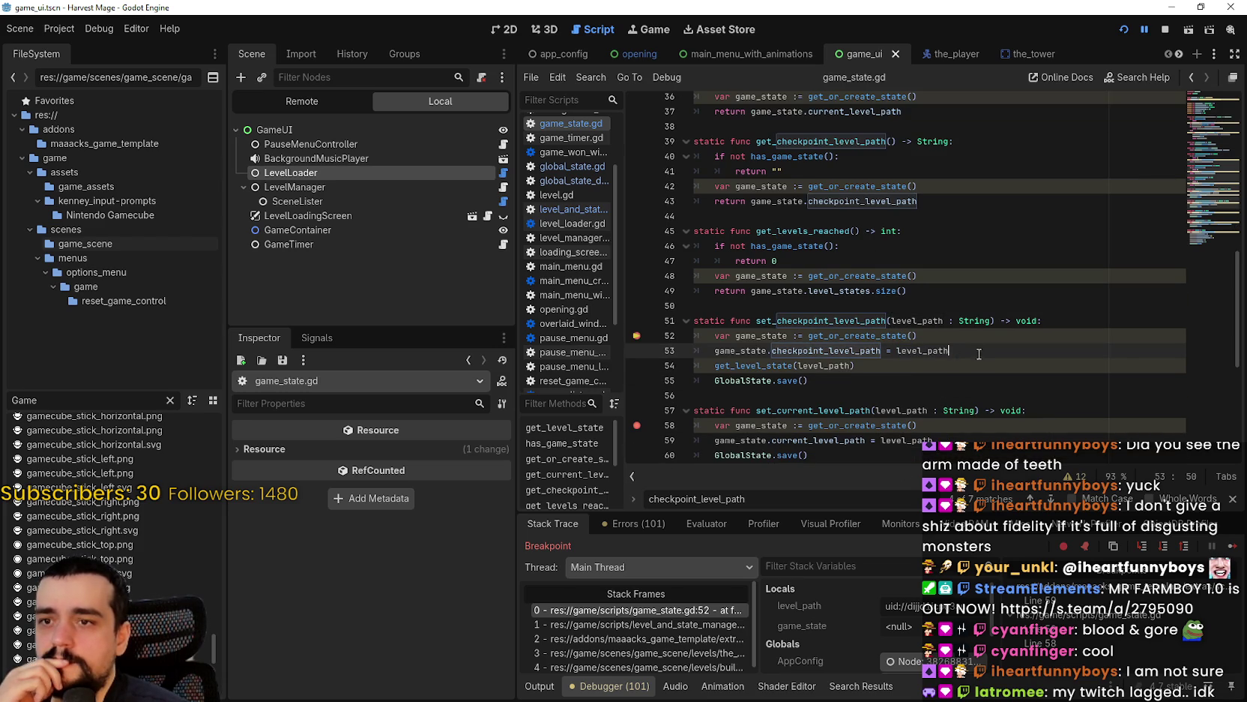
pyautogui.click(1232, 547)
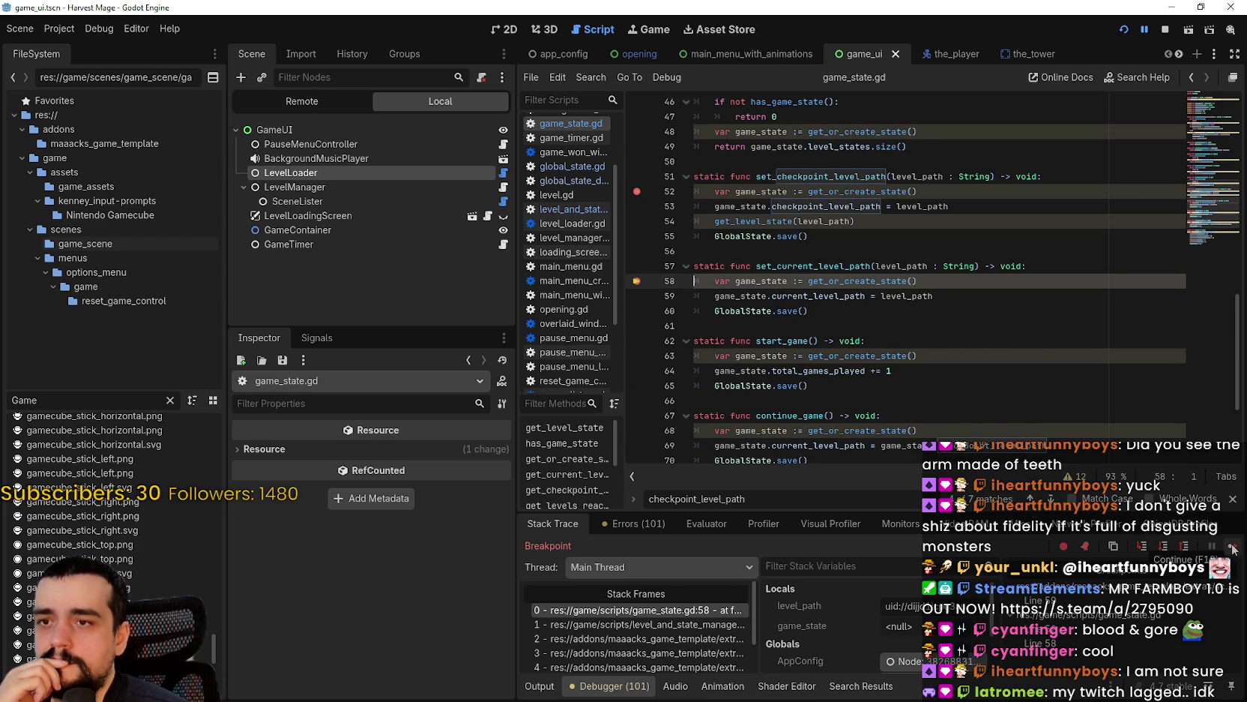
# - Resume the game and walk the player down, right and up to the tower
pyautogui.click(922, 311)
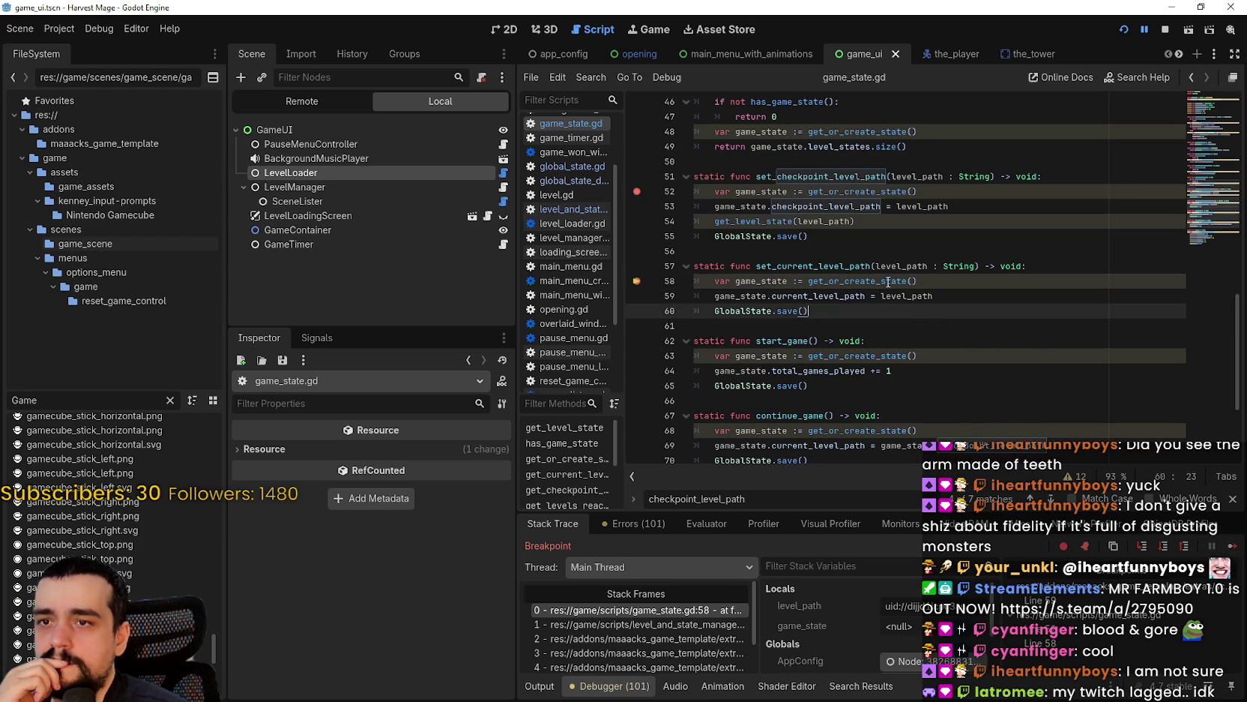
pyautogui.doubleClick(857, 266)
pyautogui.doubleClick(830, 191)
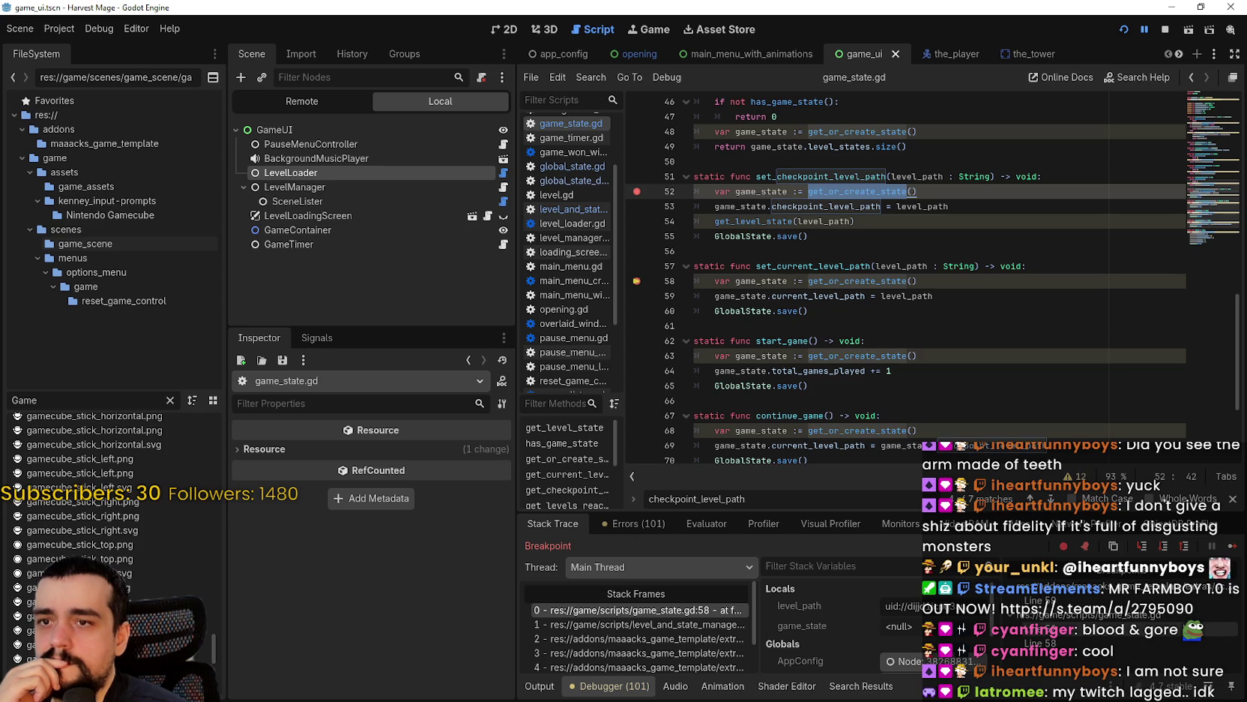
pyautogui.click(1232, 546)
pyautogui.press('s')
pyautogui.press('d')
pyautogui.press('w')
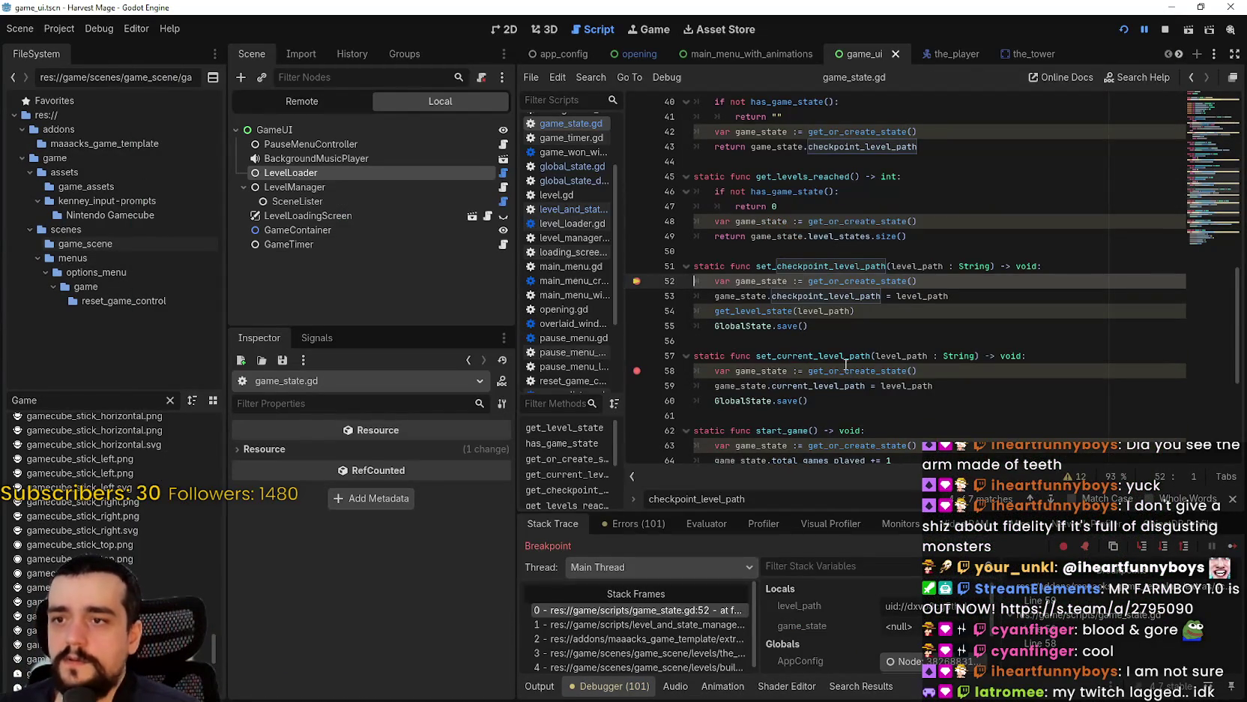
# - Return to line 53 and start commenting out level_path with a #
pyautogui.rightClick(912, 610)
pyautogui.click(907, 295)
pyautogui.scroll(2, 991, 332)
pyautogui.click(995, 348)
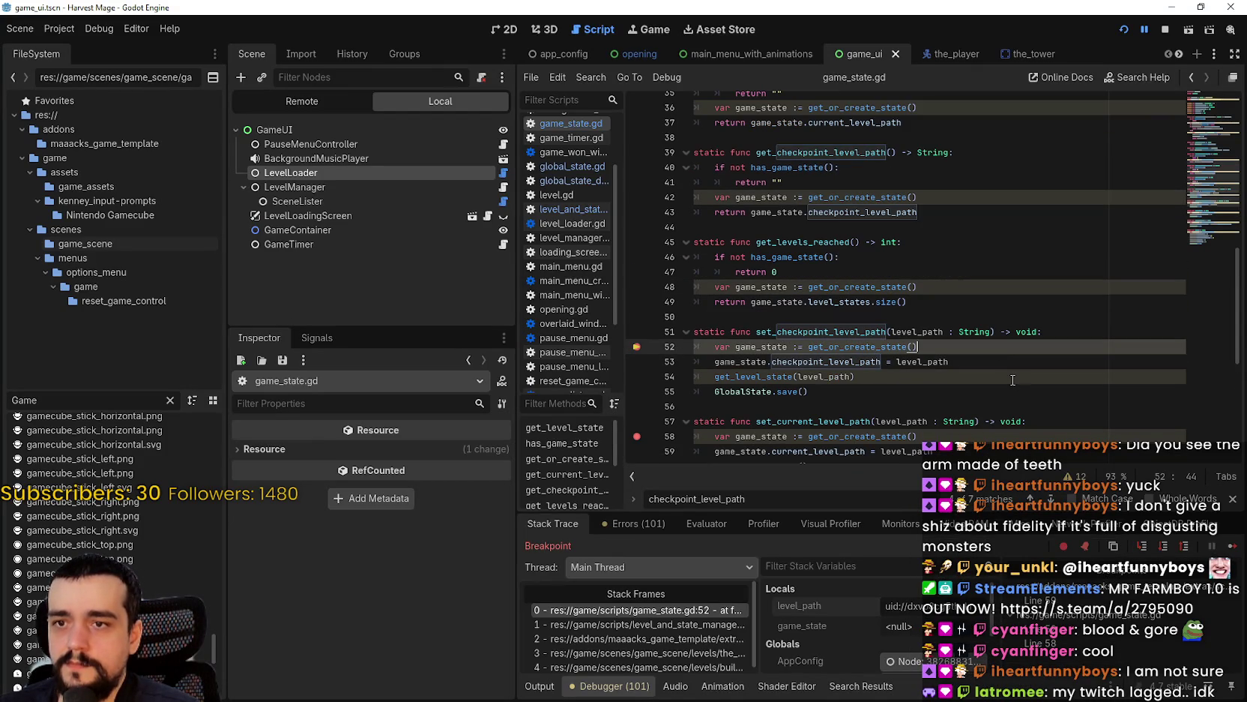
pyautogui.click(900, 362)
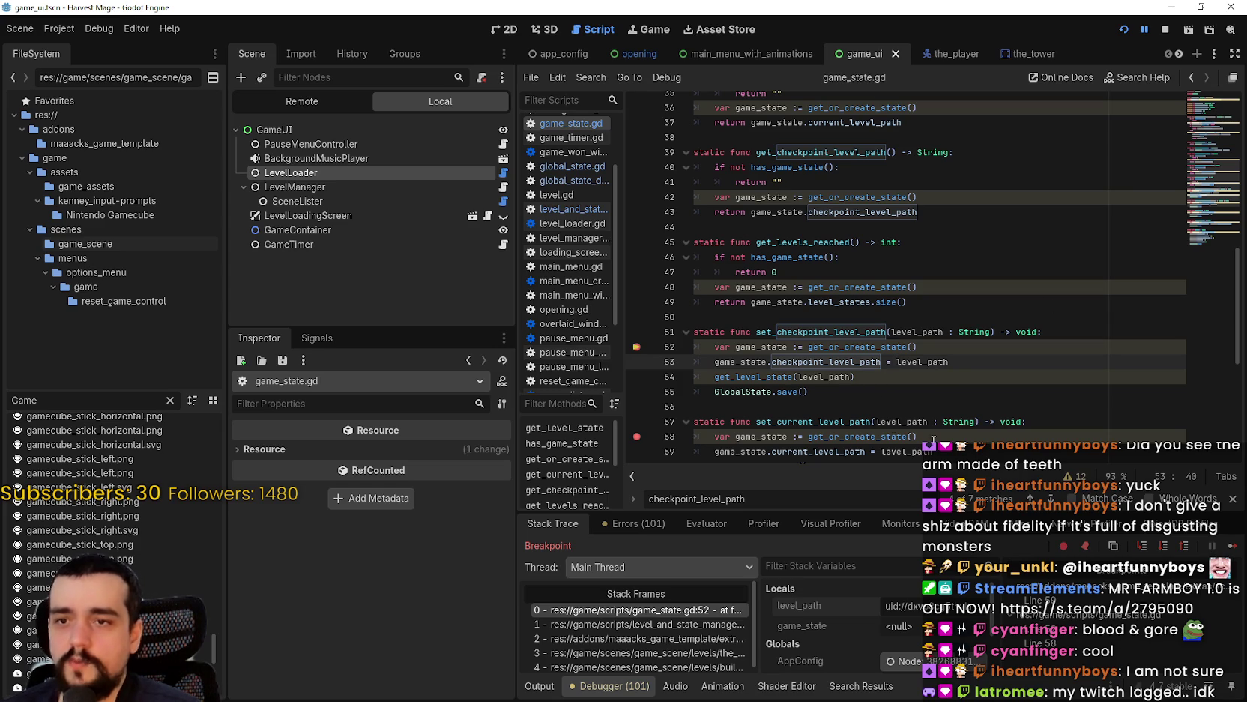
pyautogui.write('#')
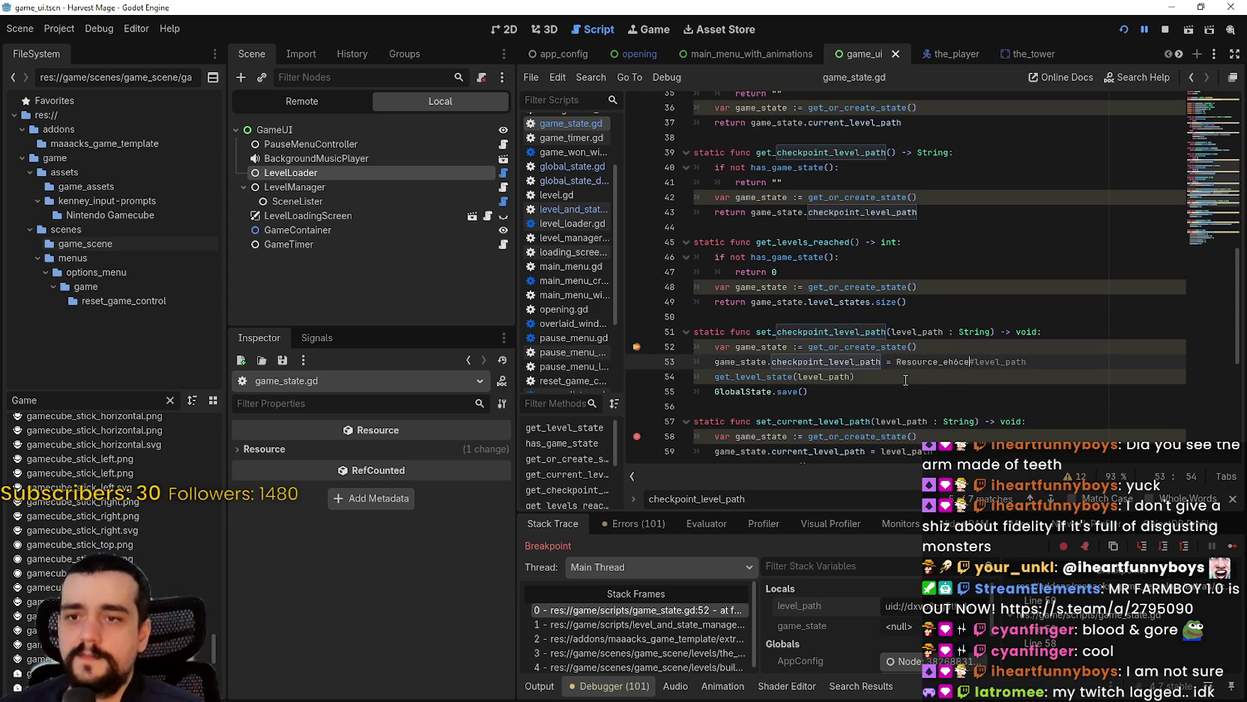
# - Copy the level_path uid from Locals, paste it in quotes on line 53, and save
pyautogui.moveTo(893, 606); pyautogui.dragTo(949, 607)
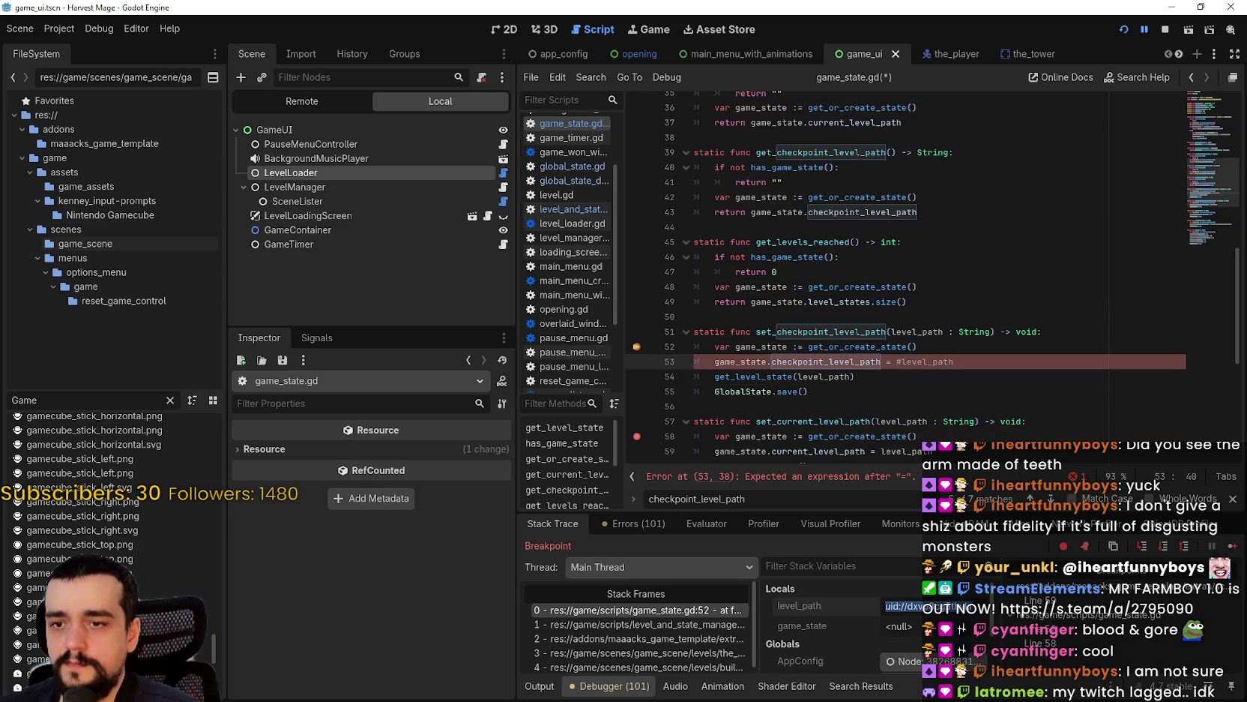
pyautogui.rightClick(949, 607)
pyautogui.click(974, 545)
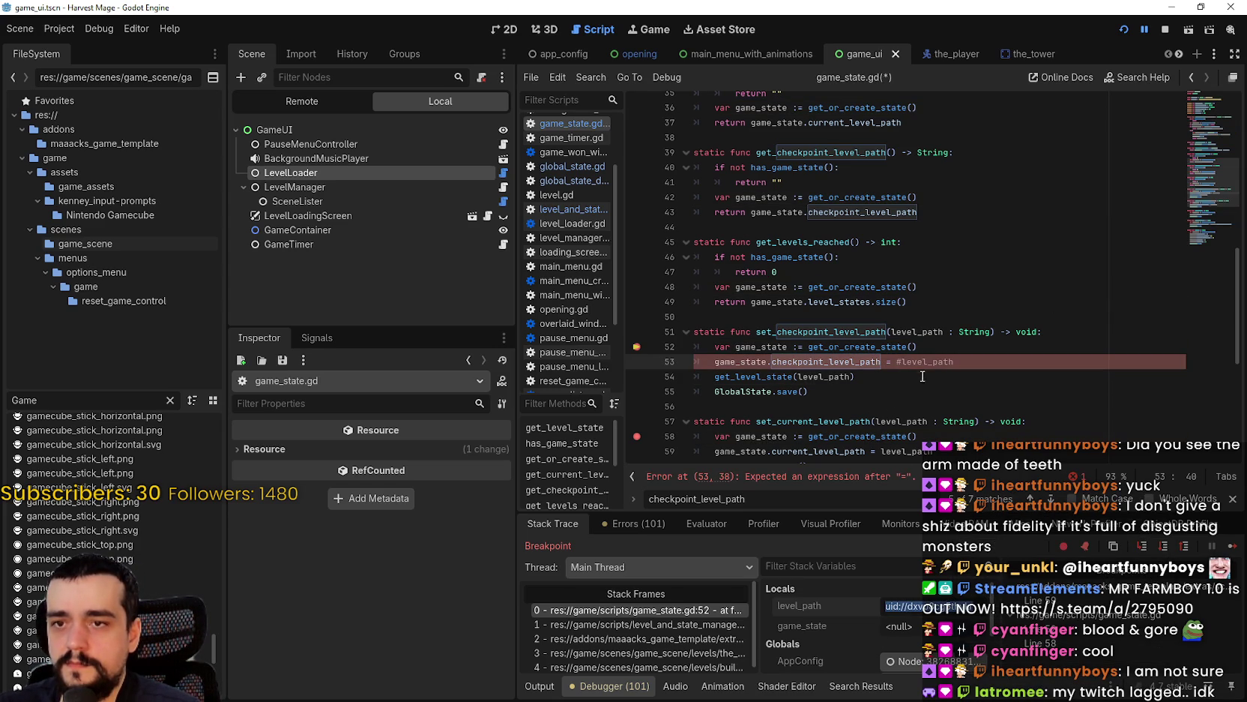
pyautogui.write('"')
pyautogui.write('uid://dxvp8cg5thvkr')
pyautogui.write('"')
pyautogui.click(909, 304)
pyautogui.moveTo(852, 333); pyautogui.dragTo(852, 346)
pyautogui.hotkey('ctrl', 's')
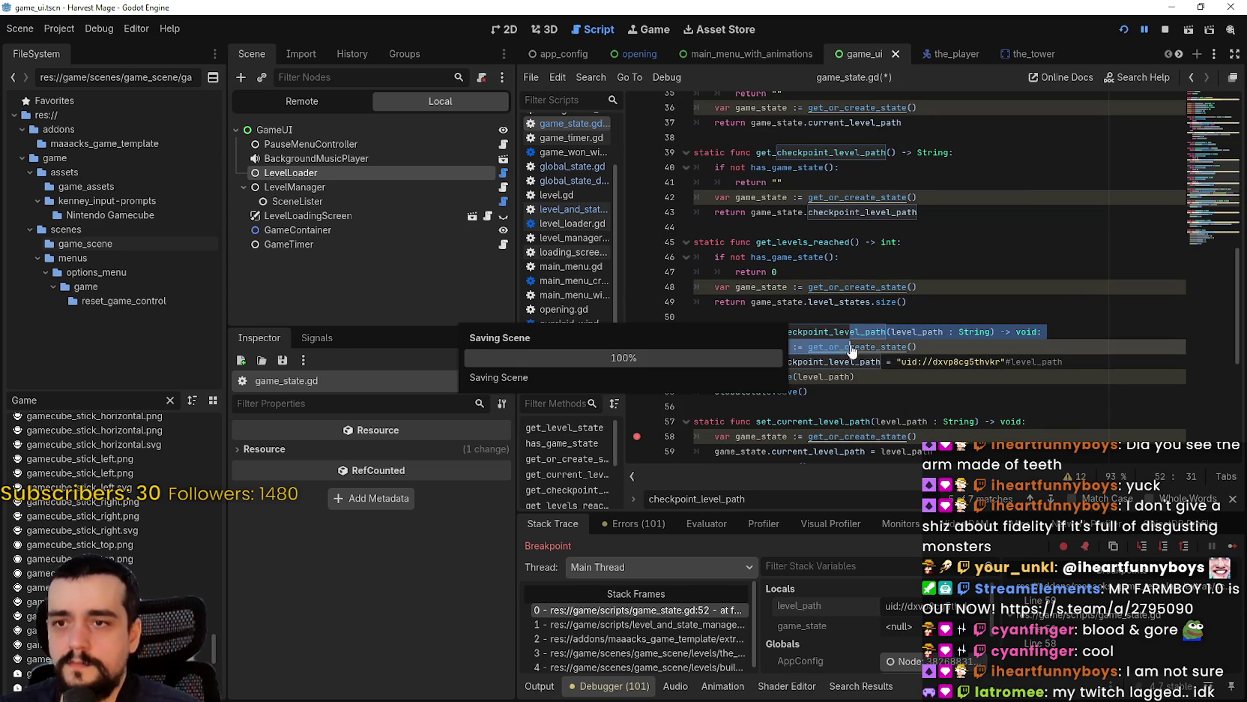
# - Resume past the breakpoints, save and exit, then continue the saved game
pyautogui.click(819, 403)
pyautogui.click(1231, 548)
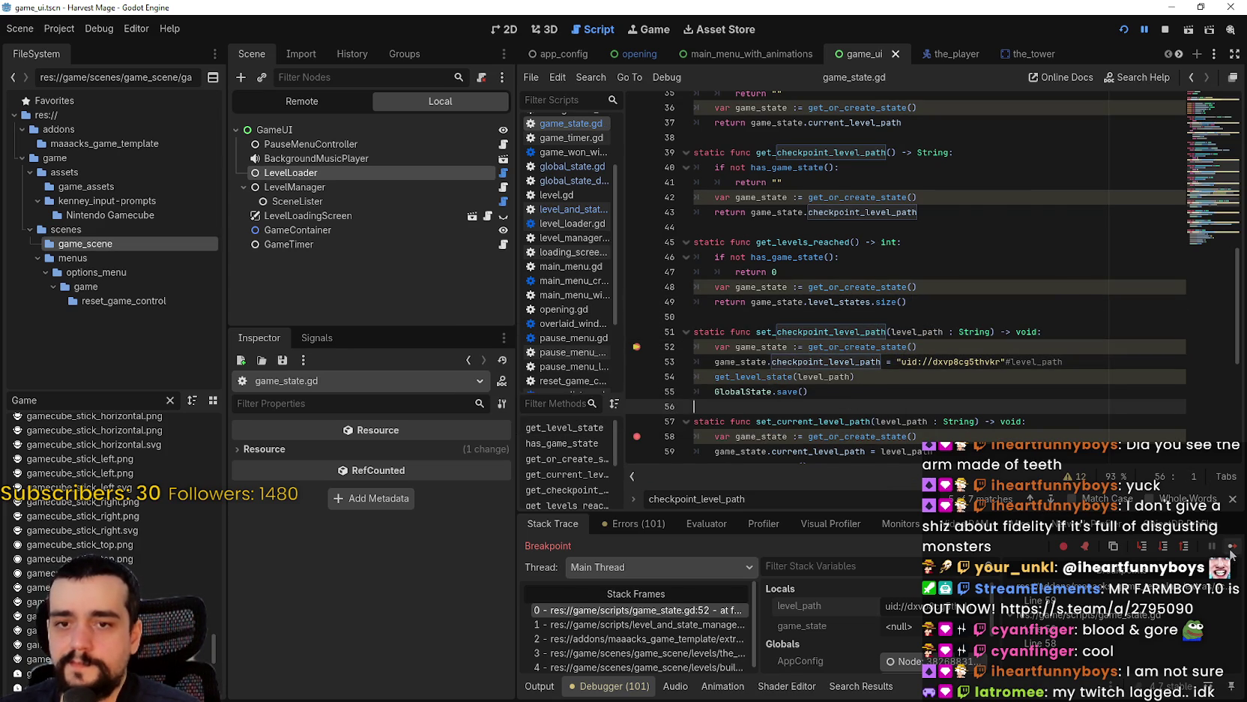
pyautogui.click(1231, 547)
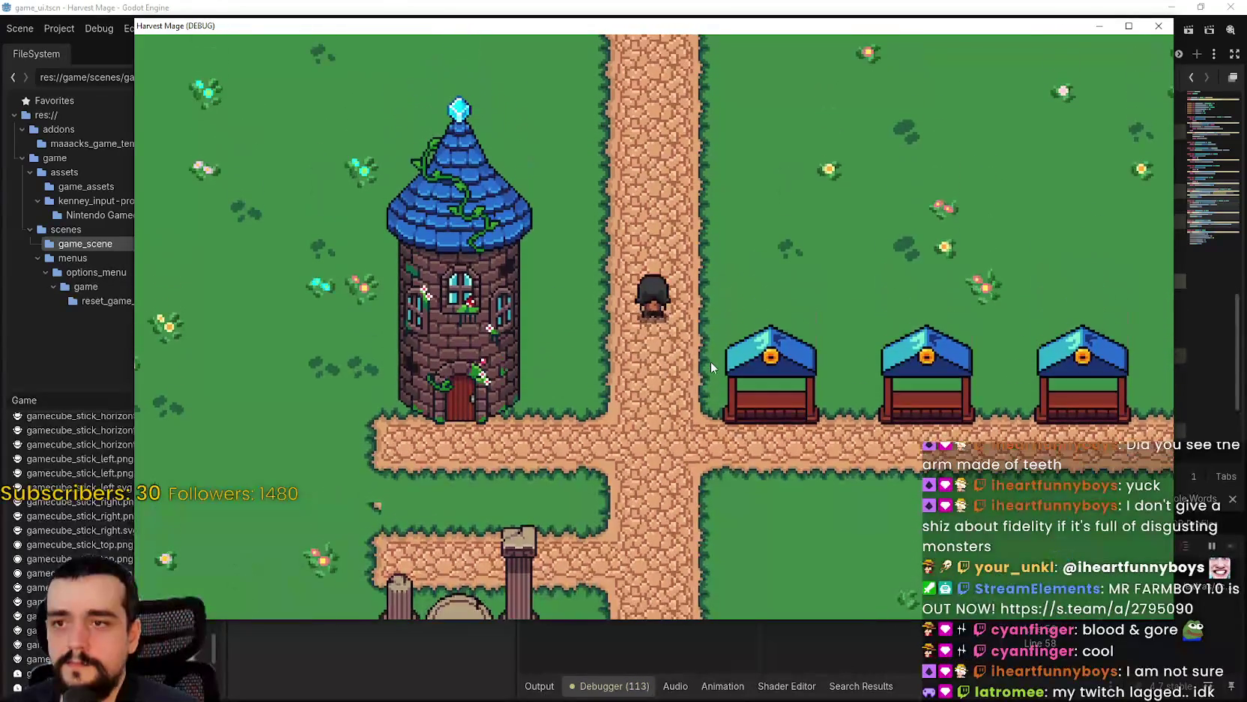
pyautogui.press('Escape')
pyautogui.click(312, 382)
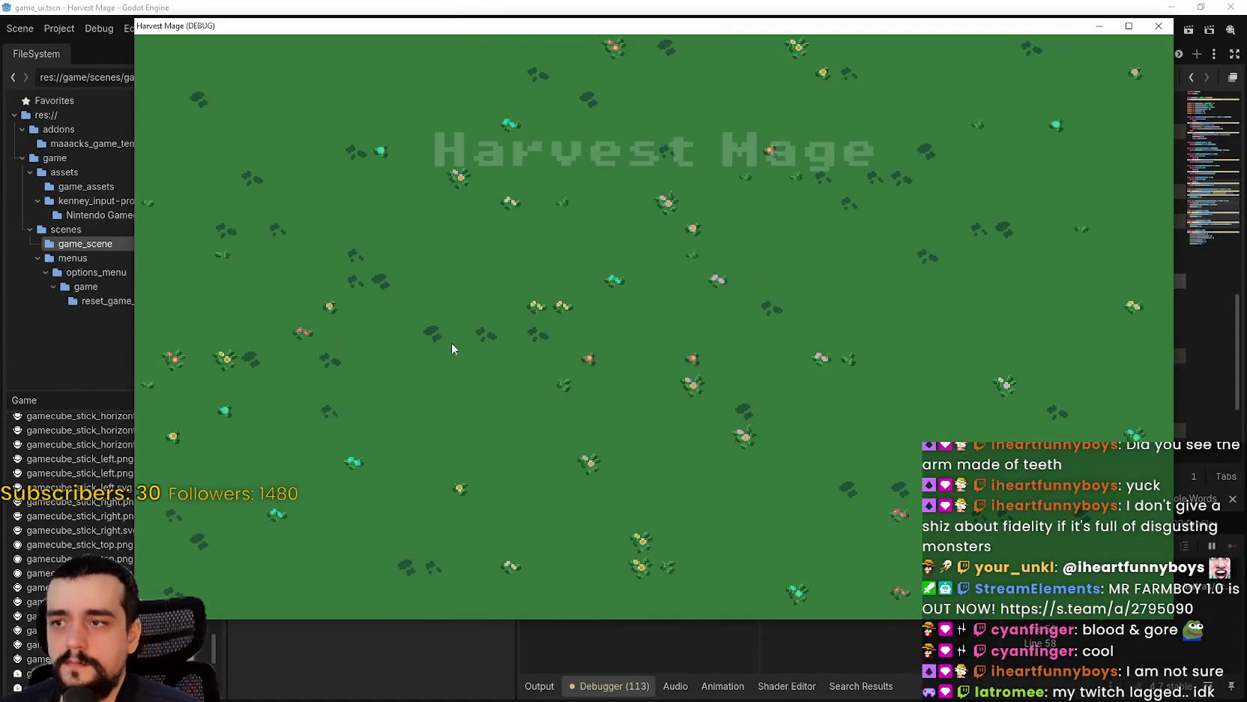
pyautogui.click(341, 330)
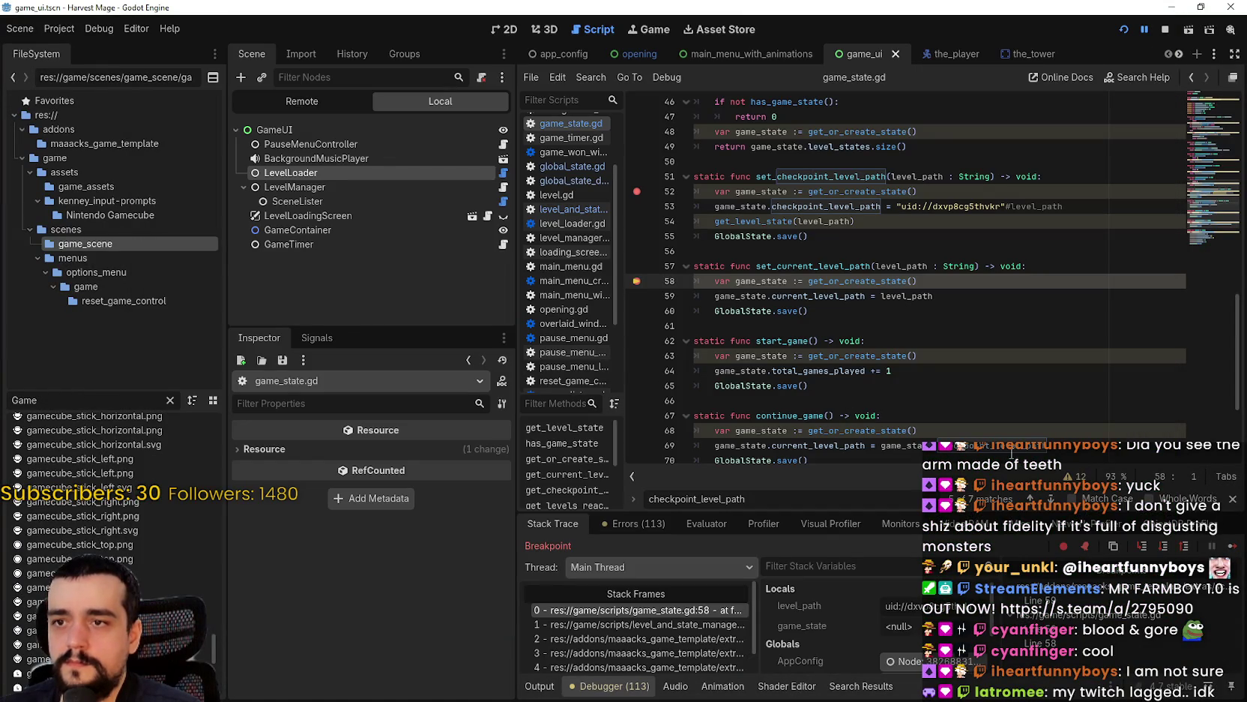
pyautogui.click(1233, 545)
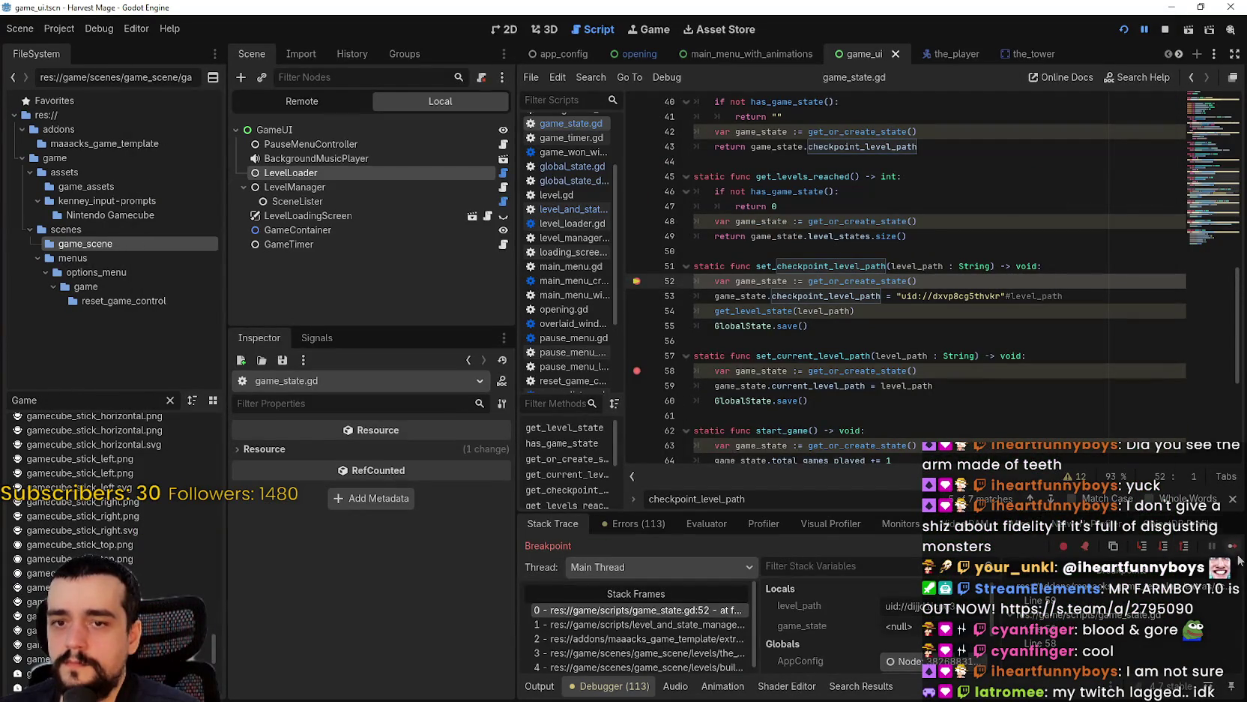
pyautogui.click(1233, 545)
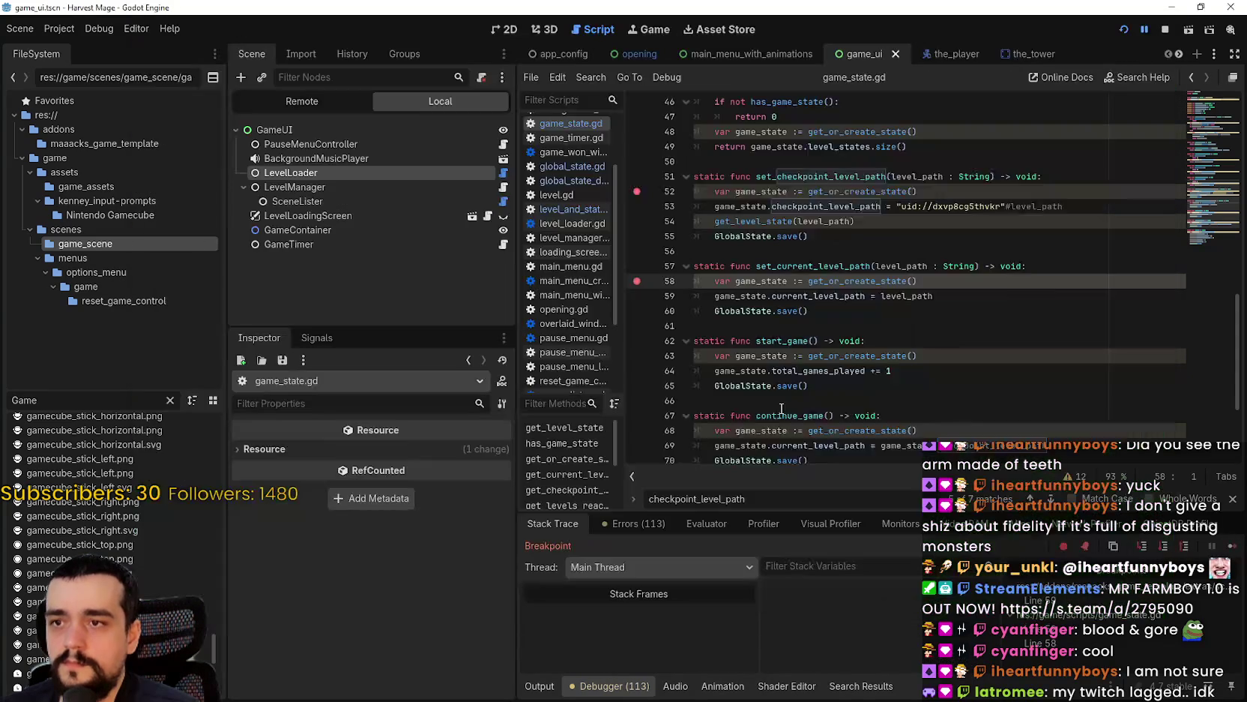
pyautogui.click(1233, 545)
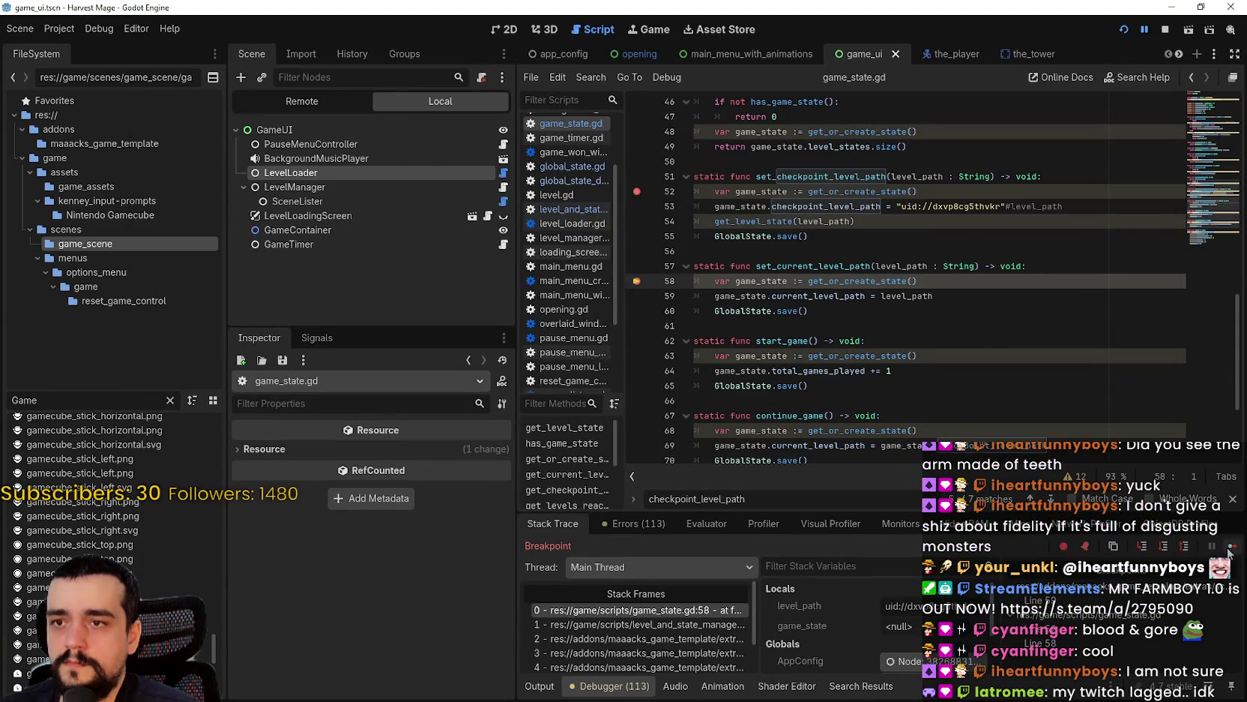
pyautogui.press('Down')
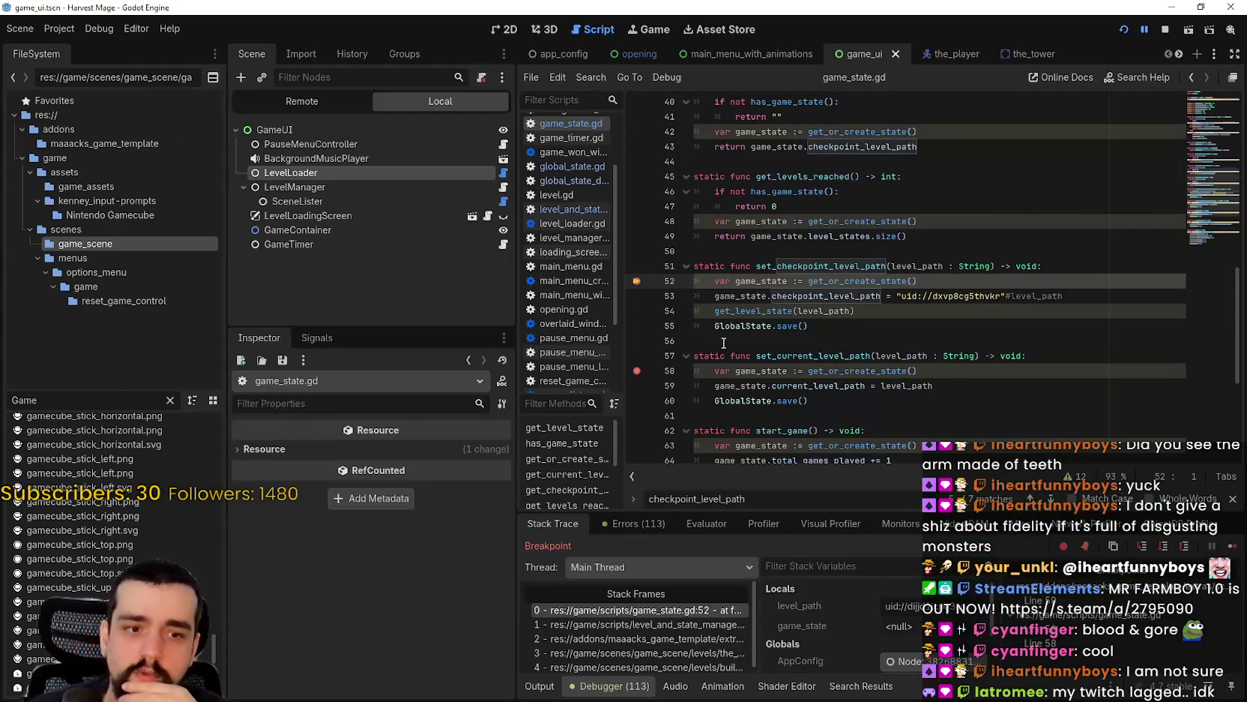
# - Walk the player until the breakpoint hits, then undo the uid string on line 53
pyautogui.moveTo(1000, 297); pyautogui.dragTo(910, 302)
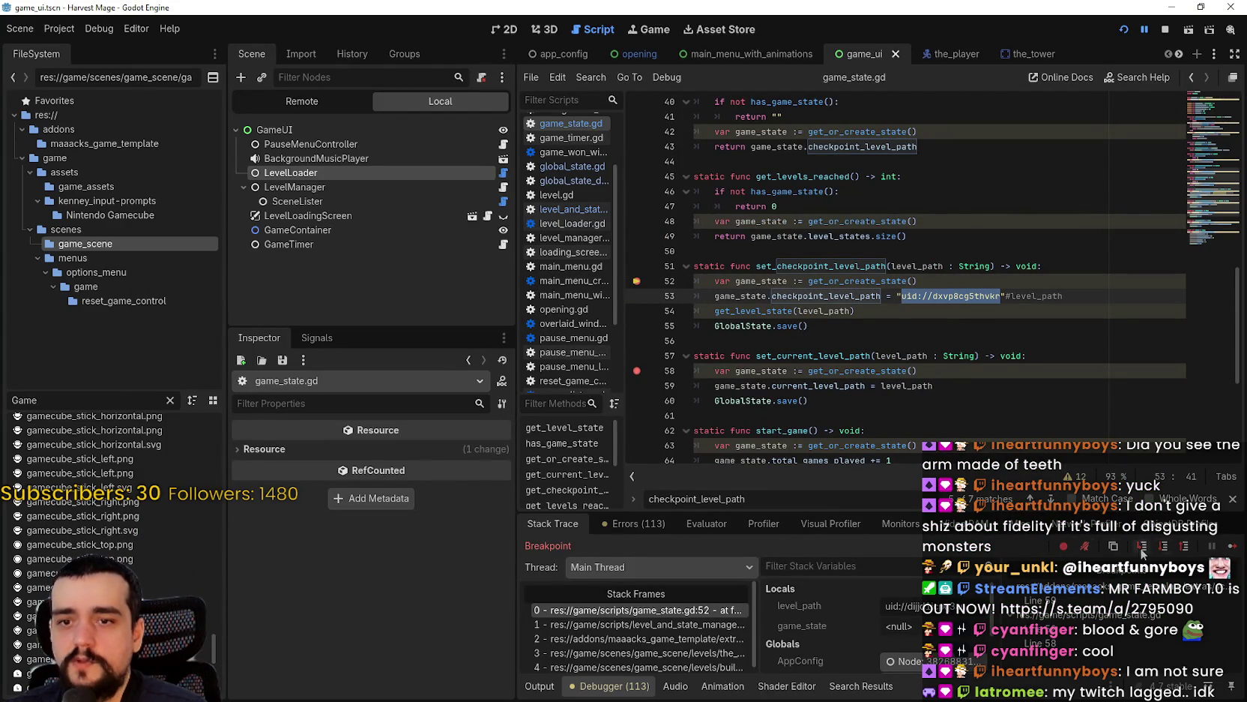
pyautogui.click(1233, 546)
pyautogui.press('w')
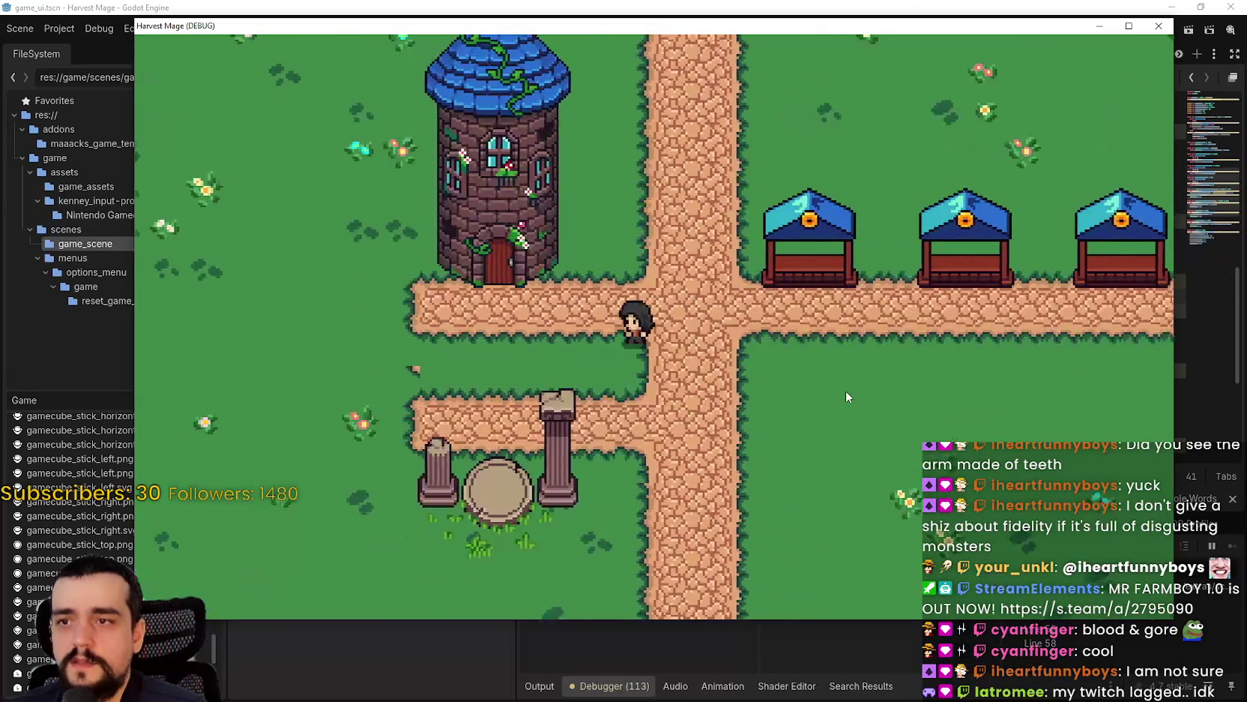
pyautogui.press('s')
pyautogui.press('d')
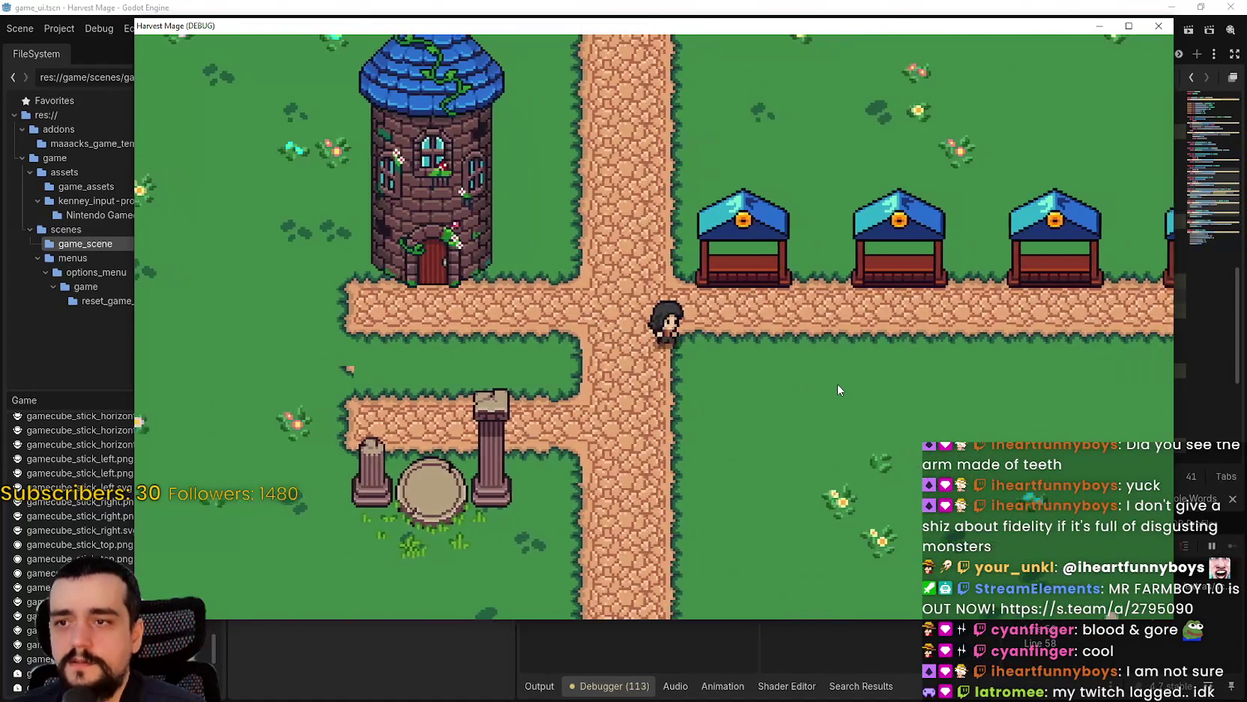
pyautogui.hotkey('alt', 'Tab')
pyautogui.click(914, 296)
pyautogui.hotkey('ctrl', 'z')
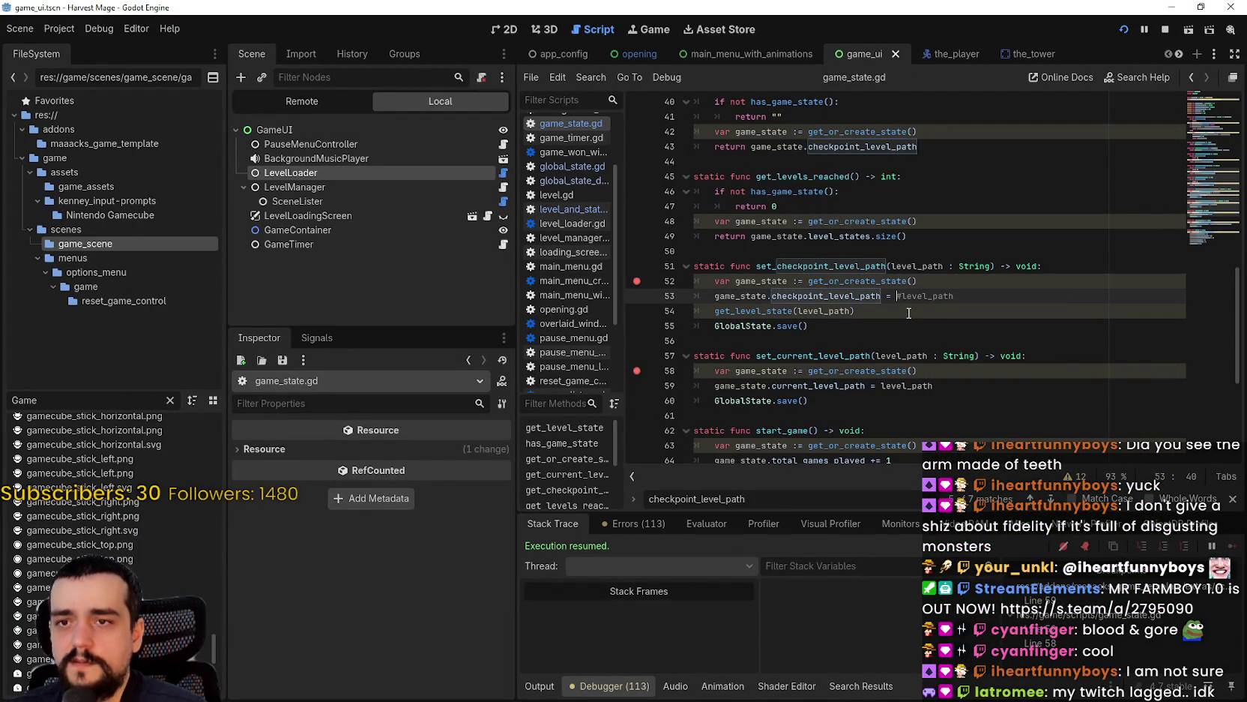
# - Save the script and walk the character through town until the editor breaks in
pyautogui.click(907, 311)
pyautogui.hotkey('ctrl', 's')
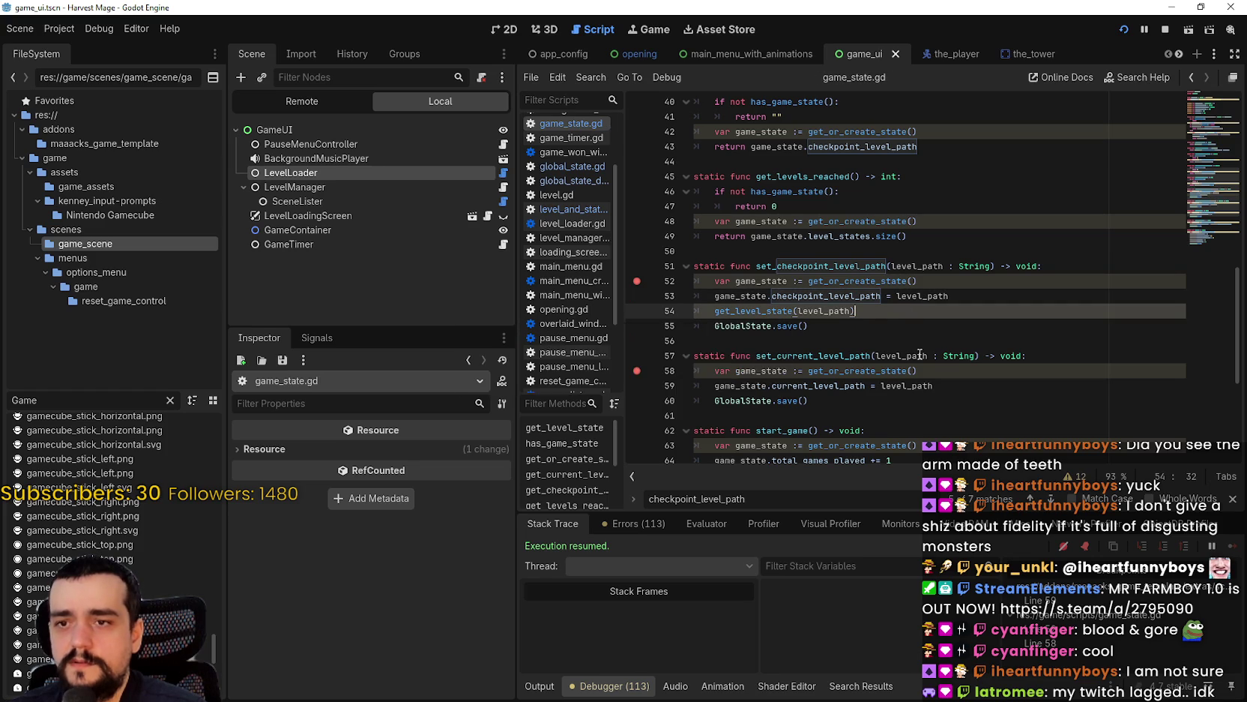
pyautogui.scroll(-2, 941, 407)
pyautogui.click(979, 384)
pyautogui.hotkey('shift', 'Up')
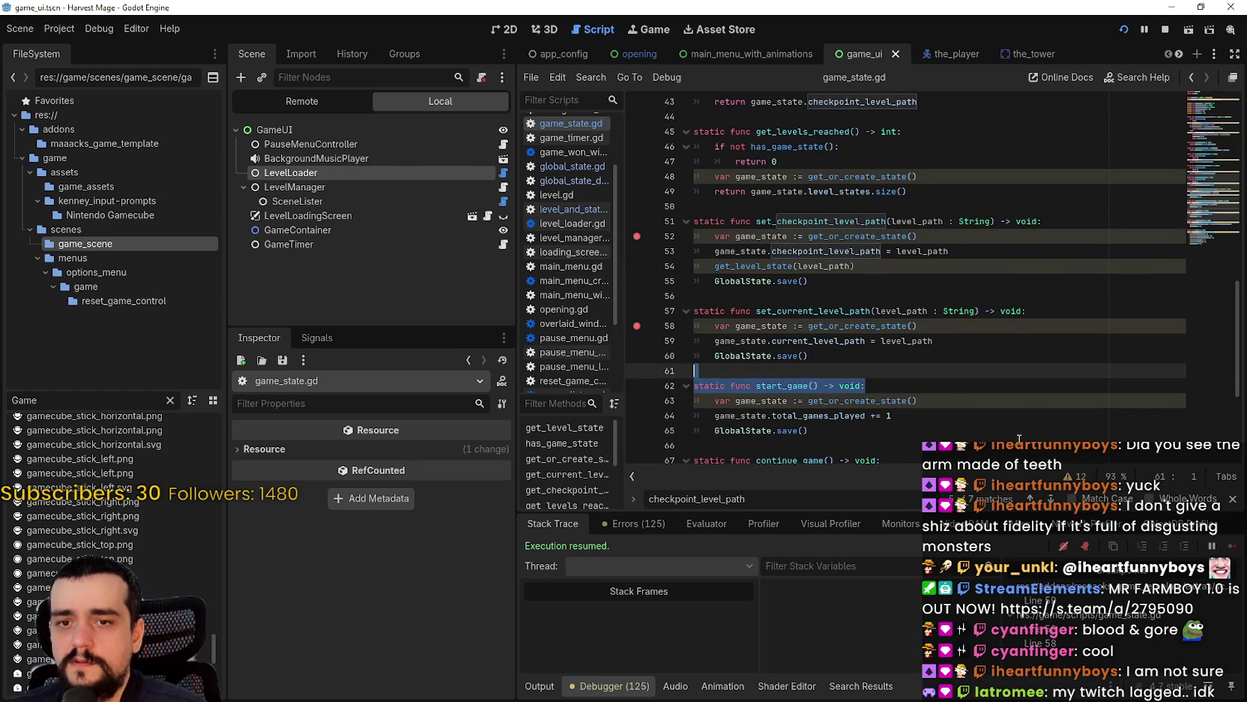
pyautogui.press('Left')
pyautogui.press('Down')
pyautogui.press('Right')
pyautogui.press('Left')
pyautogui.hotkey('alt', 'Tab')
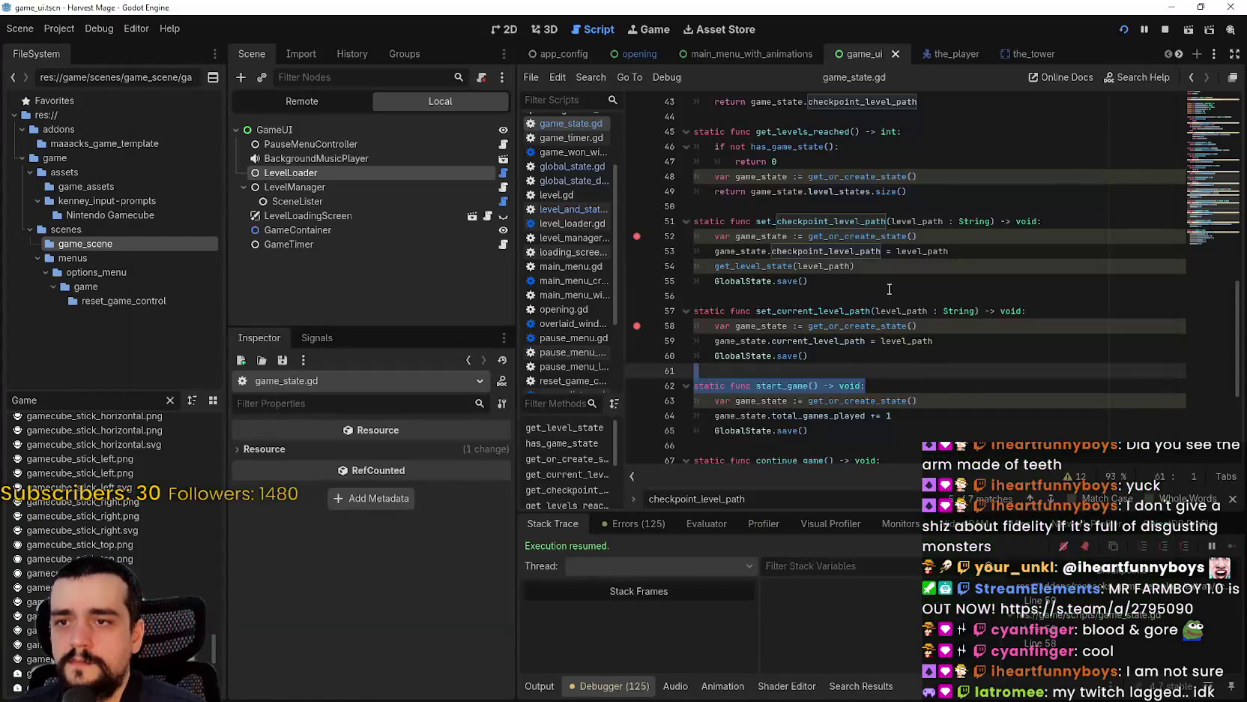
# - Edit the level_path assignment on line 59, then save and run with F5
pyautogui.click(963, 360)
pyautogui.press('Up')
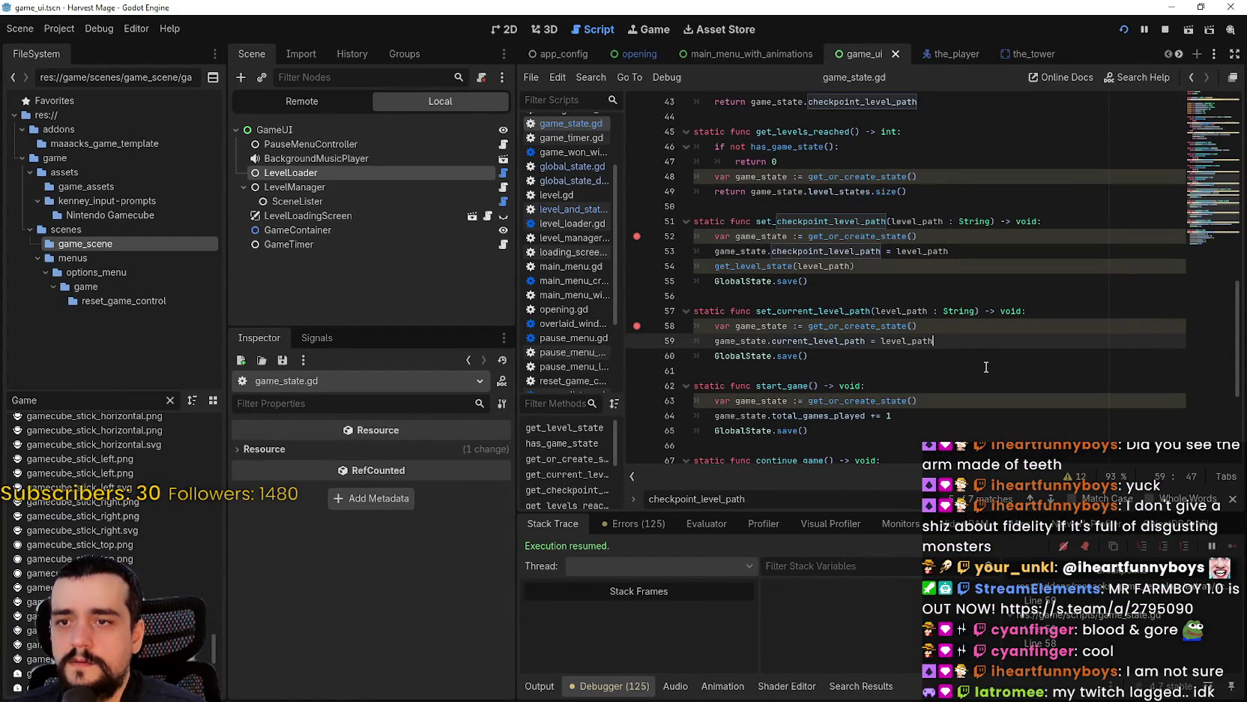
pyautogui.write('g')
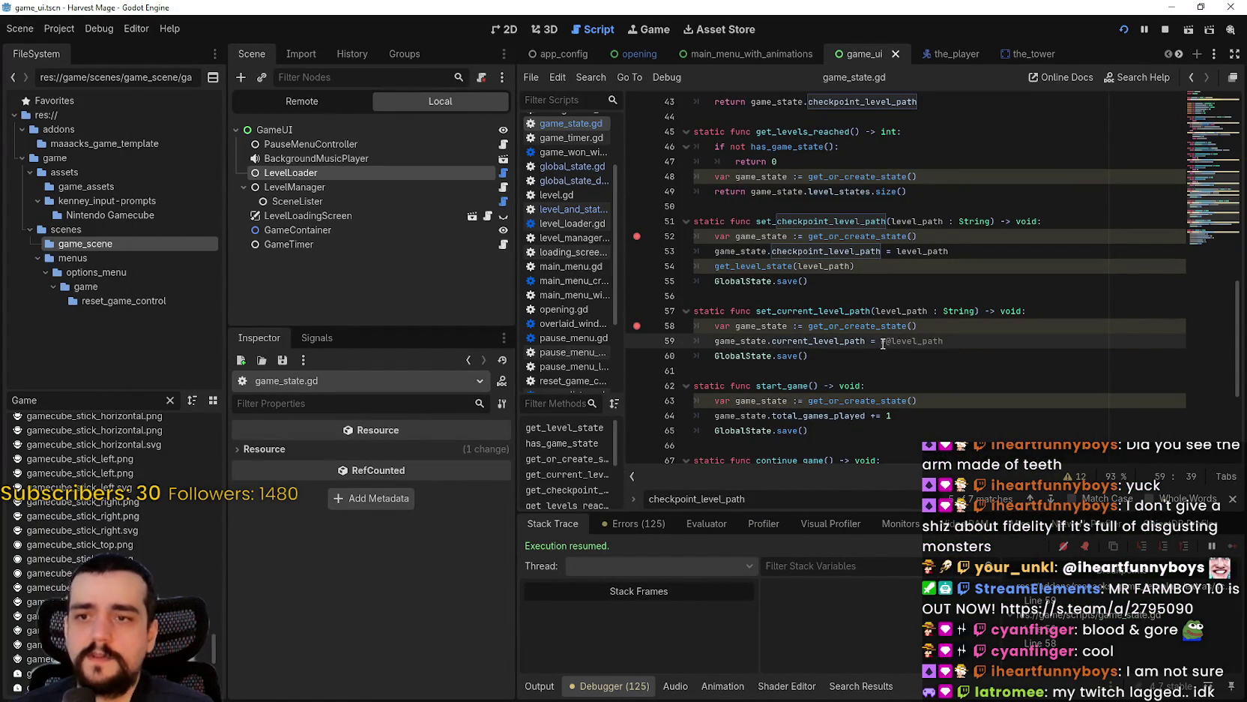
pyautogui.press('BackSpace')
pyautogui.hotkey('ctrl', 'z')
pyautogui.press('F5')
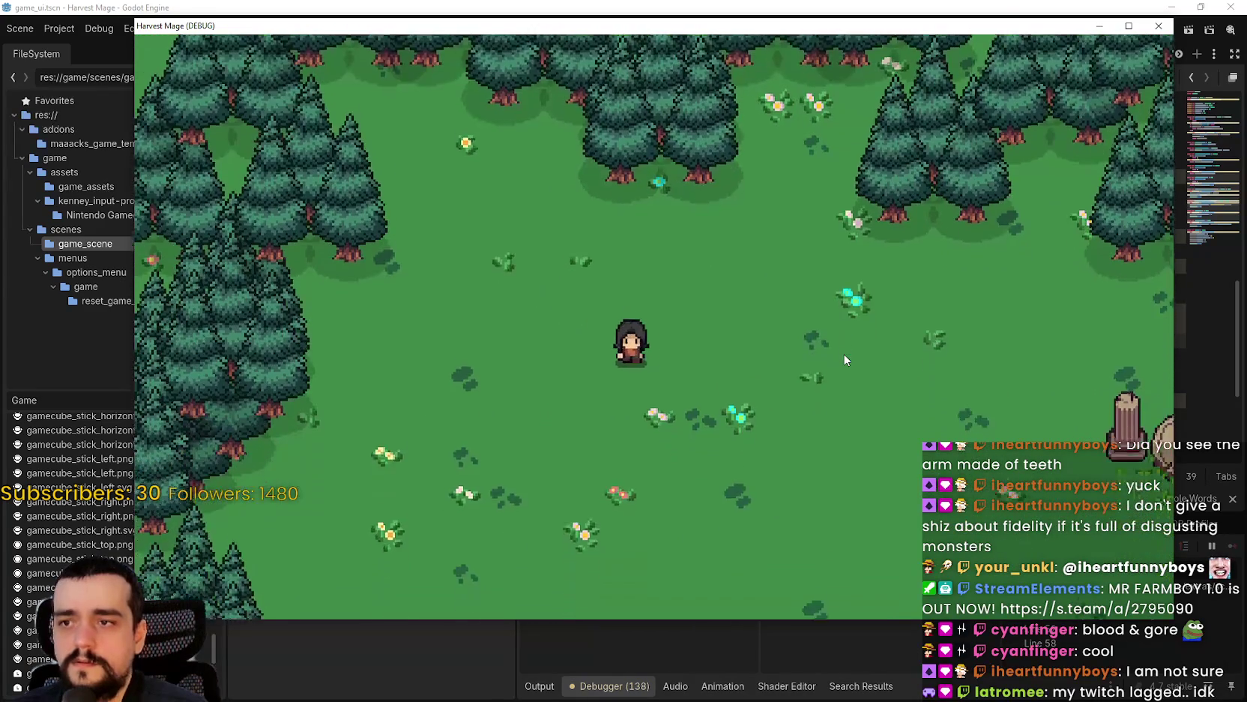
# - Walk left into the forest, save and exit, then continue to see where play resumes
pyautogui.press('Left')
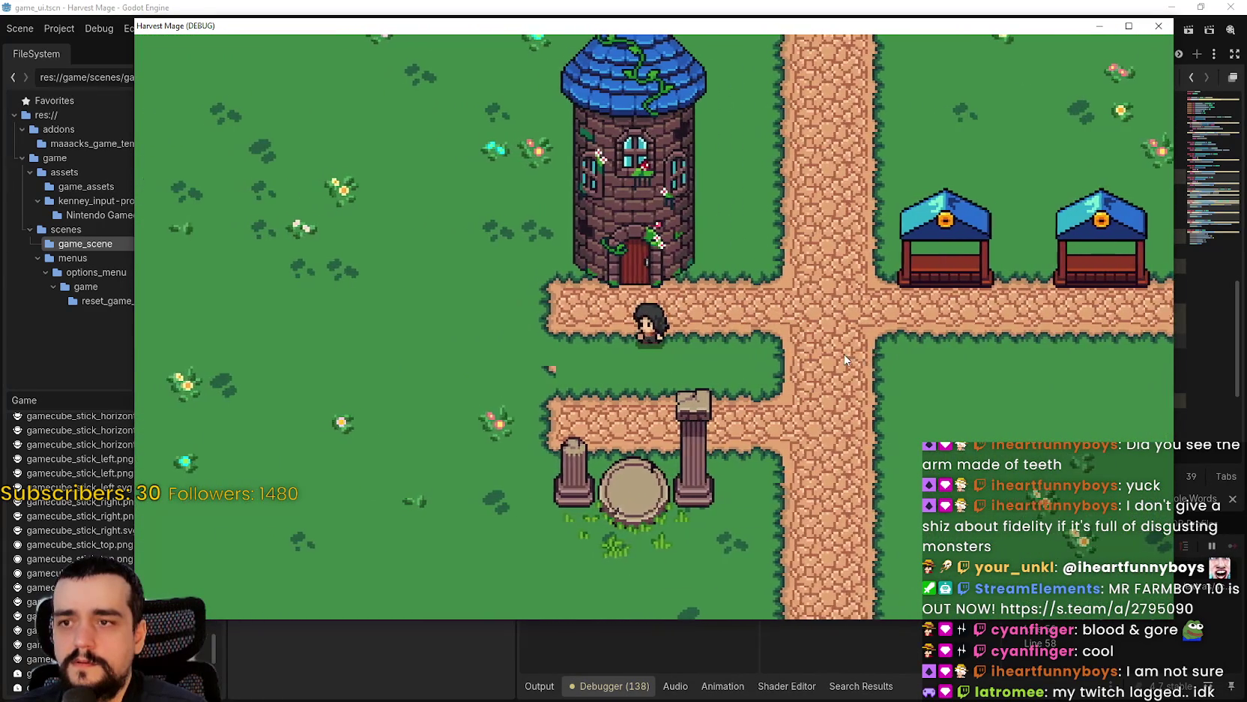
pyautogui.press('Left')
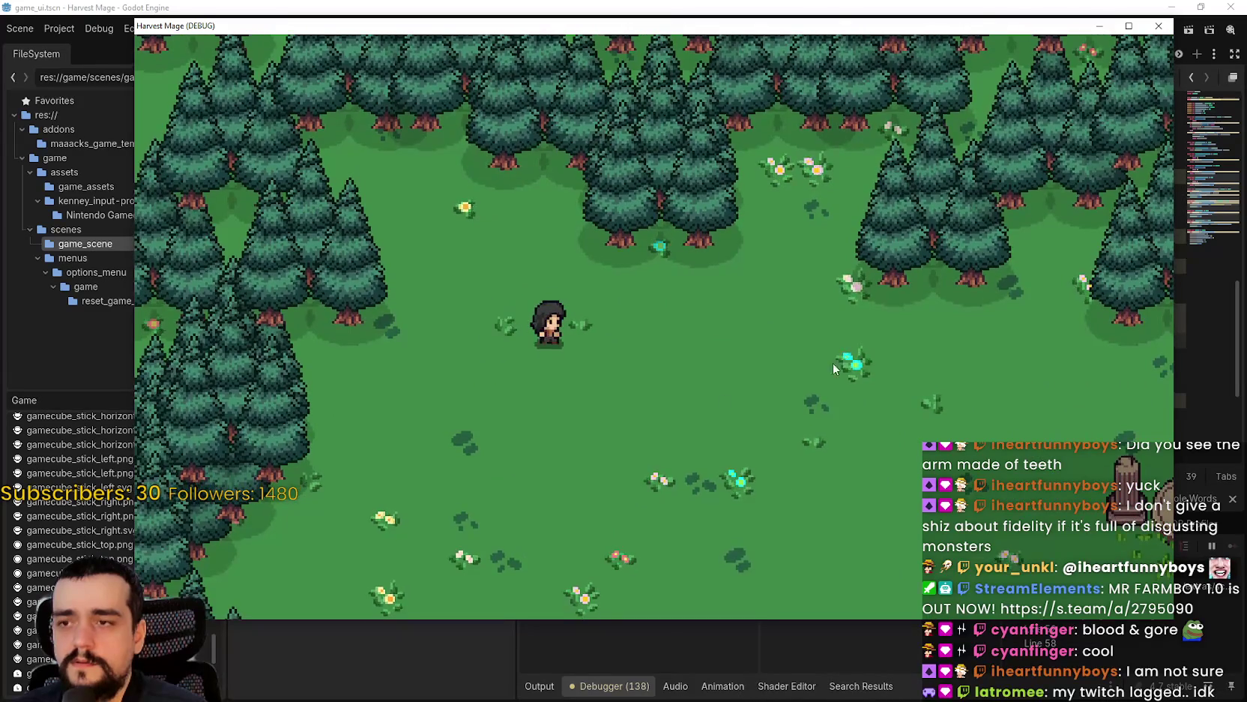
pyautogui.press('Escape')
pyautogui.press('Up')
pyautogui.press('Return')
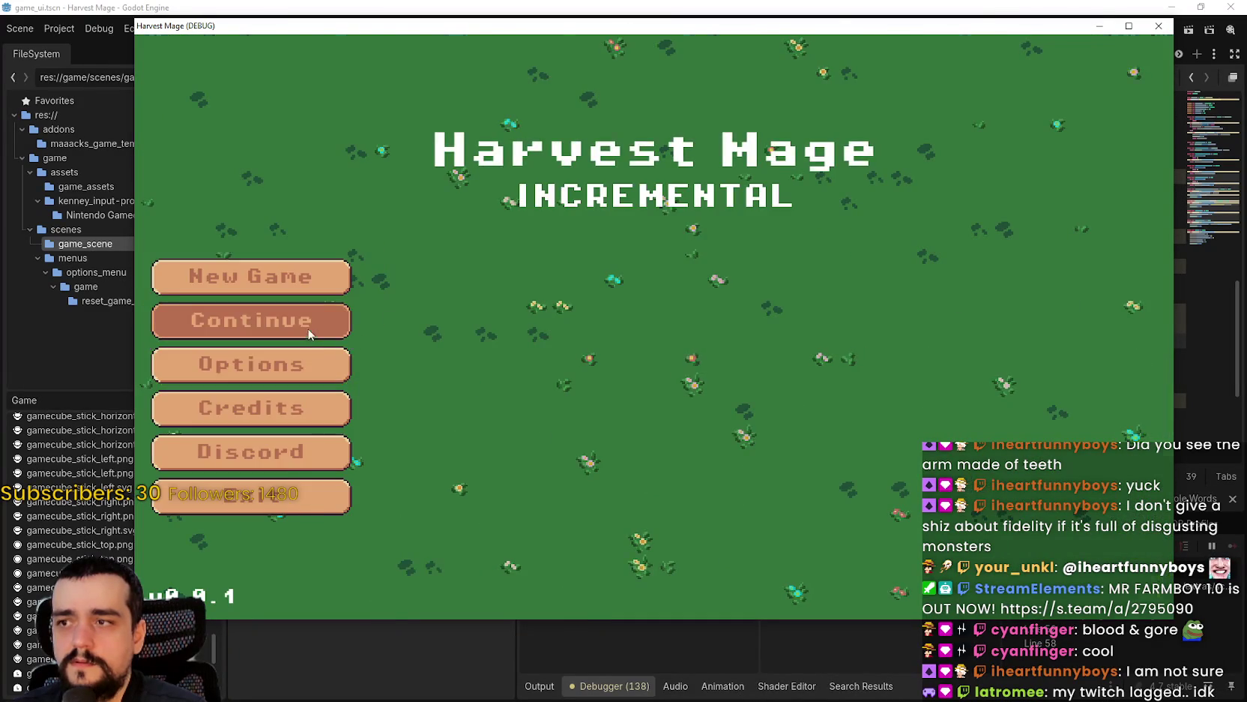
pyautogui.click(305, 336)
pyautogui.press('Right')
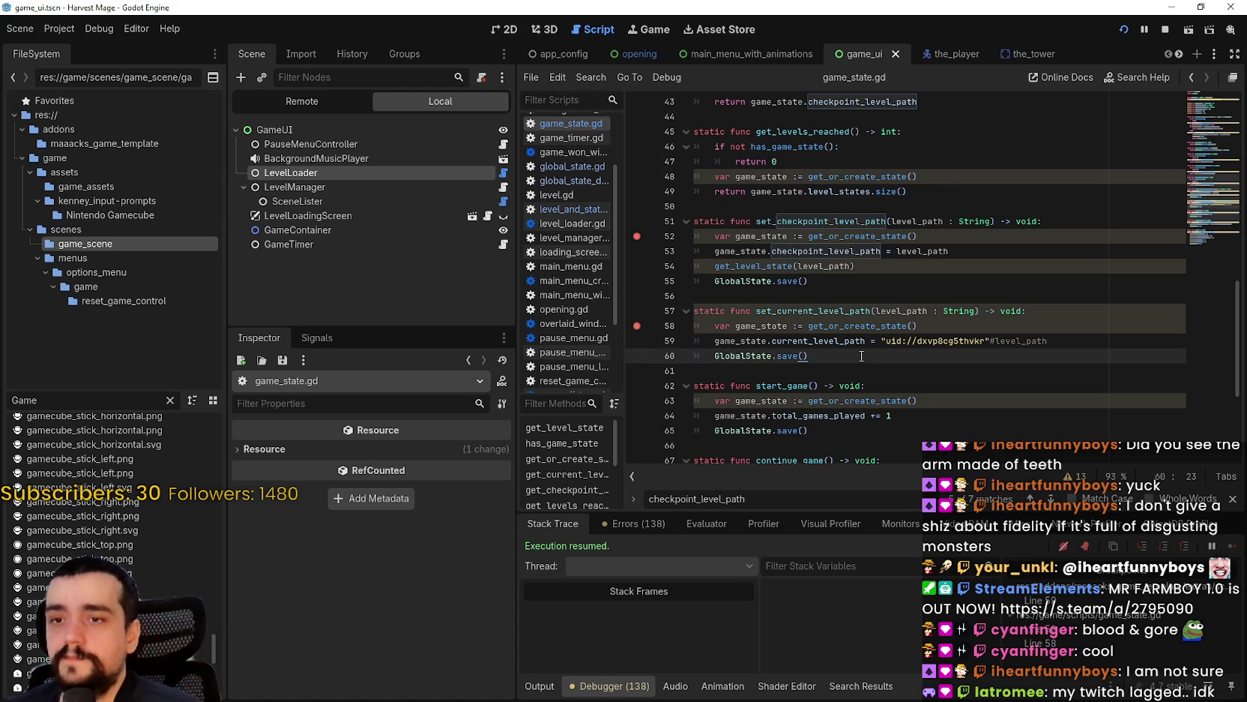
# - Undo the hard-coded uid on line 59, delete the #, and save game_state.gd
pyautogui.hotkey('ctrl', 'z')
pyautogui.hotkey('ctrl', 's')
pyautogui.press('Delete')
pyautogui.hotkey('ctrl', 's')
pyautogui.hotkey('ctrl', 's')
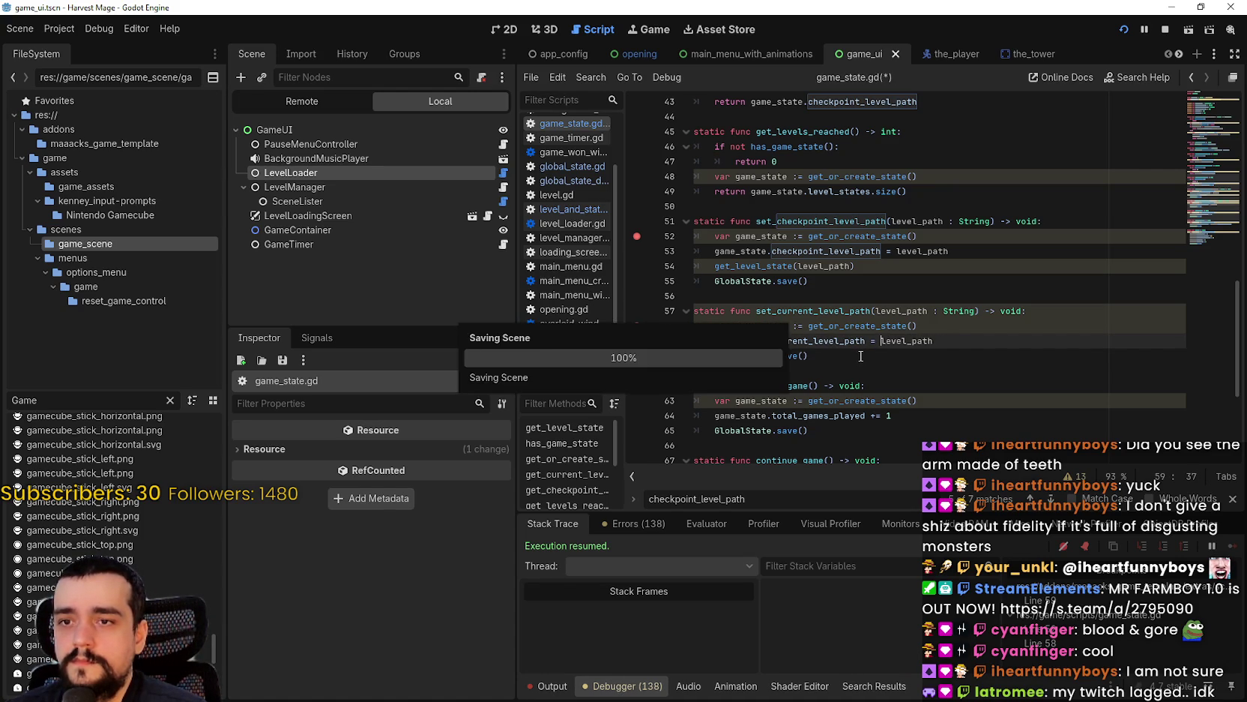
pyautogui.click(858, 364)
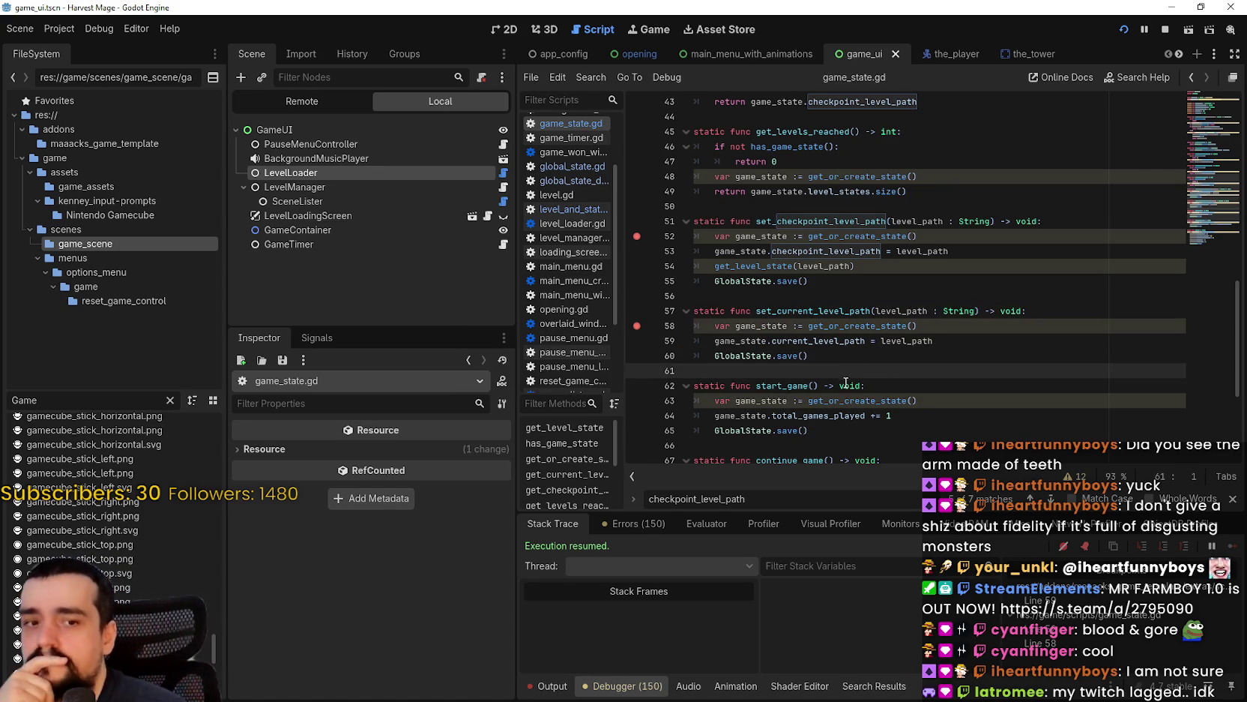
# - Scroll to continue_game and select the checkpoint_level_path assignment on line 69
pyautogui.scroll(-2, 837, 410)
pyautogui.click(852, 344)
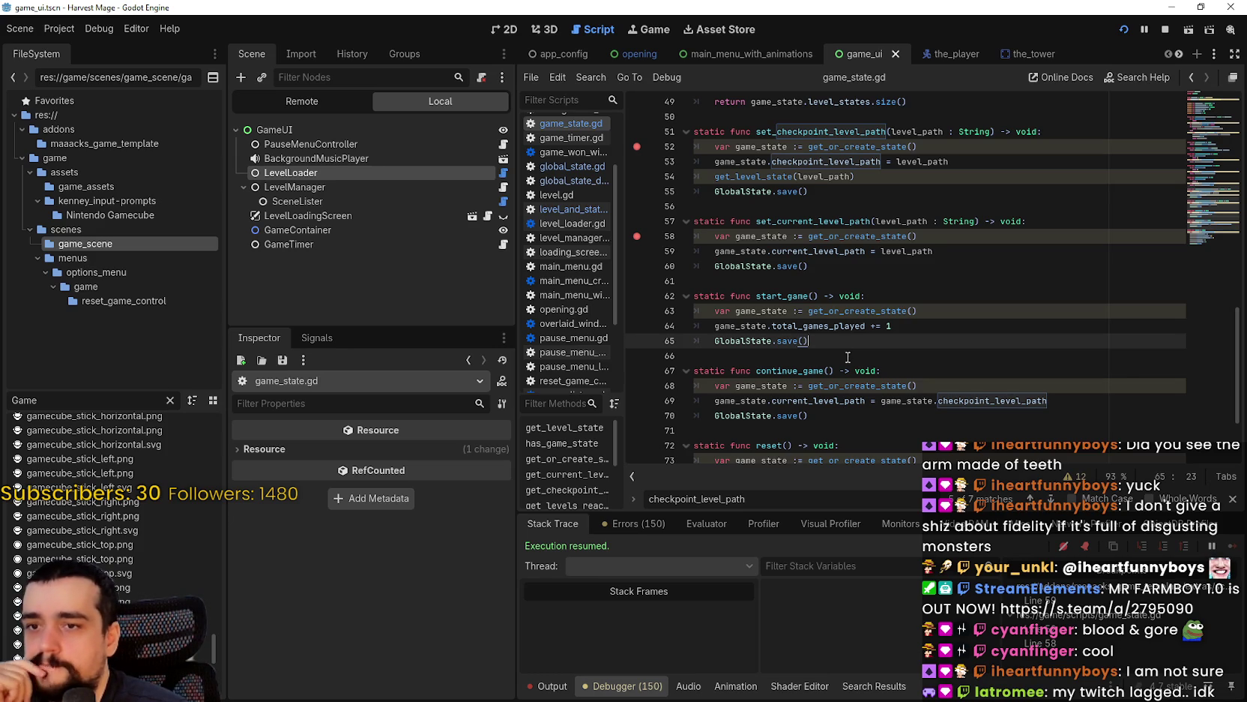
pyautogui.scroll(-2, 860, 376)
pyautogui.doubleClick(761, 317)
pyautogui.moveTo(761, 317); pyautogui.dragTo(828, 315)
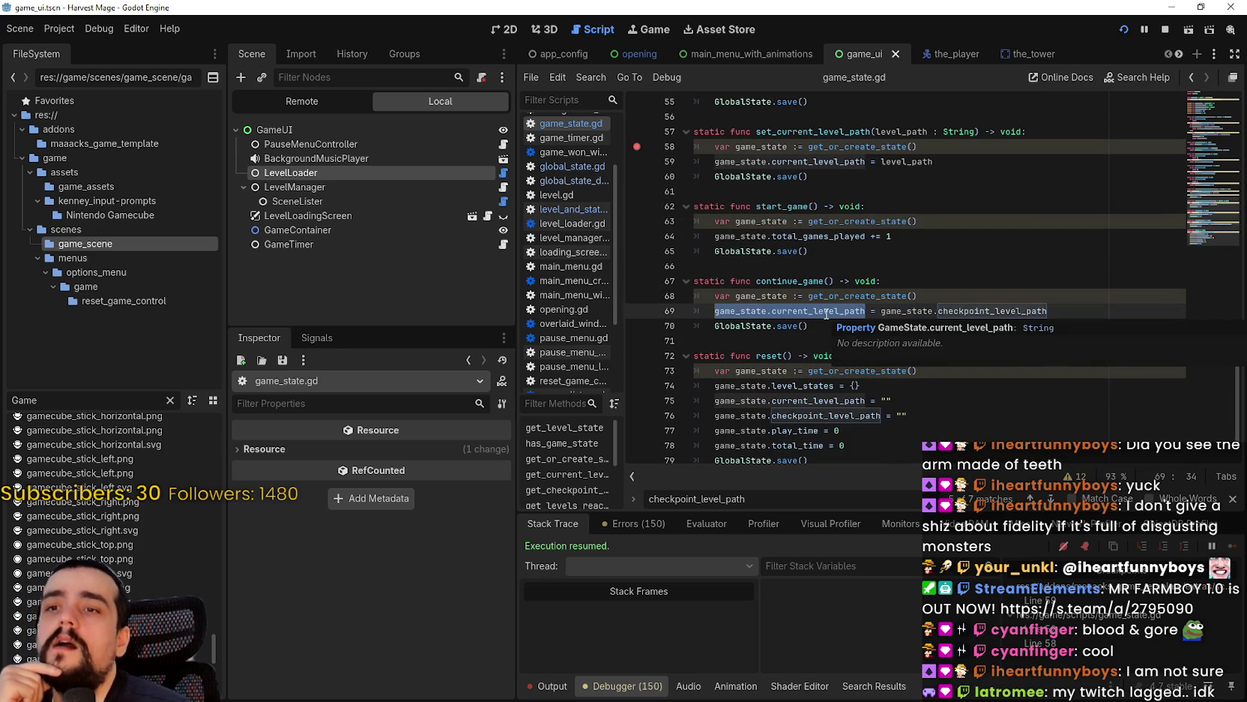
pyautogui.doubleClick(938, 310)
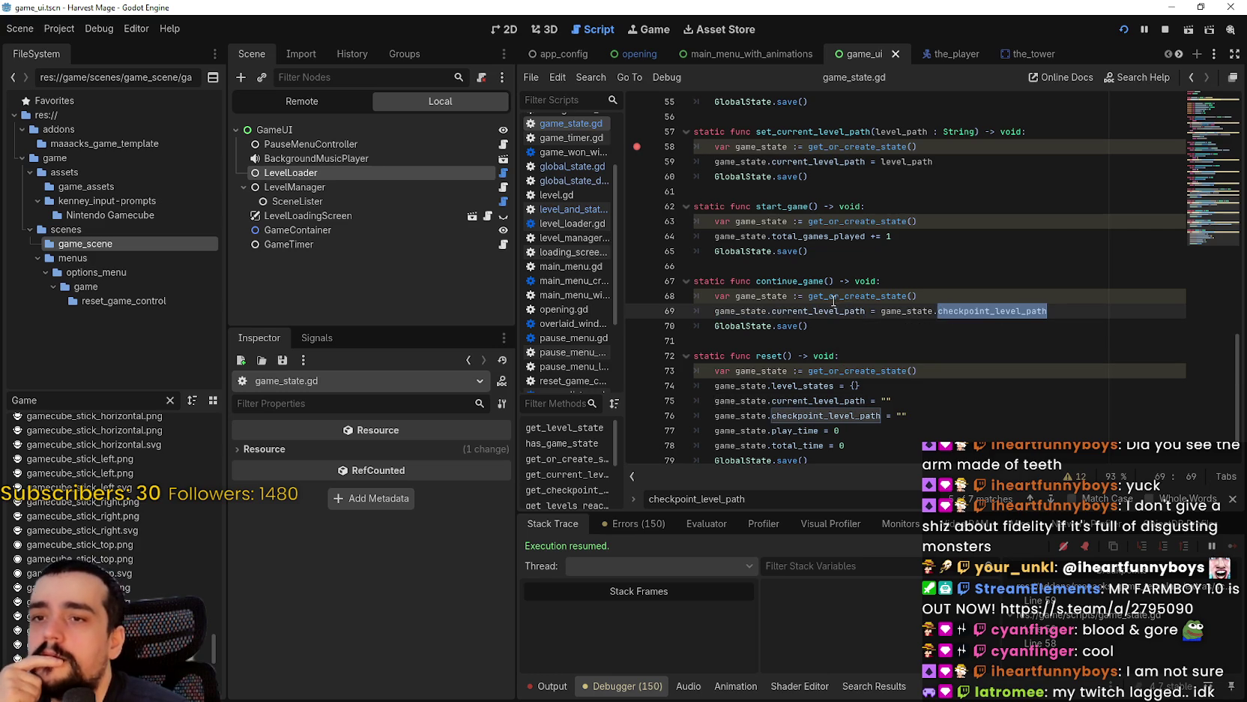
# - Comment out checkpoint_level_path on line 69 and paste the level uid in quotes, then save
pyautogui.click(870, 310)
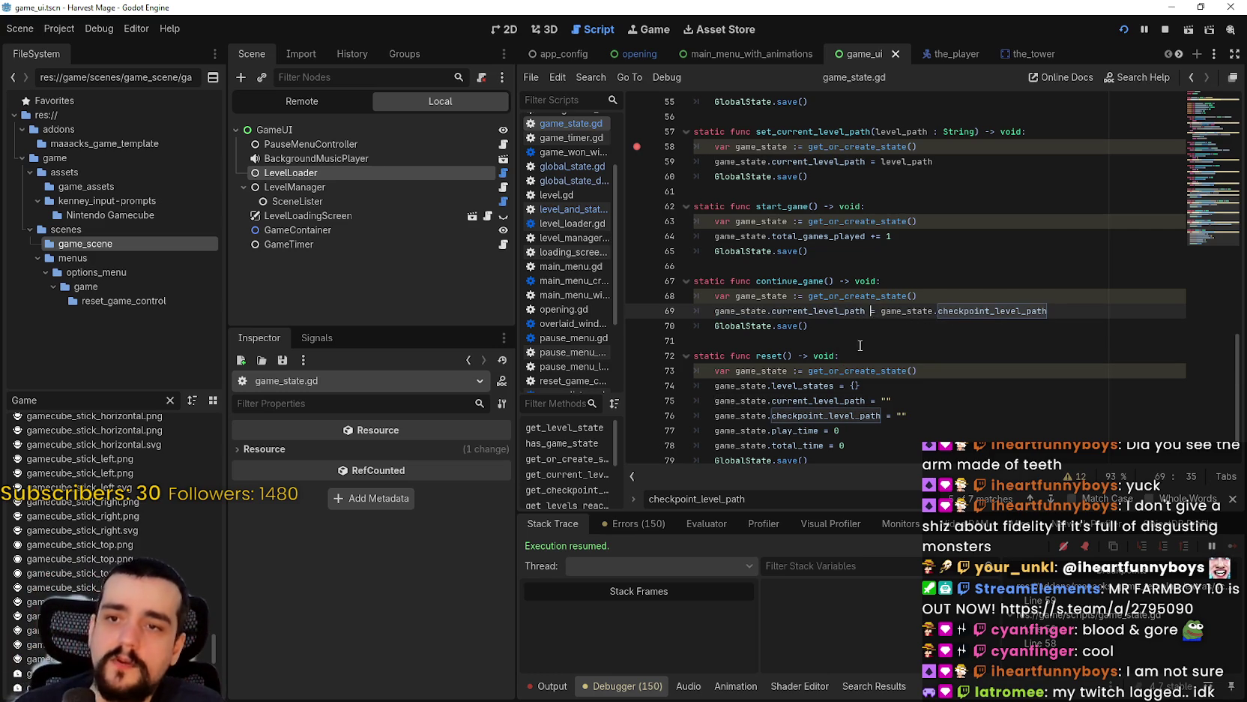
pyautogui.write('#')
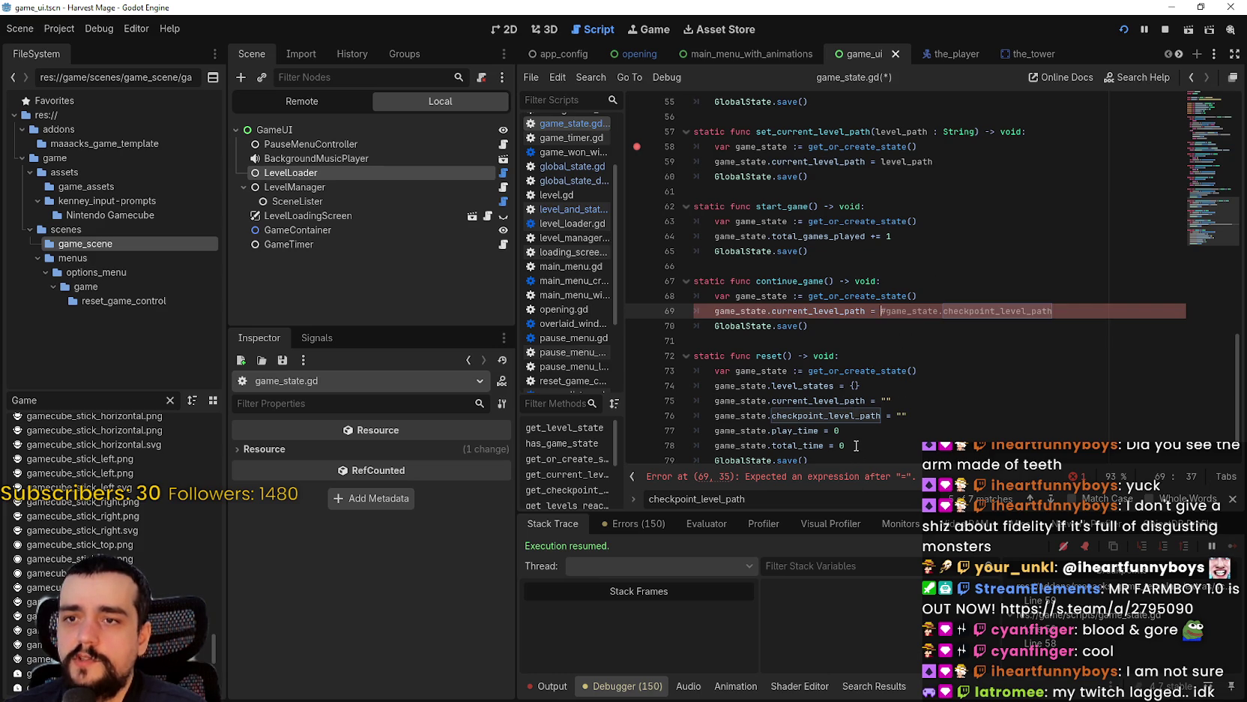
pyautogui.write('"')
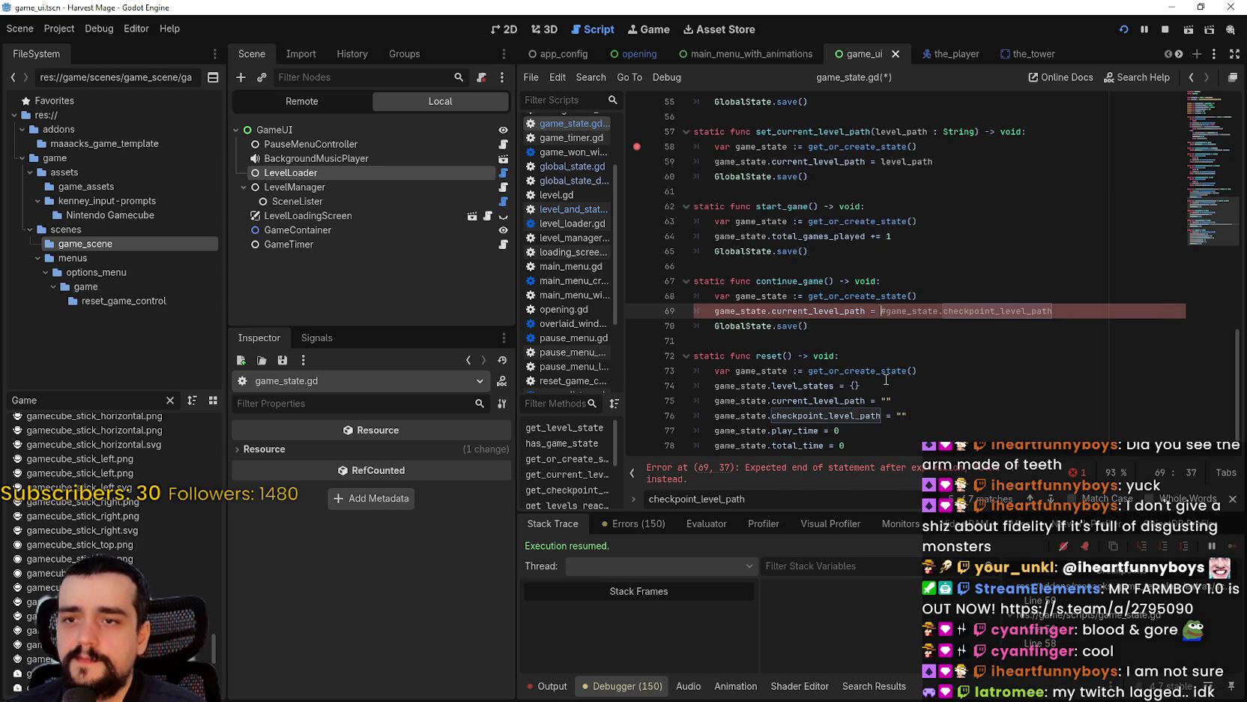
pyautogui.write('uid://dxvp8cg5thvkr')
pyautogui.hotkey('ctrl', 's')
pyautogui.click(879, 328)
# - Run the game, walk into the forest, and test Save and Exit then Continue twice
pyautogui.hotkey('alt', 'Tab')
pyautogui.press('a')
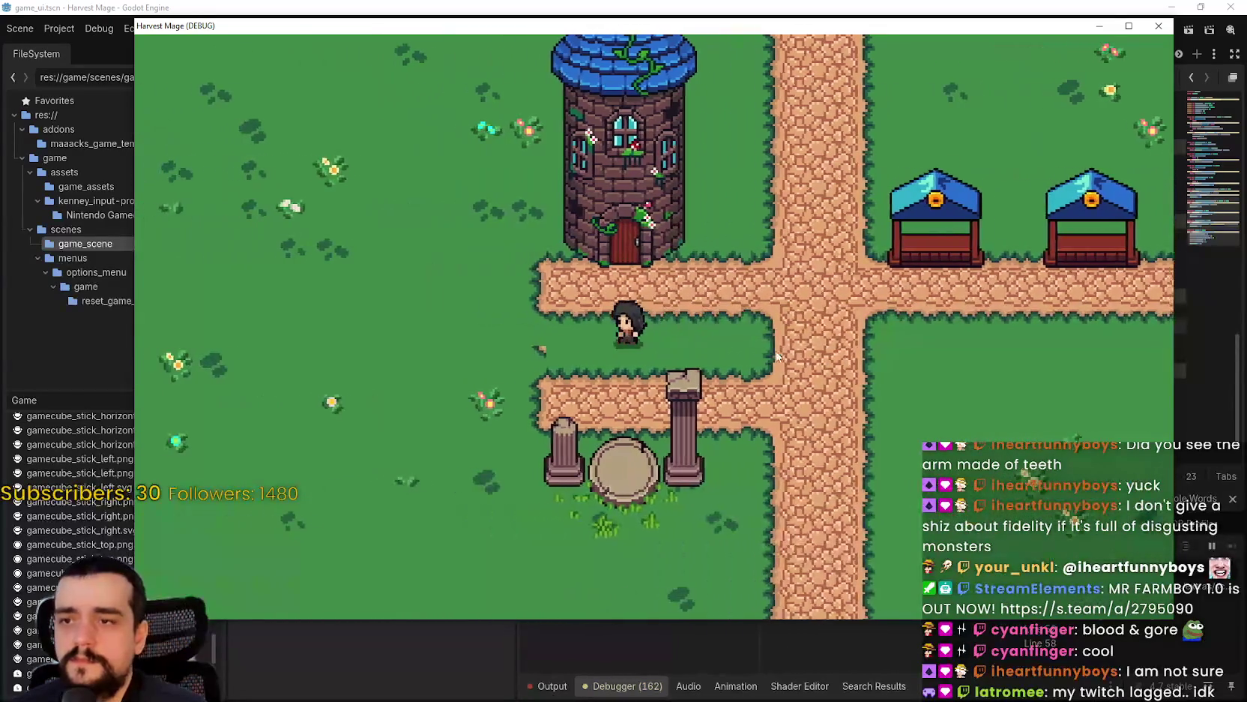
pyautogui.press('Escape')
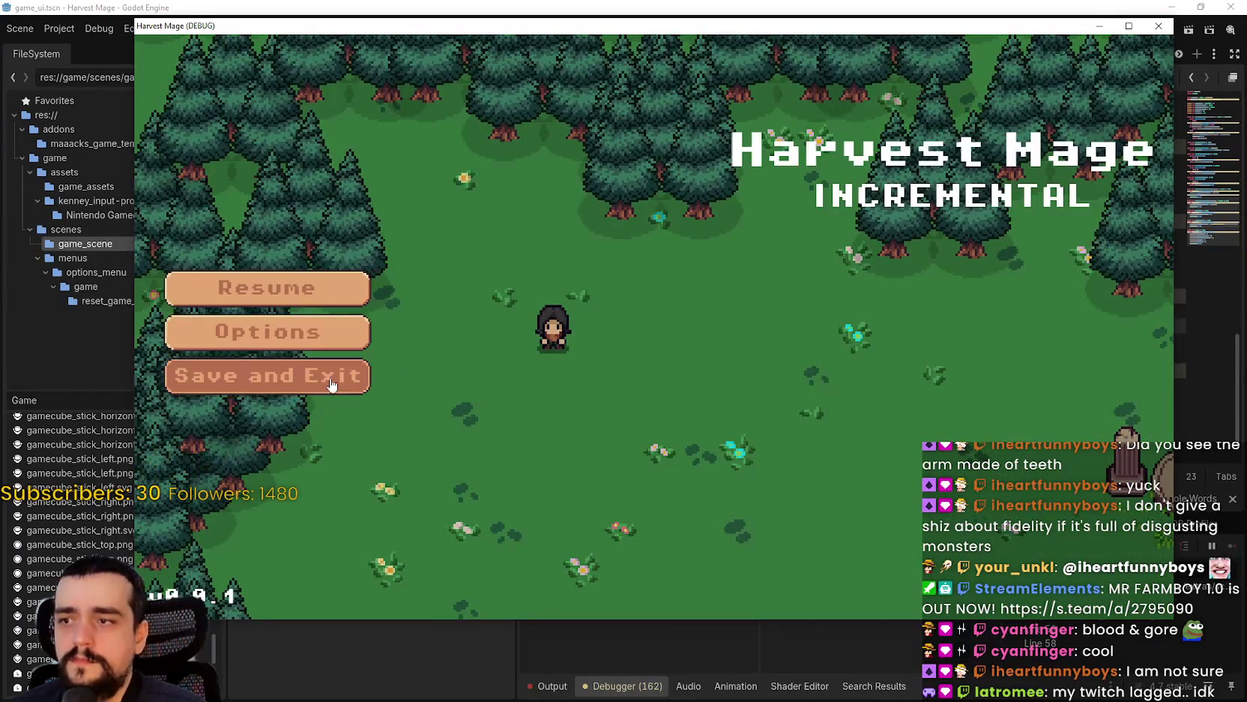
pyautogui.click(335, 381)
pyautogui.press('Return')
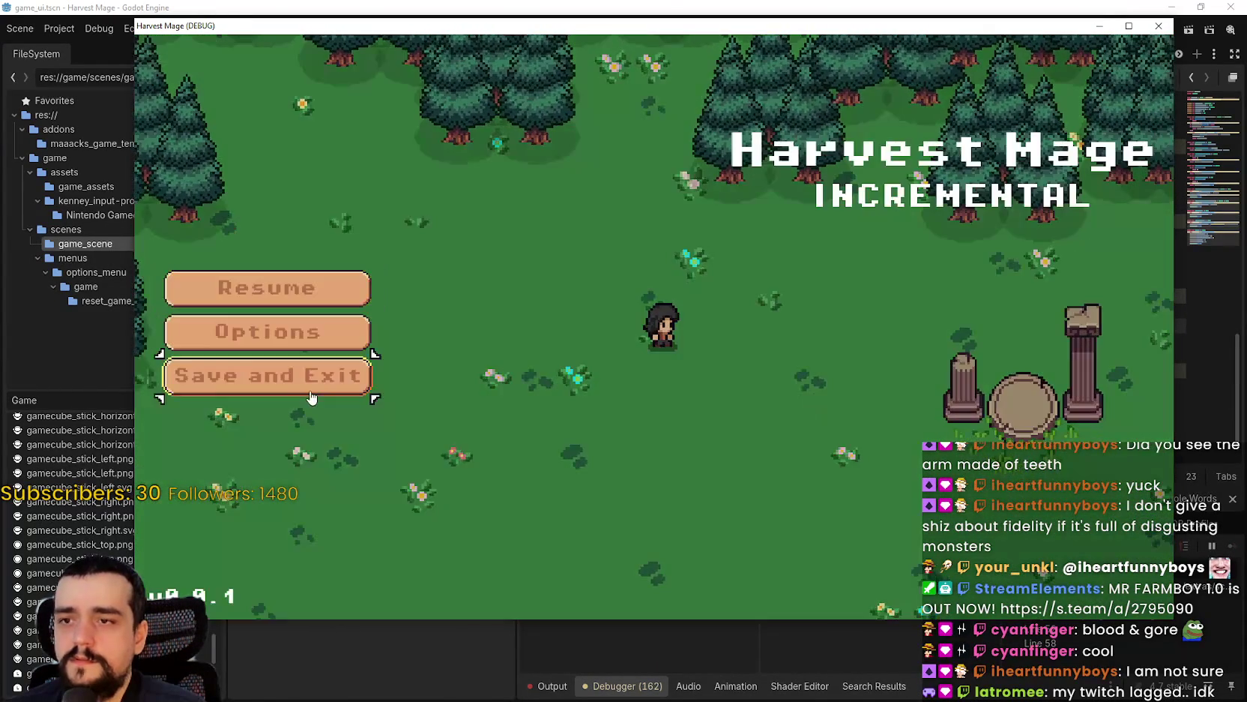
pyautogui.press('Escape')
pyautogui.click(304, 384)
pyautogui.press('Return')
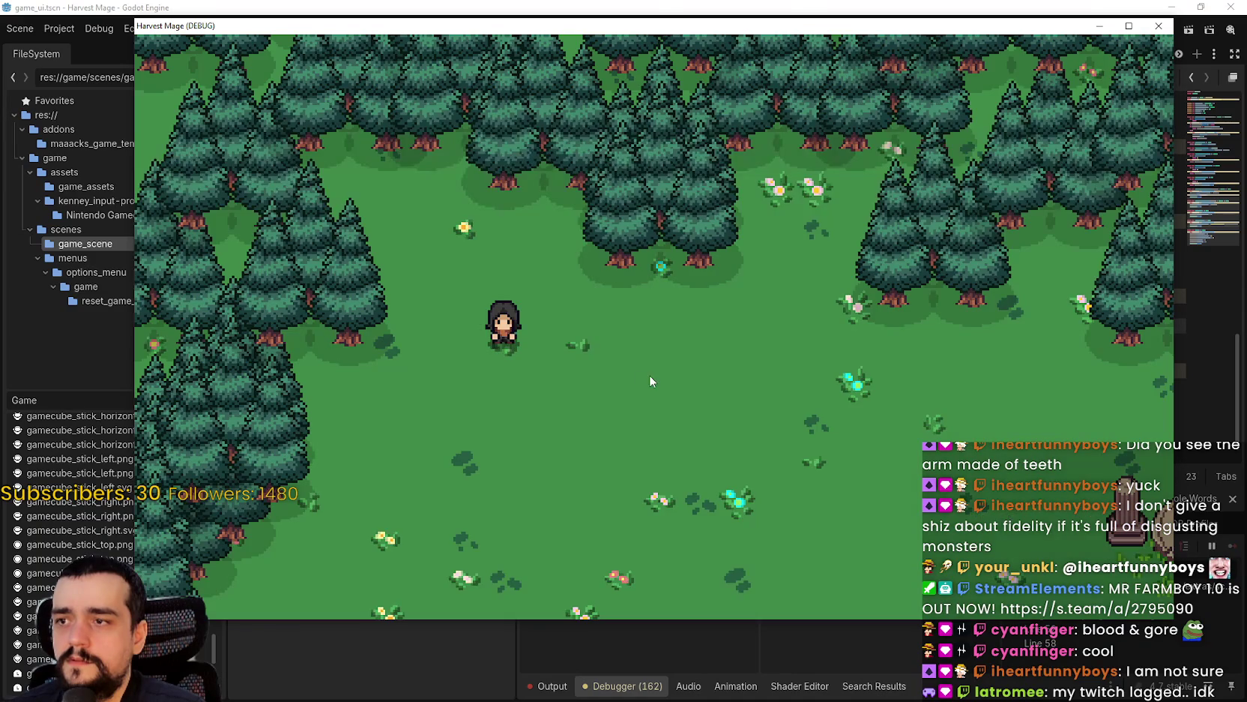
pyautogui.hotkey('alt', 'Tab')
# - Set a breakpoint on line 70 and continue the saved game again
pyautogui.click(893, 340)
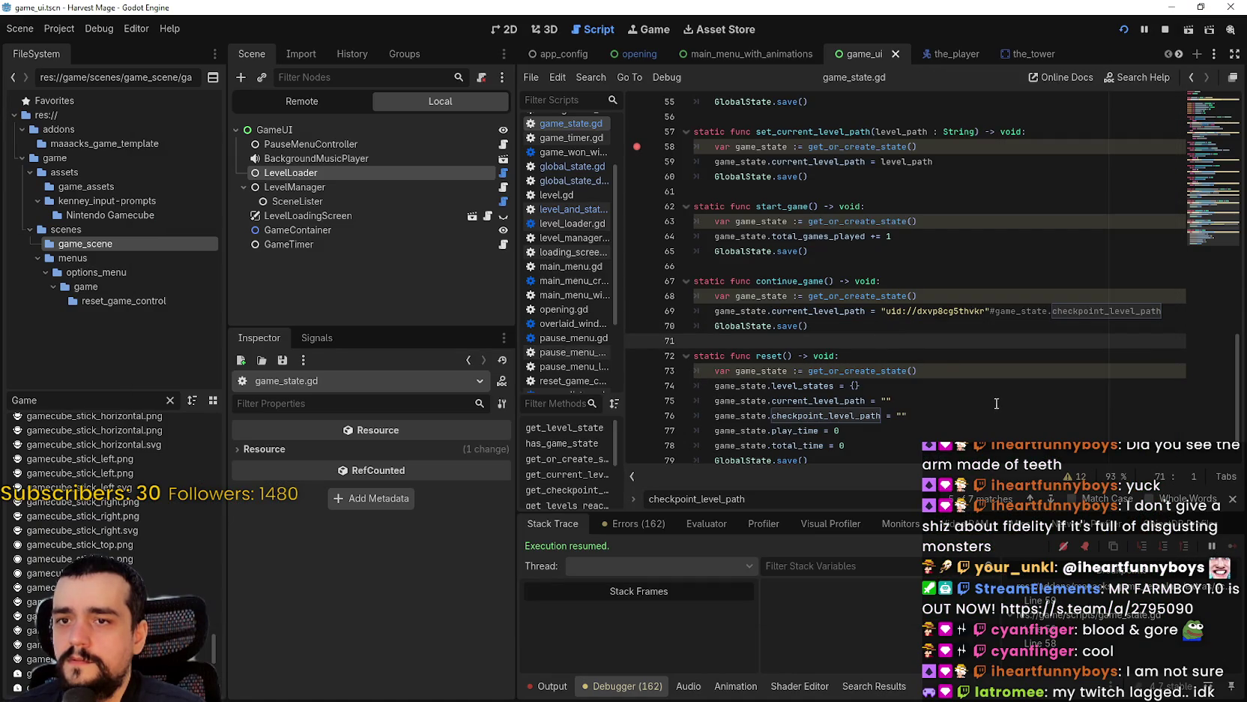
pyautogui.moveTo(883, 295)
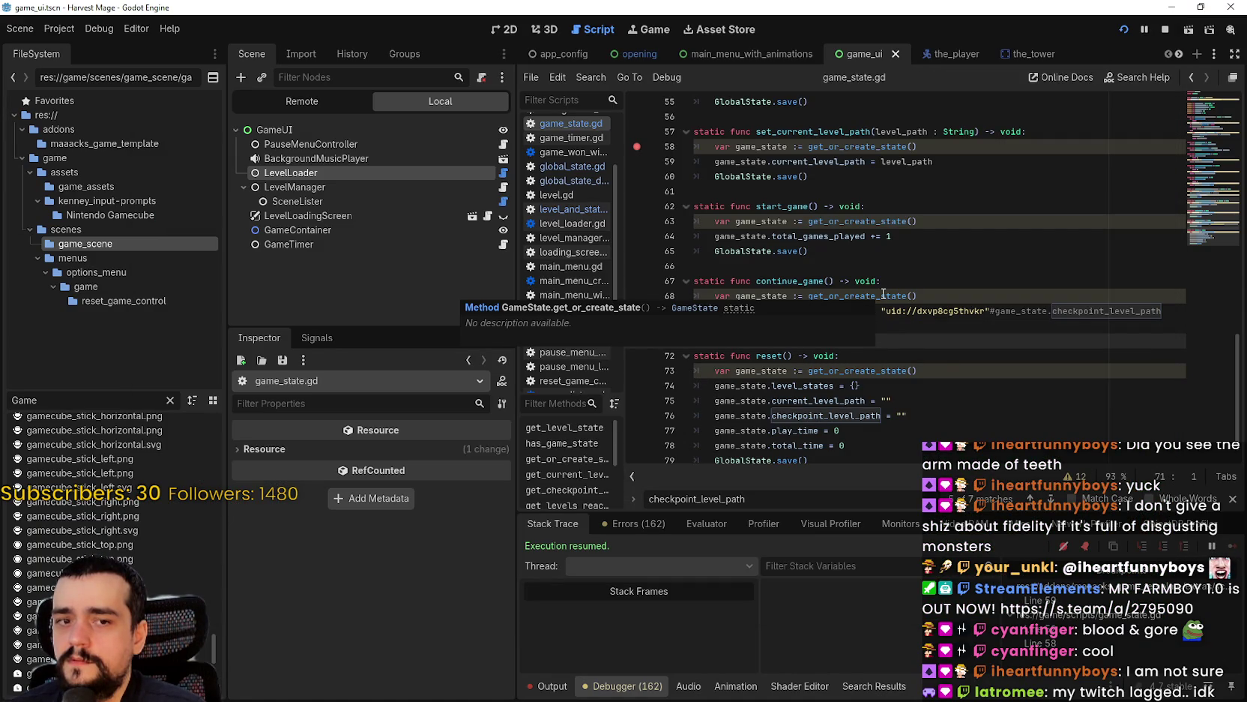
pyautogui.click(636, 326)
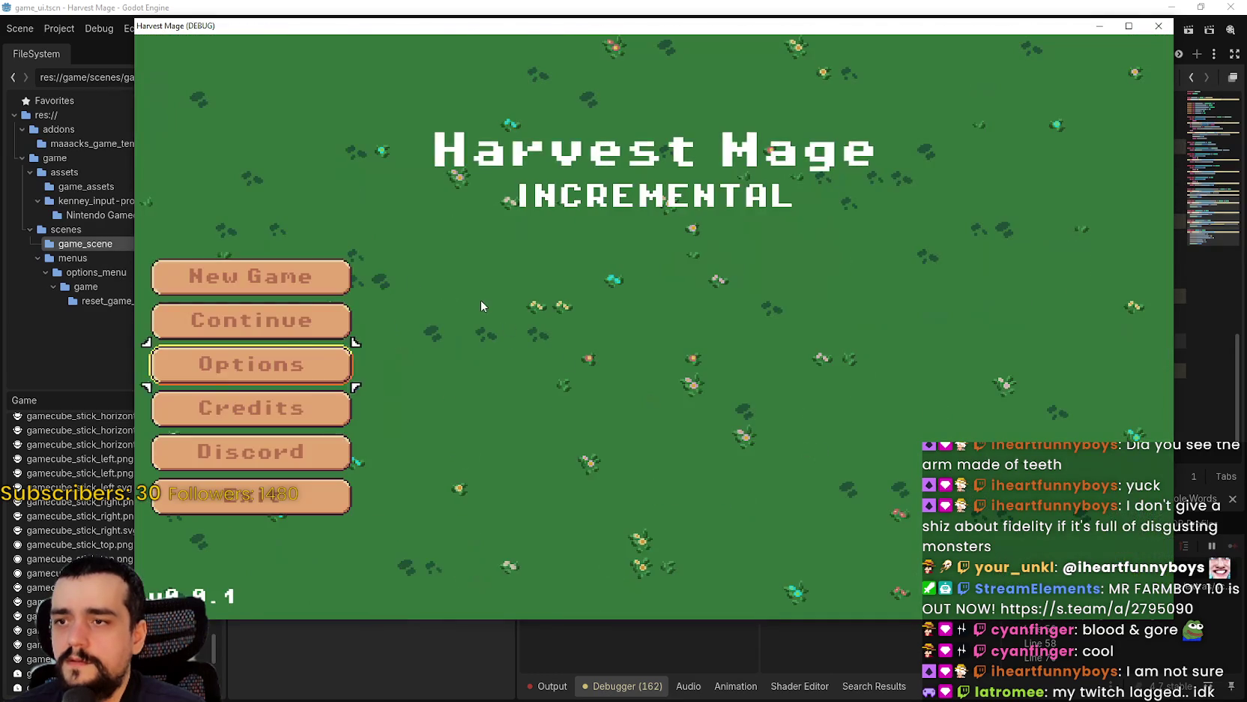
pyautogui.click(251, 320)
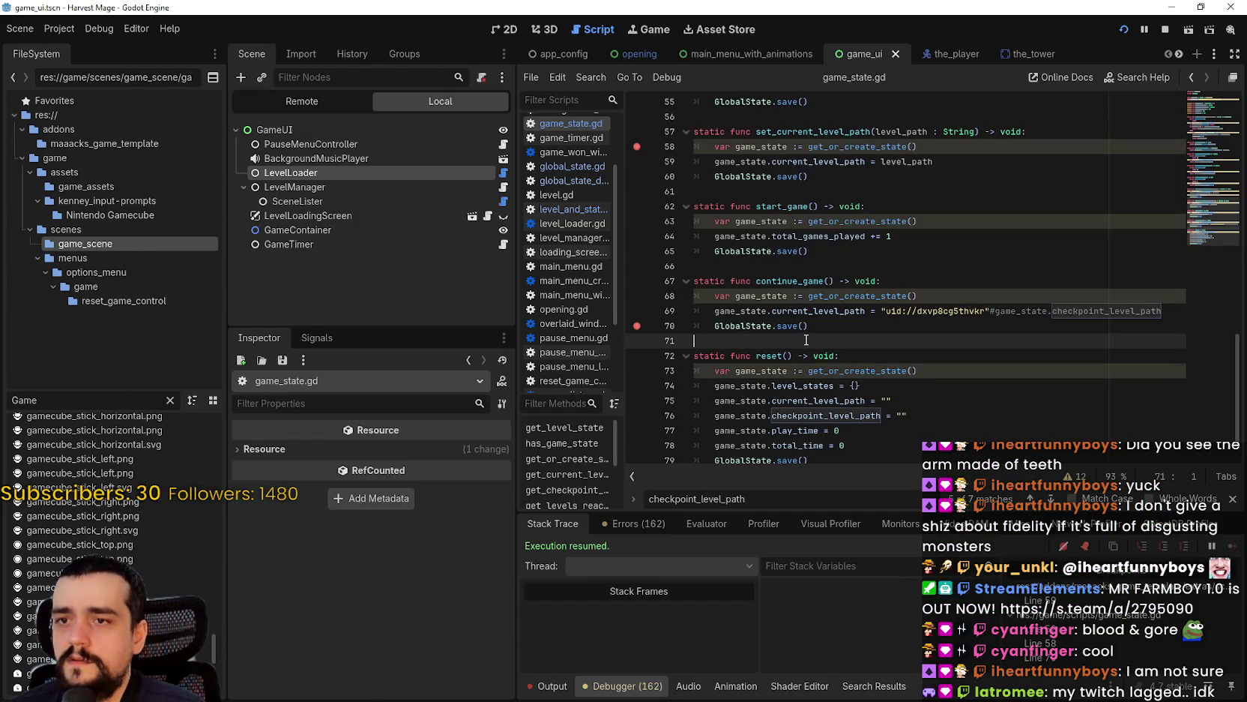
# - Remove the hard-coded uid and the # from line 69
pyautogui.click(834, 311)
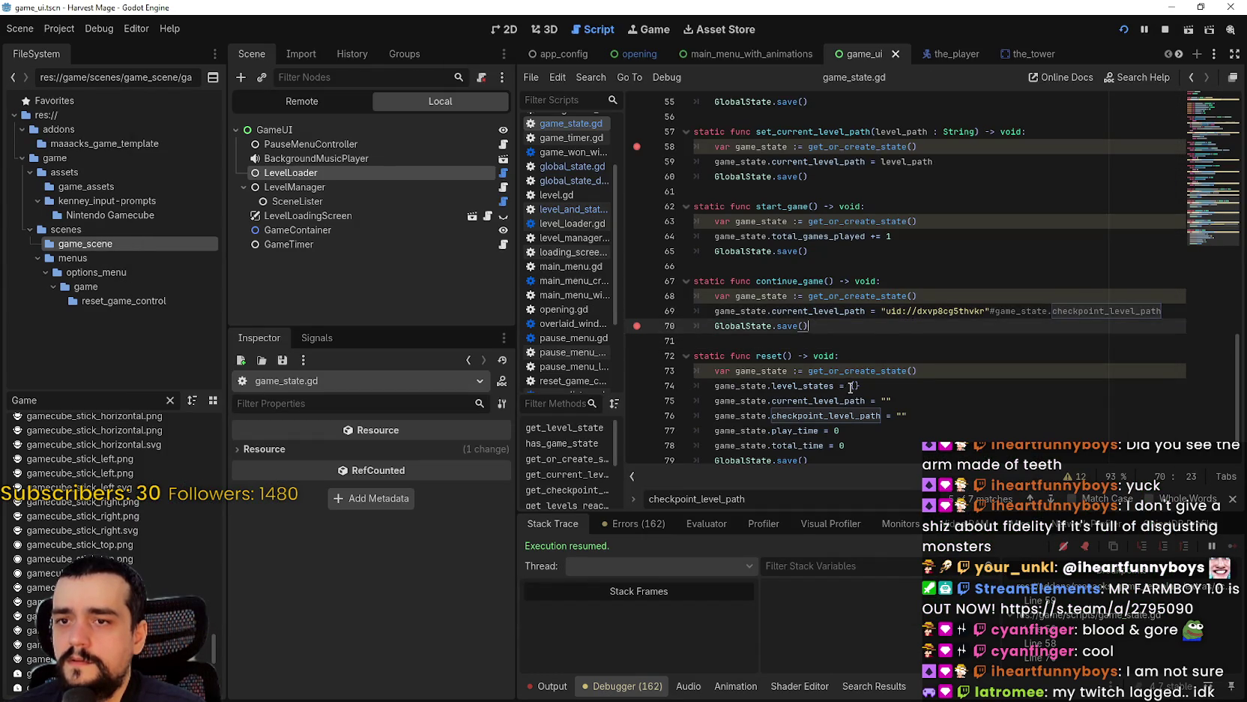
pyautogui.hotkey('ctrl', 'shift', 'Left')
pyautogui.hotkey('ctrl', 'shift', 'Left')
pyautogui.press('BackSpace')
pyautogui.press('Delete')
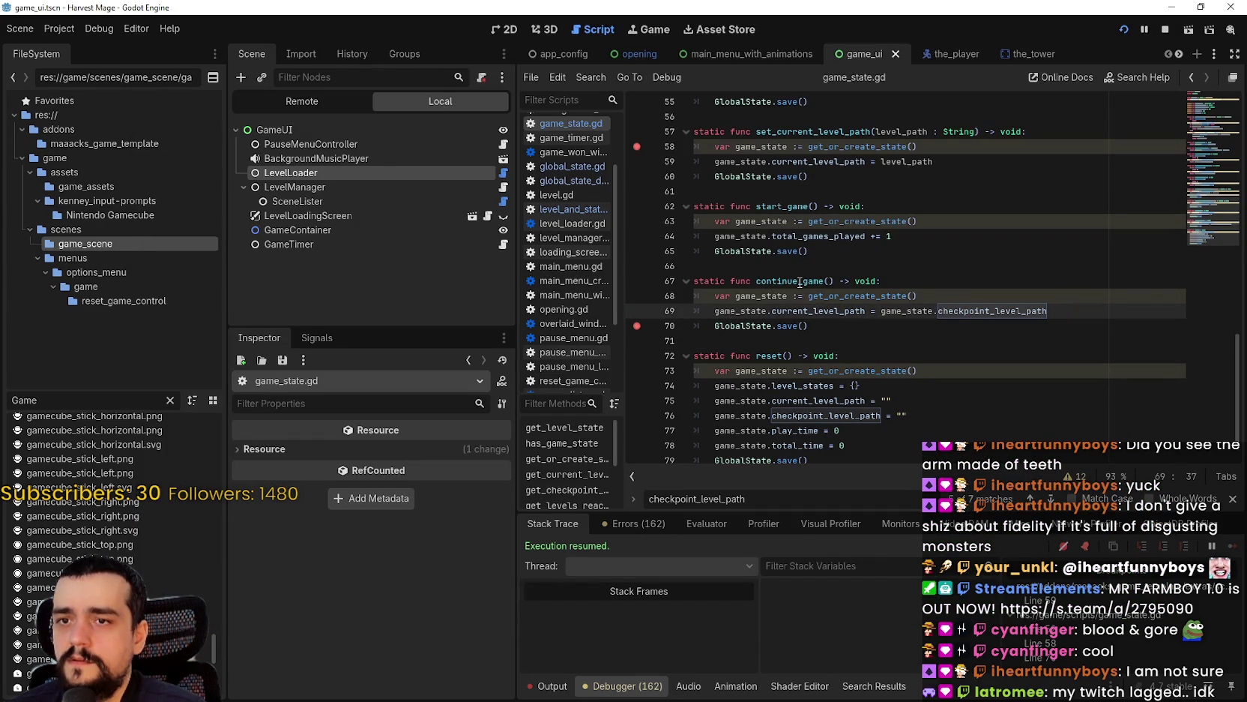
# - Search the project for continue_game and review the 12 matches across 3 files
pyautogui.doubleClick(796, 281)
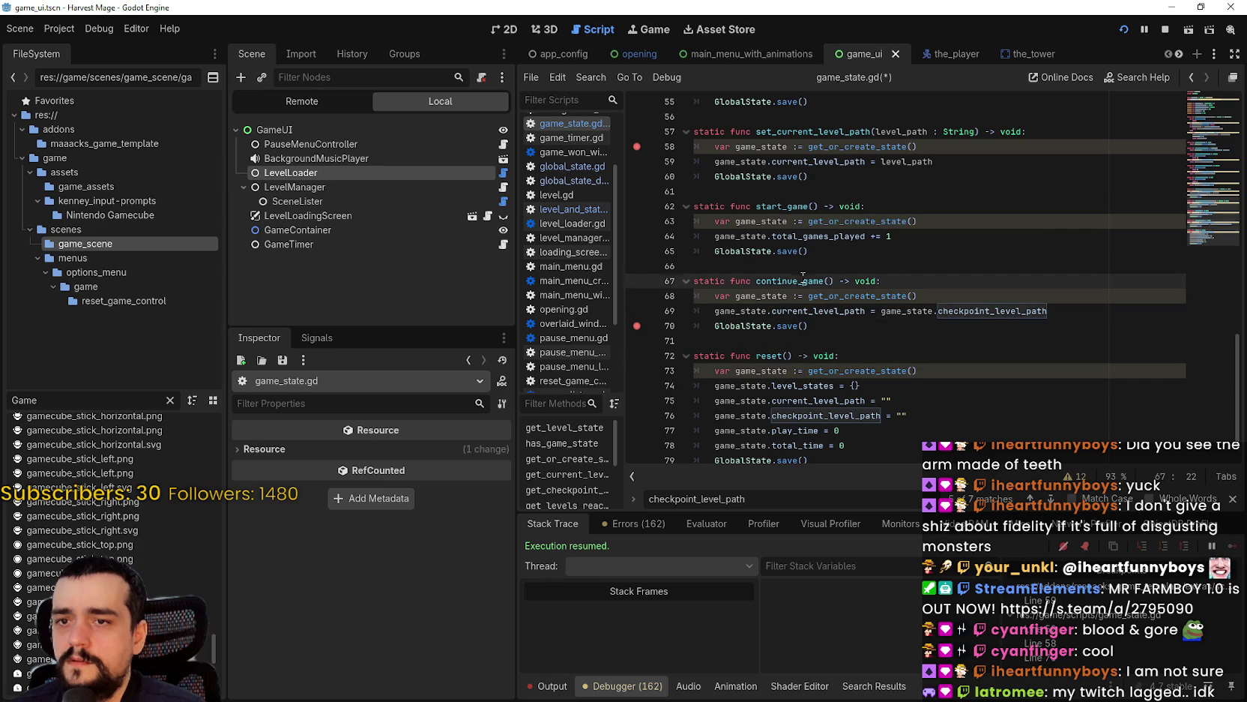
pyautogui.write('c')
pyautogui.hotkey('ctrl', 'z')
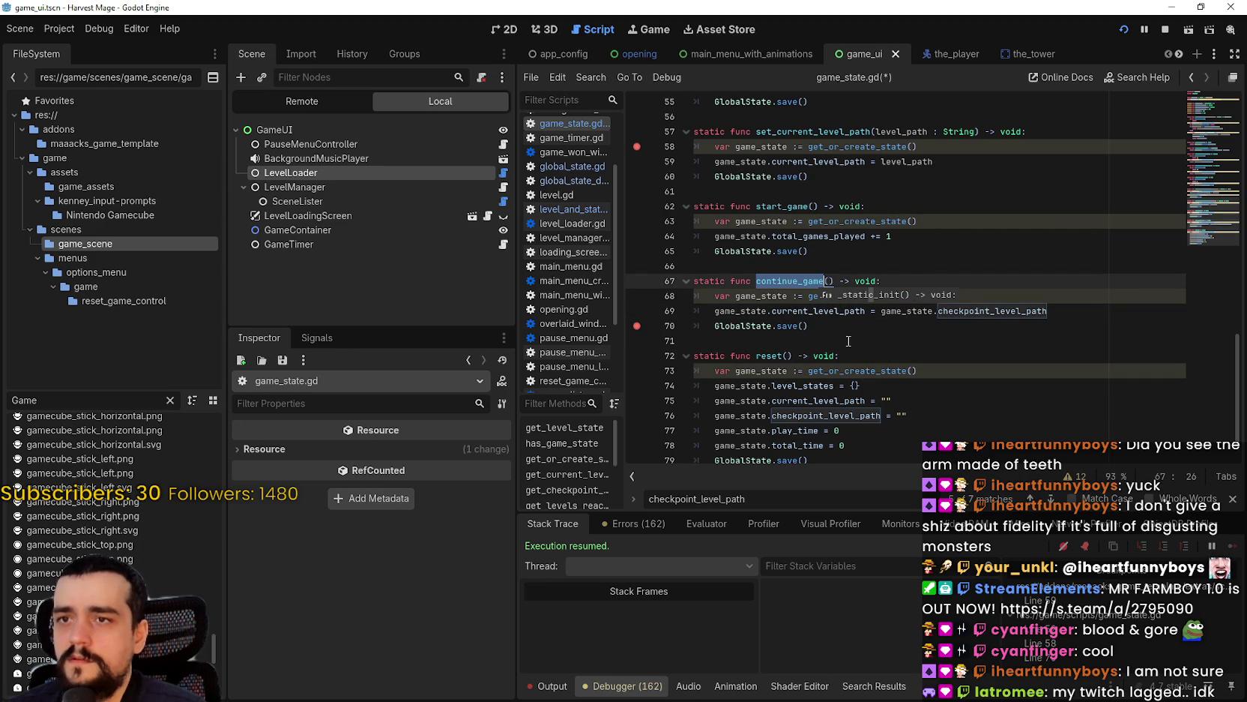
pyautogui.hotkey('ctrl', 'shift', 'f')
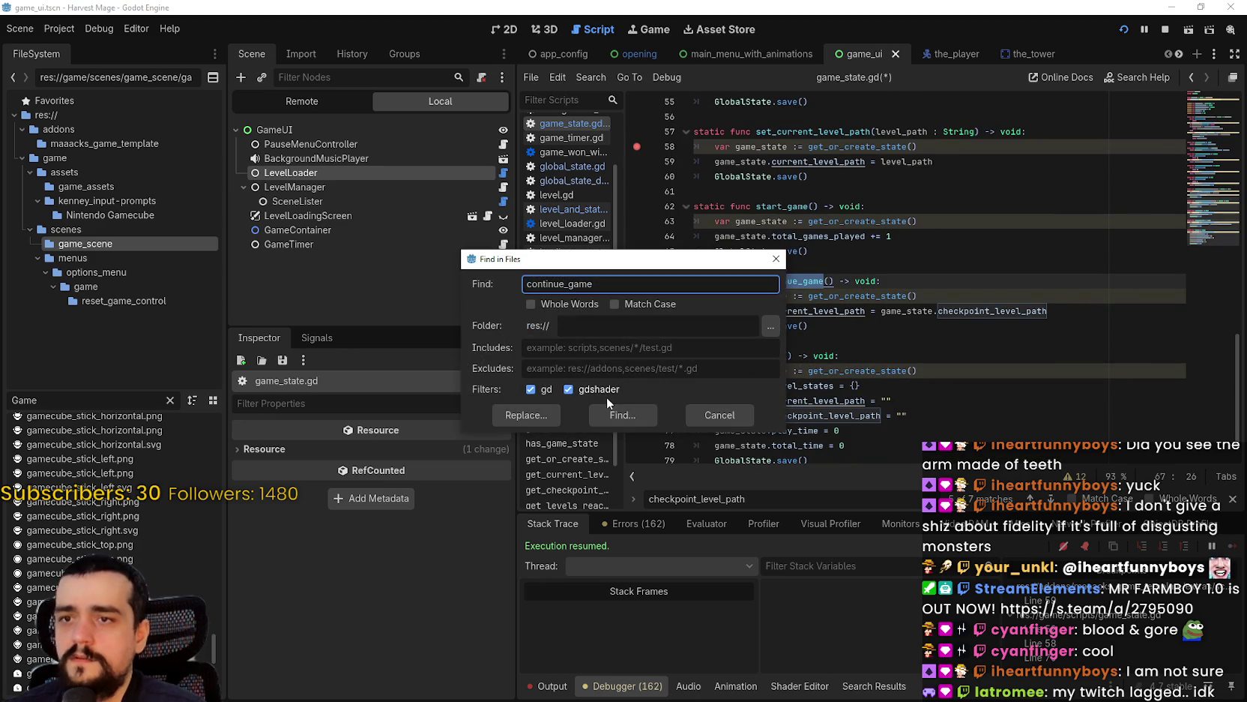
pyautogui.click(610, 414)
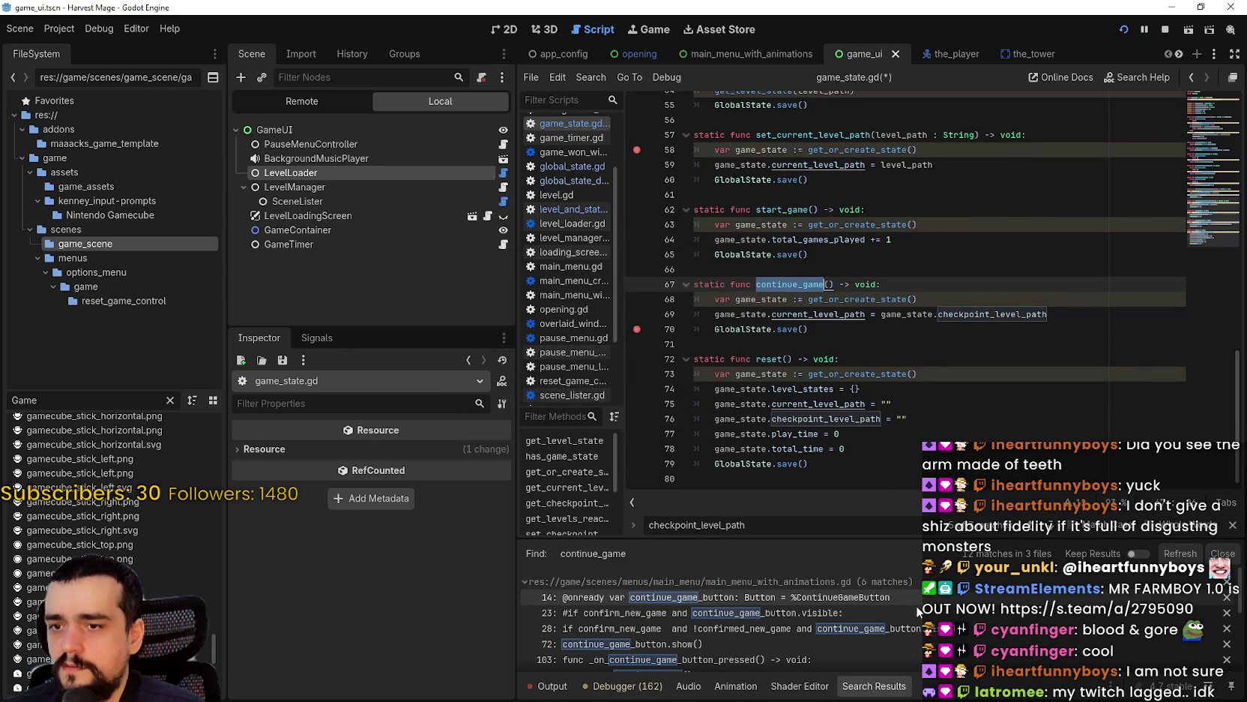
pyautogui.scroll(-2, 884, 619)
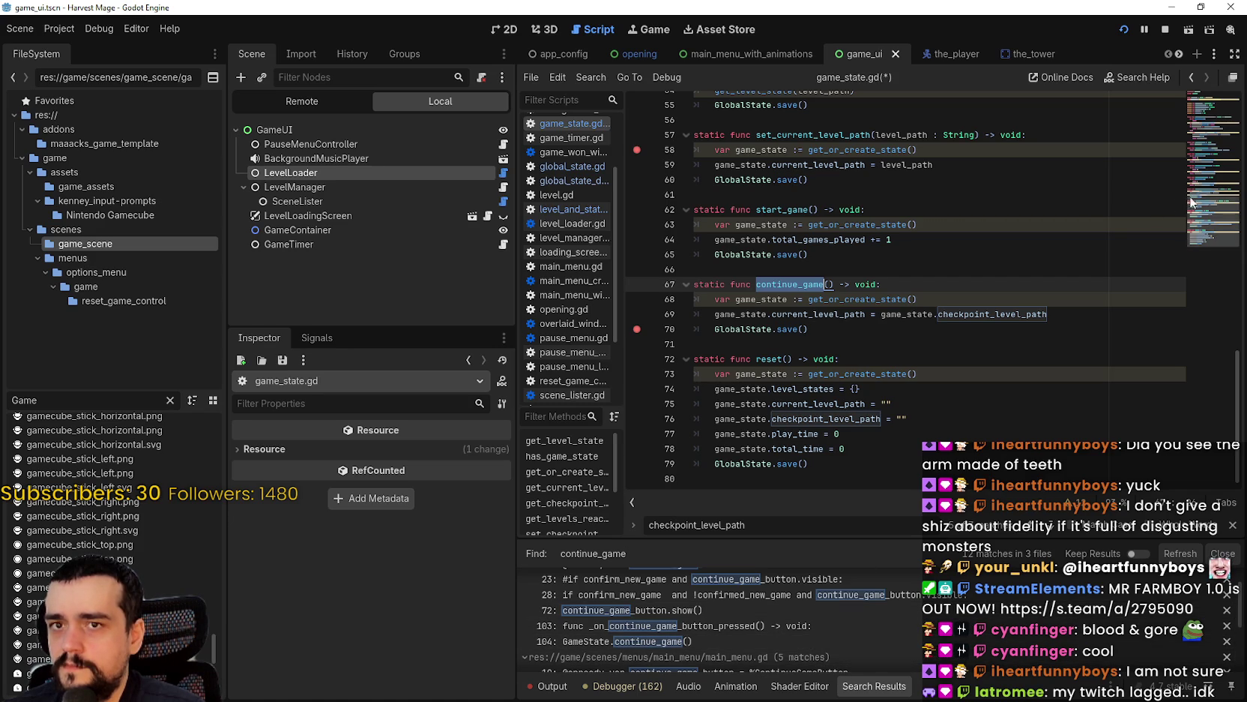
pyautogui.click(1215, 98)
pyautogui.moveTo(1215, 98); pyautogui.dragTo(1208, 232)
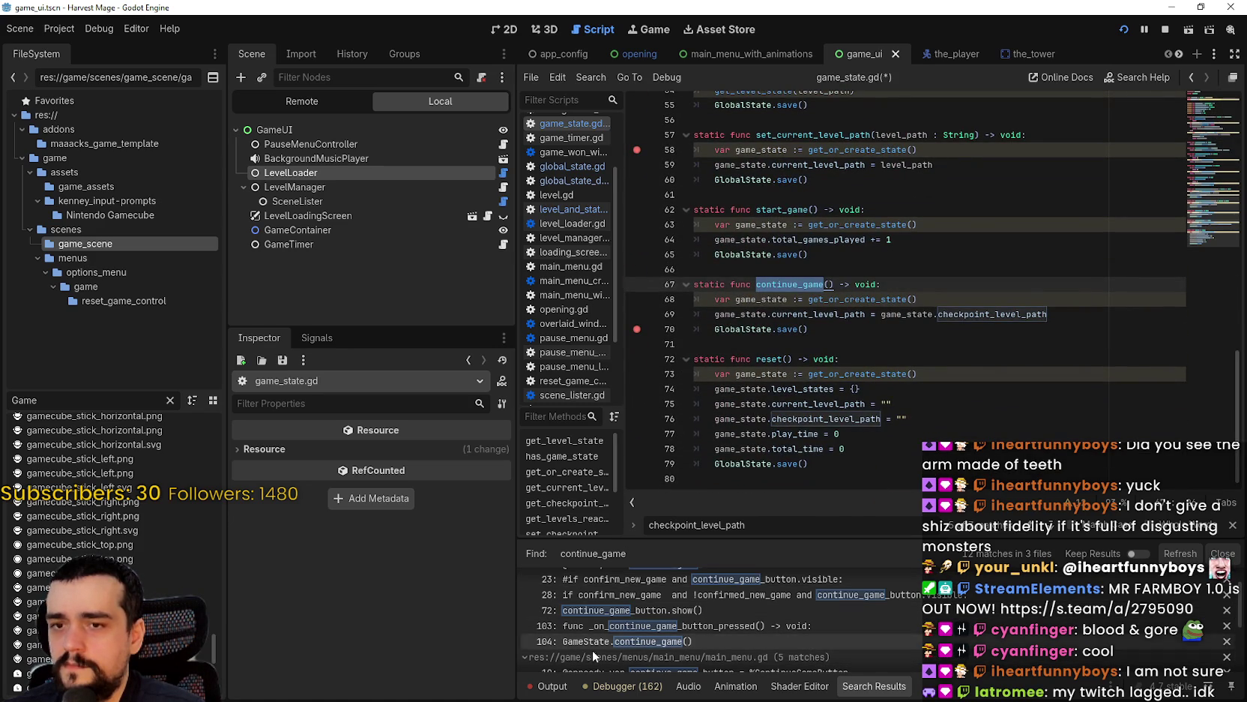
pyautogui.click(552, 686)
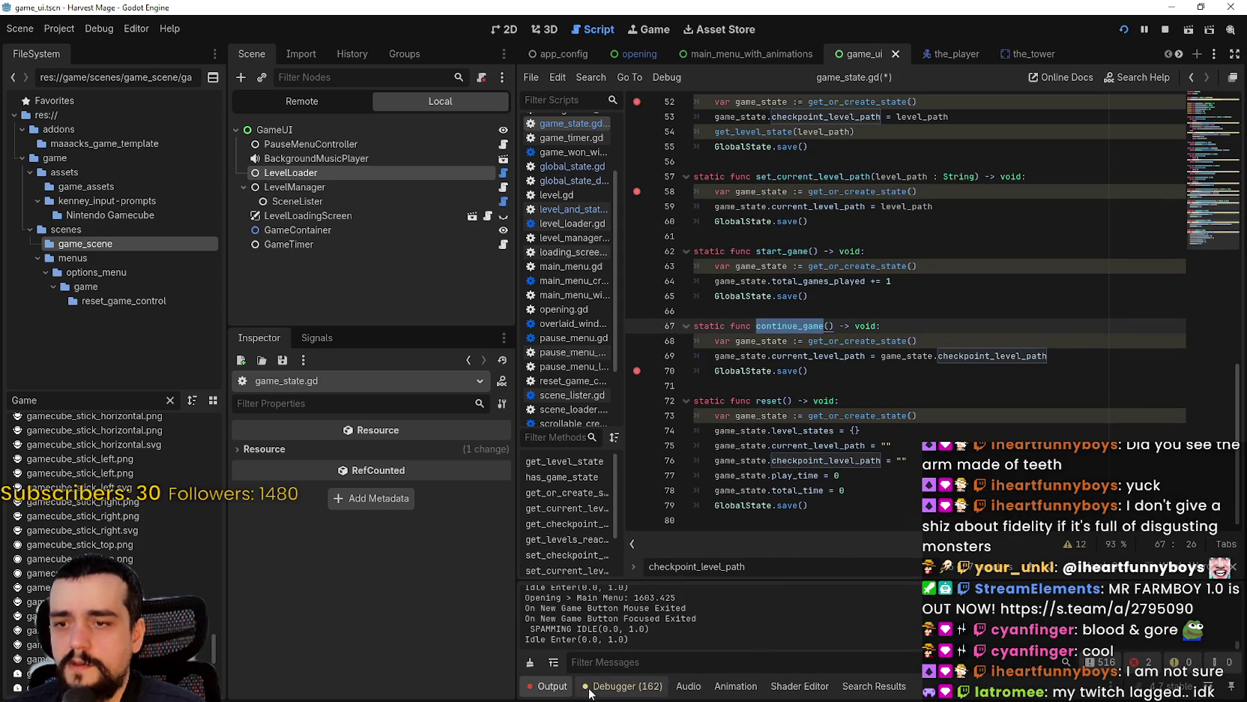
# - Show the Debugger, run the game, then save, exit and continue to hit the breakpoint
pyautogui.click(637, 692)
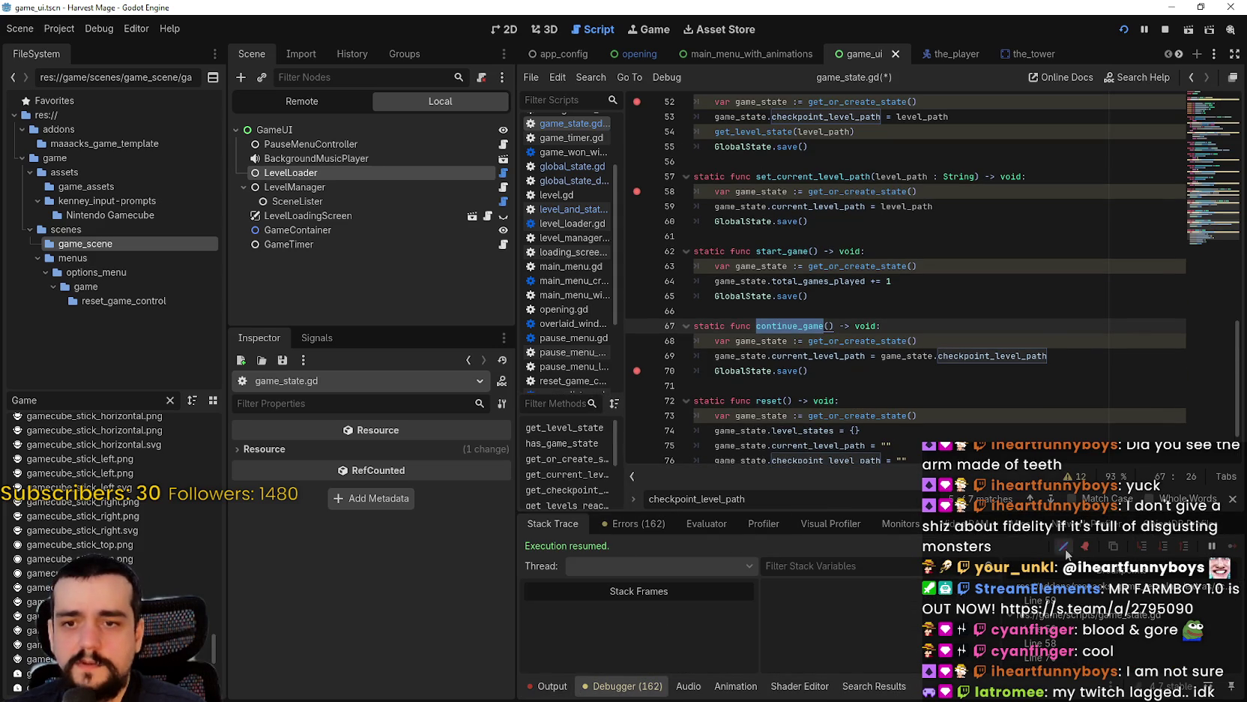
pyautogui.press('F5')
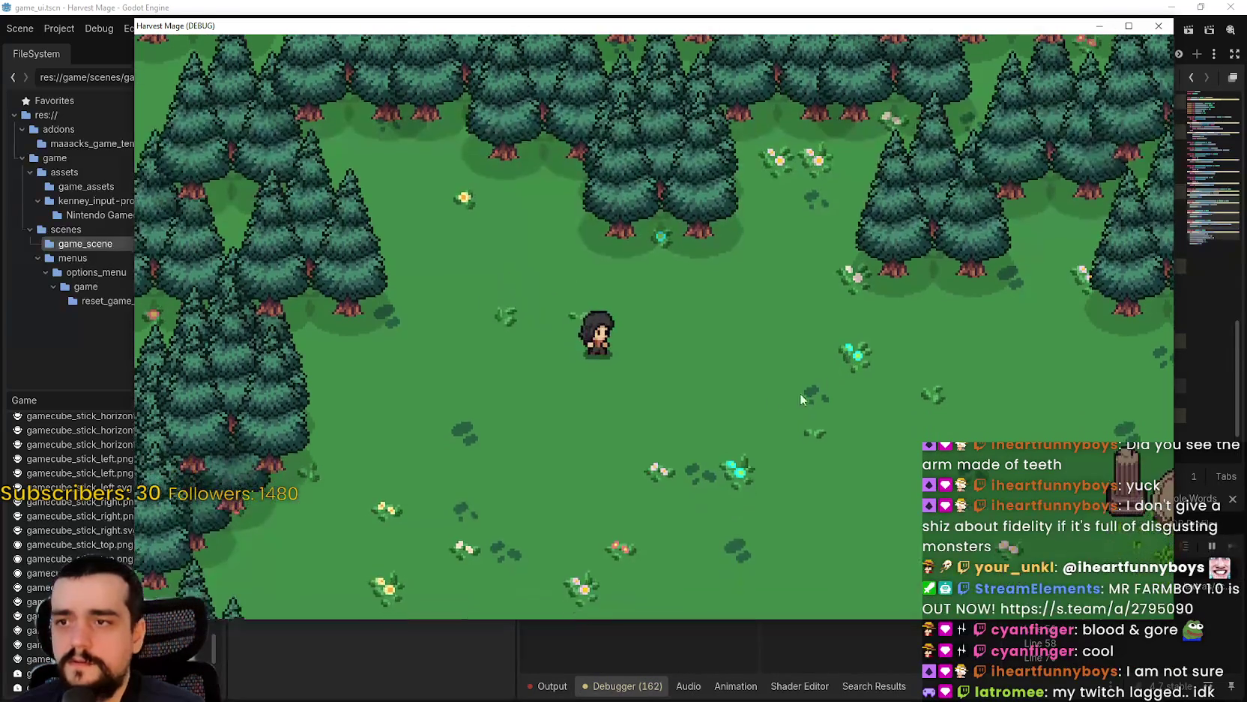
pyautogui.press('Escape')
pyautogui.click(322, 372)
pyautogui.click(300, 321)
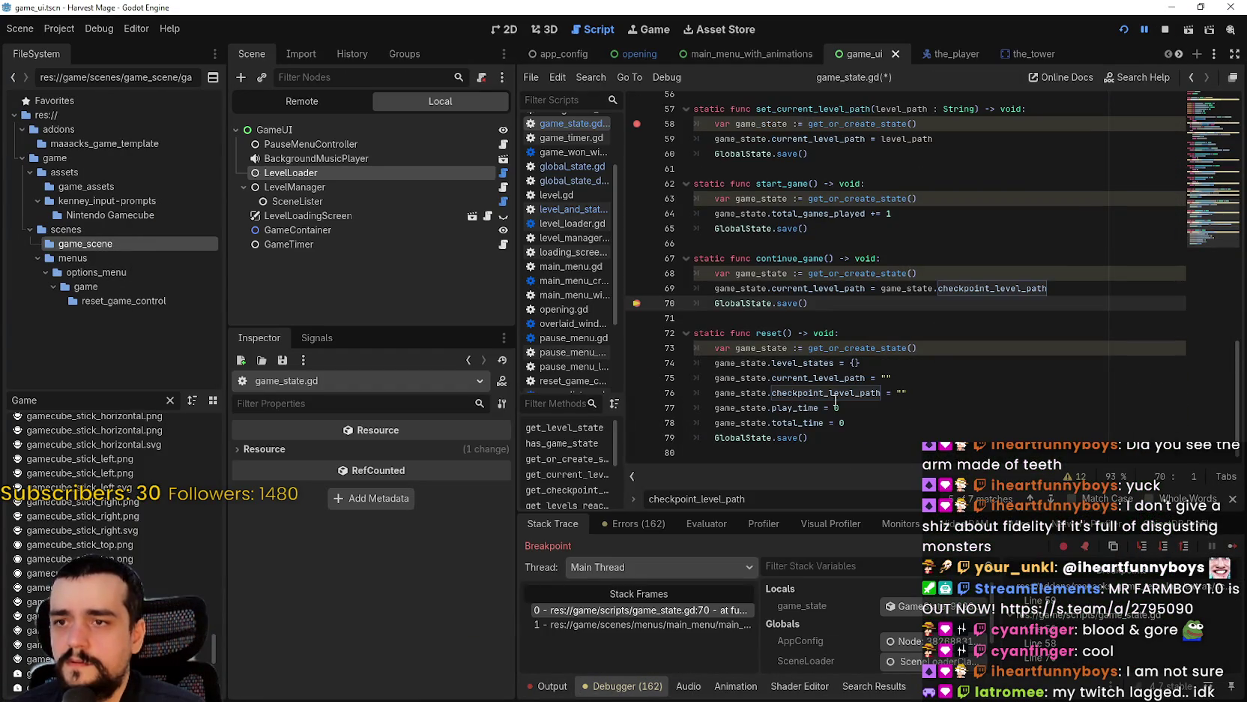
# - Comment out checkpoint_level_path on line 69, save, and inspect the live game_state in Locals
pyautogui.click(1041, 291)
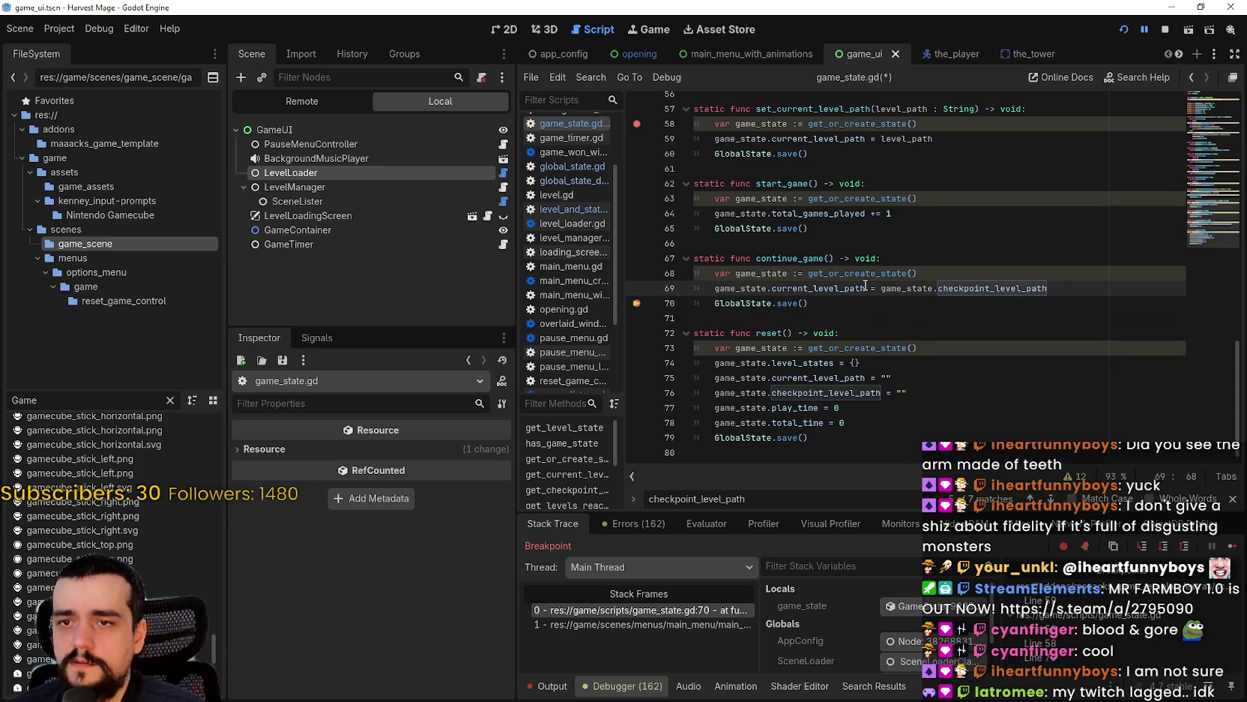
pyautogui.doubleClick(990, 288)
pyautogui.click(881, 288)
pyautogui.write('#')
pyautogui.click(876, 273)
pyautogui.click(883, 294)
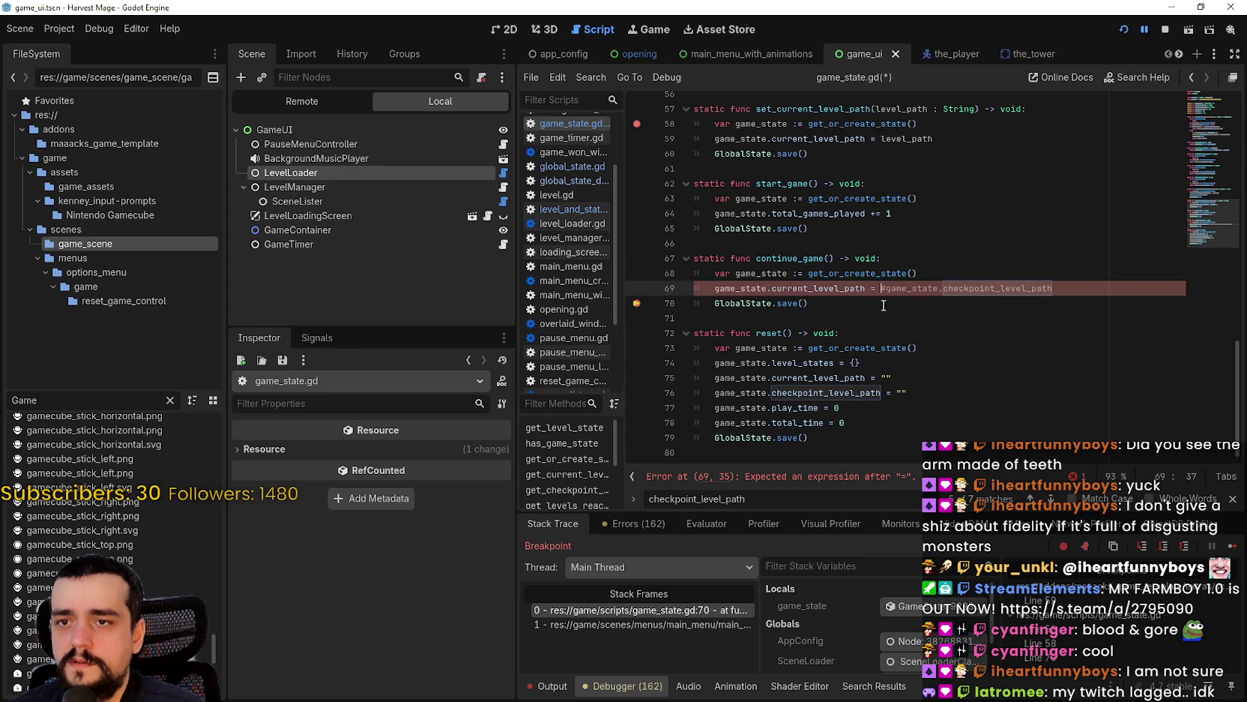
pyautogui.scroll(7, 886, 318)
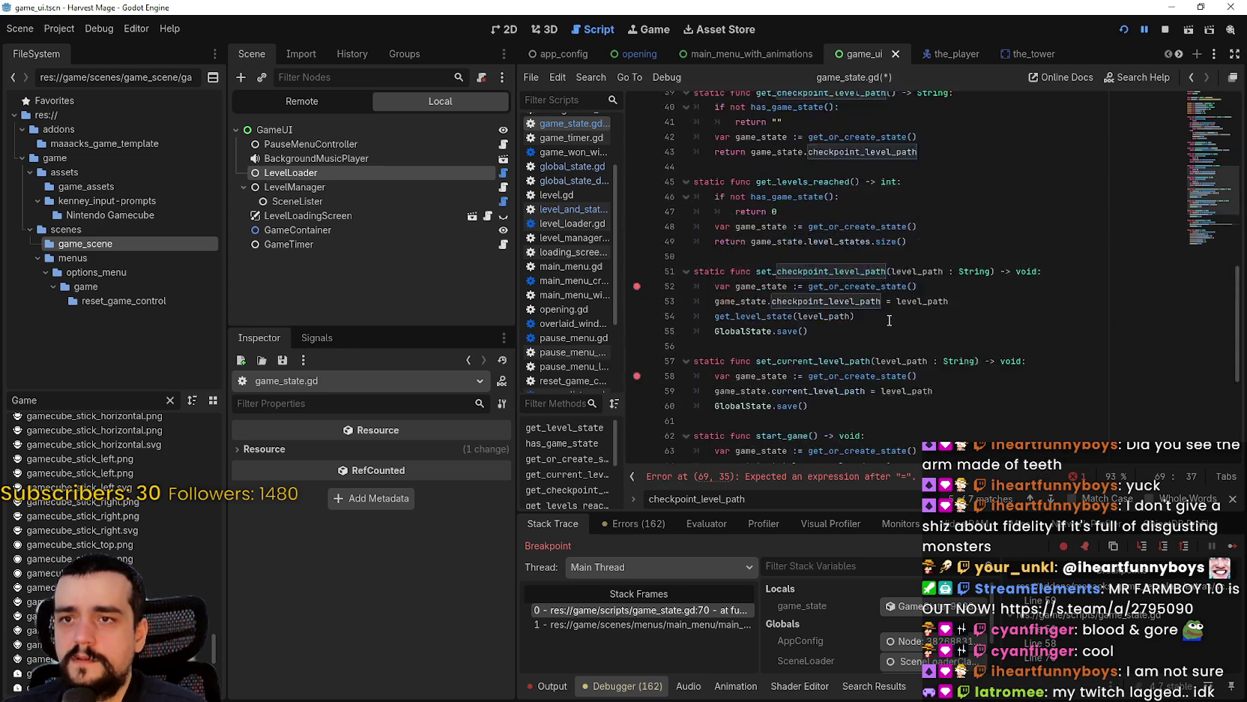
pyautogui.scroll(6, 903, 292)
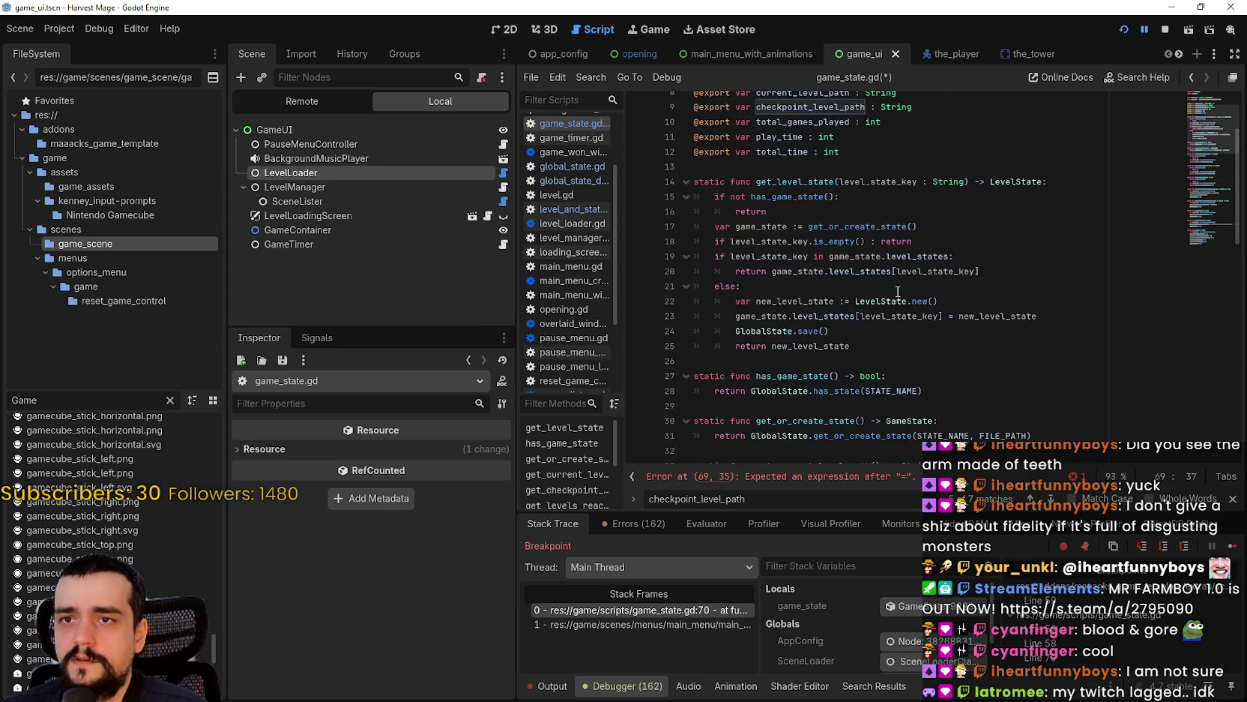
pyautogui.scroll(-10, 898, 291)
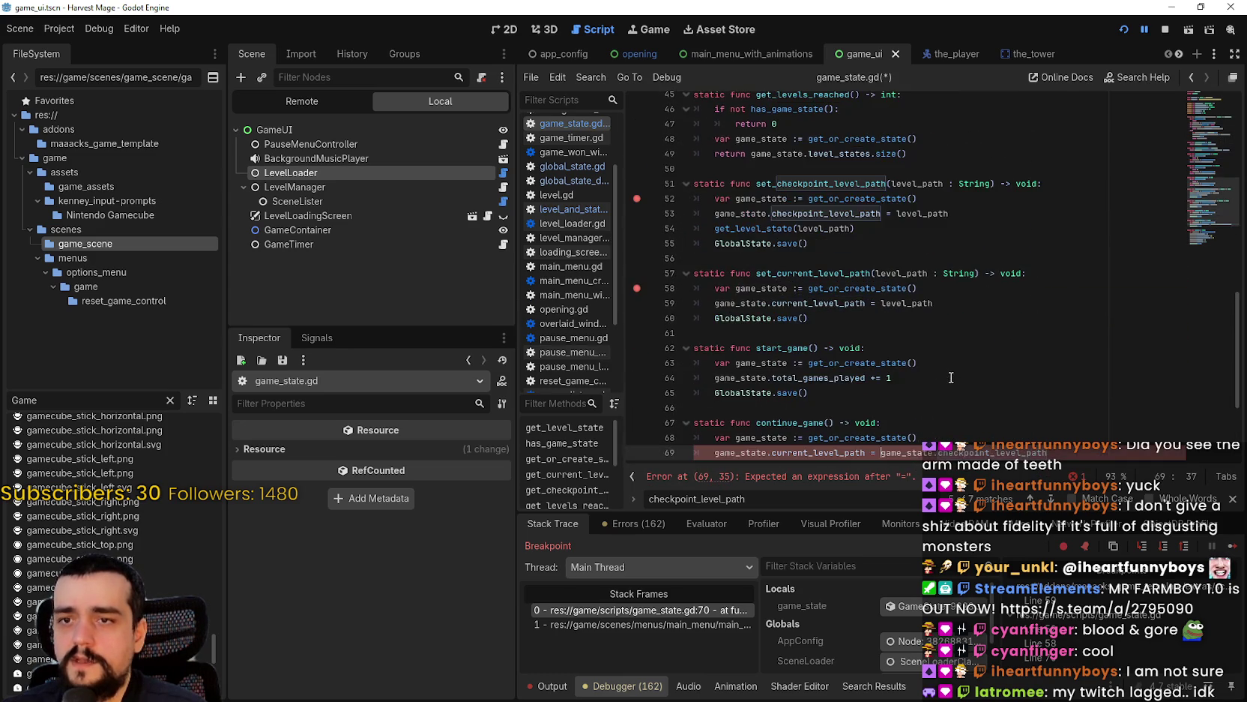
pyautogui.scroll(-2, 944, 367)
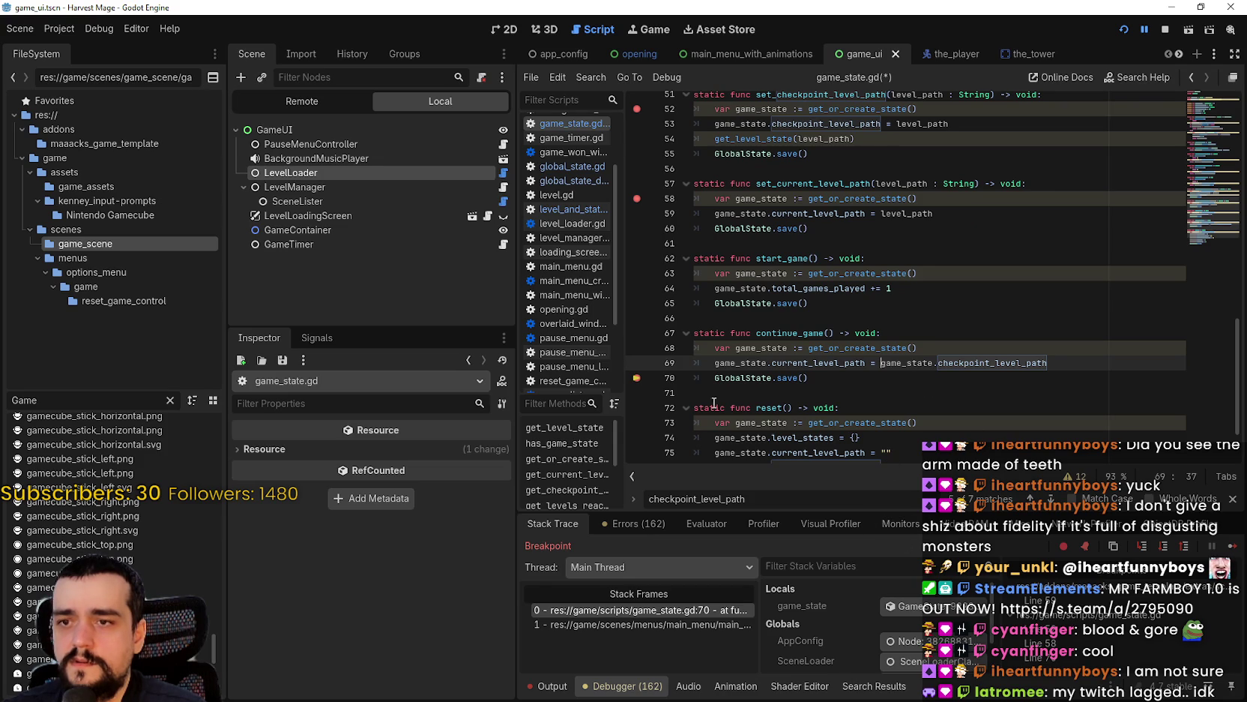
pyautogui.click(798, 390)
pyautogui.hotkey('ctrl', 's')
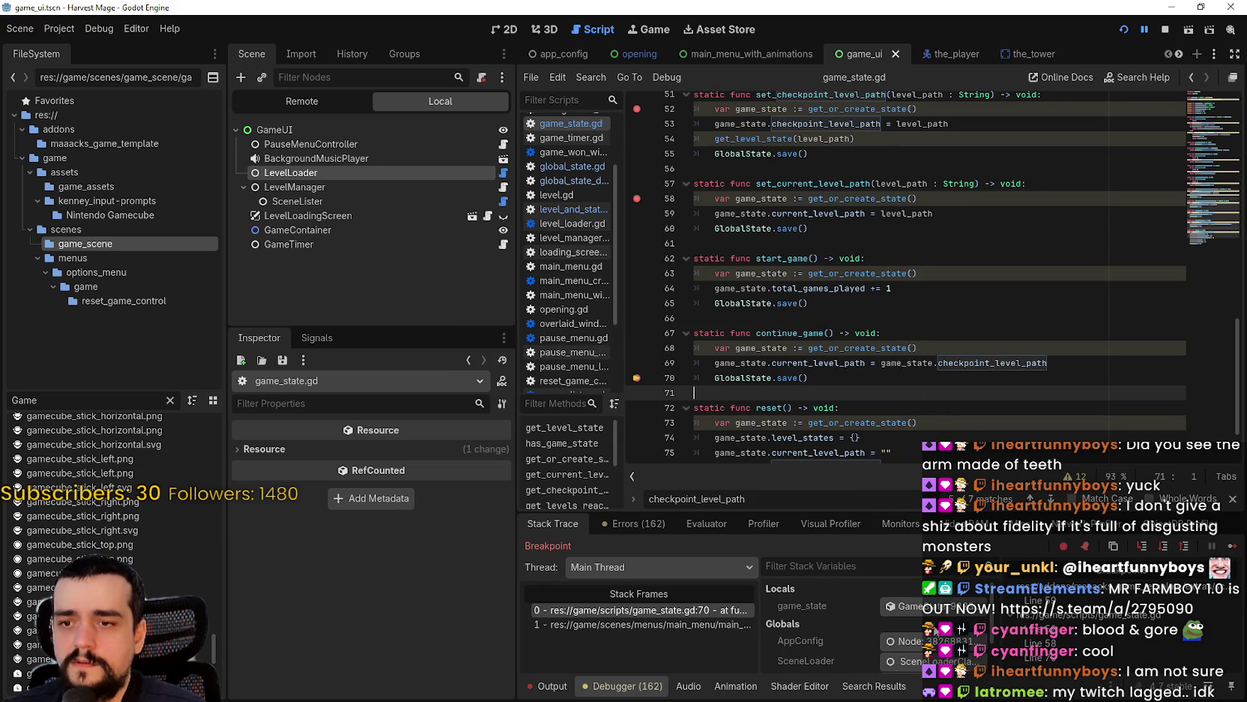
pyautogui.click(906, 606)
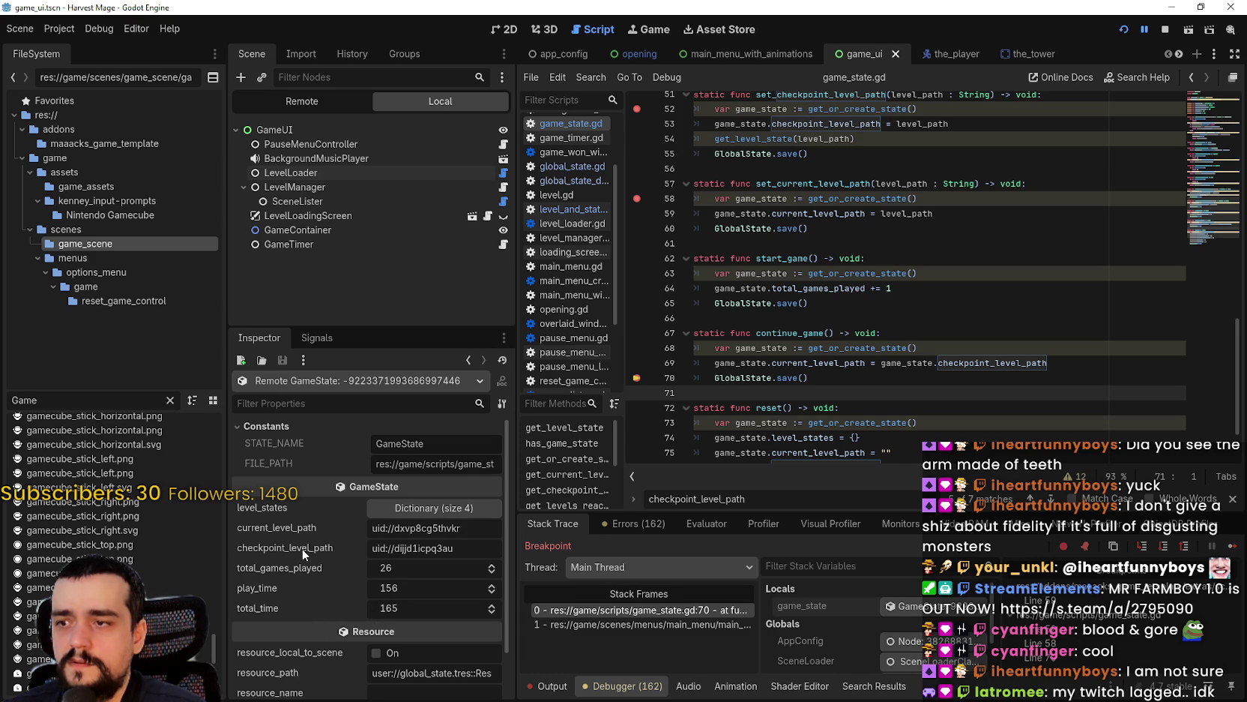
# - Expand level_states, check the forest LevelState, and copy the village level path
pyautogui.click(405, 507)
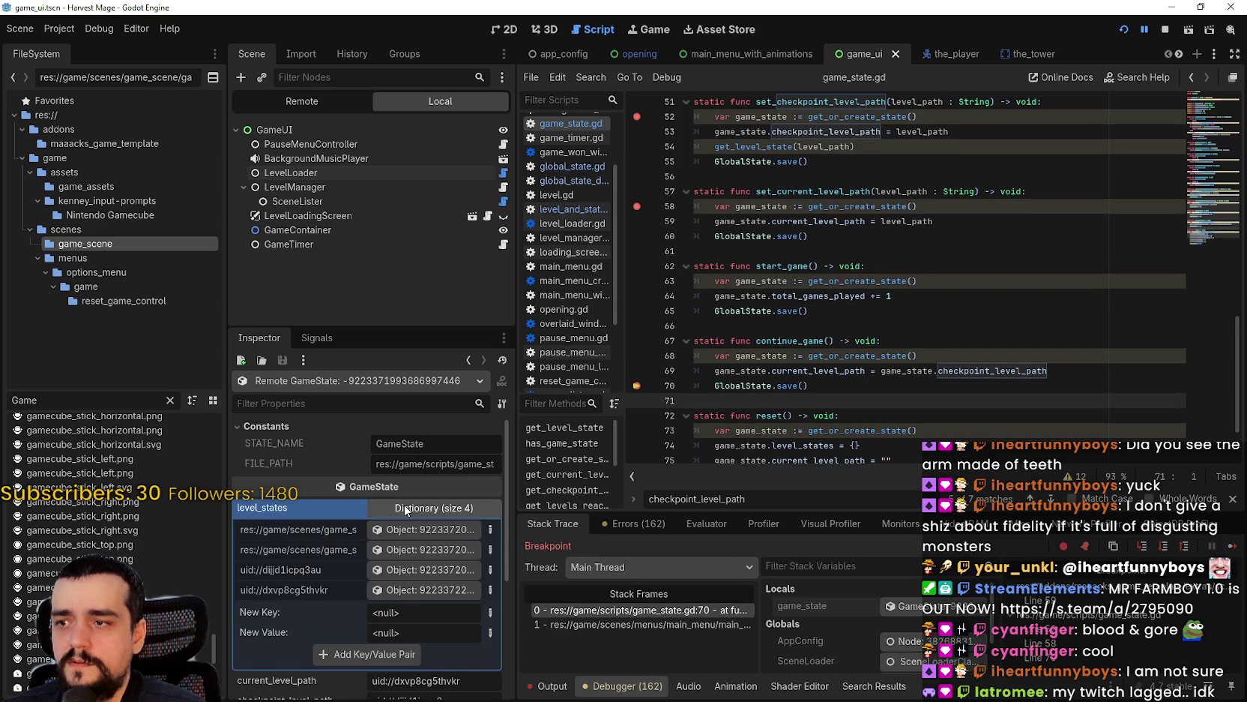
pyautogui.moveTo(515, 572); pyautogui.dragTo(892, 580)
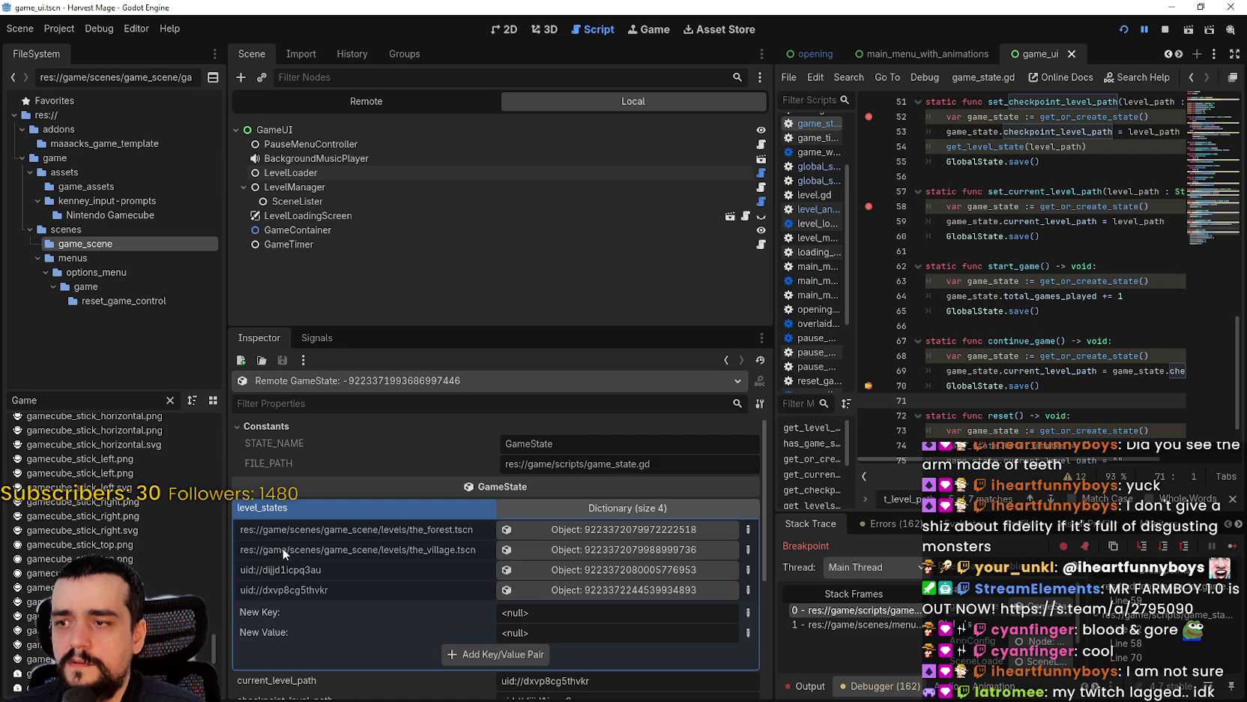
pyautogui.click(611, 571)
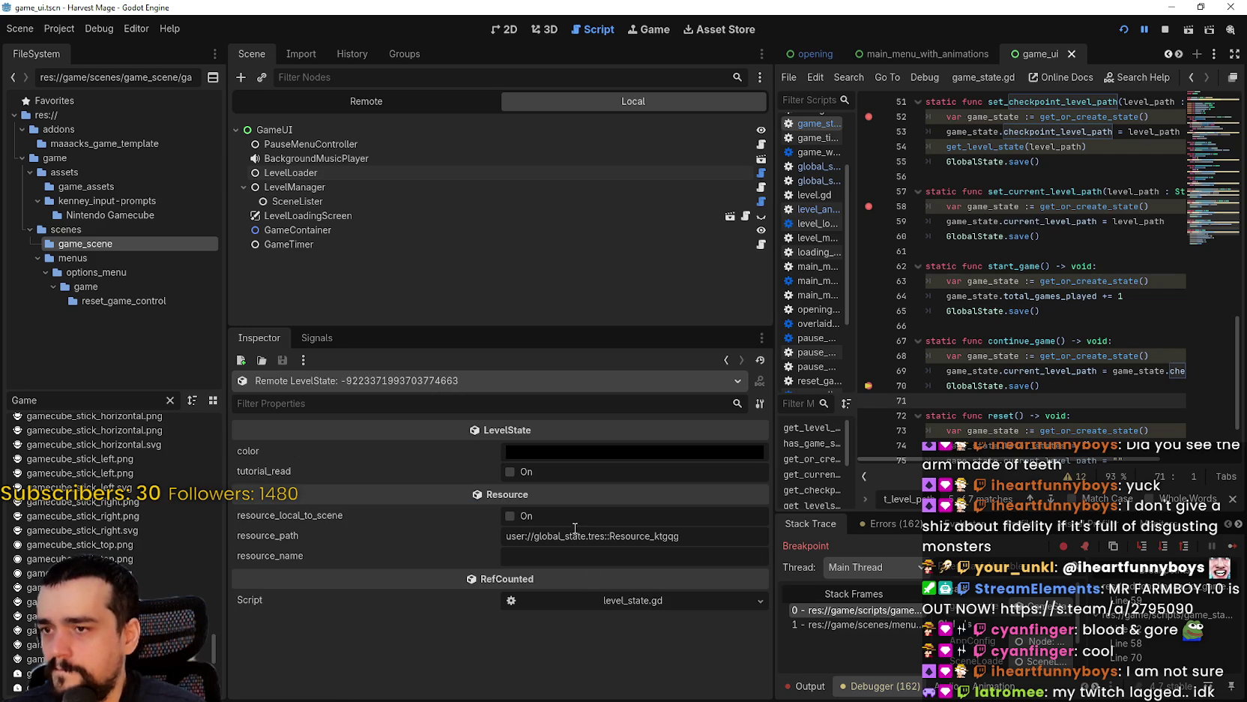
pyautogui.click(727, 361)
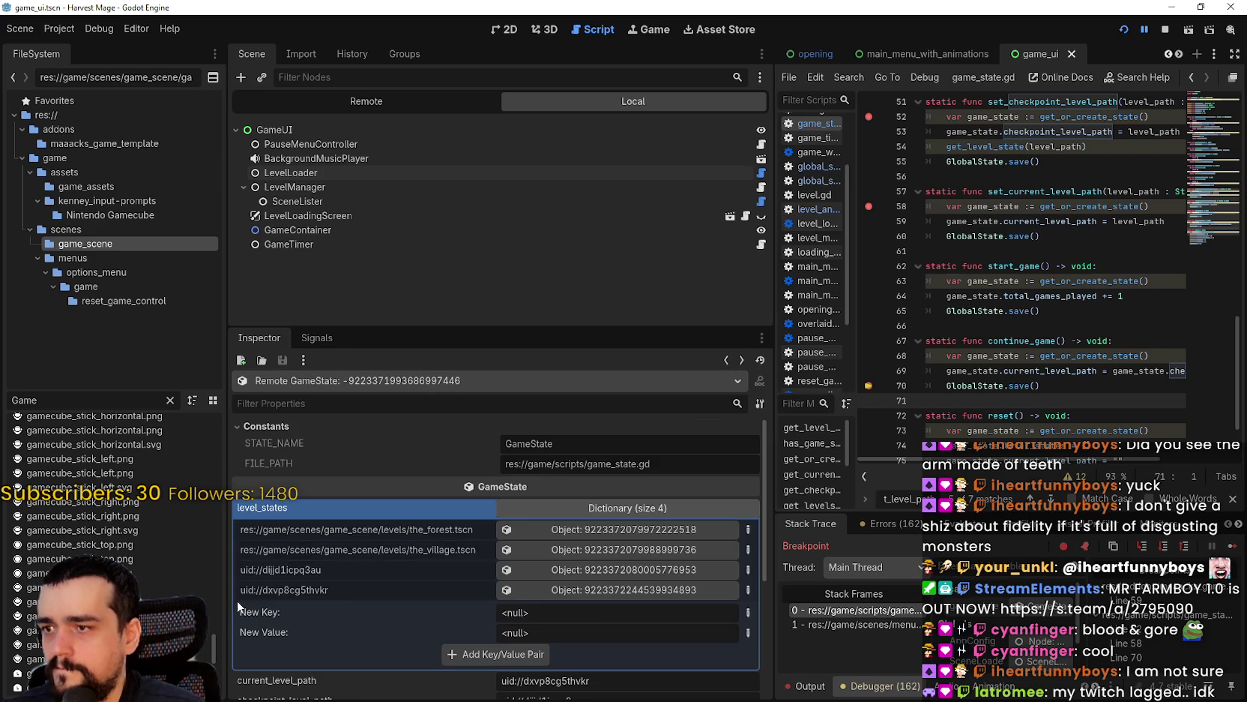
pyautogui.rightClick(315, 530)
pyautogui.click(294, 546)
pyautogui.rightClick(299, 544)
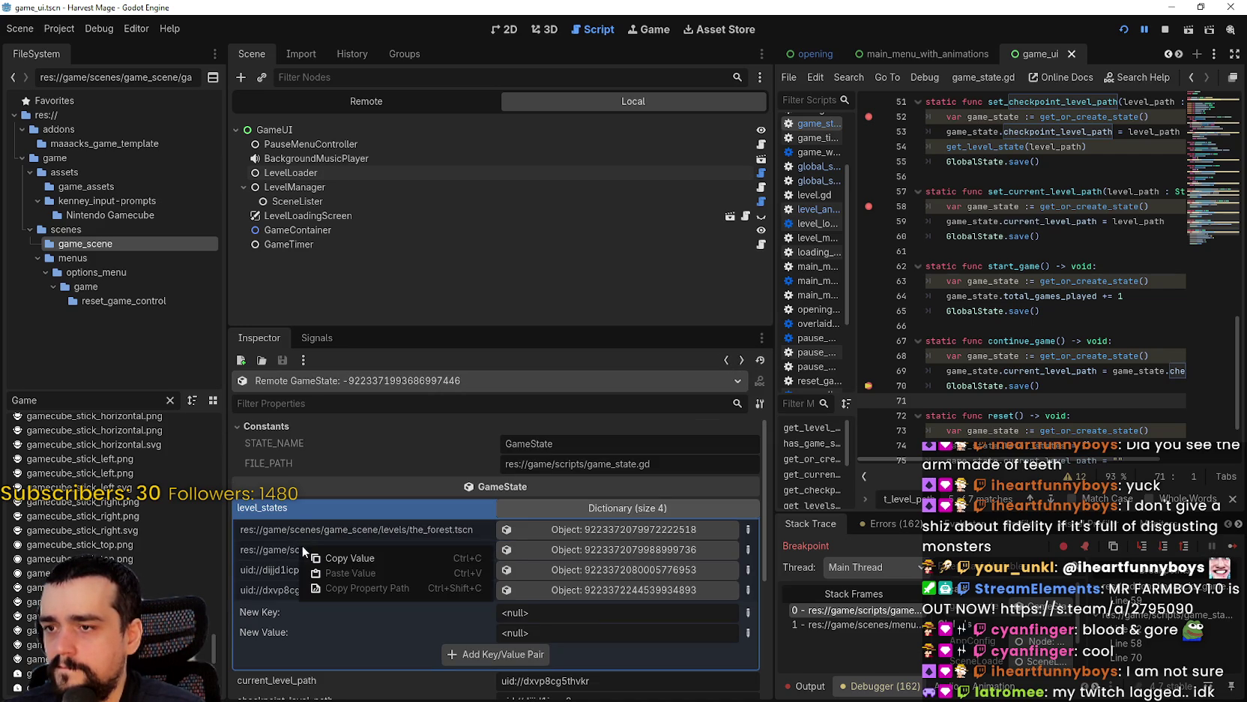
pyautogui.click(346, 559)
# - Make line 69 assign an empty string, commenting out the checkpoint_level_path reference
pyautogui.click(981, 355)
pyautogui.moveTo(774, 339); pyautogui.dragTo(386, 339)
pyautogui.click(849, 370)
pyautogui.click(754, 370)
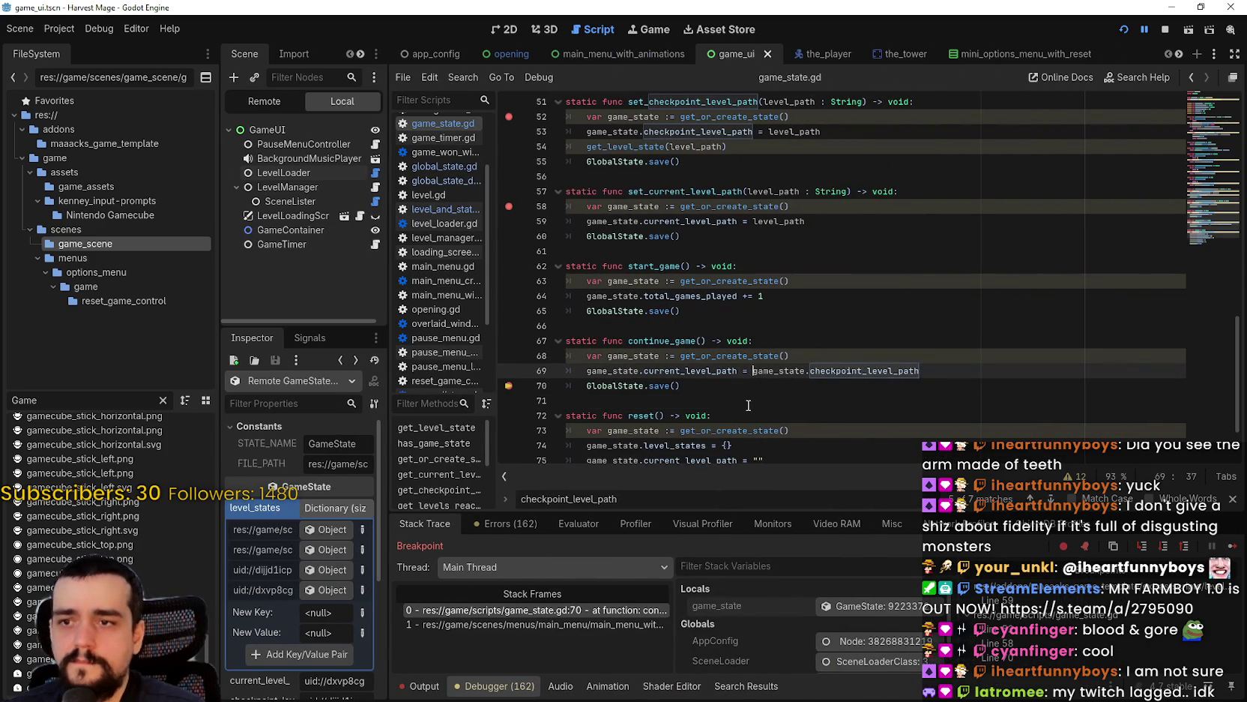
pyautogui.write('#')
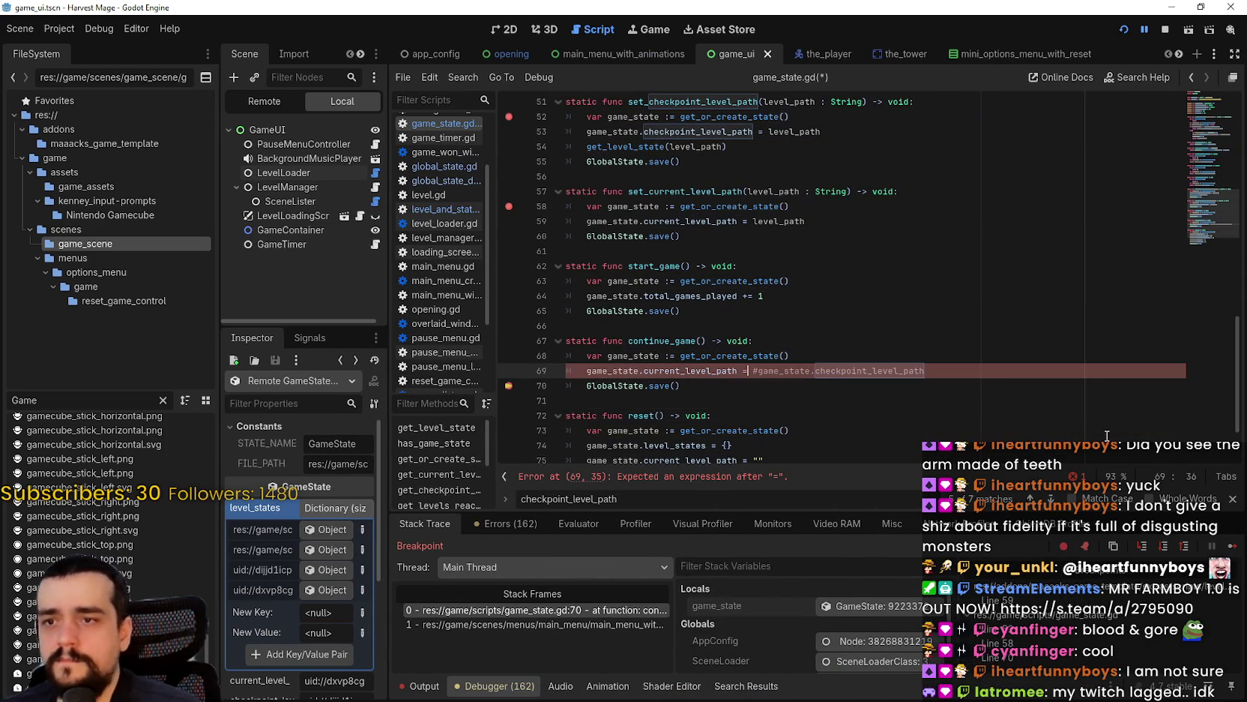
pyautogui.write('"')
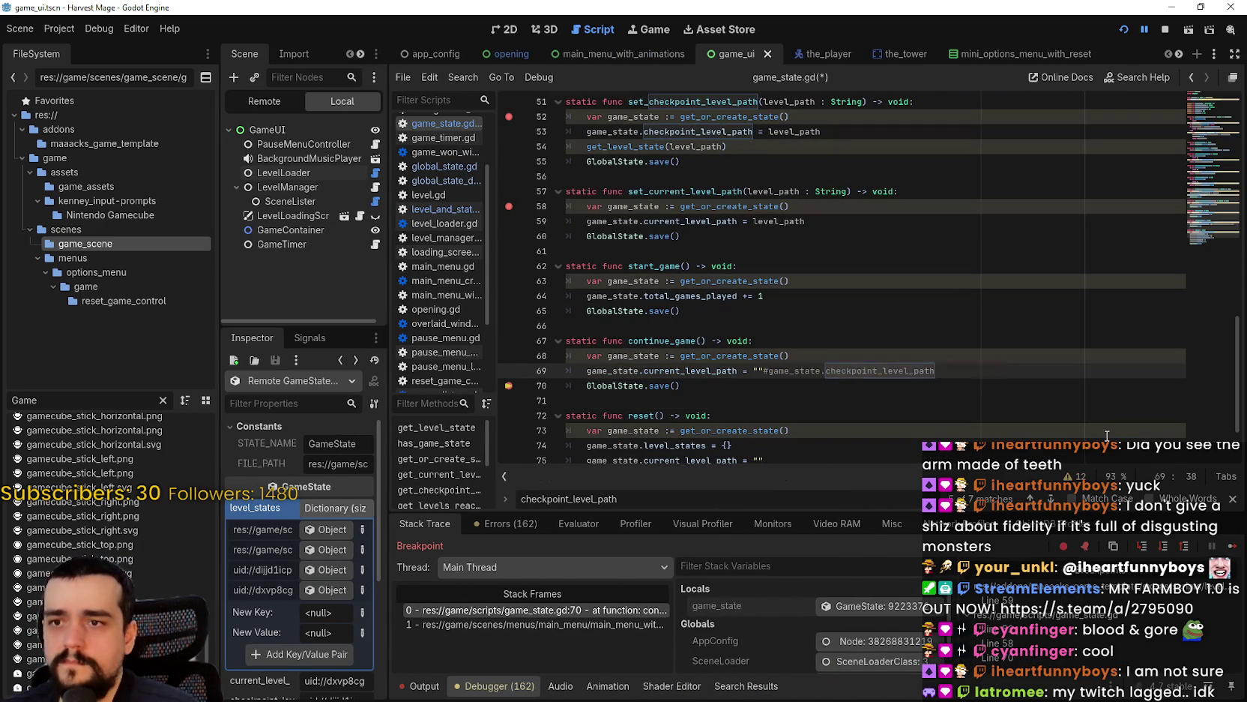
pyautogui.write('"')
# - Select SceneLister in the Scene tree to view its list of level files
pyautogui.moveTo(387, 513); pyautogui.dragTo(607, 525)
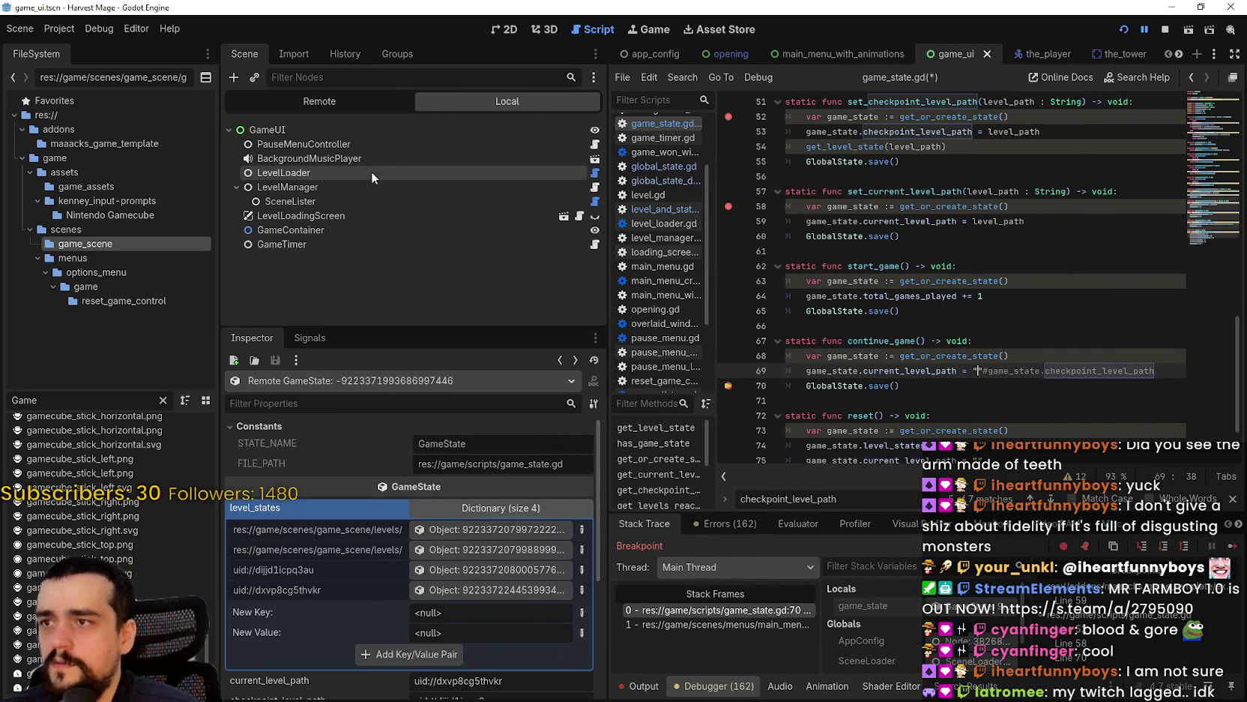
pyautogui.click(367, 173)
pyautogui.click(288, 187)
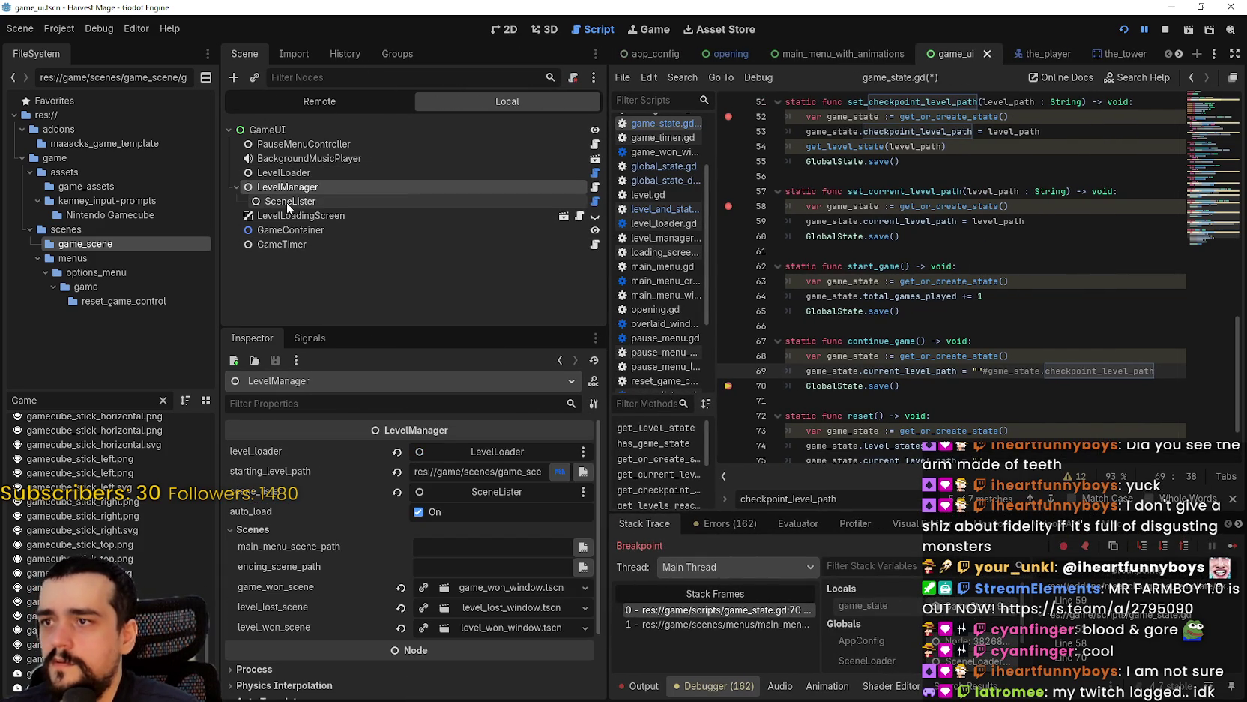
pyautogui.click(286, 200)
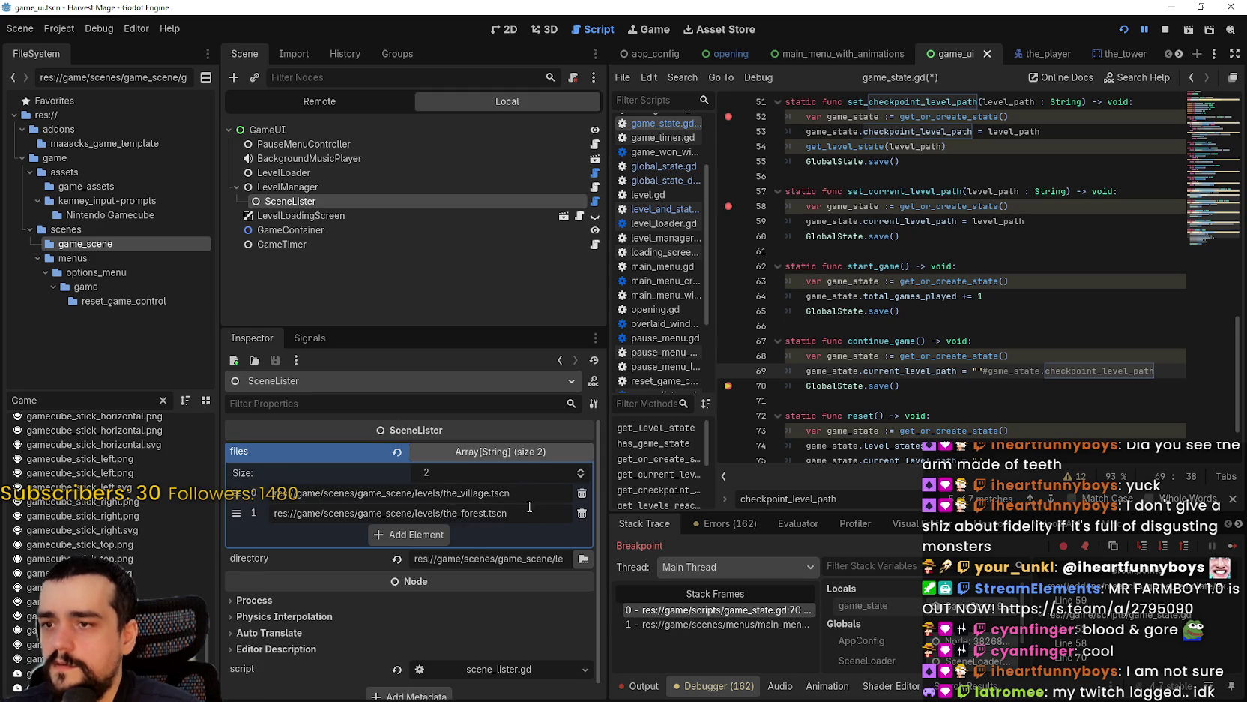
# - Paste the village level path from SceneLister's files into line 69's quotes and save
pyautogui.moveTo(500, 492); pyautogui.dragTo(248, 486)
pyautogui.hotkey('ctrl', 'c')
pyautogui.click(976, 370)
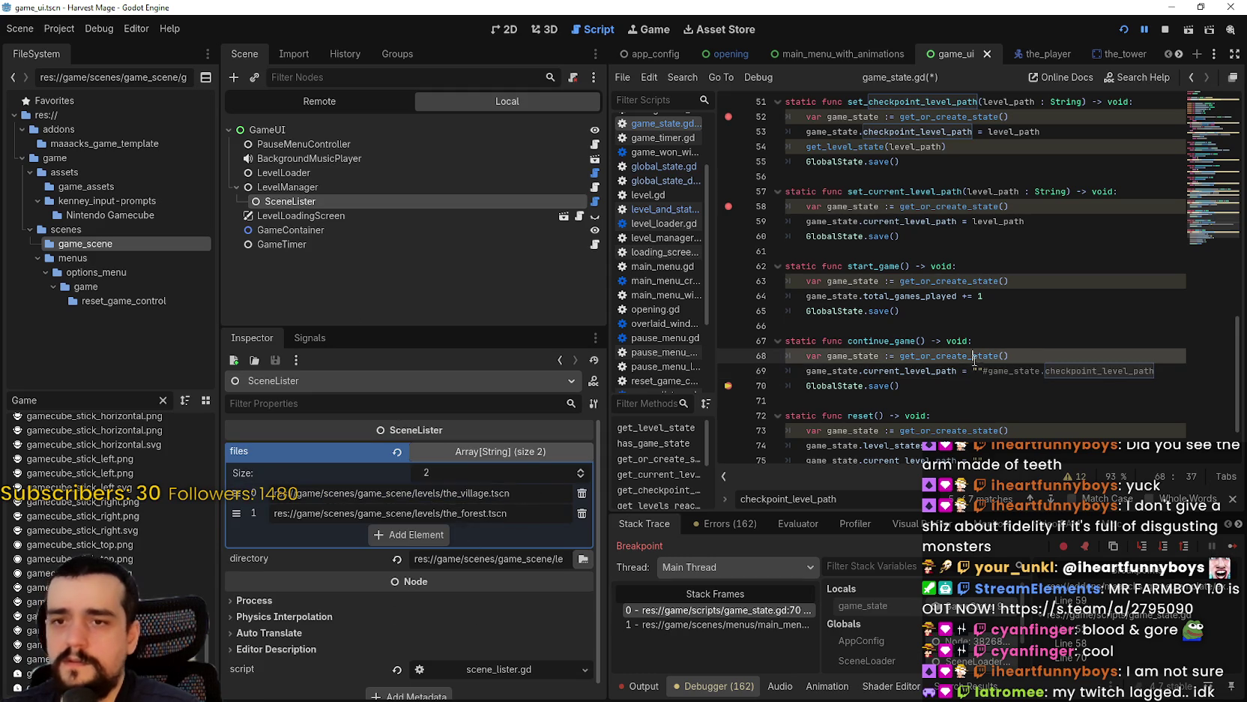
pyautogui.hotkey('ctrl', 'v')
pyautogui.click(976, 398)
pyautogui.hotkey('ctrl', 's')
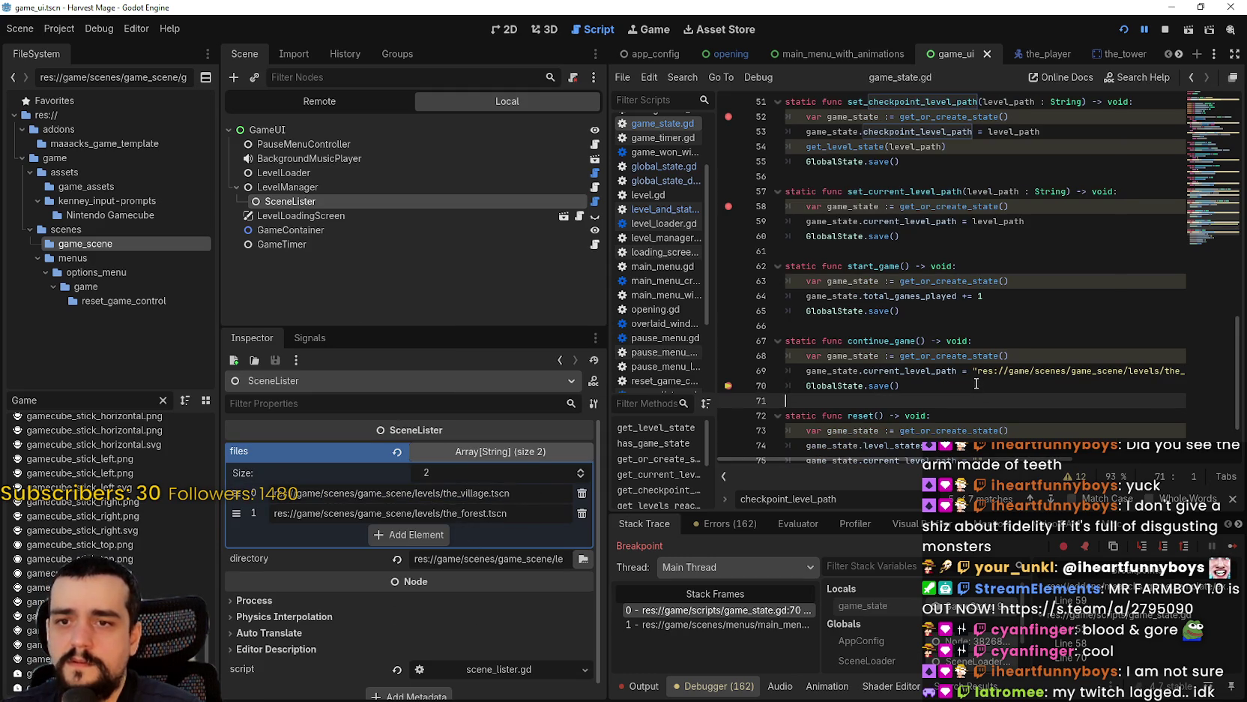
pyautogui.press('Left')
# - Resume past the breakpoints, then Save and Exit and Continue to hit the breakpoint again
pyautogui.click(1231, 548)
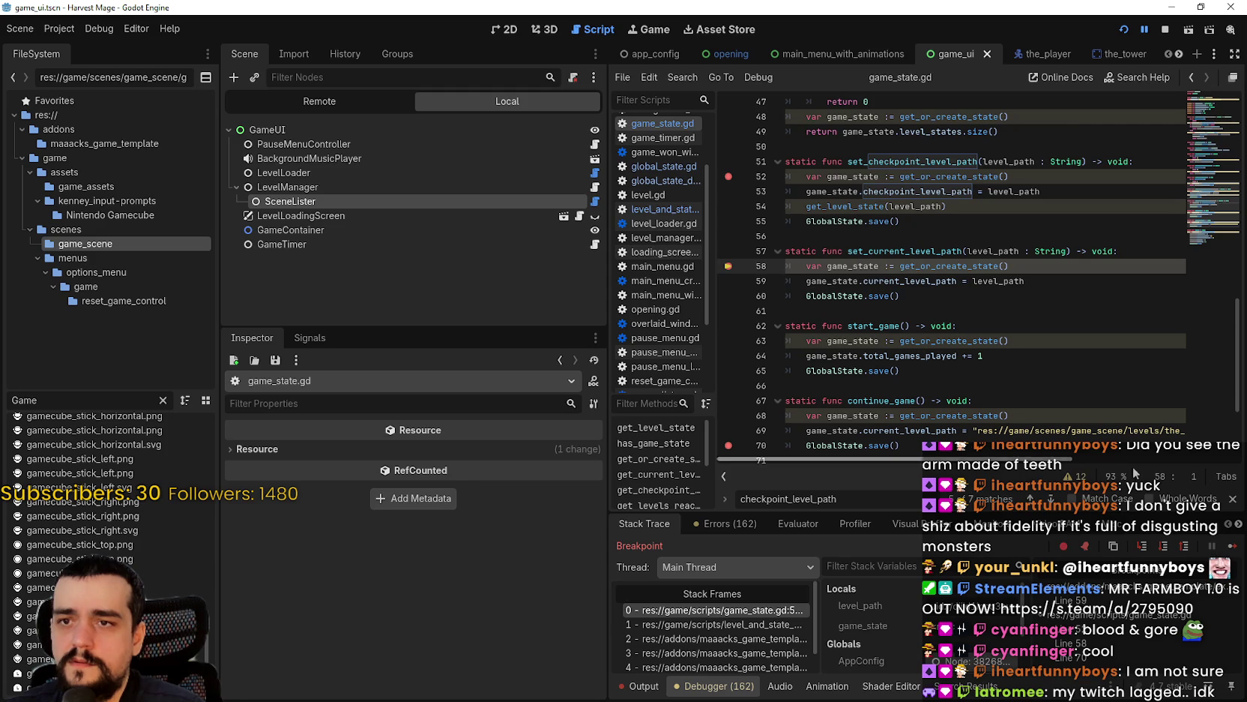
pyautogui.click(1232, 548)
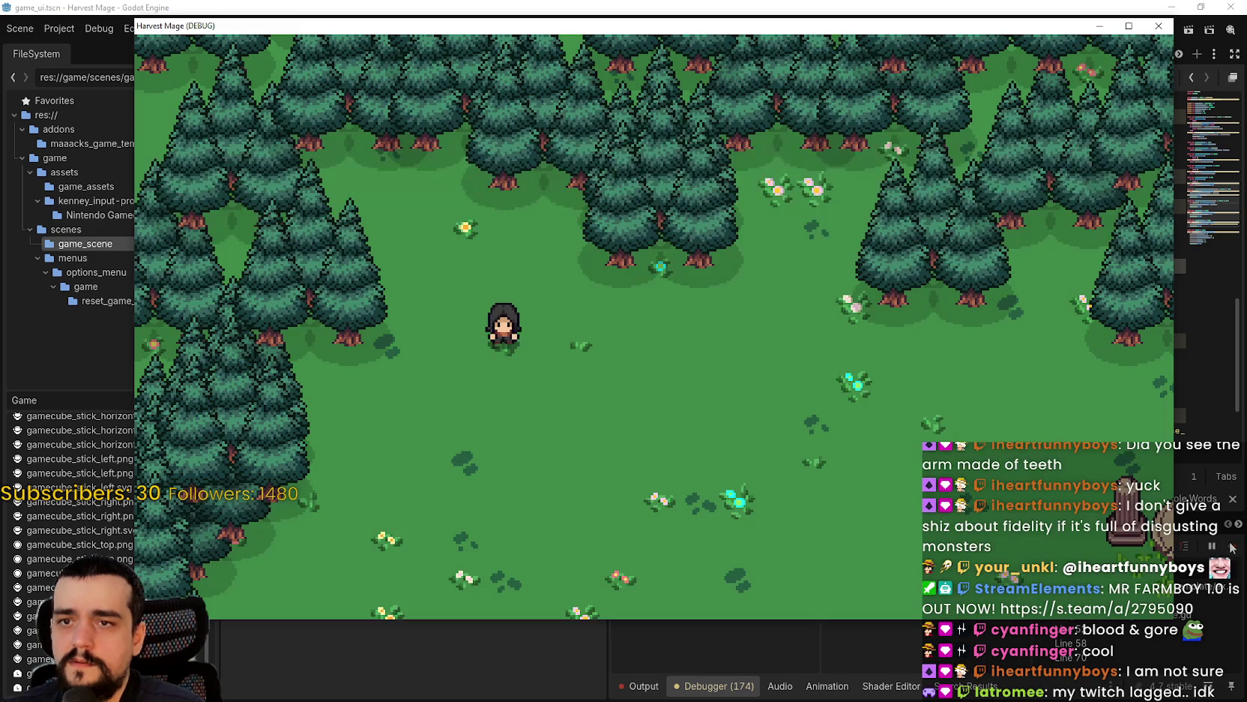
pyautogui.press('Escape')
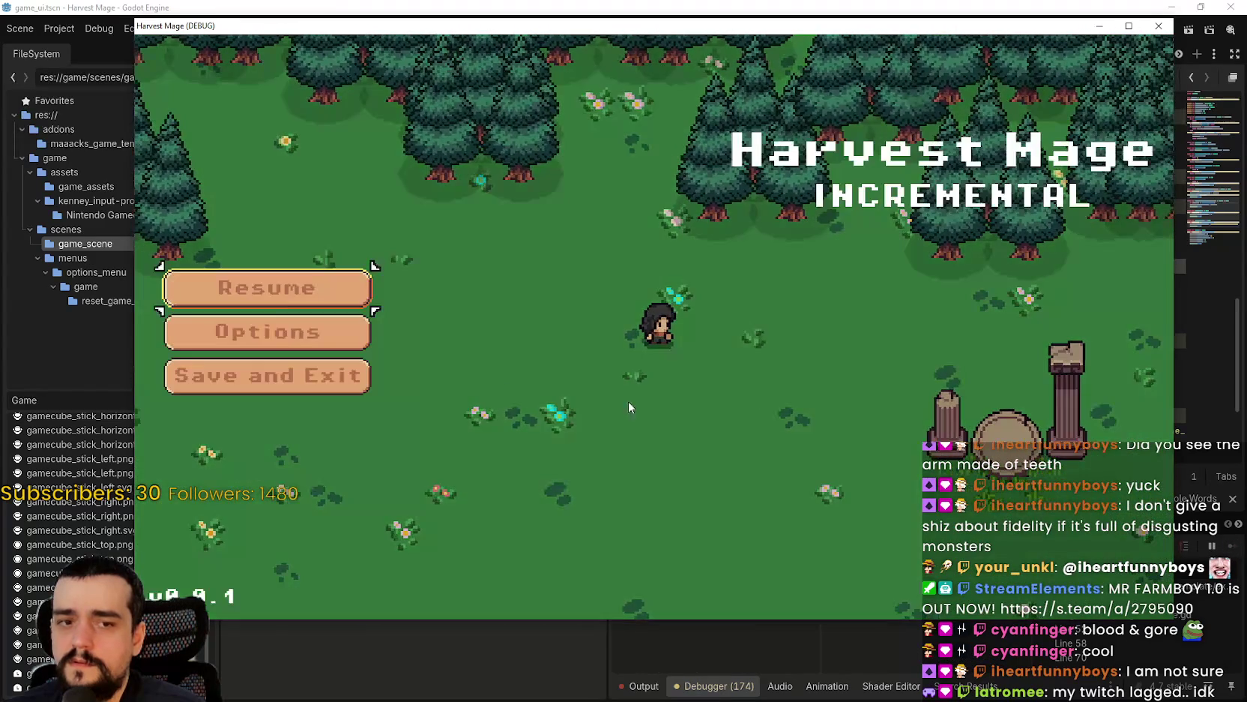
pyautogui.click(330, 377)
pyautogui.click(300, 321)
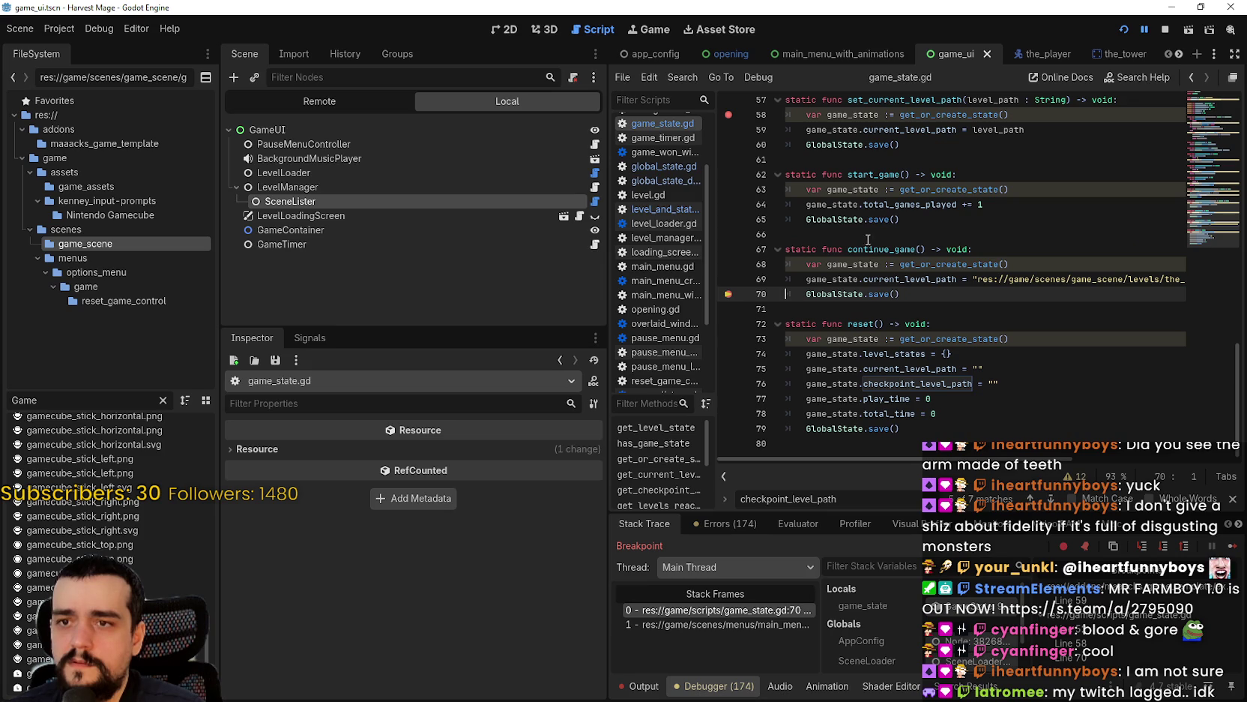
# - Inspect level_path in game_state.gd, then open stack frame 1 in level_and_state_manager.gd
pyautogui.scroll(-2, 910, 598)
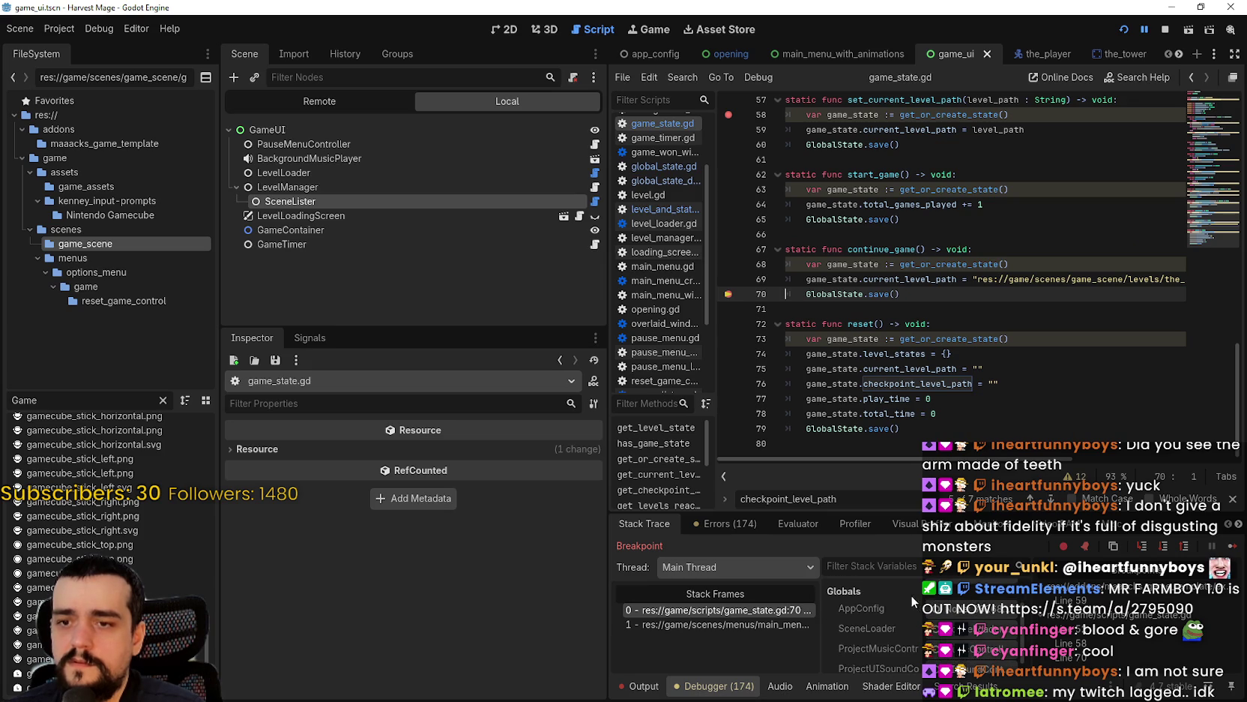
pyautogui.click(1233, 550)
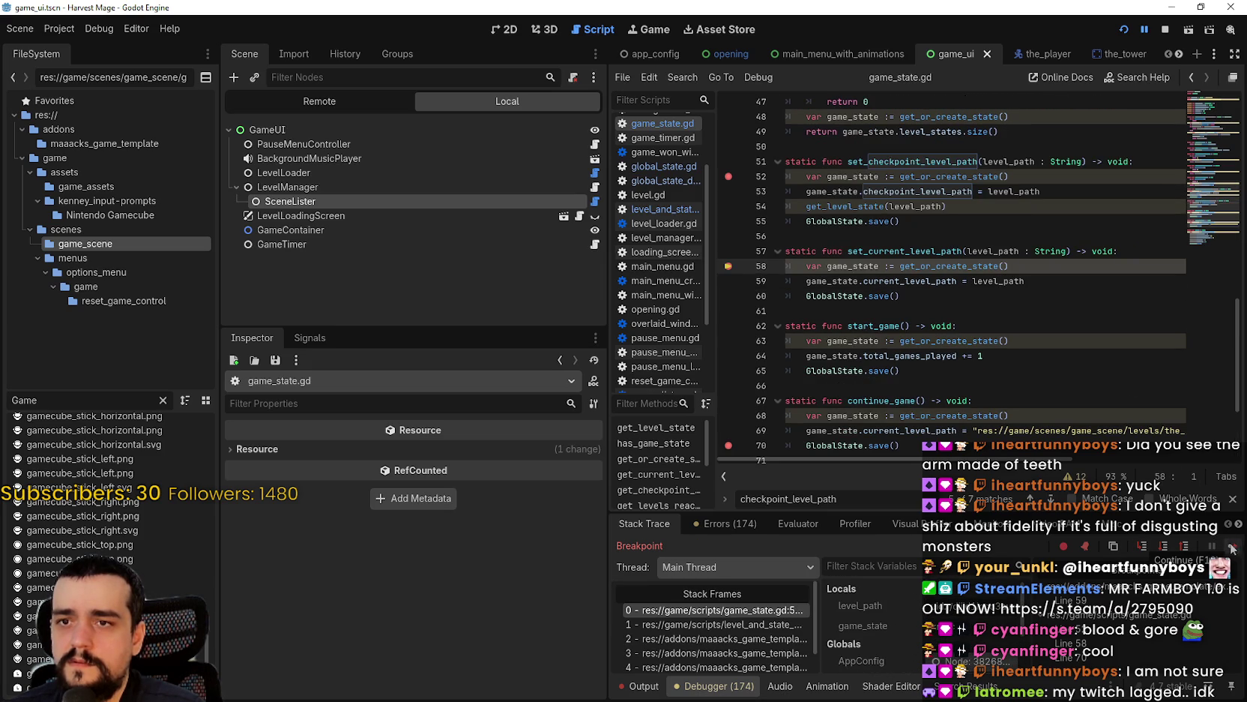
pyautogui.doubleClick(835, 282)
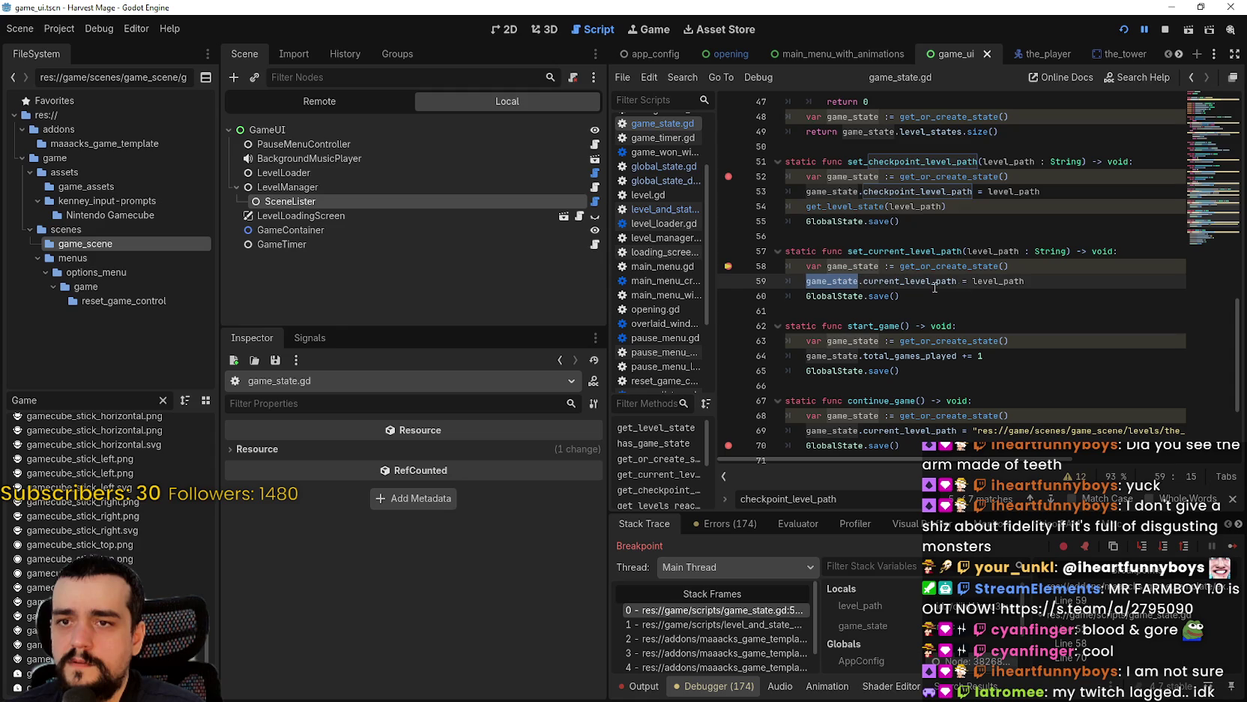
pyautogui.doubleClick(999, 282)
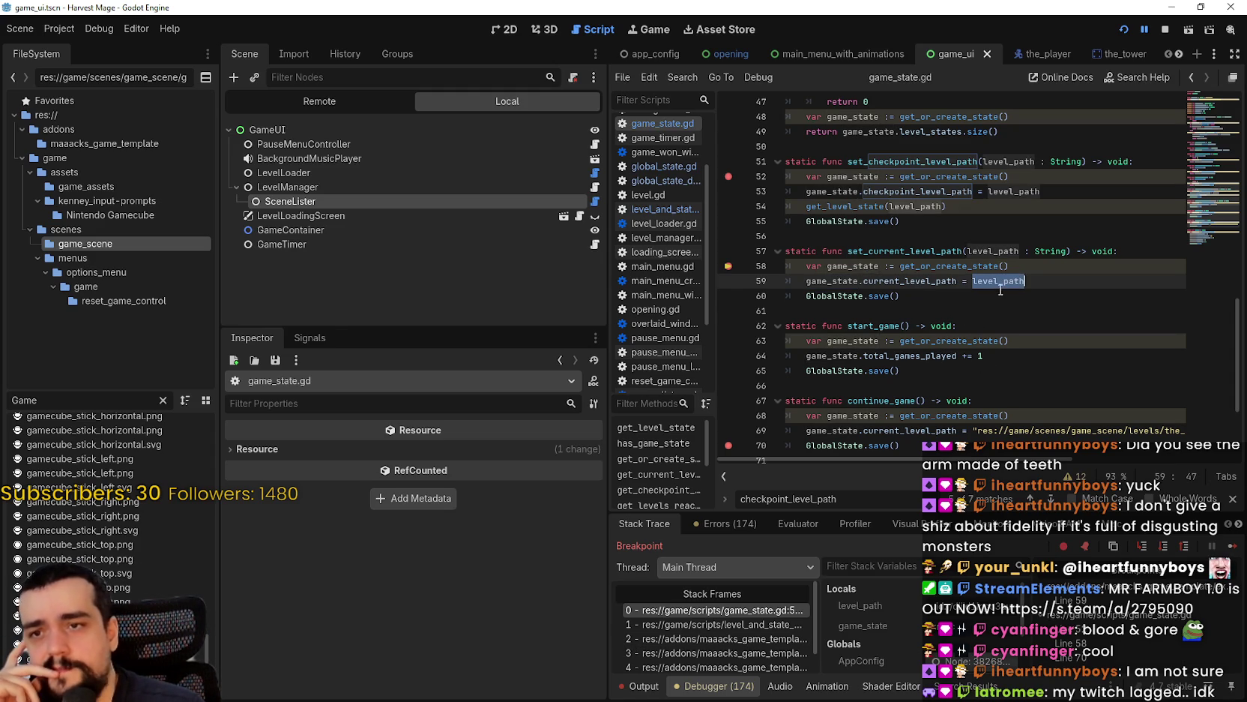
pyautogui.doubleClick(987, 250)
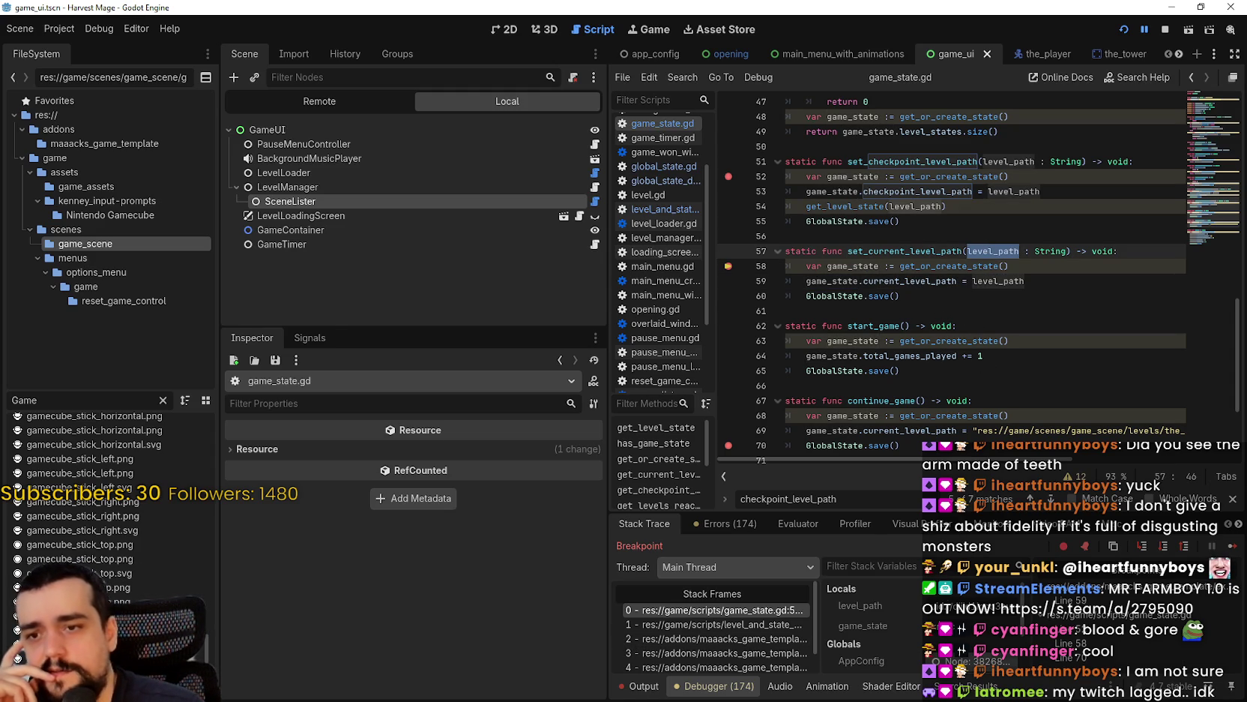
pyautogui.click(760, 625)
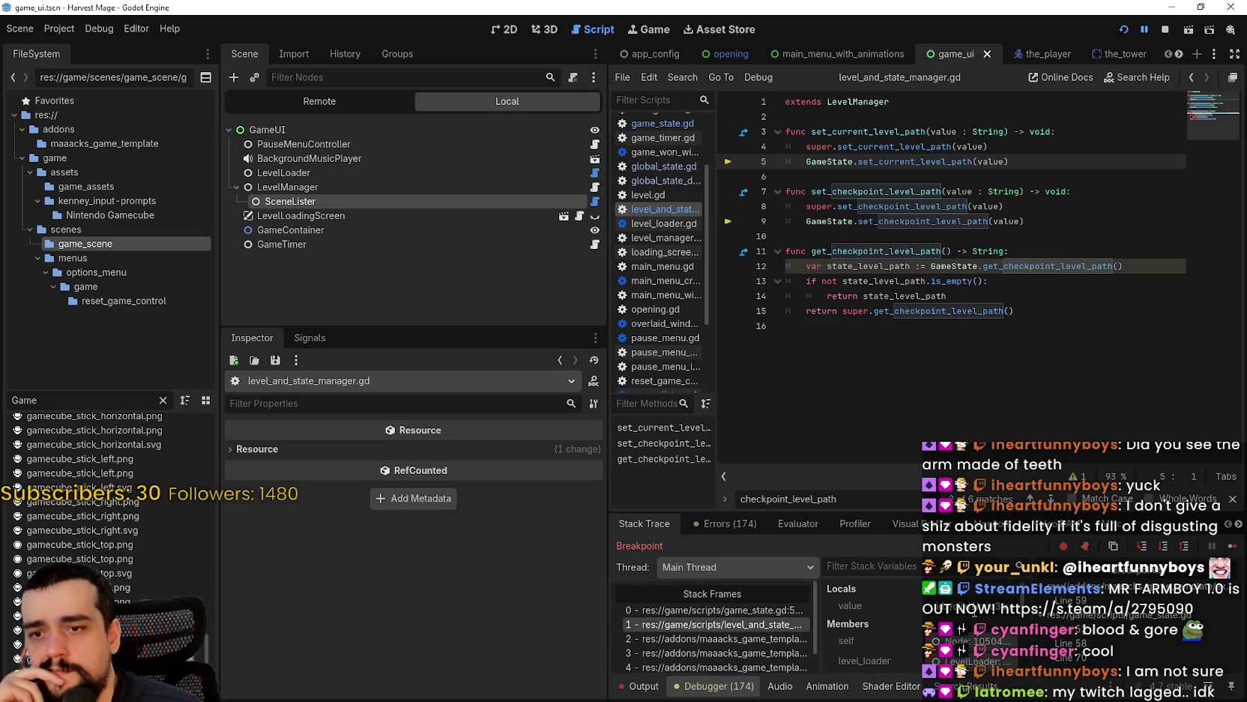
# - Follow stack frames 2, 5 and 4 to the _load_checkpoint_level definition in level_manager.gd
pyautogui.click(733, 639)
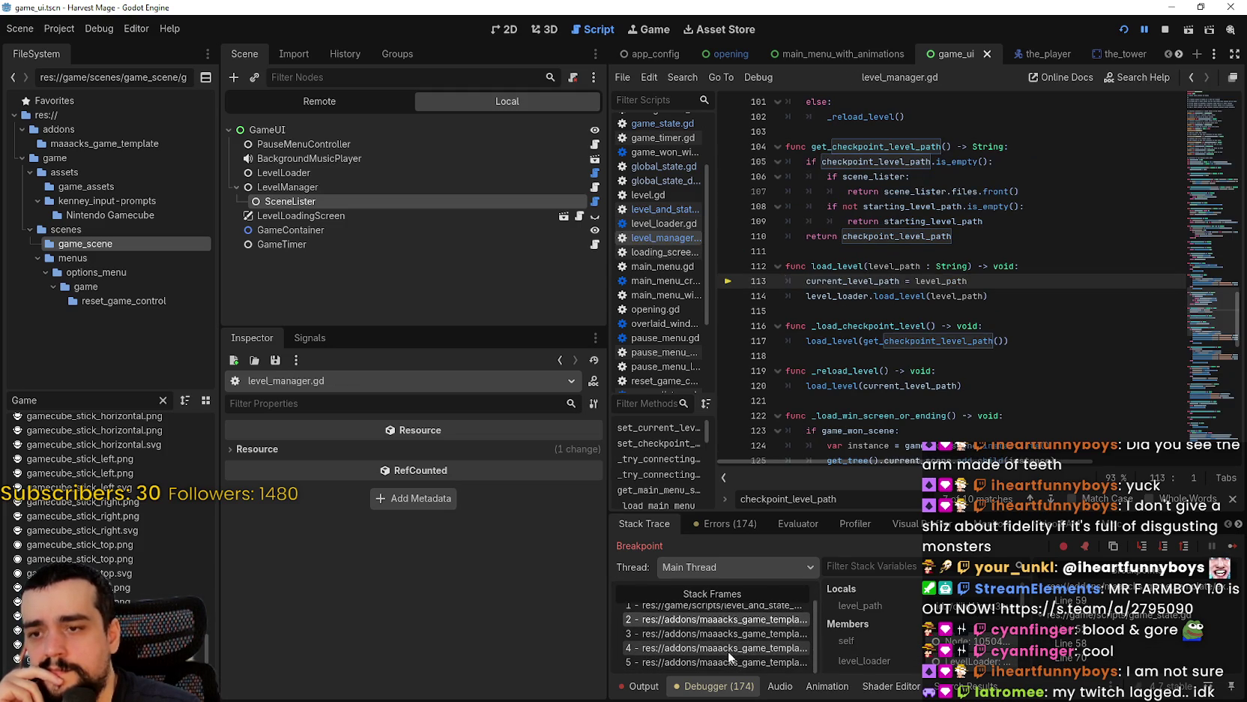
pyautogui.click(732, 661)
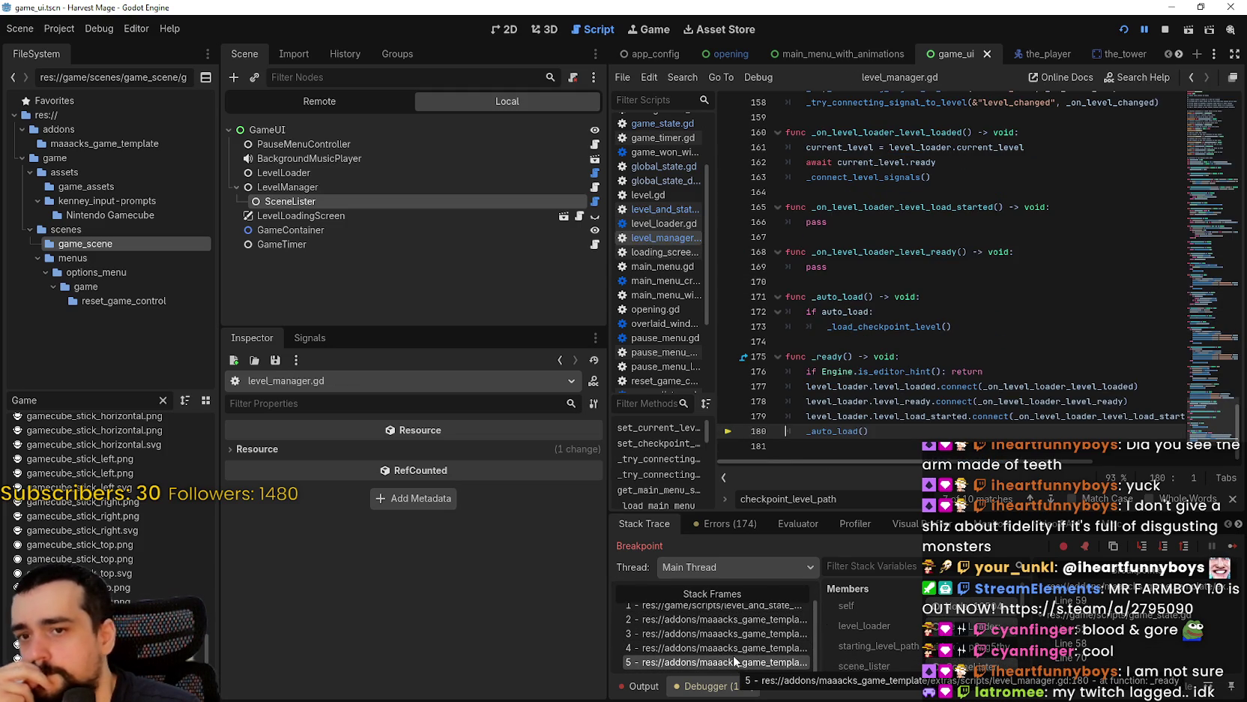
pyautogui.click(731, 645)
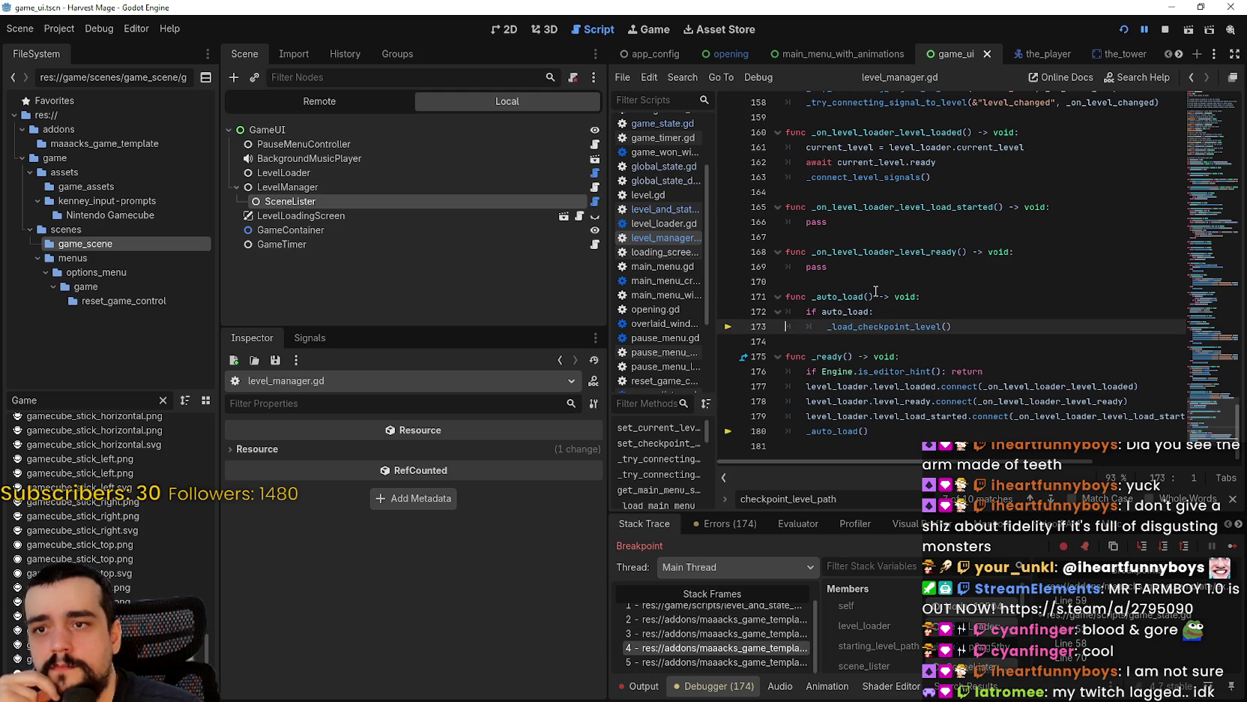
pyautogui.rightClick(901, 328)
pyautogui.click(935, 399)
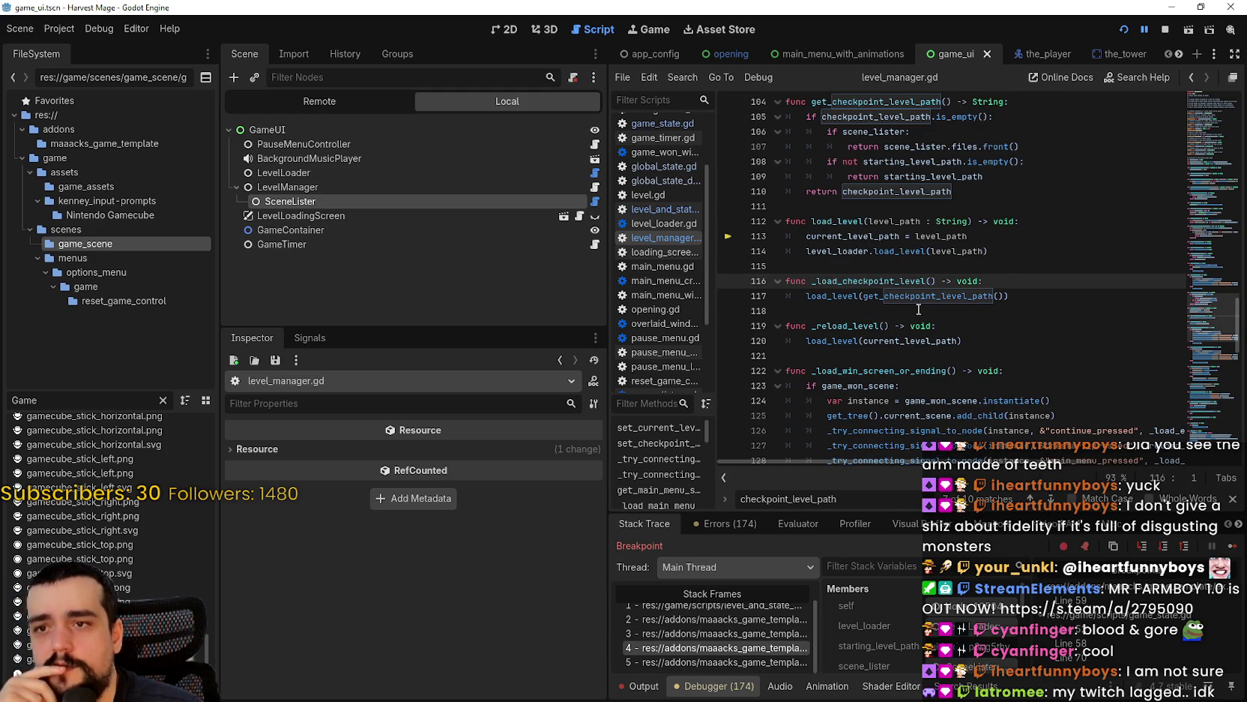
# - Look up get_checkpoint_level_path, then return to game_state.gd's paused line via frame 0
pyautogui.doubleClick(921, 297)
pyautogui.rightClick(928, 301)
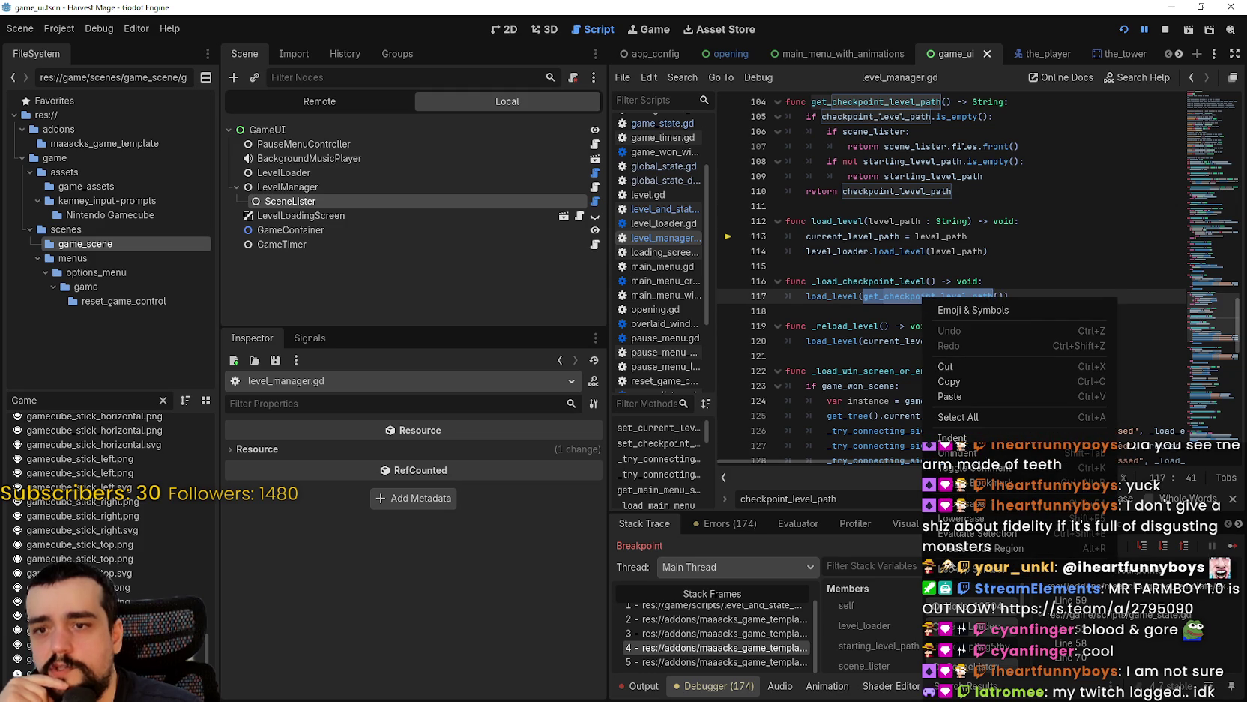
pyautogui.click(959, 570)
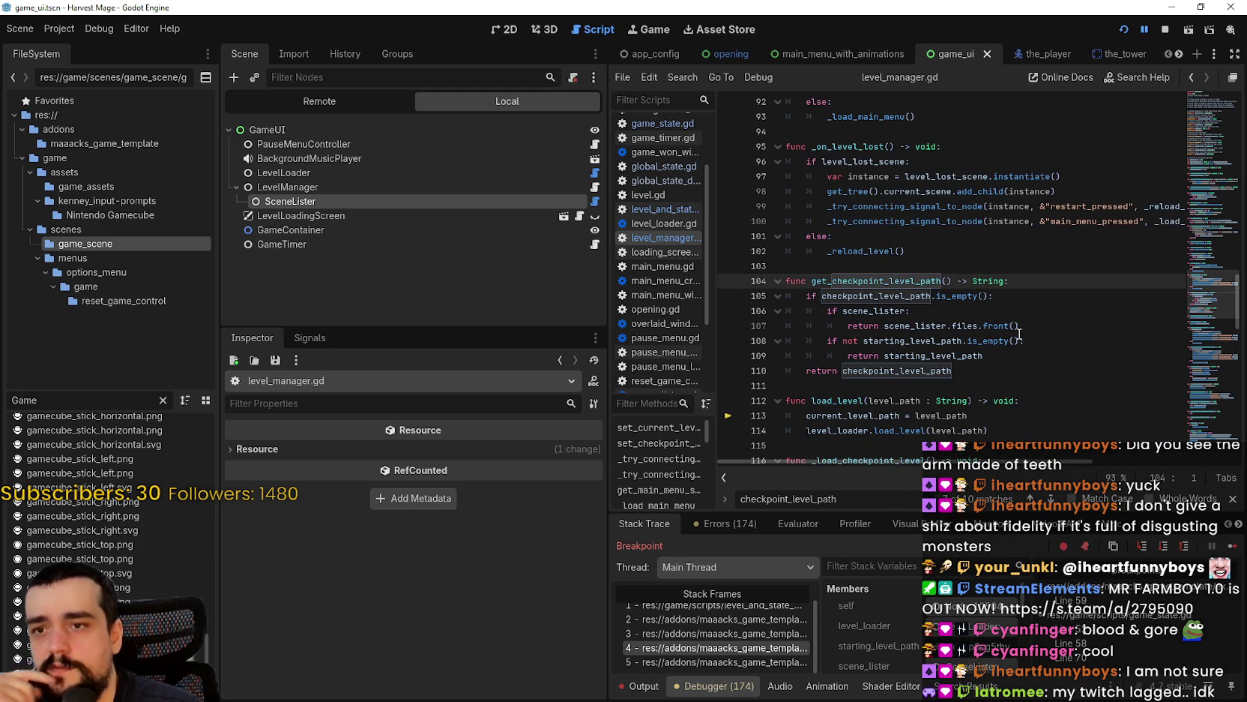
pyautogui.scroll(-1, 1005, 330)
pyautogui.click(997, 312)
pyautogui.click(1000, 326)
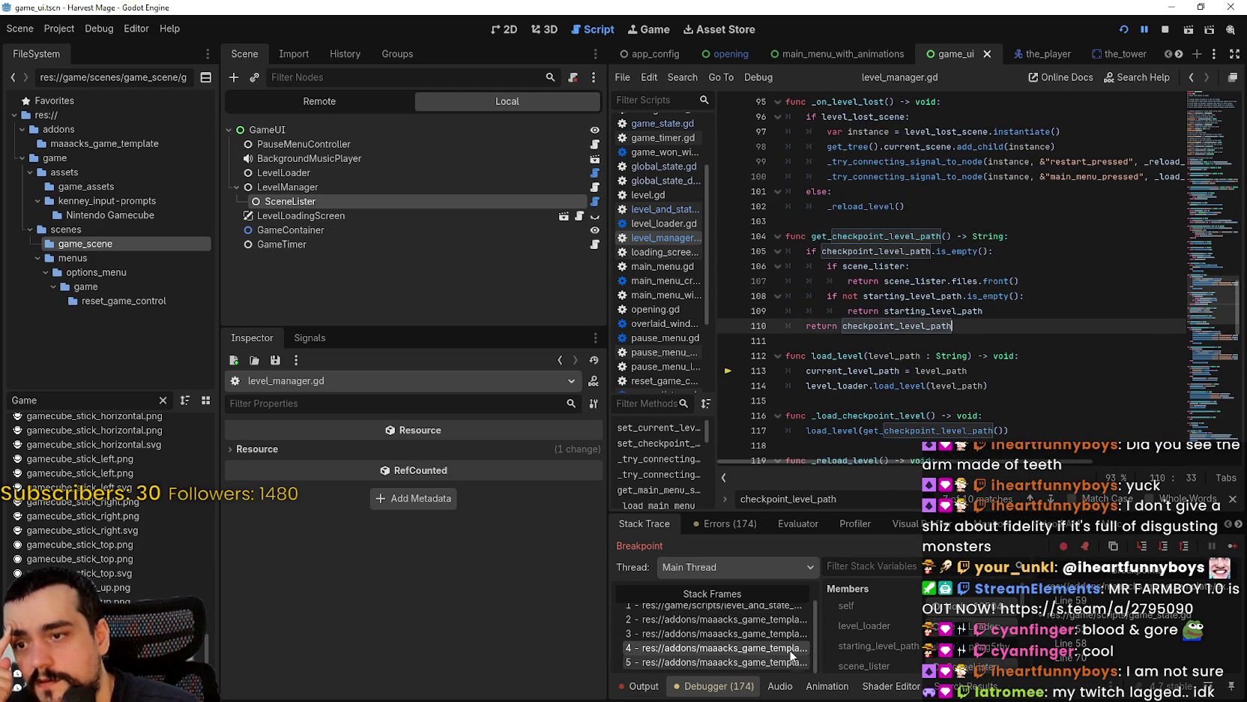
pyautogui.click(757, 634)
pyautogui.scroll(1, 765, 621)
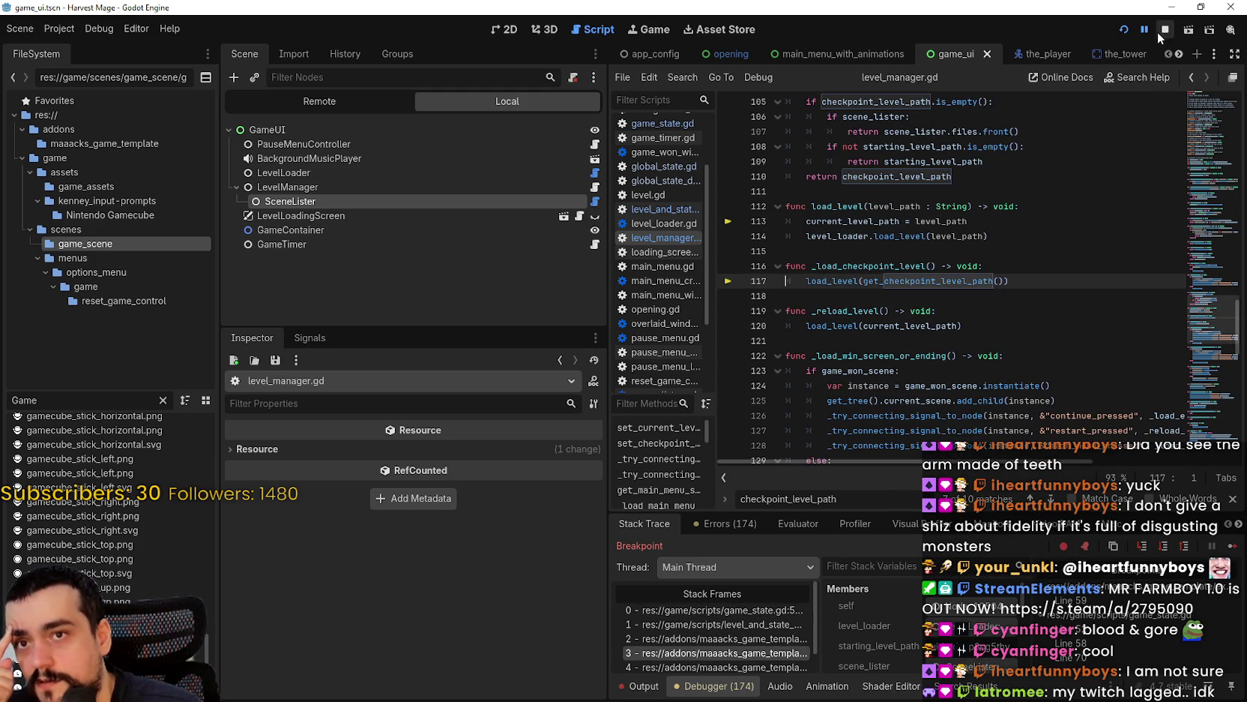
pyautogui.click(733, 610)
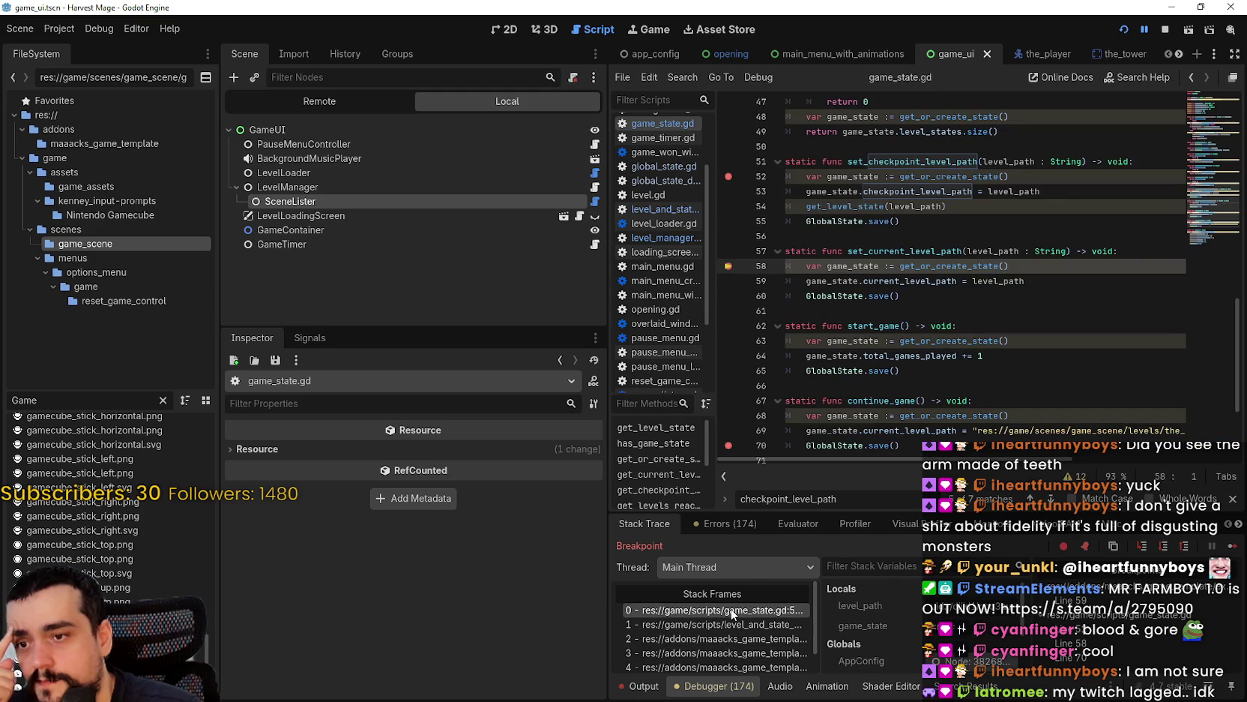
# - Move the commented checkpoint_level_path assignment onto its own uncommented line 70
pyautogui.scroll(-2, 959, 381)
pyautogui.click(915, 340)
pyautogui.moveTo(806, 191); pyautogui.dragTo(958, 192)
pyautogui.scroll(4, 940, 282)
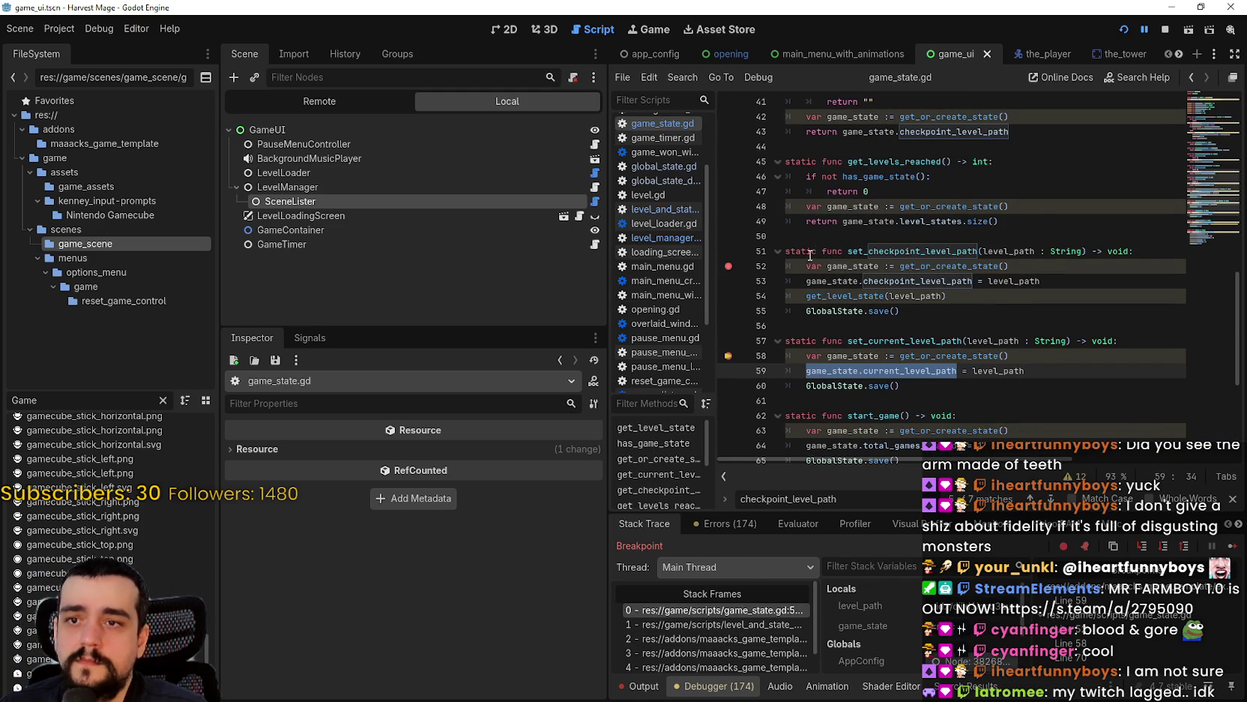
pyautogui.moveTo(807, 281); pyautogui.dragTo(973, 281)
pyautogui.scroll(-4, 1029, 354)
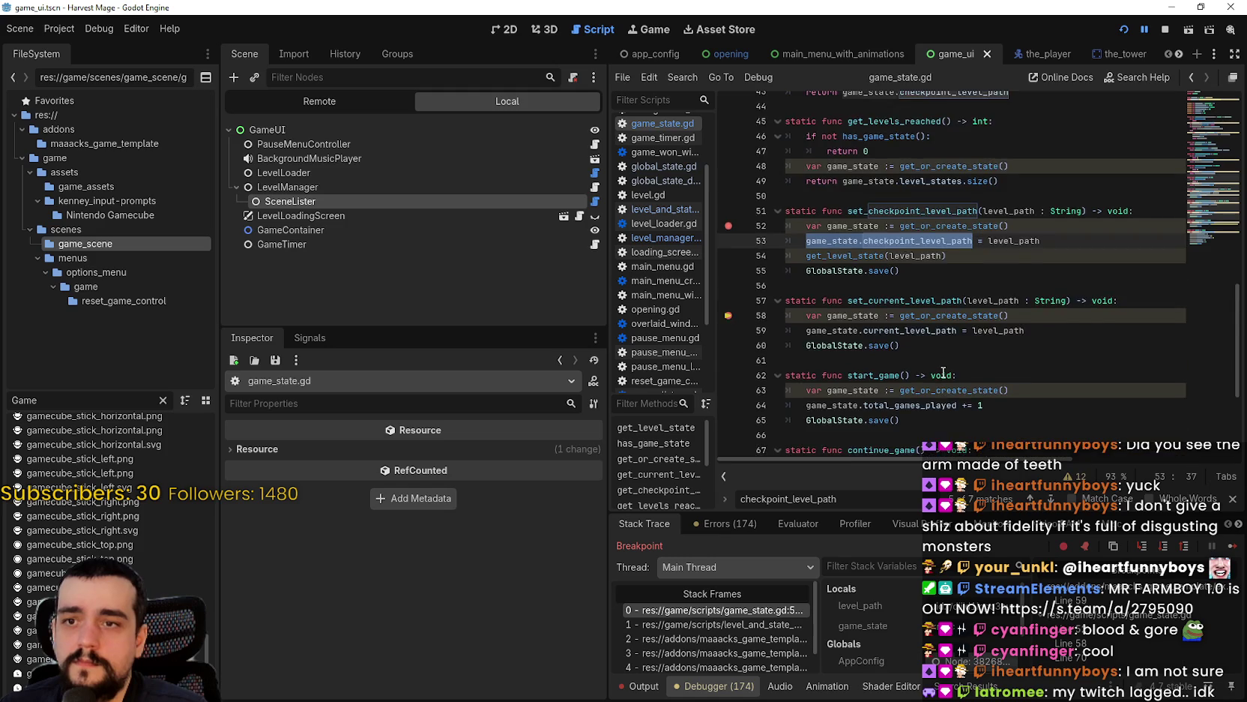
pyautogui.moveTo(1046, 341); pyautogui.dragTo(1172, 342)
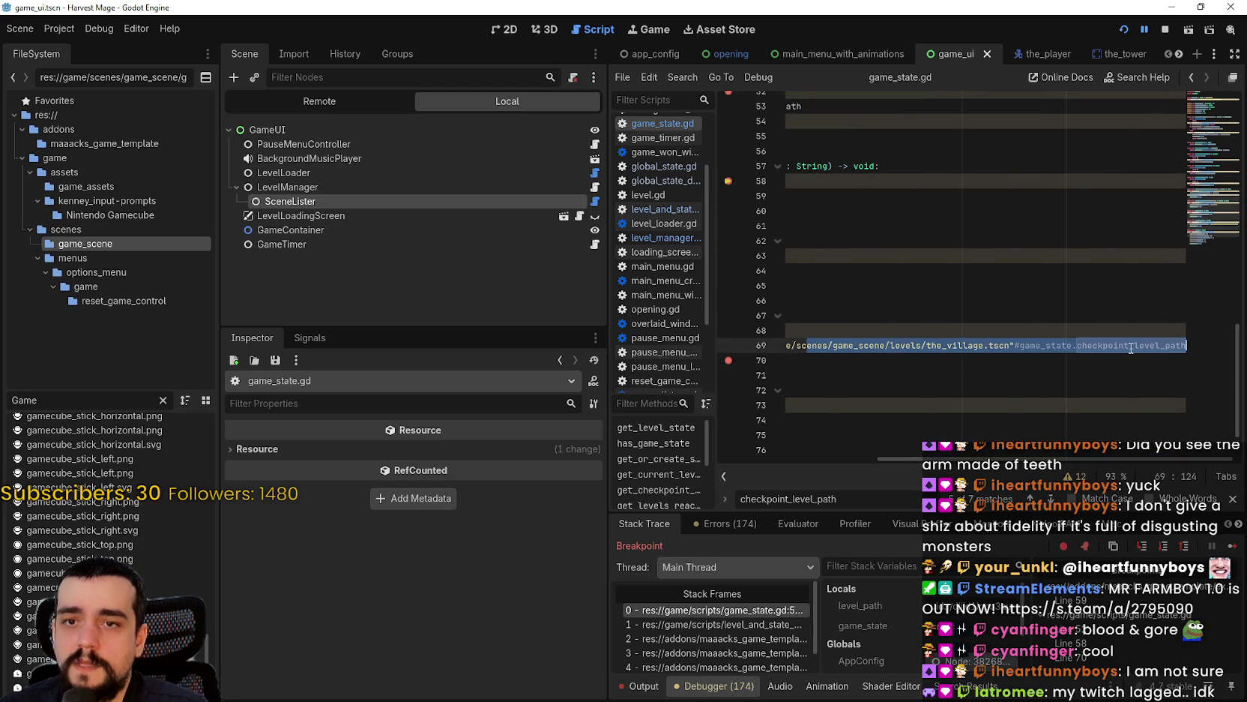
pyautogui.doubleClick(1171, 342)
pyautogui.click(1172, 342)
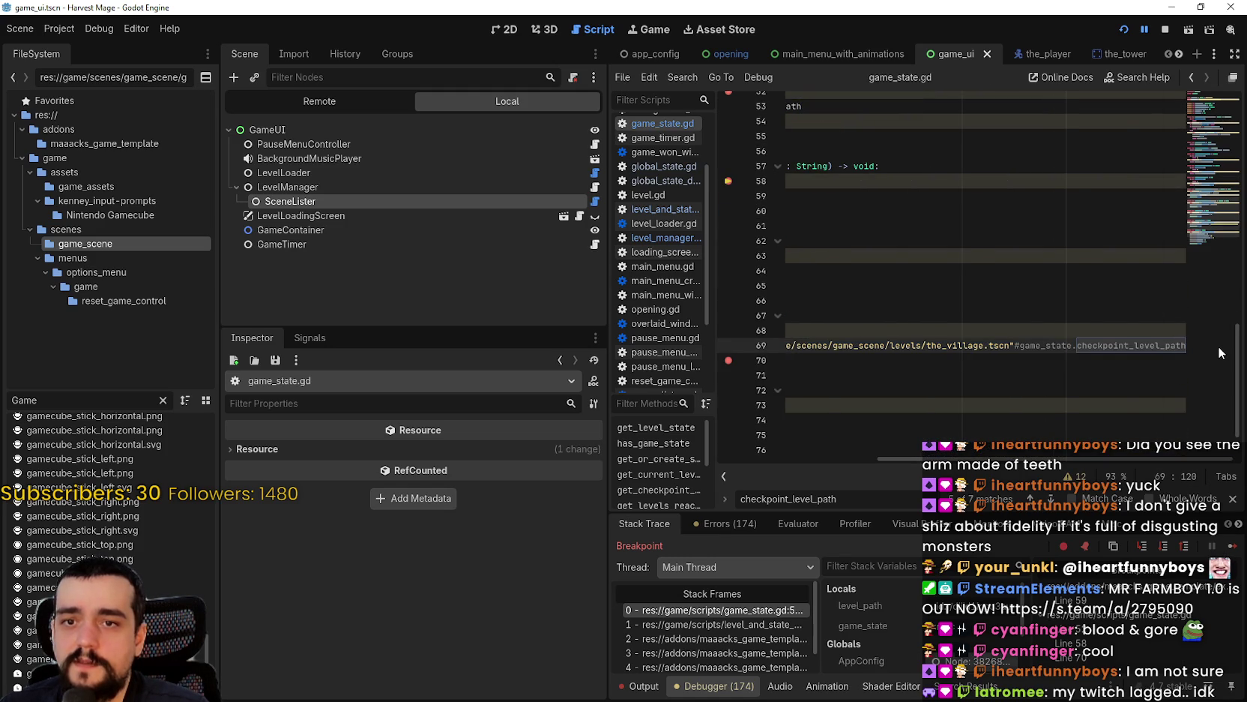
pyautogui.hotkey('ctrl', 'Left')
pyautogui.hotkey('ctrl', 'Left')
pyautogui.hotkey('ctrl', 'Left')
pyautogui.press('Return')
pyautogui.press('Delete')
pyautogui.press('End')
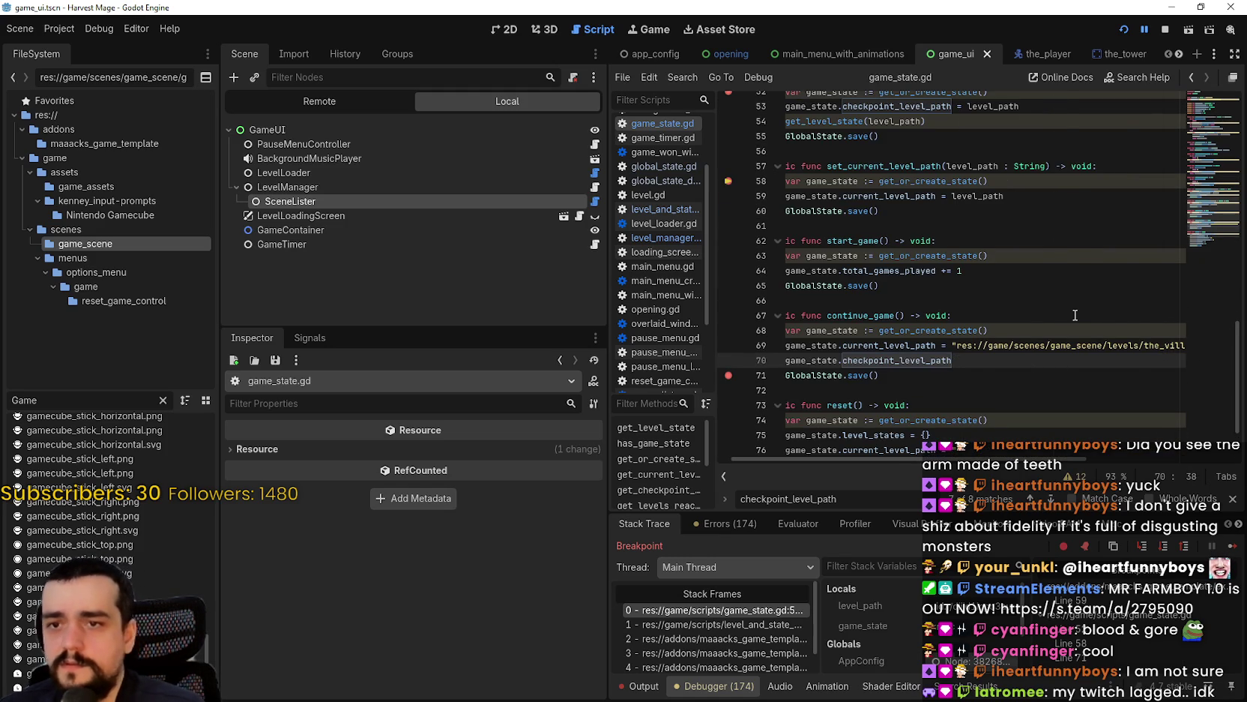
pyautogui.write('=')
# - Set checkpoint_level_path to the the_village.tscn path, save game_state.gd, and resume the game
pyautogui.click(908, 342)
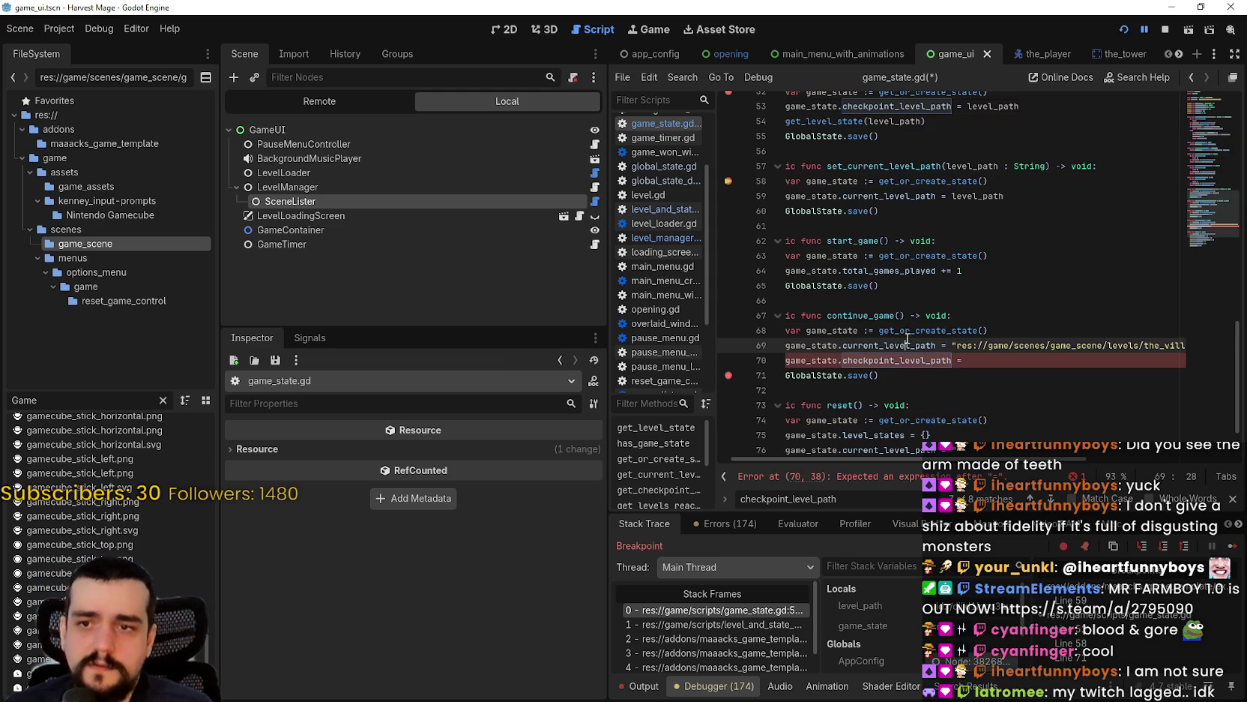
pyautogui.moveTo(959, 345)
pyautogui.mouseDown()
pyautogui.moveTo(1218, 347)
pyautogui.moveTo(1005, 344)
pyautogui.mouseUp()
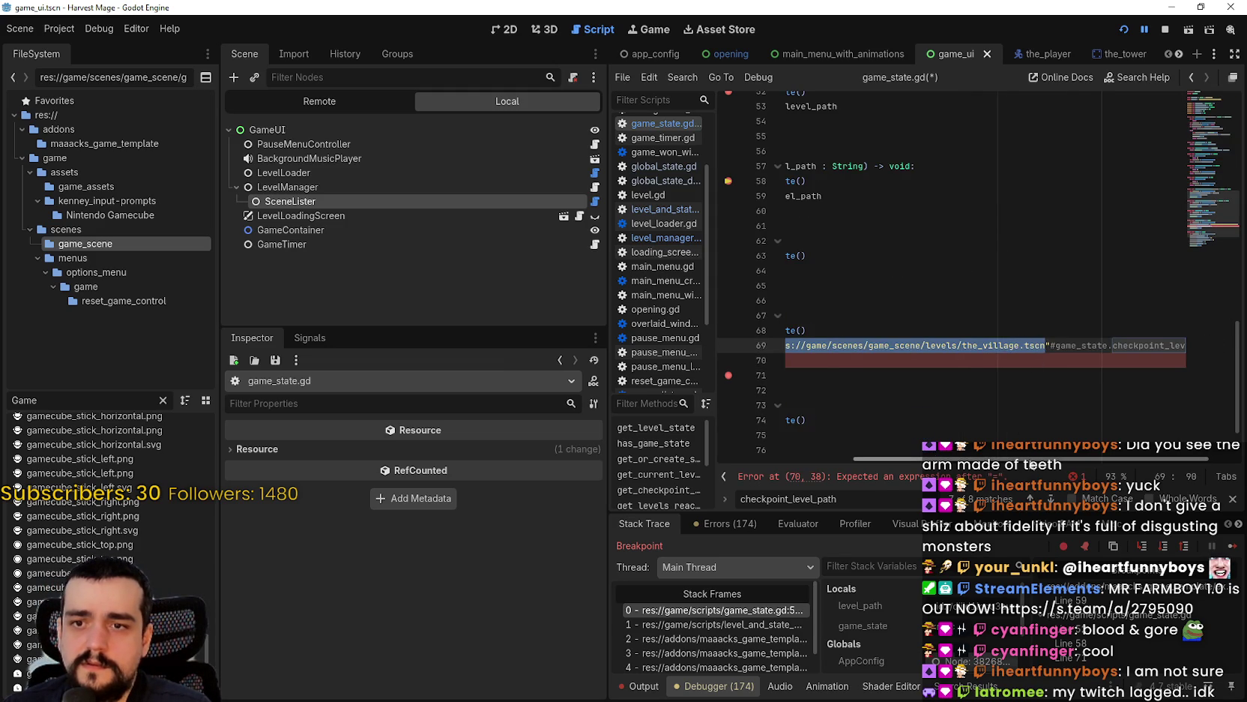
pyautogui.click(996, 362)
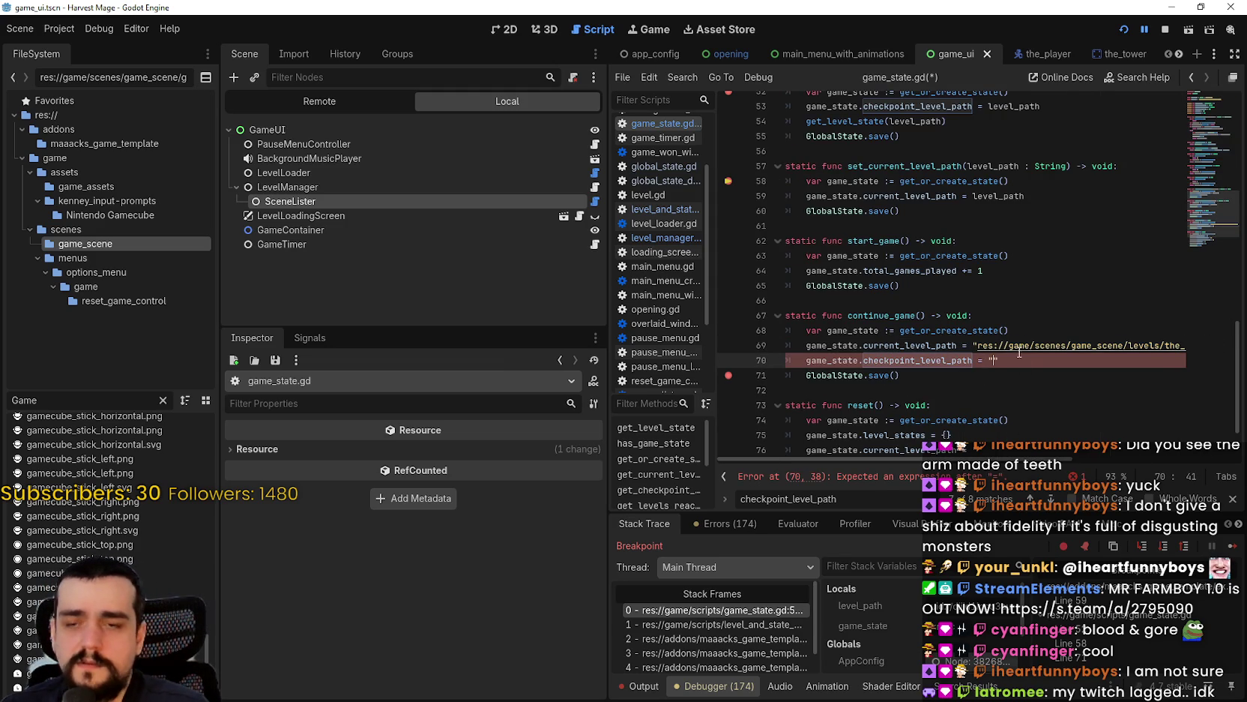
pyautogui.write('res://game/scenes/game_scene/levels/the_village.tscn')
pyautogui.click(936, 378)
pyautogui.moveTo(936, 378); pyautogui.dragTo(900, 319)
pyautogui.click(900, 359)
pyautogui.hotkey('ctrl', 's')
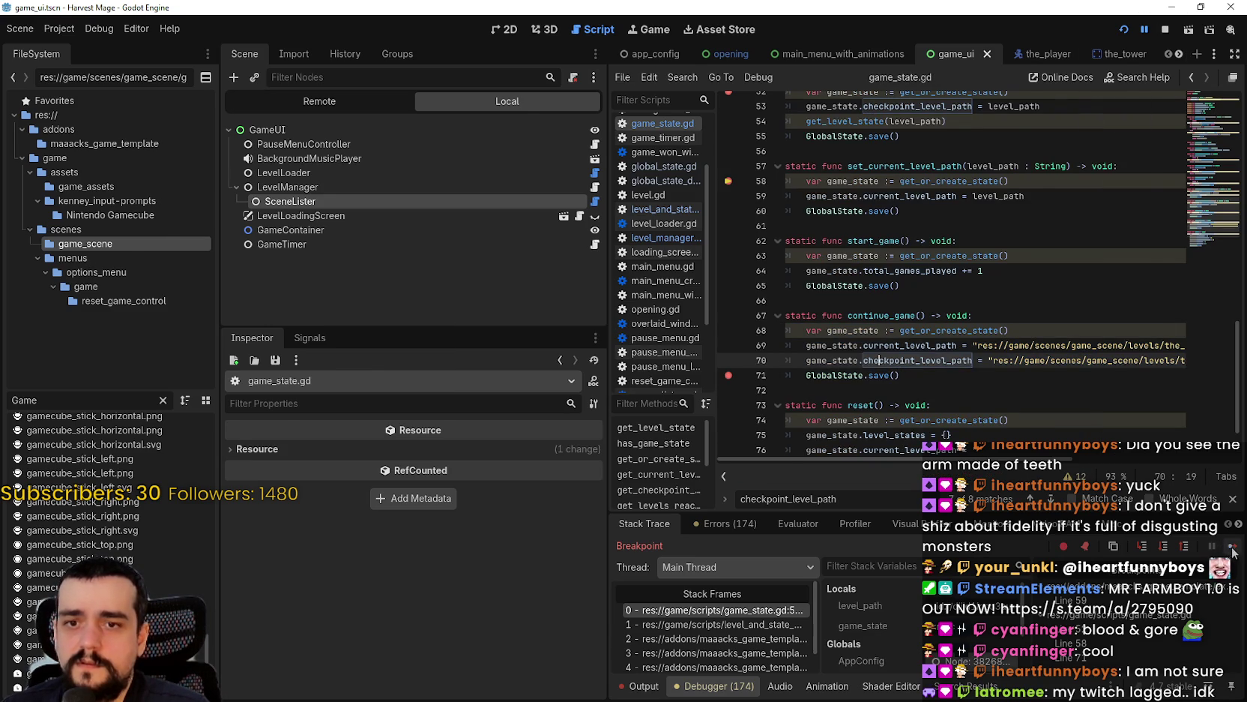
pyautogui.press('F12')
pyautogui.press('Escape')
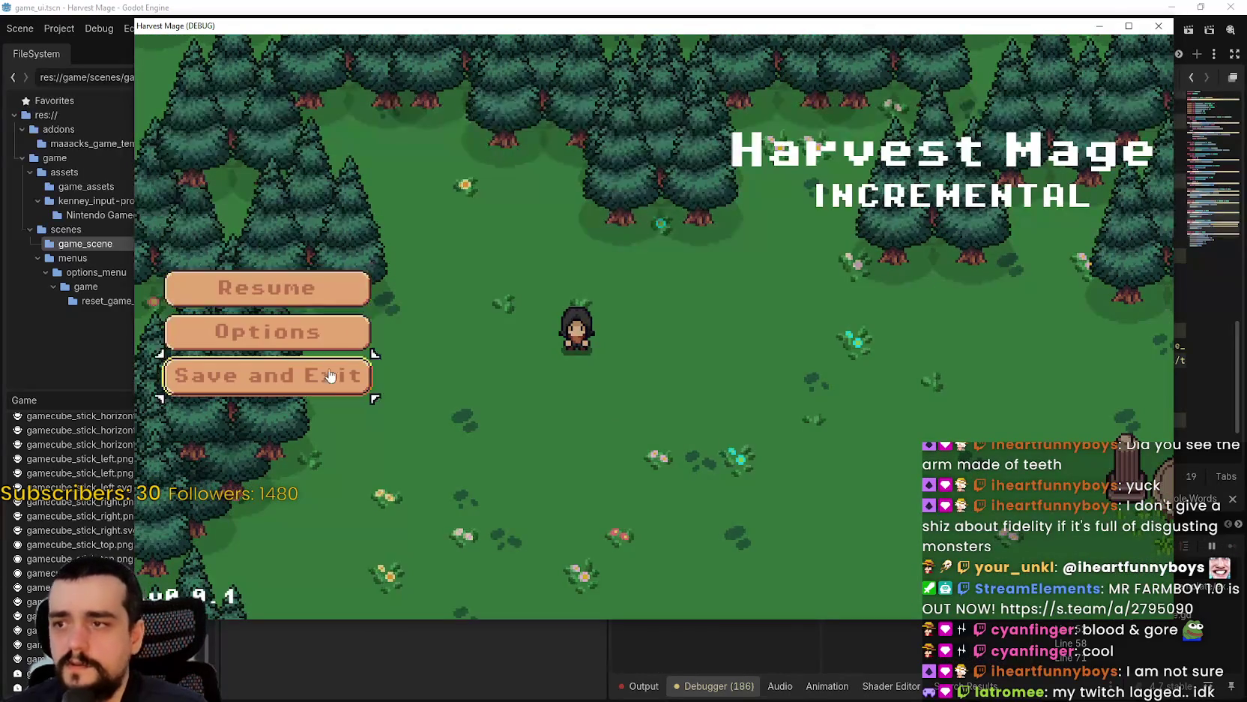
# - Save and exit, continue the save into the village, then stop the running game
pyautogui.click(300, 373)
pyautogui.click(304, 317)
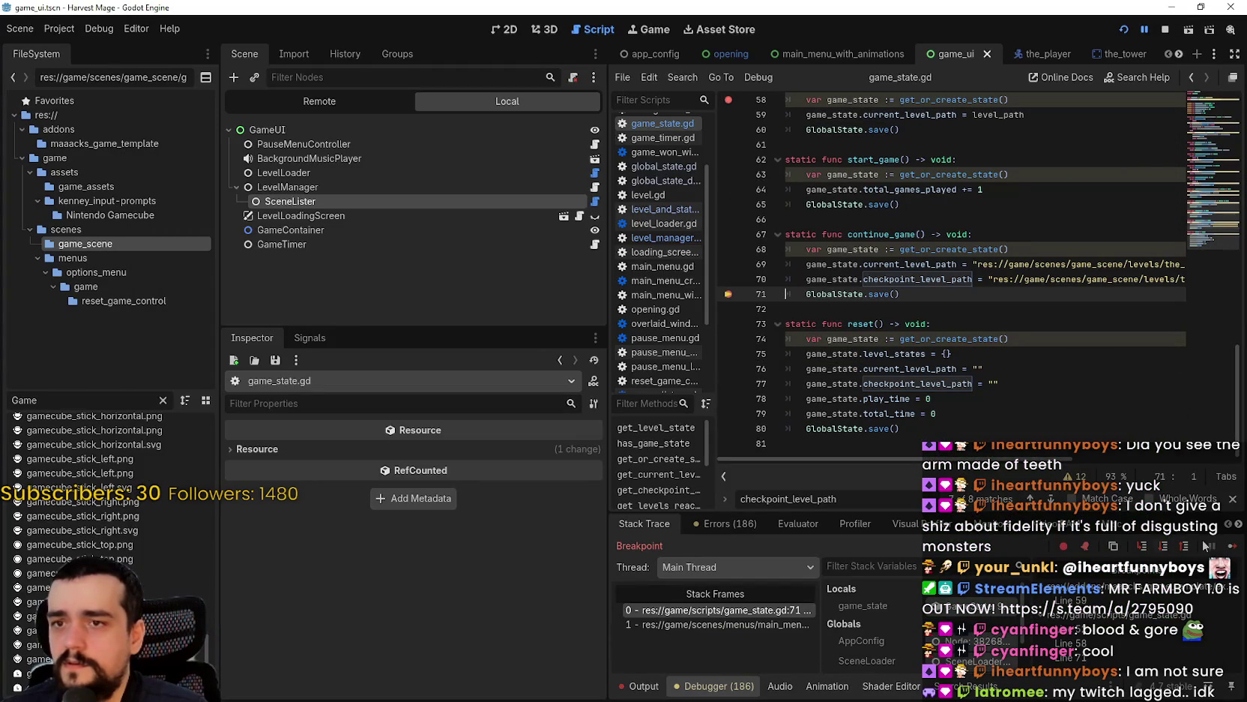
pyautogui.click(1232, 547)
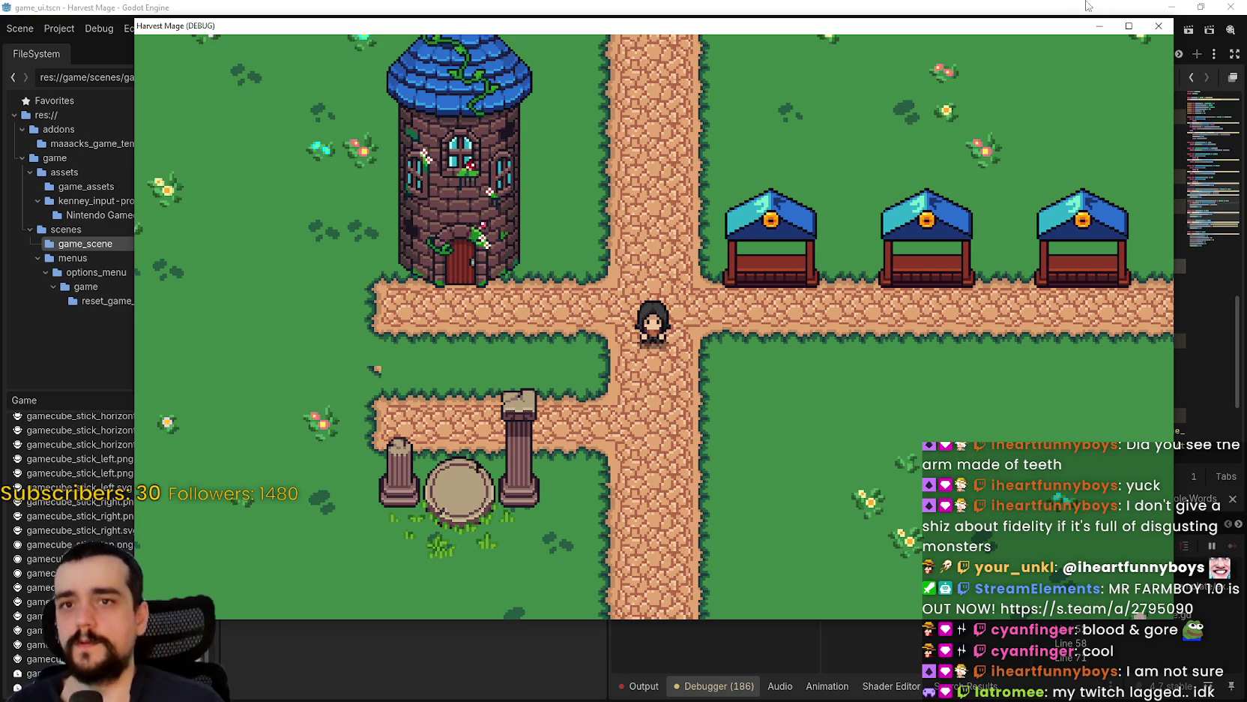
pyautogui.moveTo(851, 25); pyautogui.dragTo(747, 98)
pyautogui.click(1165, 32)
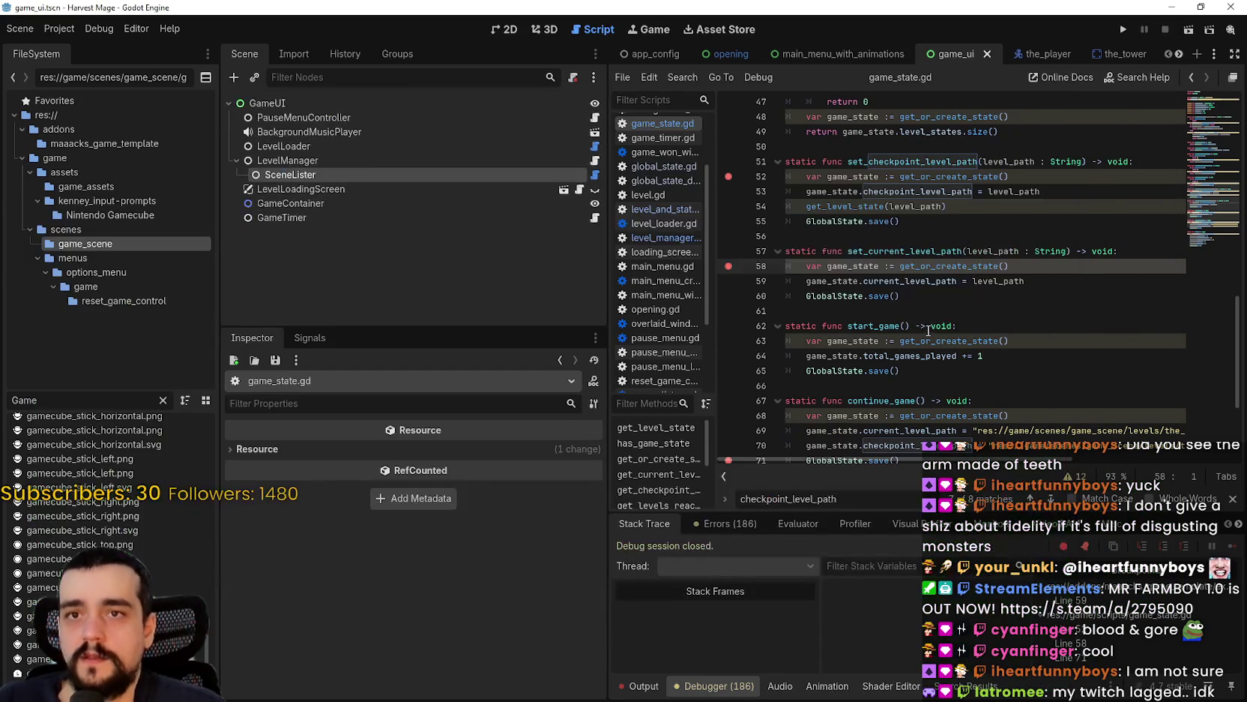
pyautogui.scroll(-2, 946, 232)
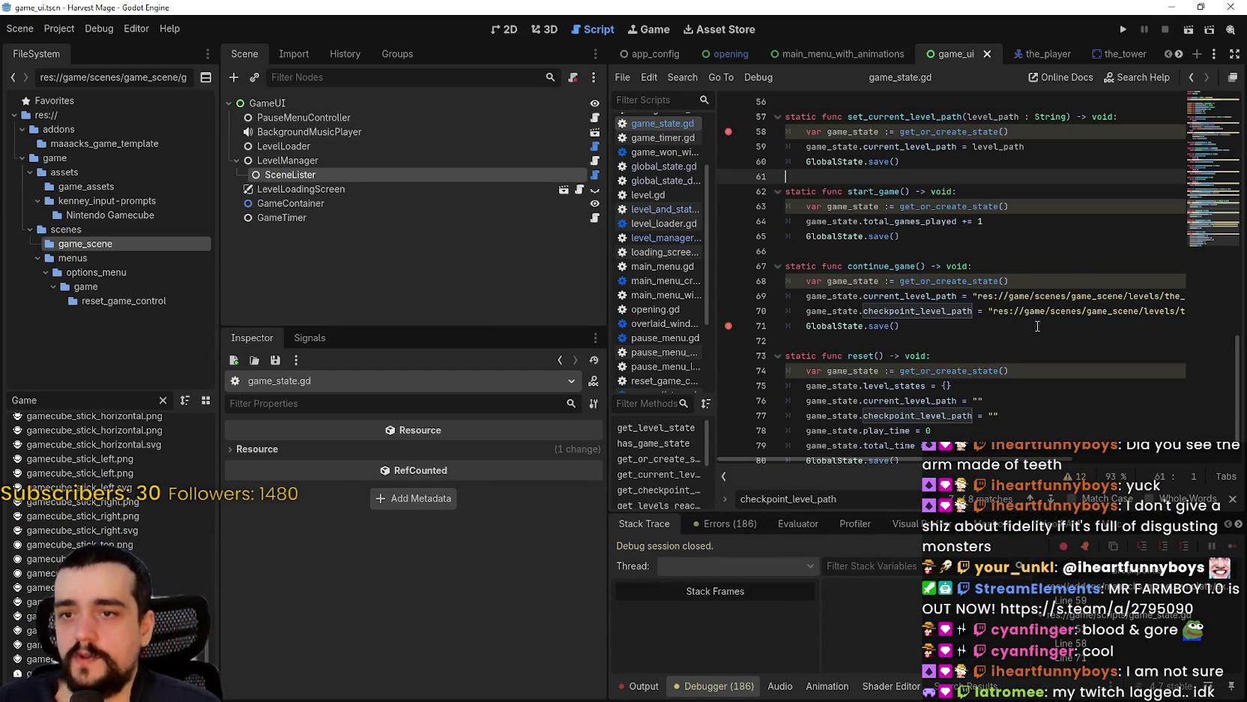
# - Filter the FileSystem for 'app' and read game_scene_path in app_config.gd
pyautogui.scroll(2, 105, 450)
pyautogui.moveTo(73, 400); pyautogui.dragTo(12, 383)
pyautogui.write('app')
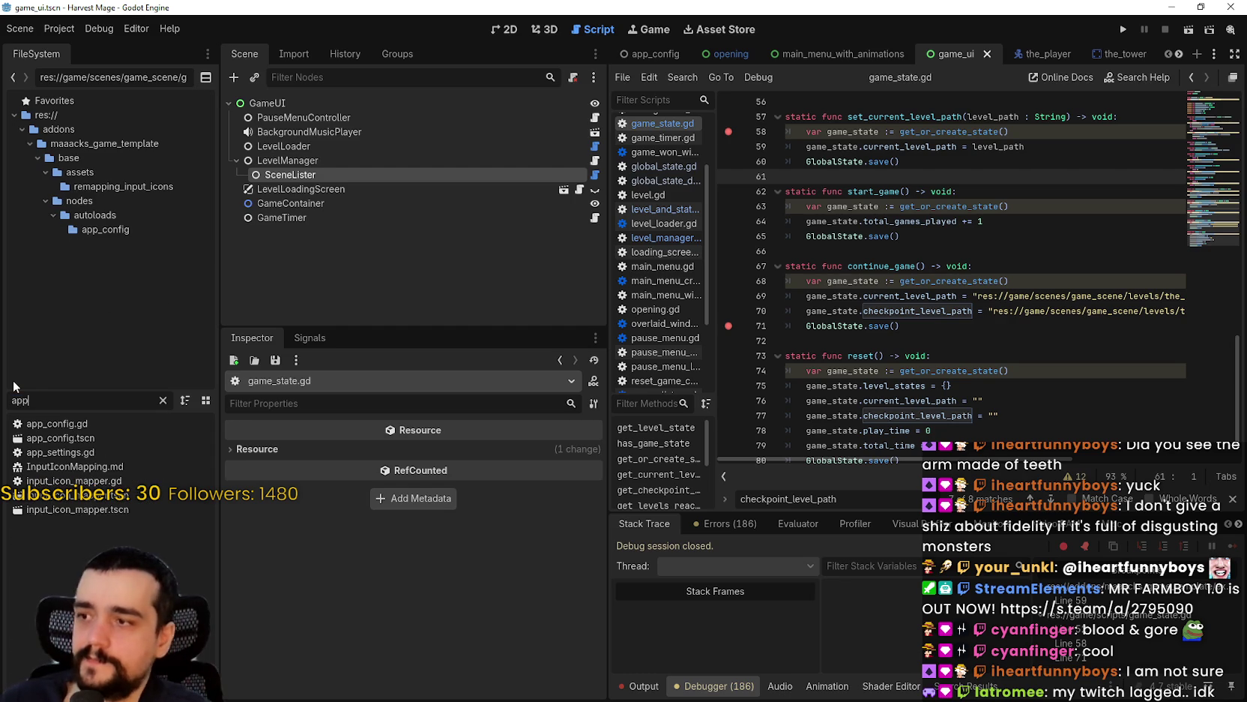
pyautogui.doubleClick(126, 453)
pyautogui.doubleClick(90, 424)
pyautogui.click(970, 322)
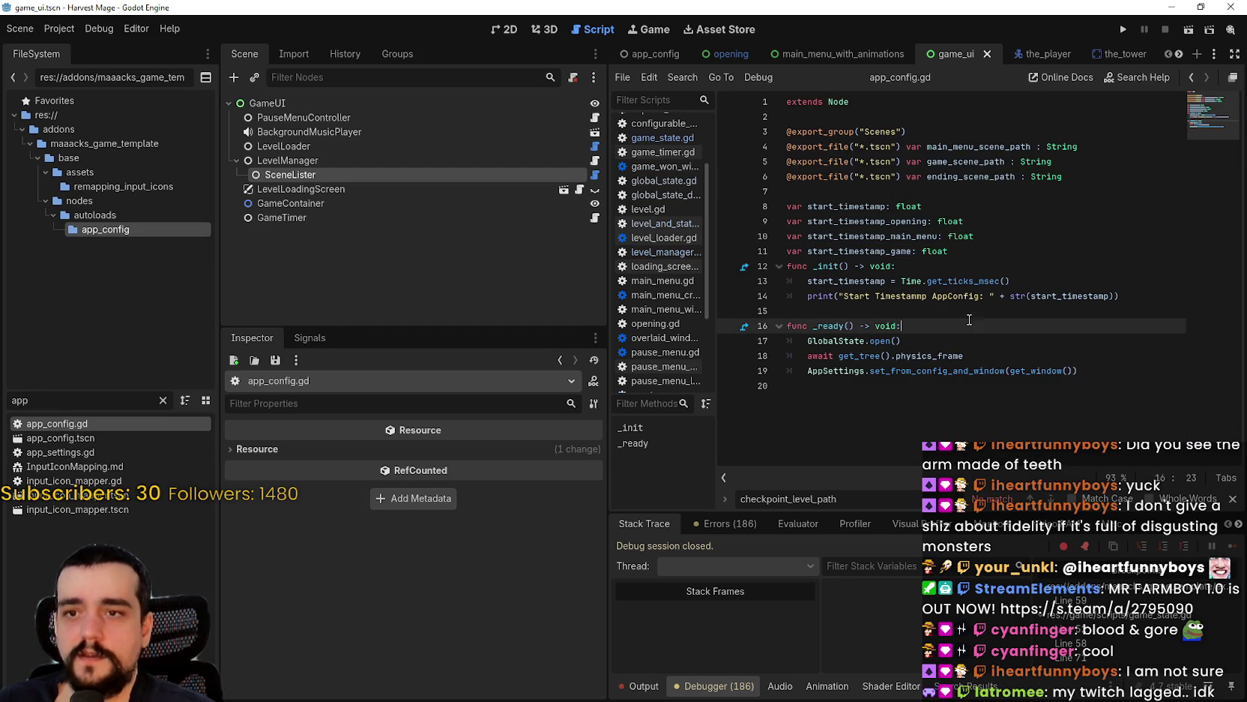
pyautogui.click(959, 200)
pyautogui.click(959, 189)
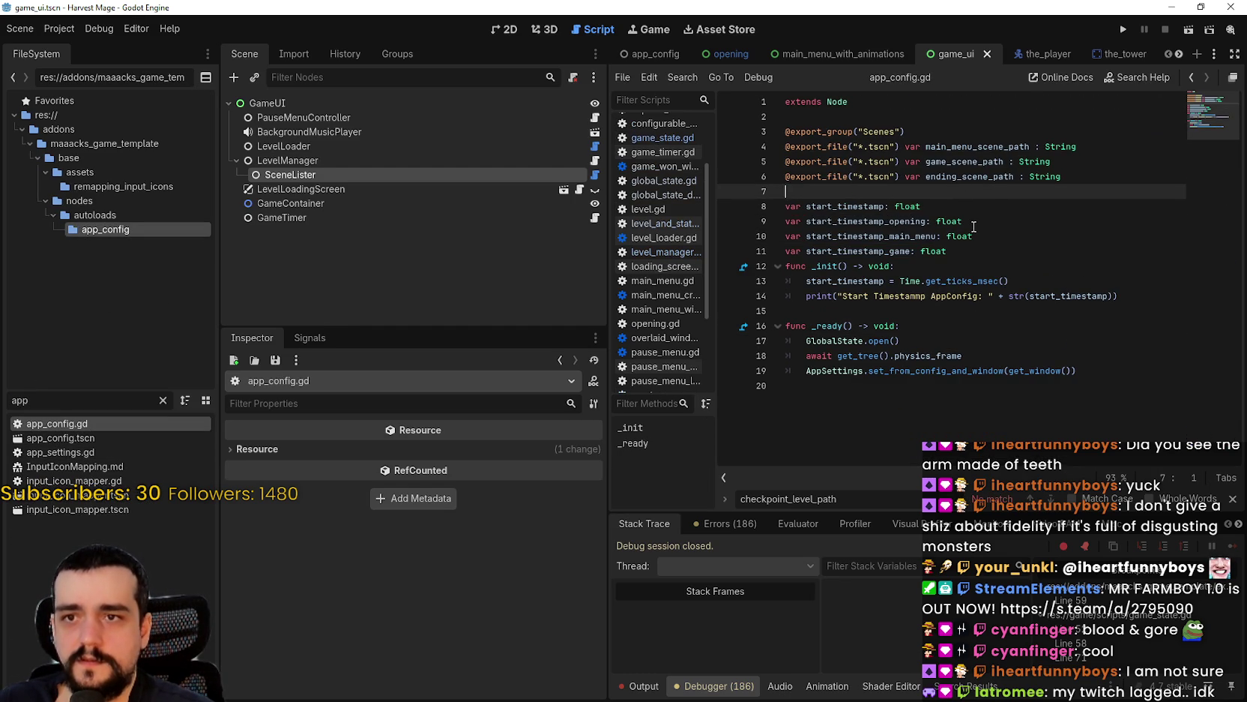
pyautogui.doubleClick(943, 161)
pyautogui.click(839, 177)
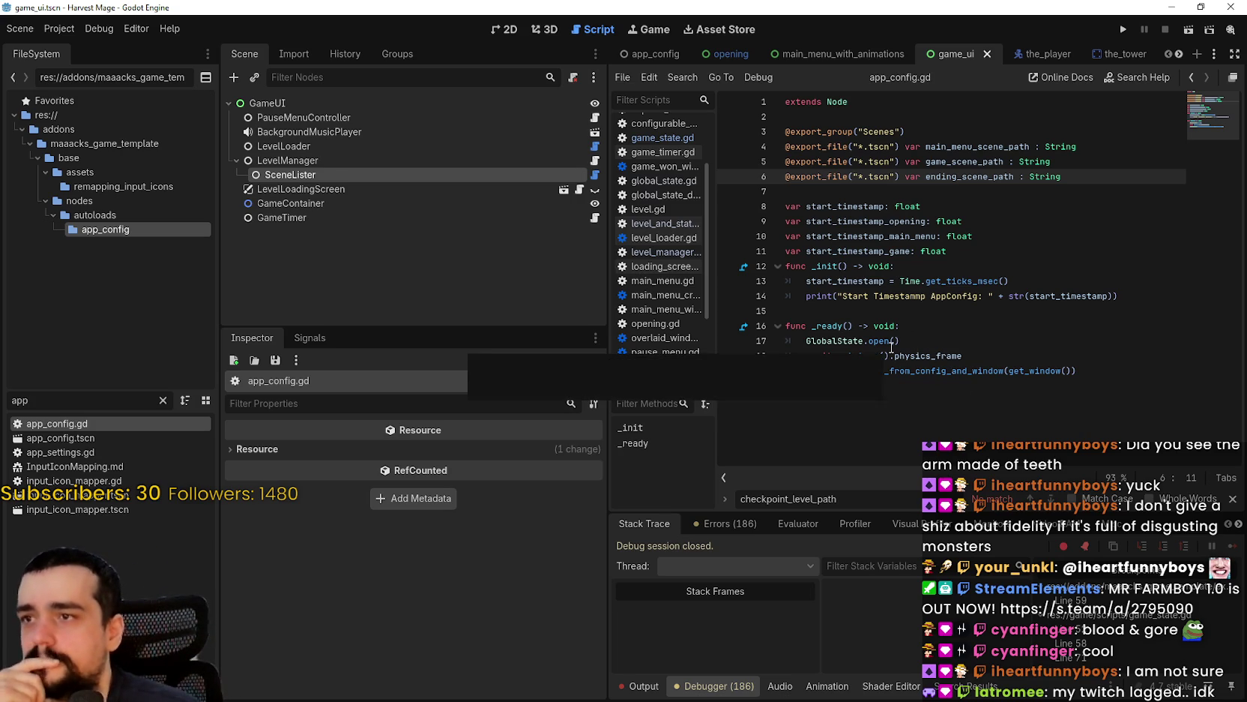
# - Inspect GameUI, LevelManager, SceneLister and LevelLoader, then open LevelManager's script
pyautogui.click(268, 103)
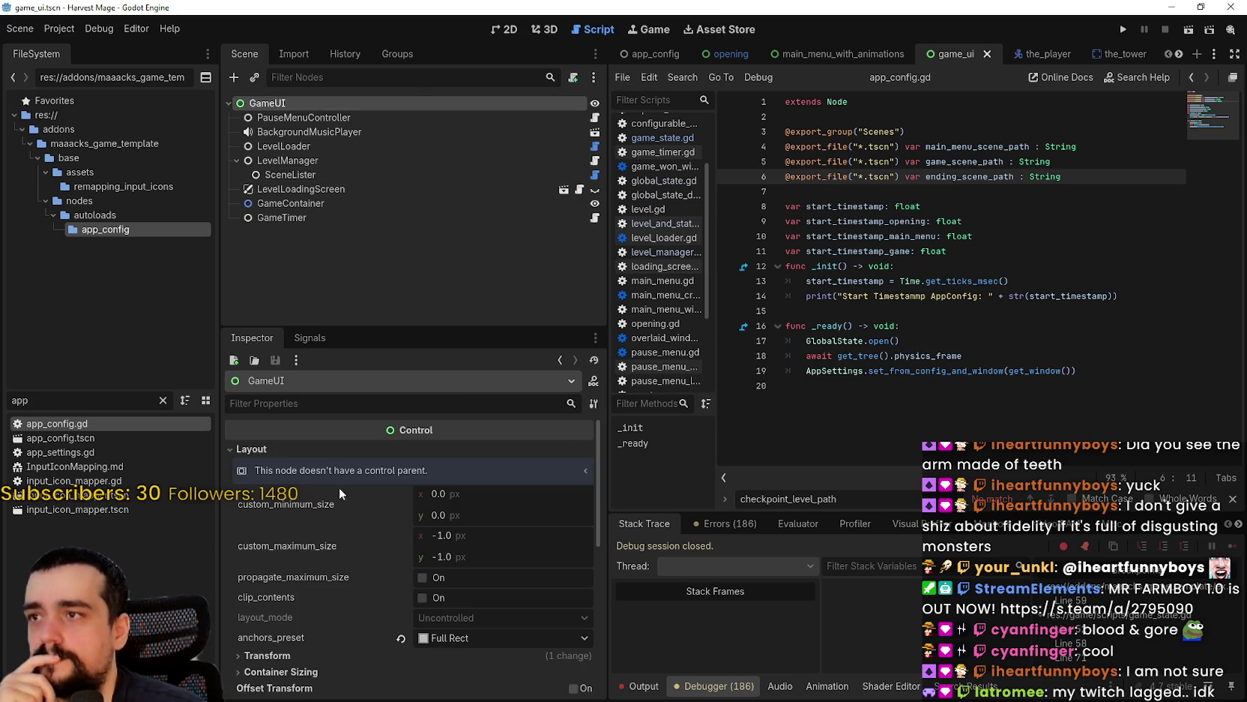
pyautogui.click(287, 161)
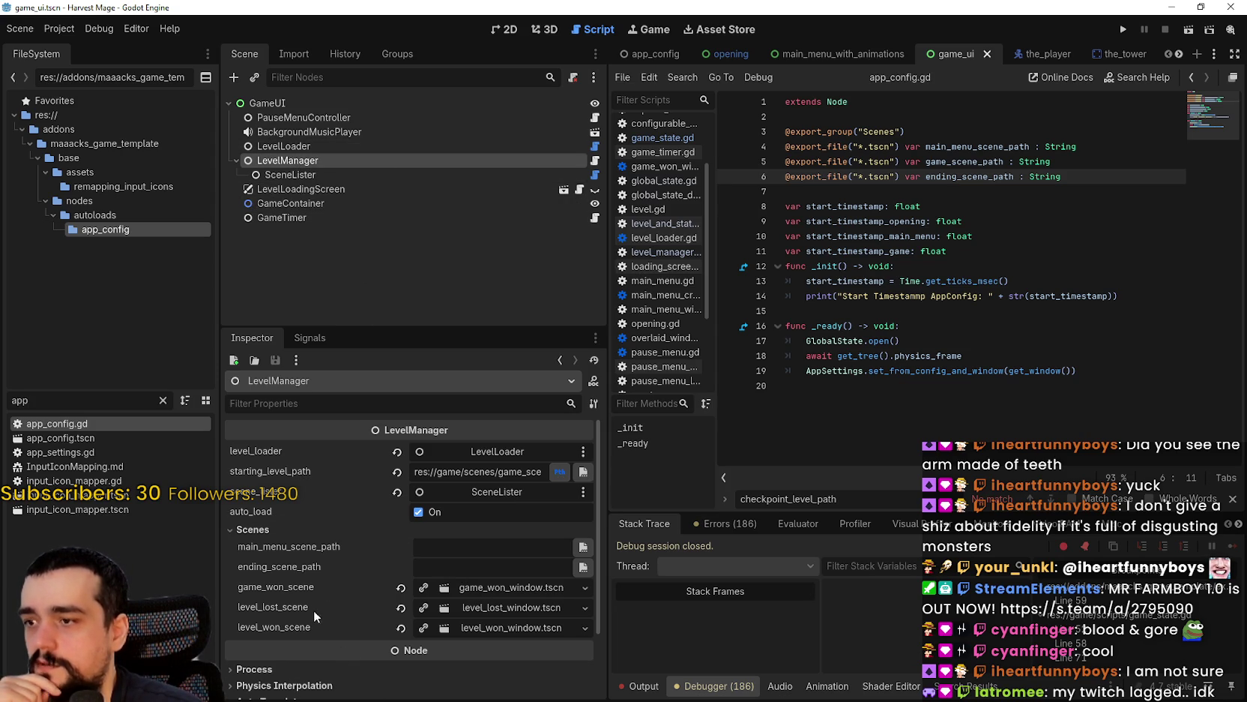
pyautogui.click(289, 175)
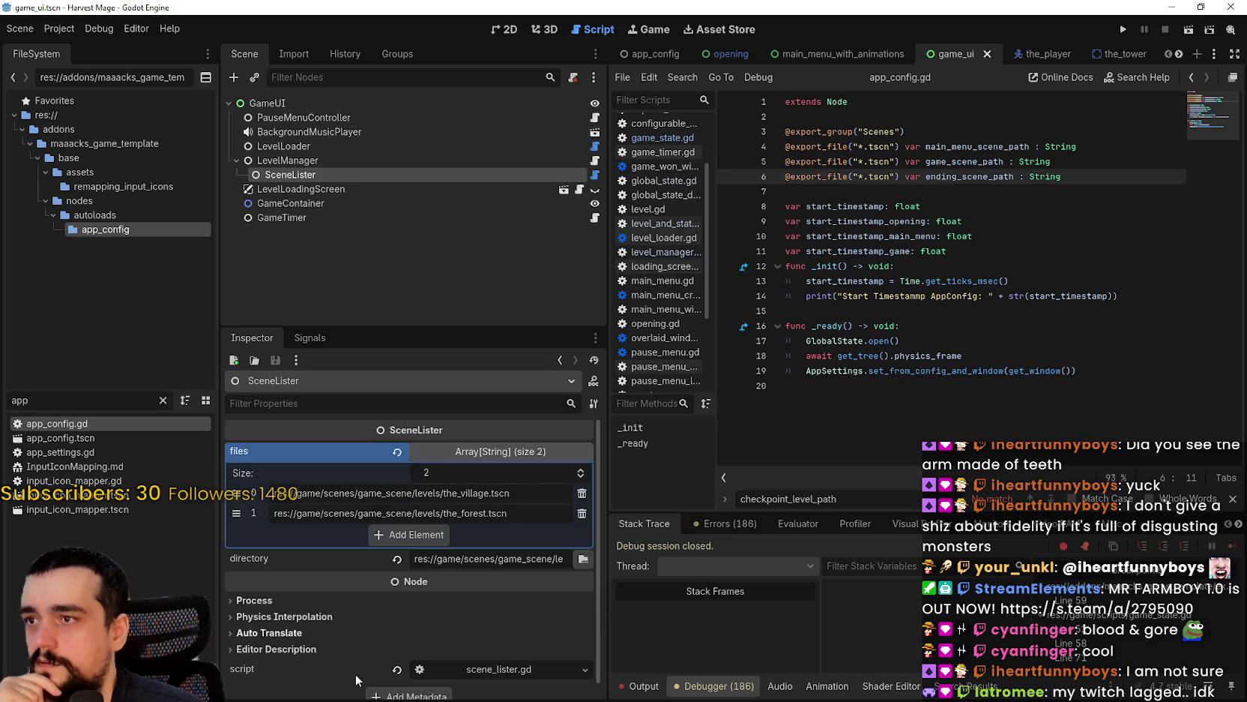
pyautogui.click(300, 146)
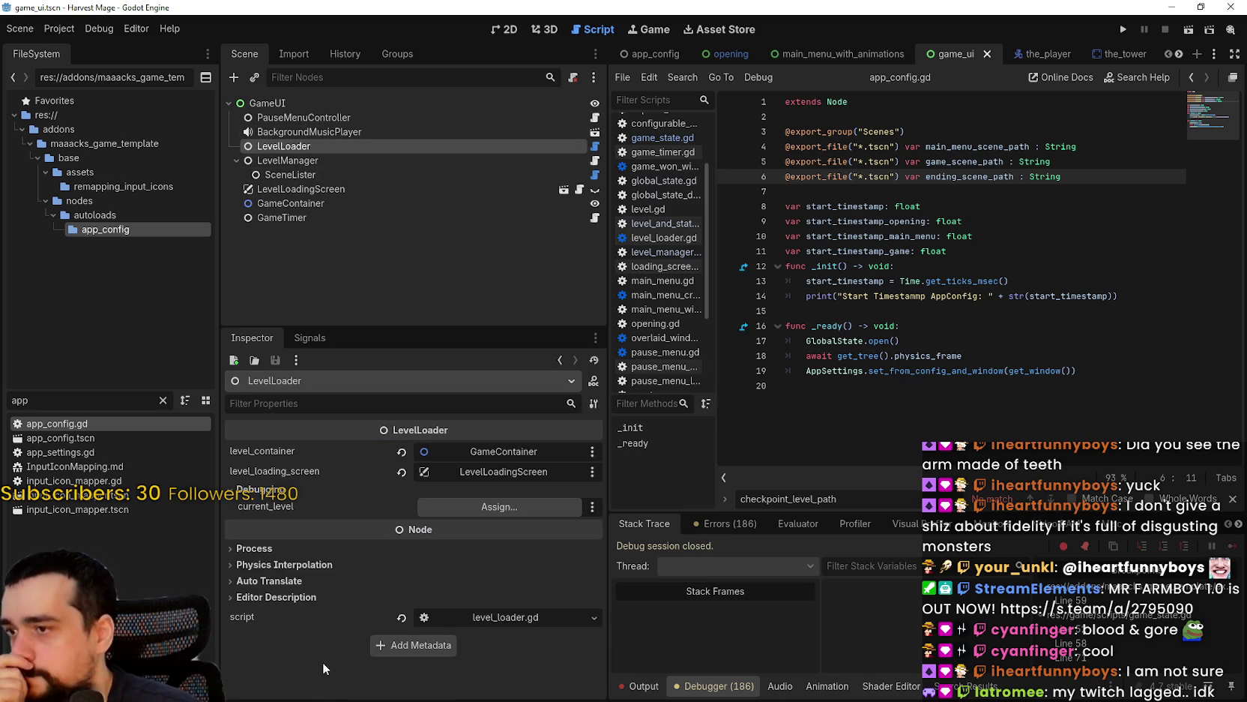
pyautogui.click(595, 146)
pyautogui.scroll(5, 969, 272)
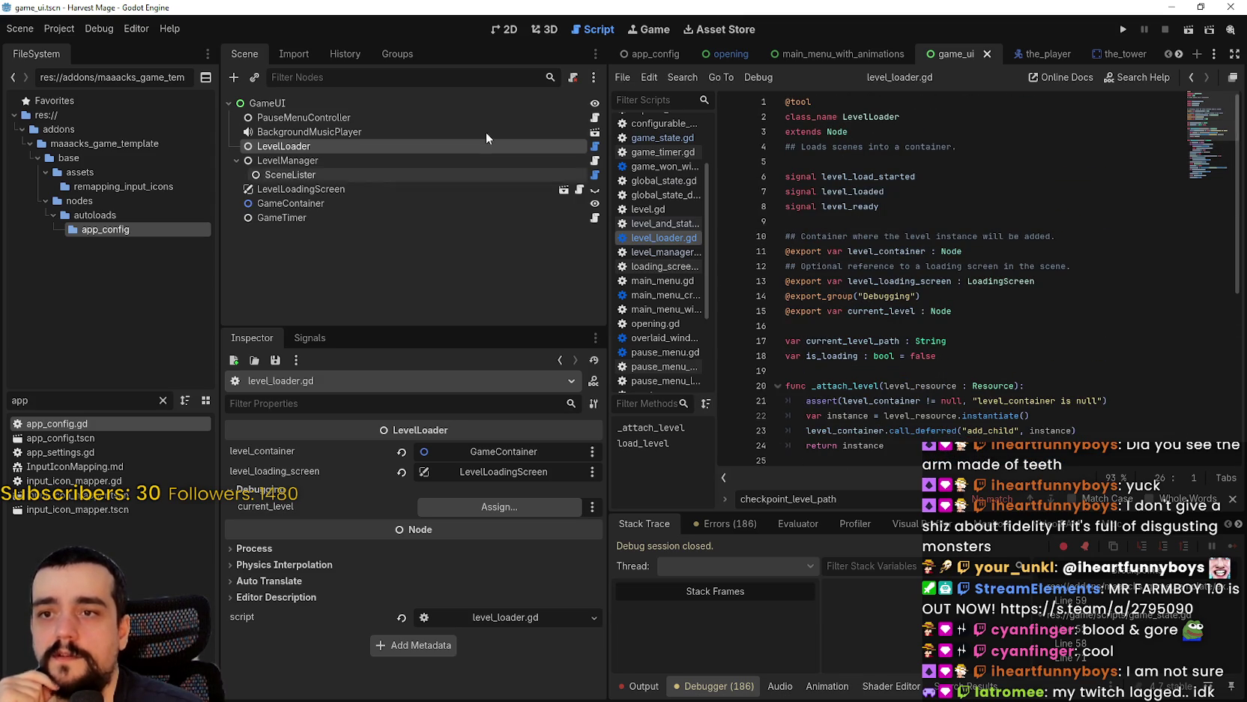
pyautogui.click(299, 162)
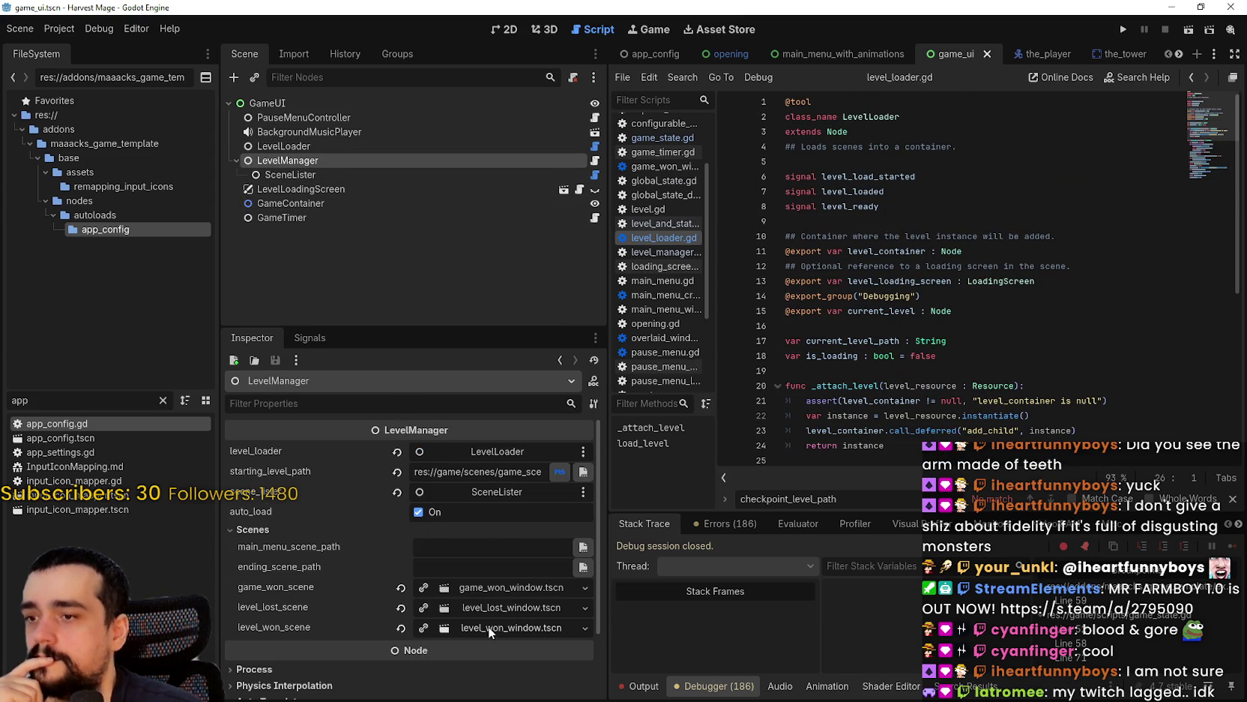
pyautogui.click(596, 162)
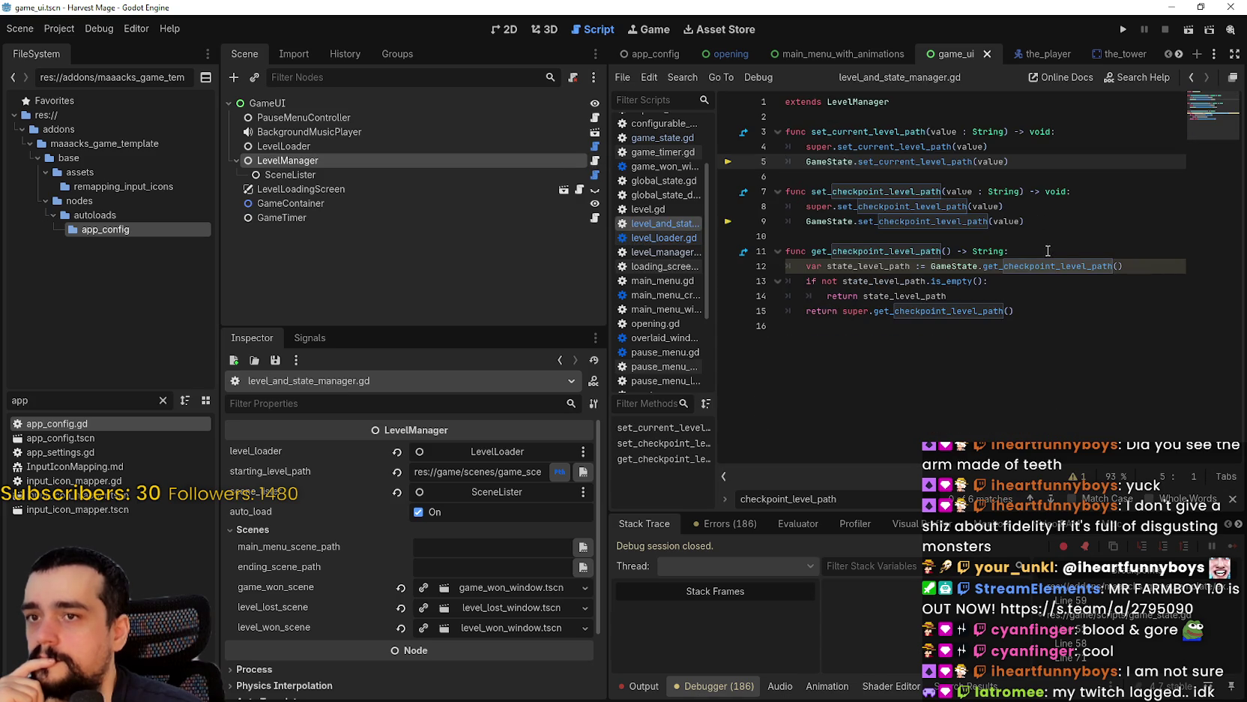
# - Look up the LevelManager class and read its checkpoint_level_path and current_level_path variables
pyautogui.rightClick(865, 105)
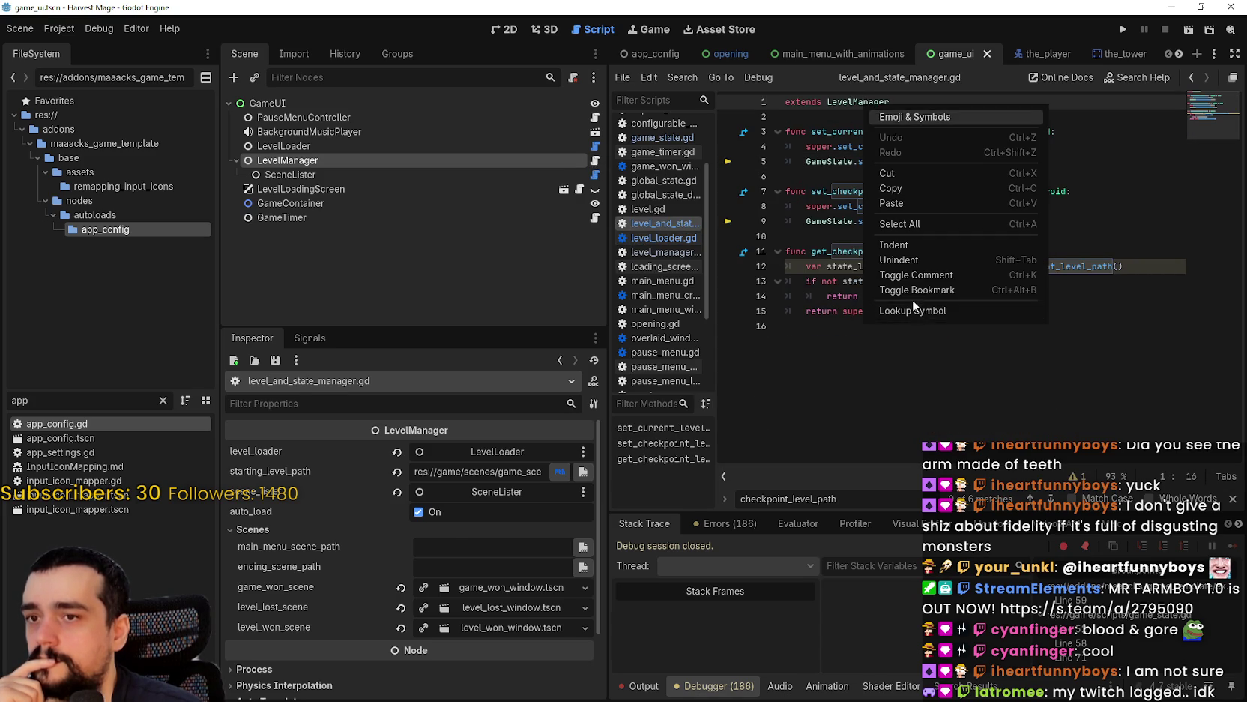
pyautogui.click(911, 309)
pyautogui.moveTo(1201, 104); pyautogui.dragTo(1201, 166)
pyautogui.scroll(-2, 1175, 200)
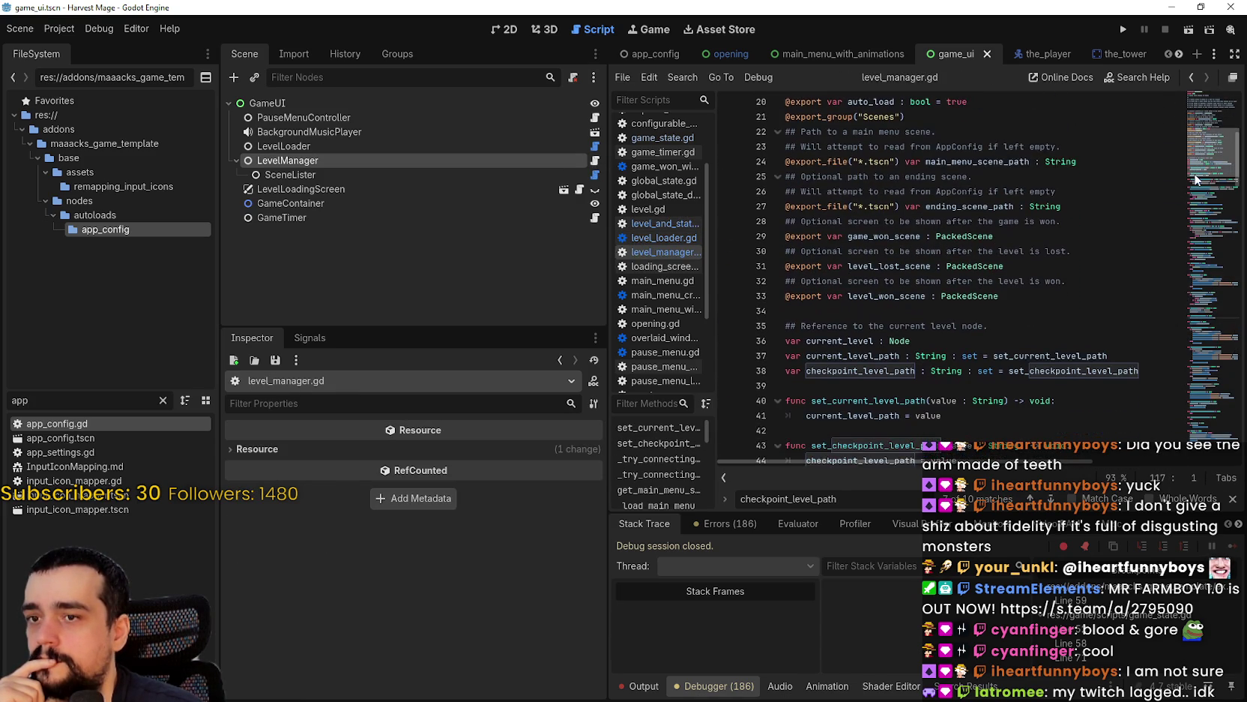
pyautogui.doubleClick(874, 354)
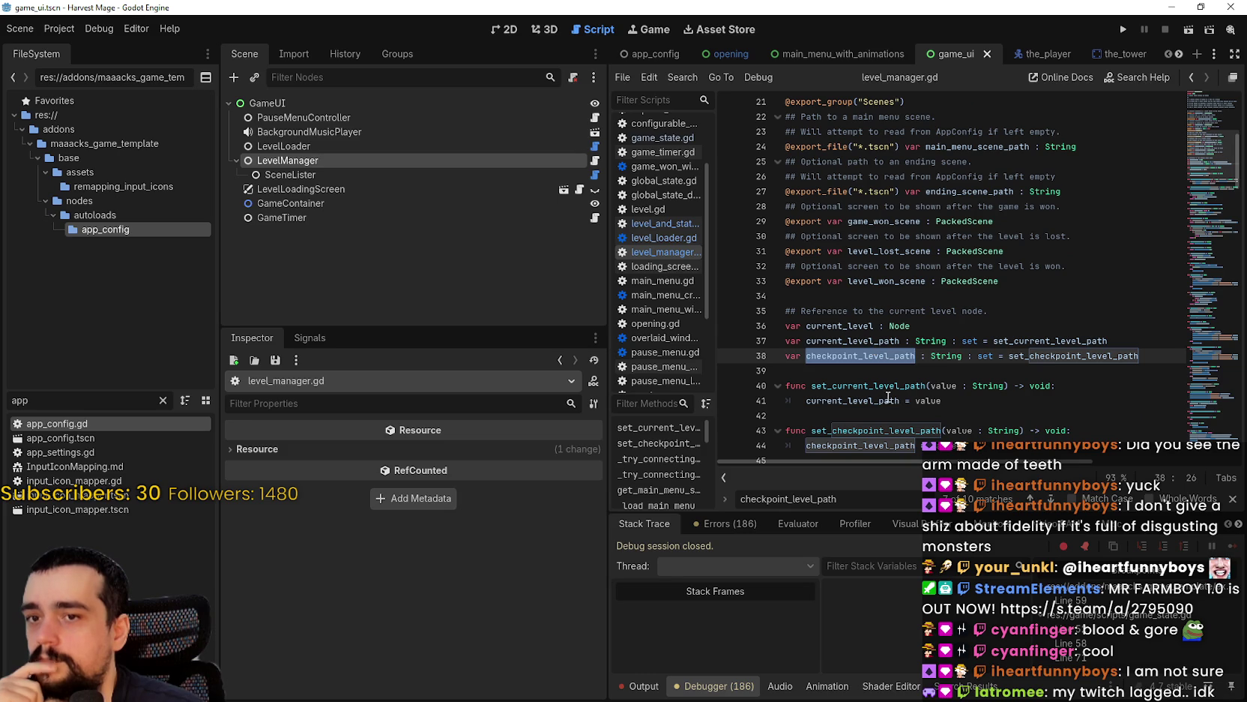
pyautogui.doubleClick(864, 339)
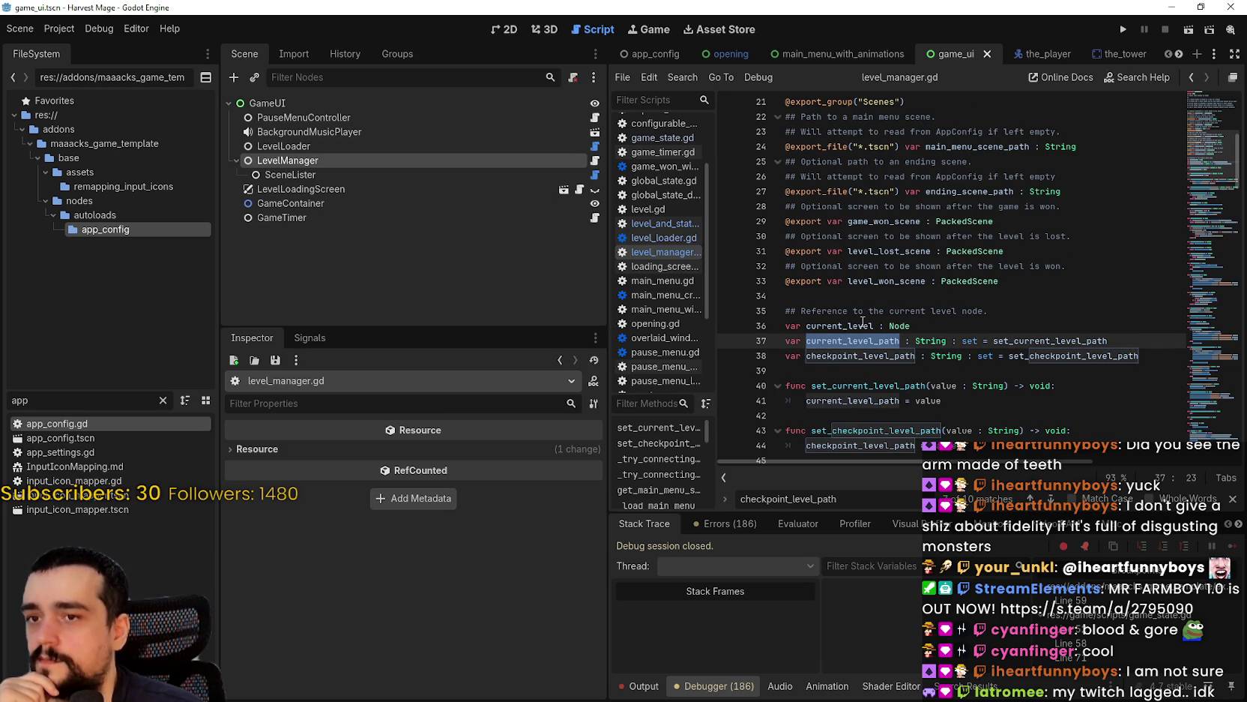
pyautogui.moveTo(863, 324)
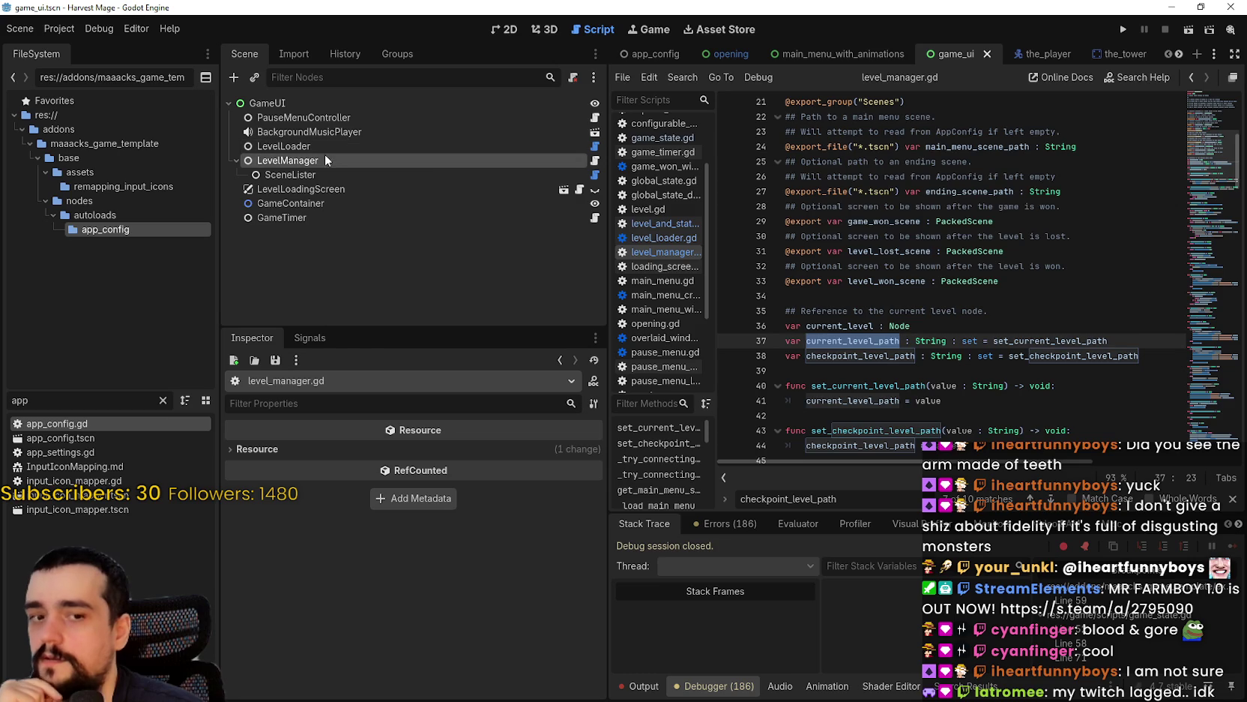
# - Review the rest of level_manager.gd, then open the SceneLister node's scene_lister.gd
pyautogui.scroll(7, 1059, 196)
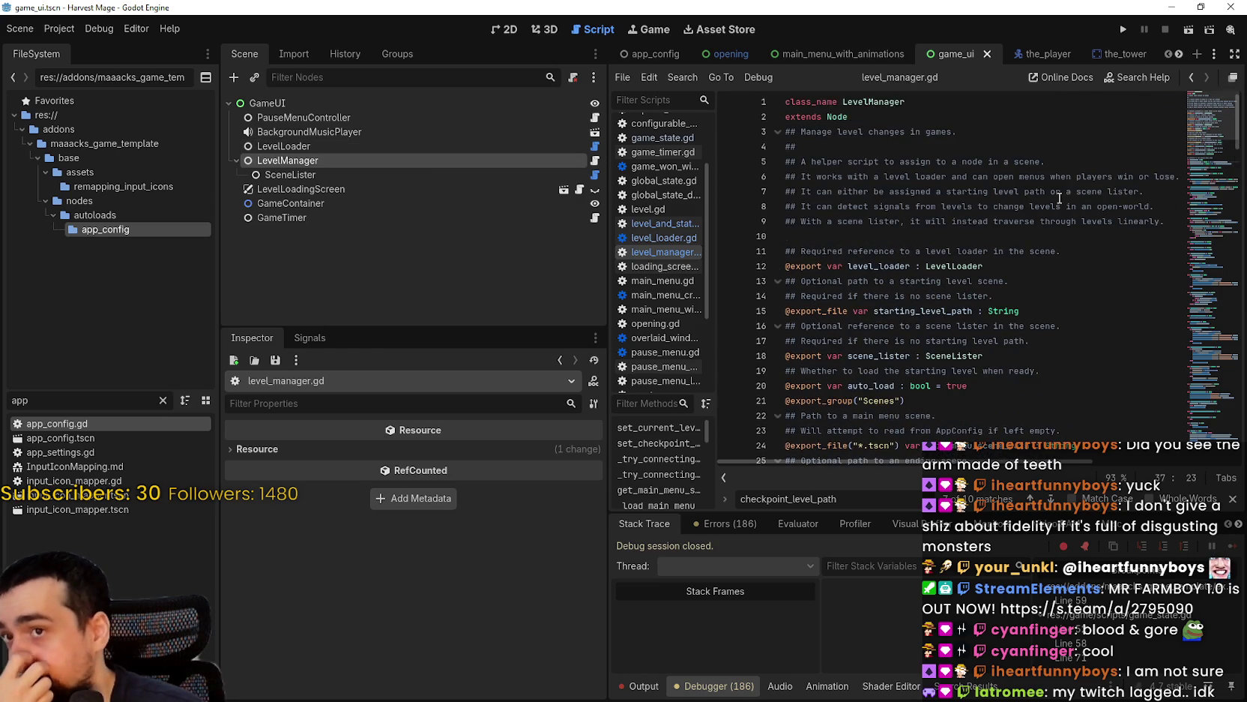
pyautogui.moveTo(1206, 105)
pyautogui.mouseDown()
pyautogui.moveTo(1173, 420)
pyautogui.moveTo(1174, 184)
pyautogui.moveTo(1170, 211)
pyautogui.mouseUp()
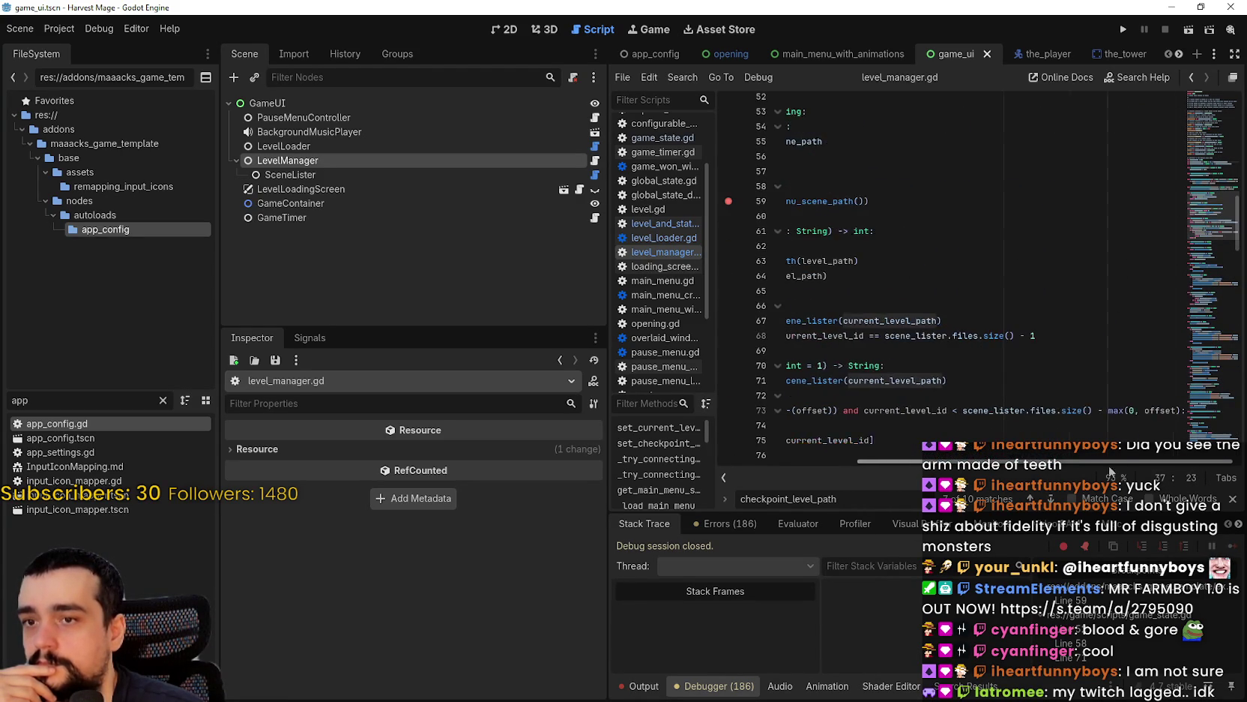
pyautogui.scroll(-1, 870, 413)
pyautogui.scroll(-1, 1211, 167)
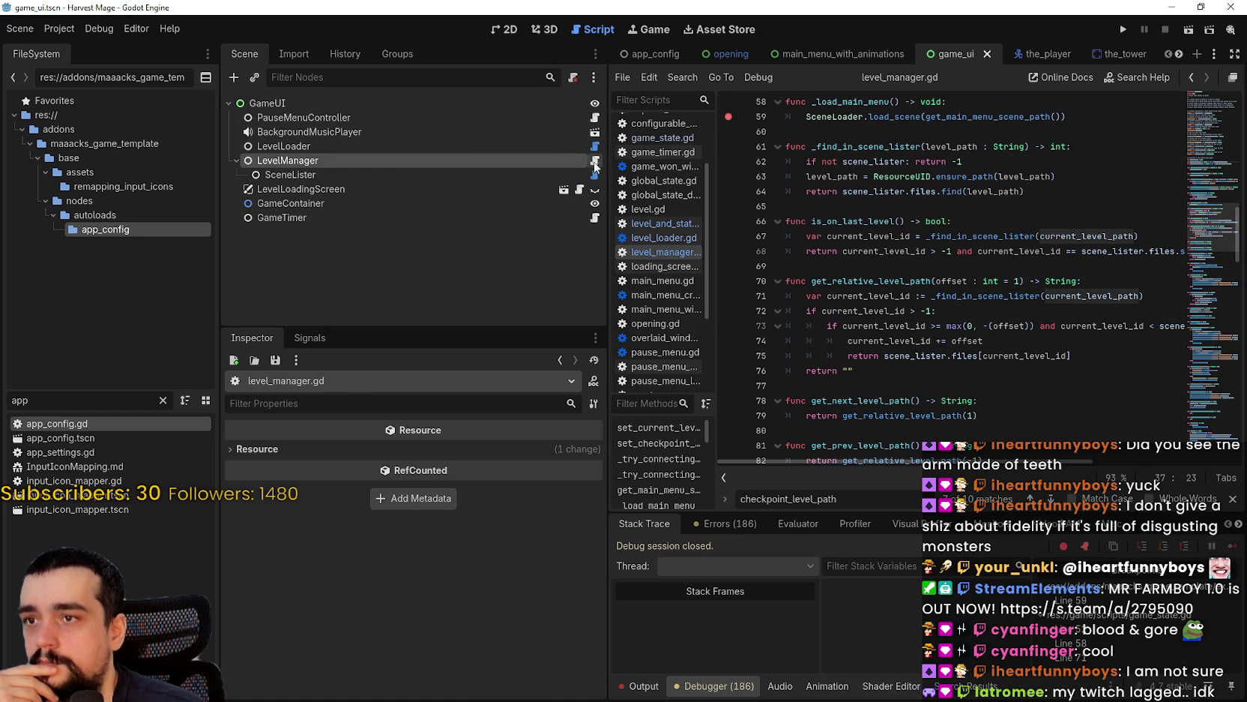
pyautogui.click(595, 162)
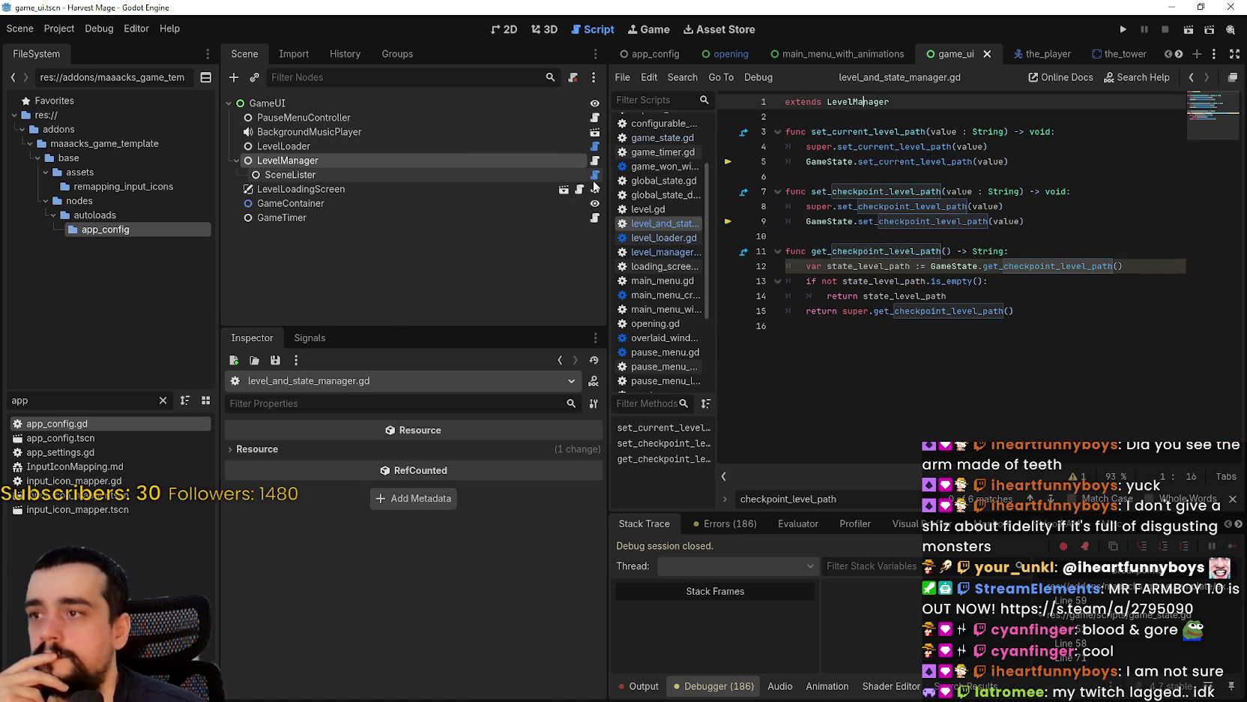
pyautogui.click(595, 174)
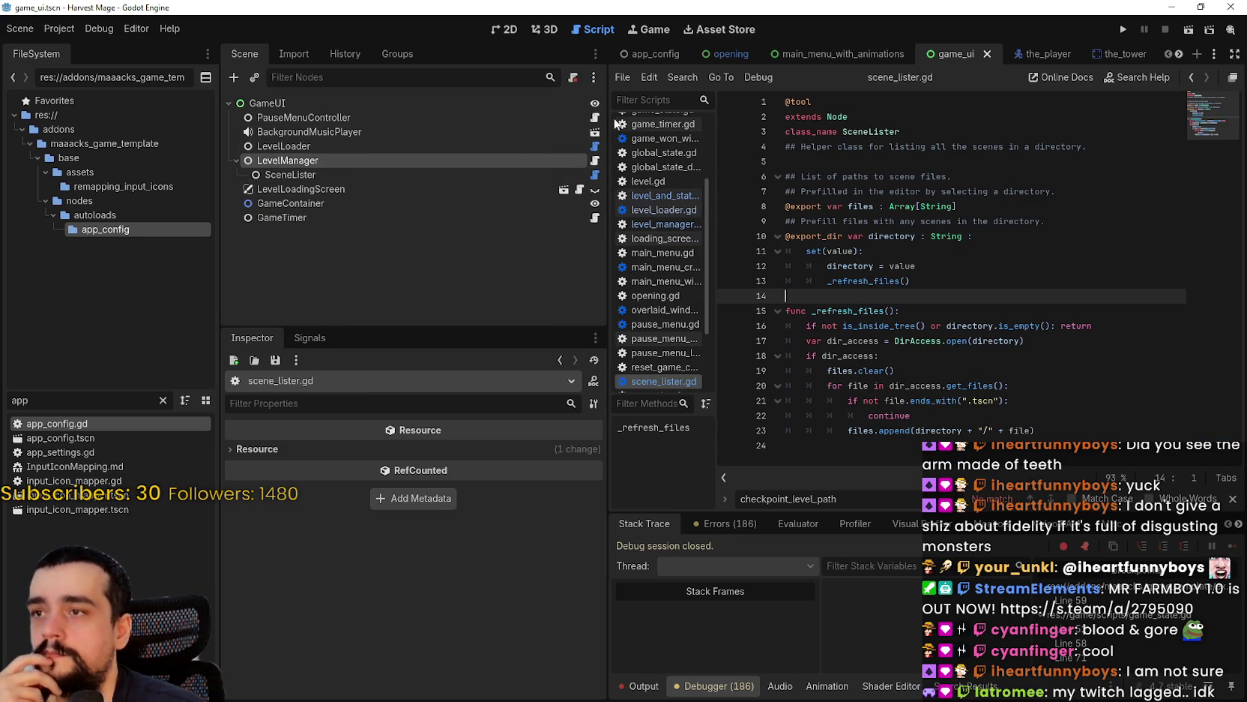
# - Search all project files for 'GameState'
pyautogui.click(400, 146)
pyautogui.moveTo(46, 397); pyautogui.dragTo(3, 399)
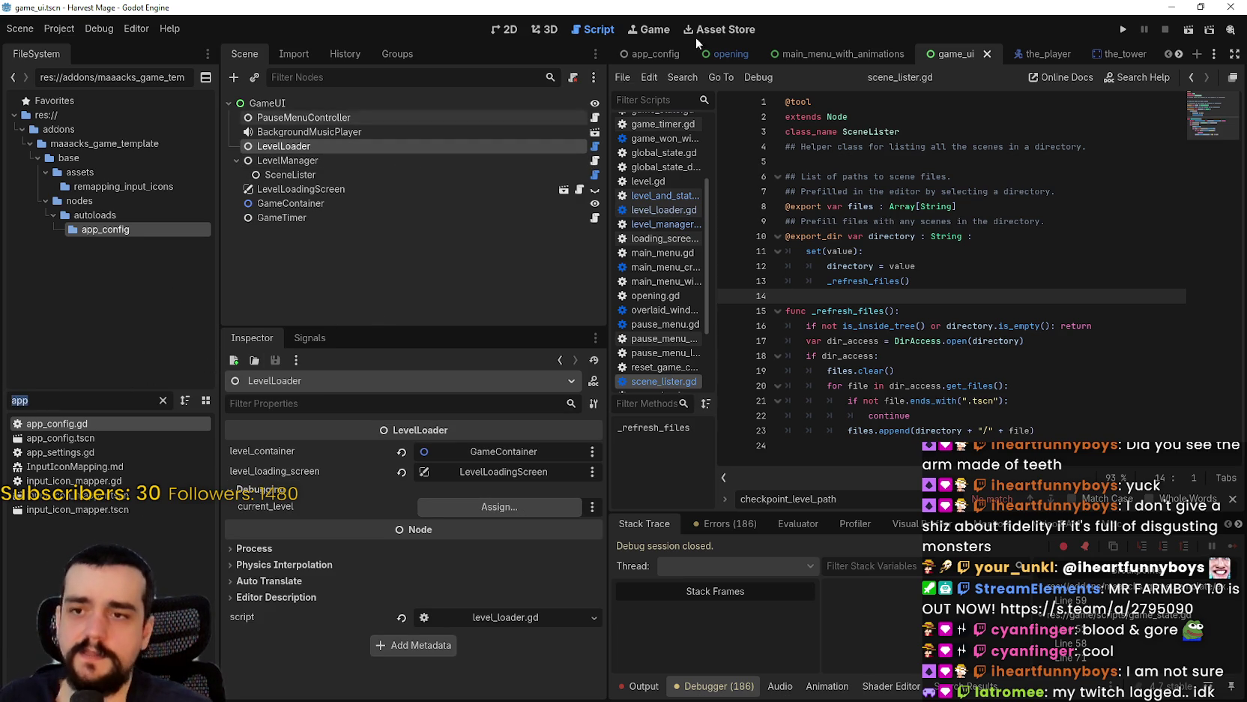
pyautogui.click(905, 281)
pyautogui.hotkey('ctrl', 'shift', 'f')
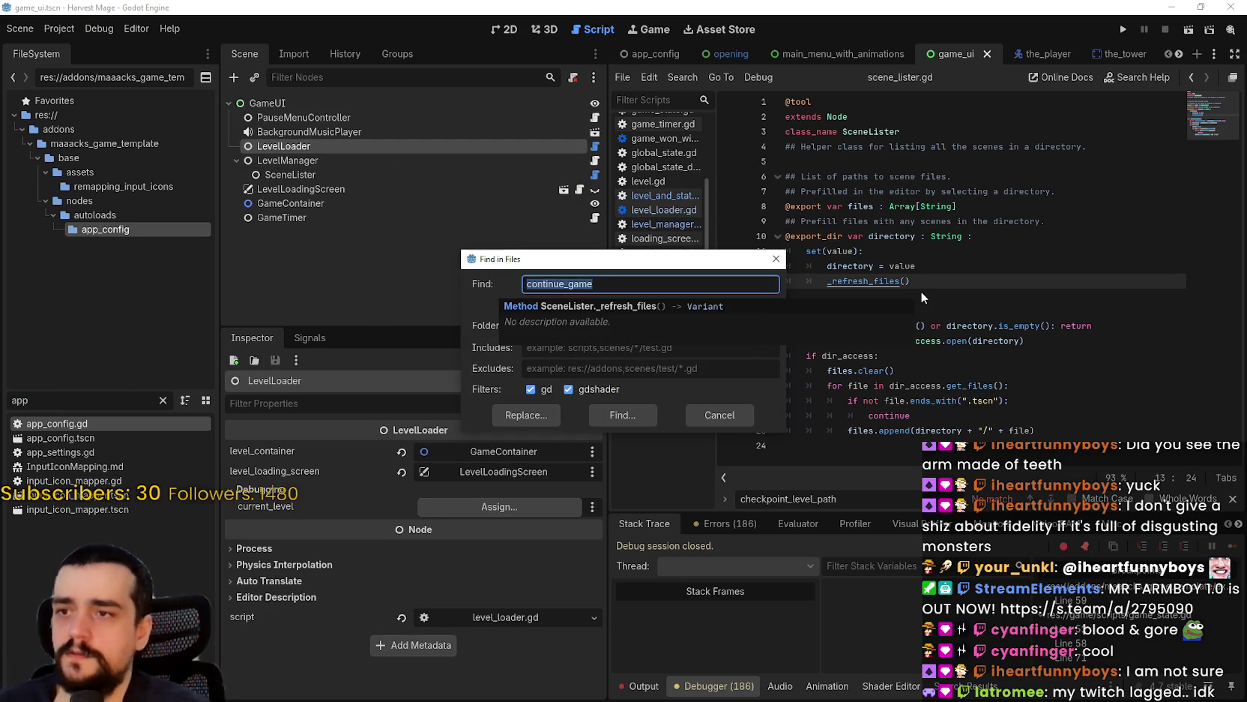
pyautogui.write('GameState')
pyautogui.press('Return')
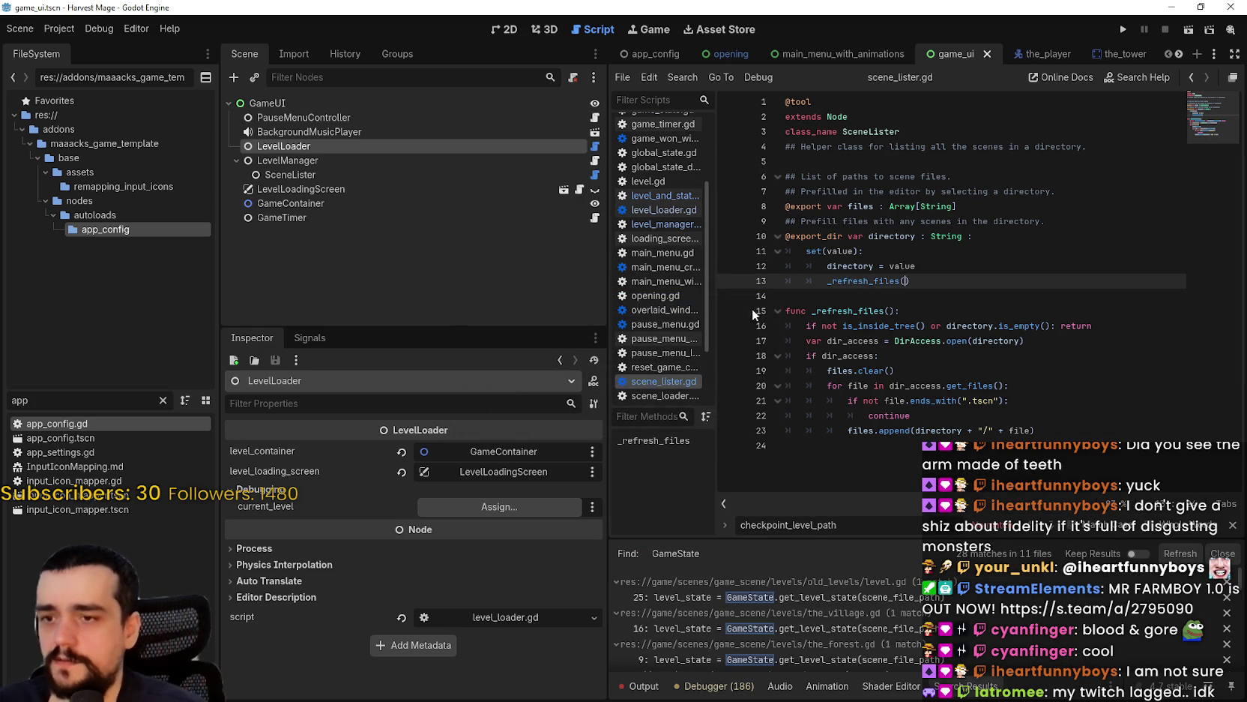
# - Open the line 104 continue_game match and jump to its definition in game_state.gd
pyautogui.scroll(-1, 847, 628)
pyautogui.click(833, 621)
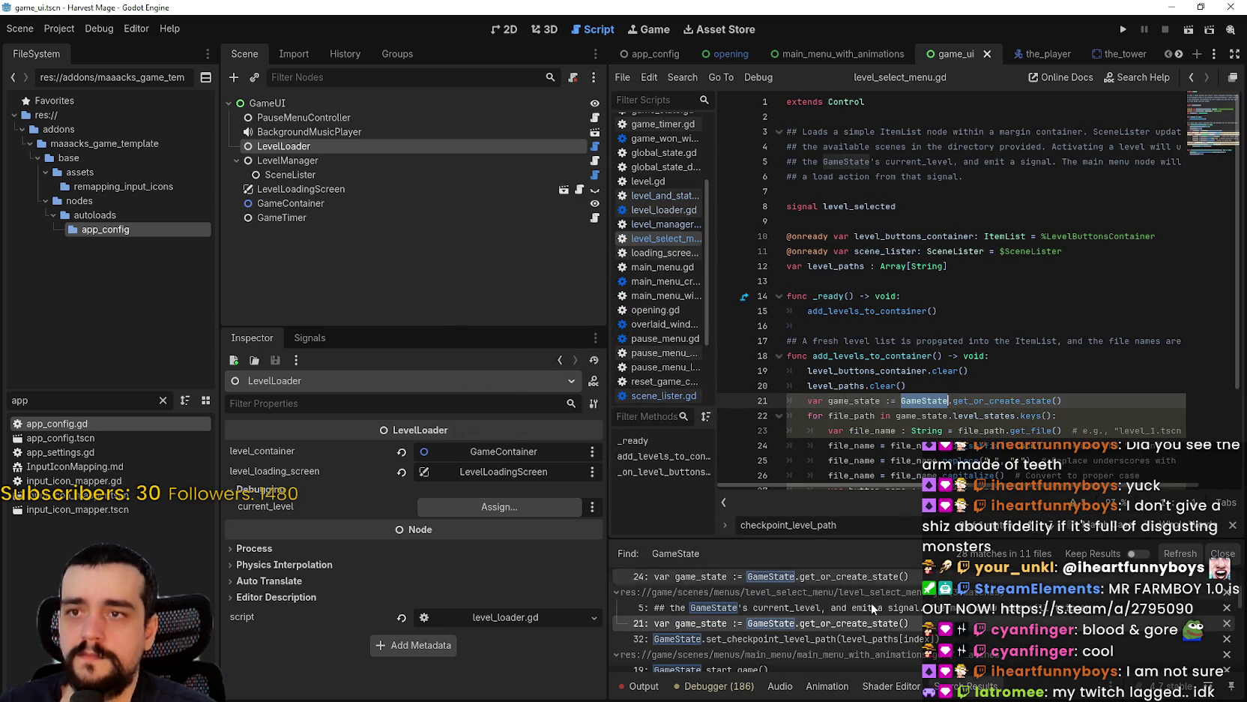
pyautogui.scroll(-5, 849, 649)
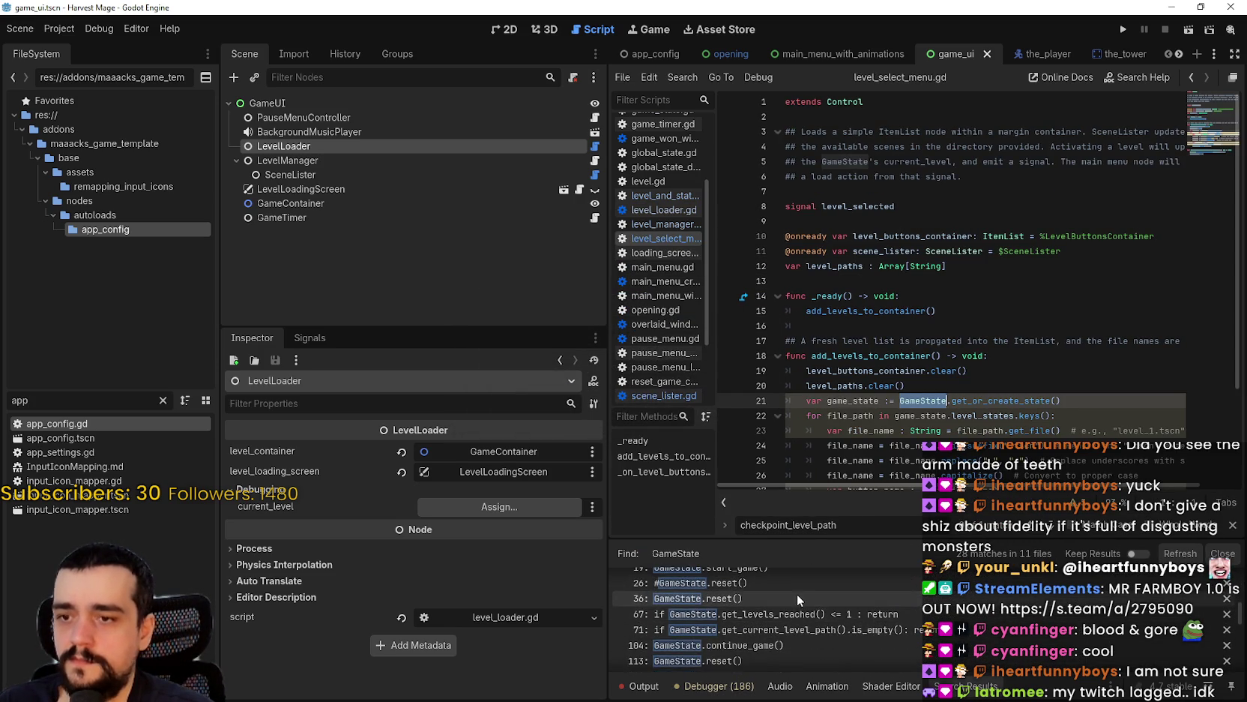
pyautogui.scroll(-1, 823, 630)
pyautogui.click(816, 631)
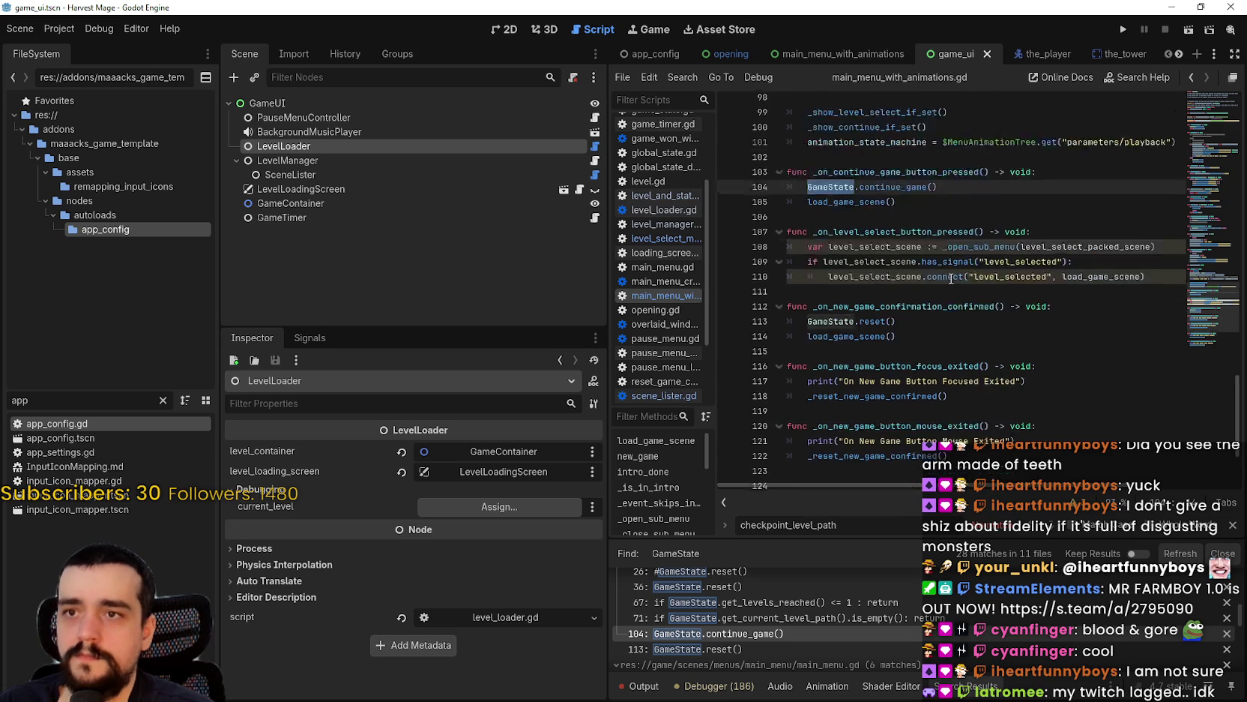
pyautogui.scroll(5, 951, 279)
pyautogui.rightClick(881, 372)
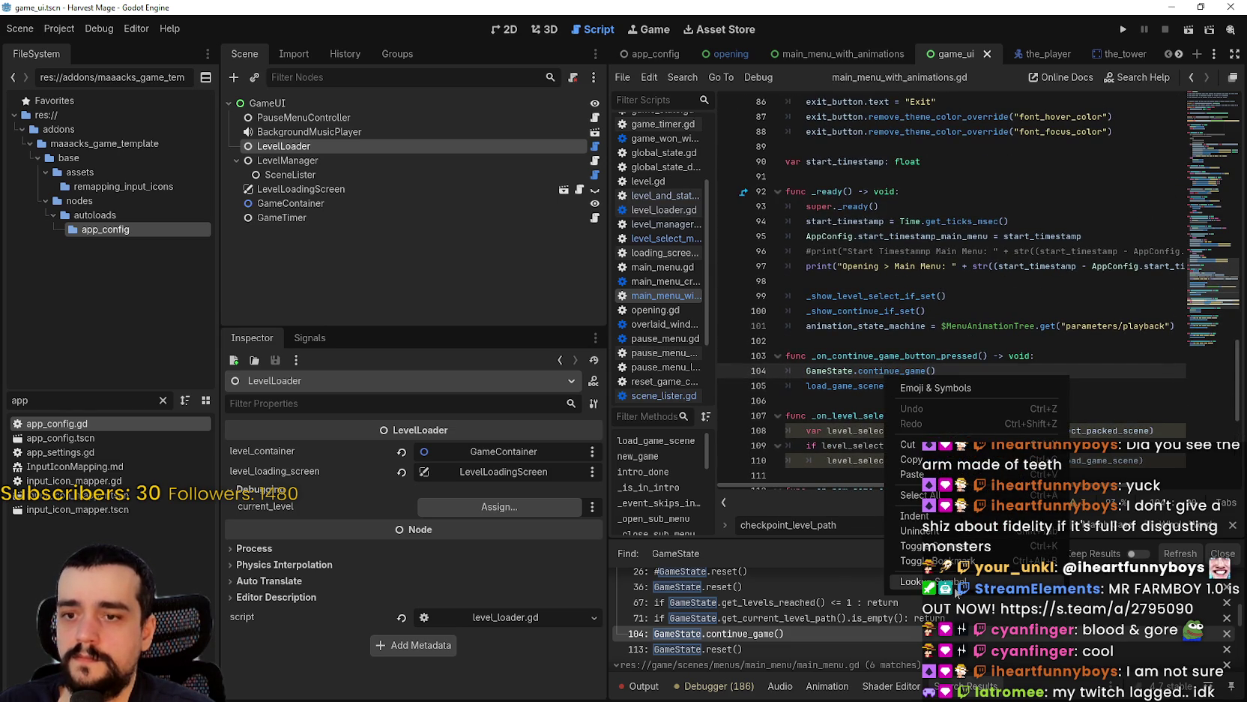
pyautogui.click(950, 583)
pyautogui.click(953, 344)
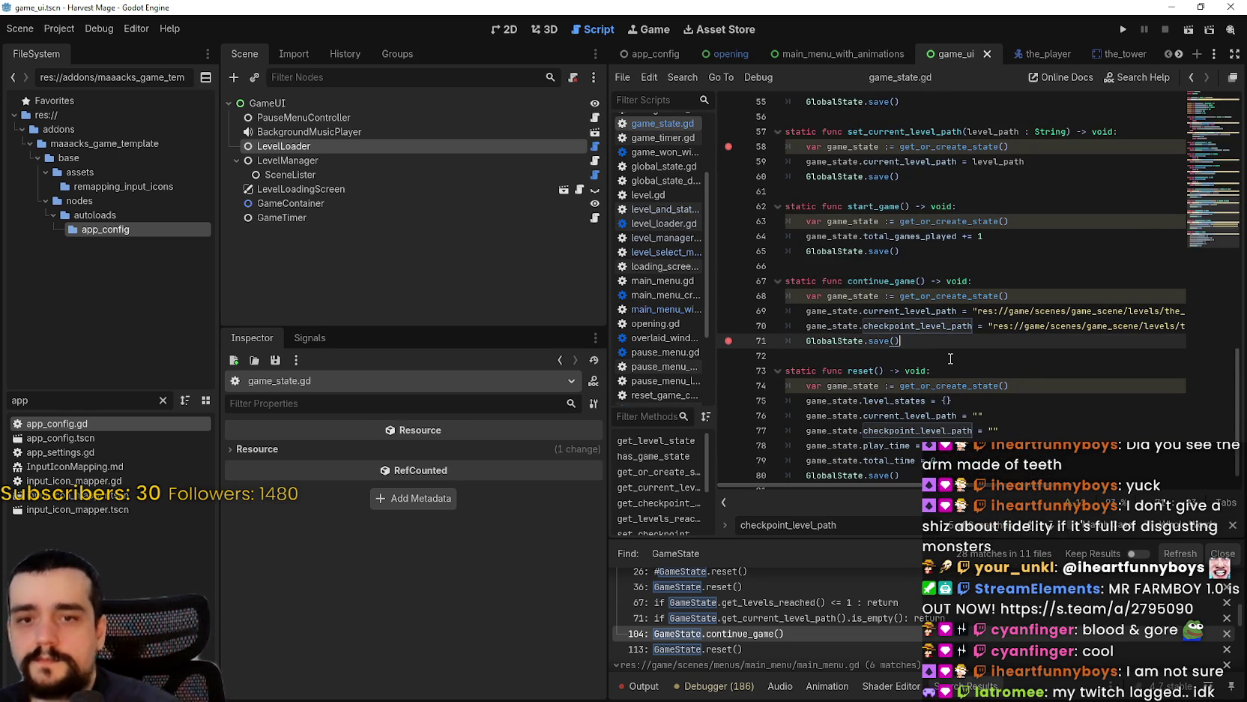
# - Begin the DEFAULT_VILLAGE const declaration on line 6 below FILE_PATH, and clear the app filter
pyautogui.scroll(15, 1040, 155)
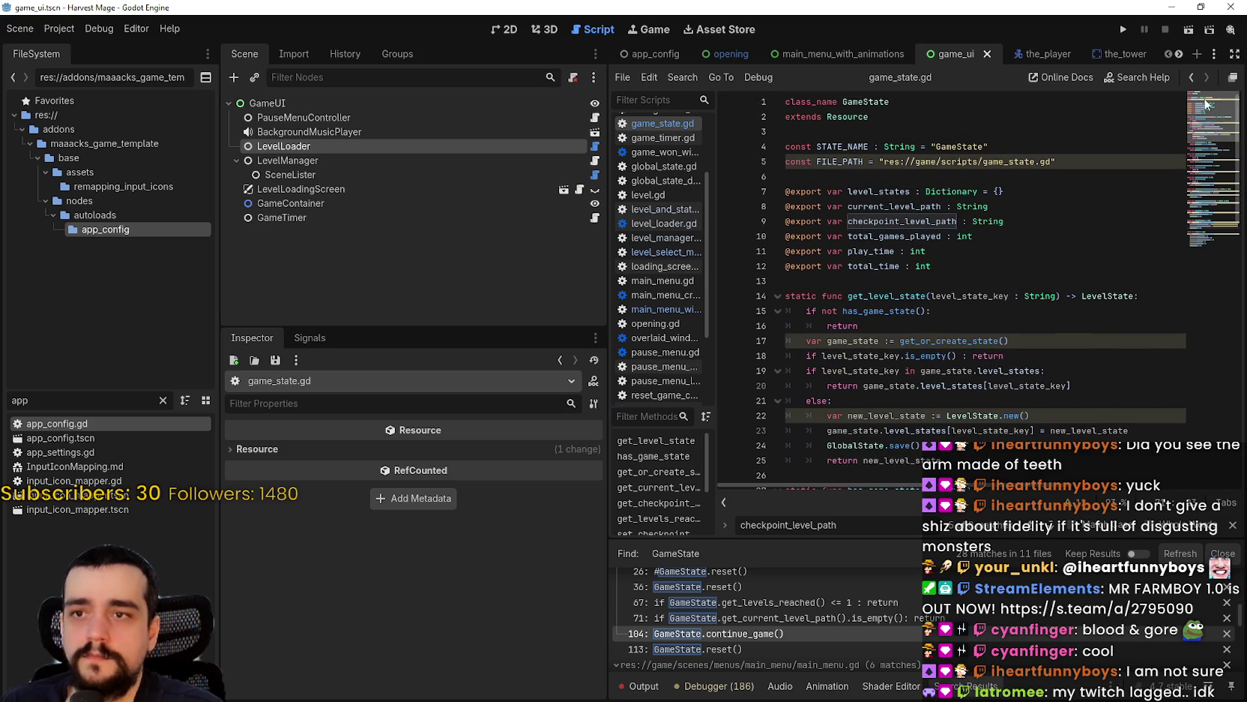
pyautogui.click(1005, 279)
pyautogui.click(1007, 268)
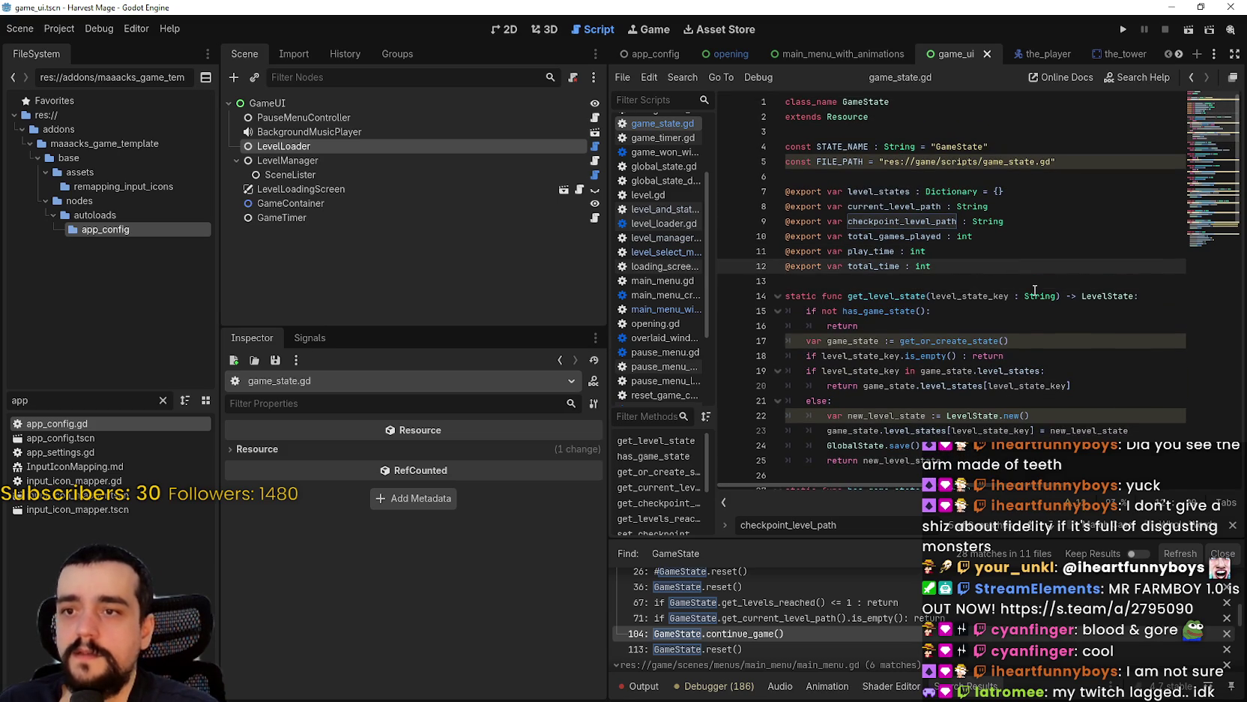
pyautogui.press('Return')
pyautogui.write('@')
pyautogui.press('BackSpace')
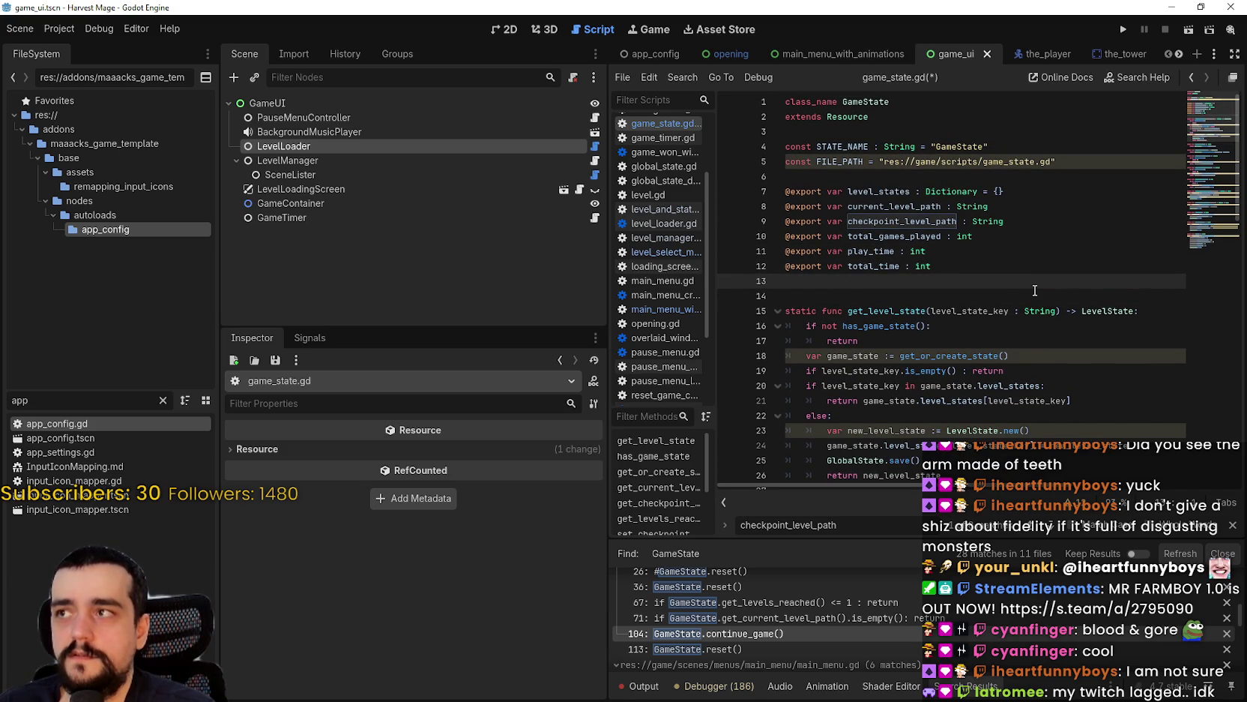
pyautogui.press('Return')
pyautogui.write('v')
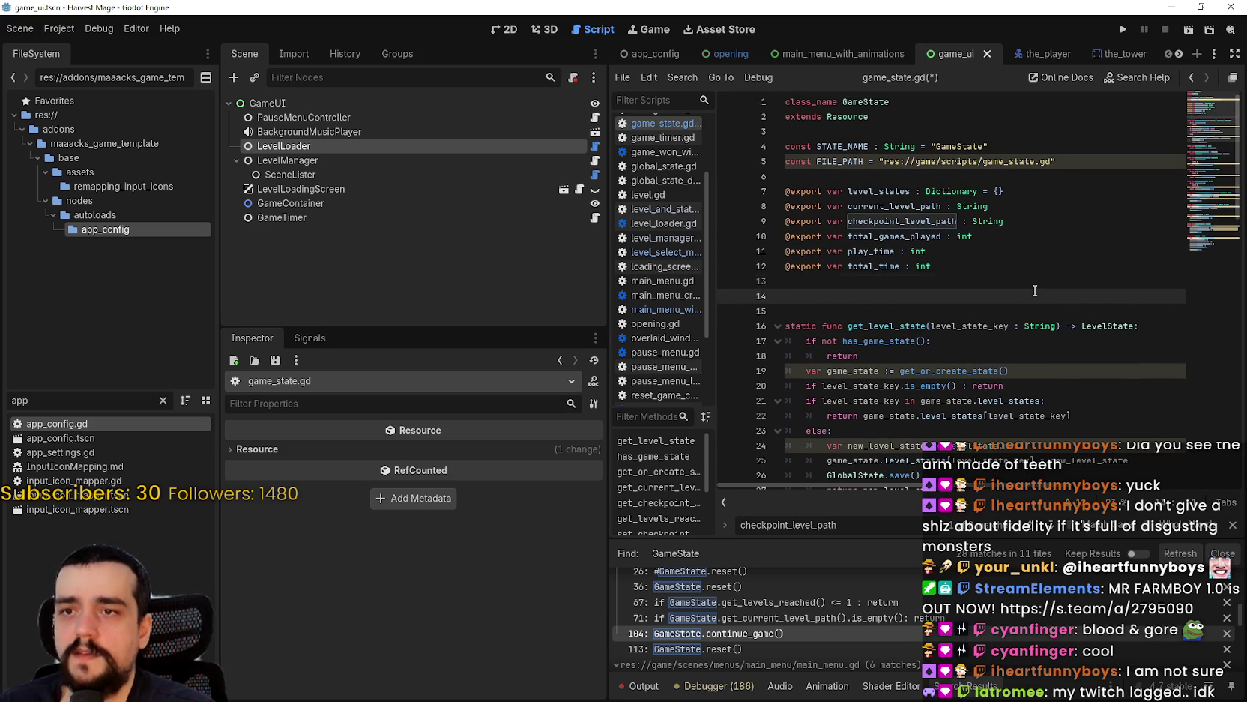
pyautogui.press('BackSpace')
pyautogui.click(929, 180)
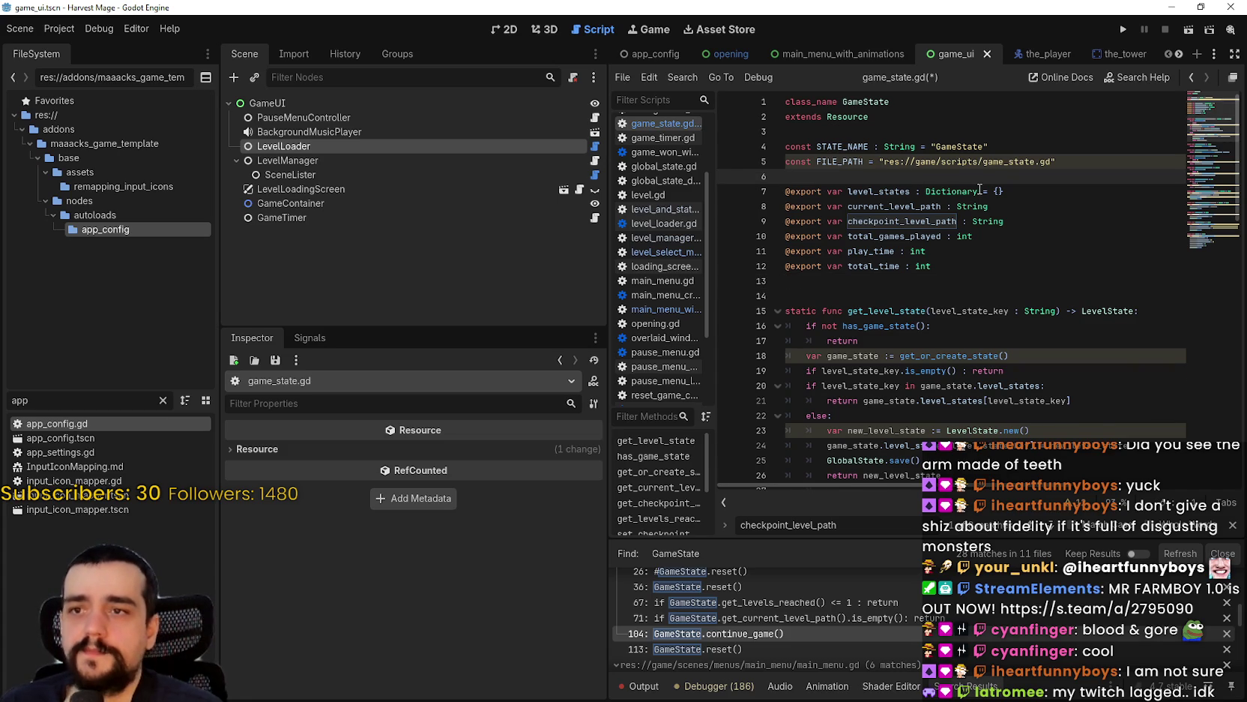
pyautogui.write('con')
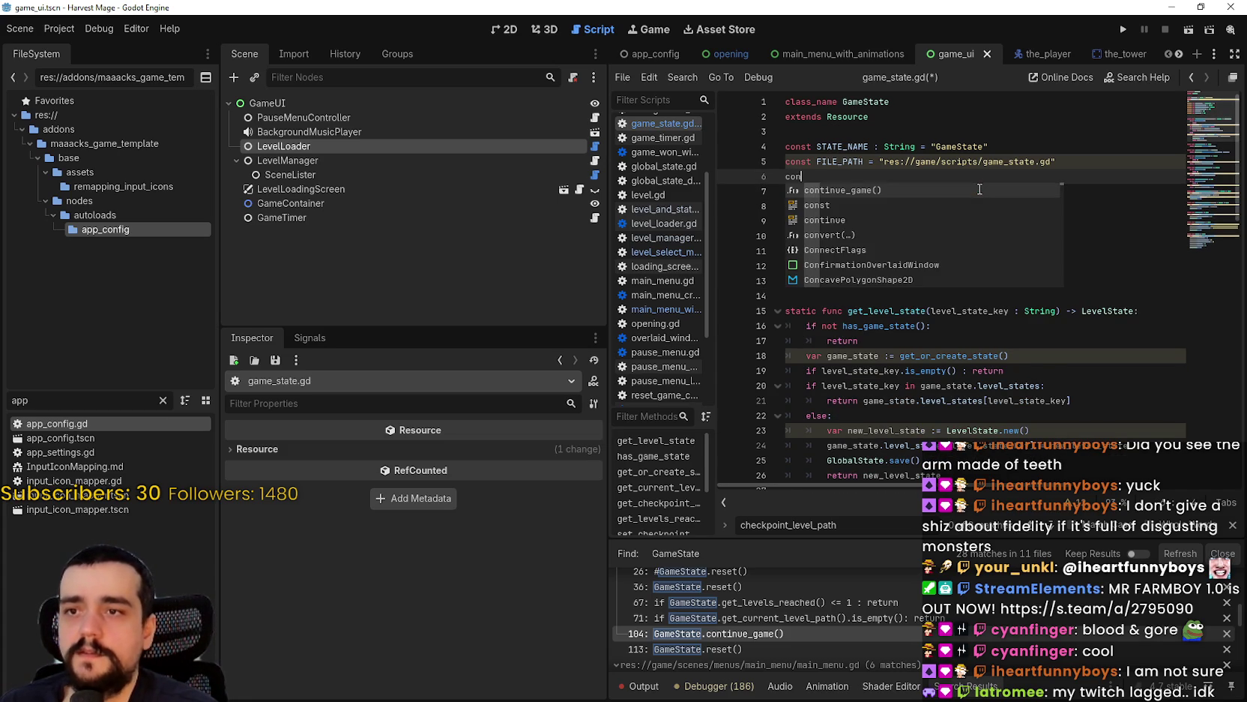
pyautogui.write('st DEFAULT_VILLAGE =')
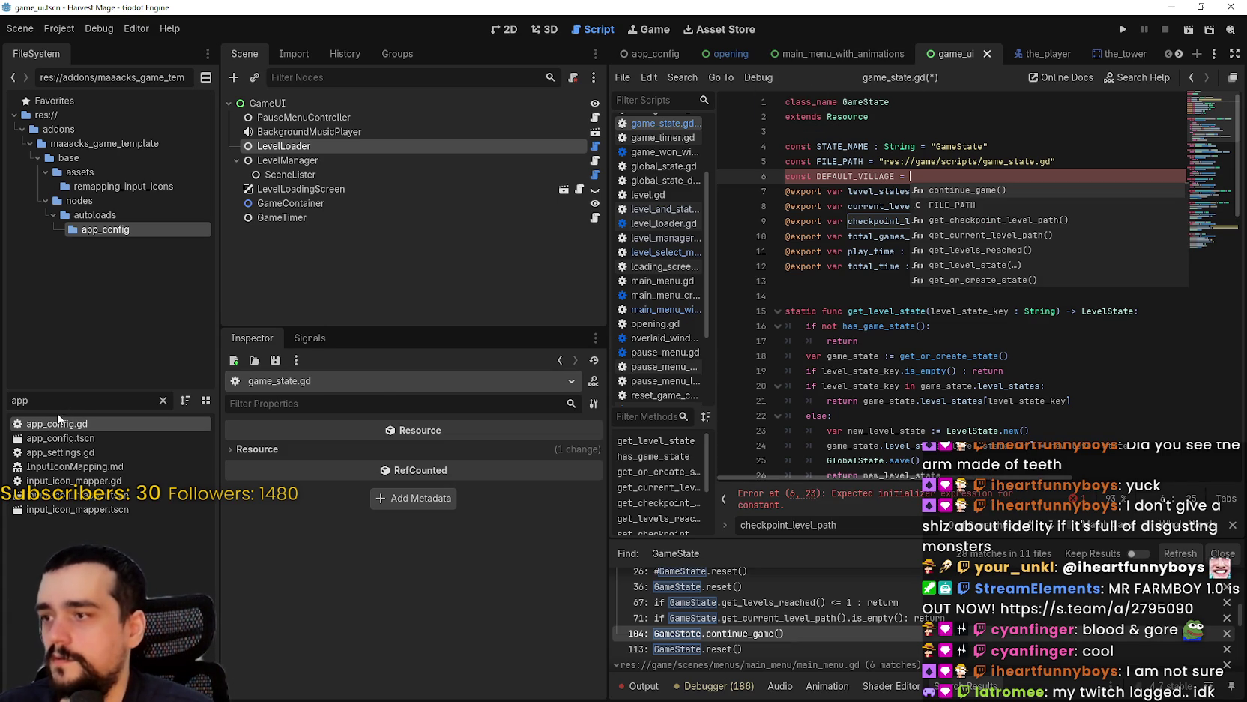
pyautogui.click(163, 399)
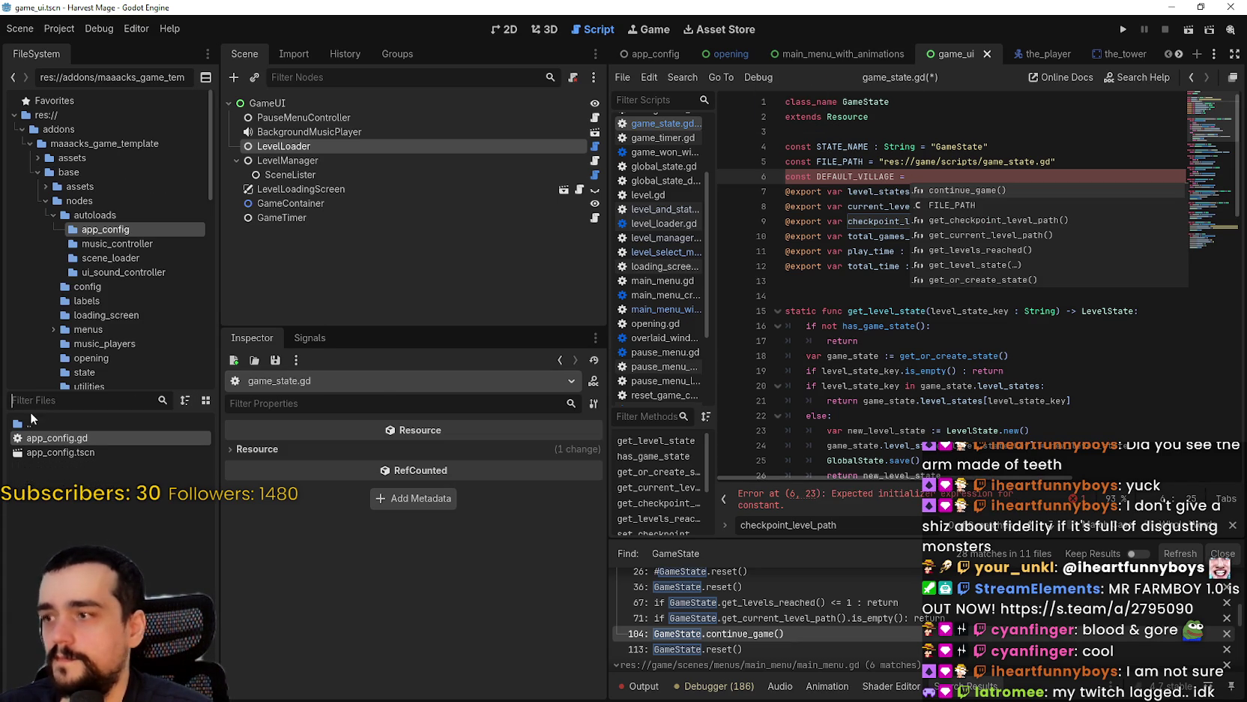
# - Filter the FileSystem dock by 'the' and copy the_village.tscn's UID
pyautogui.write('the')
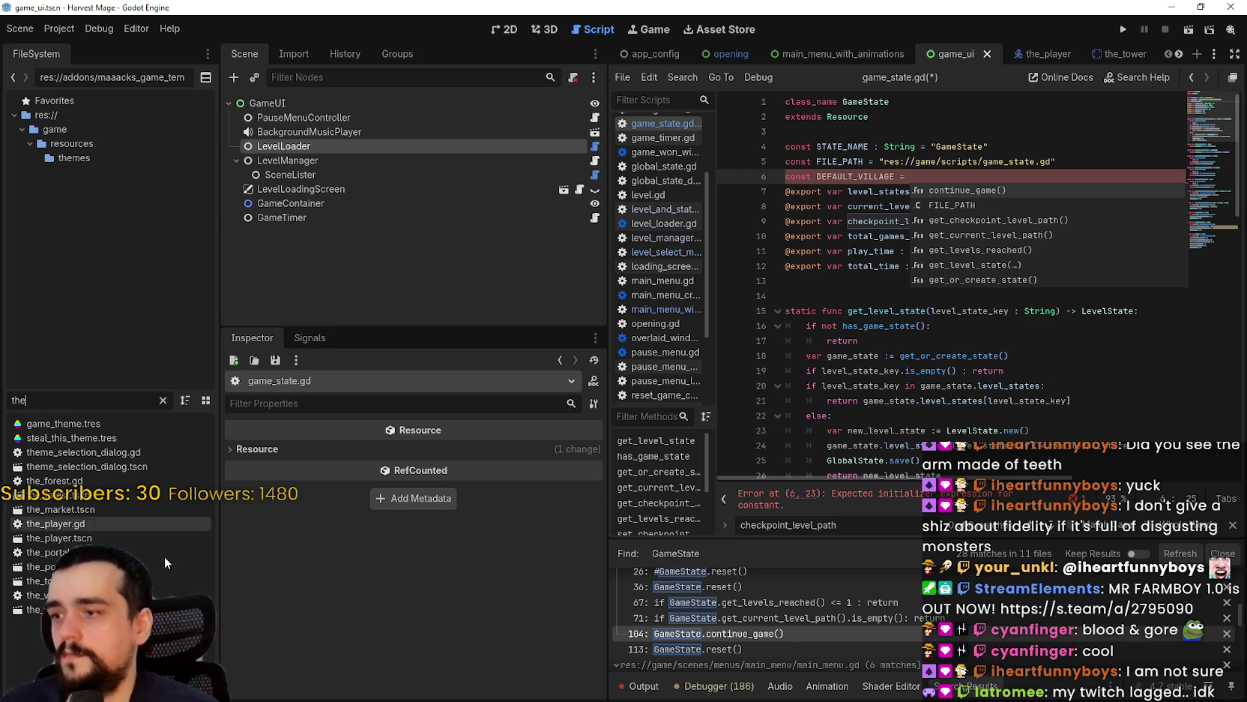
pyautogui.click(173, 595)
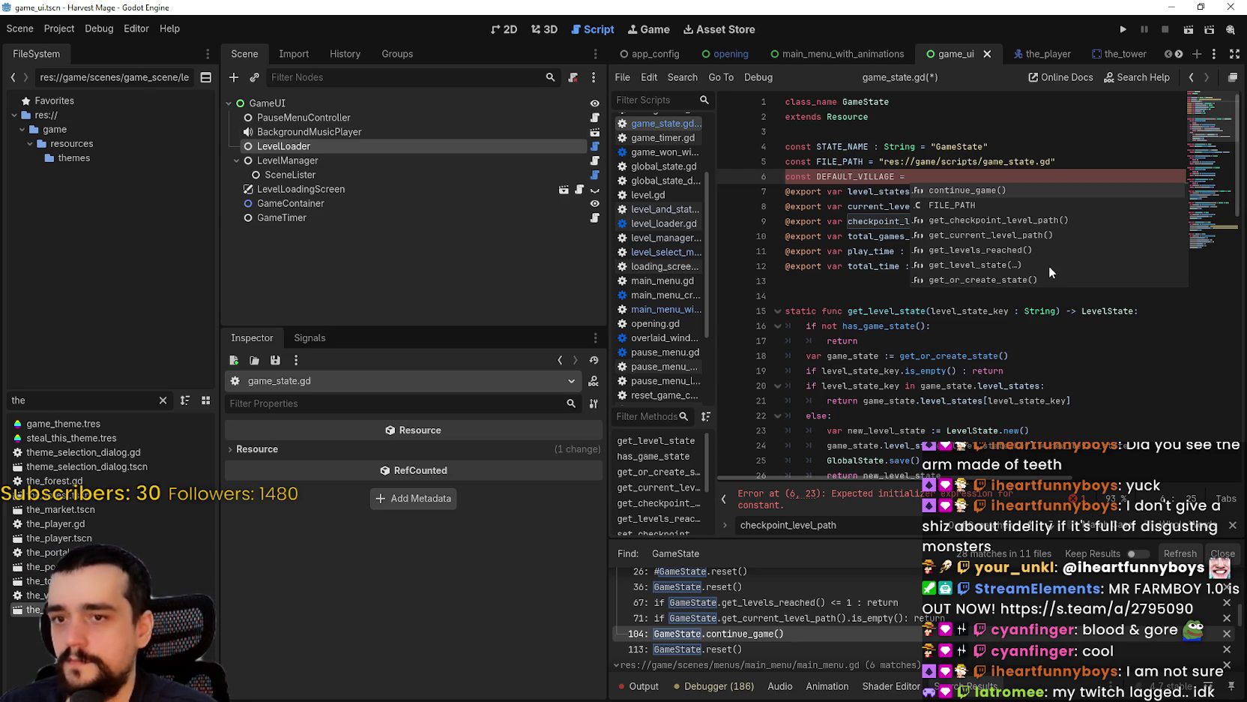
pyautogui.scroll(-19, 1049, 265)
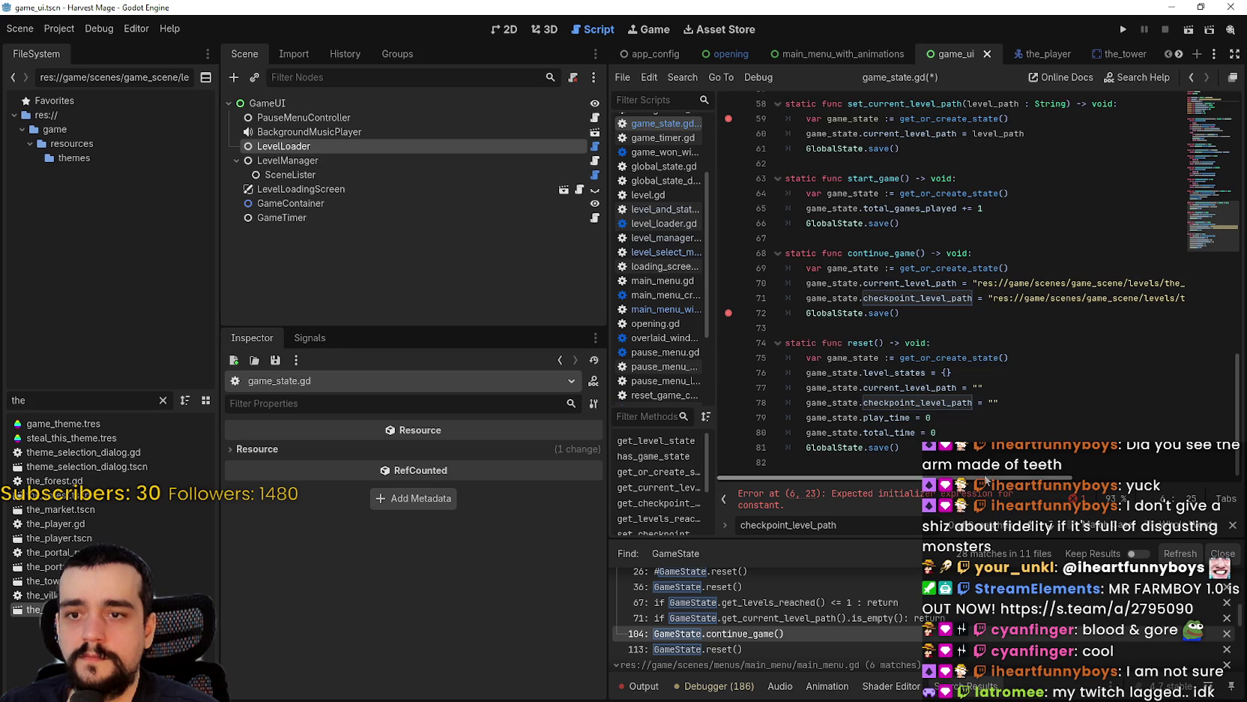
pyautogui.scroll(19, 1182, 143)
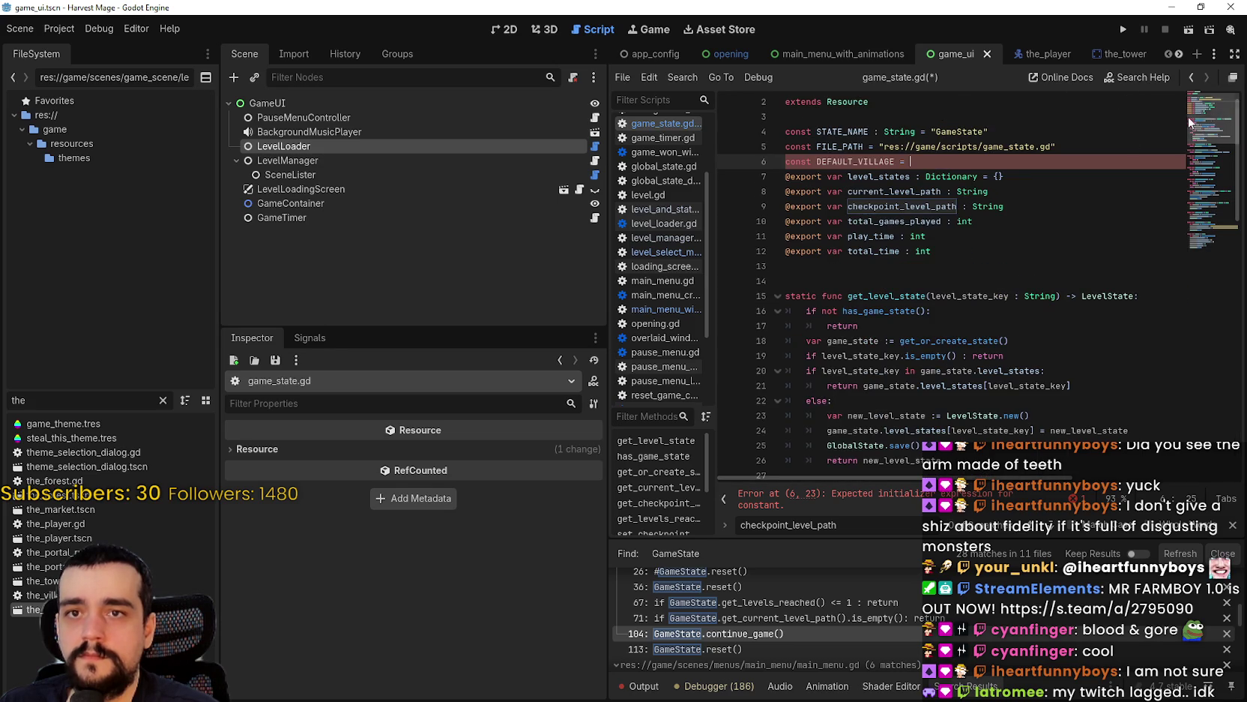
pyautogui.rightClick(57, 609)
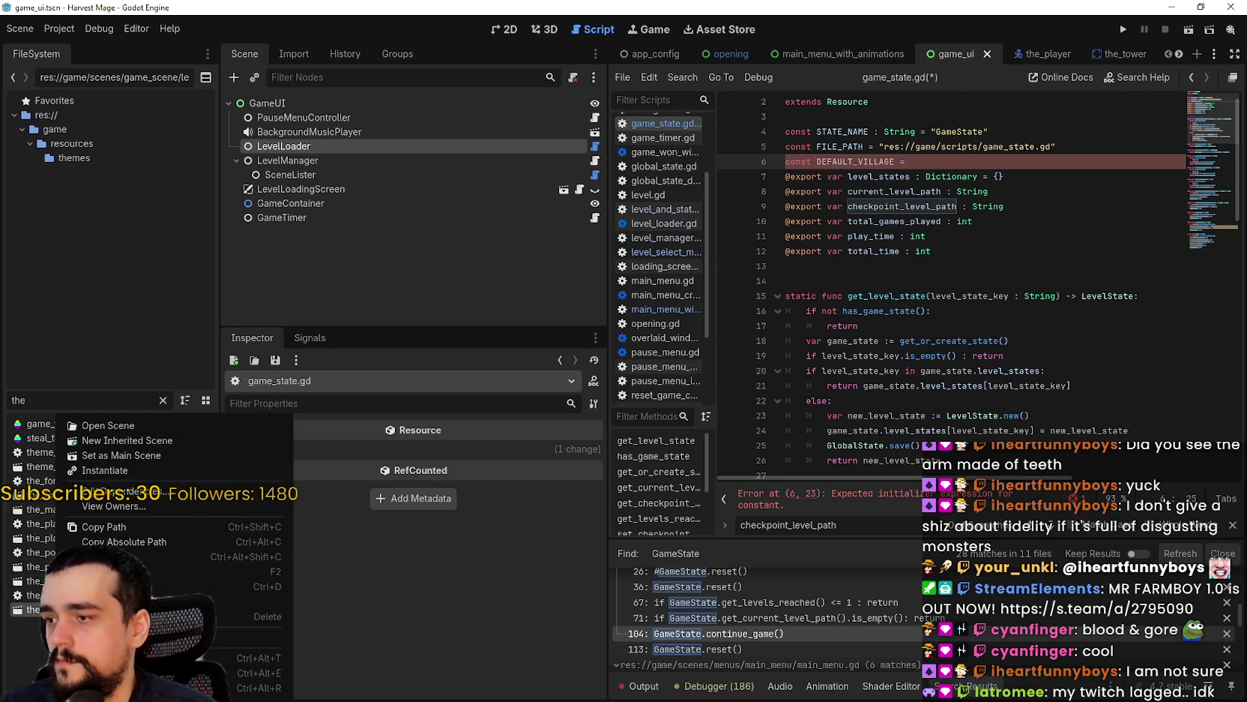
pyautogui.click(987, 164)
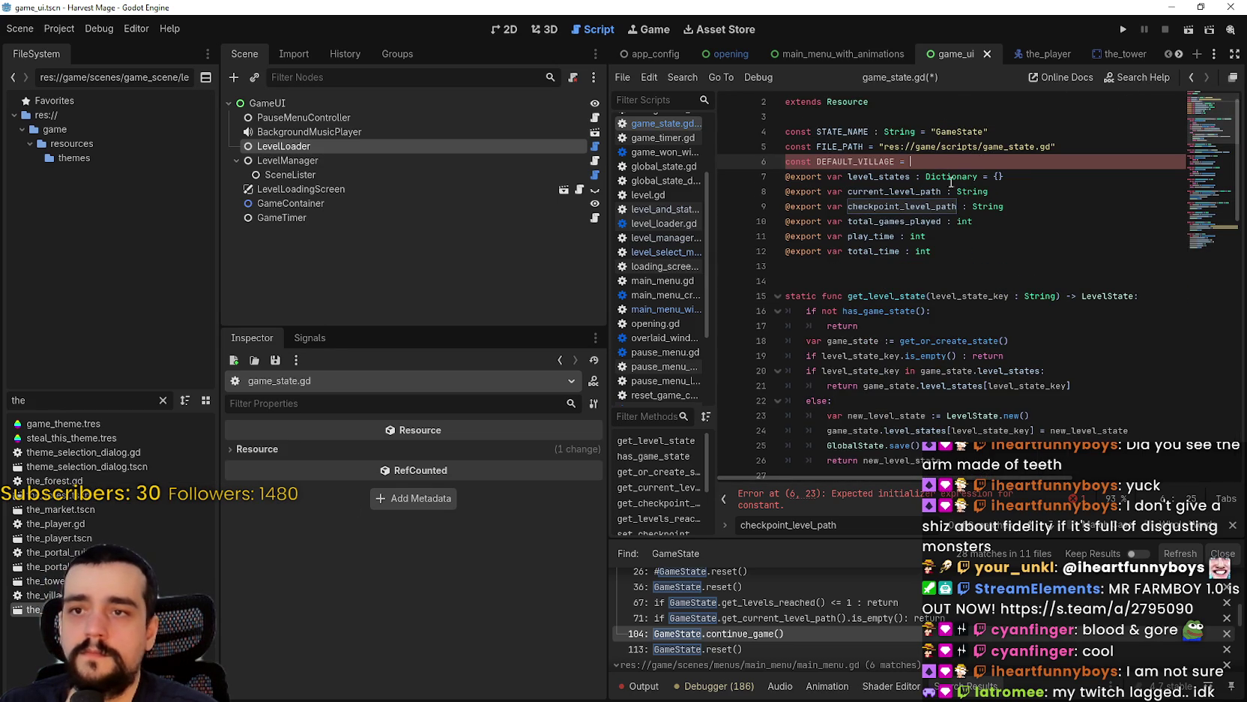
# - Paste the village UID as DEFAULT_VILLAGE's value and type the constant as String
pyautogui.write('"uid://dxvp8cg5thvkr"')
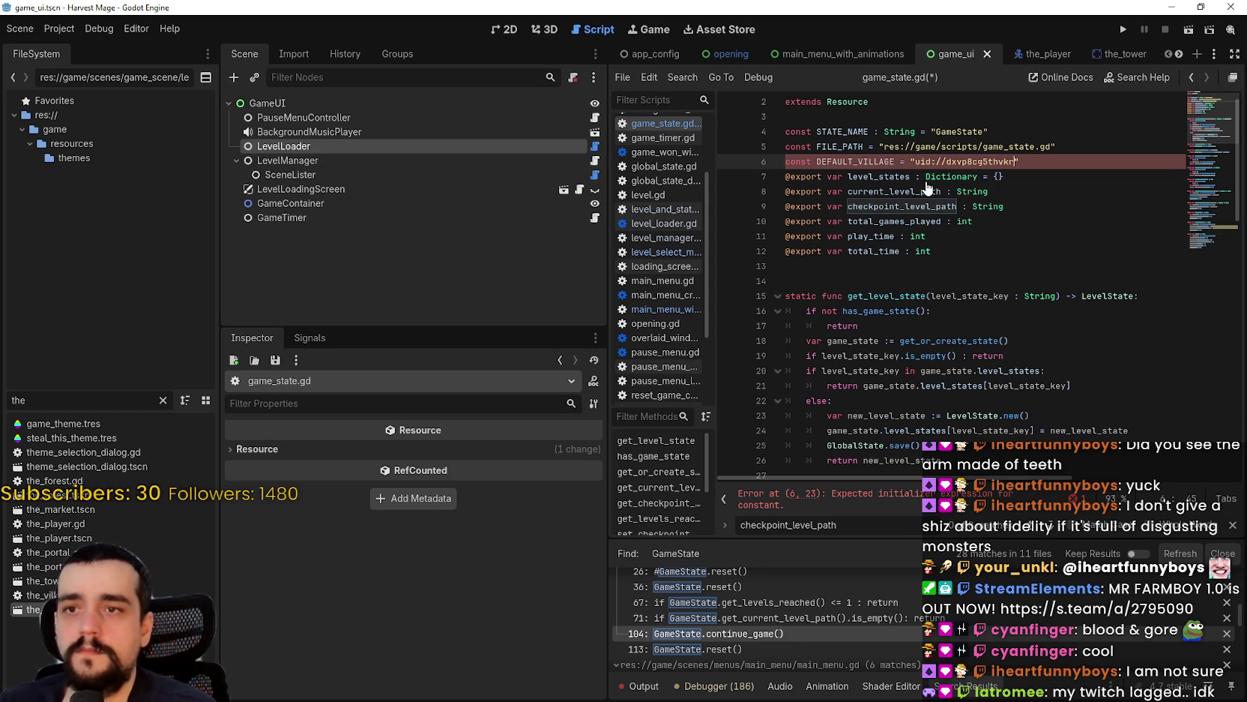
pyautogui.hotkey('ctrl', 'z')
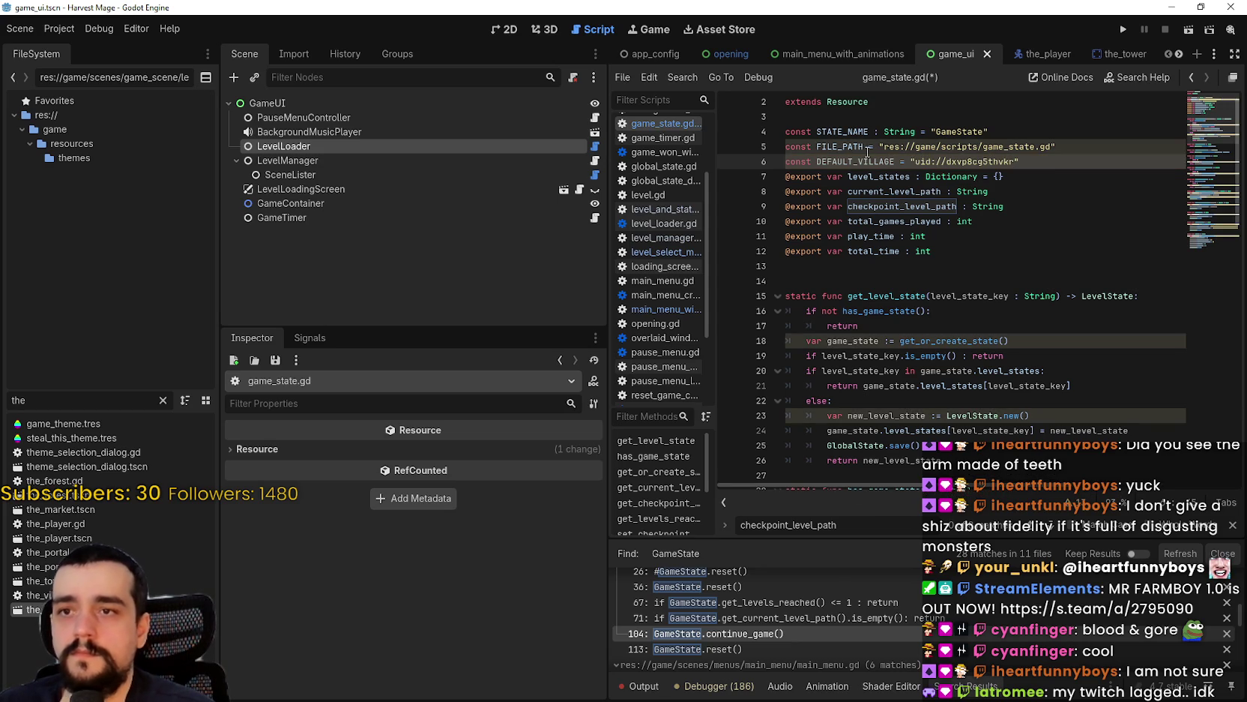
pyautogui.click(899, 162)
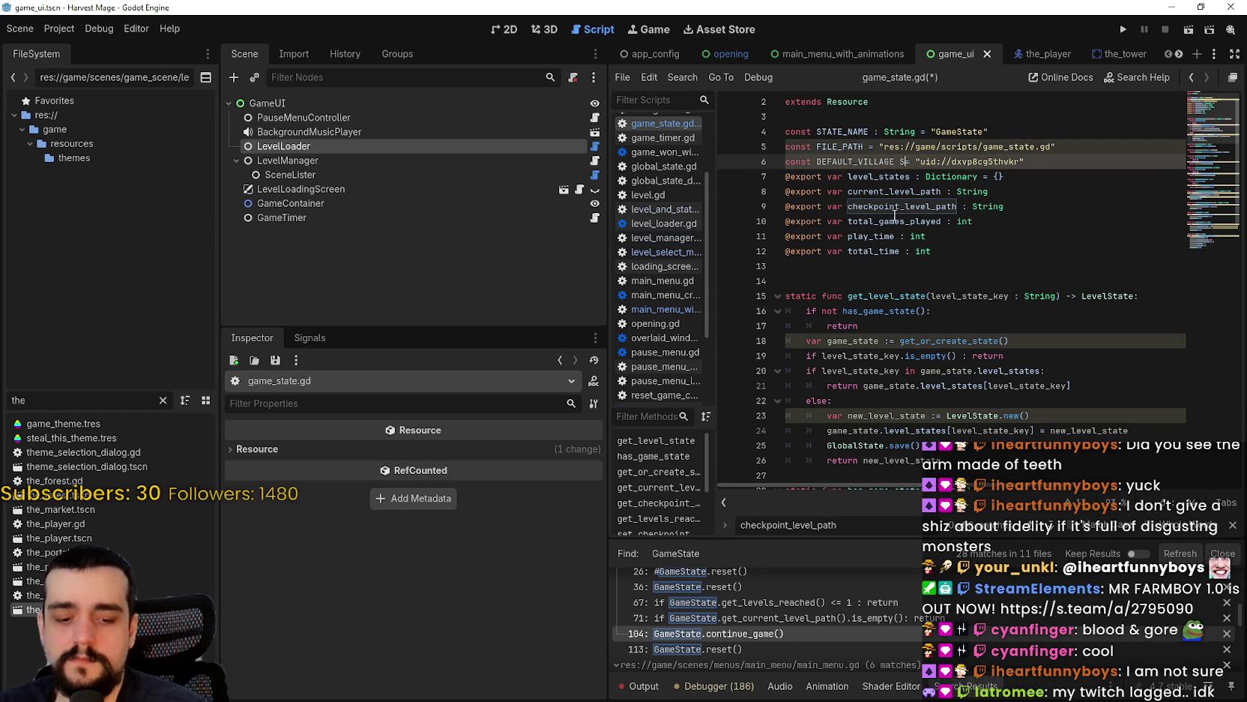
pyautogui.write(': String')
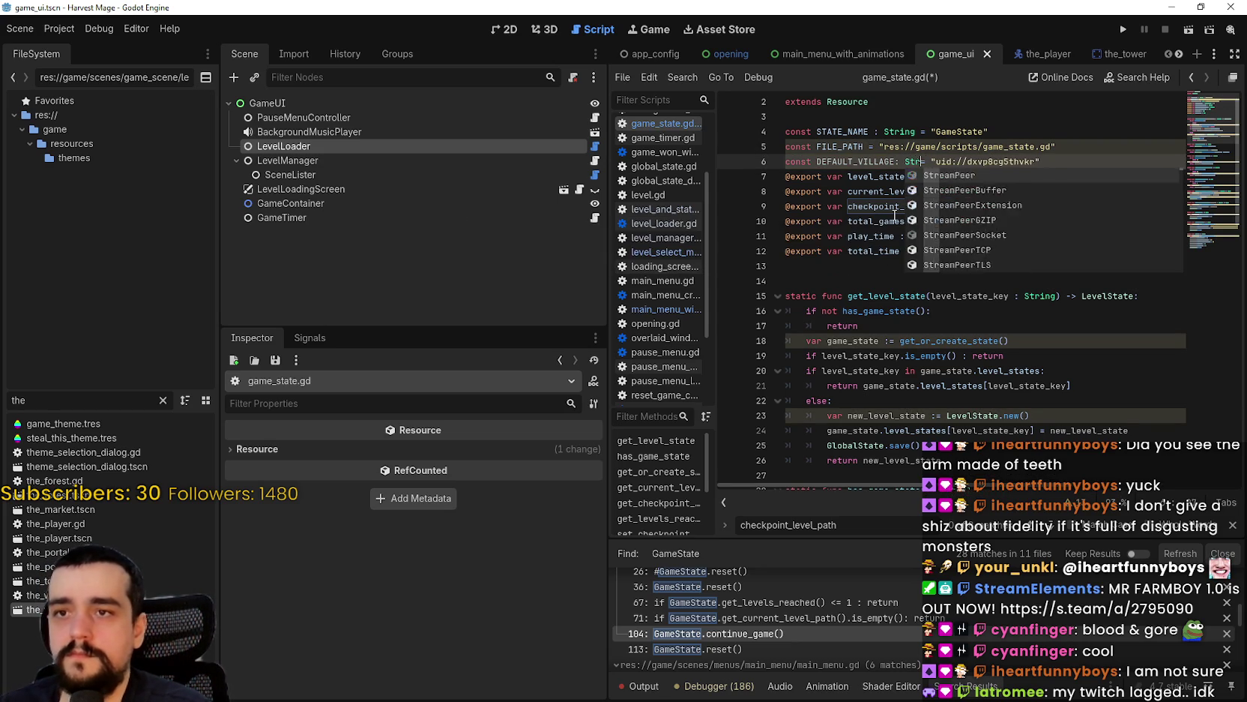
pyautogui.click(876, 165)
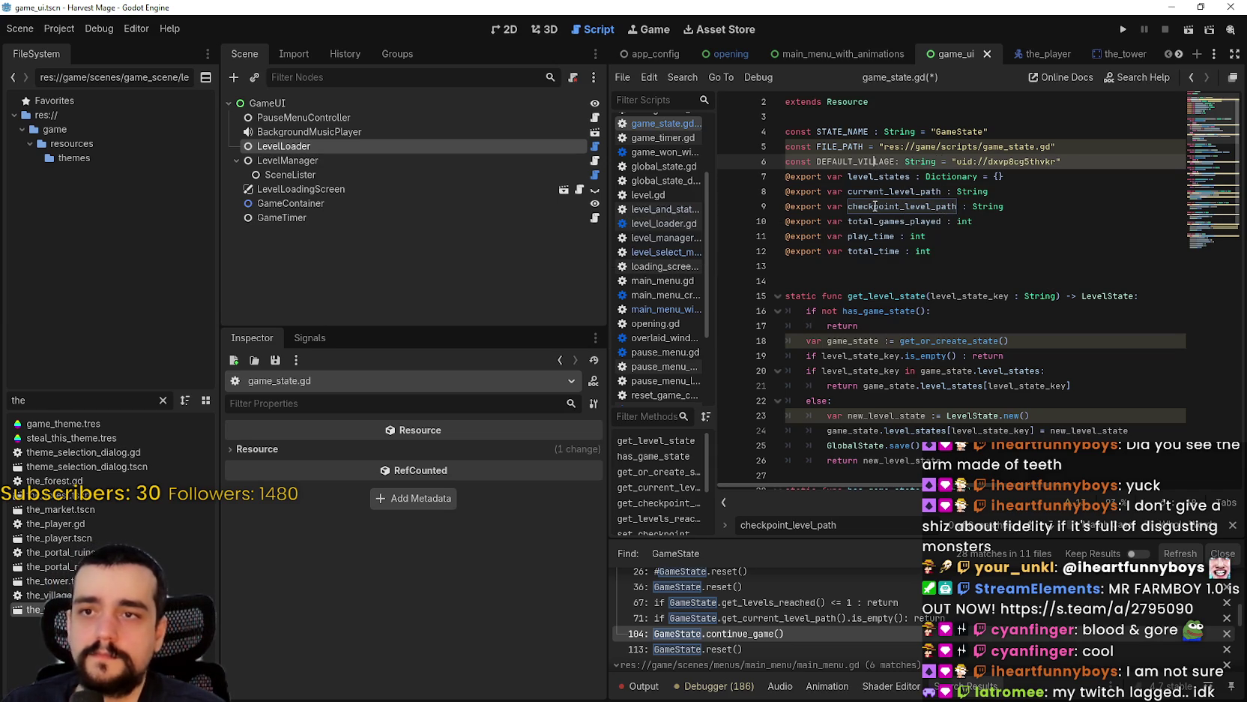
pyautogui.click(881, 221)
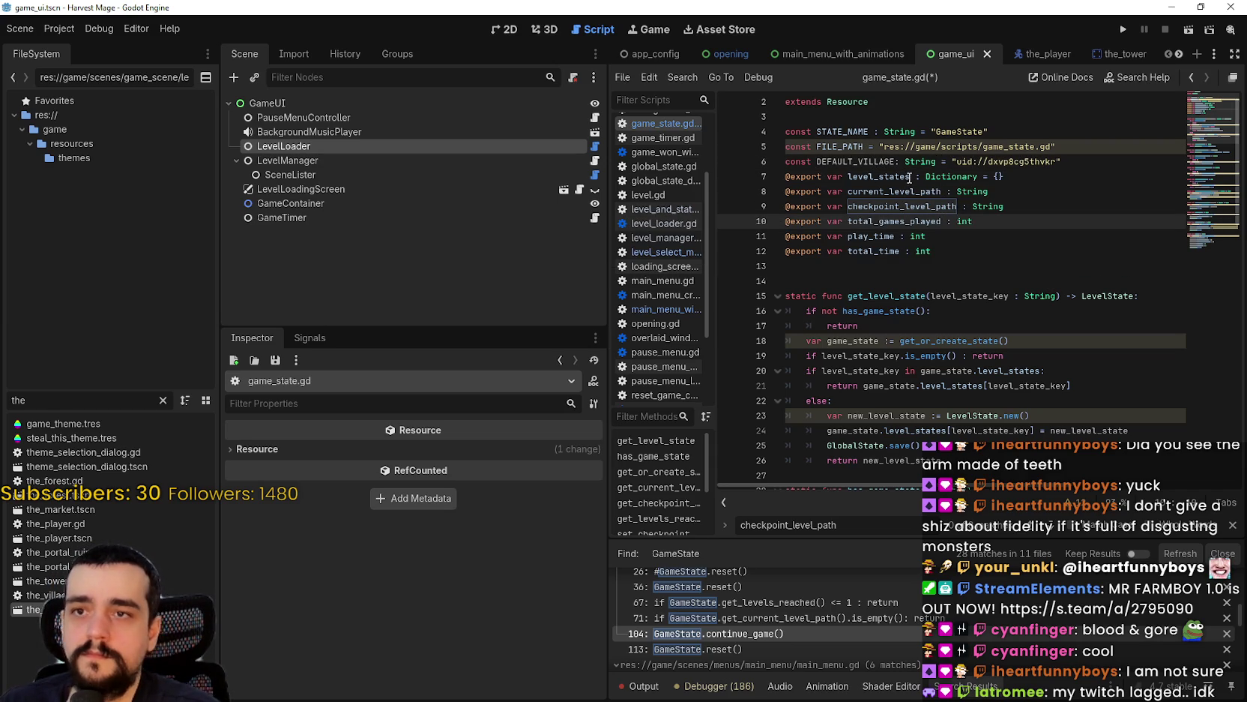
# - Give FILE_PATH and STATE_NAME ': String' types, then save game_state.gd
pyautogui.click(867, 148)
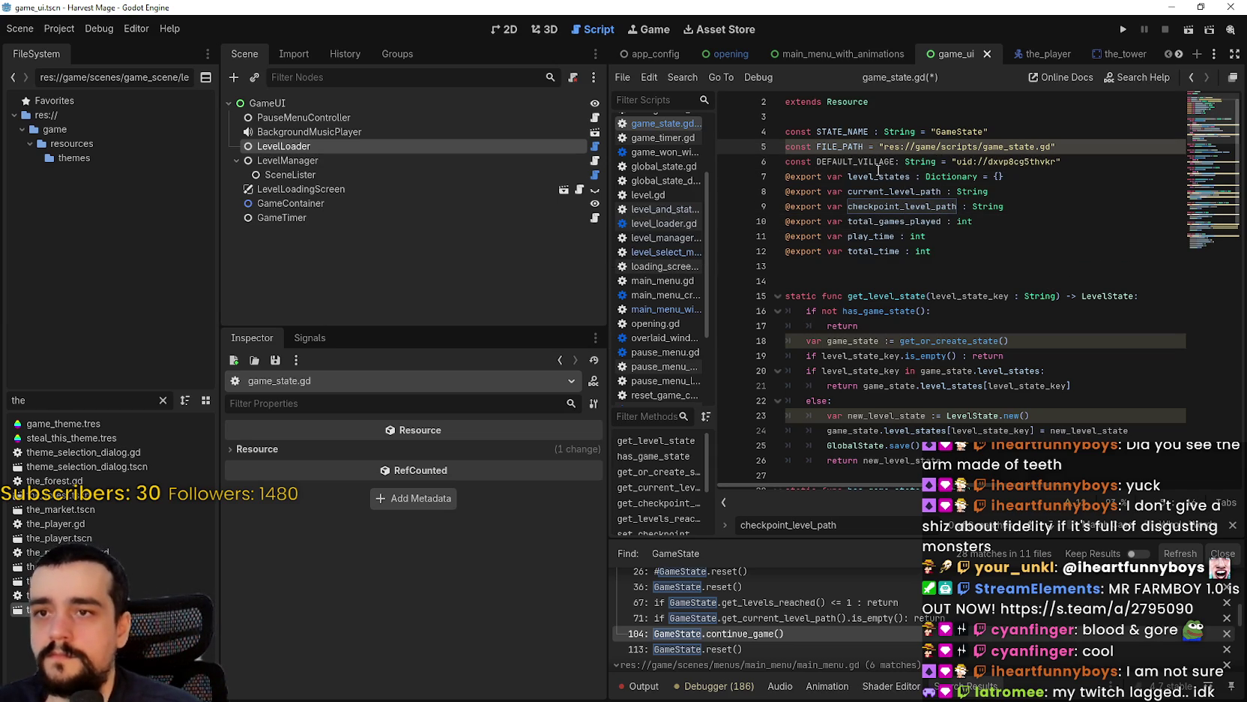
pyautogui.write('"')
pyautogui.press('BackSpace')
pyautogui.write(': ')
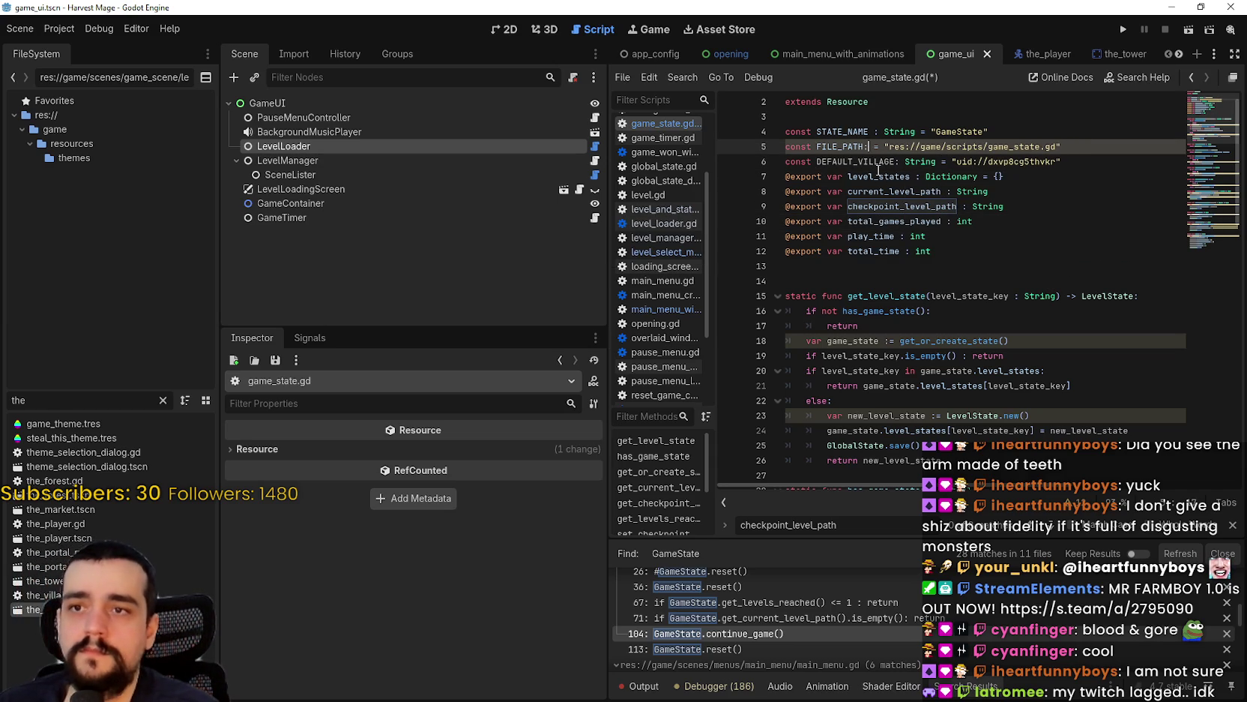
pyautogui.write('String')
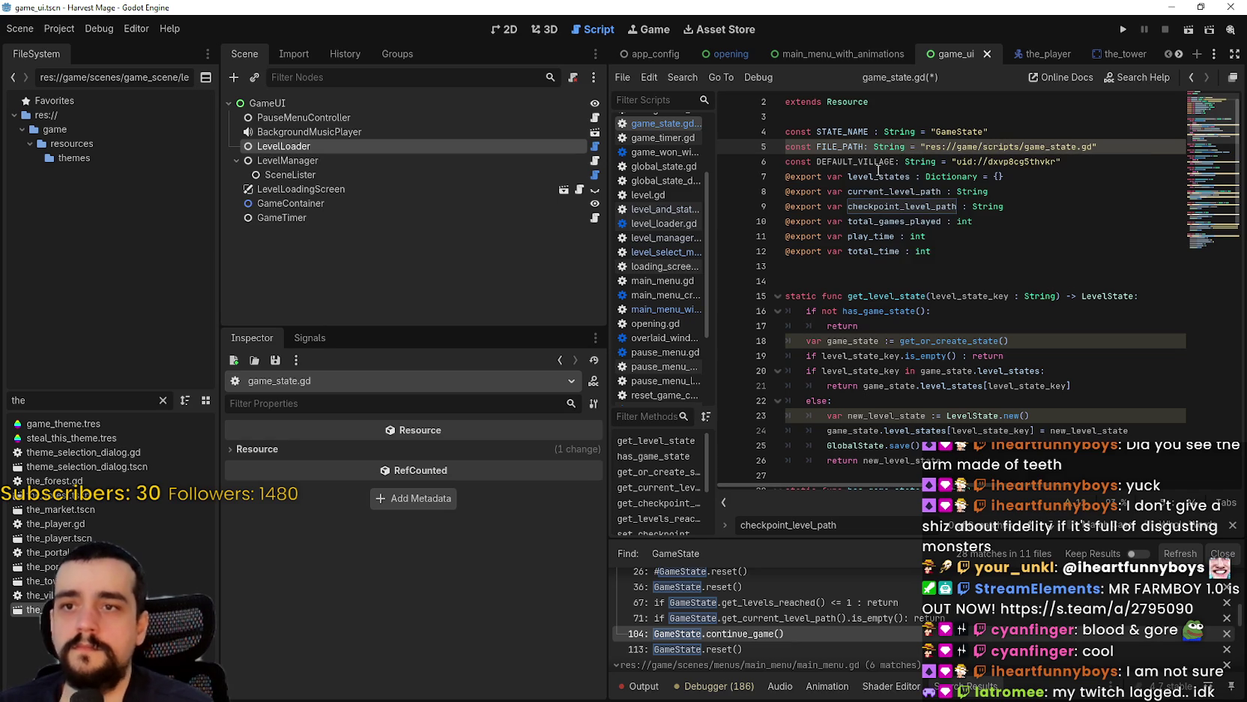
pyautogui.click(881, 132)
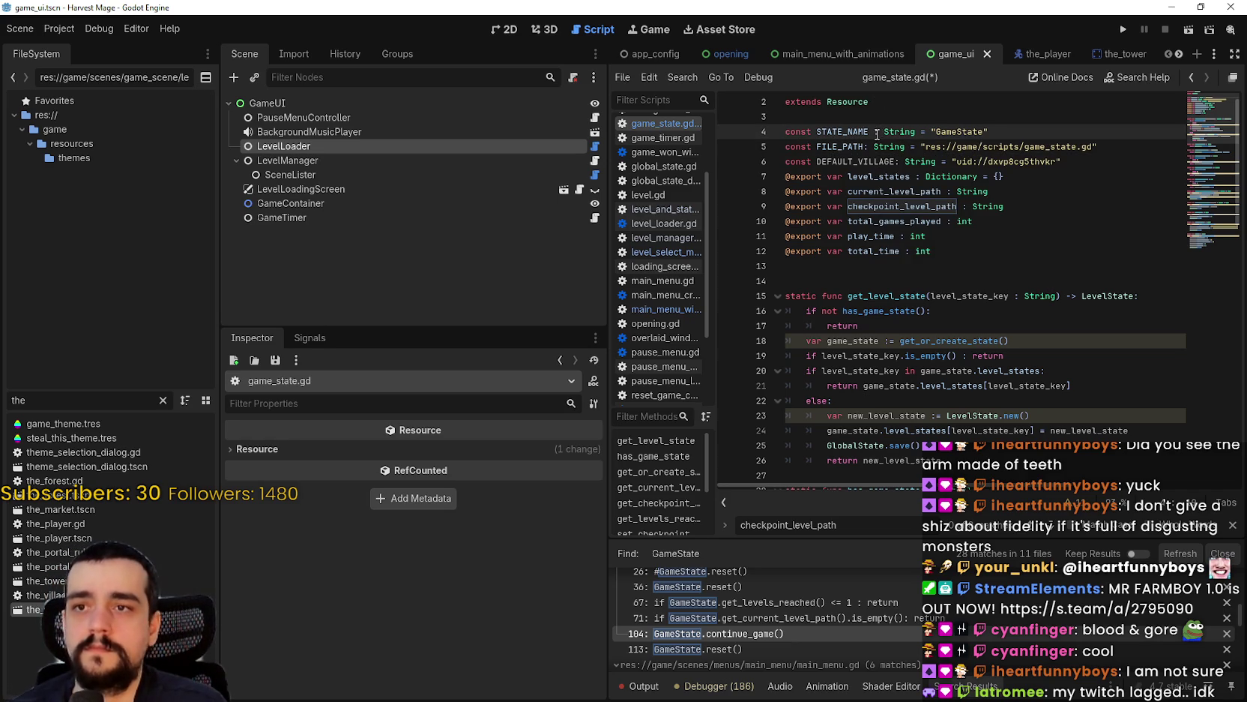
pyautogui.click(1048, 175)
pyautogui.click(900, 162)
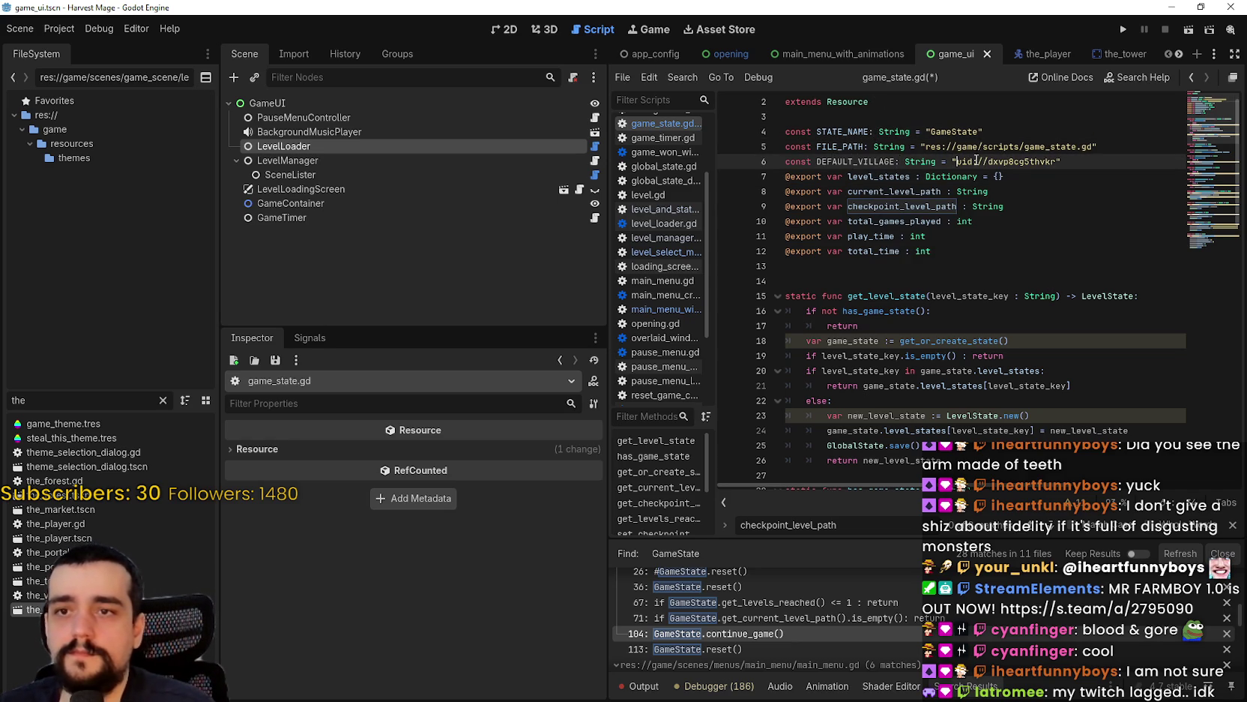
pyautogui.doubleClick(884, 159)
pyautogui.hotkey('ctrl', 'c')
pyautogui.click(959, 206)
pyautogui.hotkey('ctrl', 's')
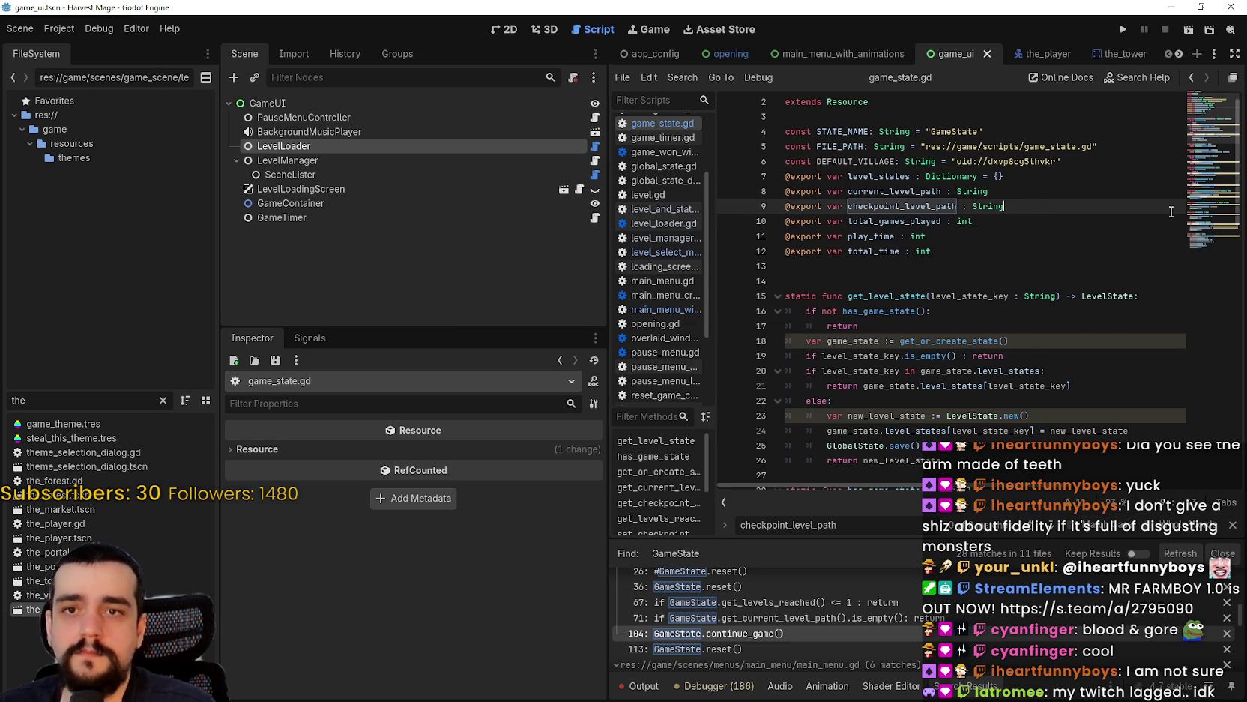
pyautogui.scroll(-10, 1213, 218)
pyautogui.scroll(-4, 1212, 218)
# - Replace line 70's hardcoded village path with DEFAULT_VILLAGE for current_level_path
pyautogui.click(1046, 296)
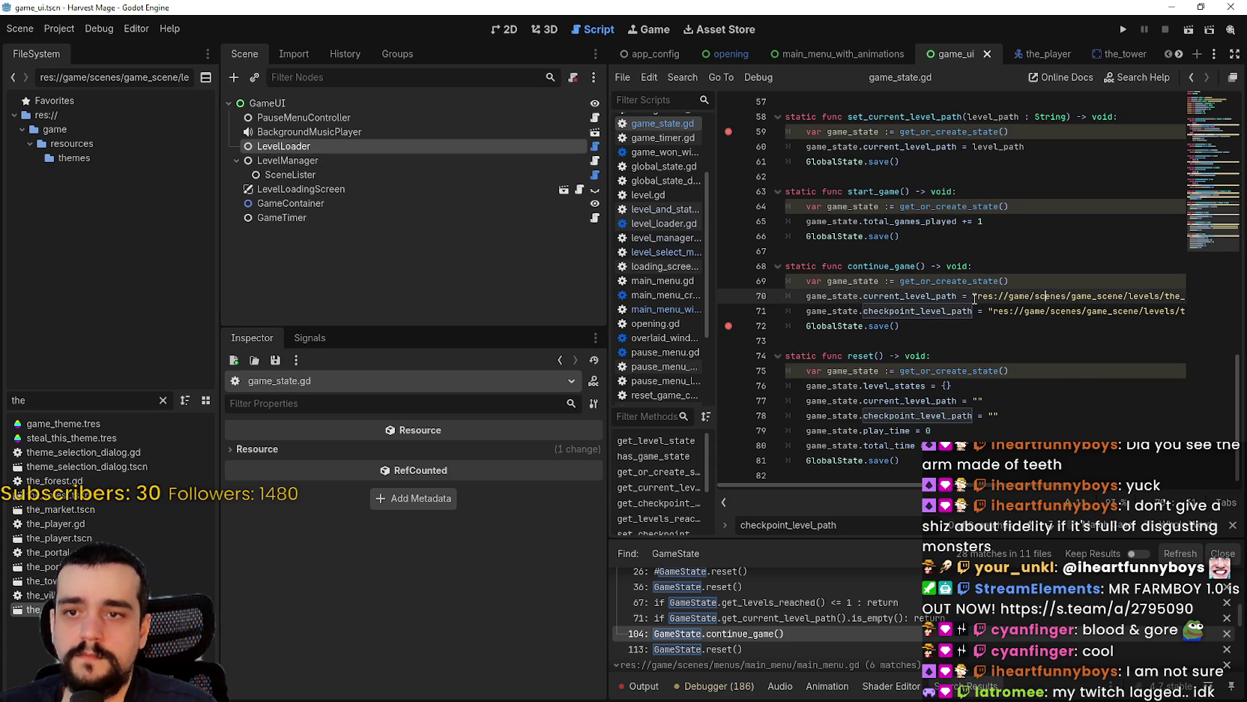
pyautogui.press('End')
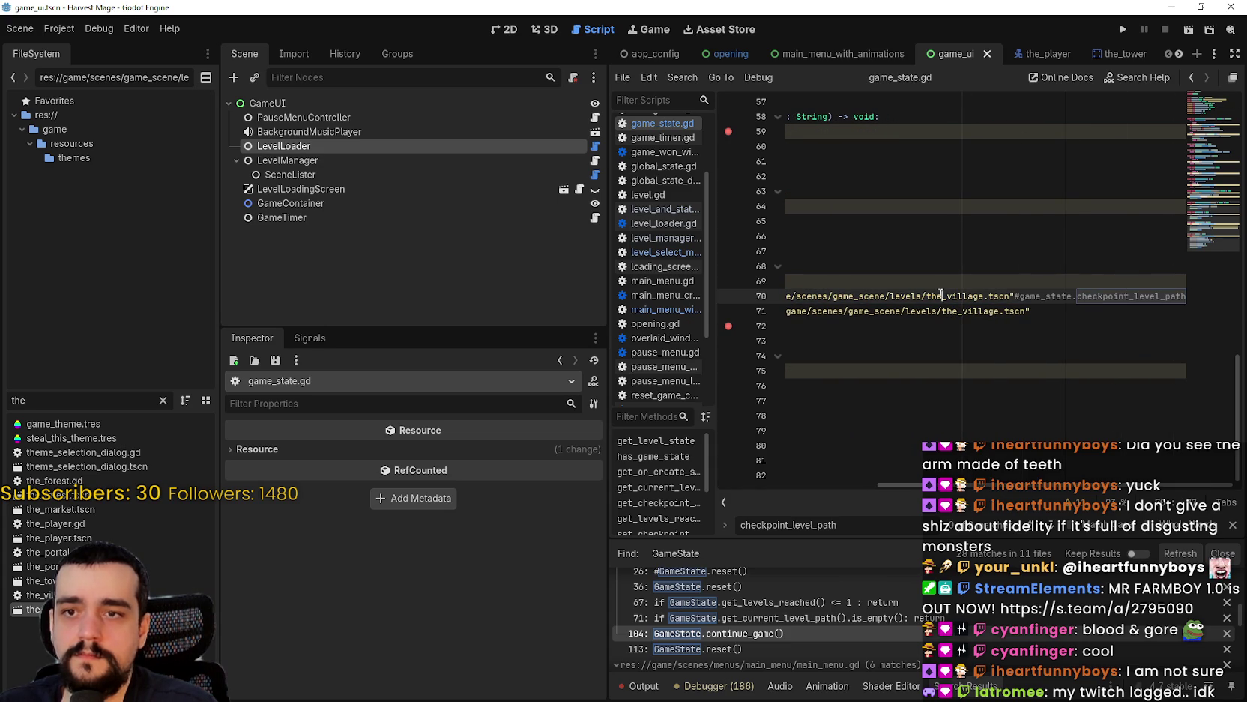
pyautogui.press('Home')
pyautogui.click(915, 296)
pyautogui.moveTo(974, 295)
pyautogui.mouseDown()
pyautogui.moveTo(1191, 296)
pyautogui.moveTo(1019, 301)
pyautogui.mouseUp()
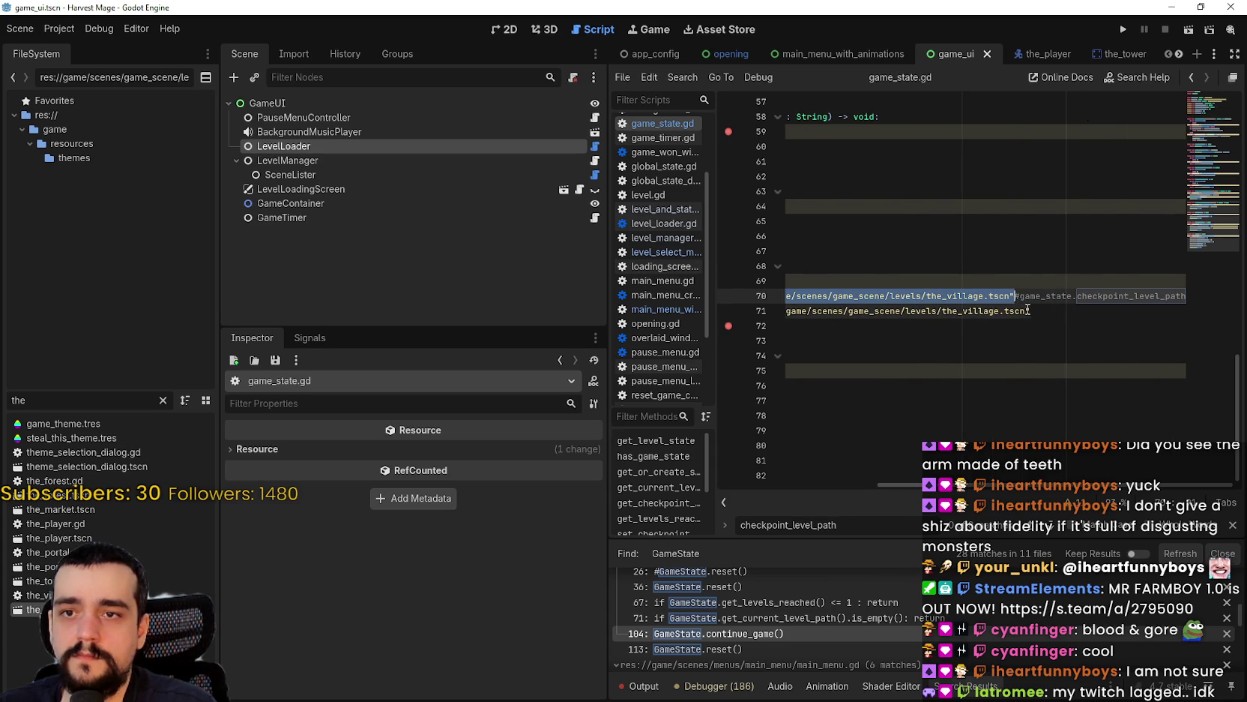
pyautogui.hotkey('ctrl', 'v')
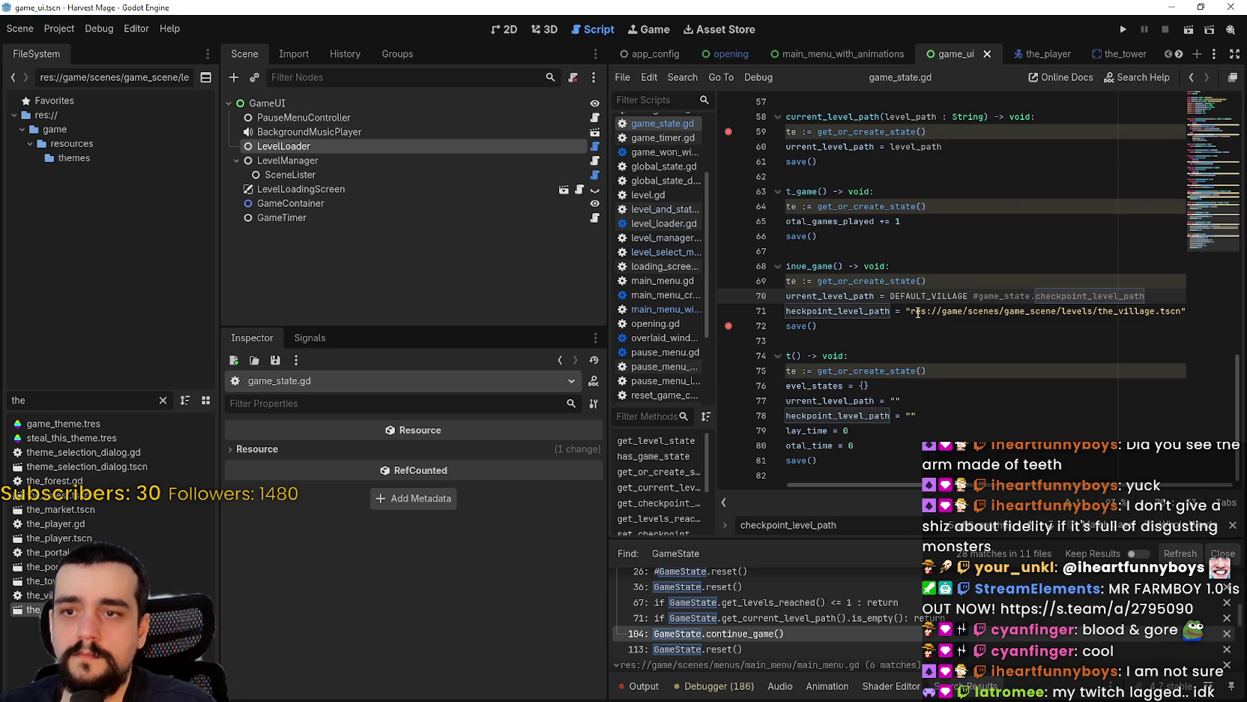
# - Replace line 71's checkpoint_level_path village path with DEFAULT_VILLAGE and save the script
pyautogui.moveTo(907, 311); pyautogui.dragTo(1188, 308)
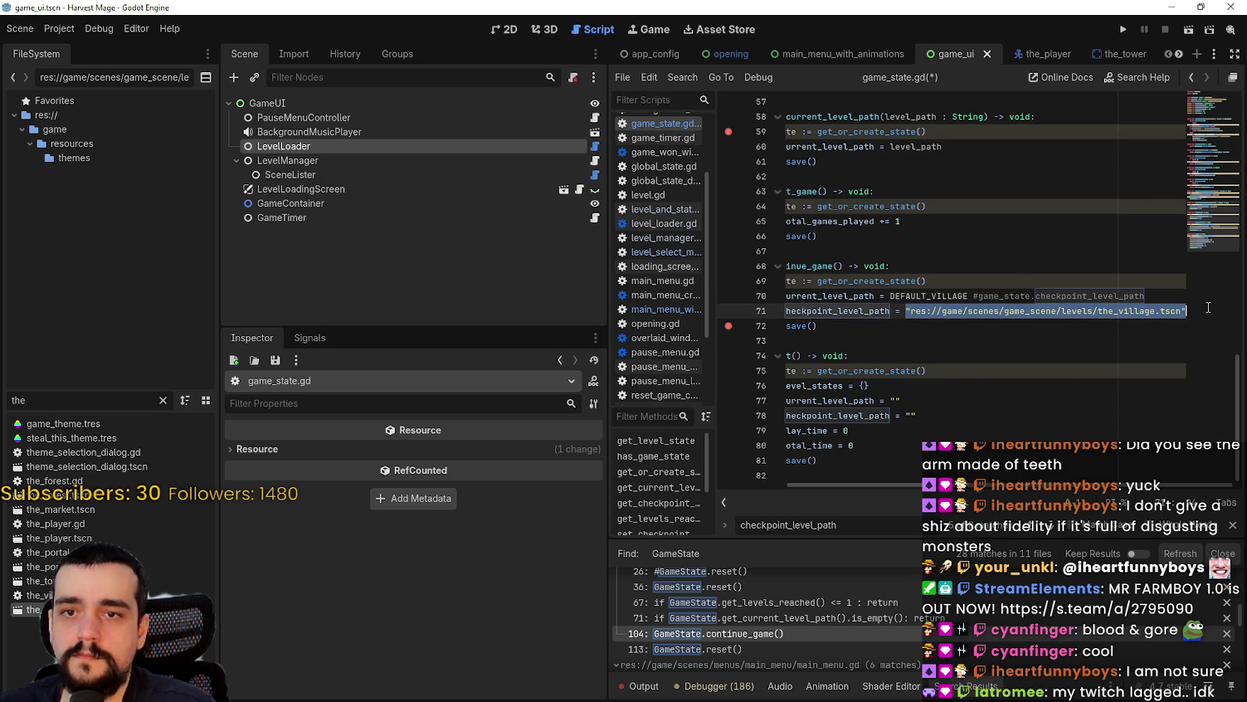
pyautogui.hotkey('ctrl', 'v')
pyautogui.click(994, 337)
pyautogui.hotkey('shift', 'Up')
pyautogui.hotkey('shift', 'Up')
pyautogui.hotkey('shift', 'Up')
pyautogui.click(994, 338)
pyautogui.hotkey('ctrl', 's')
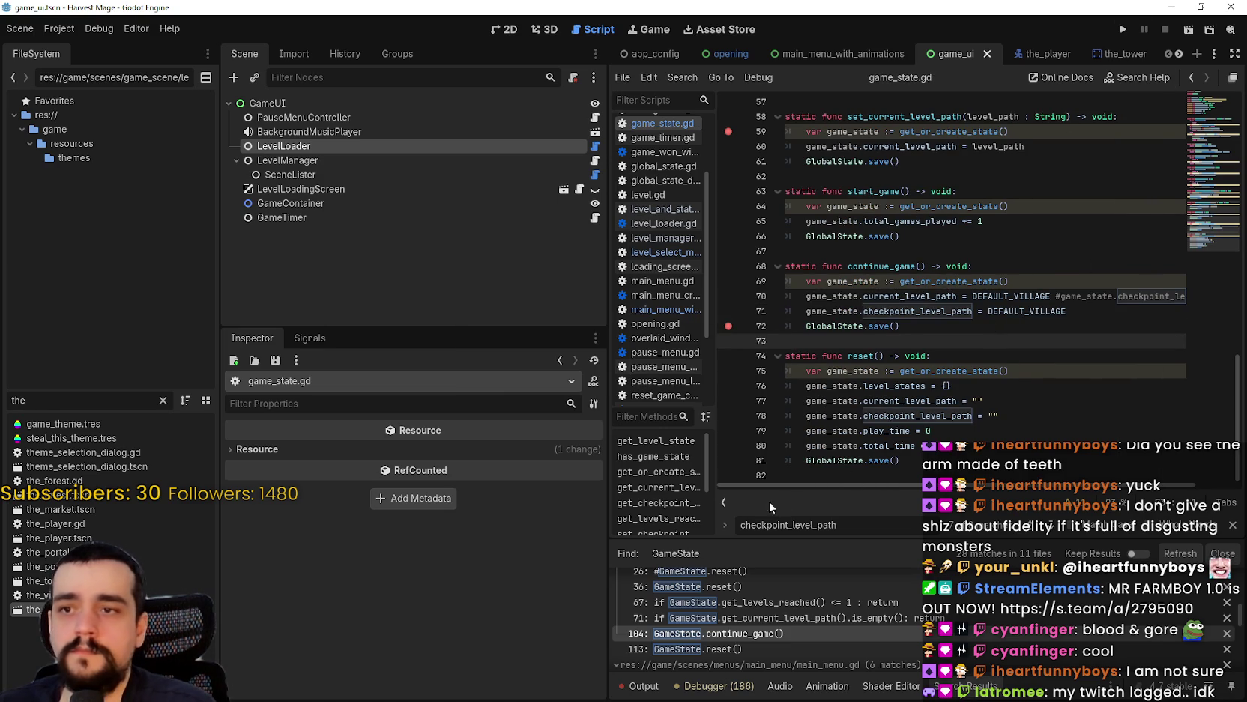
pyautogui.click(712, 685)
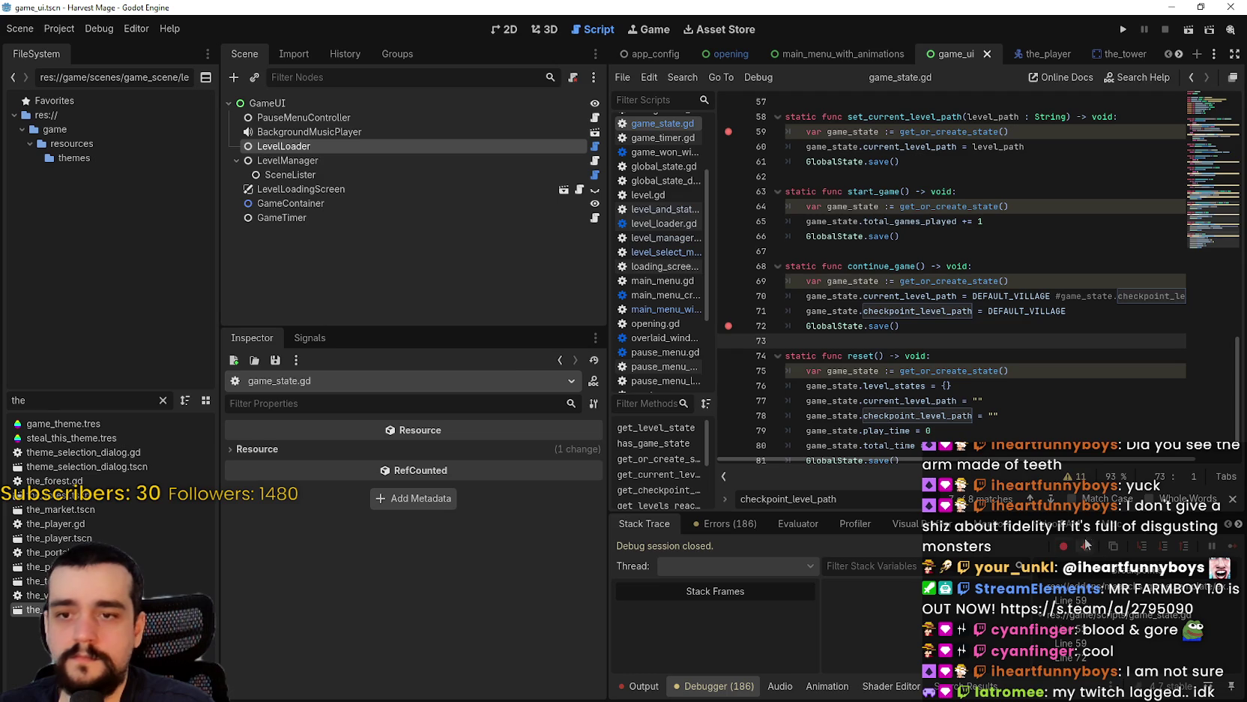
# - Run the game, continue the save, walk around, then Save and Exit from the pause menu
pyautogui.click(1125, 32)
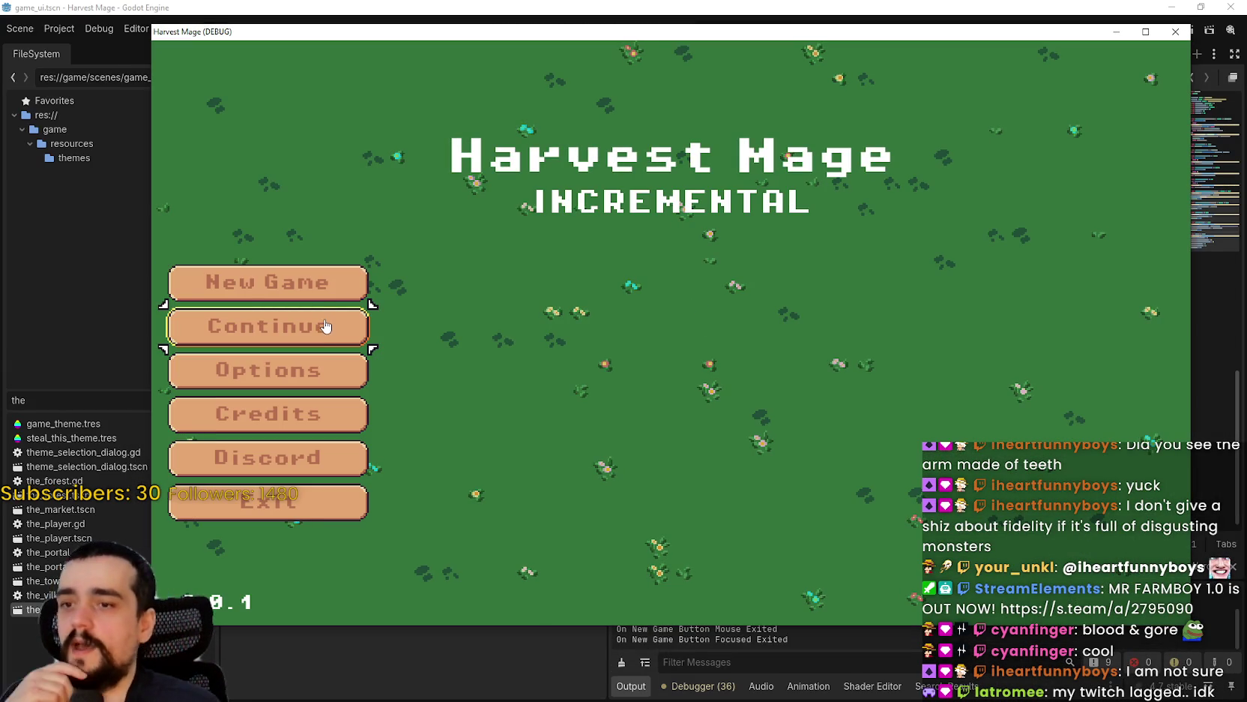
pyautogui.click(324, 345)
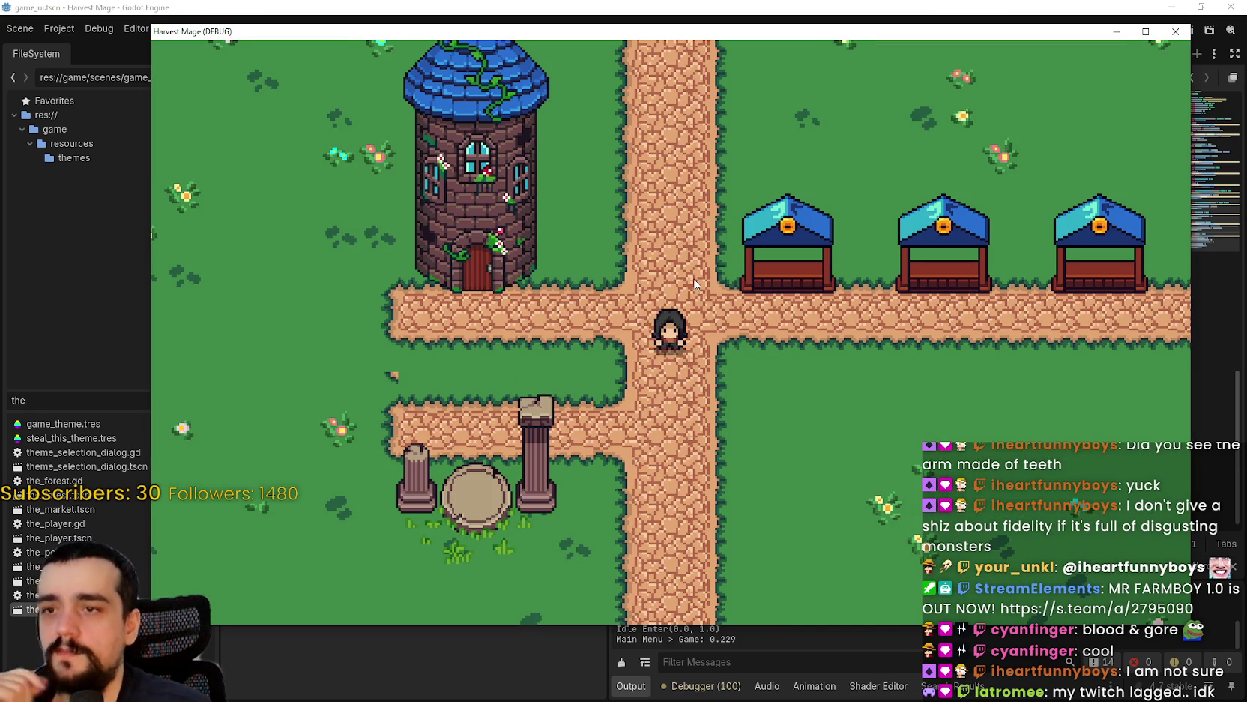
pyautogui.press('a')
pyautogui.press('s')
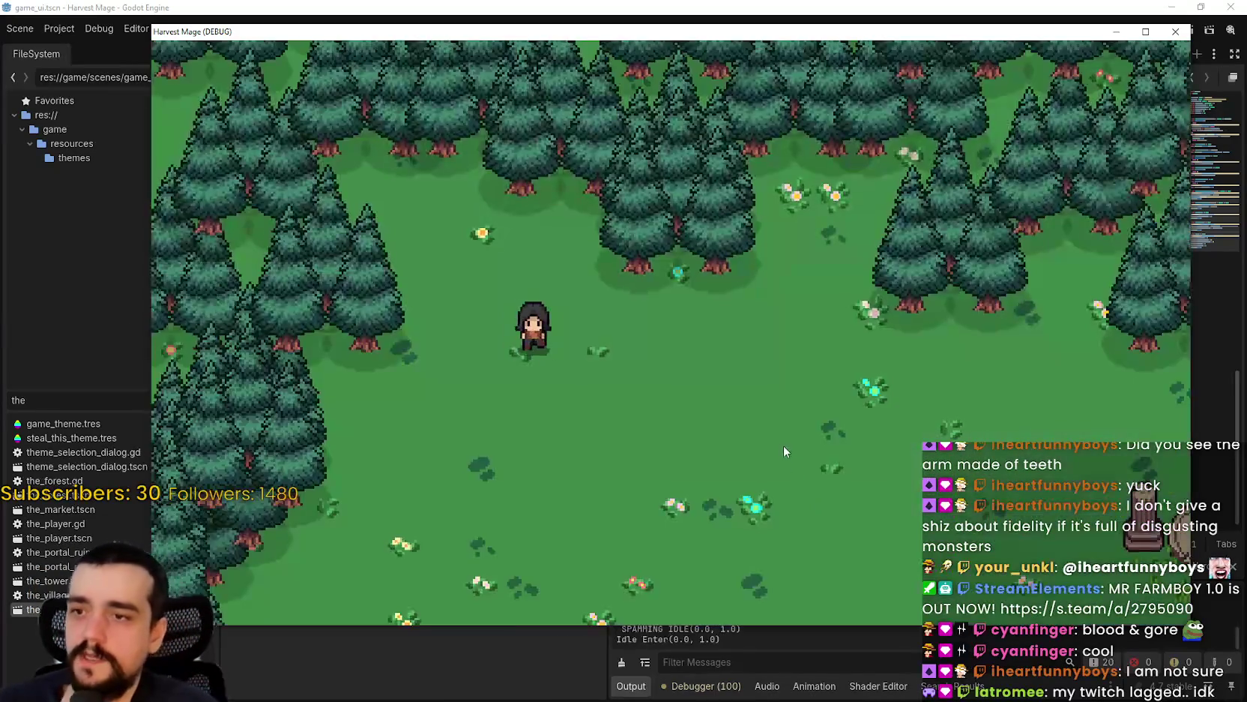
pyautogui.press('Escape')
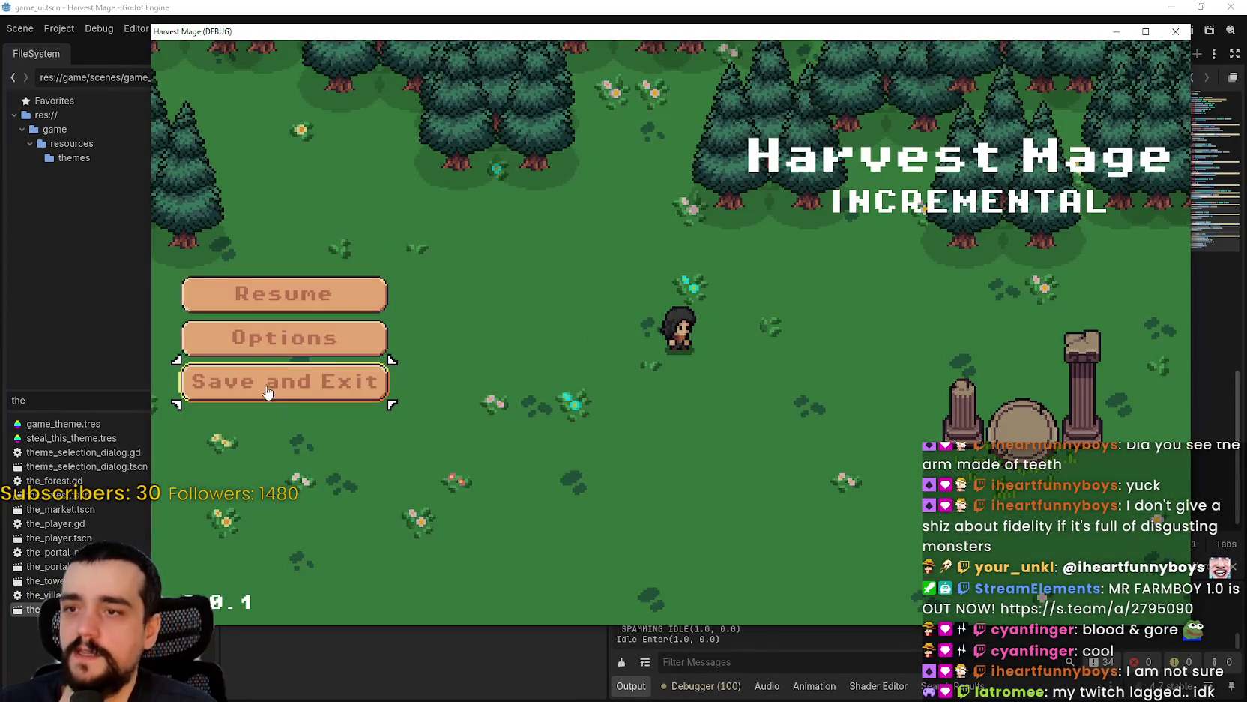
pyautogui.click(295, 376)
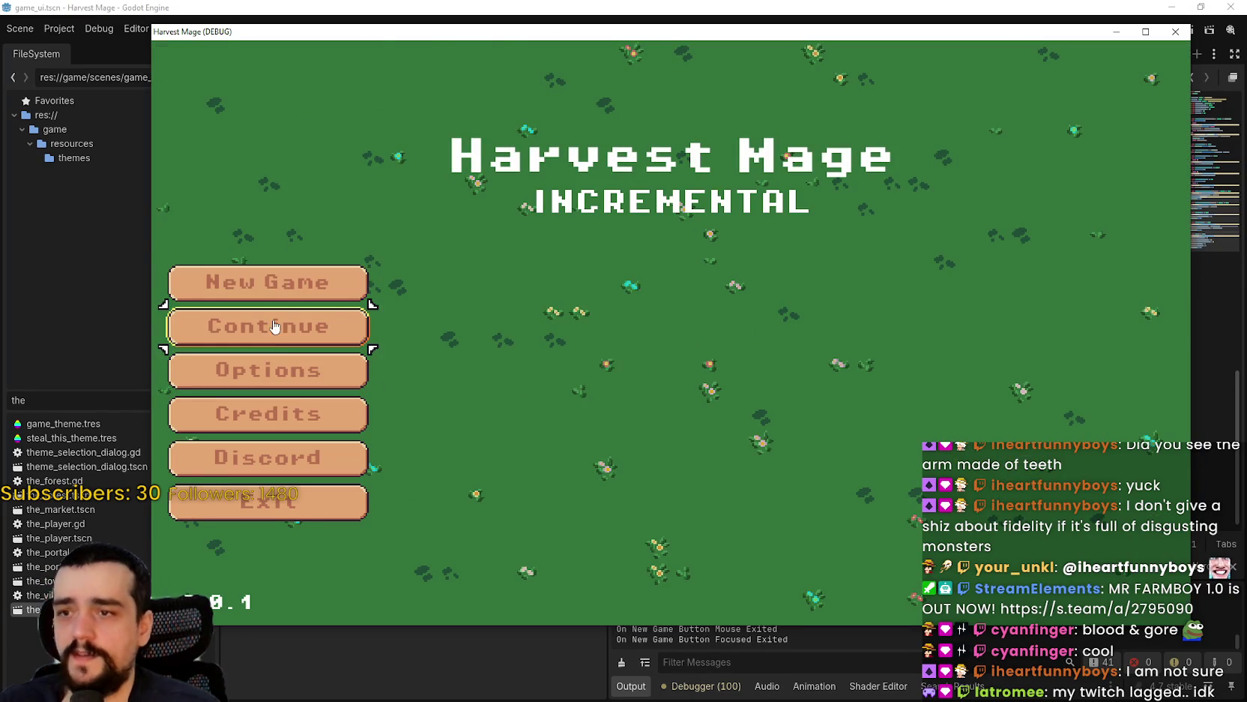
# - Repeat Continue and save-and-quit cycles, confirming each reload spawns the player in the village
pyautogui.click(272, 324)
pyautogui.press('a')
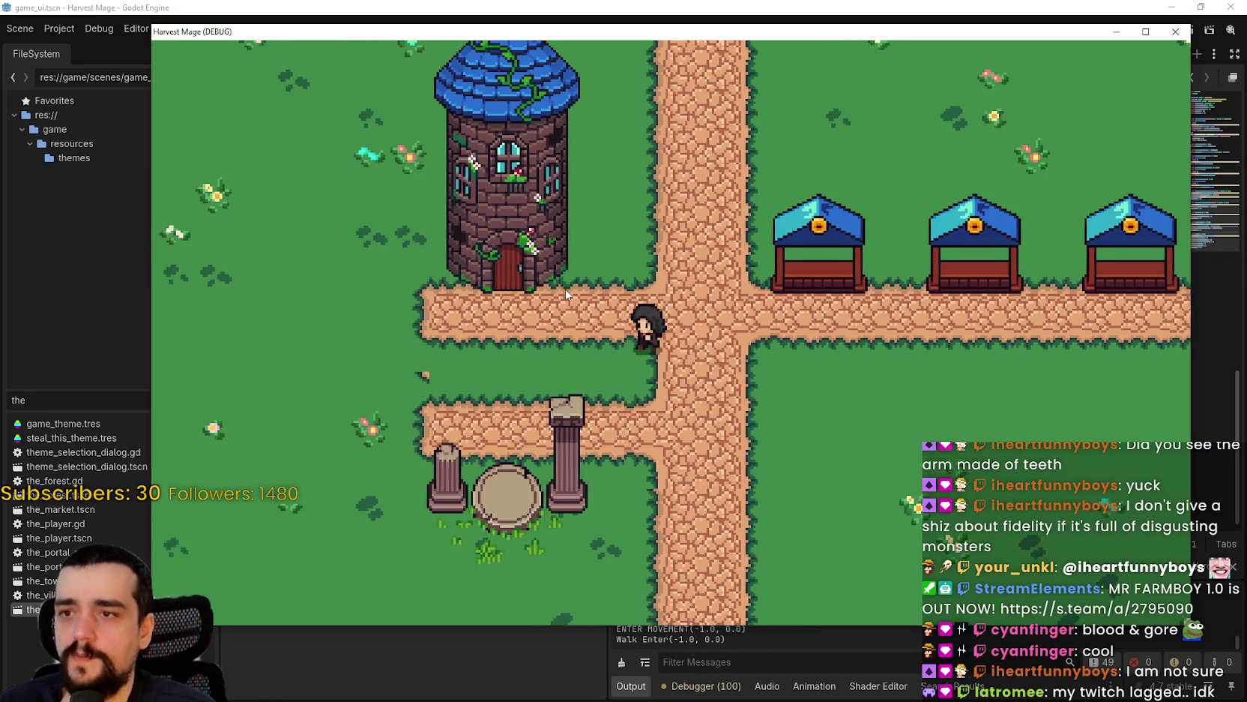
pyautogui.press('Escape')
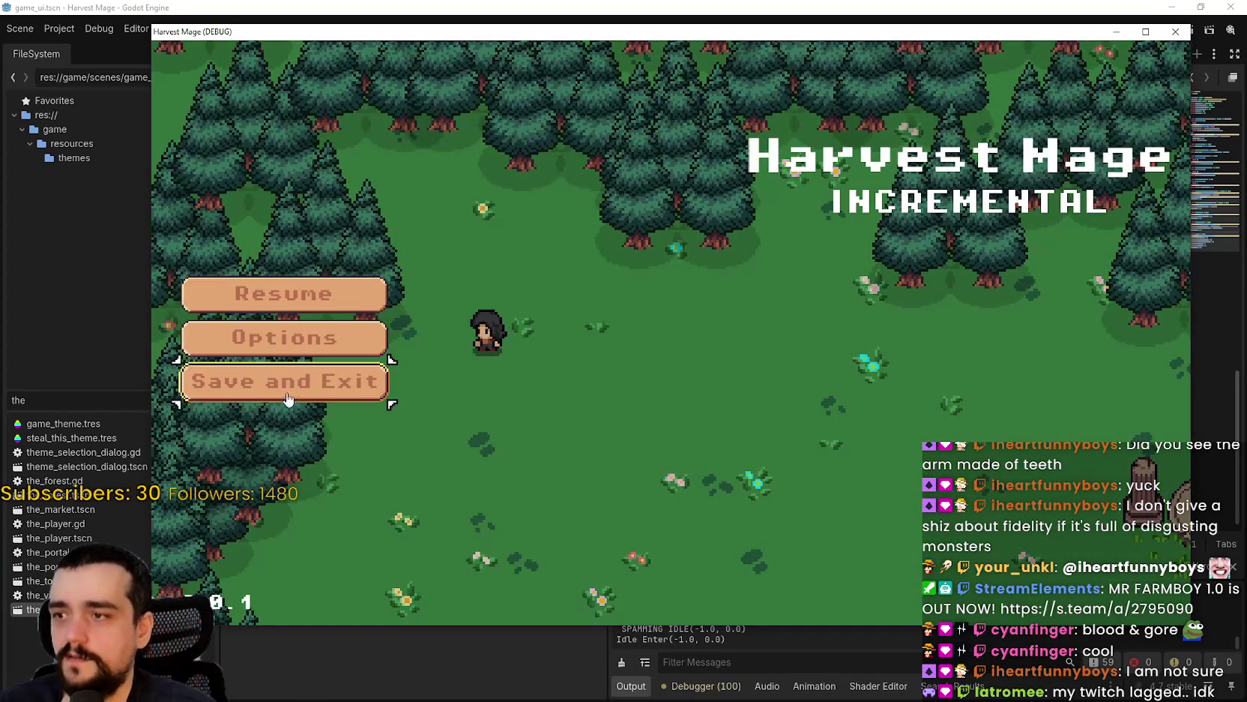
pyautogui.click(287, 389)
pyautogui.click(314, 324)
pyautogui.press('Escape')
pyautogui.click(297, 309)
pyautogui.press('d')
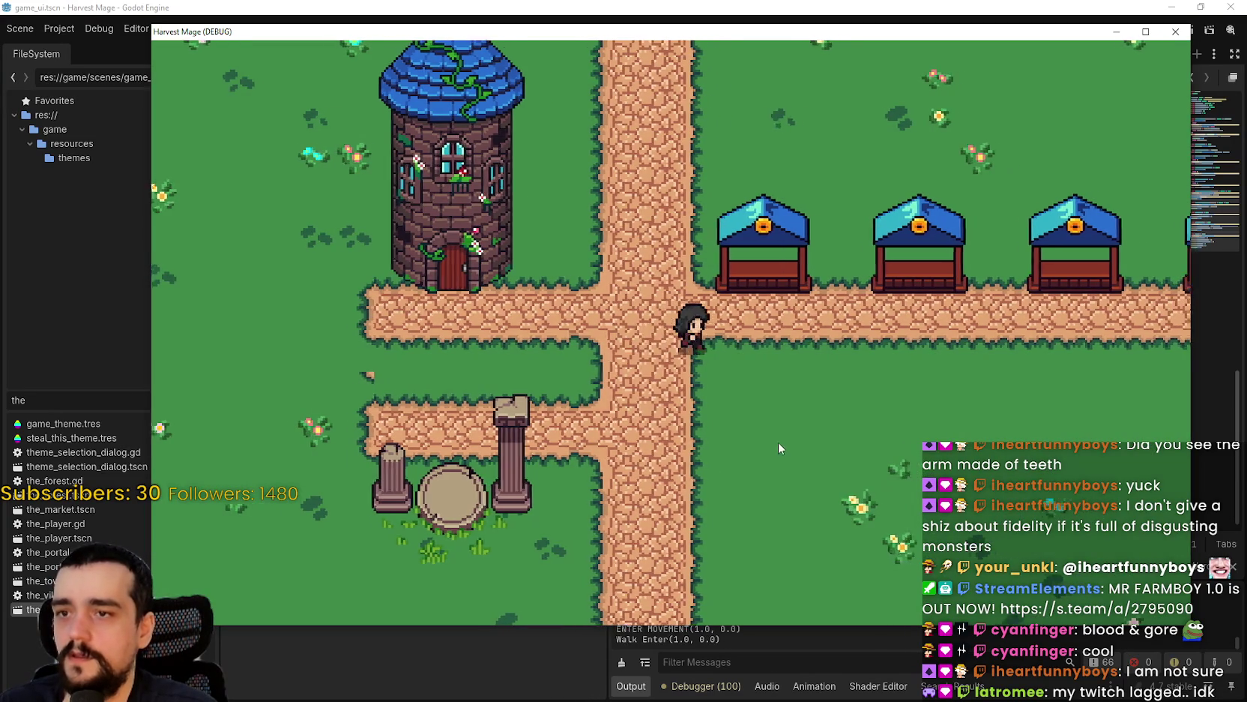
pyautogui.press('Escape')
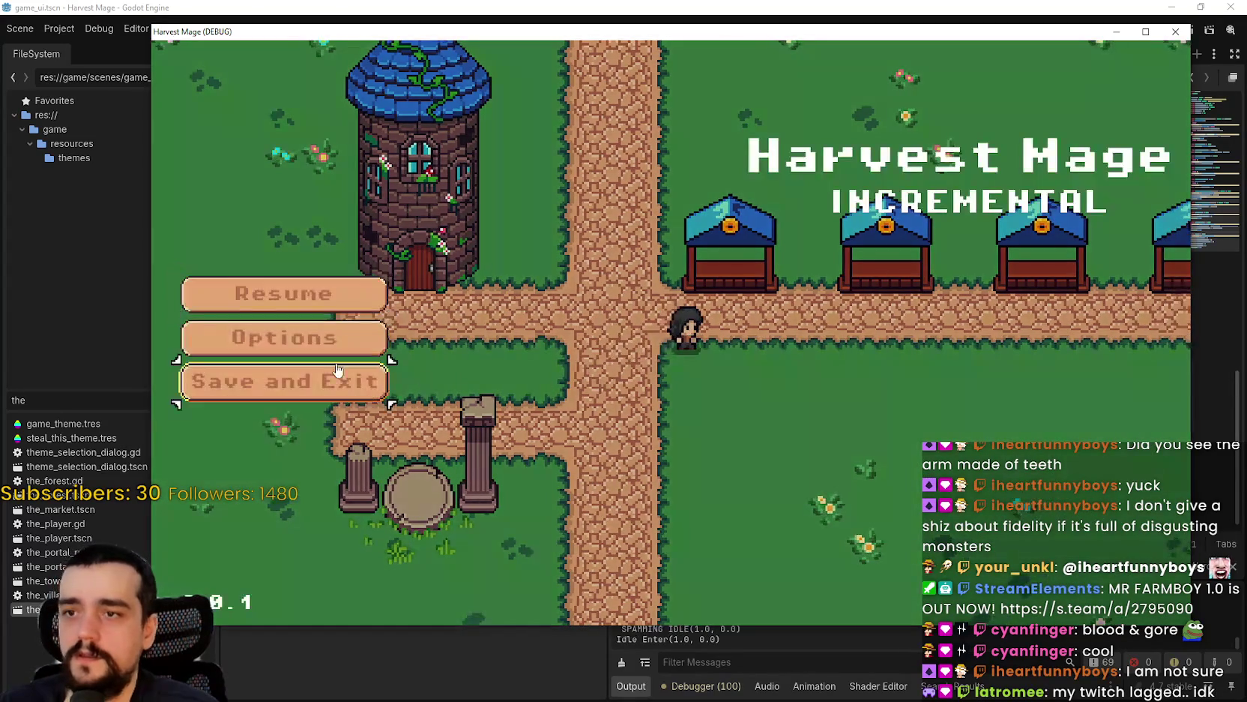
pyautogui.click(381, 380)
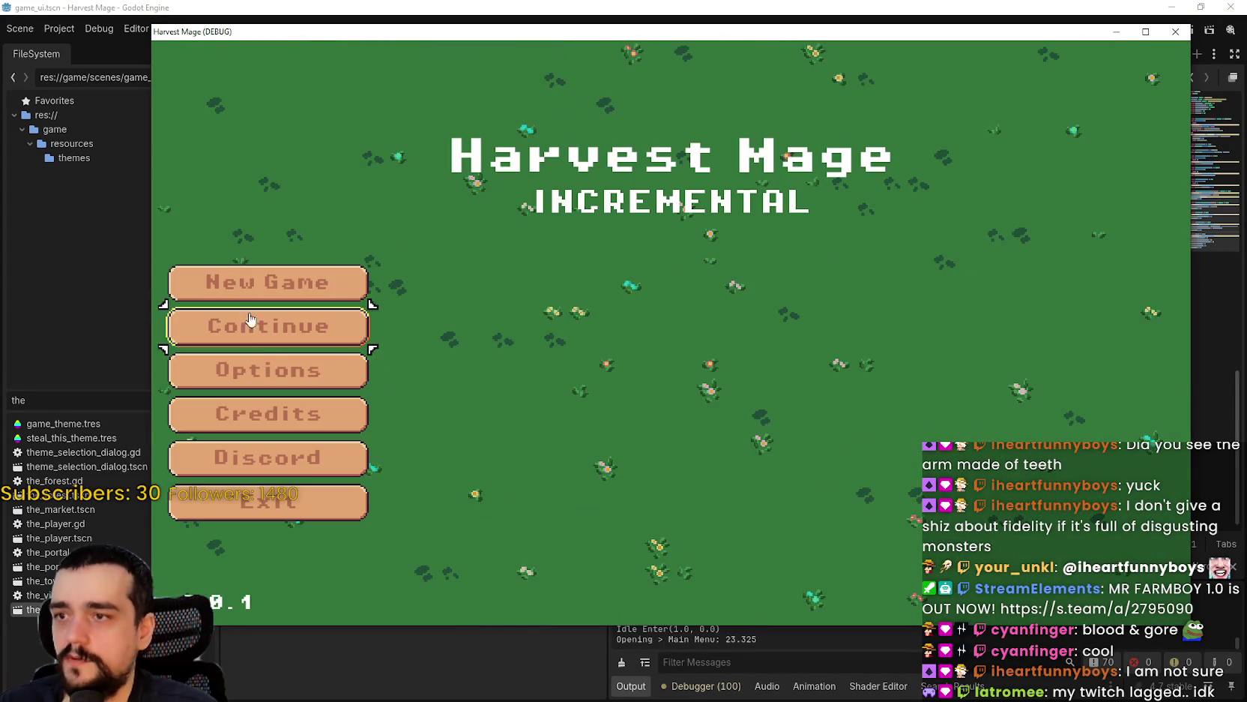
pyautogui.click(299, 325)
pyautogui.press('d')
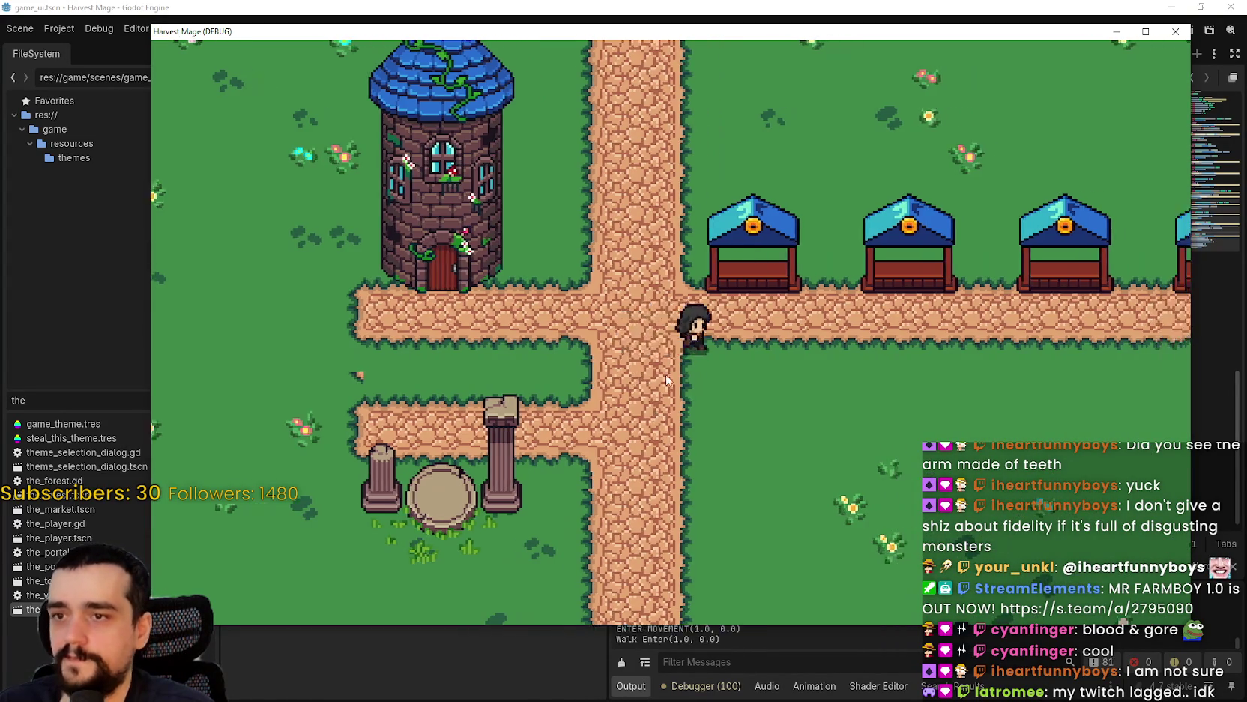
pyautogui.press('a')
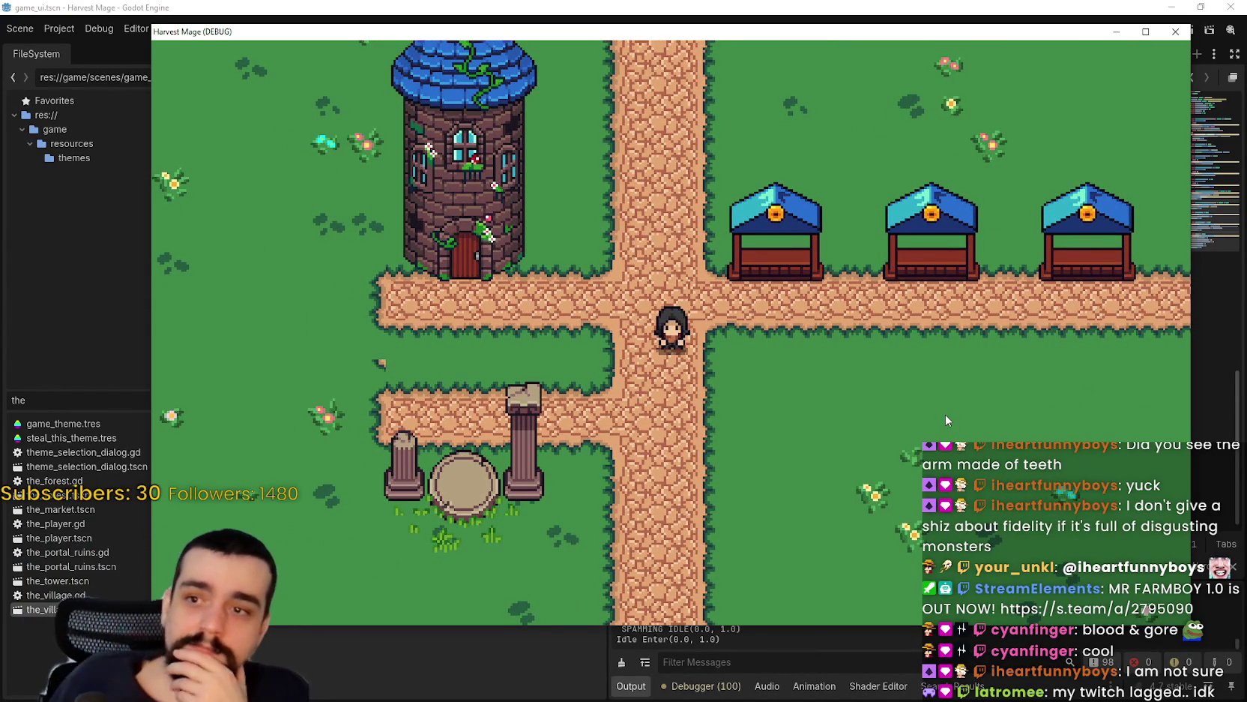
# - Walk from the village into the forest and back through the shrine portal
pyautogui.press('Left')
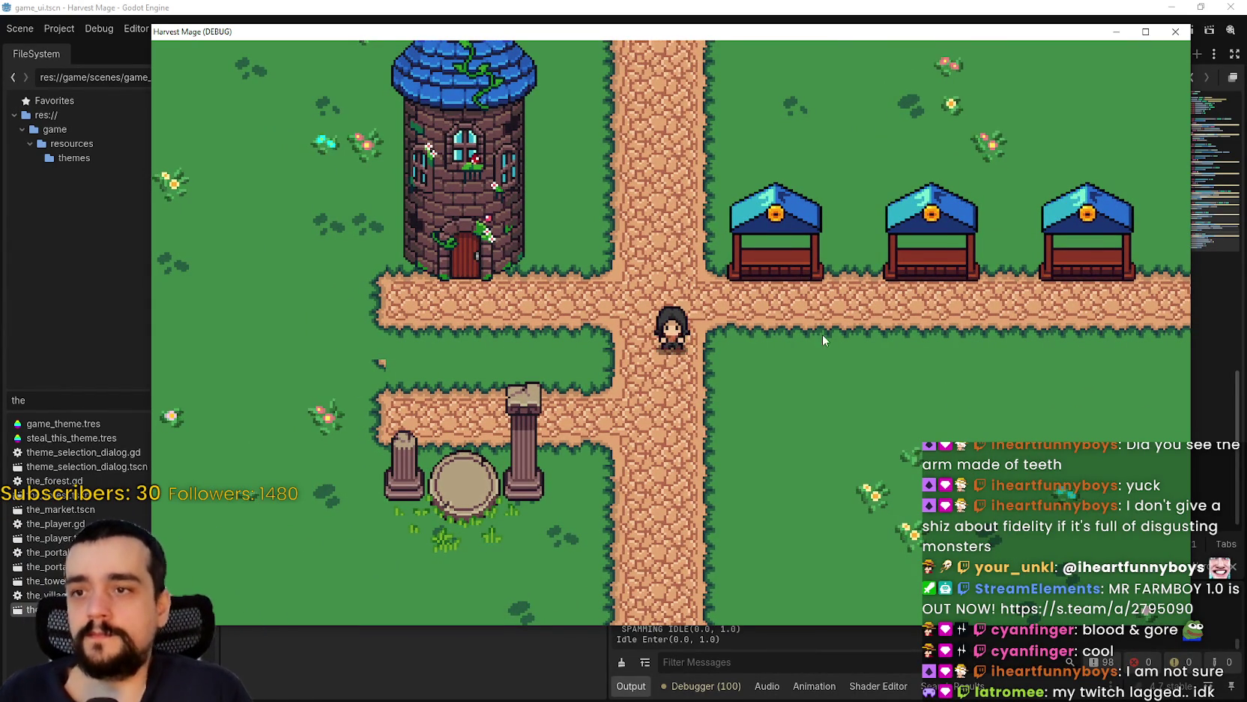
pyautogui.press('Right')
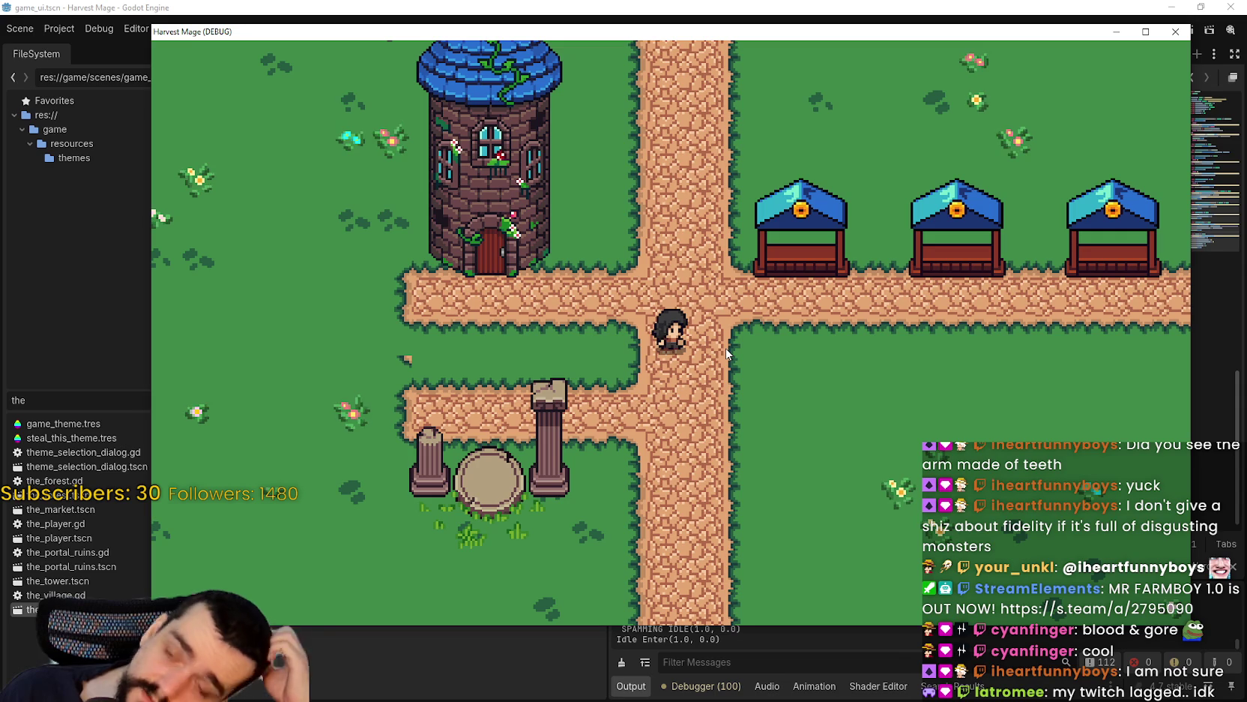
pyautogui.press('Left')
pyautogui.press('Down')
pyautogui.press('Right')
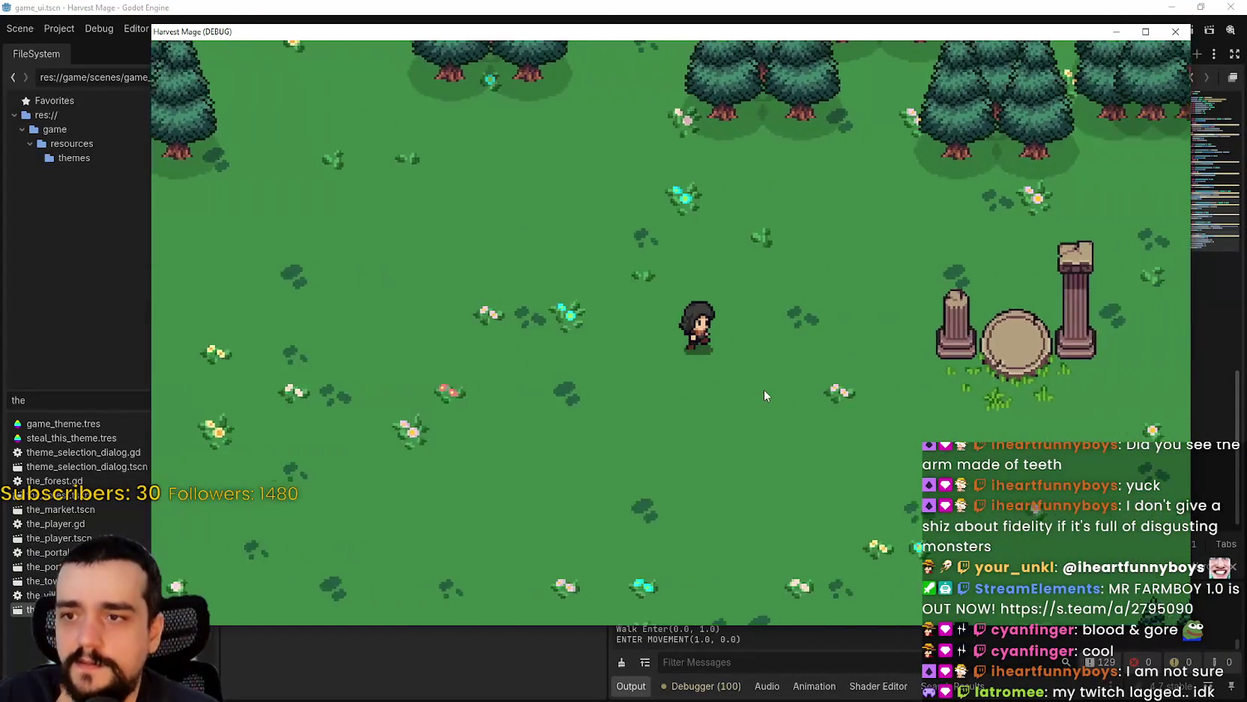
pyautogui.press('Right')
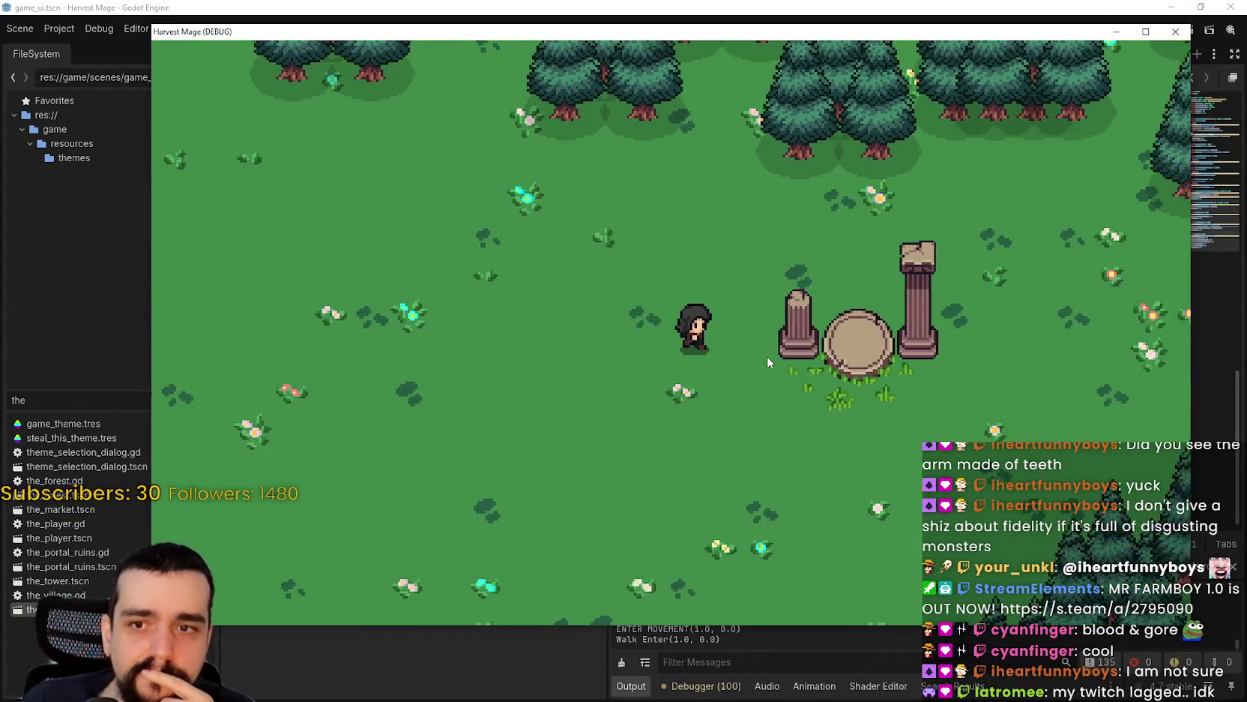
pyautogui.press('Left')
pyautogui.press('Down')
pyautogui.press('Right')
pyautogui.press('Down')
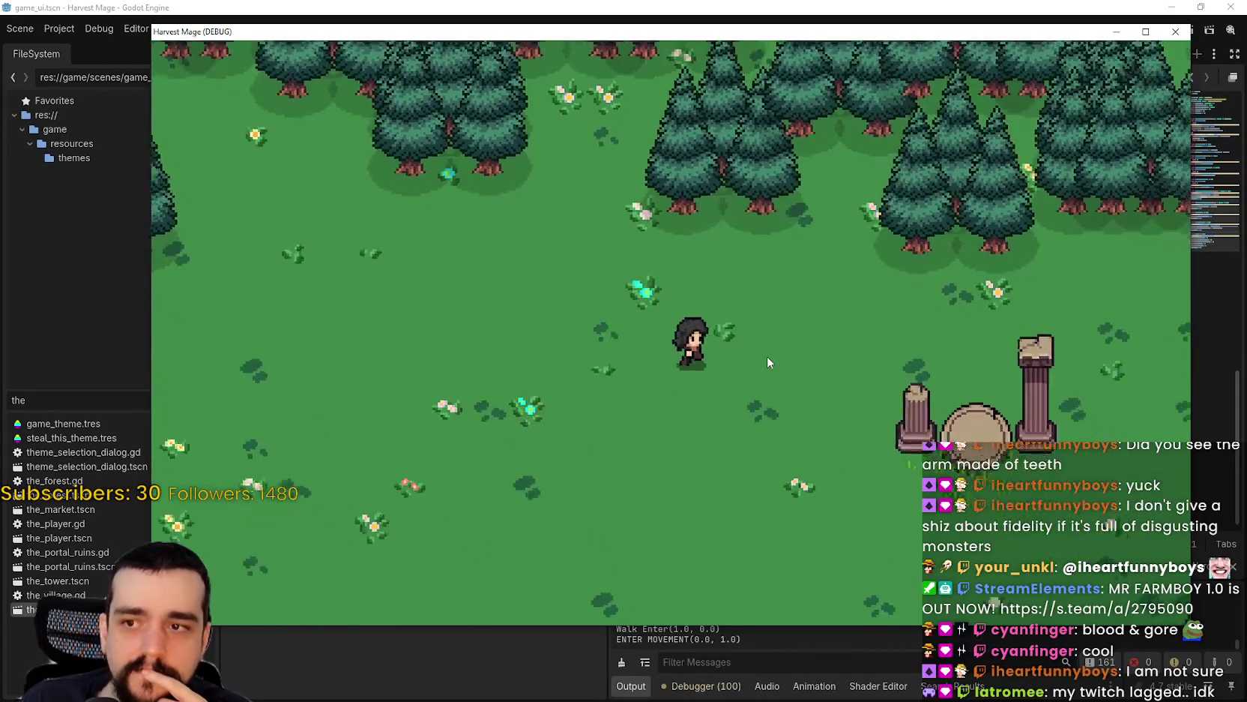
# - Walk up the village path to the tower door and back down, jumping along the way
pyautogui.press('Up')
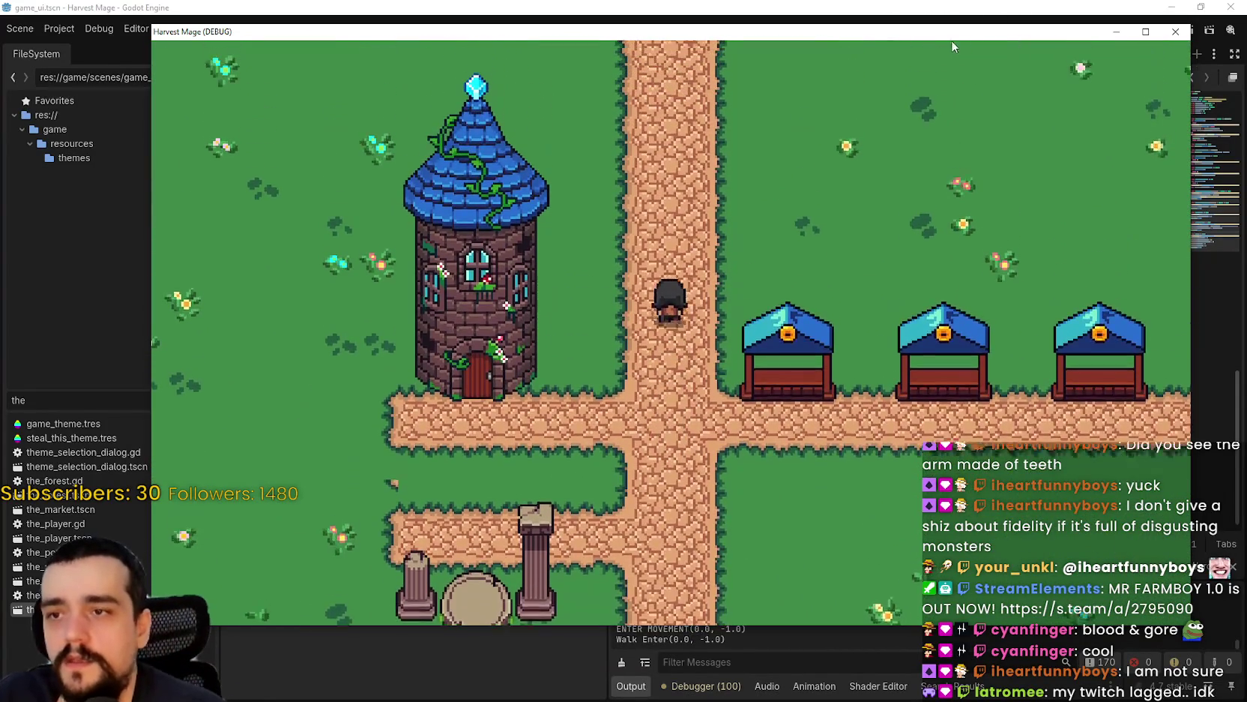
pyautogui.press('Down')
pyautogui.press('Left')
pyautogui.press('space')
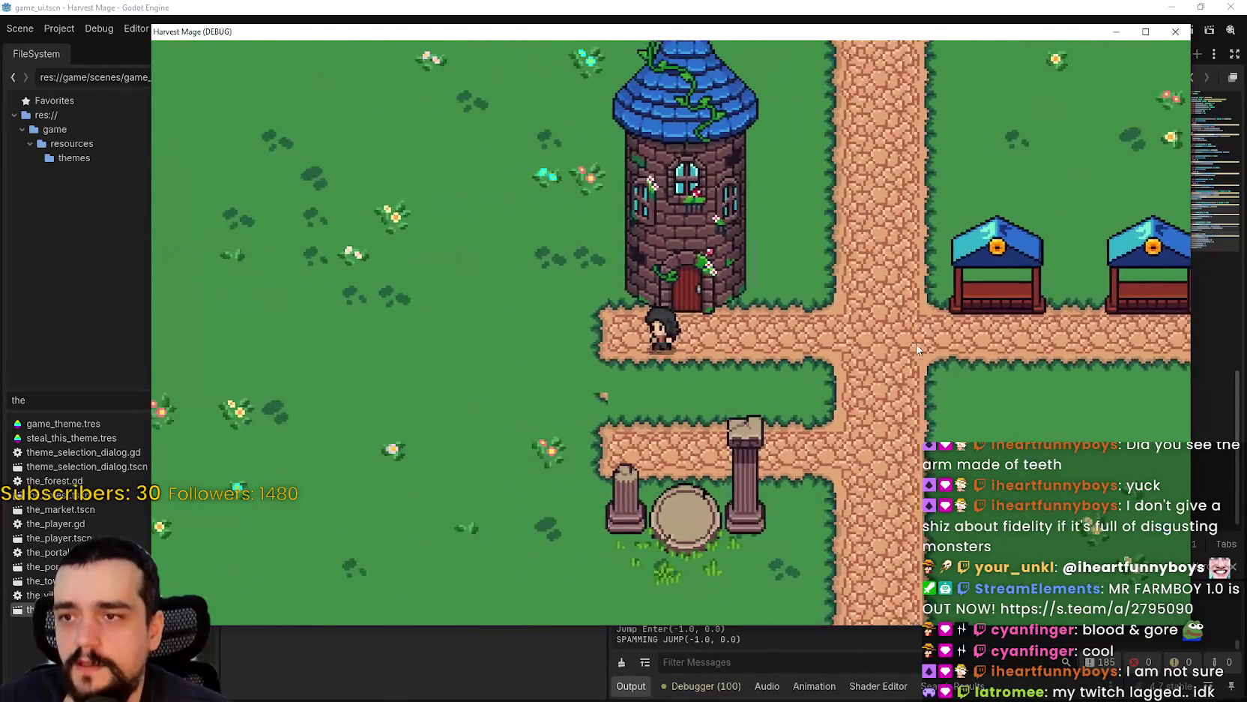
pyautogui.press('Up')
pyautogui.press('Down')
pyautogui.press('space')
pyautogui.press('Down')
pyautogui.press('Left')
pyautogui.press('space')
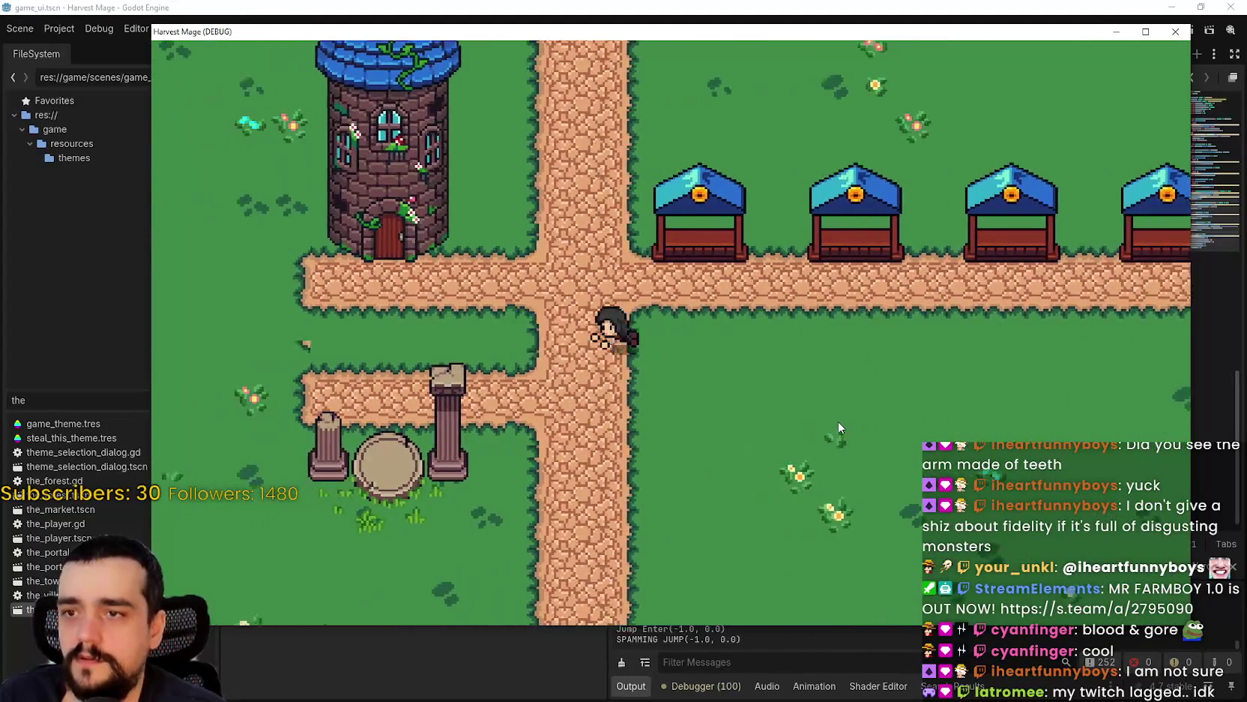
pyautogui.press('Left')
pyautogui.press('Down')
# - Walk through the portal pillars into the forest, follow the road, then stop the game
pyautogui.moveTo(987, 31); pyautogui.dragTo(945, 38)
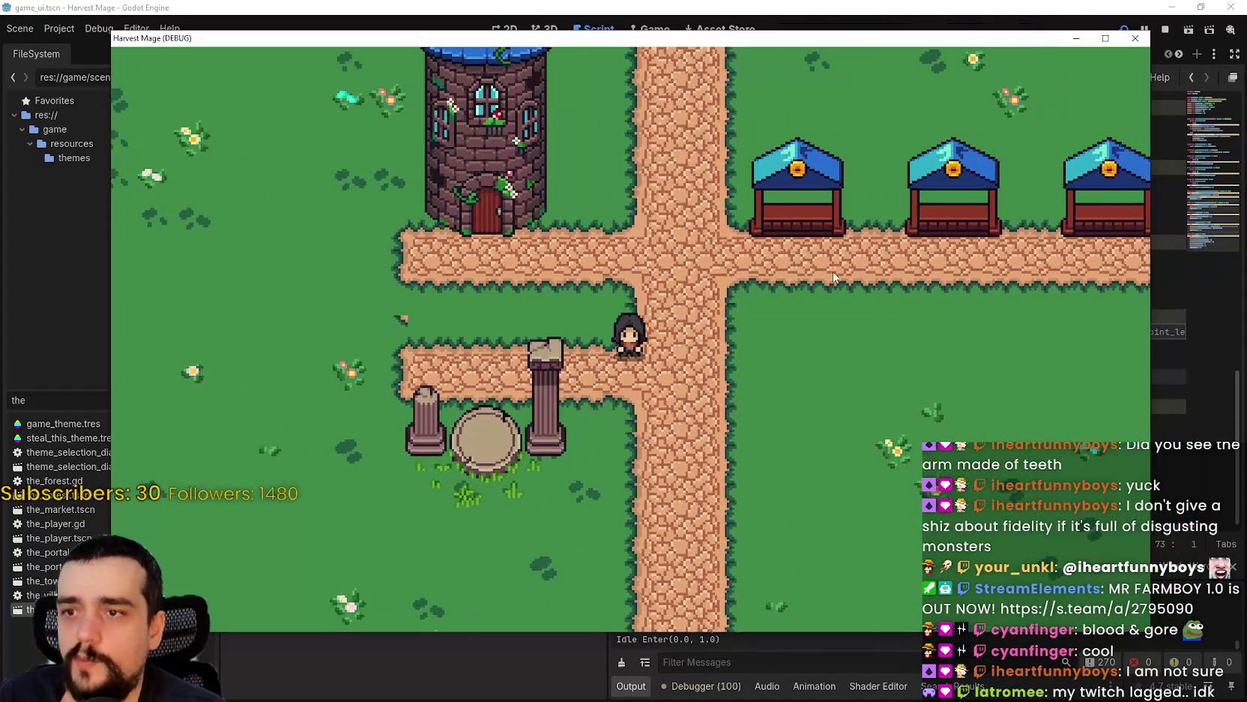
pyautogui.press('Left')
pyautogui.press('Right')
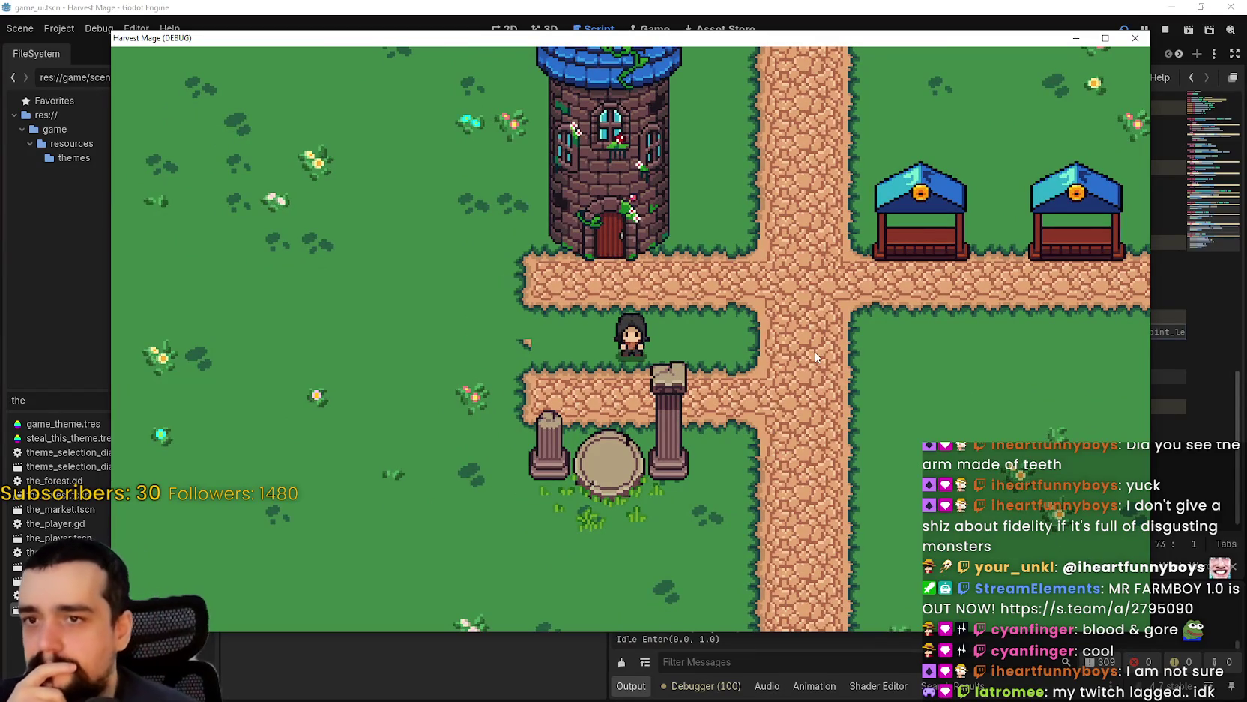
pyautogui.press('Up')
pyautogui.press('Right')
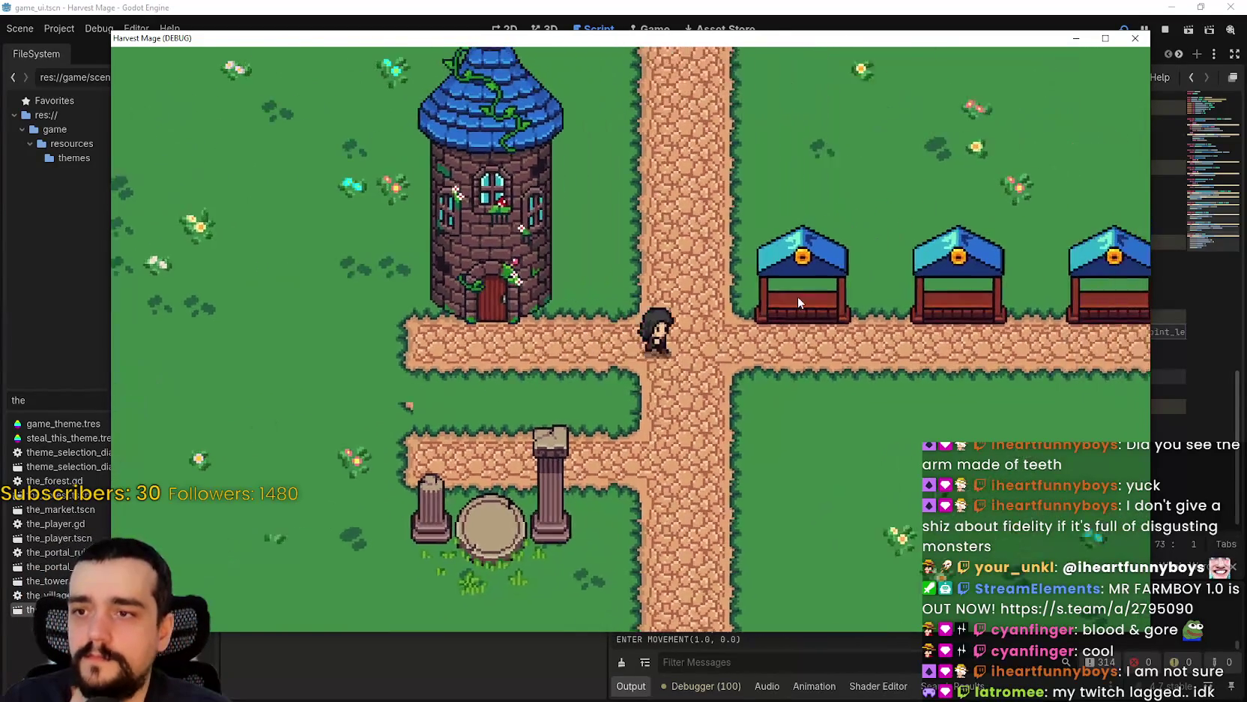
pyautogui.click(1165, 30)
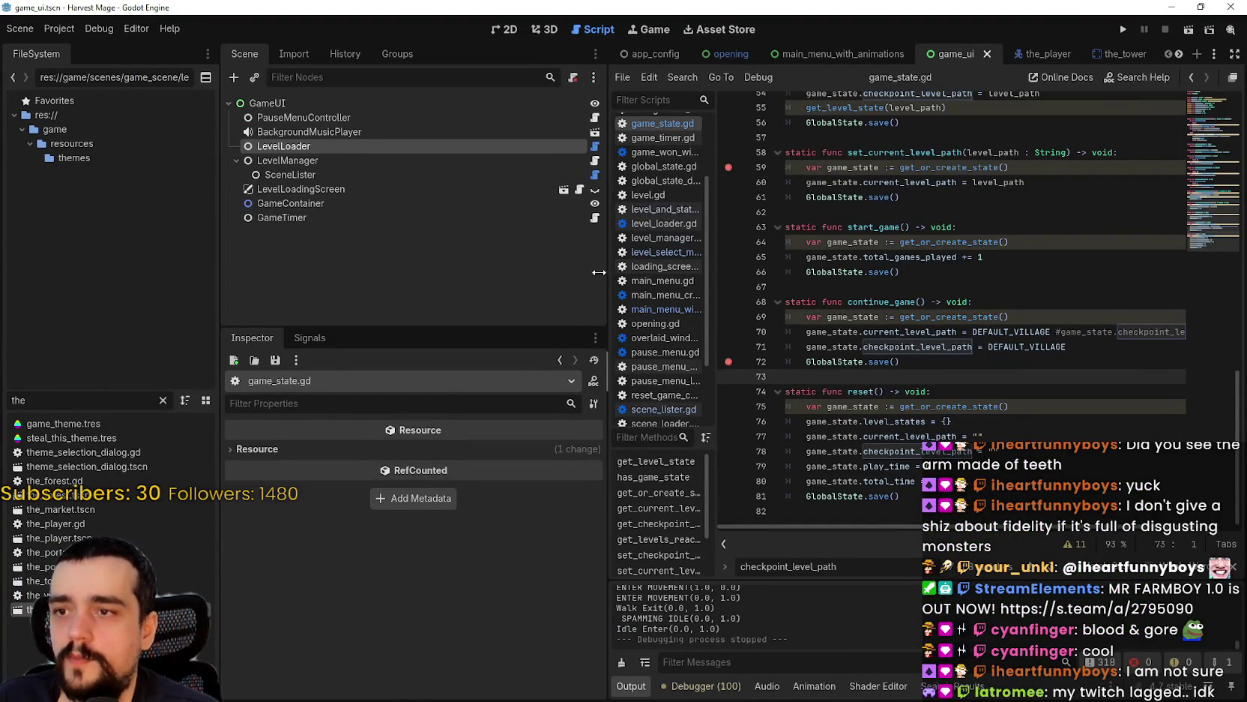
# - Switch to the 2D view and open the_village.tscn scene tab
pyautogui.moveTo(608, 371); pyautogui.dragTo(488, 371)
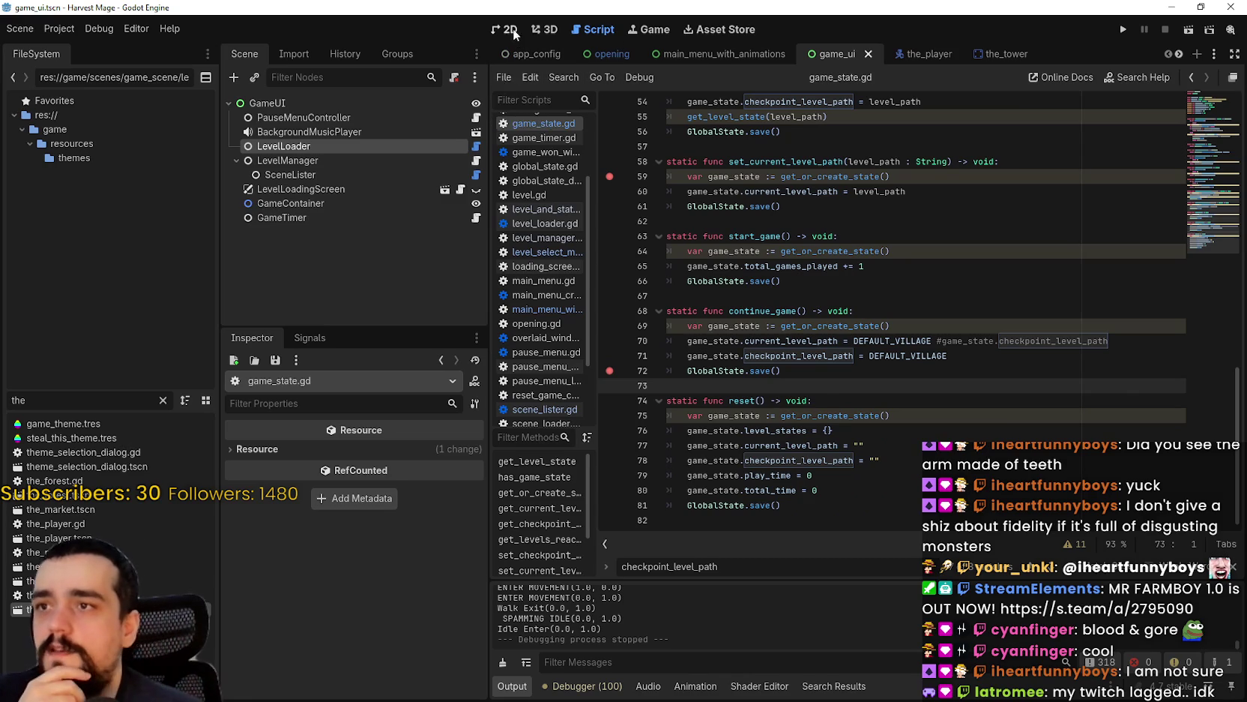
pyautogui.click(514, 31)
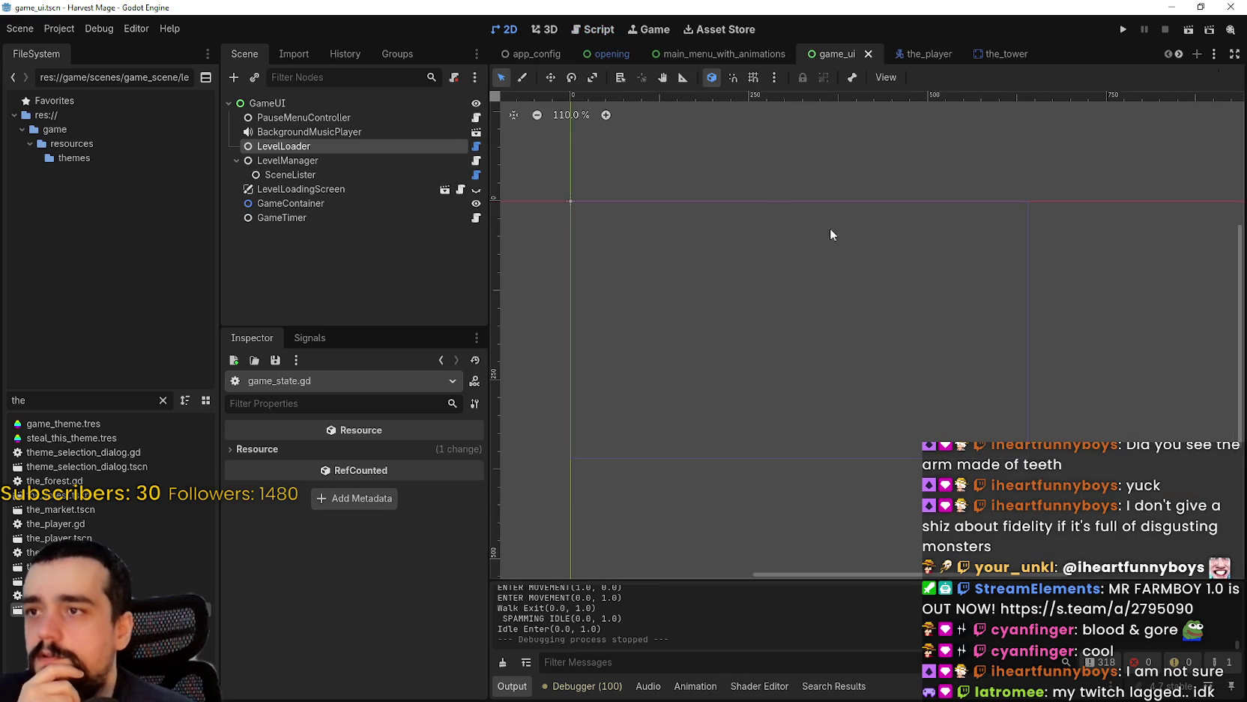
pyautogui.click(1179, 54)
pyautogui.click(900, 52)
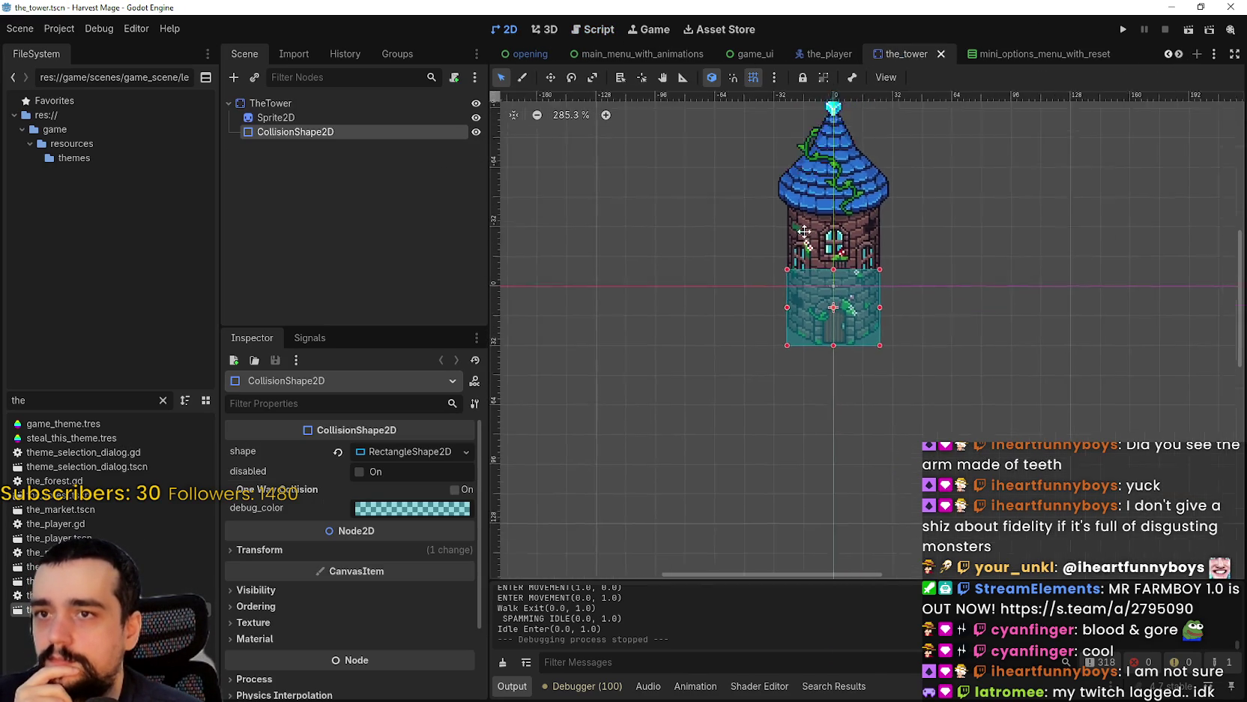
pyautogui.click(1179, 54)
pyautogui.click(1179, 54)
pyautogui.click(1179, 54)
pyautogui.click(1179, 54)
pyautogui.click(1179, 54)
pyautogui.click(1179, 54)
pyautogui.click(1179, 54)
pyautogui.click(935, 54)
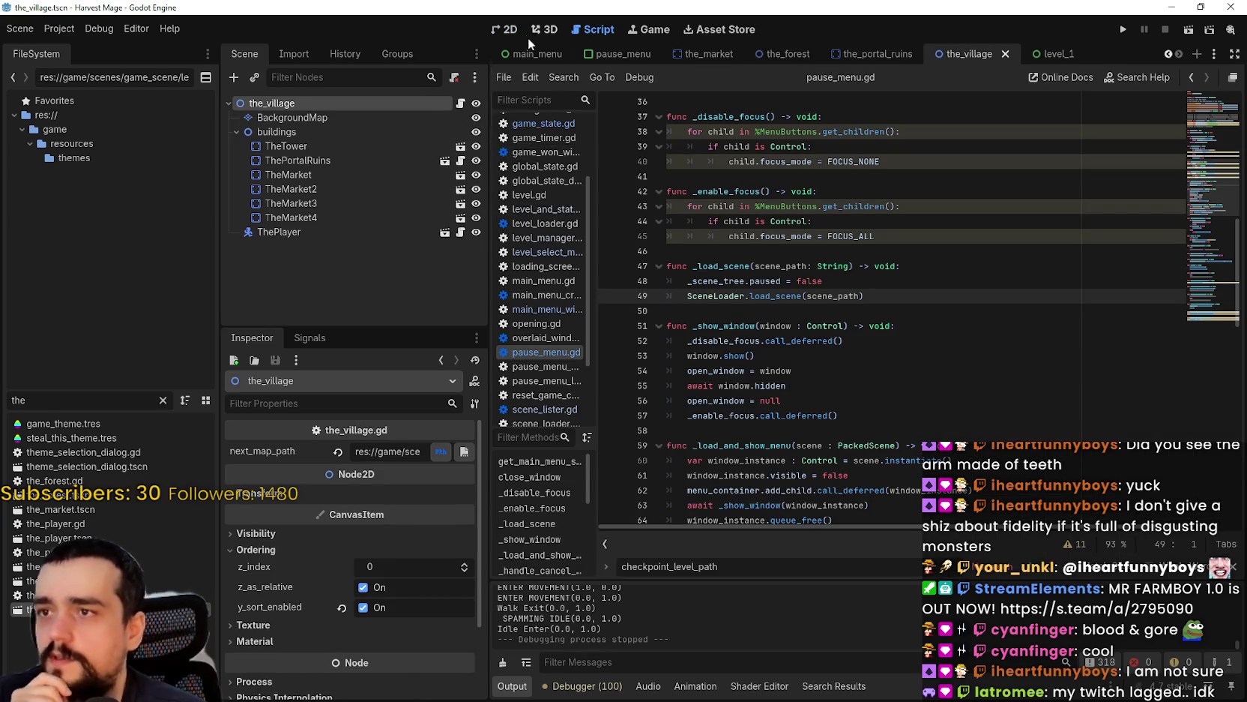
pyautogui.click(506, 29)
# - Inspect the market stall nodes, TheMarket3, TheMarket4, TheTower and the buildings group
pyautogui.scroll(-2, 786, 325)
pyautogui.scroll(1, 785, 324)
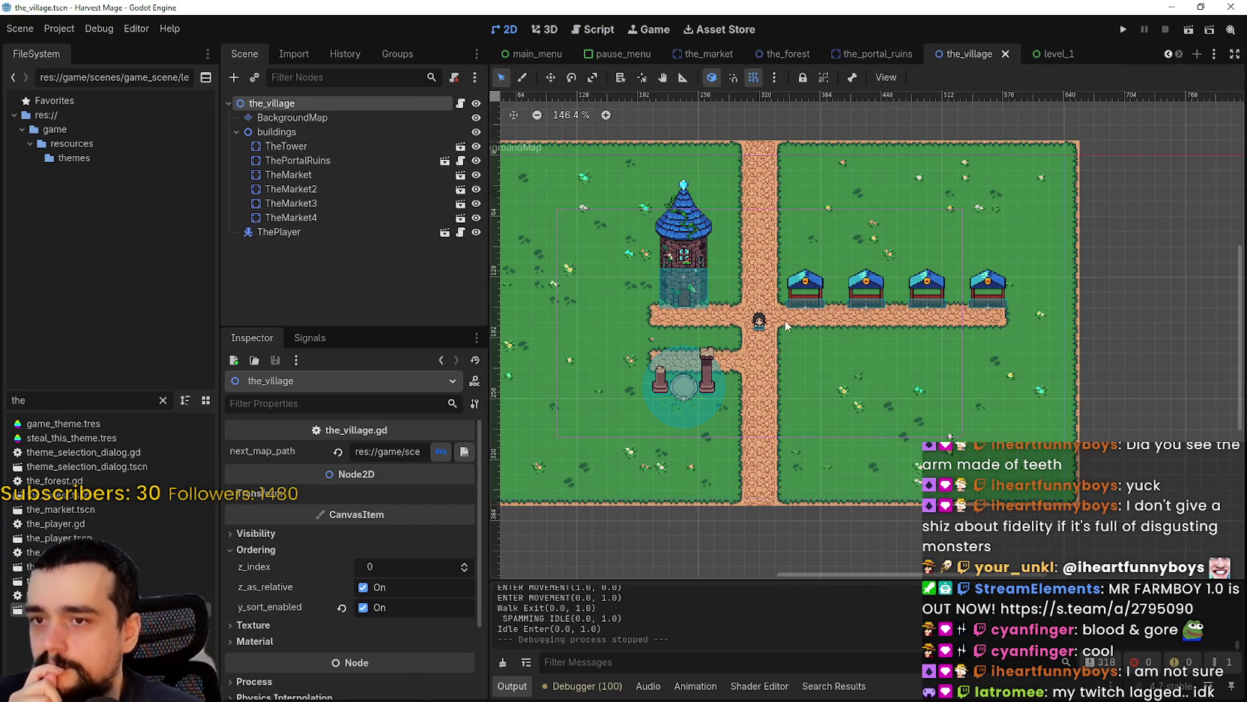
pyautogui.scroll(2, 838, 303)
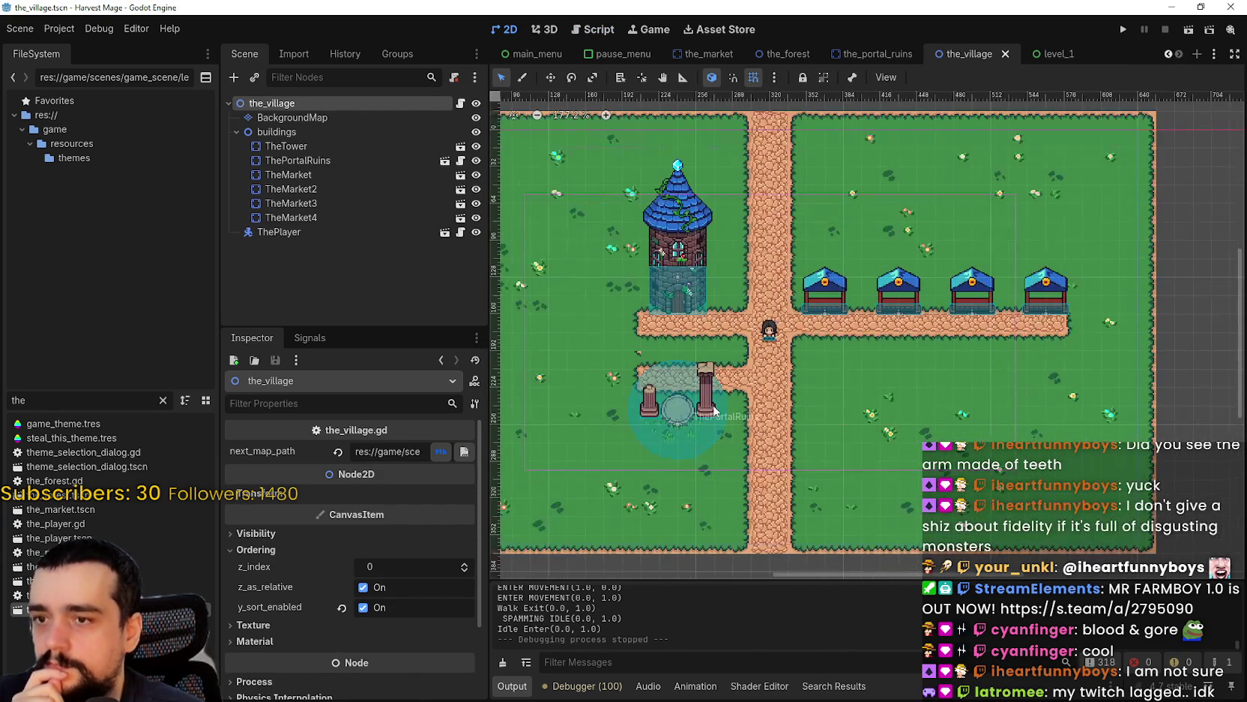
pyautogui.click(258, 161)
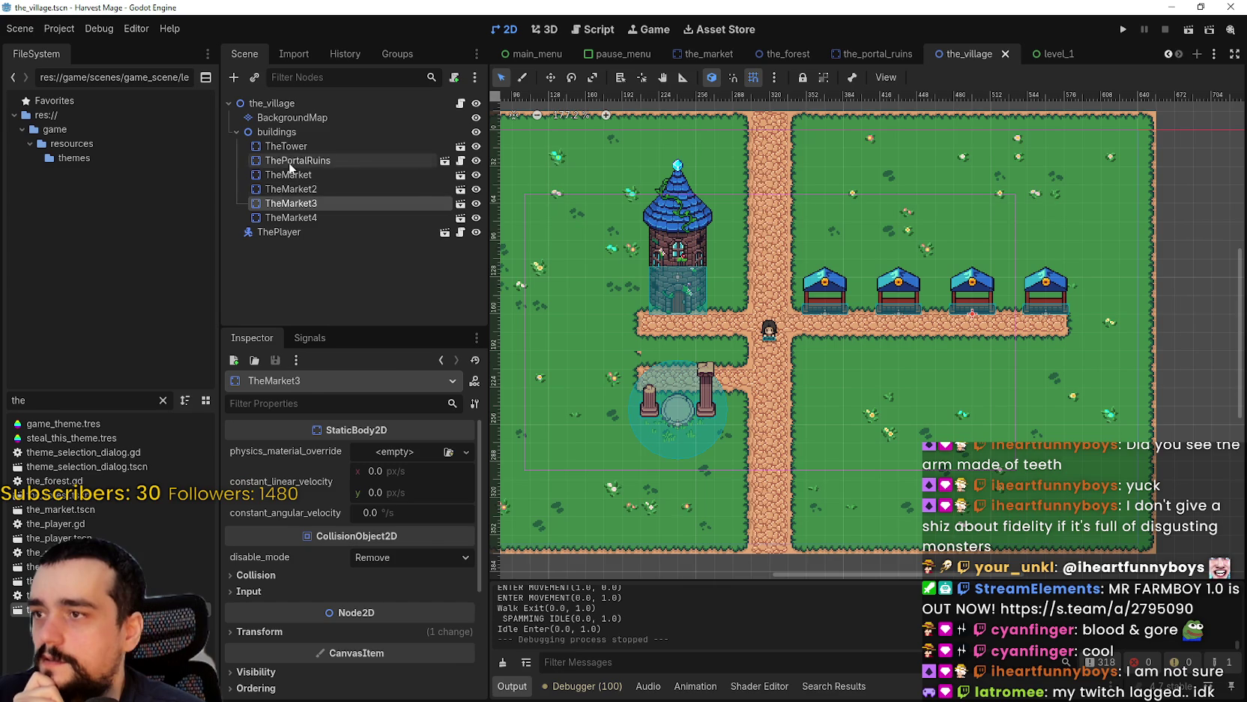
pyautogui.click(285, 189)
pyautogui.click(302, 204)
pyautogui.scroll(-2, 1033, 318)
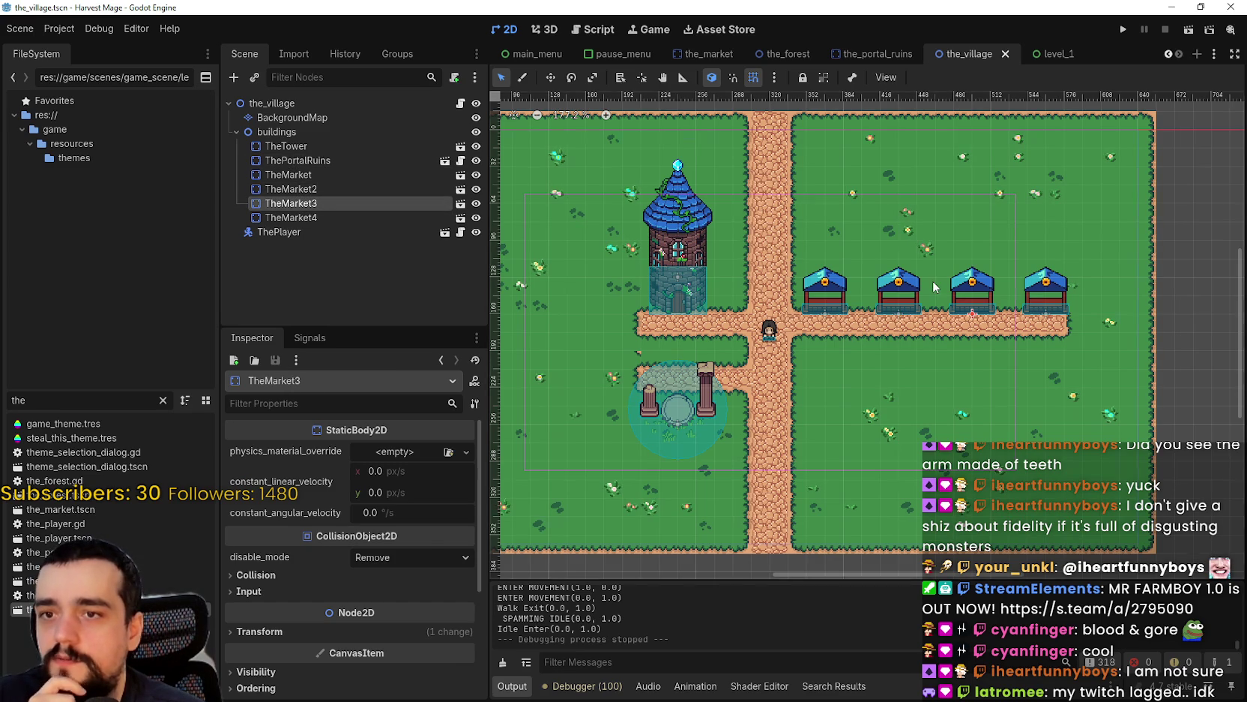
pyautogui.scroll(2, 1033, 318)
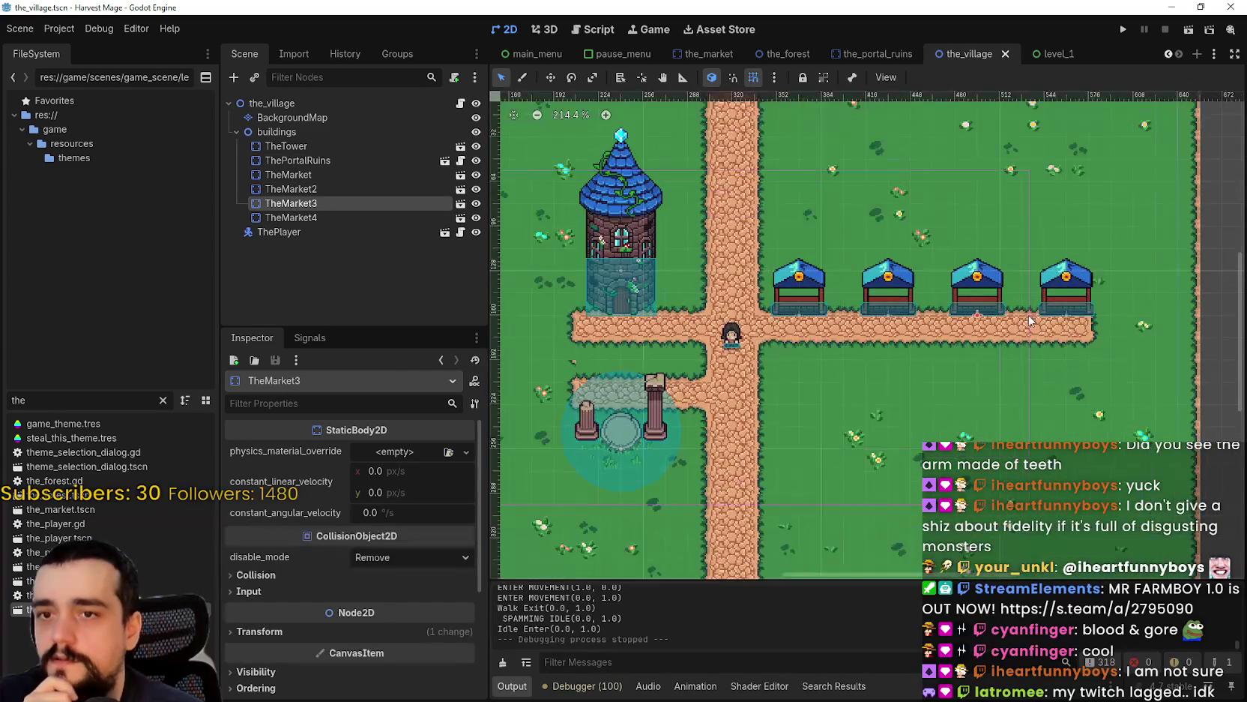
pyautogui.click(361, 216)
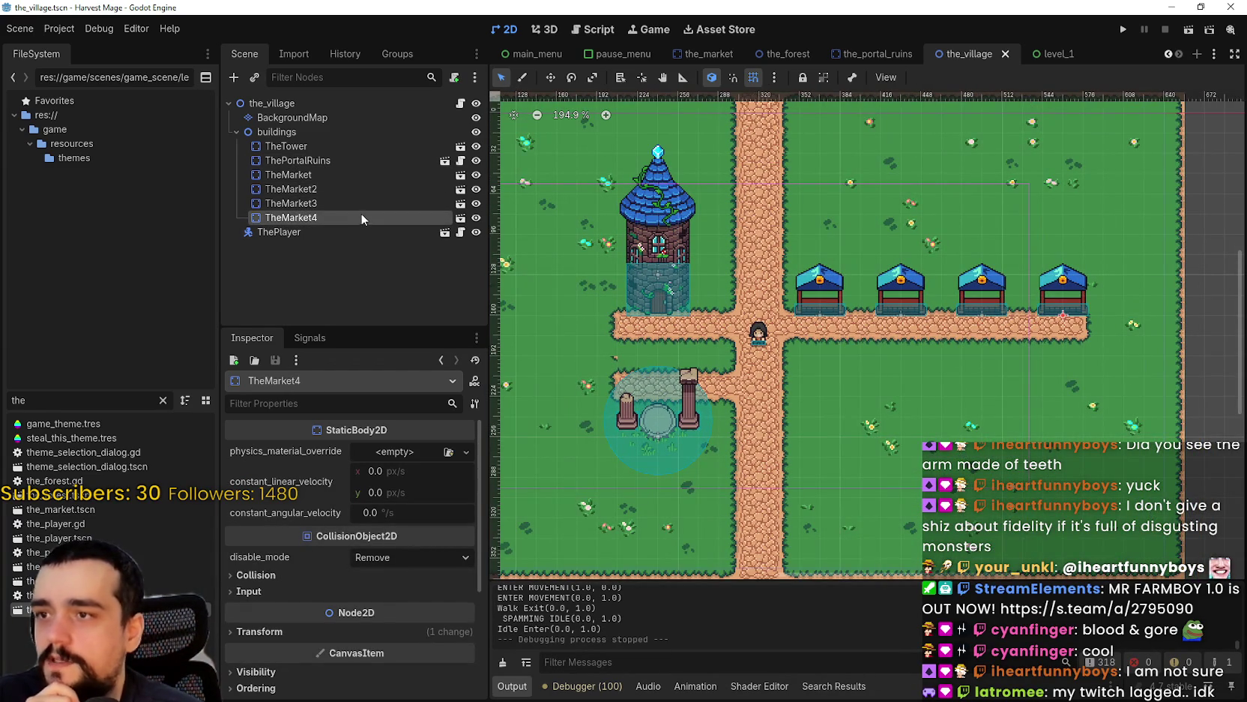
pyautogui.click(340, 147)
pyautogui.hscroll(-3, 756, 303)
pyautogui.press('Up')
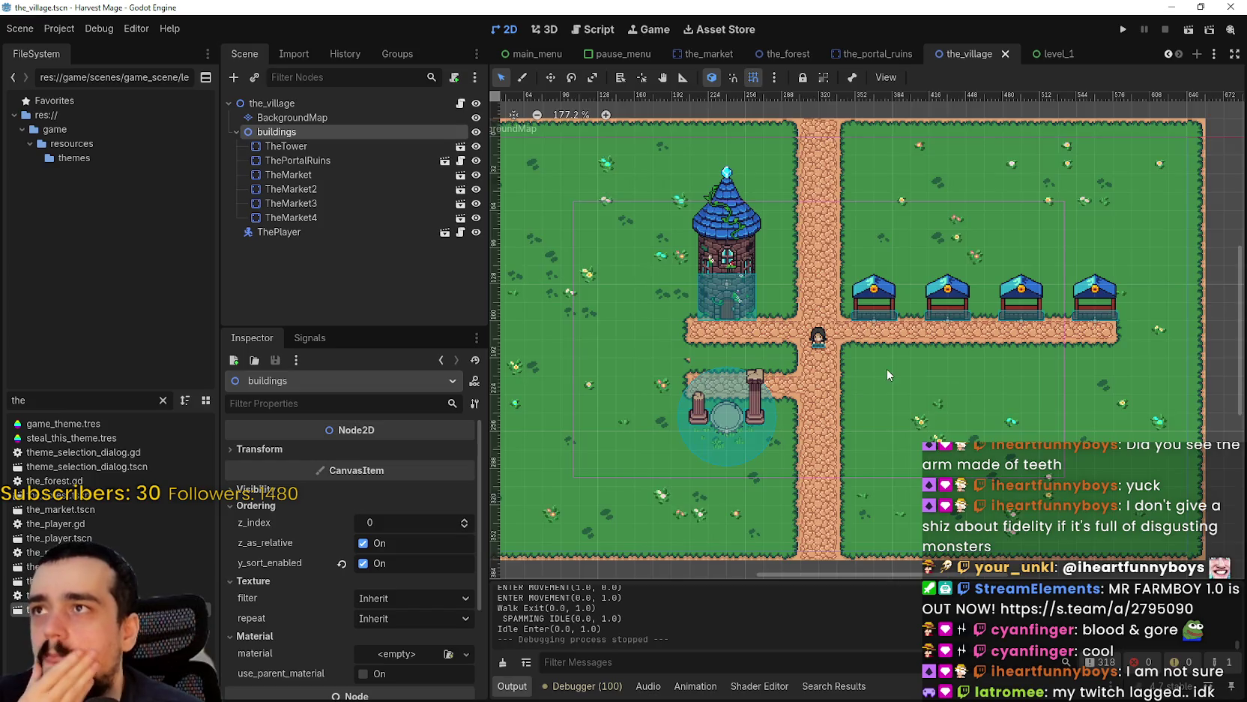
pyautogui.scroll(-2, 886, 373)
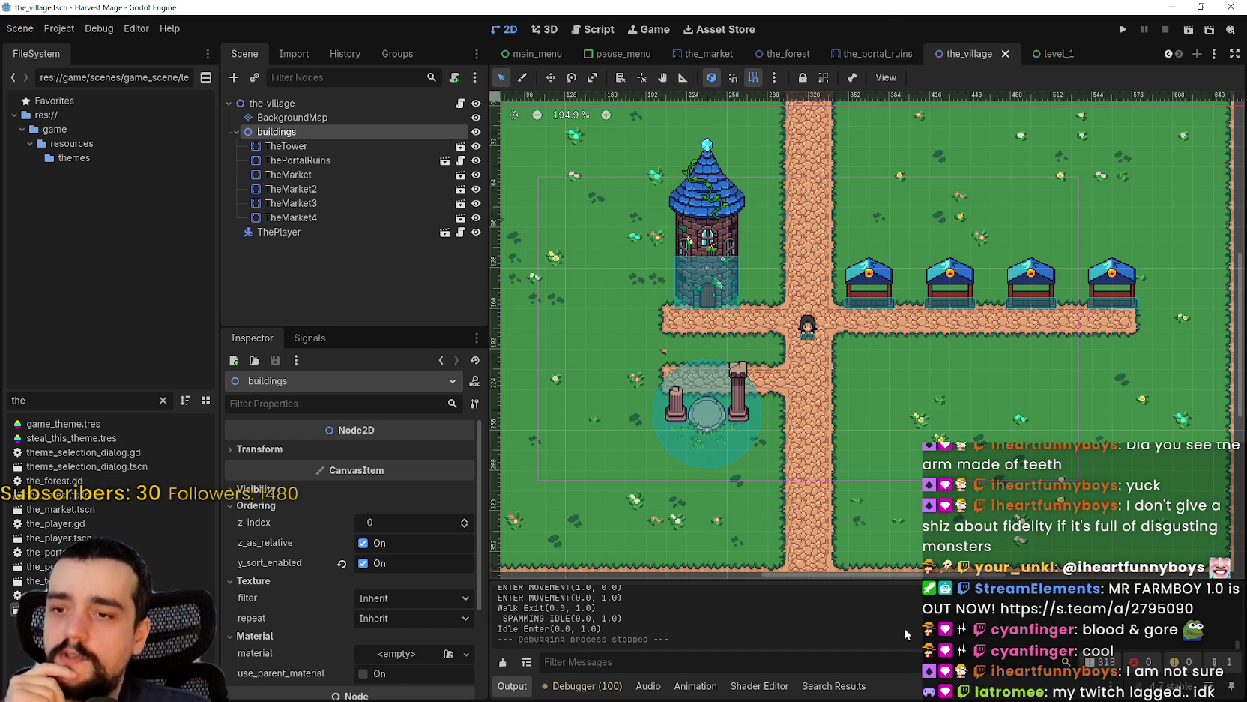
# - Enlarge the Output log panel and scroll through its messages
pyautogui.moveTo(833, 580); pyautogui.dragTo(824, 518)
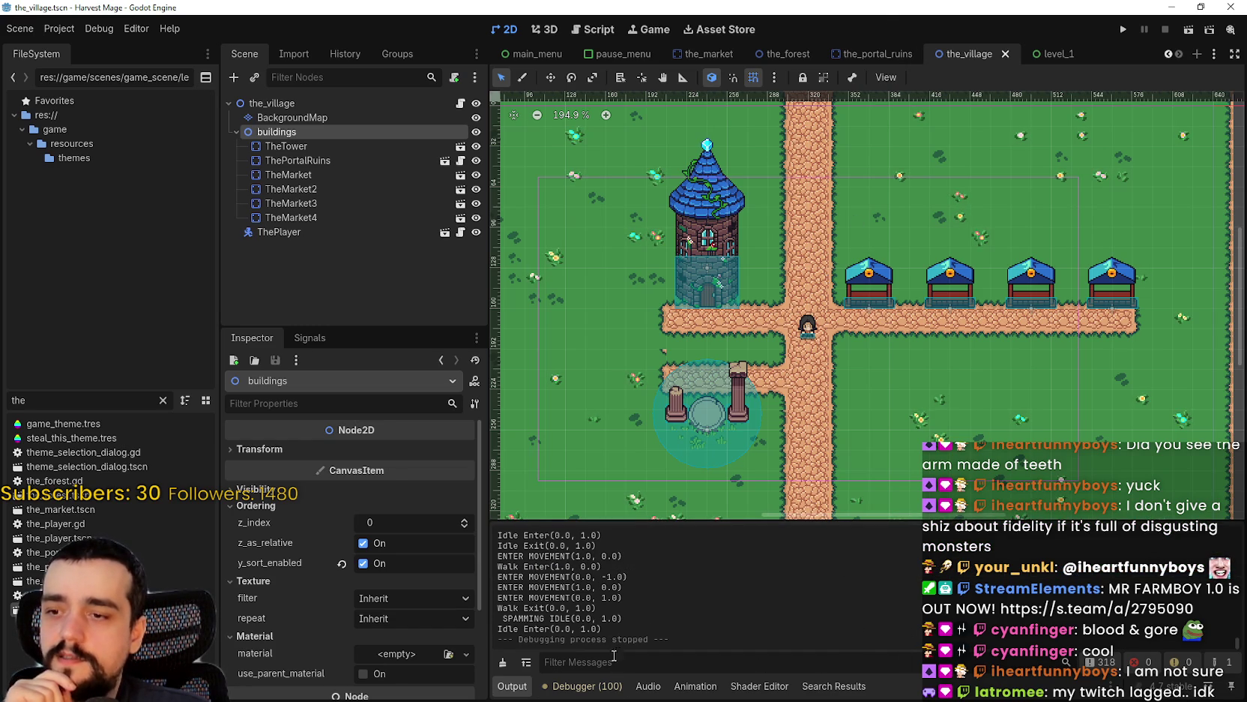
pyautogui.scroll(-2, 792, 263)
pyautogui.scroll(-2, 793, 263)
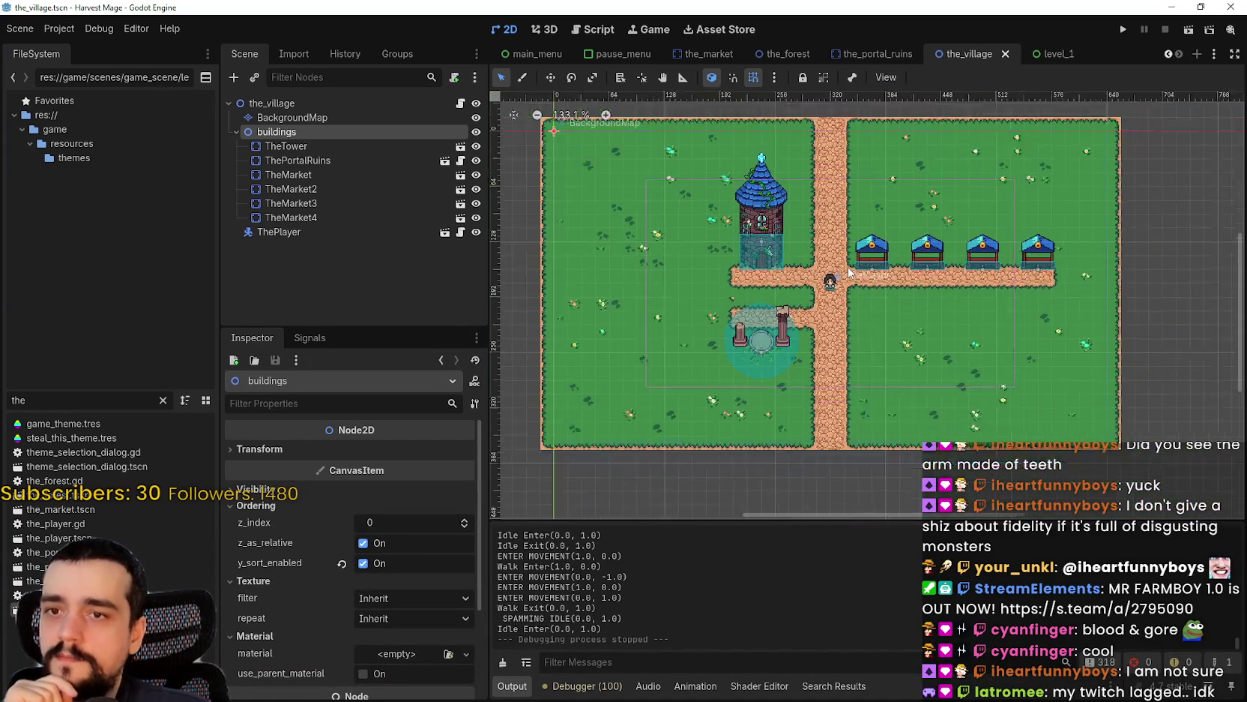
# - Pan and zoom the 2D viewport across the village's four market stalls
pyautogui.scroll(3, 850, 274)
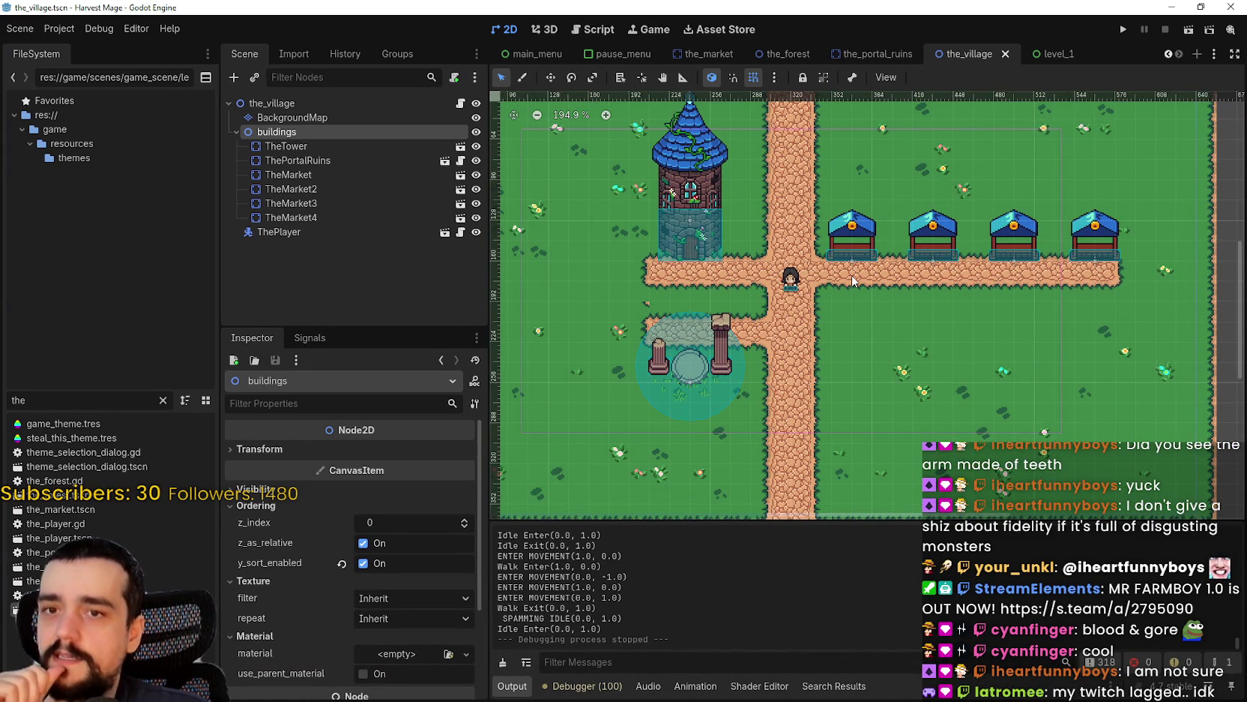
pyautogui.moveTo(852, 278); pyautogui.dragTo(828, 324)
pyautogui.scroll(-1, 828, 324)
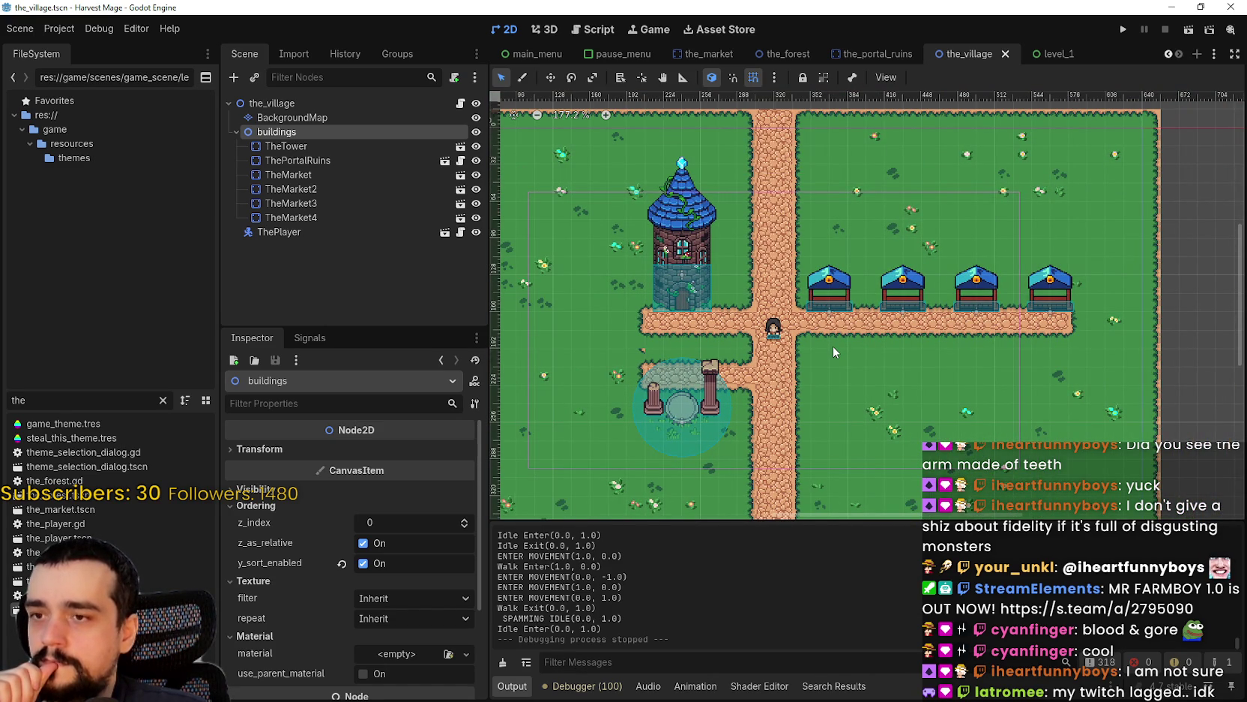
pyautogui.hscroll(-3, 885, 364)
pyautogui.scroll(-1, 885, 363)
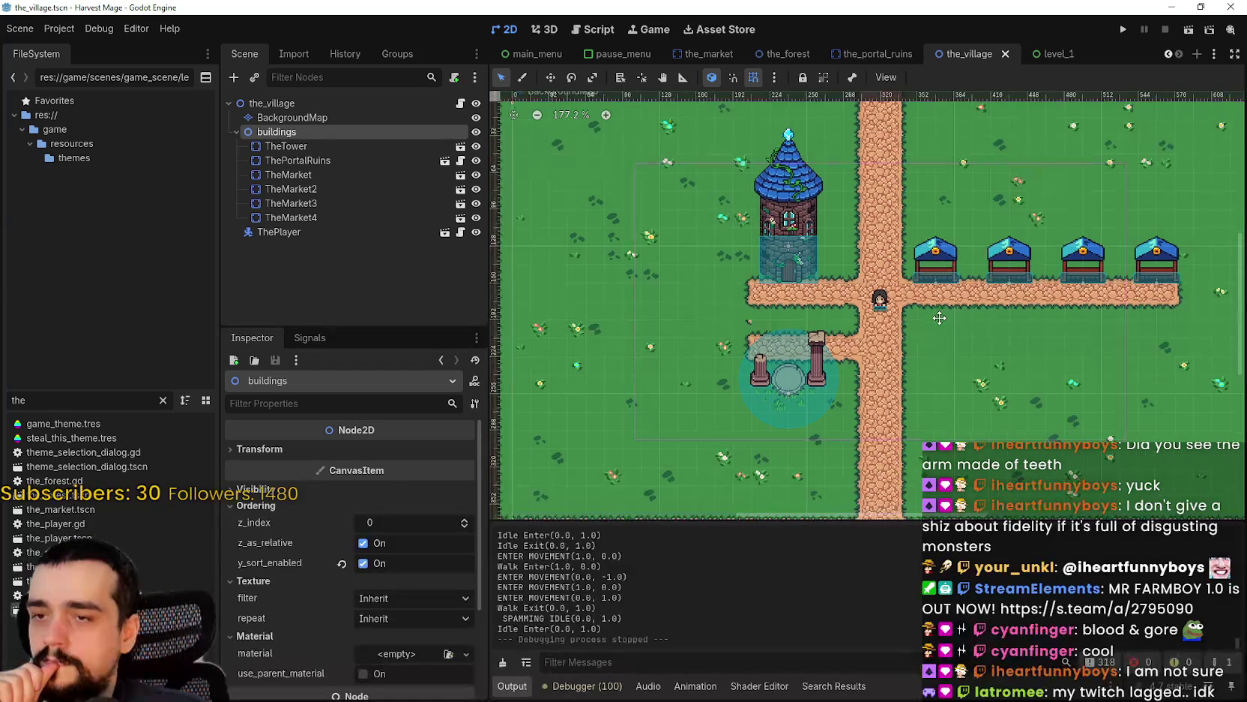
pyautogui.hscroll(1, 938, 319)
pyautogui.hscroll(3, 865, 364)
pyautogui.scroll(-1, 866, 363)
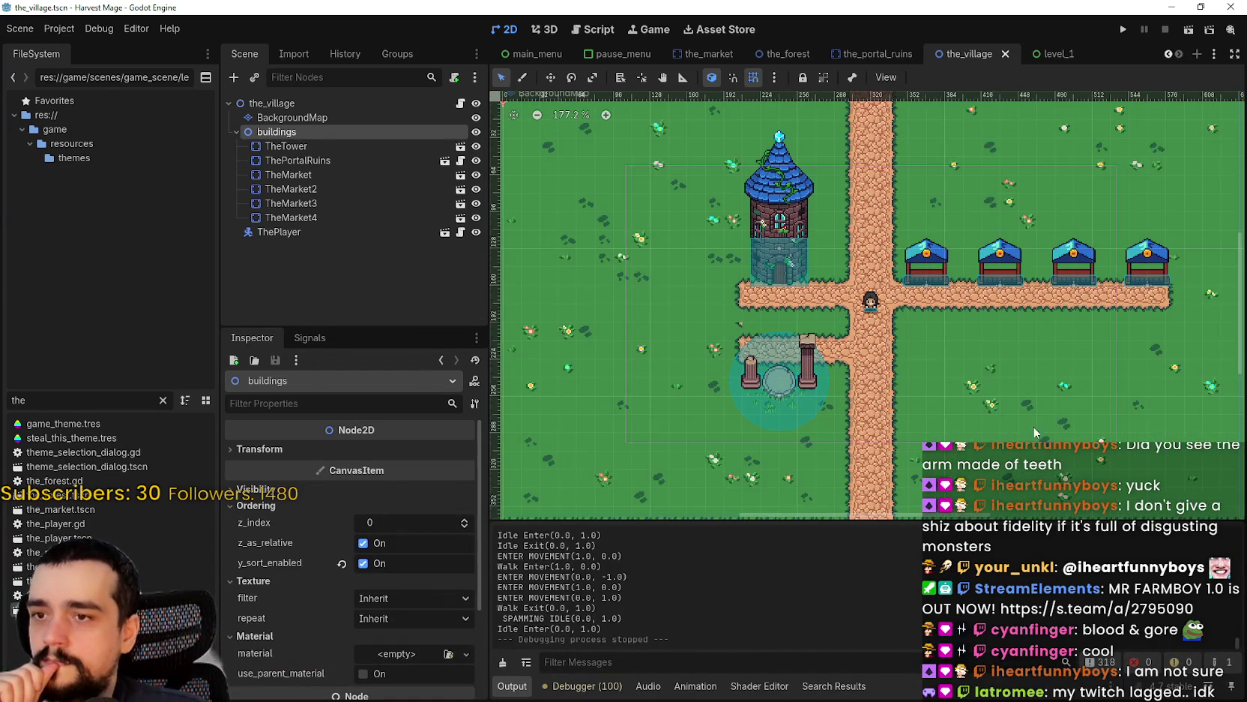
pyautogui.hscroll(1, 865, 363)
pyautogui.hscroll(1, 828, 272)
pyautogui.hscroll(-1, 947, 269)
pyautogui.keyDown('ctrl'); pyautogui.scroll(-1, 1019, 381); pyautogui.keyUp('ctrl')
pyautogui.scroll(1, 1019, 381)
pyautogui.scroll(-2, 1009, 334)
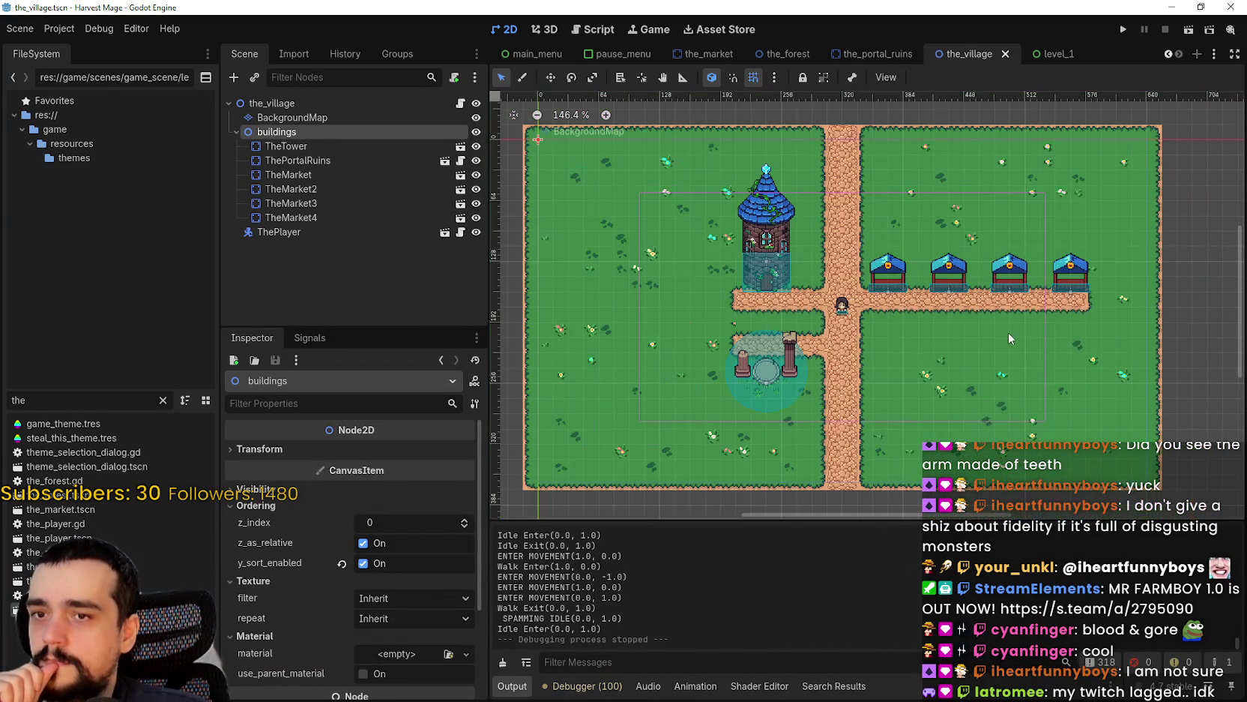
pyautogui.scroll(2, 912, 358)
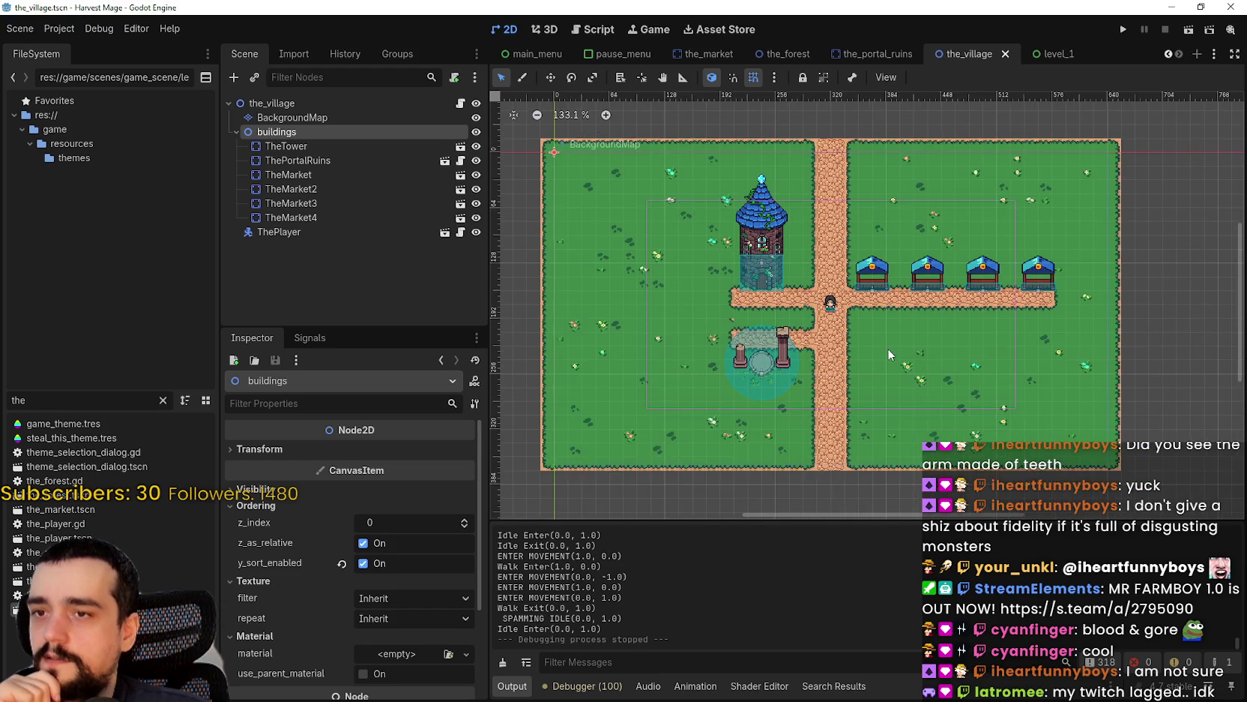
pyautogui.scroll(1, 616, 328)
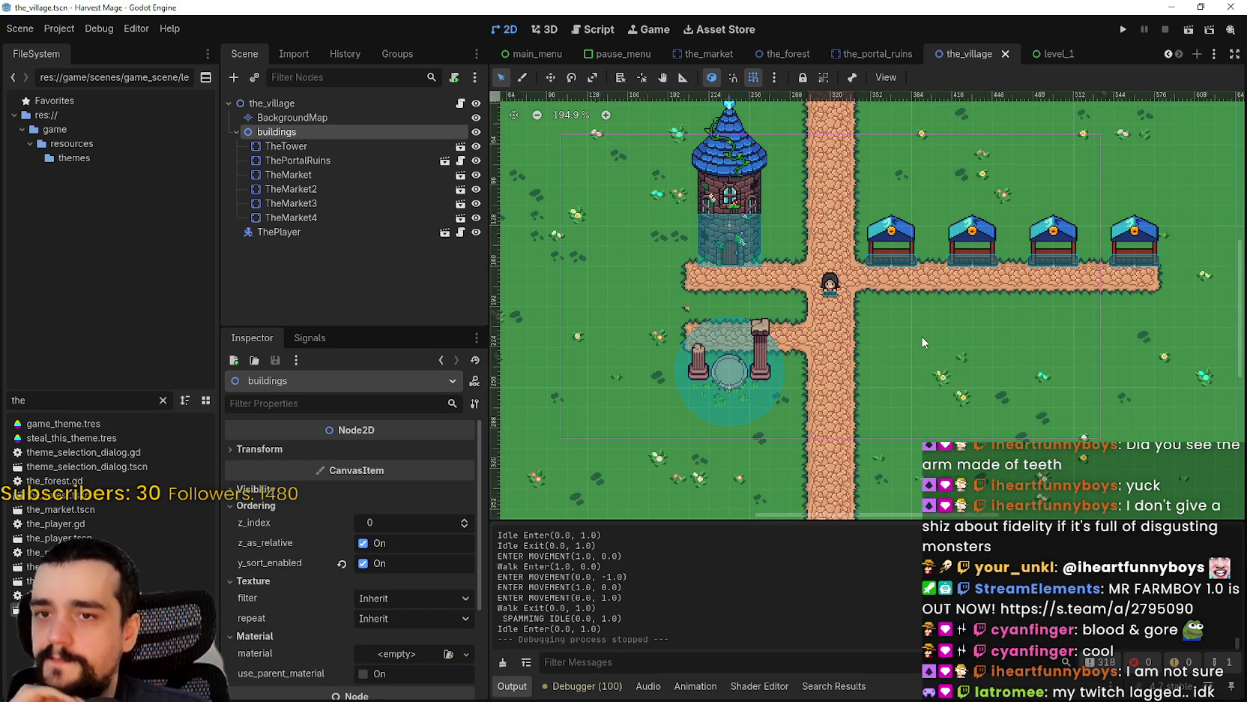
pyautogui.scroll(2, 935, 318)
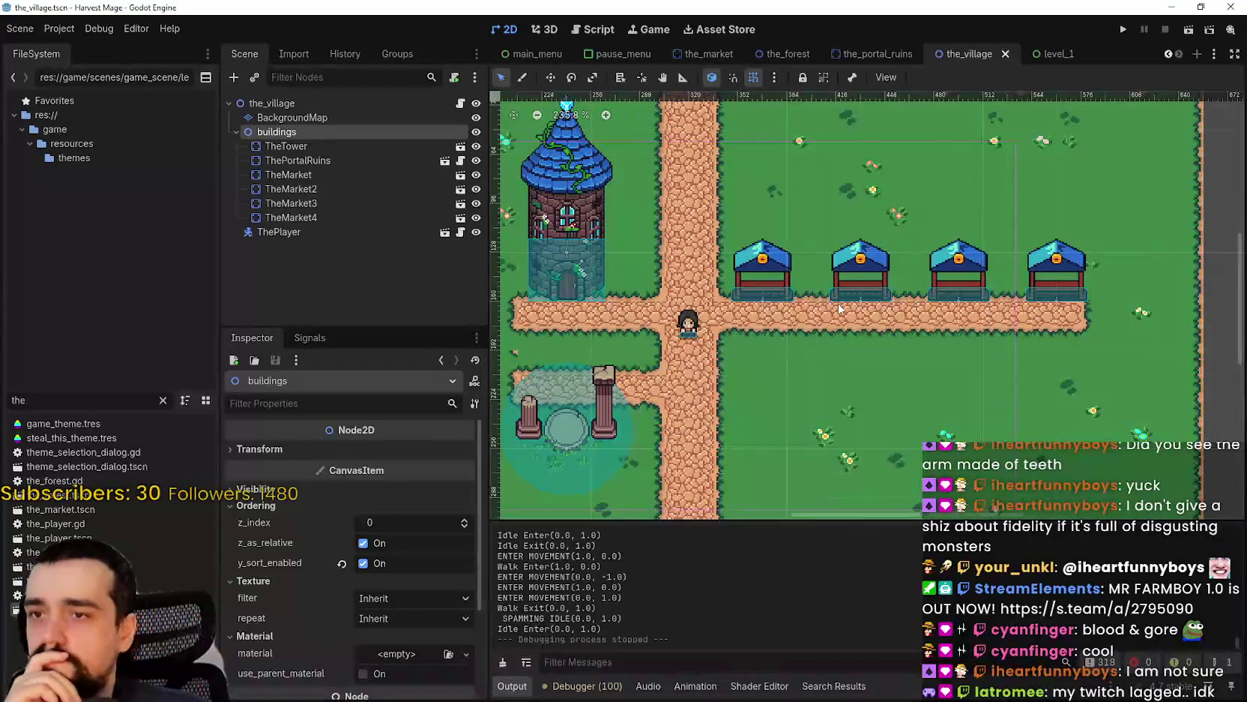
pyautogui.scroll(1, 840, 307)
pyautogui.scroll(2, 840, 304)
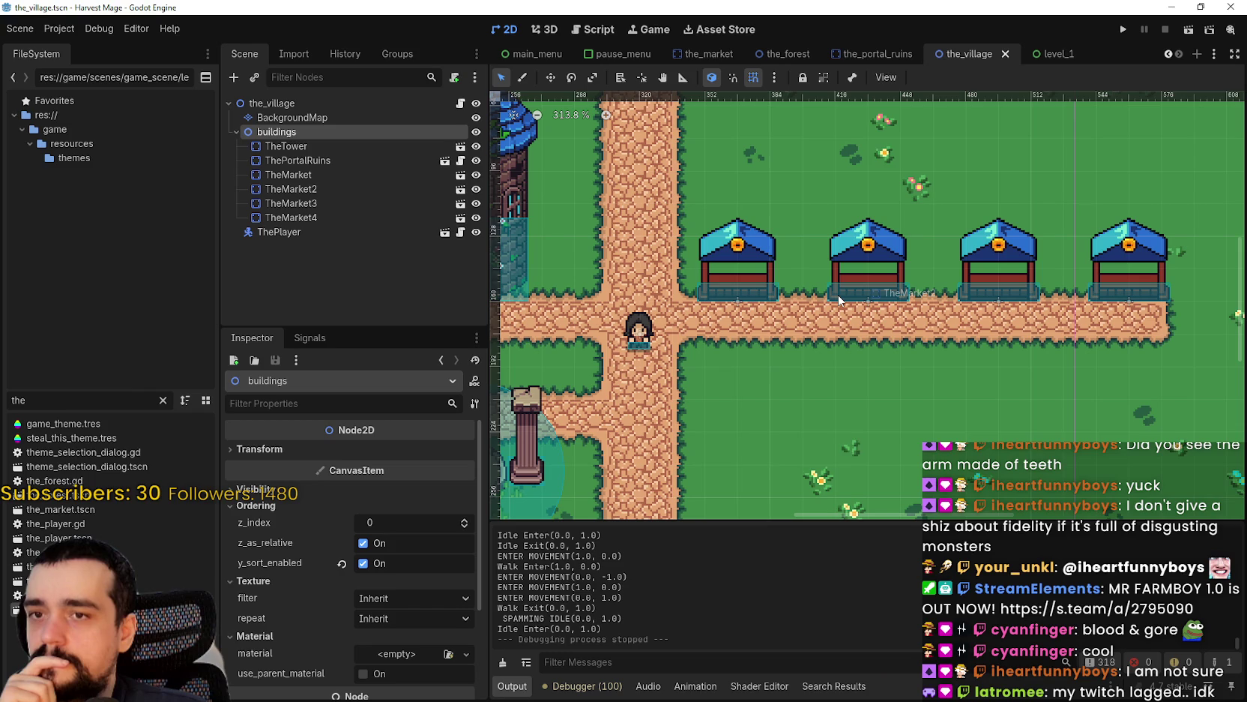
pyautogui.scroll(-2, 838, 295)
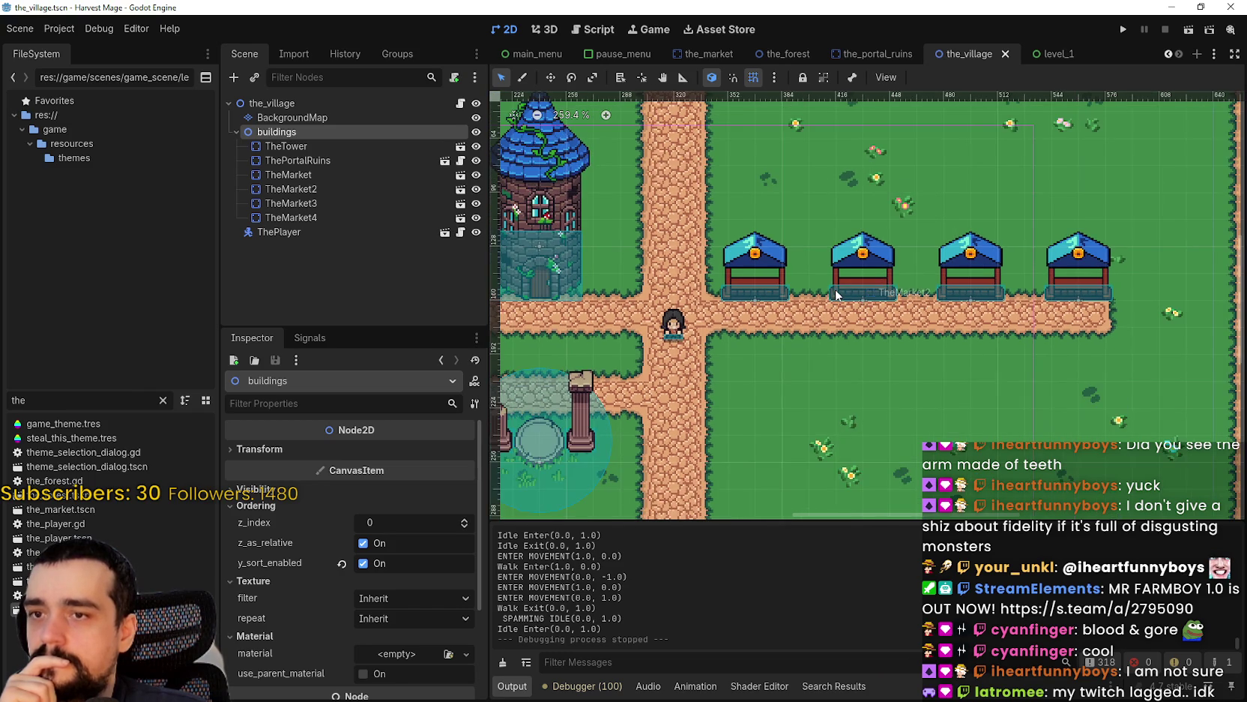
pyautogui.scroll(-1, 832, 280)
pyautogui.scroll(2, 1045, 378)
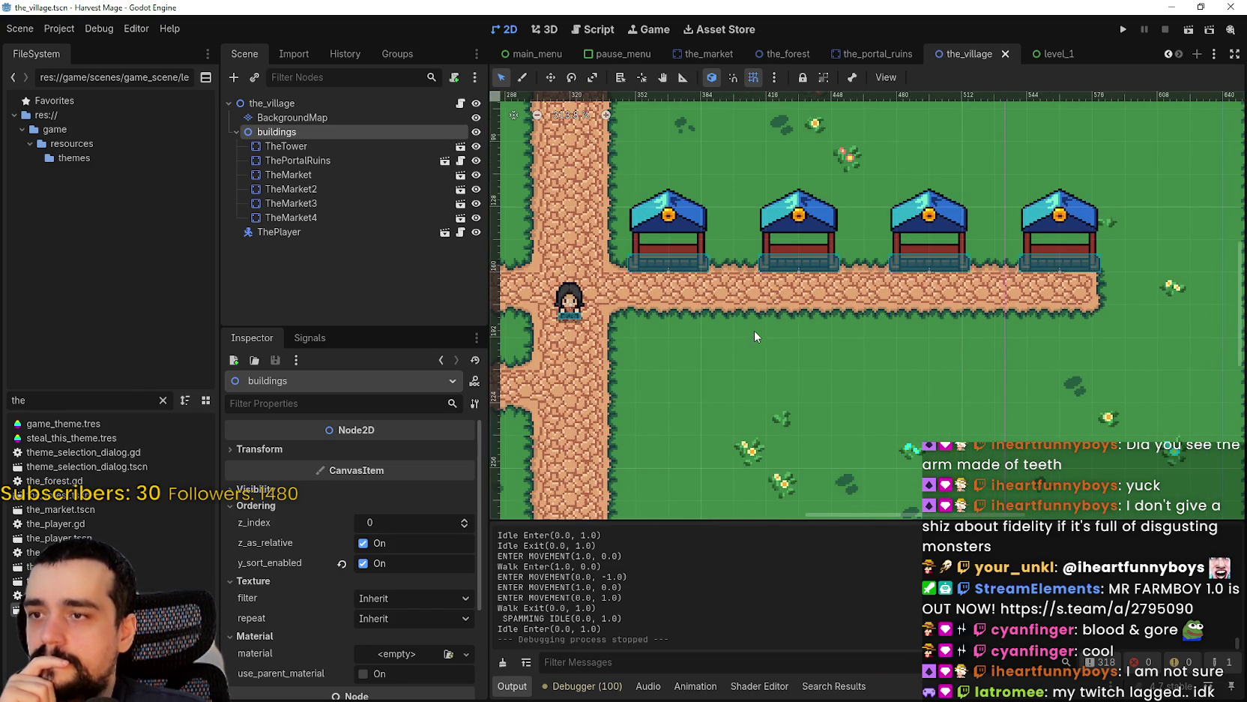
# - Bring the tower to the left of the stalls into view and inspect it
pyautogui.moveTo(760, 316)
pyautogui.mouseDown()
pyautogui.moveTo(874, 381)
pyautogui.moveTo(922, 468)
pyautogui.moveTo(720, 341)
pyautogui.moveTo(731, 386)
pyautogui.mouseUp()
pyautogui.scroll(-1, 719, 341)
pyautogui.scroll(4, 687, 350)
pyautogui.scroll(3, 696, 360)
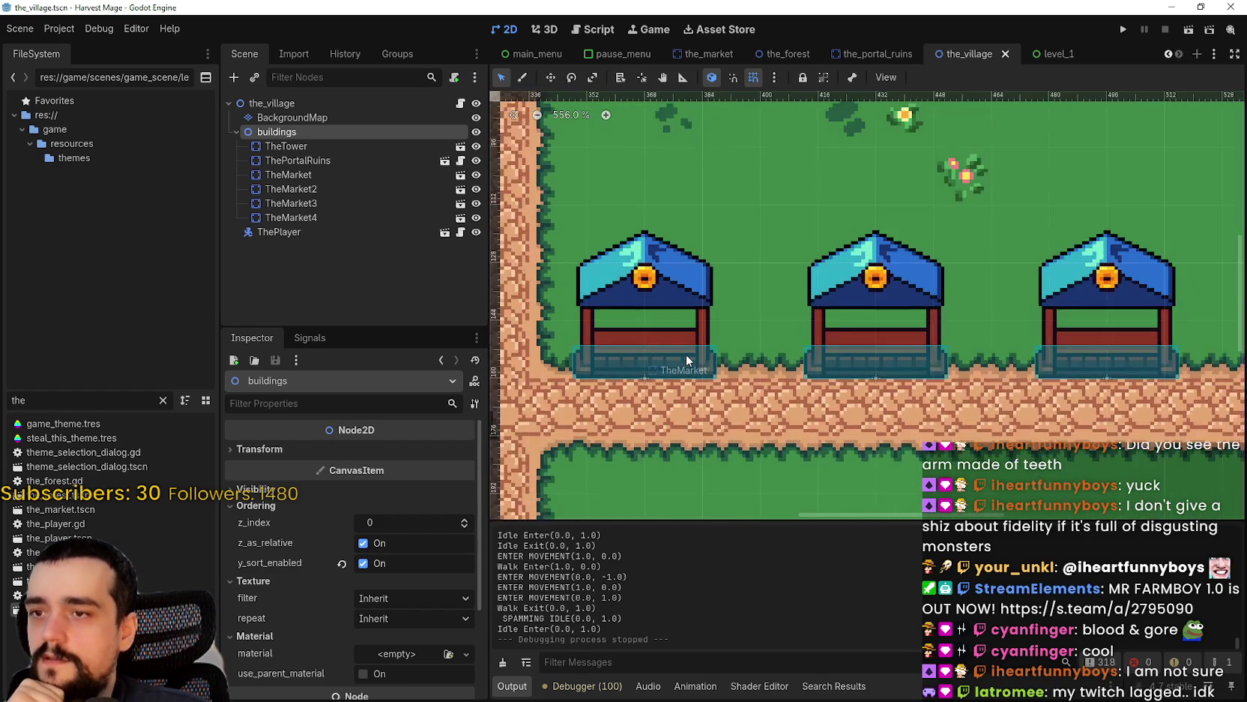
pyautogui.scroll(-6, 686, 353)
pyautogui.scroll(5, 680, 344)
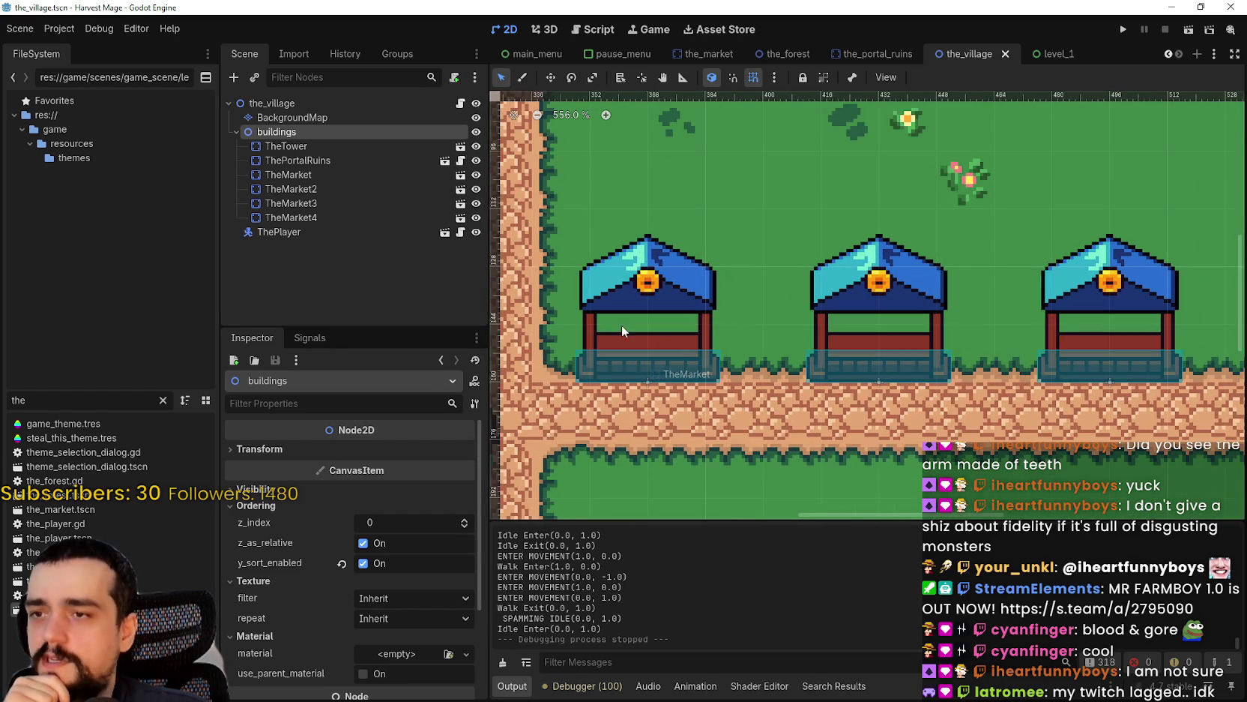
pyautogui.scroll(-3, 614, 331)
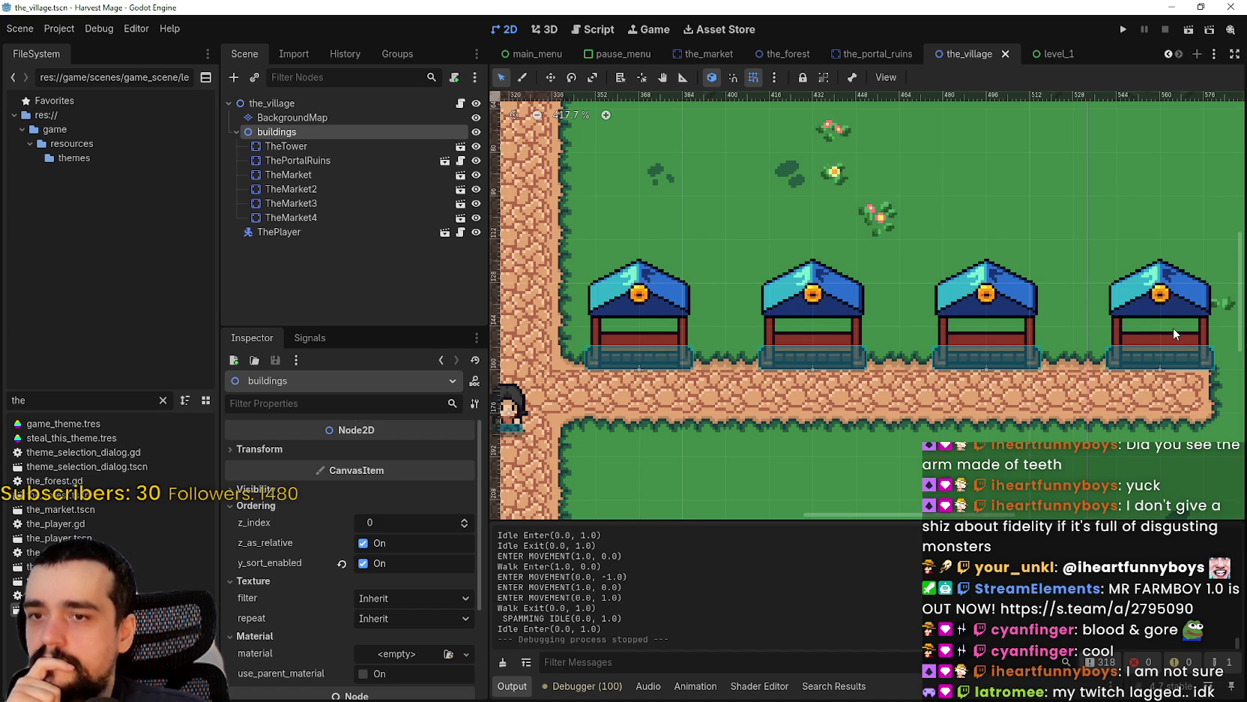
pyautogui.scroll(-5, 815, 319)
pyautogui.scroll(1, 815, 319)
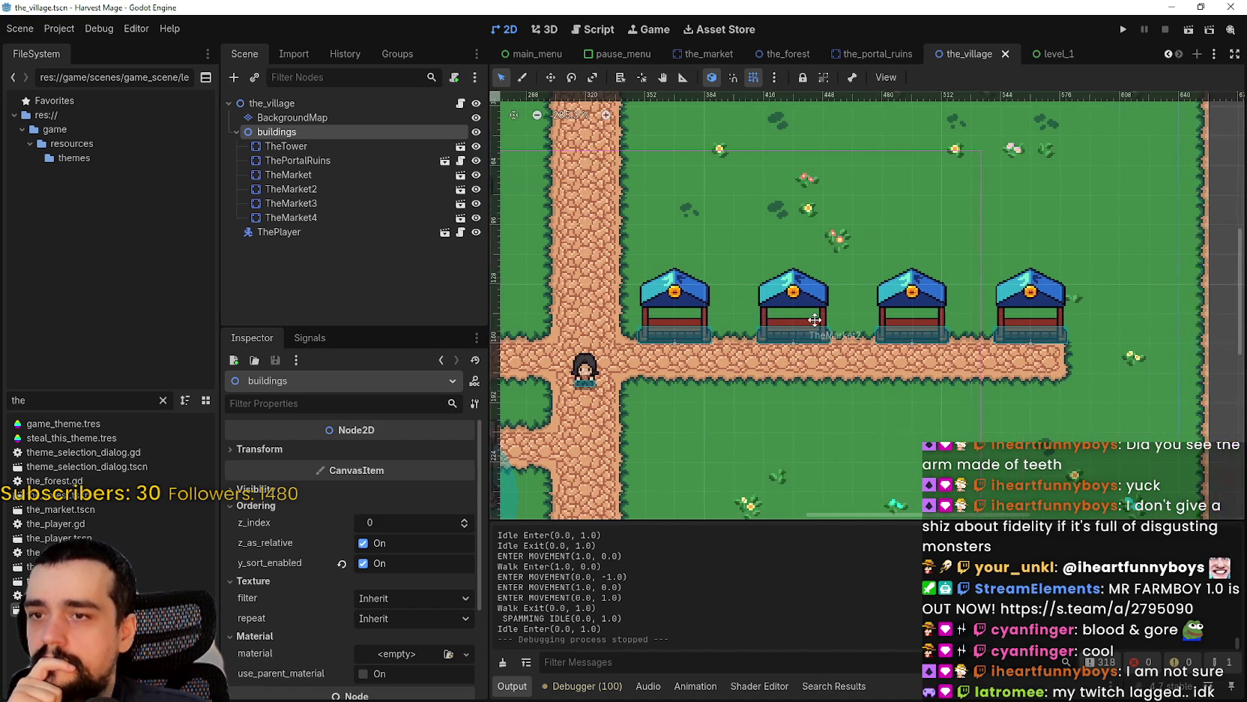
pyautogui.scroll(3, 818, 316)
pyautogui.scroll(-2, 818, 316)
pyautogui.moveTo(818, 317); pyautogui.dragTo(913, 363)
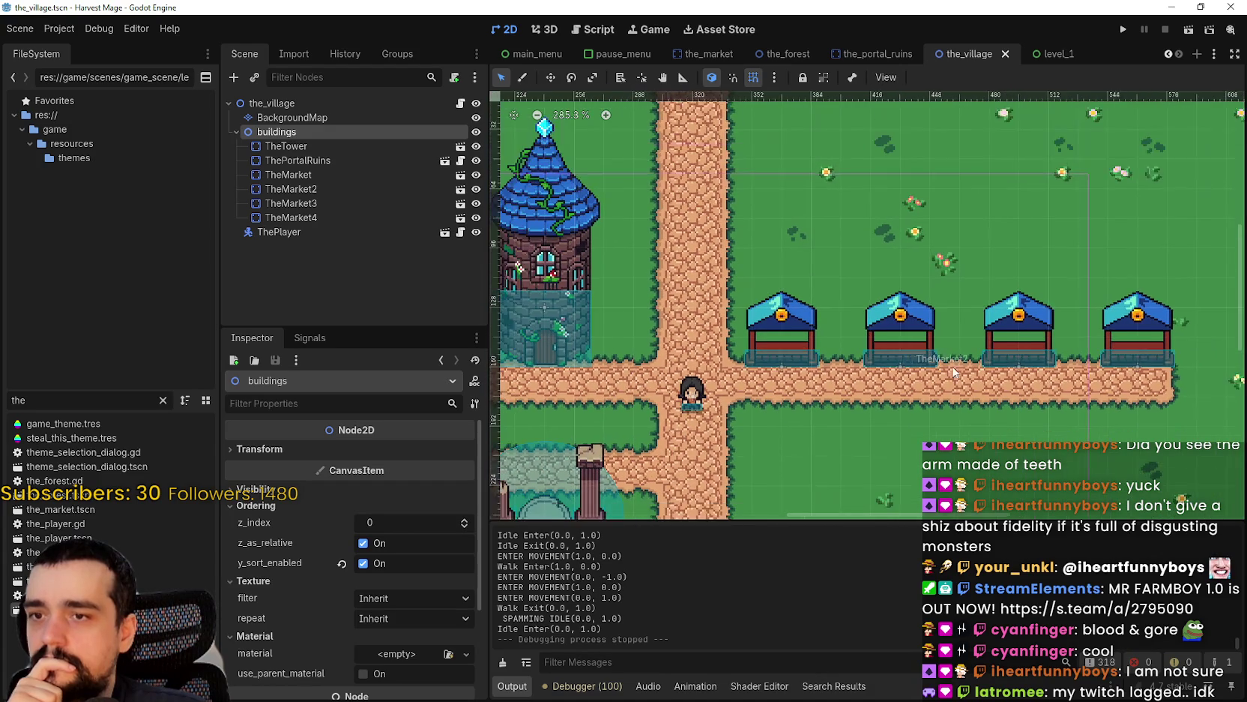
pyautogui.scroll(2, 918, 340)
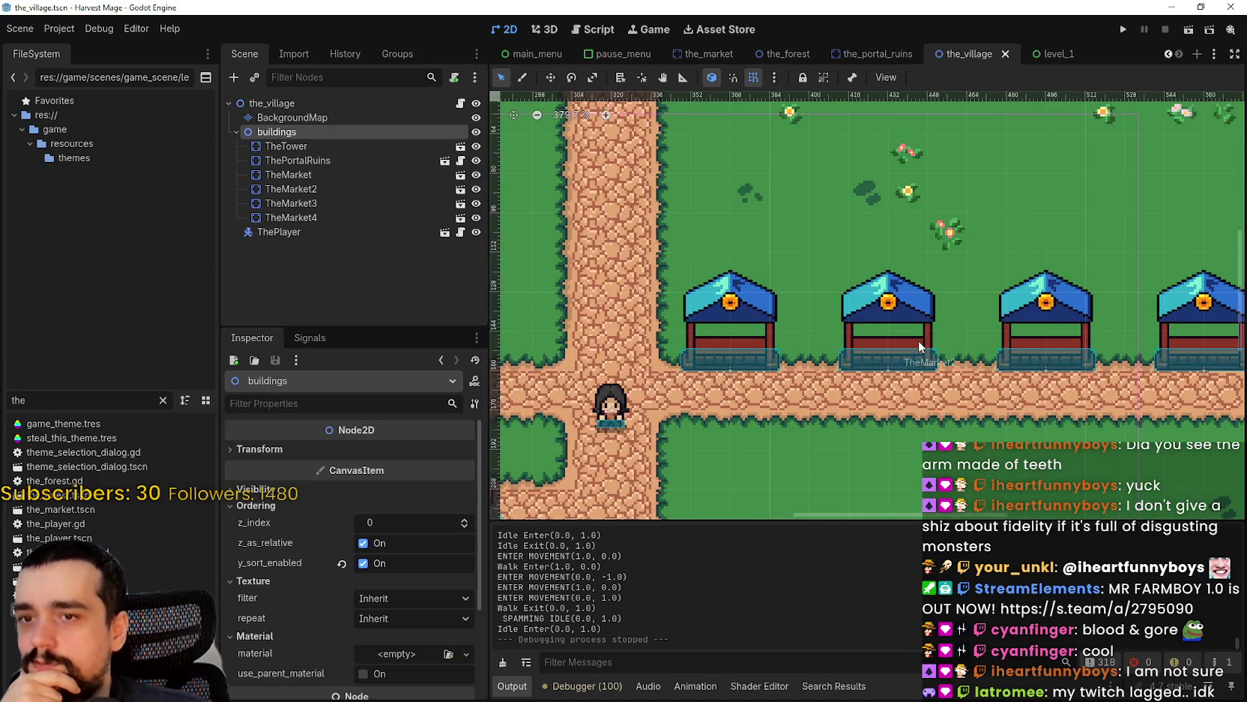
pyautogui.scroll(14, 805, 316)
pyautogui.scroll(-13, 805, 316)
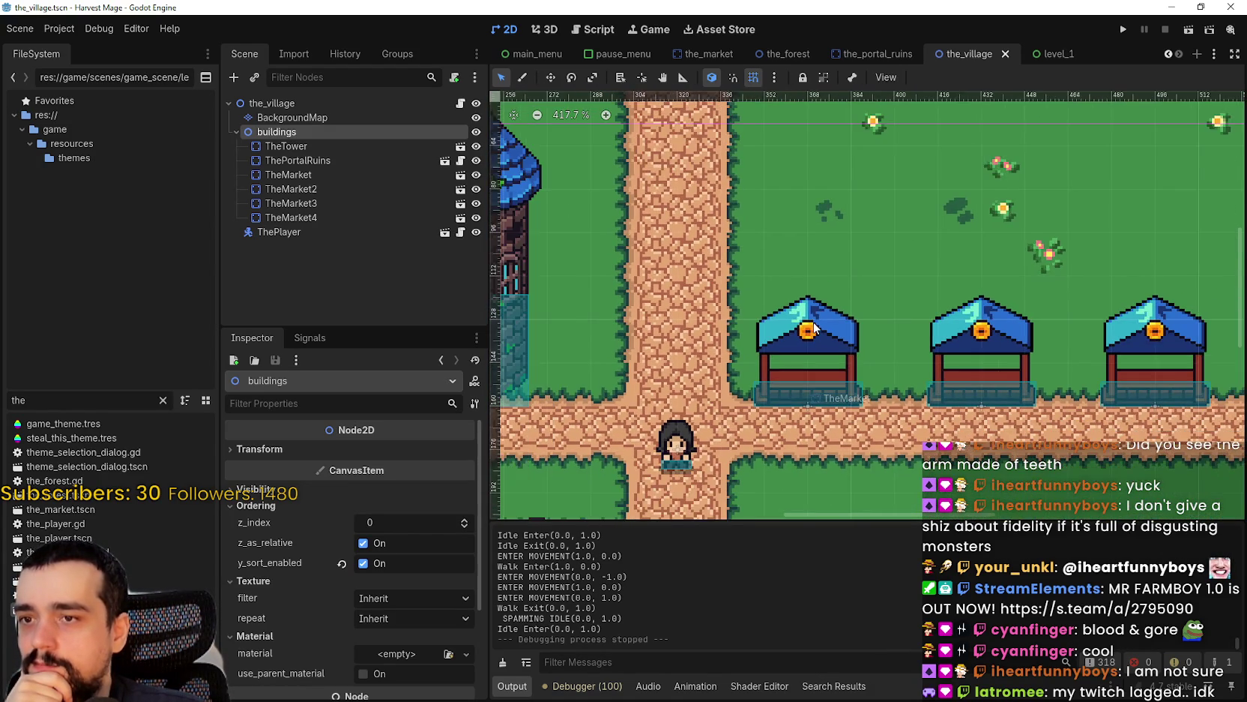
# - Filter FileSystem for 'atlas' and open main_atlas.png in Aseprite via Open in External Program
pyautogui.press('BackSpace')
pyautogui.press('BackSpace')
pyautogui.press('BackSpace')
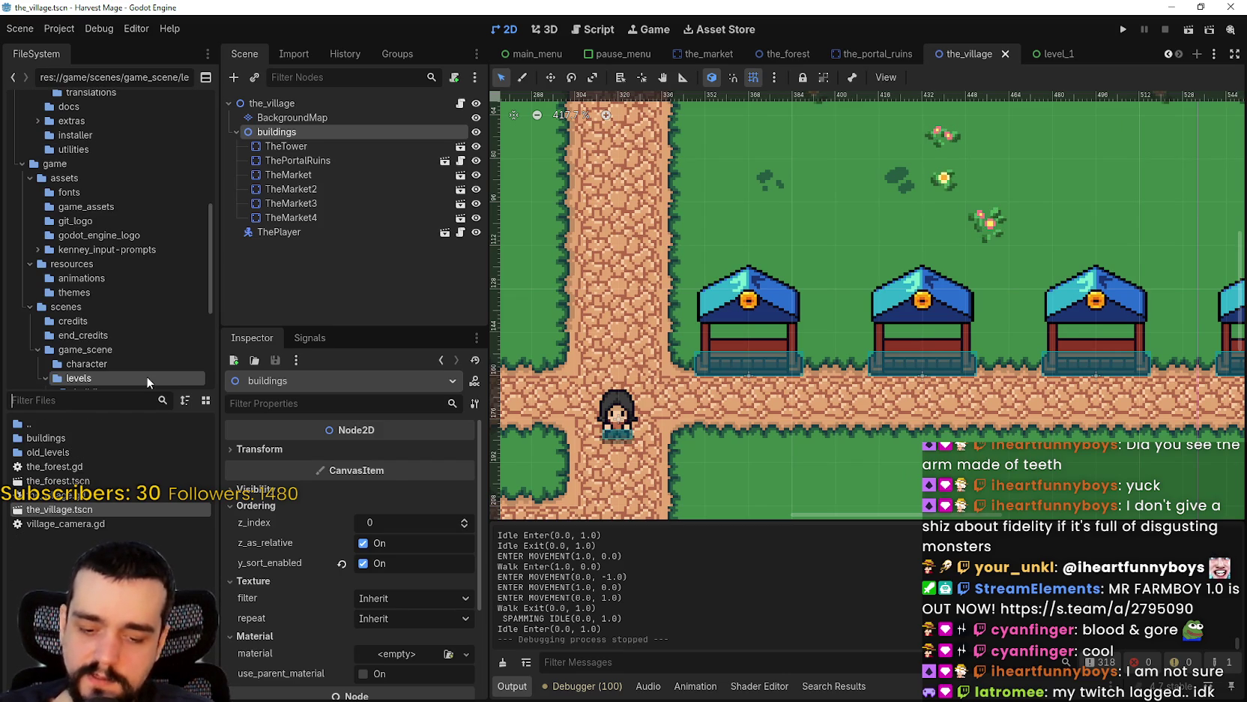
pyautogui.write('atlas')
pyautogui.rightClick(77, 424)
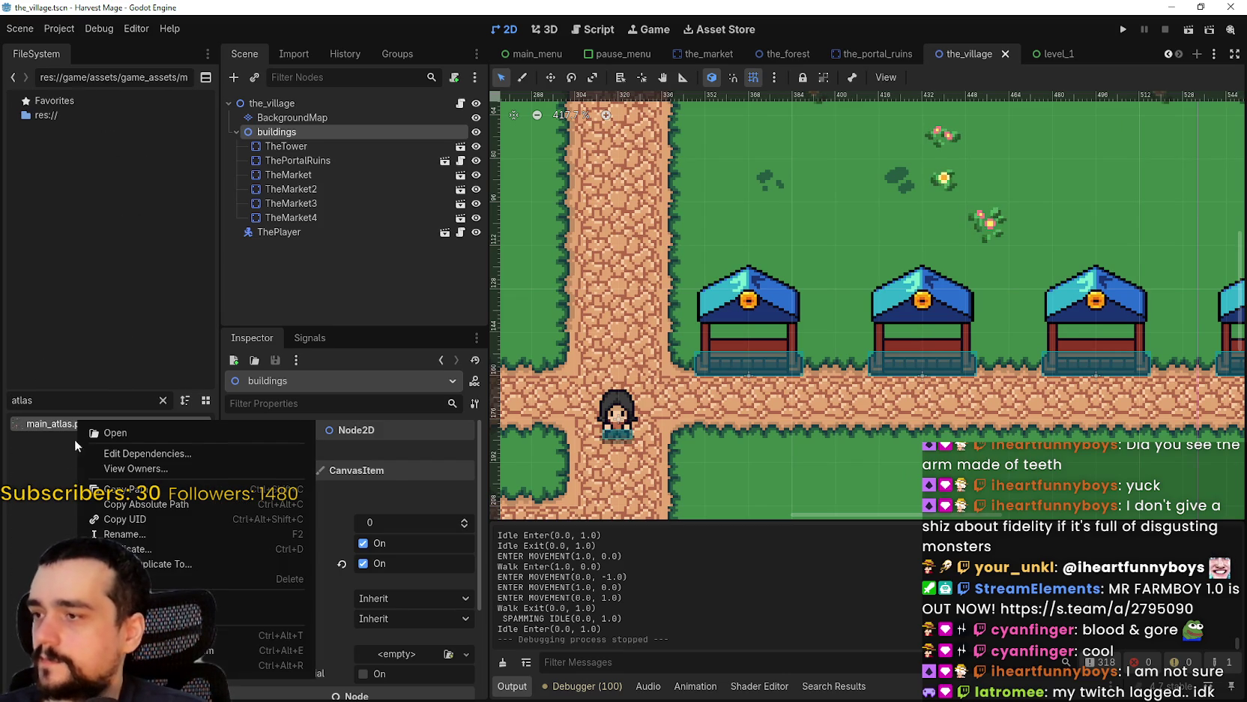
pyautogui.click(257, 616)
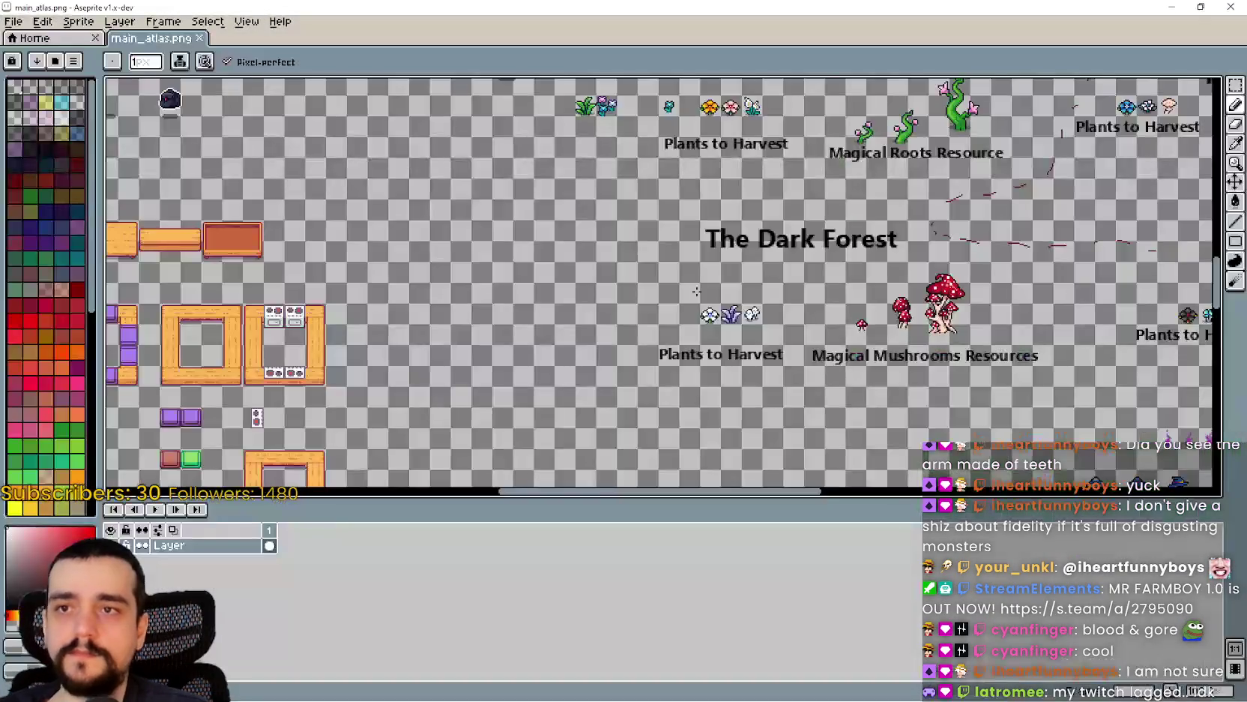
pyautogui.scroll(-3, 727, 417)
# - Zoom the atlas to the market stall sprites with the Rectangular Marquee active
pyautogui.moveTo(662, 416)
pyautogui.mouseDown()
pyautogui.moveTo(727, 417)
pyautogui.moveTo(719, 484)
pyautogui.moveTo(638, 136)
pyautogui.moveTo(701, 259)
pyautogui.moveTo(635, 279)
pyautogui.mouseUp()
pyautogui.scroll(5, 543, 243)
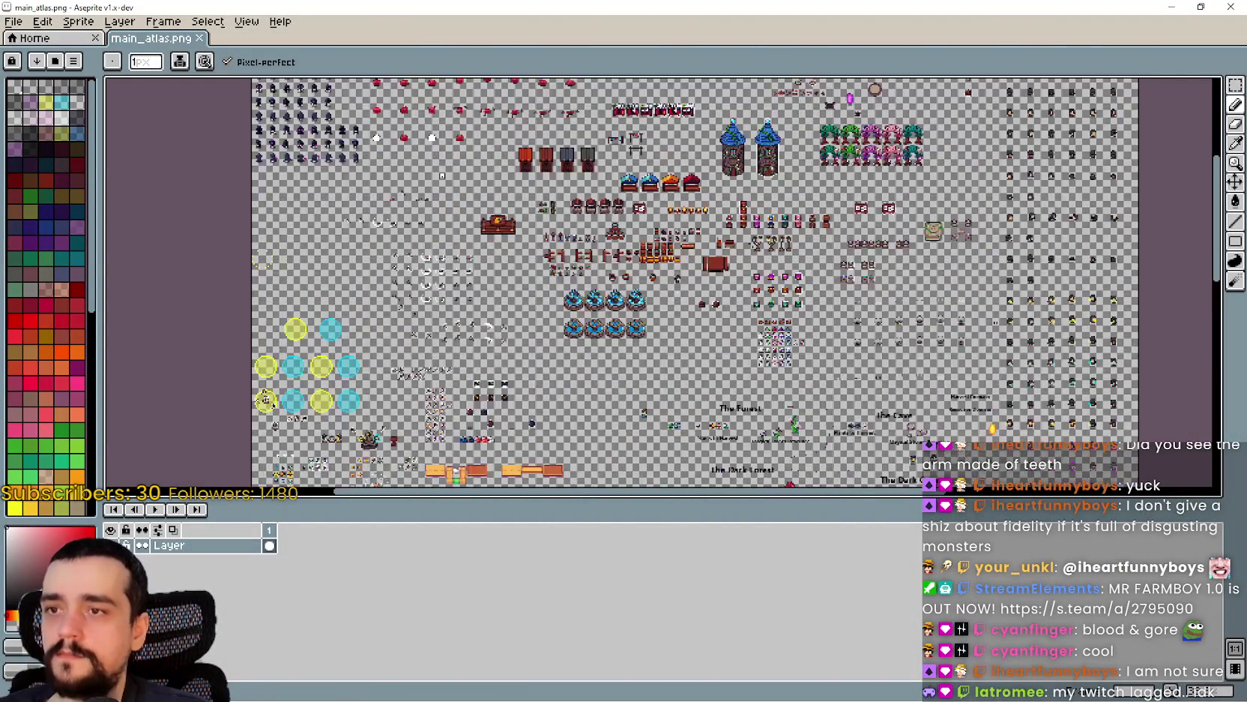
pyautogui.scroll(1, 543, 243)
pyautogui.scroll(-5, 570, 225)
pyautogui.scroll(5, 657, 285)
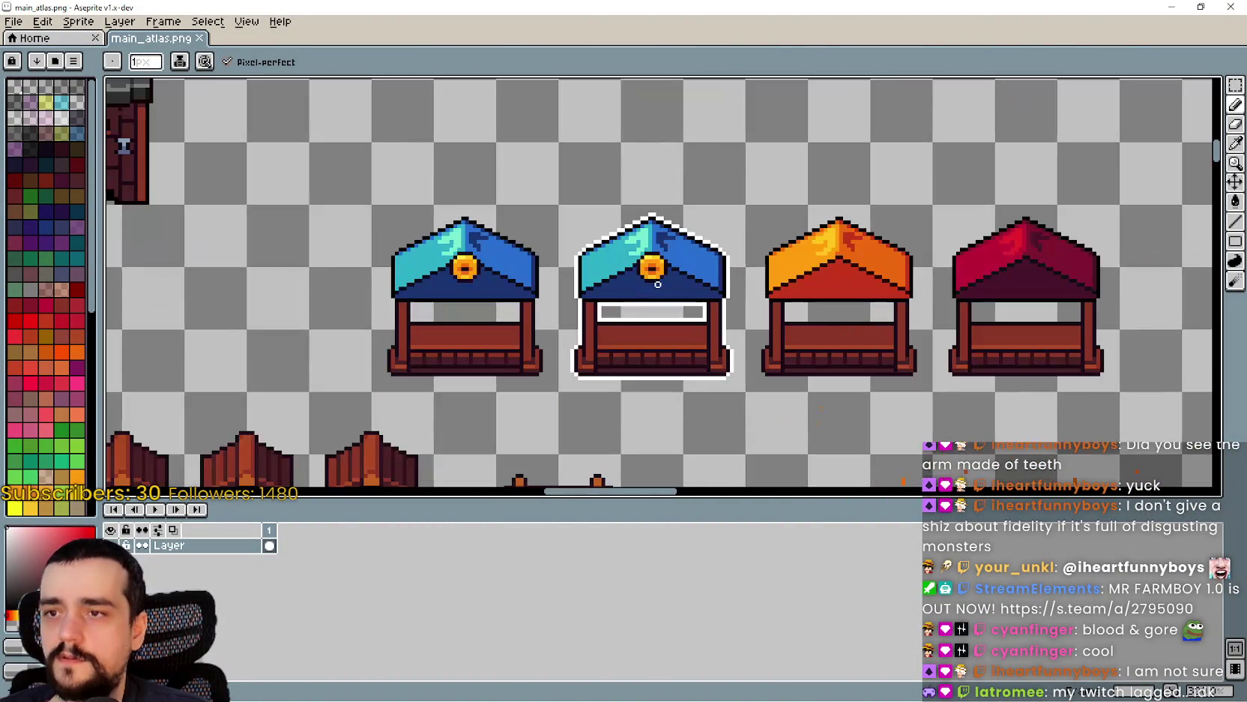
pyautogui.press('m')
pyautogui.hscroll(-2, 604, 361)
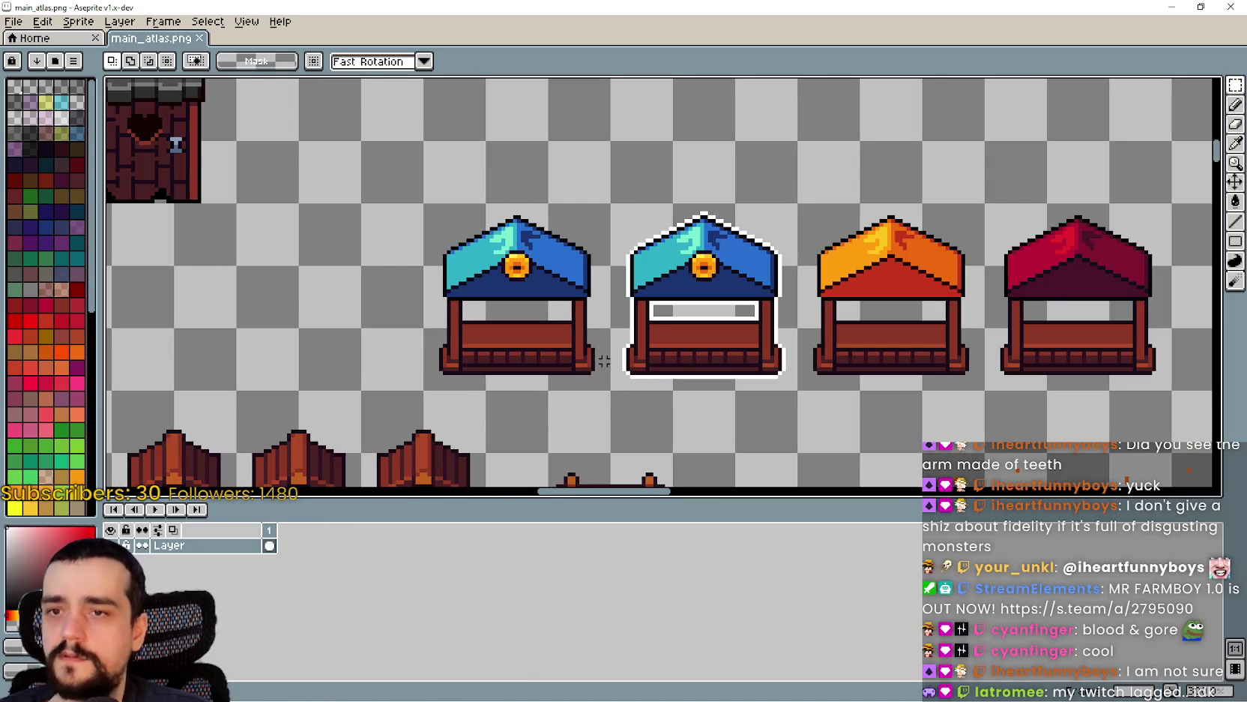
pyautogui.moveTo(990, 319); pyautogui.dragTo(772, 327)
pyautogui.hscroll(-2, 258, 282)
# - Draw a rectangular selection around the red market stall sprite
pyautogui.moveTo(851, 417); pyautogui.dragTo(1039, 228)
pyautogui.scroll(-5, 858, 374)
pyautogui.scroll(5, 867, 369)
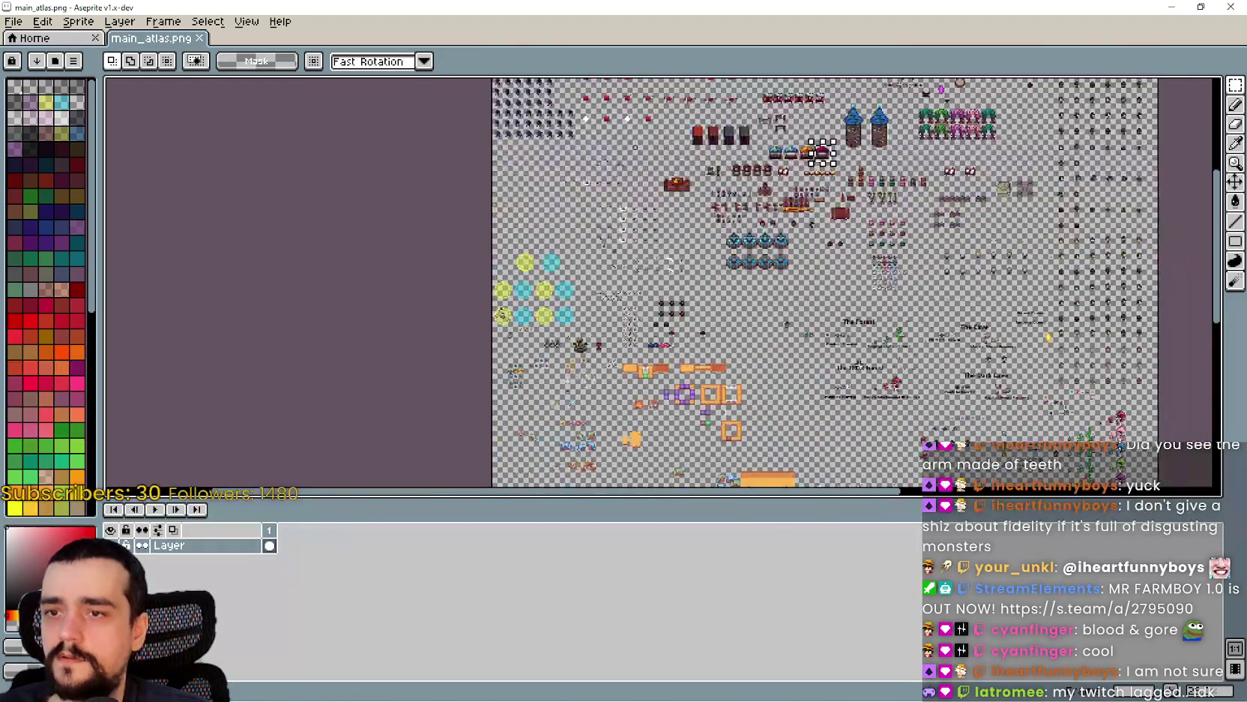
pyautogui.scroll(3, 978, 337)
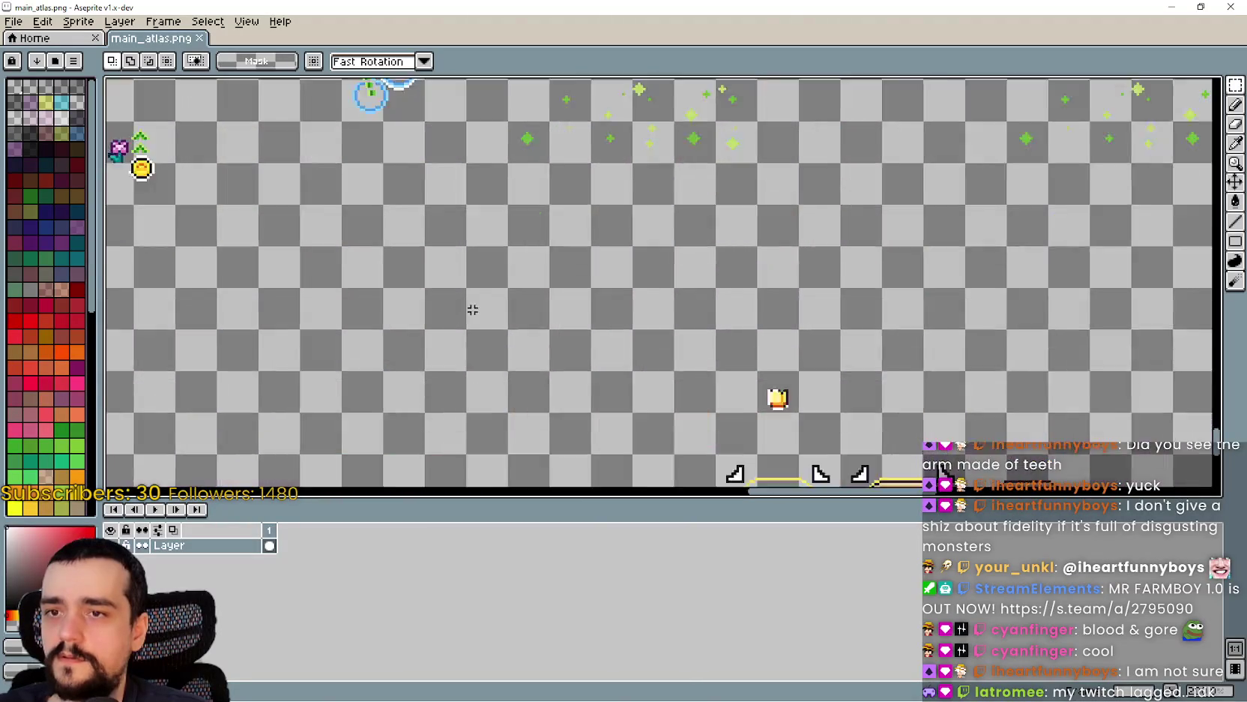
pyautogui.scroll(-3, 677, 256)
pyautogui.scroll(3, 513, 266)
pyautogui.scroll(-2, 513, 266)
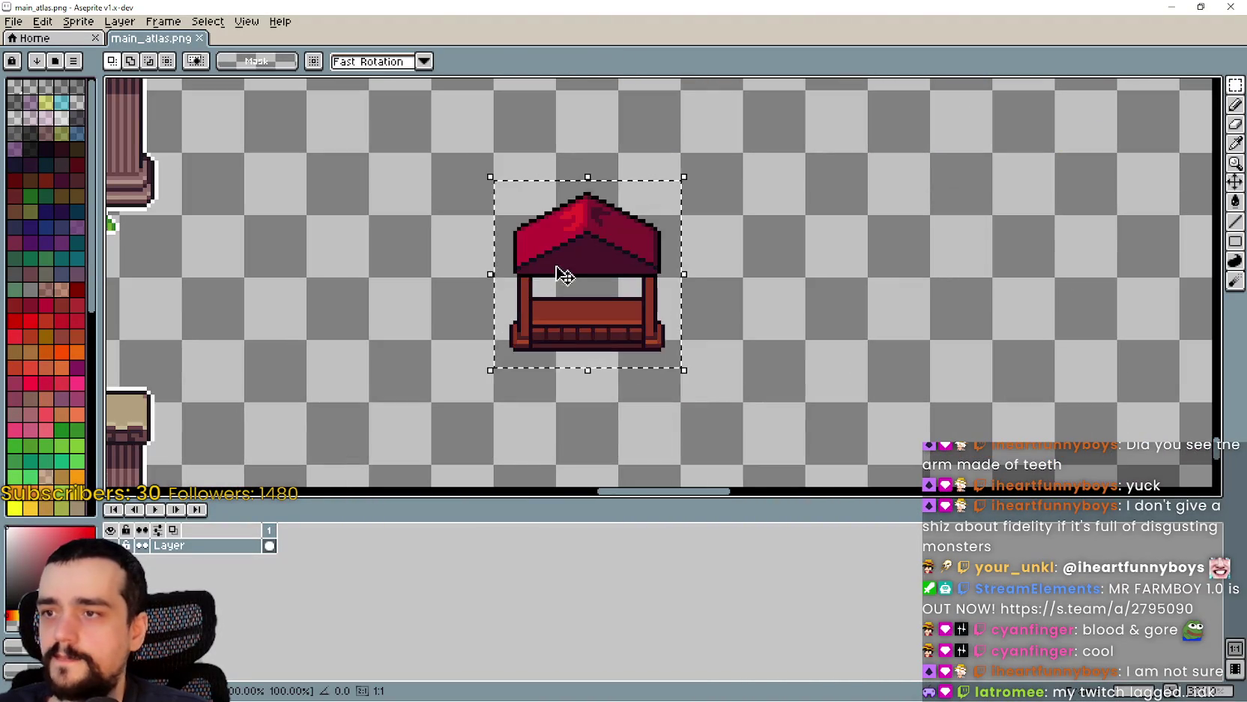
# - Drop the red stall into empty space on the atlas and clear the leftover selection
pyautogui.moveTo(548, 273); pyautogui.dragTo(418, 281)
pyautogui.click(815, 389)
pyautogui.scroll(2, 537, 185)
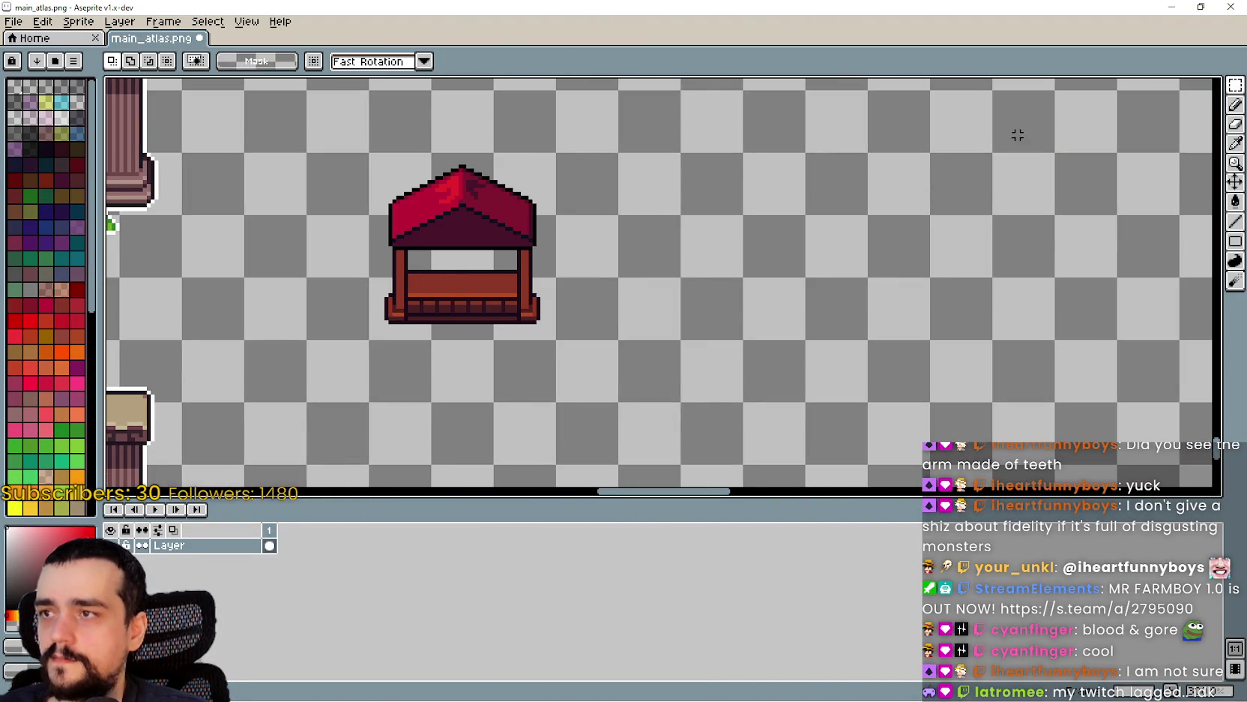
pyautogui.click(1235, 84)
pyautogui.moveTo(429, 152)
pyautogui.mouseDown()
pyautogui.moveTo(495, 279)
pyautogui.moveTo(559, 342)
pyautogui.moveTo(495, 278)
pyautogui.moveTo(495, 153)
pyautogui.mouseUp()
pyautogui.click(548, 341)
# - Select the stall's right 24×48 half from the roof peak and drag it right
pyautogui.scroll(2, 450, 165)
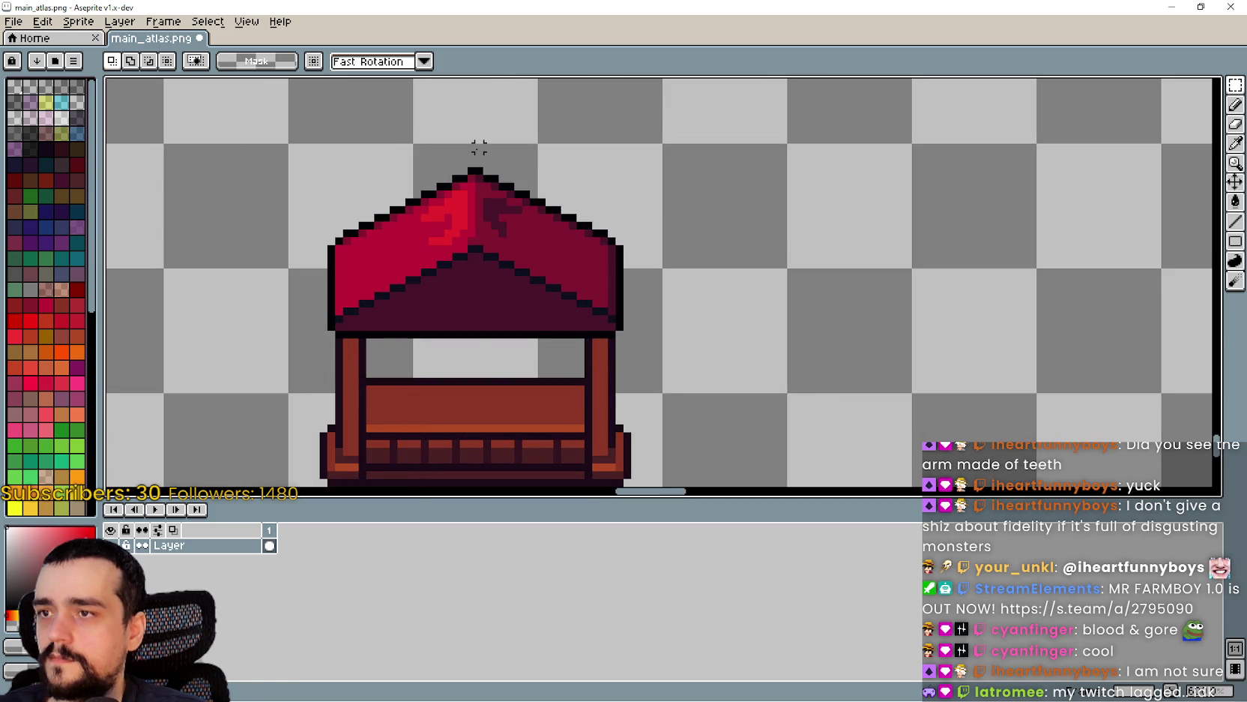
pyautogui.scroll(-3, 479, 147)
pyautogui.moveTo(540, 302); pyautogui.dragTo(600, 422)
pyautogui.scroll(3, 588, 371)
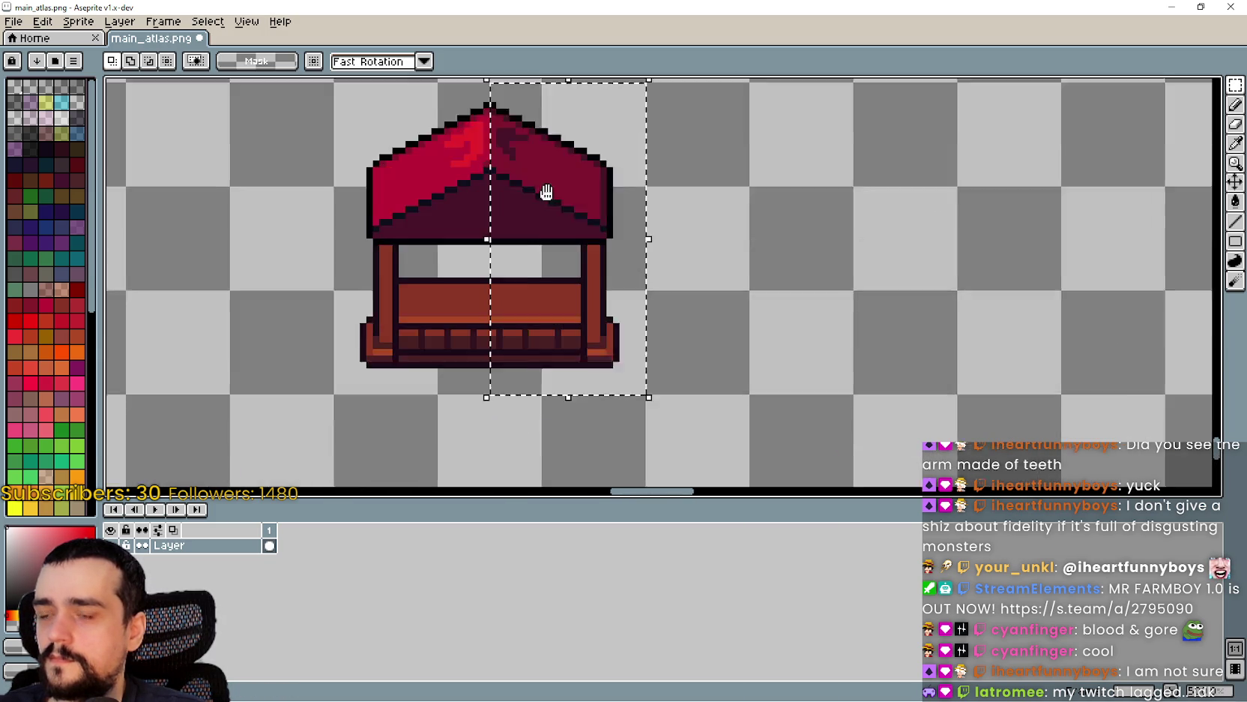
pyautogui.moveTo(547, 192)
pyautogui.mouseDown()
pyautogui.moveTo(585, 300)
pyautogui.moveTo(965, 323)
pyautogui.mouseUp()
pyautogui.scroll(-3, 967, 322)
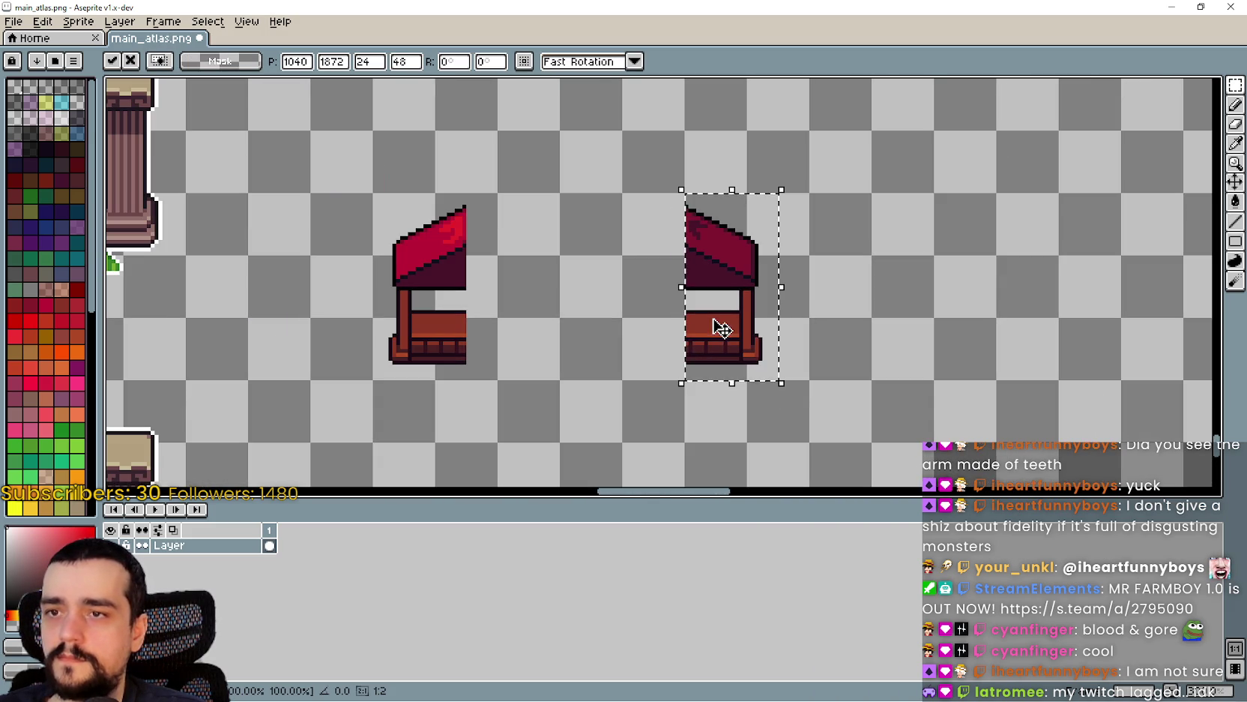
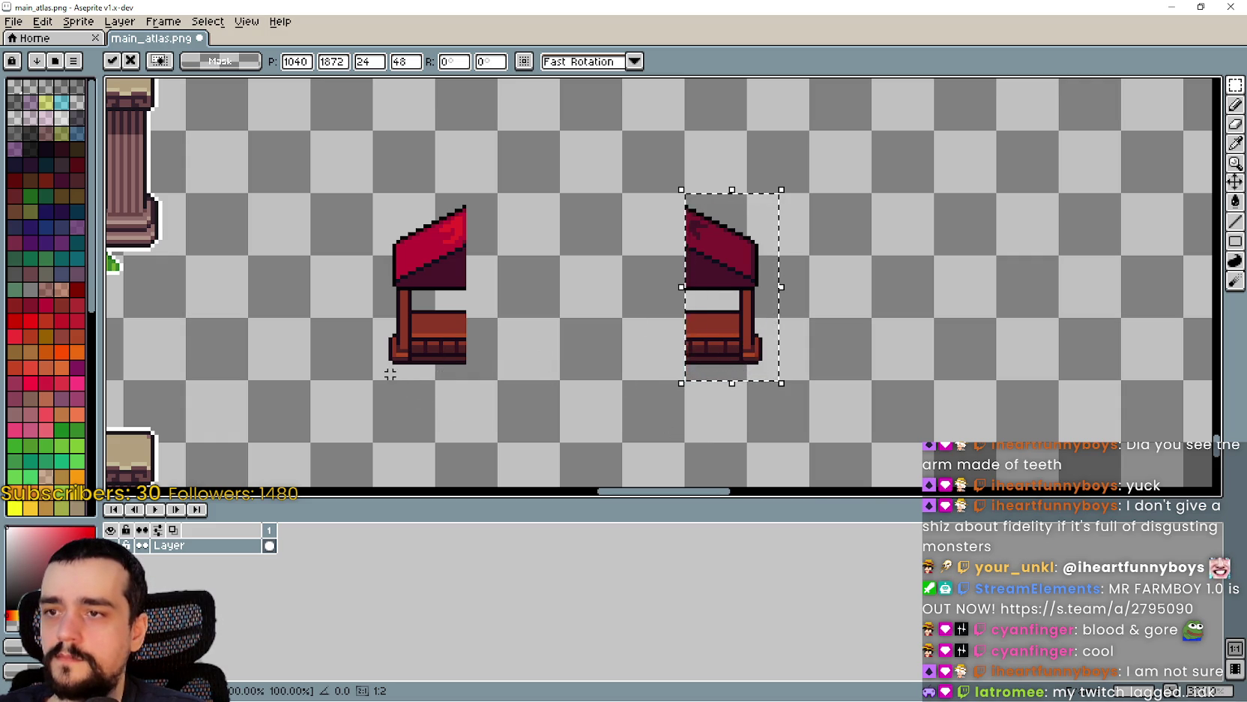
# - Drop the current selection and shift the stall's left half further left
pyautogui.hotkey('ctrl', 'd')
pyautogui.moveTo(373, 191); pyautogui.dragTo(501, 381)
pyautogui.moveTo(420, 334)
pyautogui.mouseDown()
pyautogui.moveTo(356, 362)
pyautogui.moveTo(405, 363)
pyautogui.mouseUp()
pyautogui.scroll(2, 389, 344)
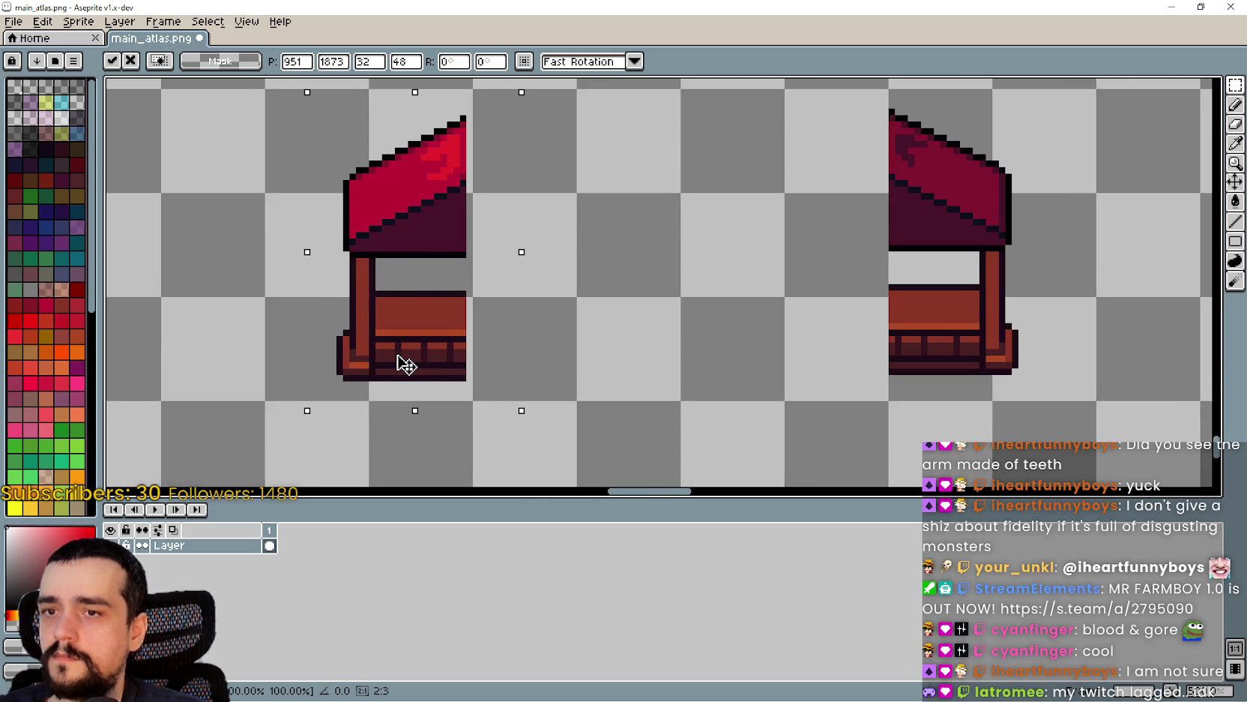
pyautogui.moveTo(404, 363); pyautogui.dragTo(411, 367)
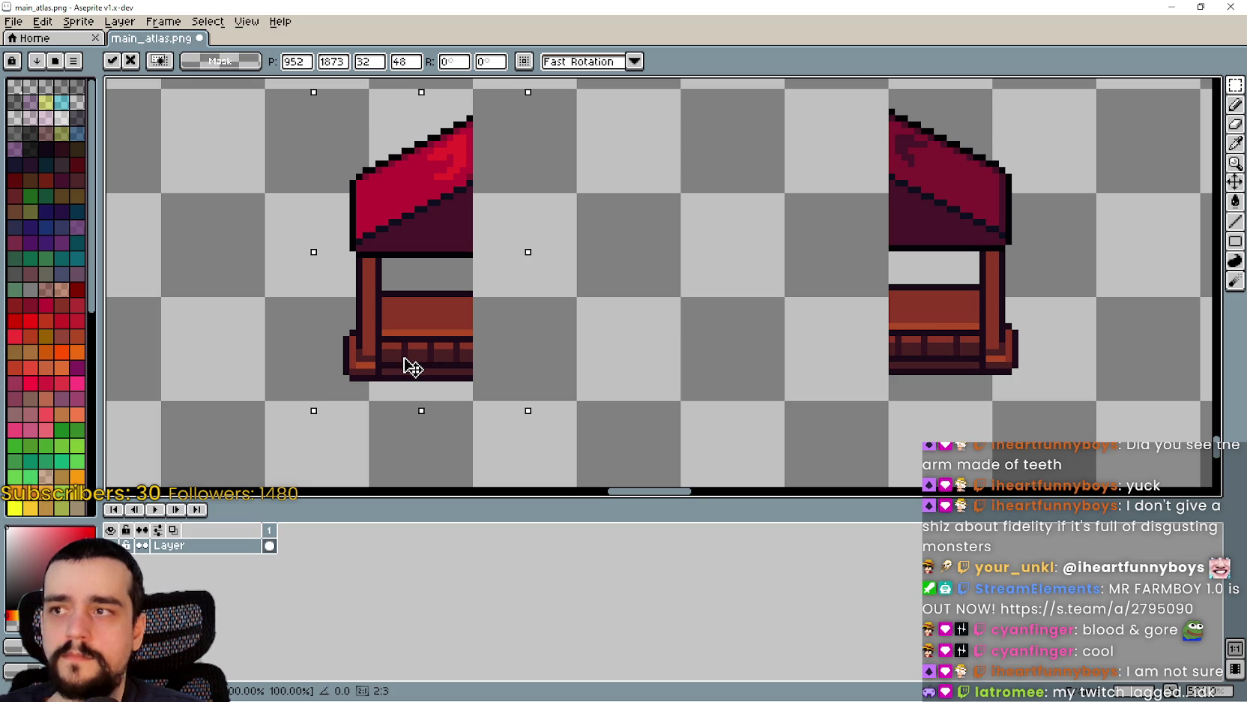
pyautogui.click(306, 395)
# - Move the stall's right half further right to widen the gap
pyautogui.moveTo(326, 391); pyautogui.dragTo(465, 94)
pyautogui.scroll(-2, 480, 315)
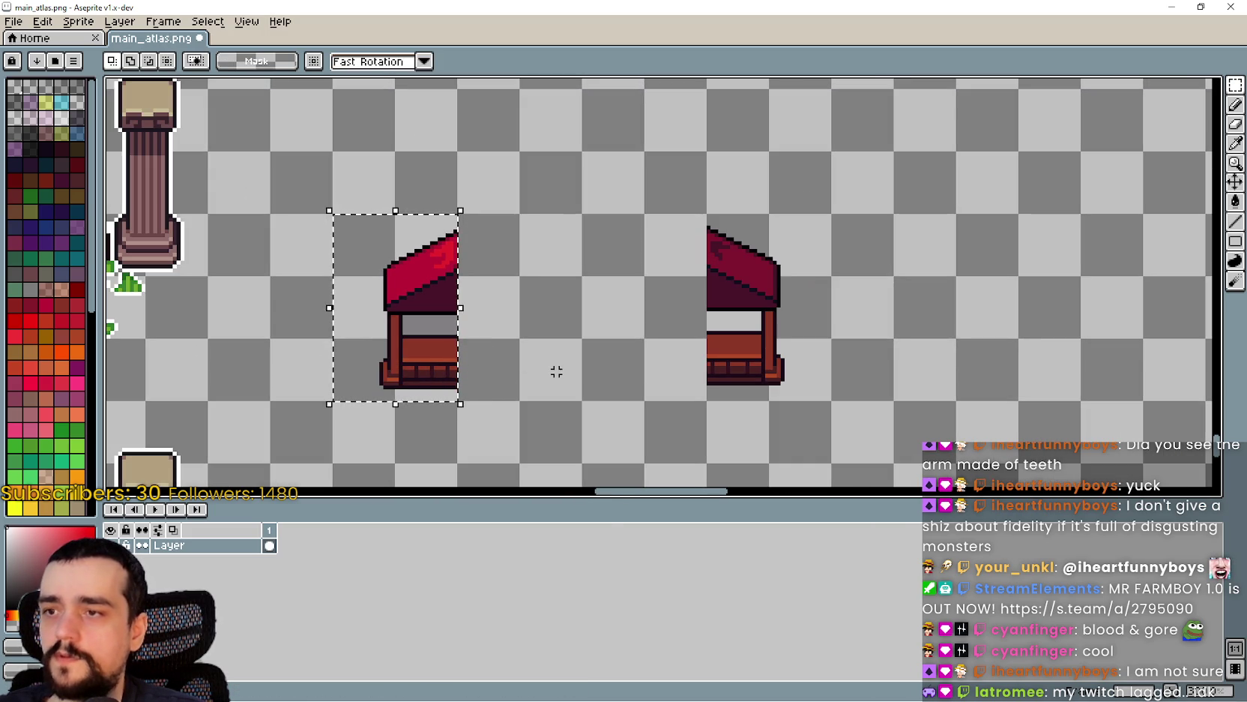
pyautogui.click(708, 398)
pyautogui.moveTo(708, 398)
pyautogui.mouseDown()
pyautogui.moveTo(770, 338)
pyautogui.moveTo(830, 212)
pyautogui.mouseUp()
pyautogui.moveTo(745, 339); pyautogui.dragTo(808, 340)
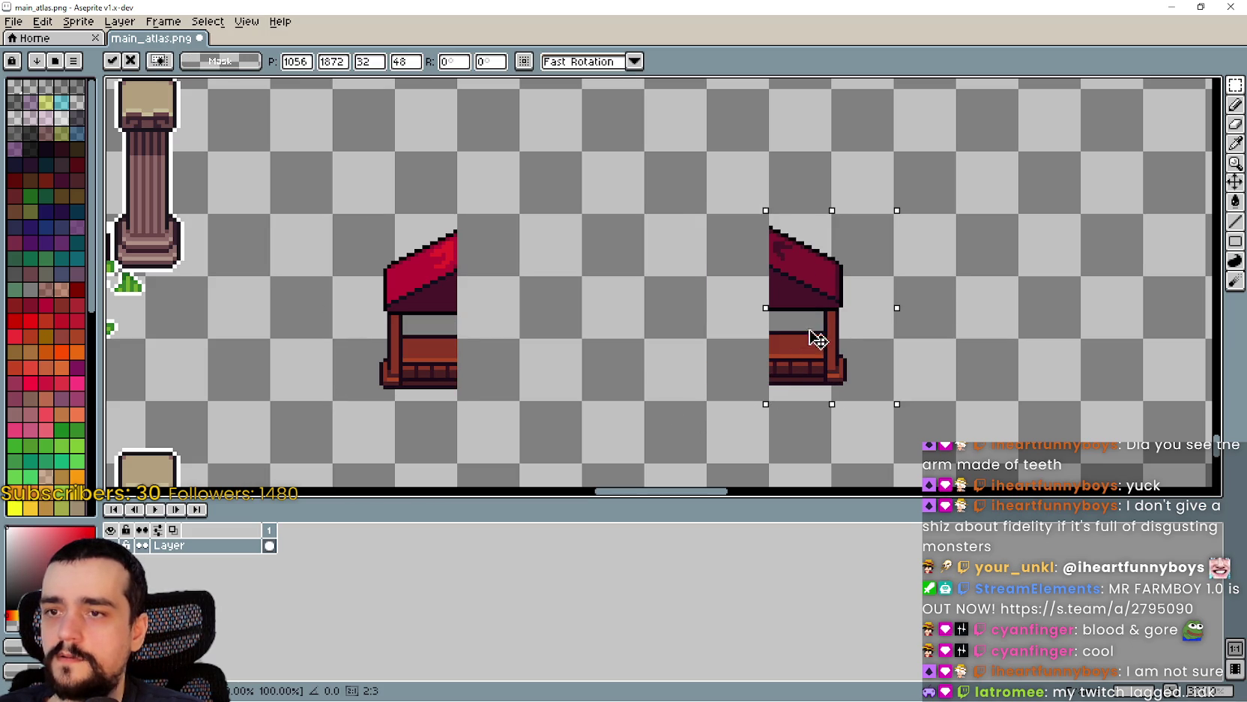
pyautogui.press('Return')
pyautogui.scroll(2, 463, 385)
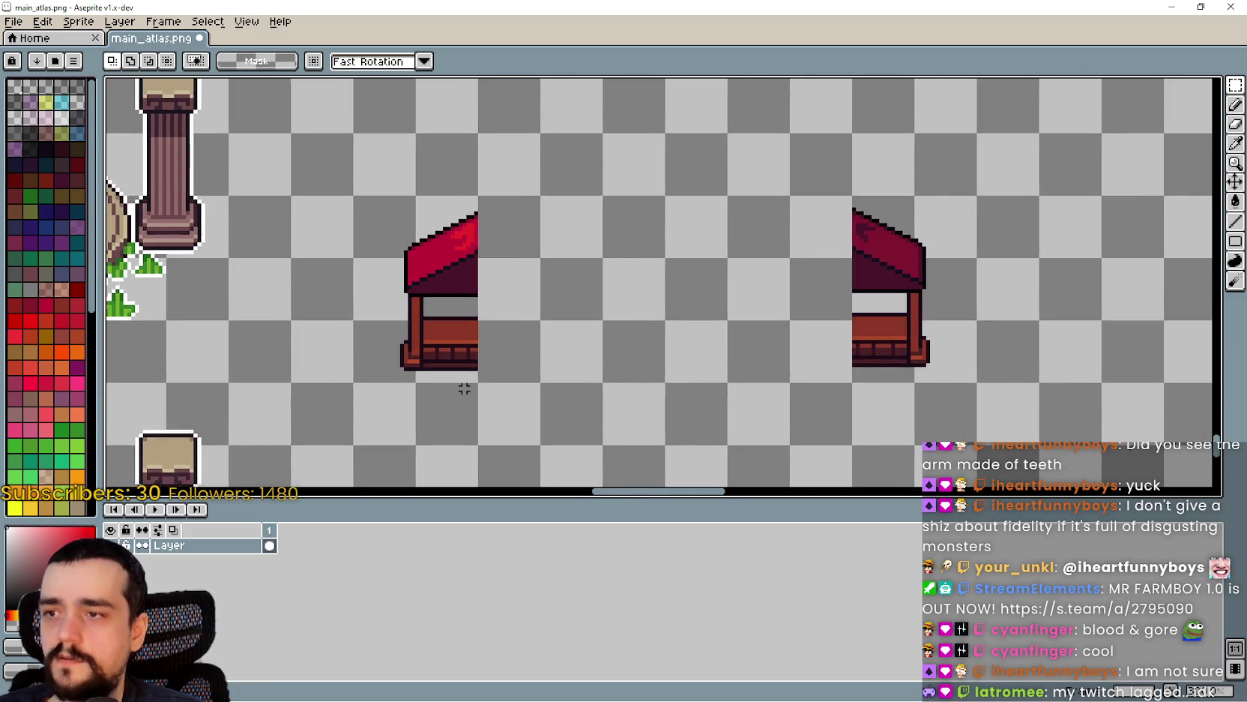
pyautogui.scroll(-2, 481, 280)
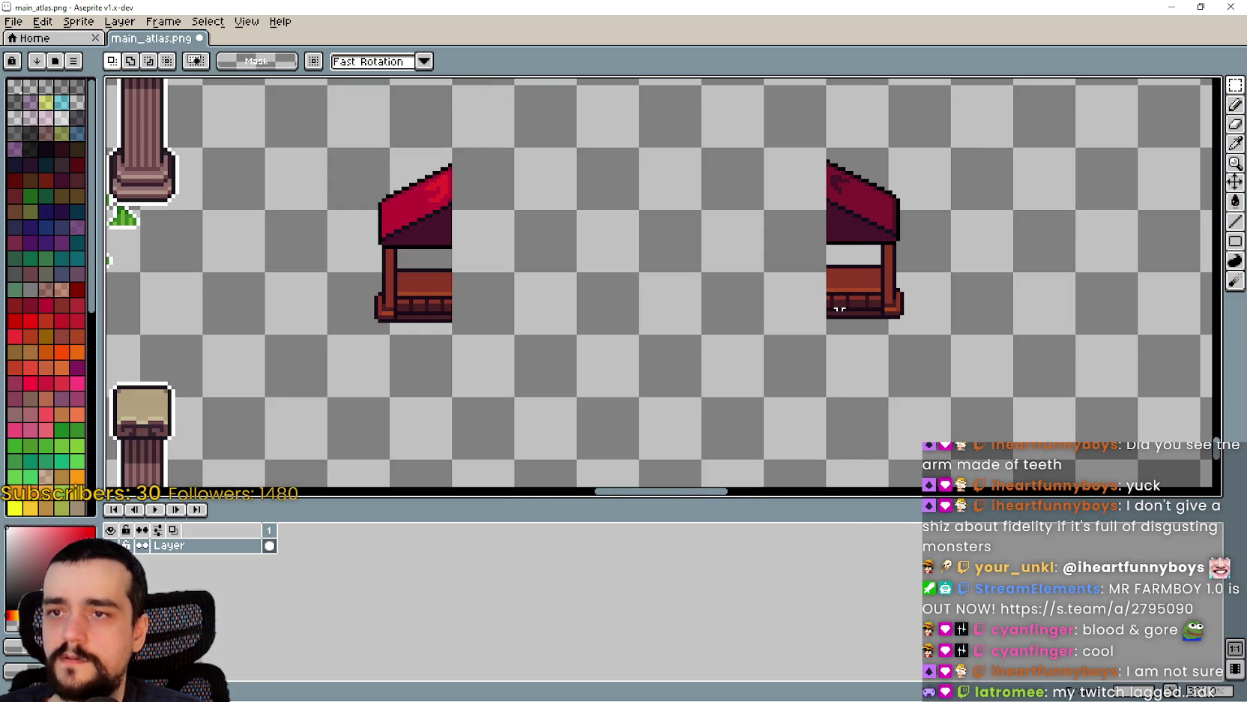
pyautogui.scroll(1, 840, 308)
# - Copy a narrow middle column of the intact red stall and paste it onto the canvas
pyautogui.moveTo(924, 358)
pyautogui.mouseDown()
pyautogui.moveTo(821, 252)
pyautogui.moveTo(813, 144)
pyautogui.mouseUp()
pyautogui.scroll(-2, 644, 374)
pyautogui.scroll(-3, 437, 386)
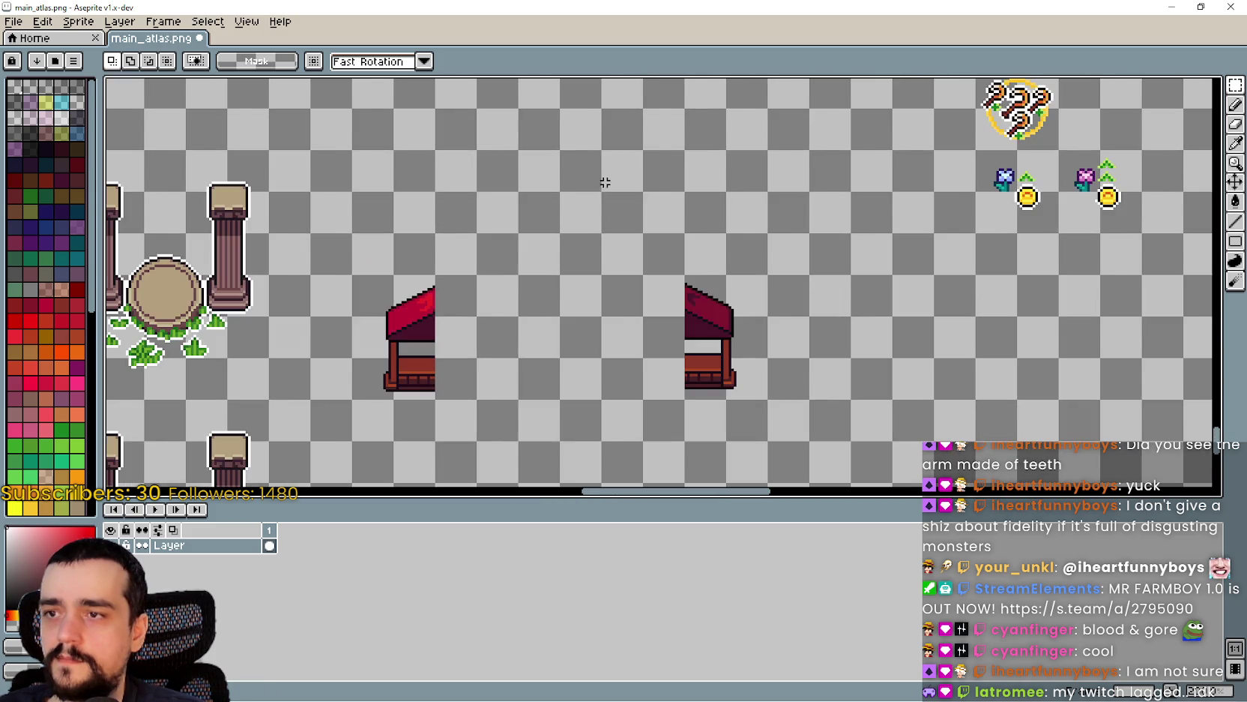
pyautogui.scroll(-4, 592, 449)
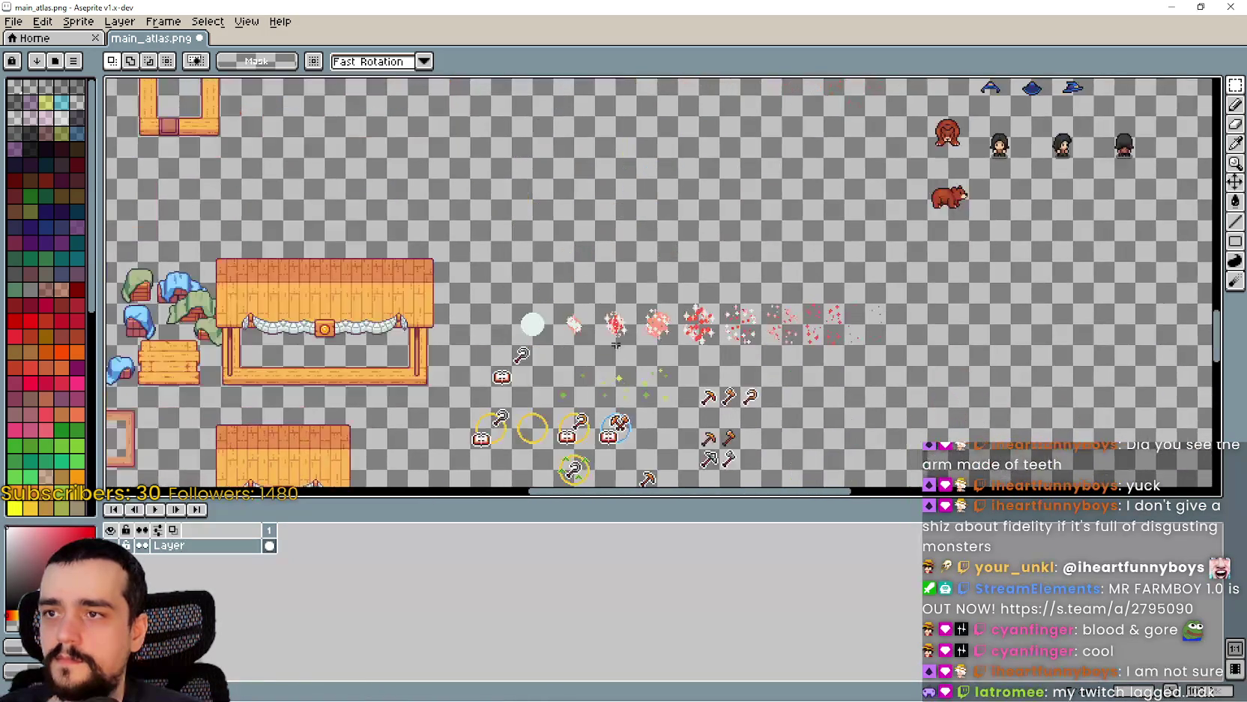
pyautogui.scroll(-1, 673, 282)
pyautogui.scroll(5, 673, 283)
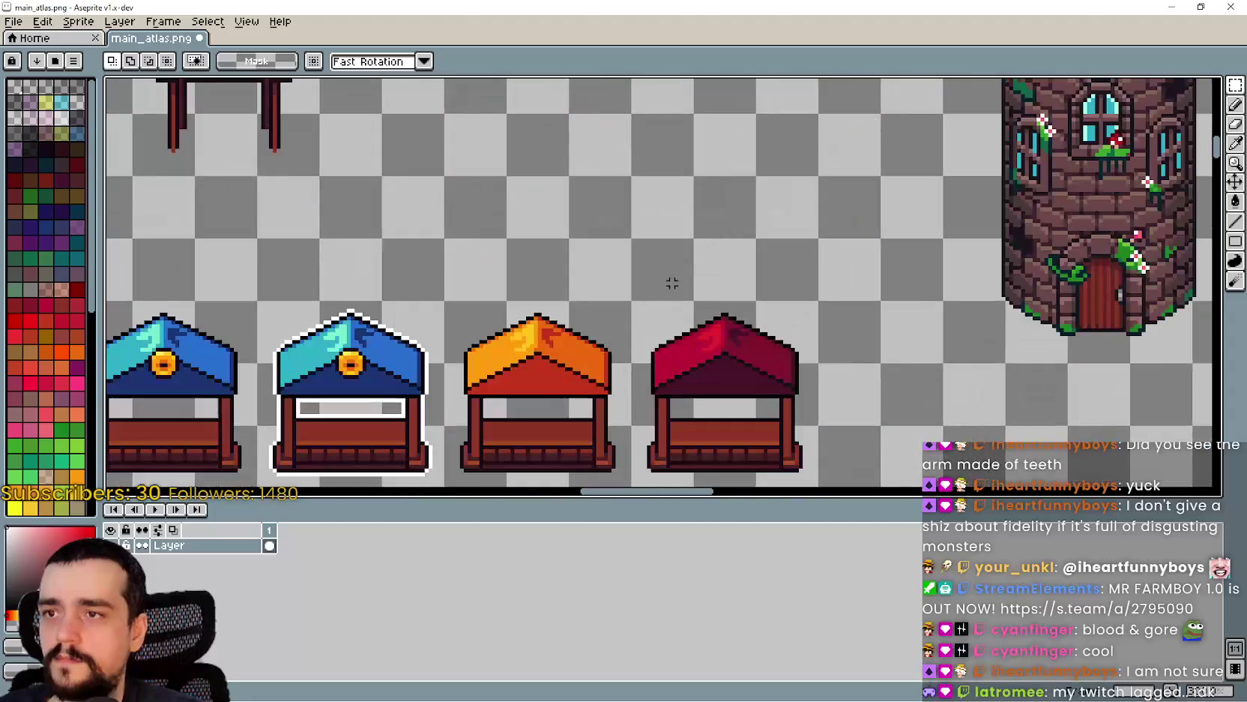
pyautogui.moveTo(743, 473)
pyautogui.mouseDown()
pyautogui.moveTo(701, 420)
pyautogui.moveTo(718, 334)
pyautogui.mouseUp()
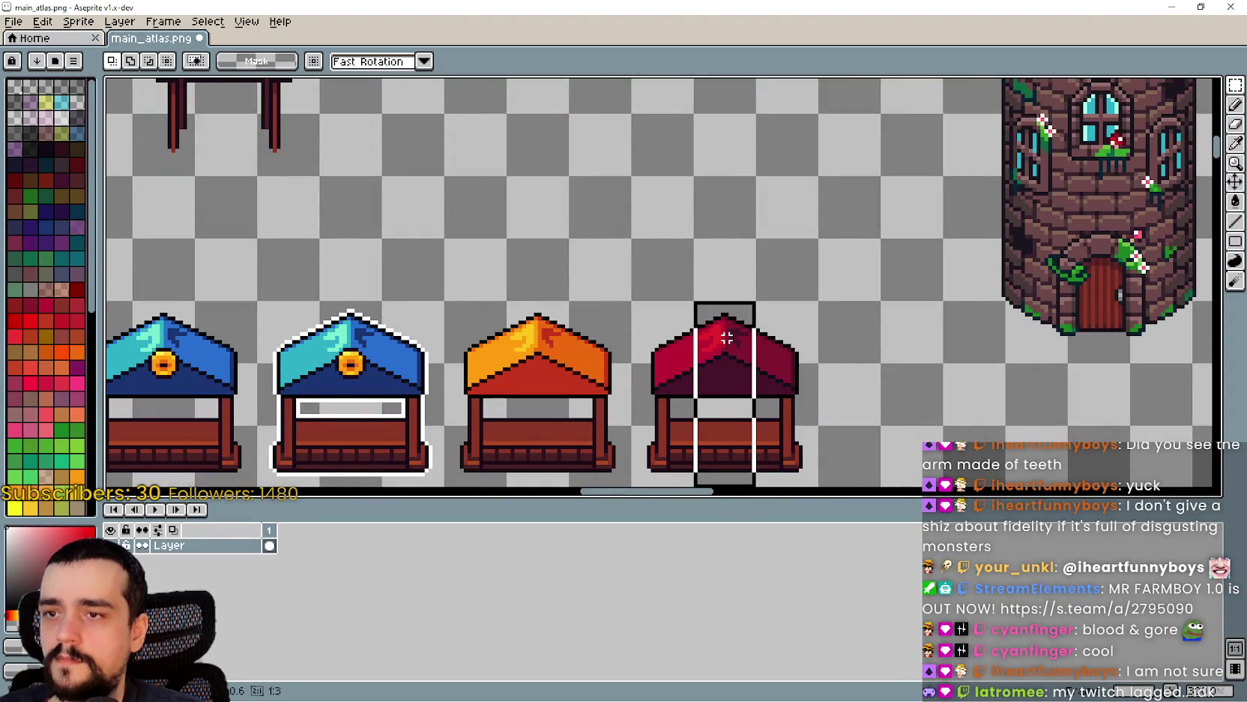
pyautogui.scroll(-5, 579, 120)
pyautogui.scroll(5, 724, 270)
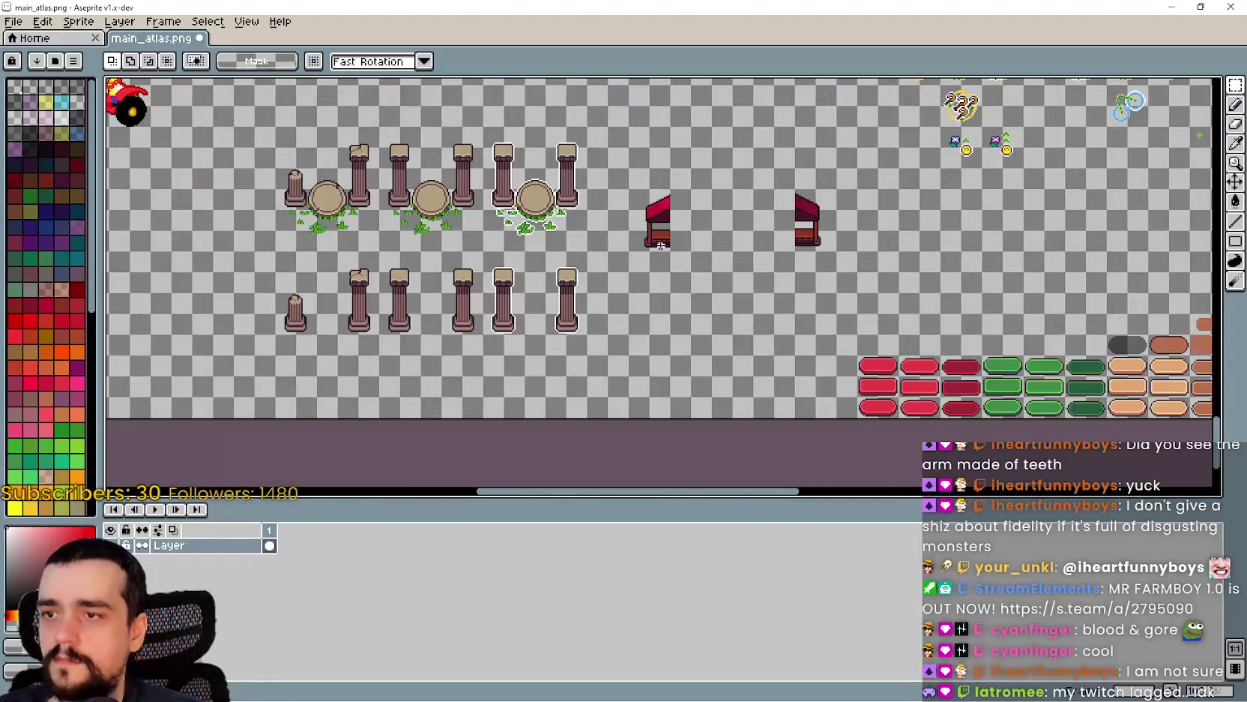
pyautogui.hotkey('ctrl', 'v')
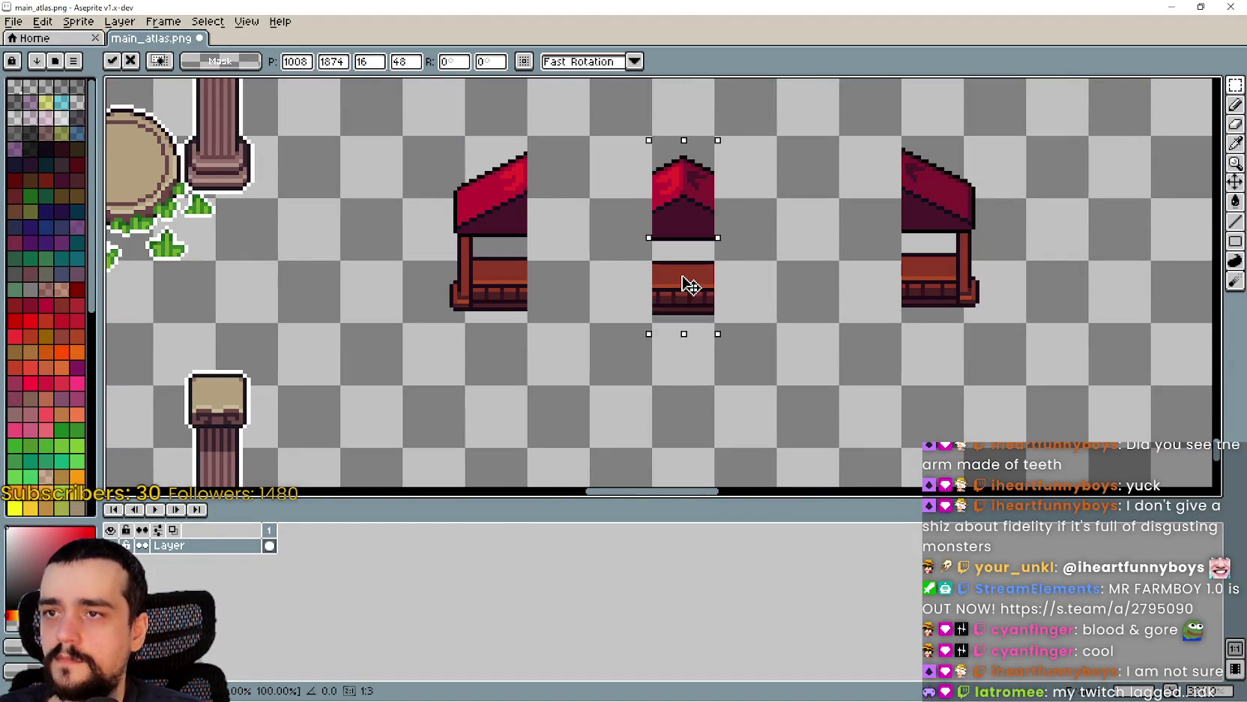
# - Reposition the pasted middle slice between the two stall halves
pyautogui.click(761, 332)
pyautogui.scroll(1, 701, 309)
pyautogui.hotkey('ctrl', 'shift', 'd')
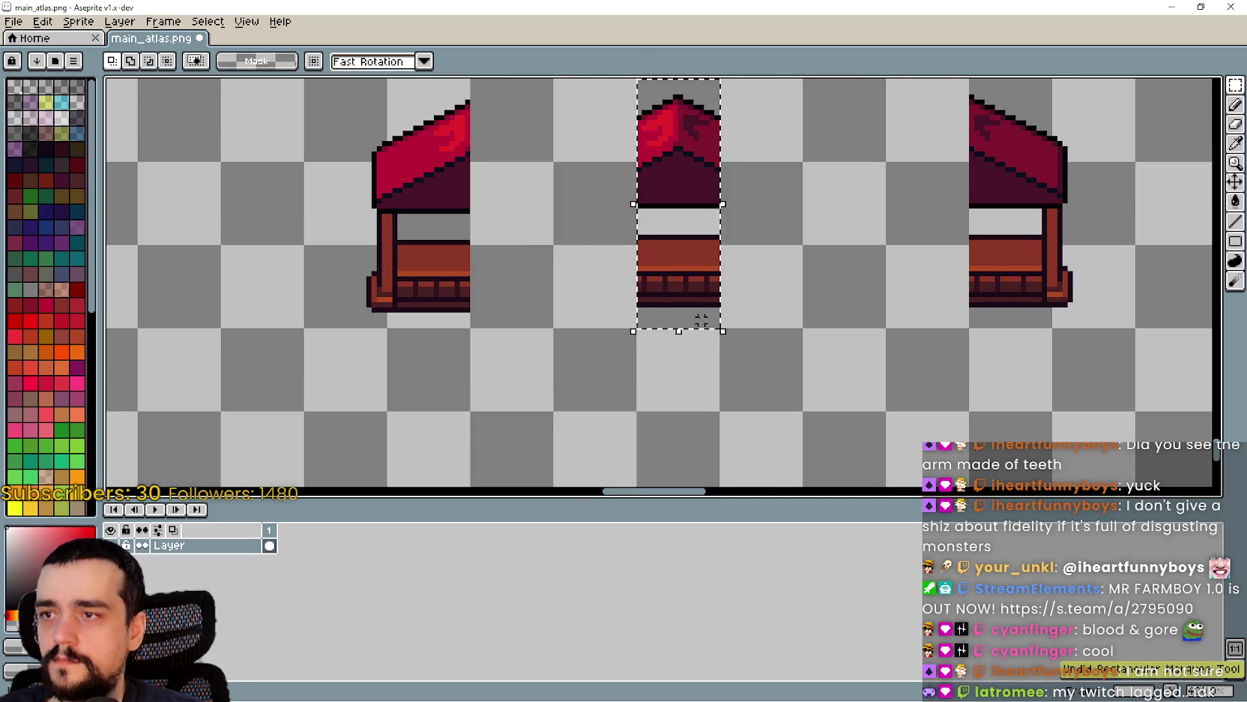
pyautogui.hotkey('ctrl', 'x')
pyautogui.hotkey('ctrl', 'v')
pyautogui.moveTo(654, 328); pyautogui.dragTo(678, 274)
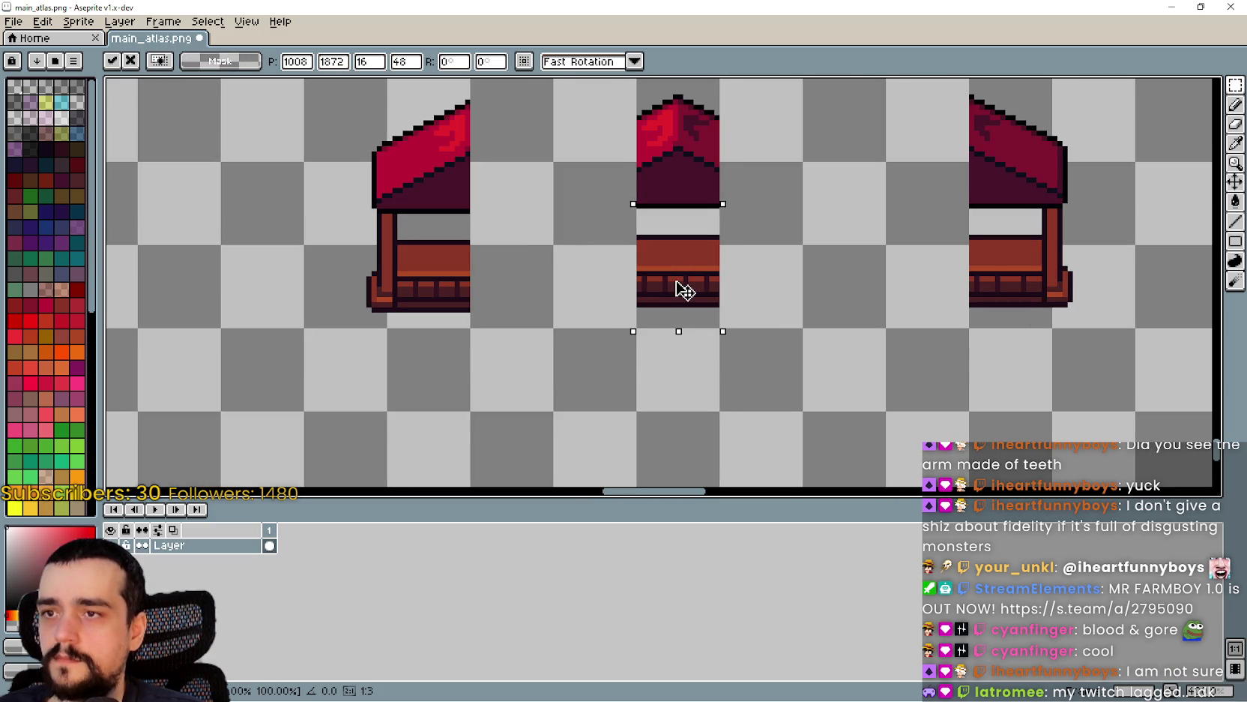
pyautogui.click(816, 341)
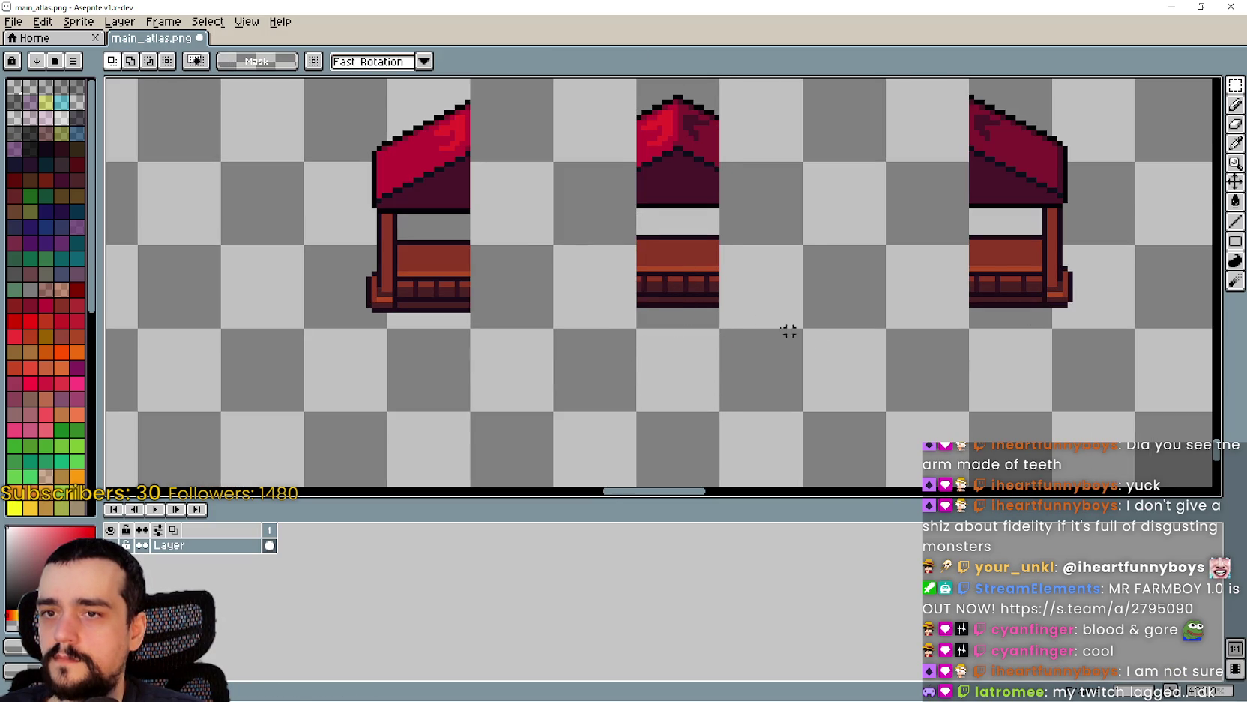
pyautogui.hotkey('ctrl', 'shift', 'd')
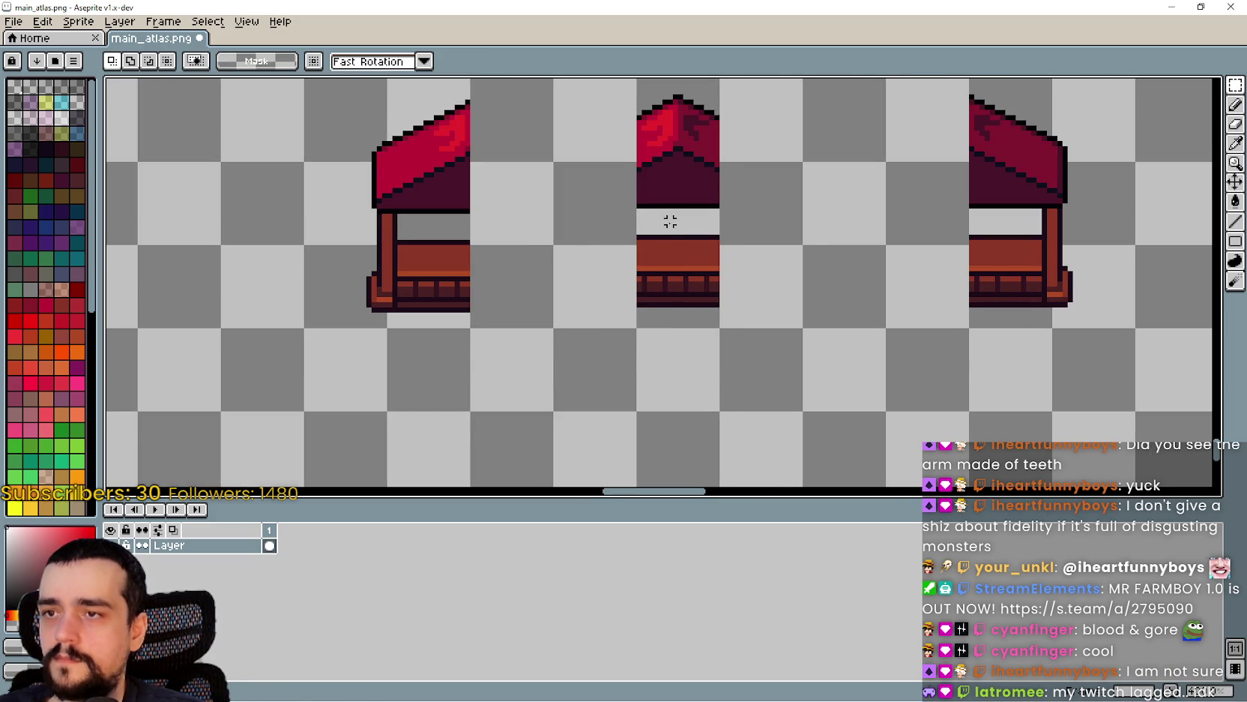
# - Cut out the middle roof piece
pyautogui.moveTo(670, 226); pyautogui.dragTo(653, 344)
pyautogui.moveTo(591, 319); pyautogui.dragTo(732, 147)
pyautogui.hotkey('ctrl', 'x')
pyautogui.moveTo(659, 396)
pyautogui.mouseDown()
pyautogui.moveTo(664, 352)
pyautogui.moveTo(797, 228)
pyautogui.moveTo(713, 228)
pyautogui.mouseUp()
# - Stamp counter copies sideways so the bench spans both stall halves
pyautogui.click(683, 353)
pyautogui.moveTo(683, 354); pyautogui.dragTo(598, 365)
pyautogui.moveTo(674, 362)
pyautogui.mouseDown()
pyautogui.moveTo(510, 371)
pyautogui.moveTo(721, 227)
pyautogui.moveTo(797, 229)
pyautogui.mouseUp()
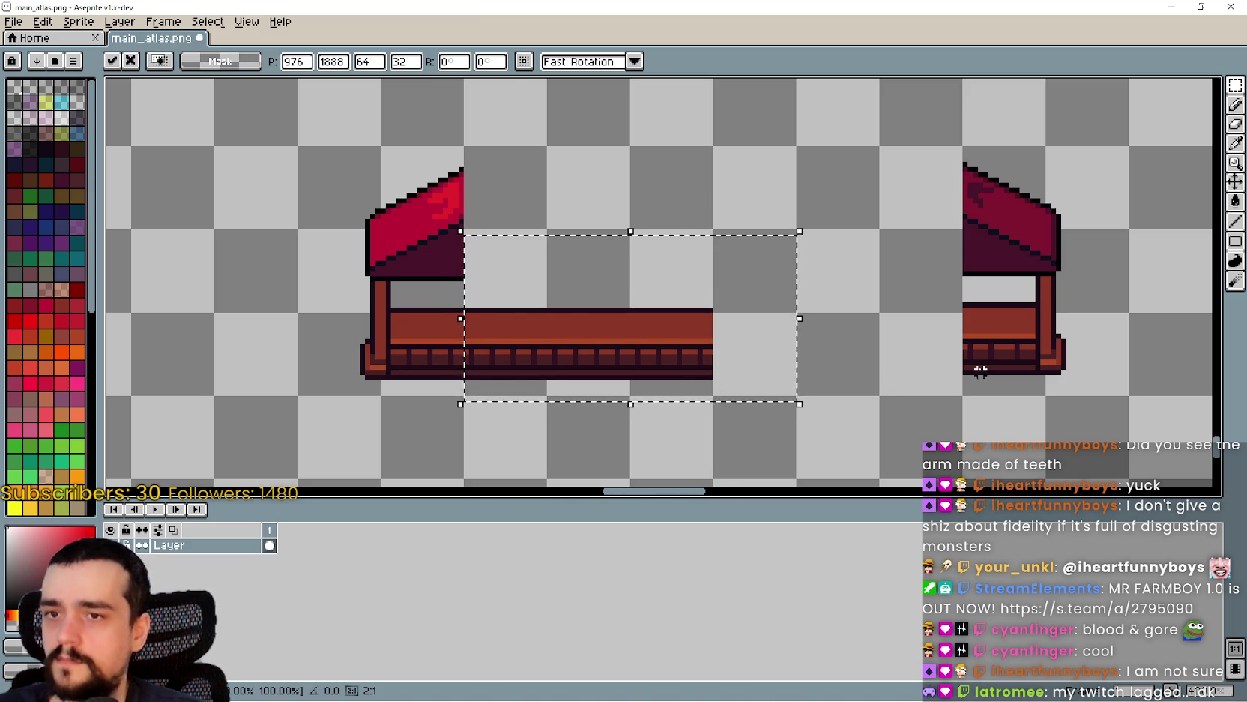
pyautogui.hotkey('ctrl', 'd')
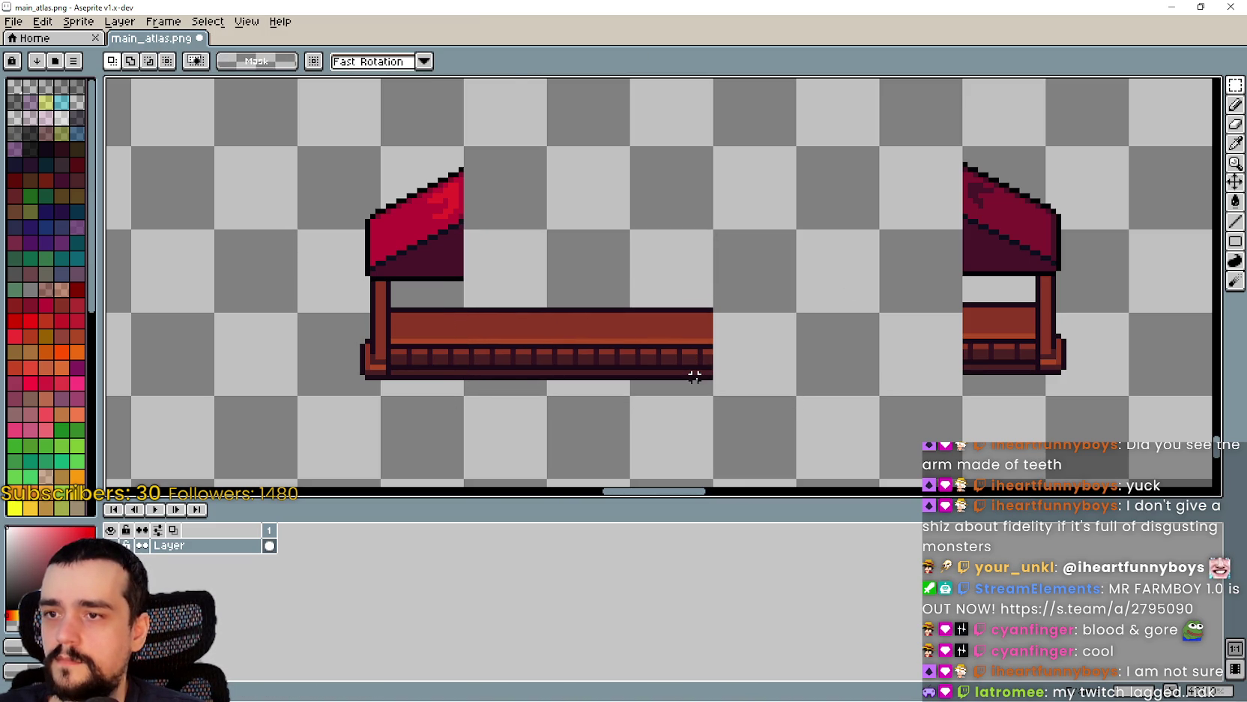
pyautogui.moveTo(695, 387)
pyautogui.mouseDown()
pyautogui.moveTo(492, 336)
pyautogui.moveTo(485, 228)
pyautogui.mouseUp()
pyautogui.moveTo(596, 347); pyautogui.dragTo(828, 347)
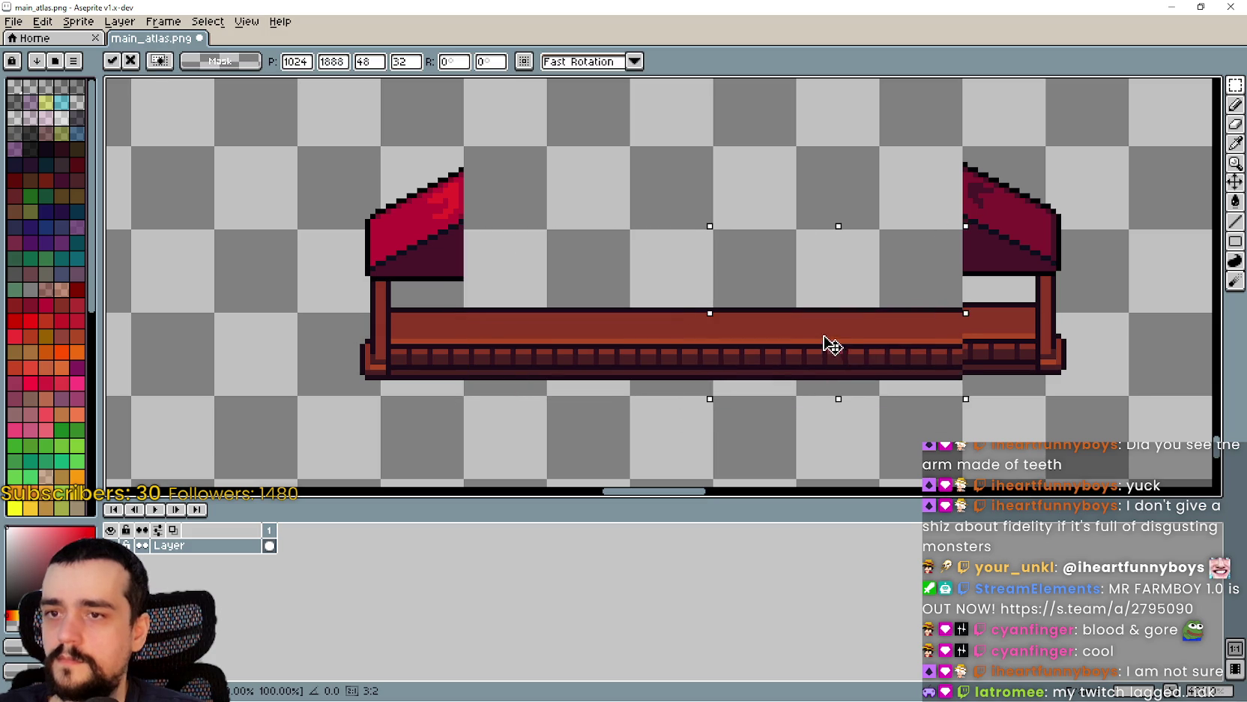
pyautogui.moveTo(960, 363); pyautogui.dragTo(1104, 376)
pyautogui.hotkey('ctrl', 'd')
pyautogui.moveTo(1126, 138)
pyautogui.mouseDown()
pyautogui.moveTo(1005, 386)
pyautogui.moveTo(1042, 386)
pyautogui.mouseUp()
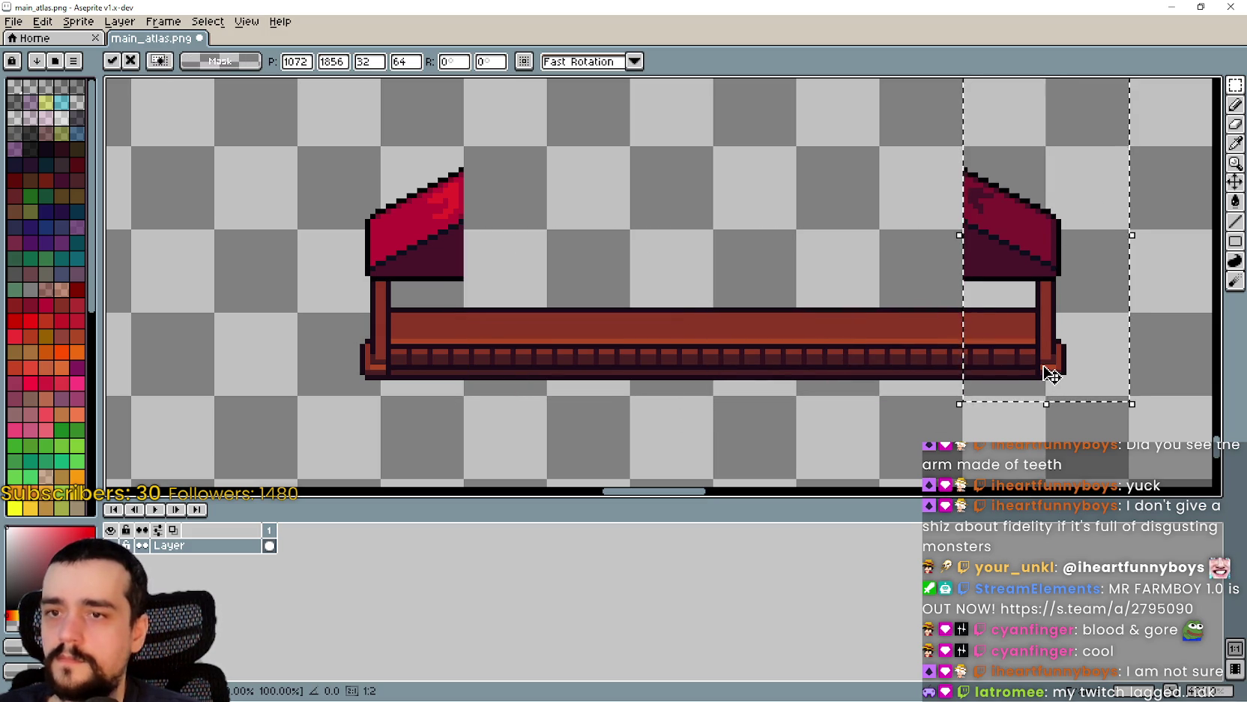
pyautogui.click(704, 413)
# - Nudge the full-length counter up 1 px
pyautogui.moveTo(1116, 378)
pyautogui.mouseDown()
pyautogui.moveTo(452, 139)
pyautogui.moveTo(365, 133)
pyautogui.moveTo(320, 158)
pyautogui.mouseUp()
pyautogui.press('Up')
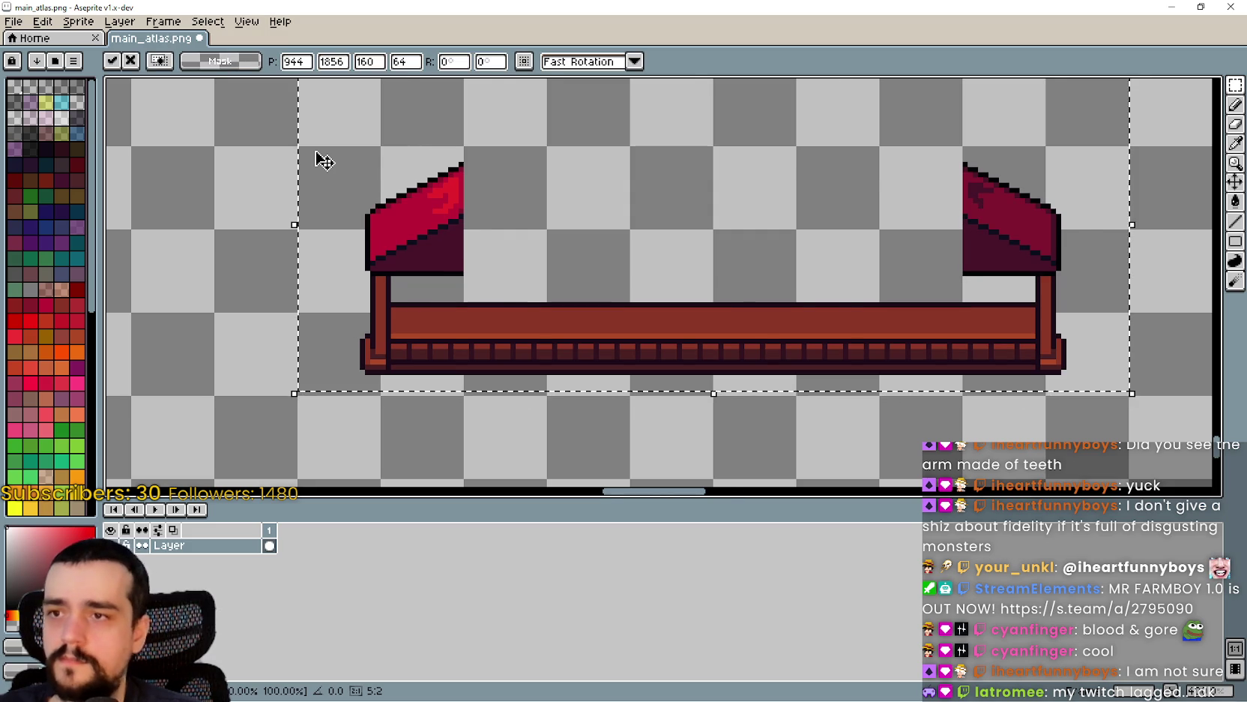
pyautogui.scroll(-1, 376, 345)
pyautogui.hotkey('ctrl', 'd')
pyautogui.scroll(1, 776, 215)
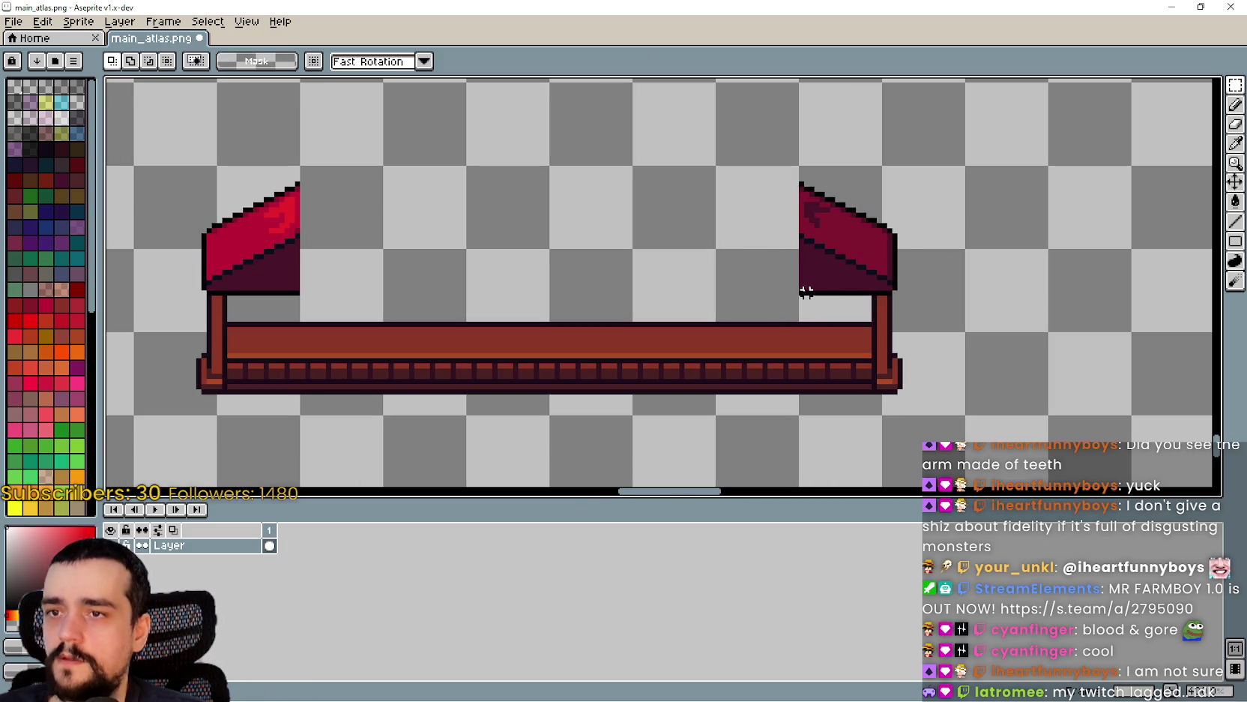
pyautogui.scroll(1, 822, 291)
pyautogui.moveTo(828, 291); pyautogui.dragTo(782, 234)
# - Commit the long dark roof band stretched across the gap
pyautogui.scroll(-1, 734, 272)
pyautogui.moveTo(734, 272)
pyautogui.mouseDown()
pyautogui.moveTo(861, 286)
pyautogui.moveTo(394, 289)
pyautogui.mouseUp()
pyautogui.click(424, 214)
pyautogui.scroll(2, 442, 231)
pyautogui.scroll(-1, 463, 231)
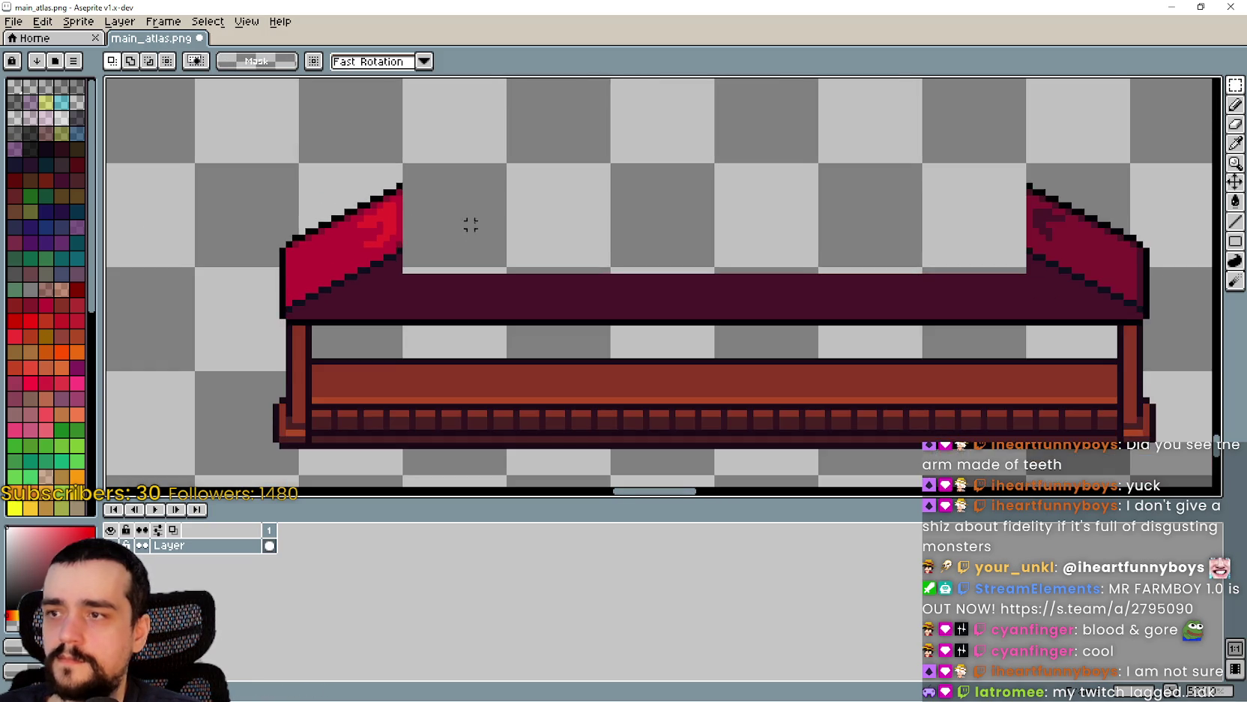
pyautogui.scroll(2, 987, 266)
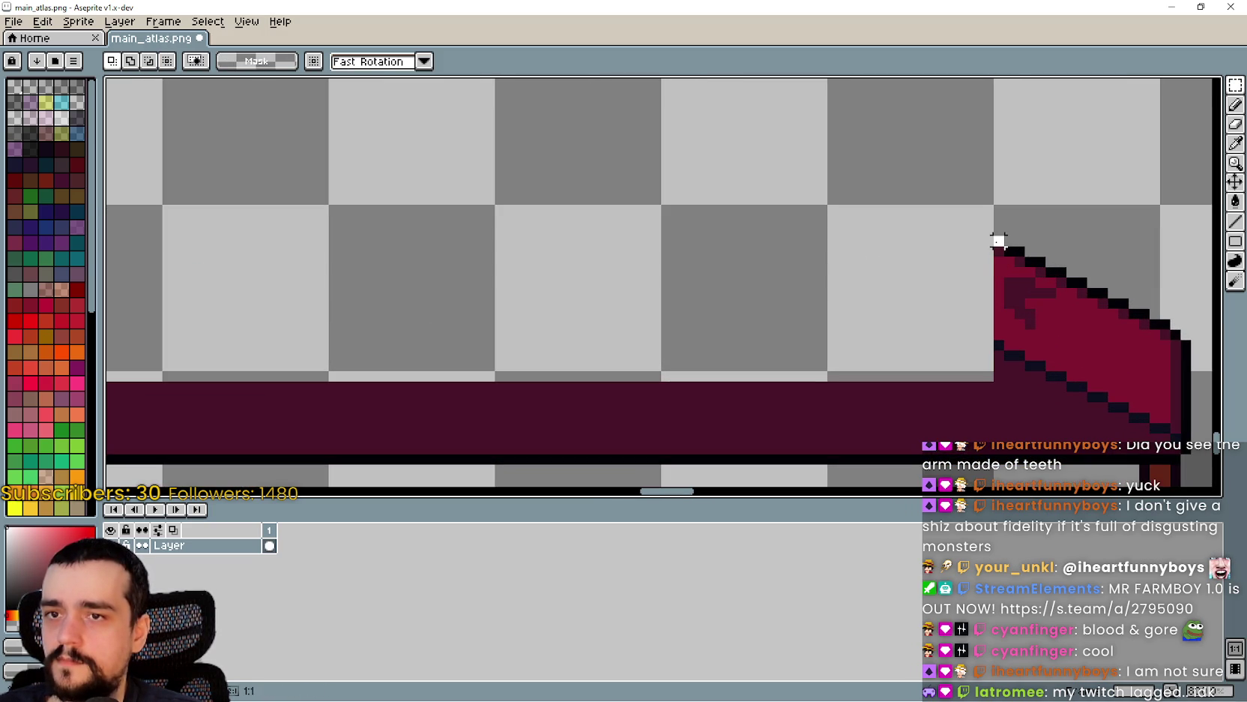
# - Stretch a 1-px outline row leftward across the roof gap
pyautogui.moveTo(999, 241); pyautogui.dragTo(198, 244)
pyautogui.scroll(-1, 292, 301)
pyautogui.scroll(-1, 842, 376)
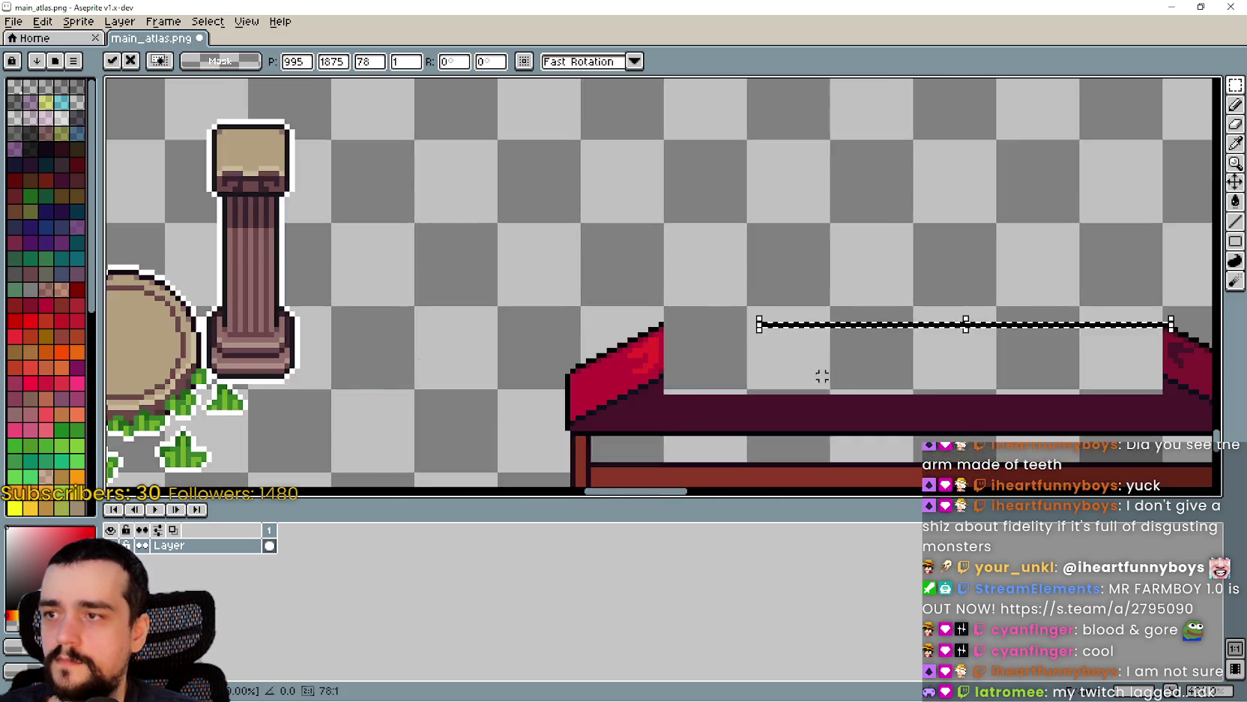
pyautogui.scroll(2, 756, 322)
pyautogui.moveTo(754, 300); pyautogui.dragTo(555, 313)
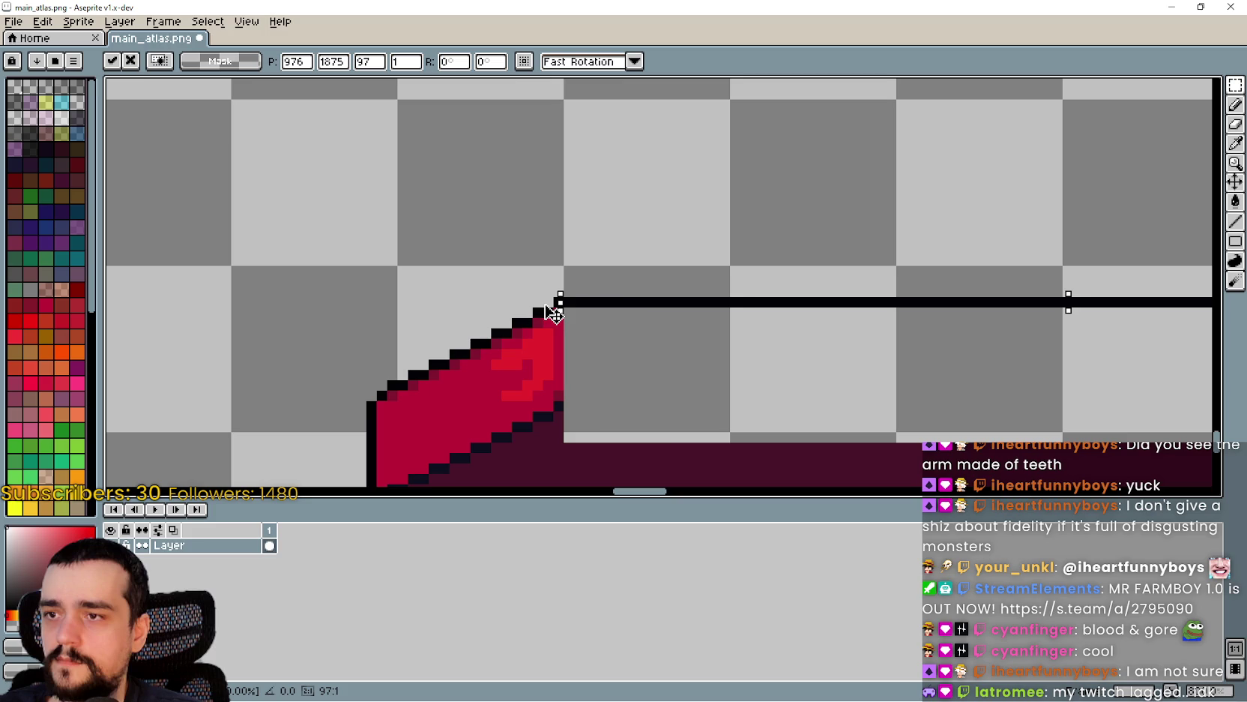
pyautogui.click(564, 405)
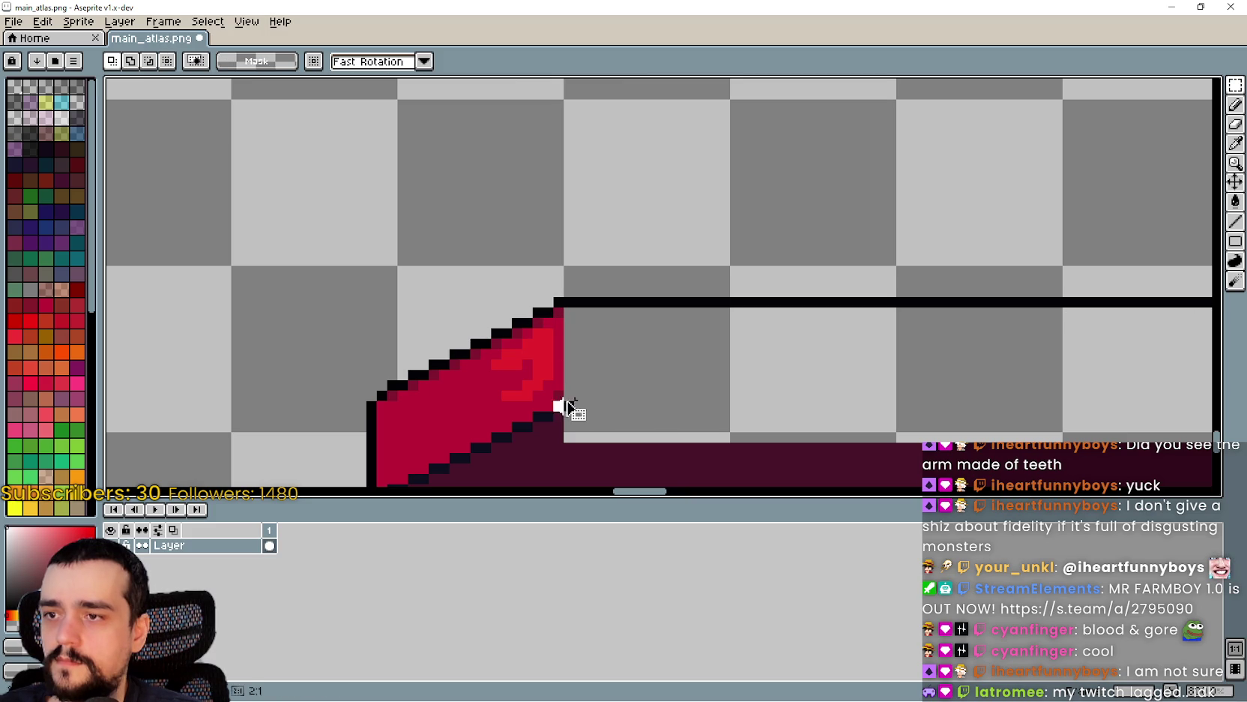
# - Stretch the inner black outline line rightward to the right roof's edge
pyautogui.moveTo(560, 407); pyautogui.dragTo(1117, 409)
pyautogui.scroll(-1, 536, 346)
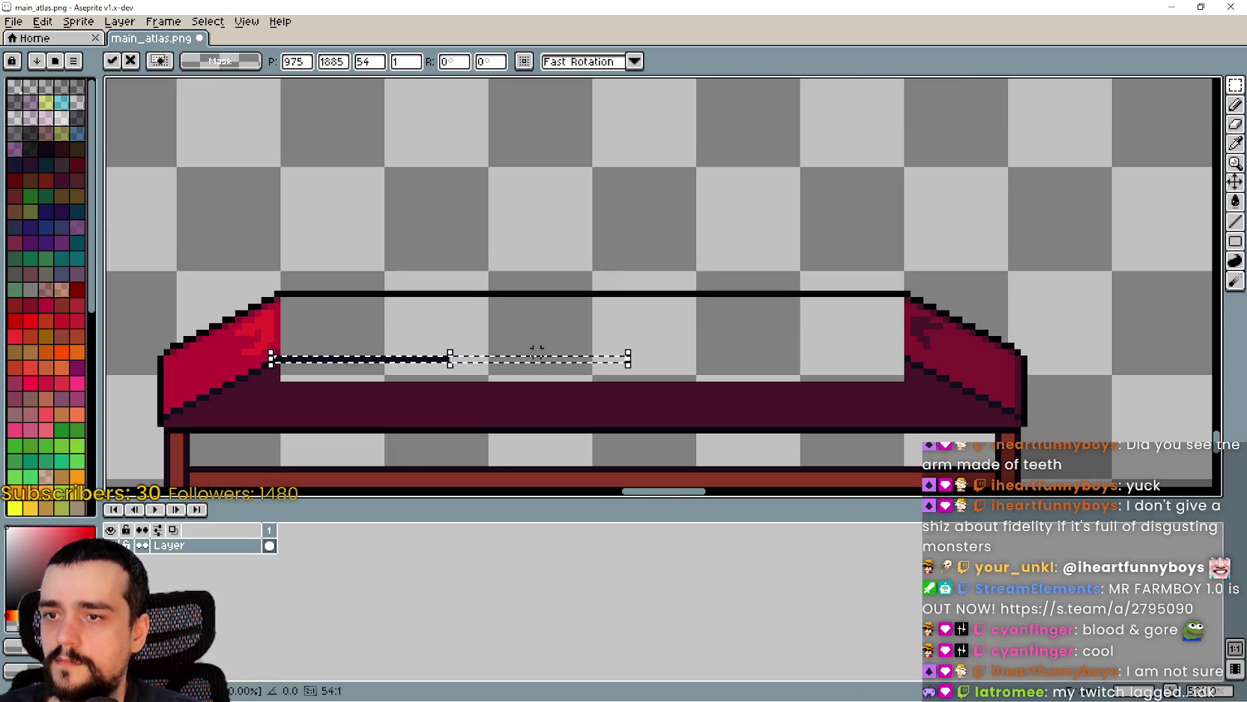
pyautogui.click(431, 351)
pyautogui.moveTo(448, 361); pyautogui.dragTo(914, 375)
pyautogui.click(784, 417)
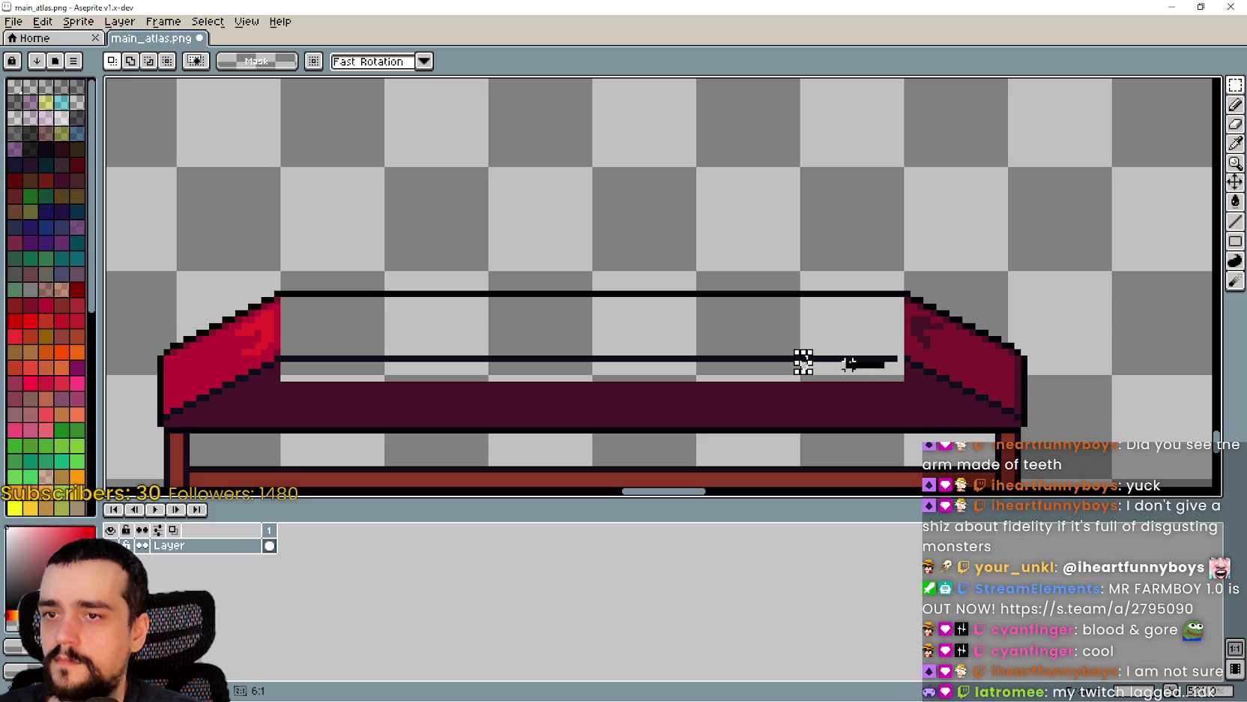
pyautogui.moveTo(869, 359); pyautogui.dragTo(913, 374)
pyautogui.click(823, 398)
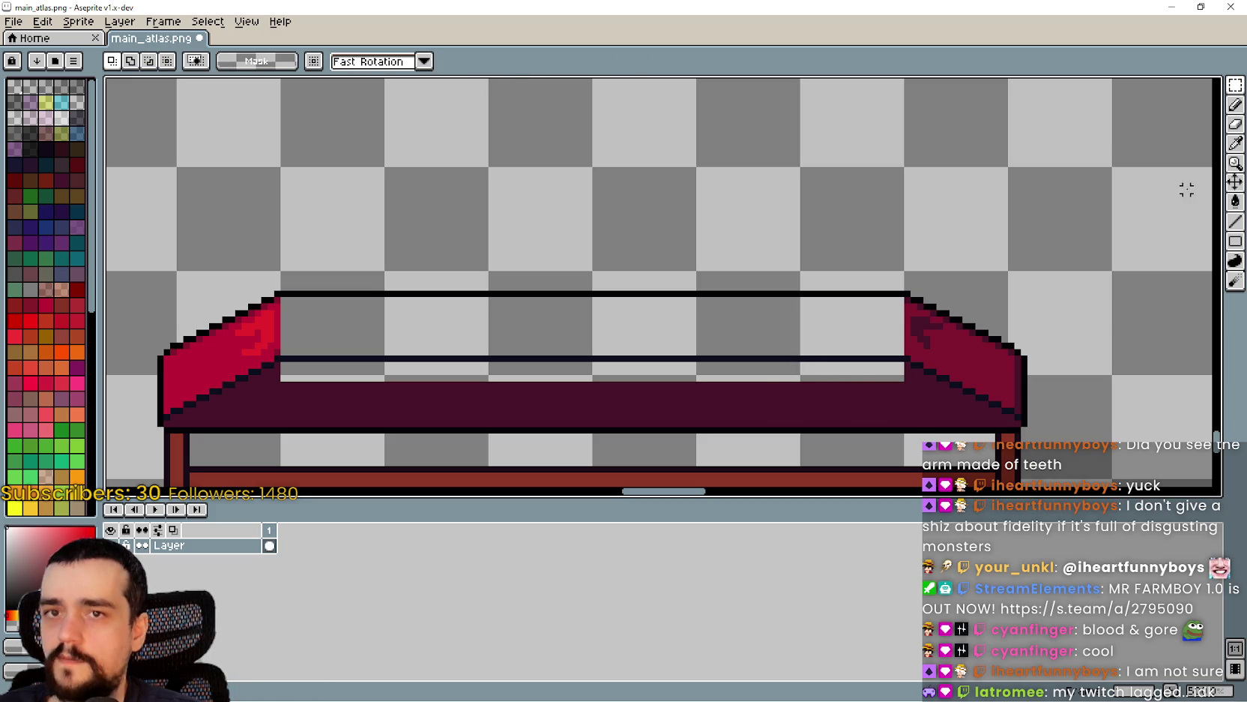
pyautogui.click(1236, 146)
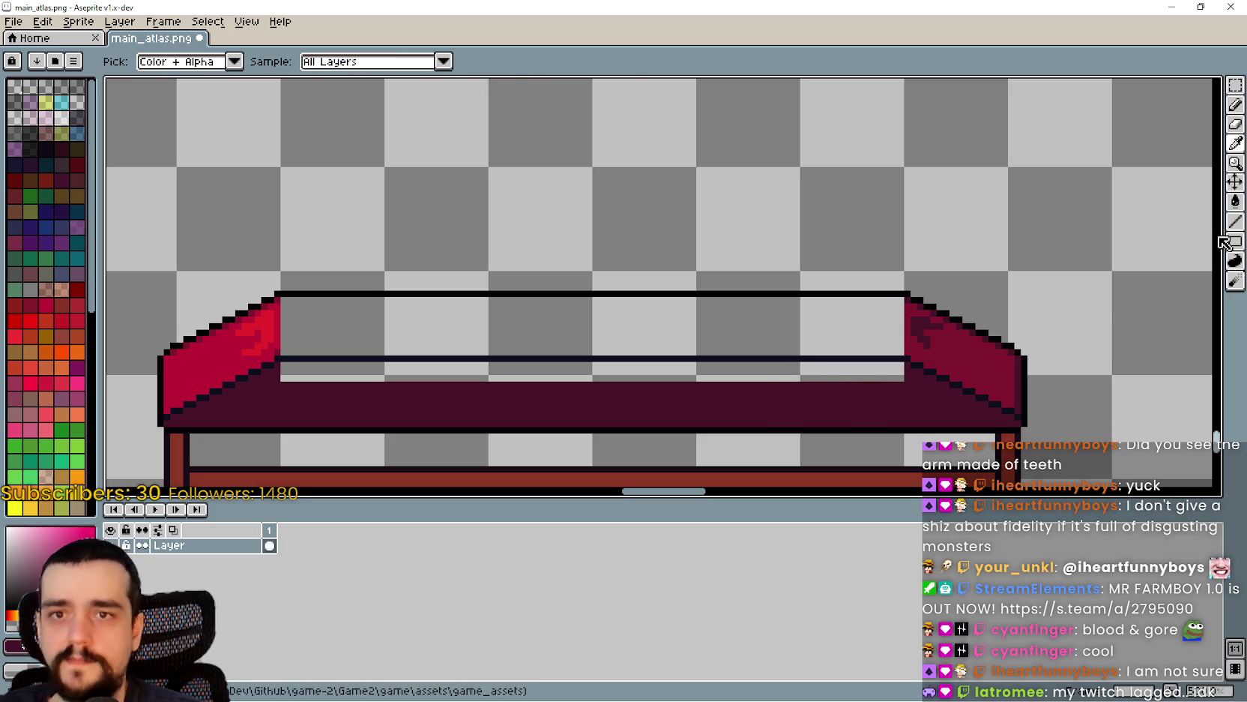
# - Fill the gap beneath the roof with dark purple
pyautogui.click(1235, 201)
pyautogui.click(752, 372)
pyautogui.scroll(-3, 498, 300)
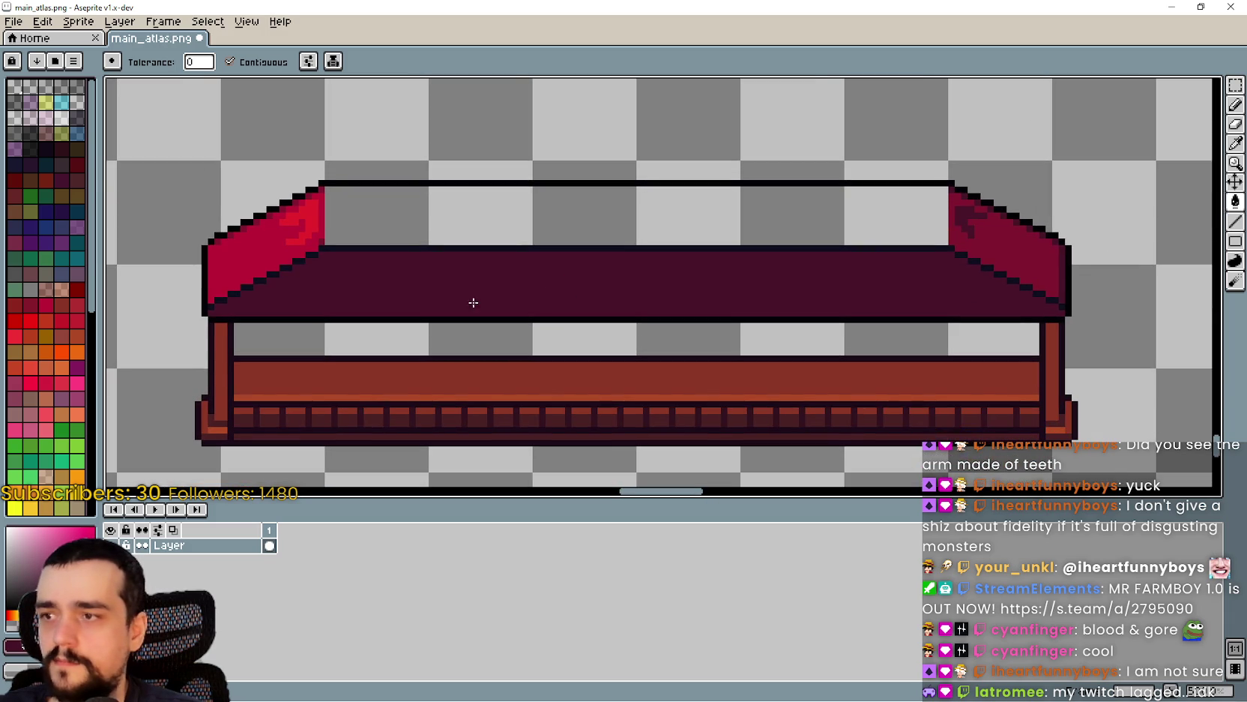
pyautogui.click(1236, 143)
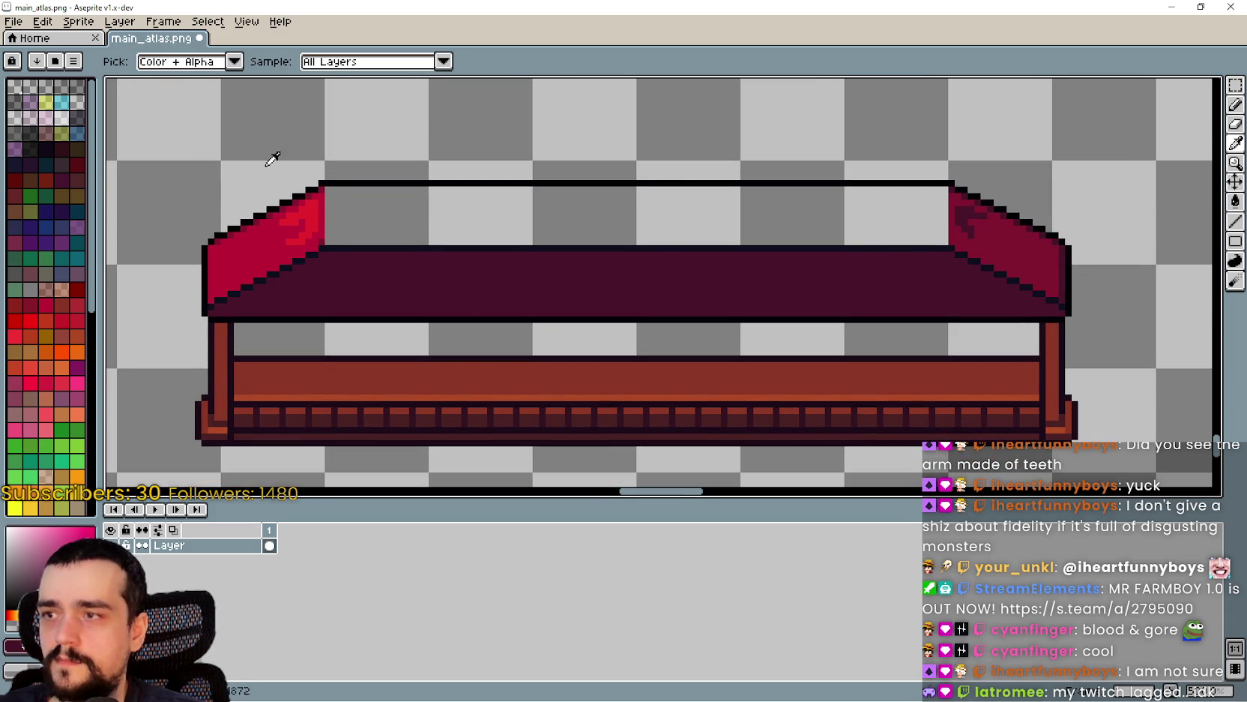
pyautogui.scroll(1, 328, 201)
pyautogui.scroll(-1, 328, 201)
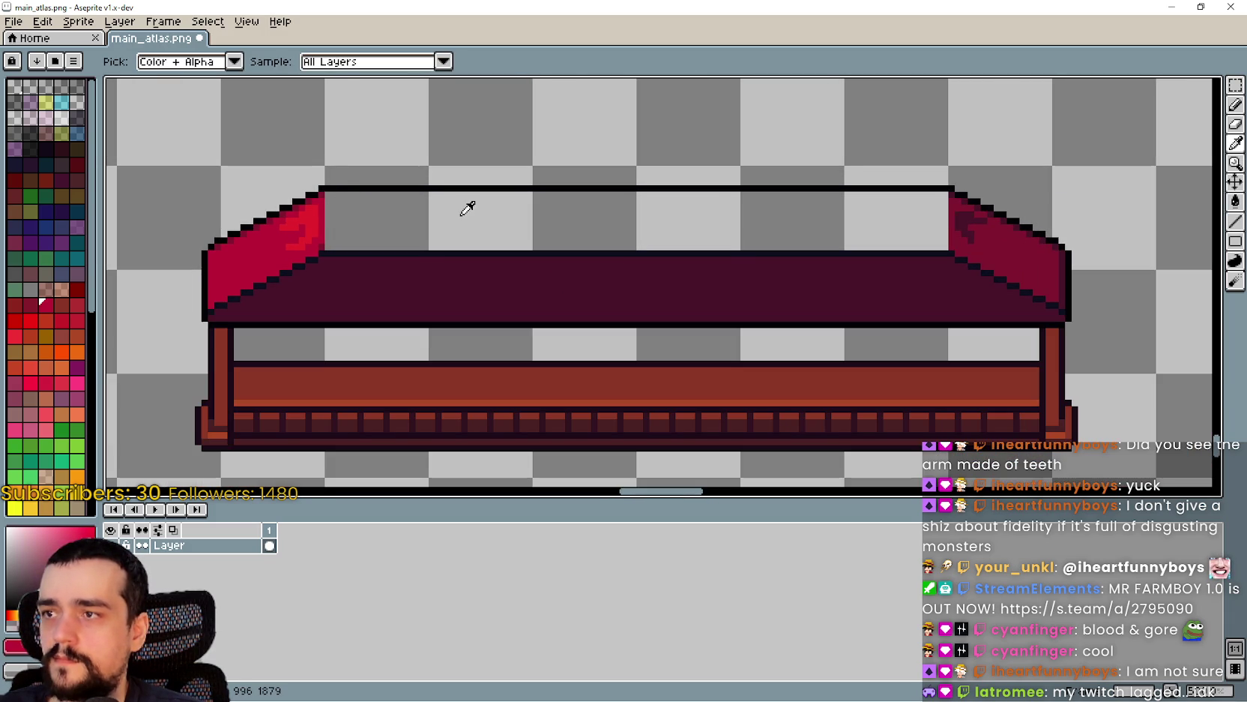
pyautogui.scroll(2, 281, 218)
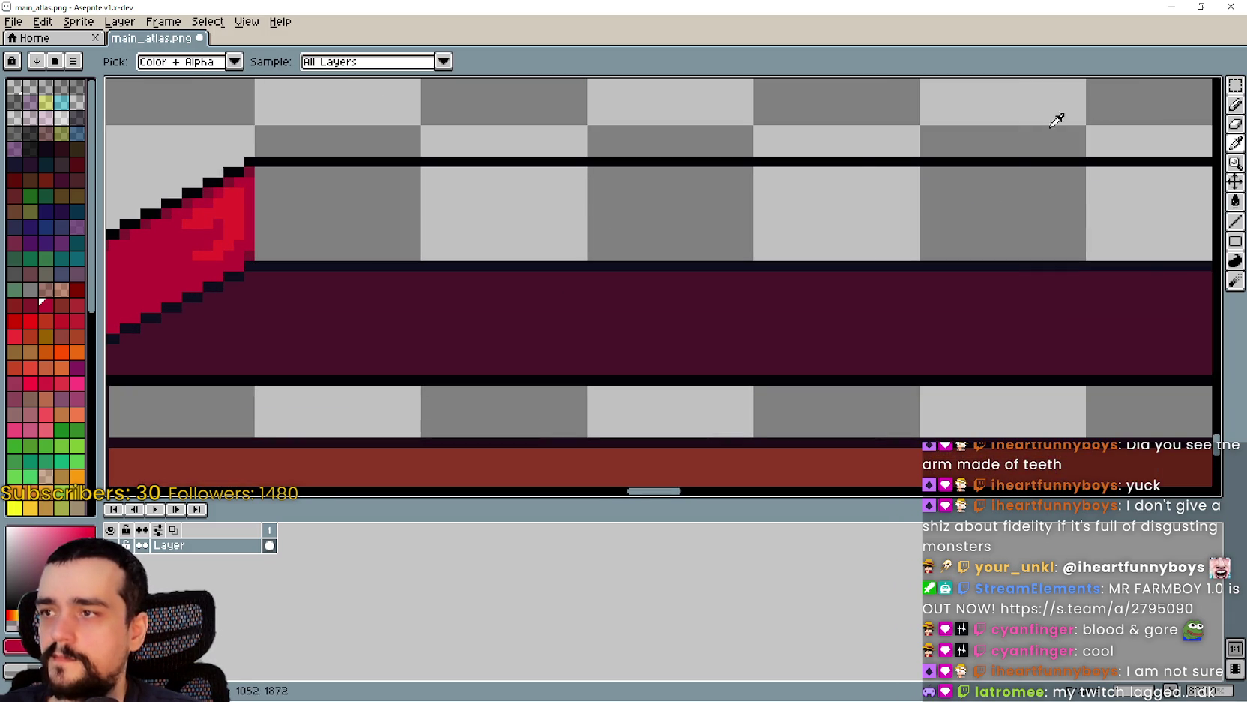
# - Stretch narrow red strips from both roof ends across the top of the roof
pyautogui.click(1236, 85)
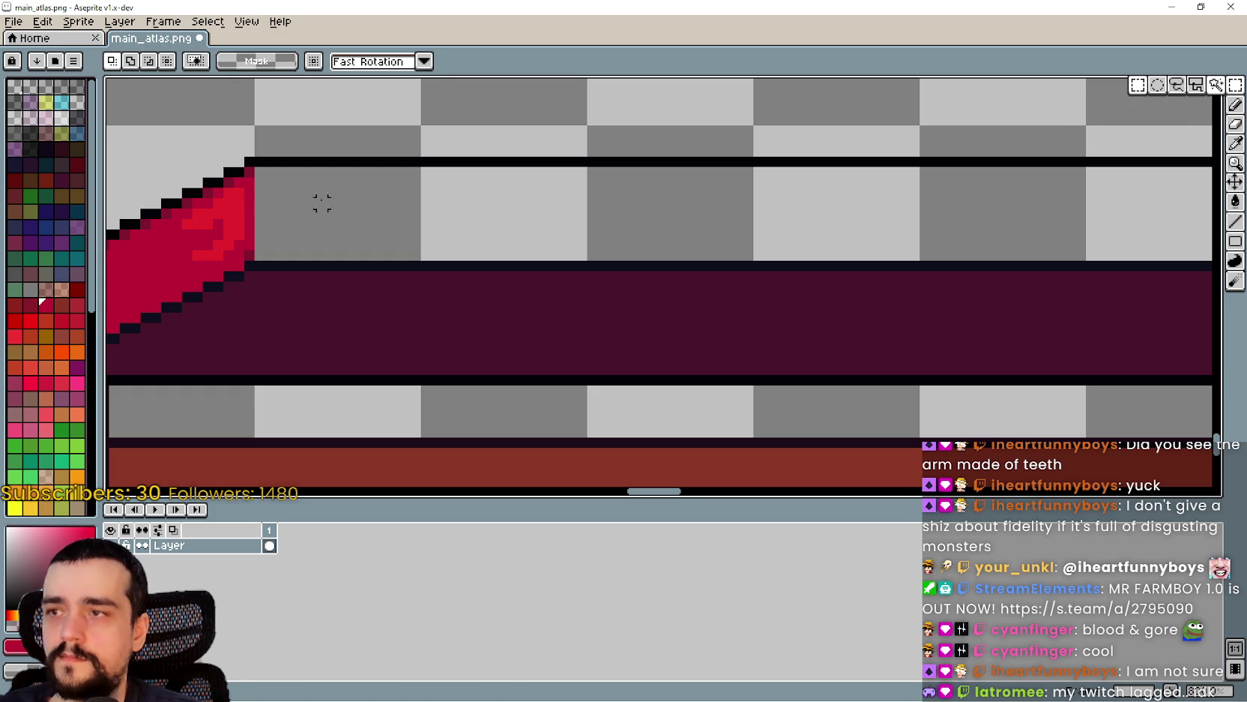
pyautogui.moveTo(240, 162); pyautogui.dragTo(259, 263)
pyautogui.moveTo(258, 215)
pyautogui.mouseDown()
pyautogui.moveTo(986, 192)
pyautogui.moveTo(739, 217)
pyautogui.moveTo(774, 210)
pyautogui.moveTo(828, 264)
pyautogui.moveTo(833, 334)
pyautogui.moveTo(838, 323)
pyautogui.moveTo(826, 342)
pyautogui.mouseUp()
pyautogui.scroll(-3, 774, 210)
pyautogui.scroll(2, 855, 234)
pyautogui.scroll(1, 855, 234)
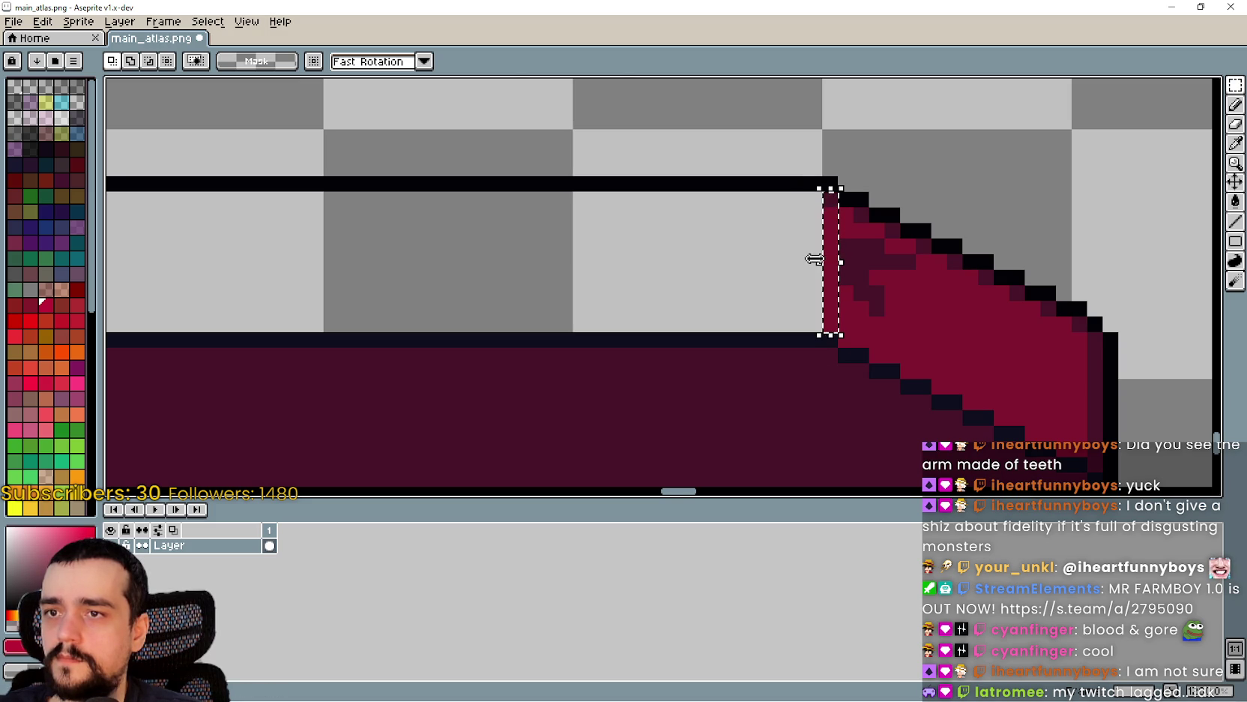
pyautogui.moveTo(815, 258); pyautogui.dragTo(341, 297)
pyautogui.scroll(-3, 217, 312)
pyautogui.scroll(2, 652, 330)
pyautogui.moveTo(667, 330); pyautogui.dragTo(617, 339)
pyautogui.scroll(-3, 607, 424)
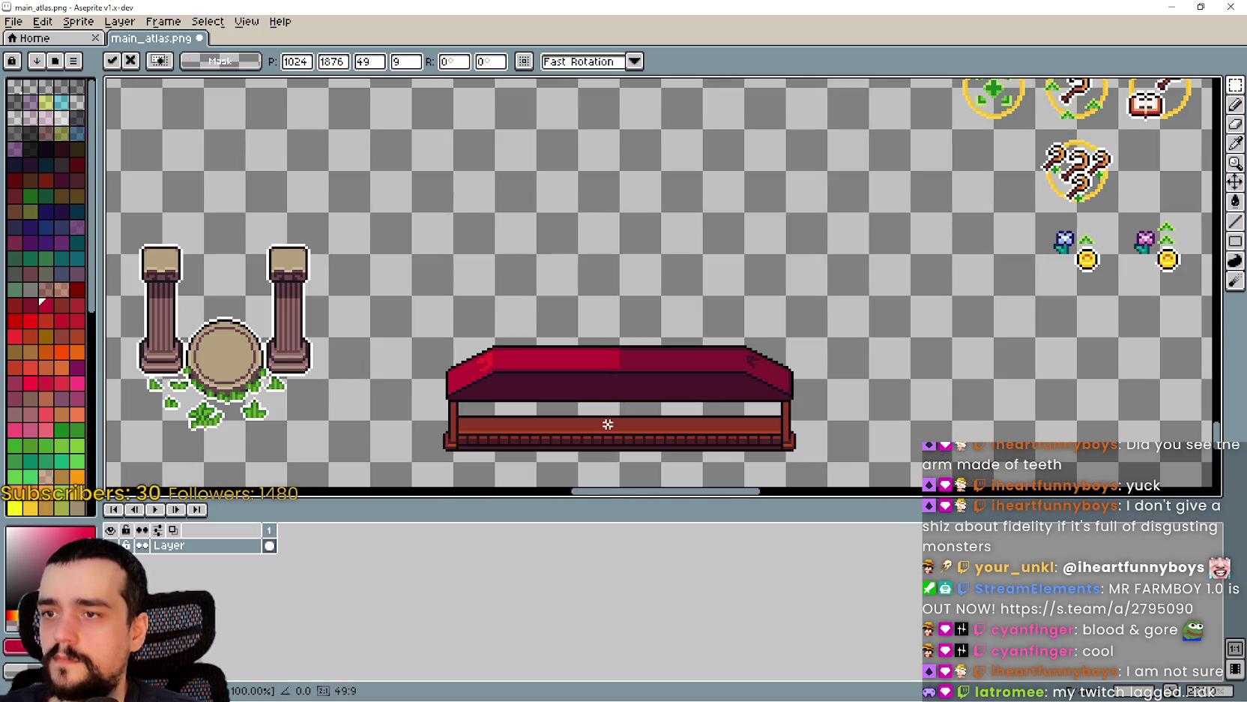
pyautogui.press('Return')
# - Pan and zoom to centre the whole lengthened bench in view
pyautogui.scroll(4, 635, 361)
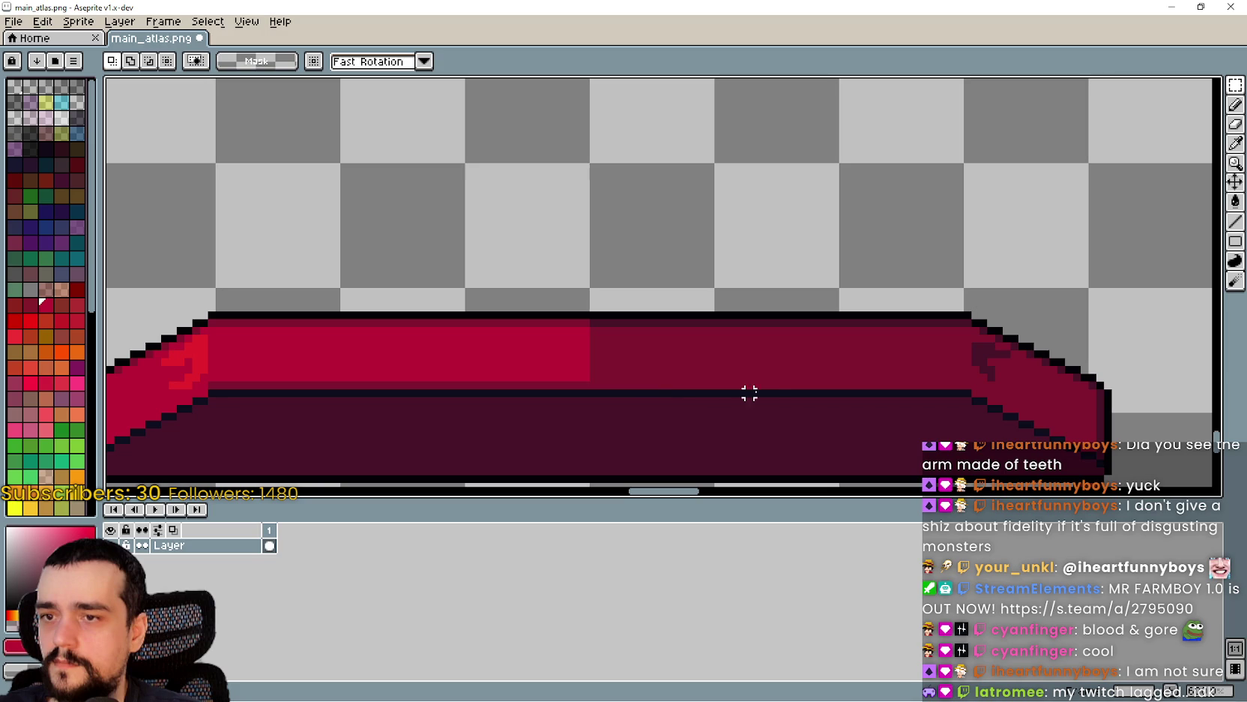
pyautogui.scroll(-3, 641, 408)
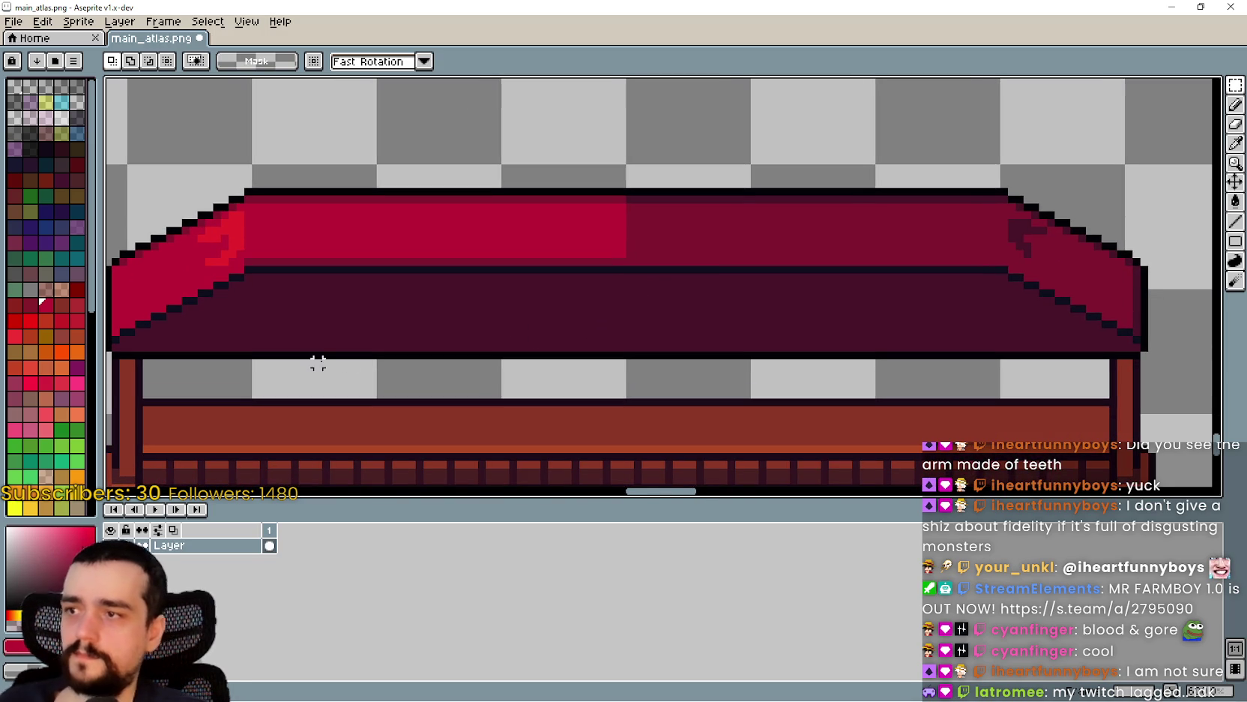
pyautogui.scroll(2, 743, 334)
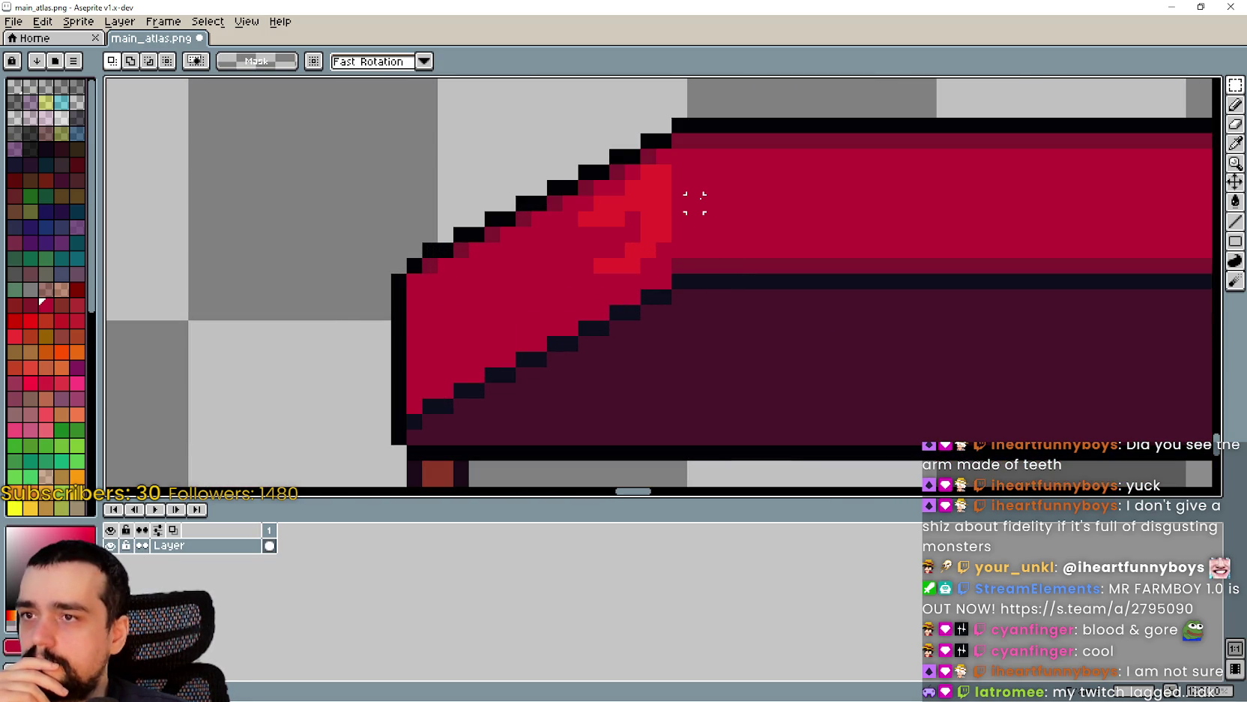
pyautogui.scroll(-2, 695, 201)
pyautogui.scroll(1, 703, 201)
pyautogui.scroll(-1, 813, 247)
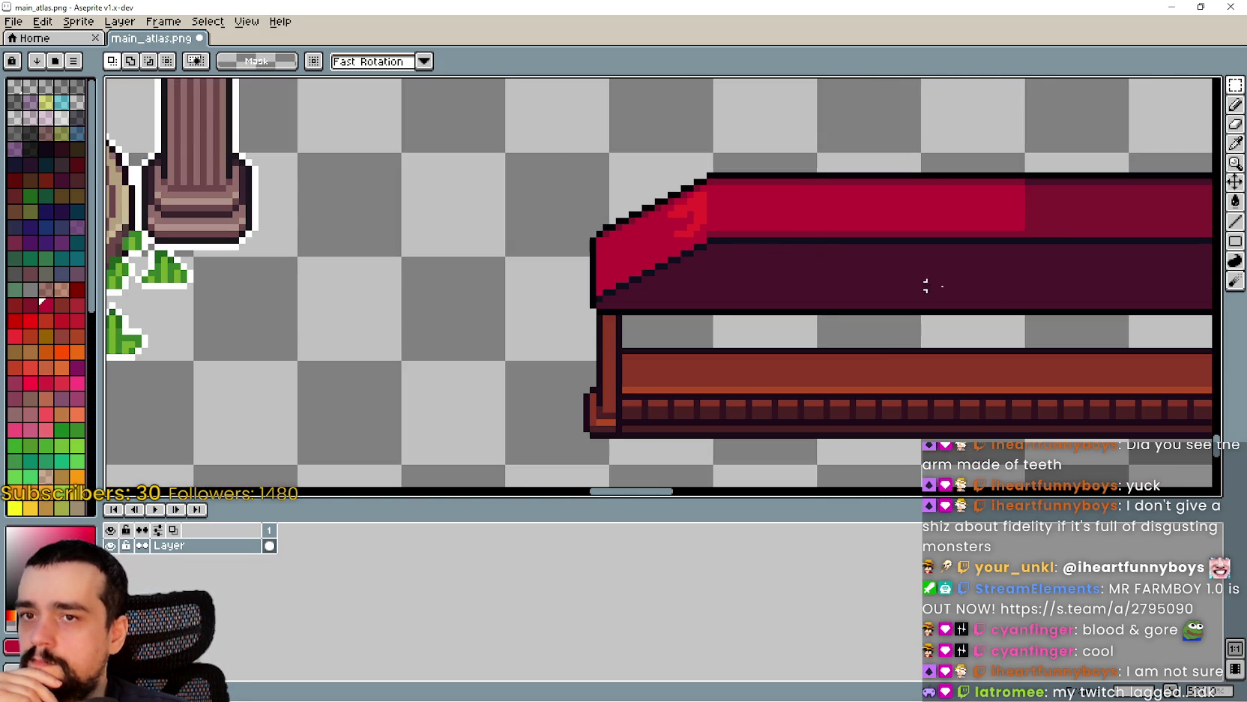
pyautogui.moveTo(982, 292); pyautogui.dragTo(725, 298)
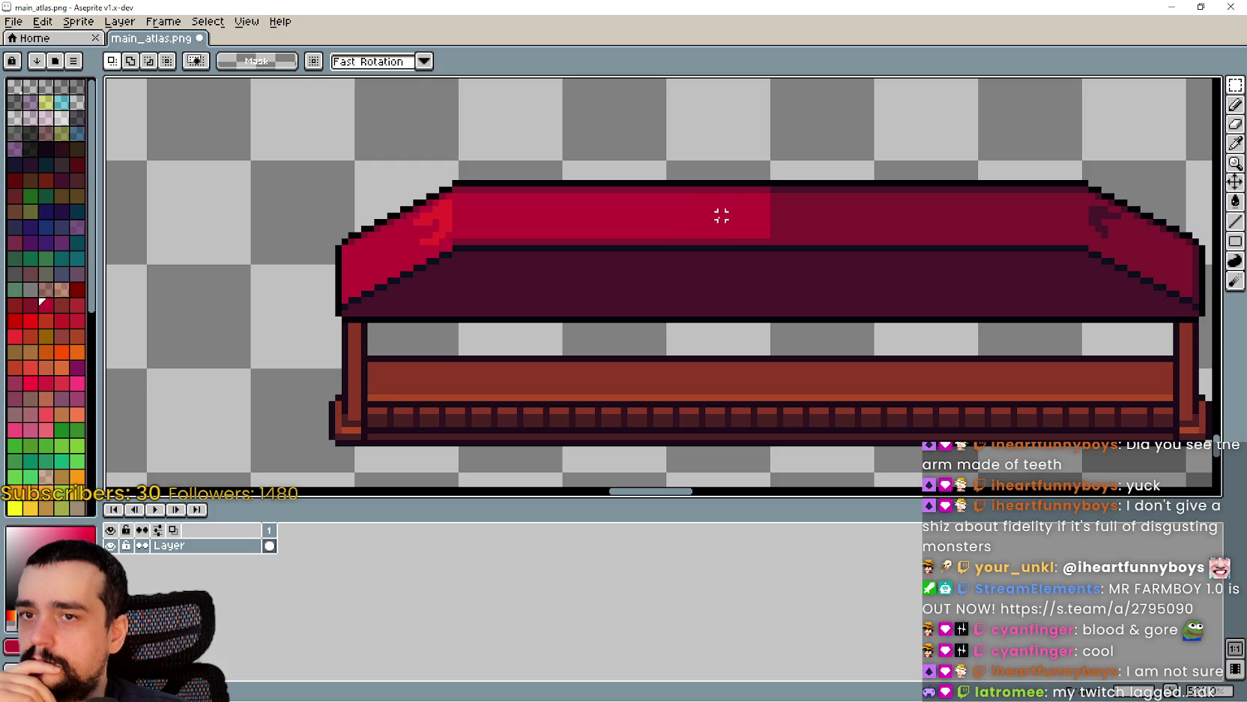
pyautogui.scroll(1, 473, 255)
pyautogui.moveTo(863, 287); pyautogui.dragTo(568, 301)
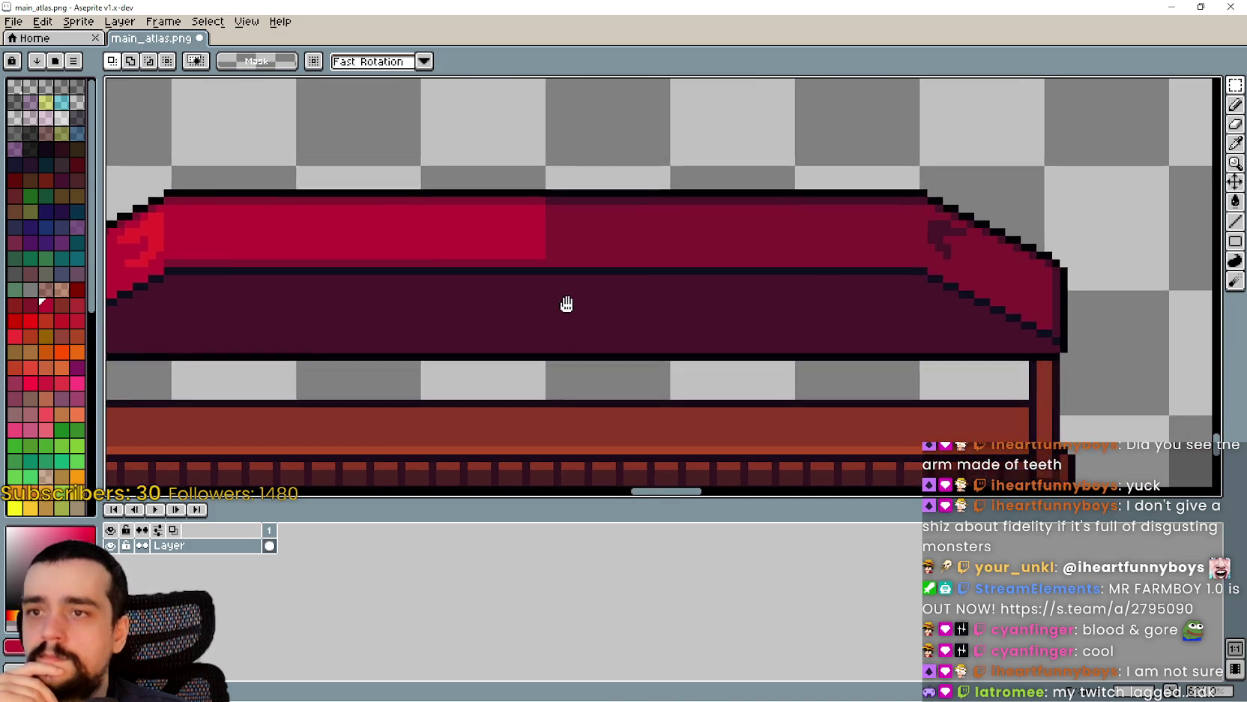
pyautogui.scroll(-1, 567, 301)
pyautogui.moveTo(260, 316); pyautogui.dragTo(412, 328)
pyautogui.scroll(-5, 413, 328)
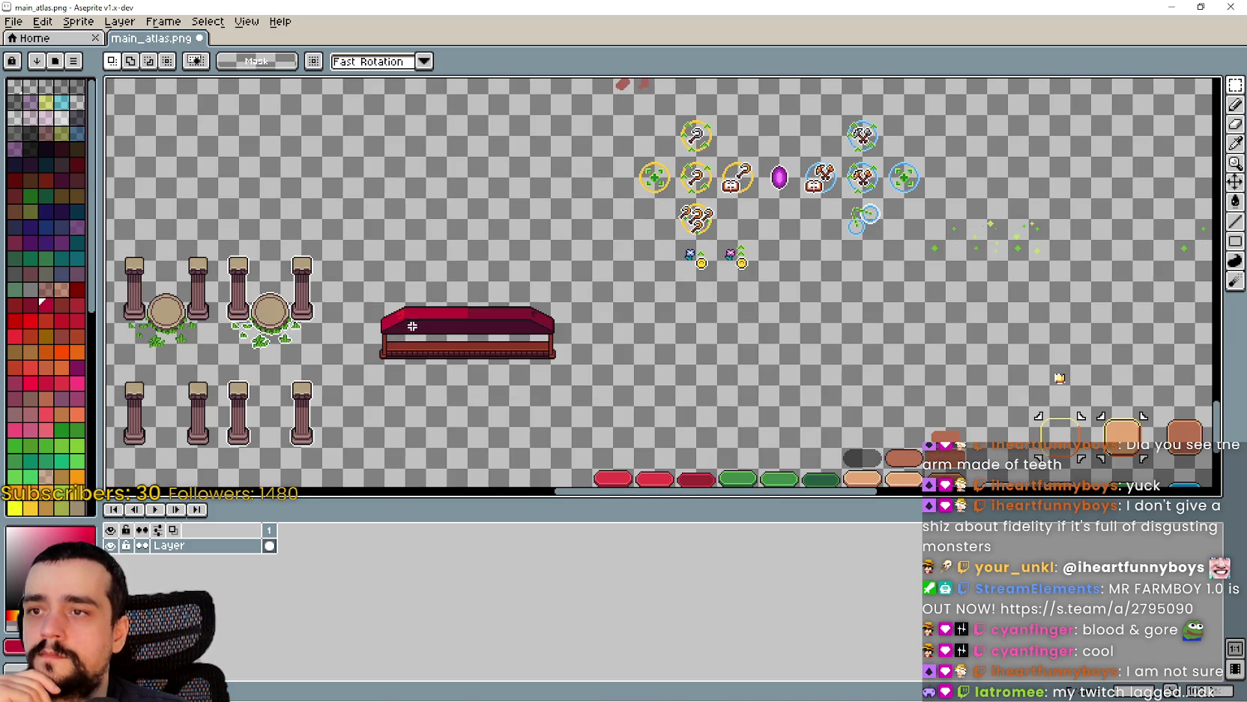
# - Pan across the atlas past the orange and red stalls toward the blue stall
pyautogui.scroll(2, 568, 388)
pyautogui.scroll(-1, 734, 397)
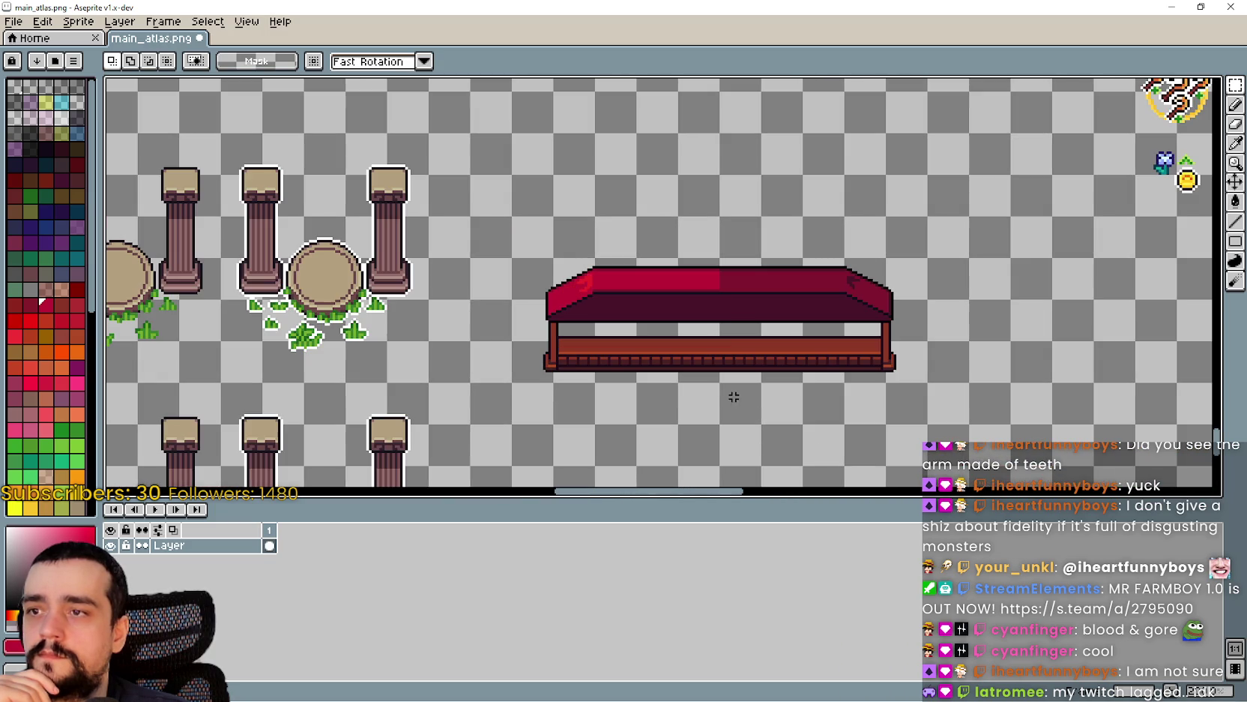
pyautogui.moveTo(855, 128); pyautogui.dragTo(700, 201)
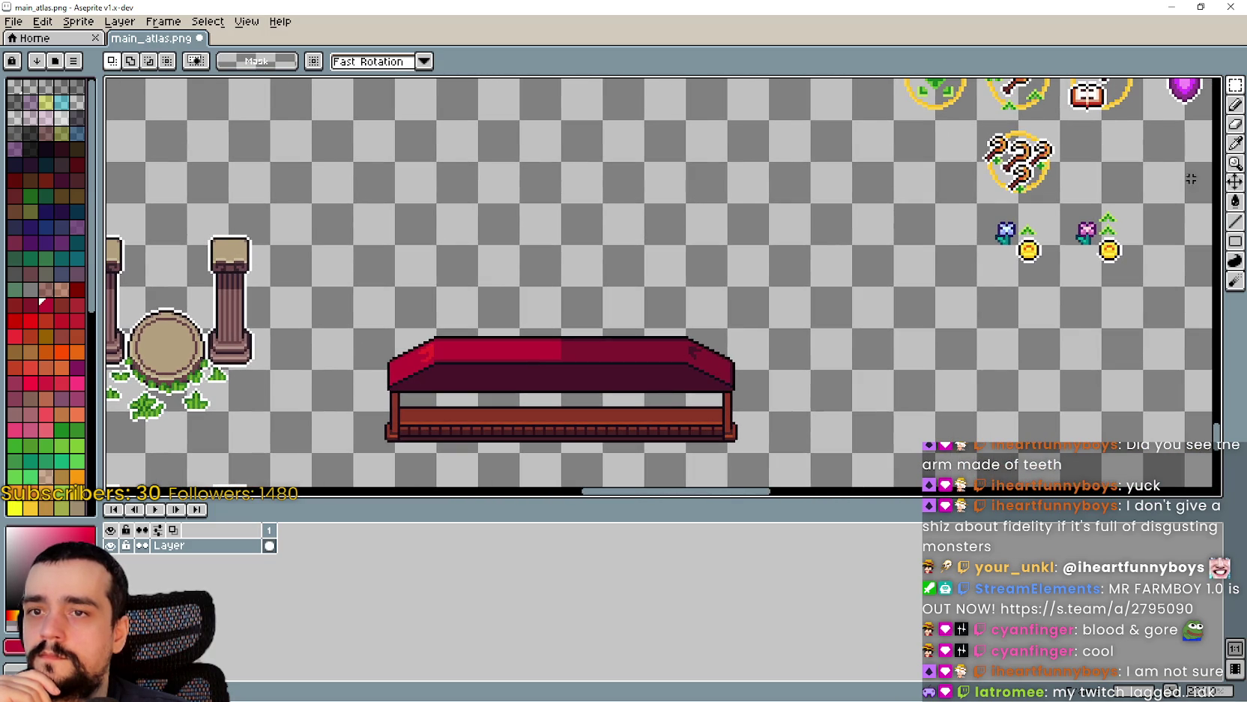
pyautogui.scroll(-5, 967, 191)
pyautogui.scroll(2, 772, 194)
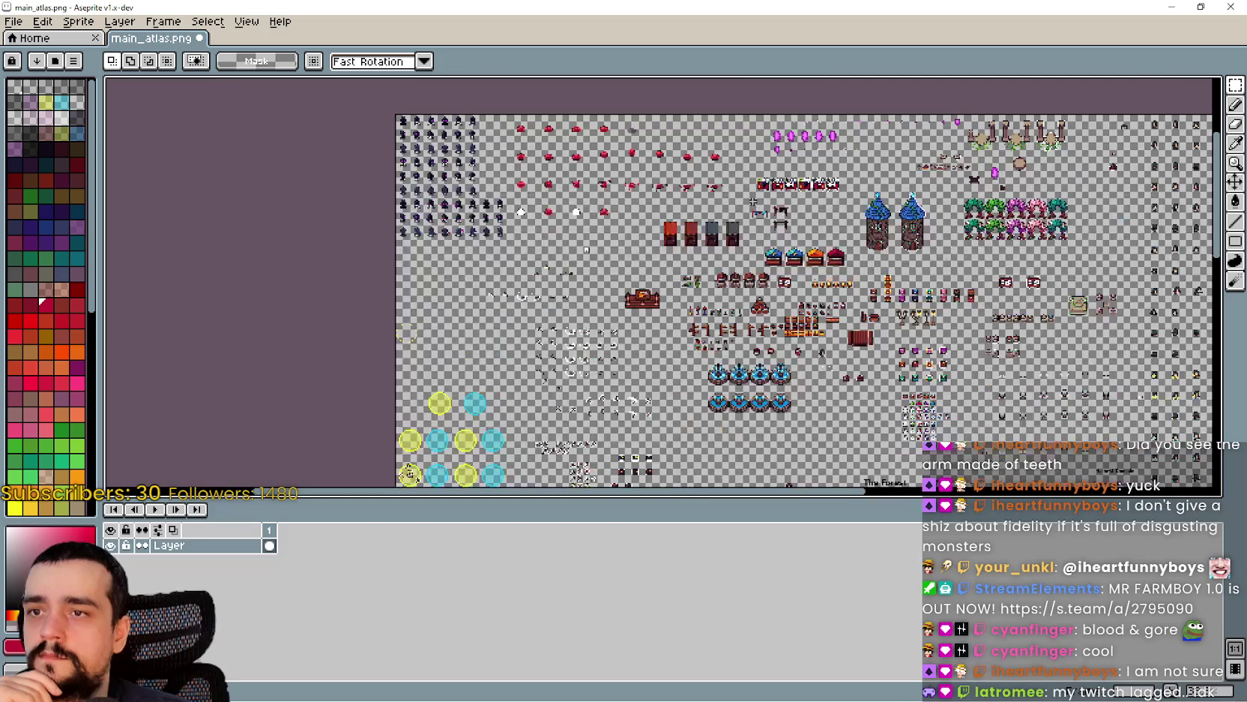
pyautogui.scroll(5, 795, 258)
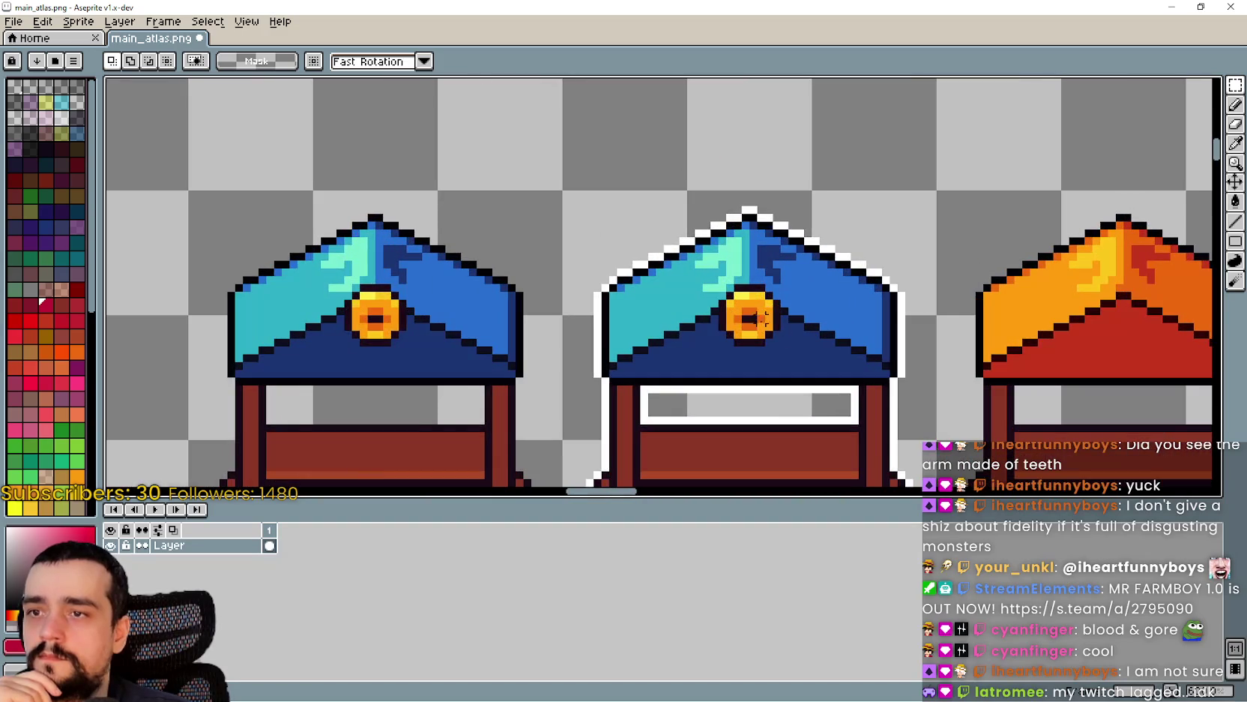
pyautogui.moveTo(750, 312); pyautogui.dragTo(635, 279)
pyautogui.moveTo(922, 285); pyautogui.dragTo(637, 285)
pyautogui.moveTo(997, 312); pyautogui.dragTo(580, 311)
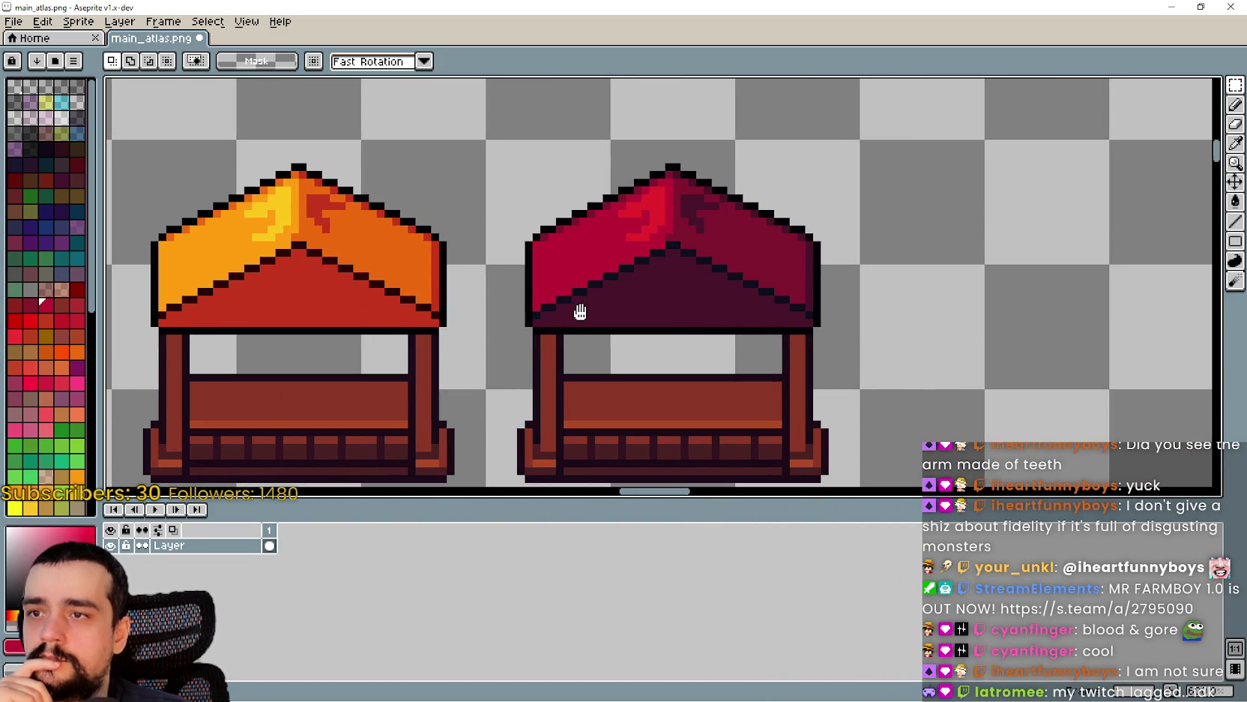
pyautogui.scroll(-7, 661, 253)
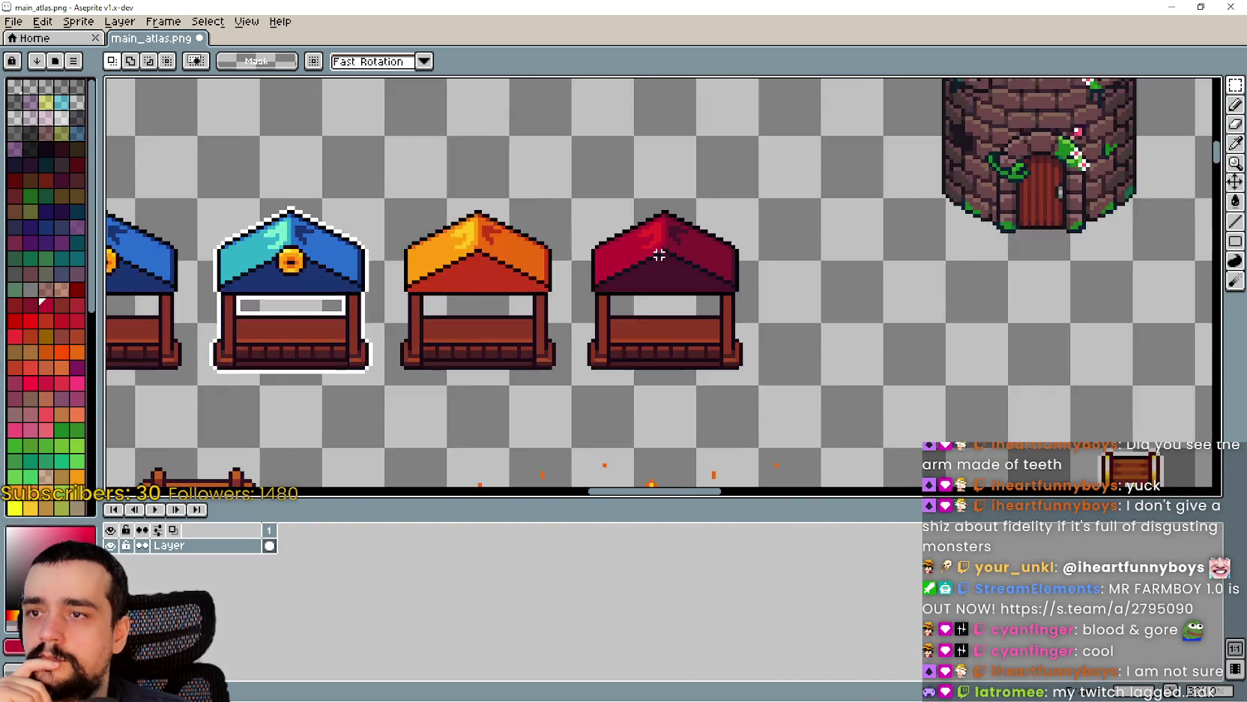
pyautogui.scroll(4, 633, 273)
pyautogui.scroll(-2, 633, 274)
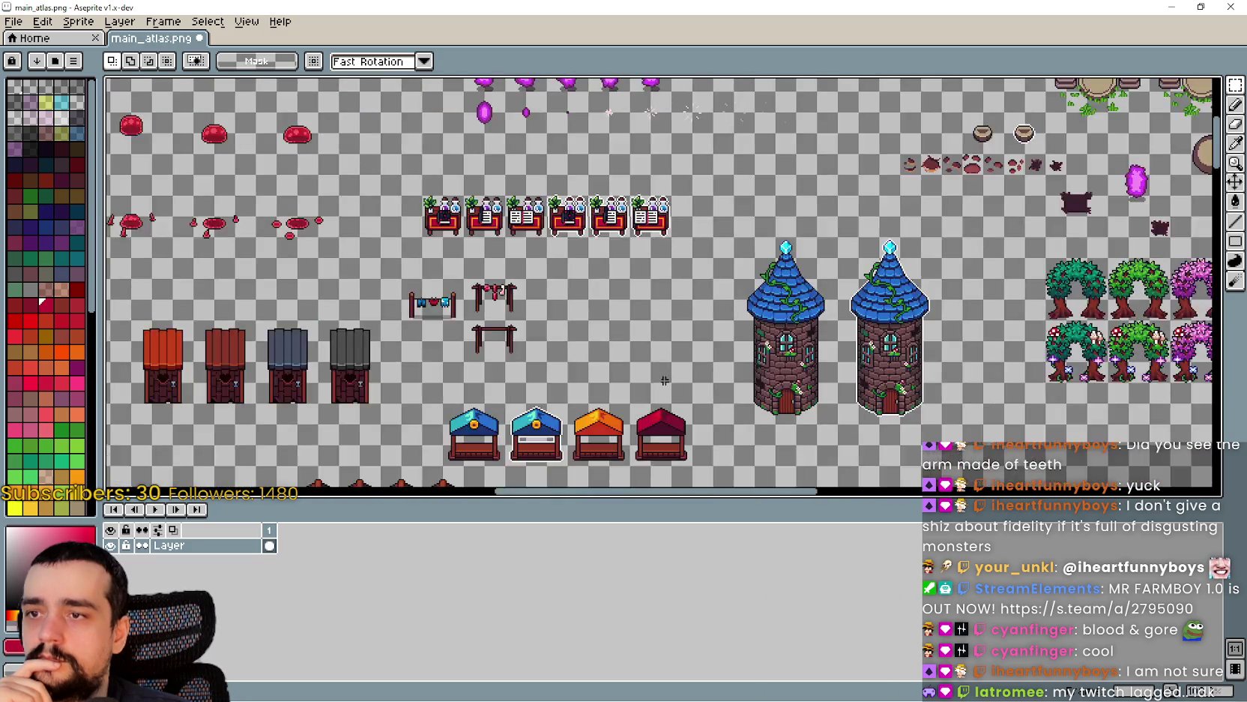
pyautogui.scroll(3, 637, 225)
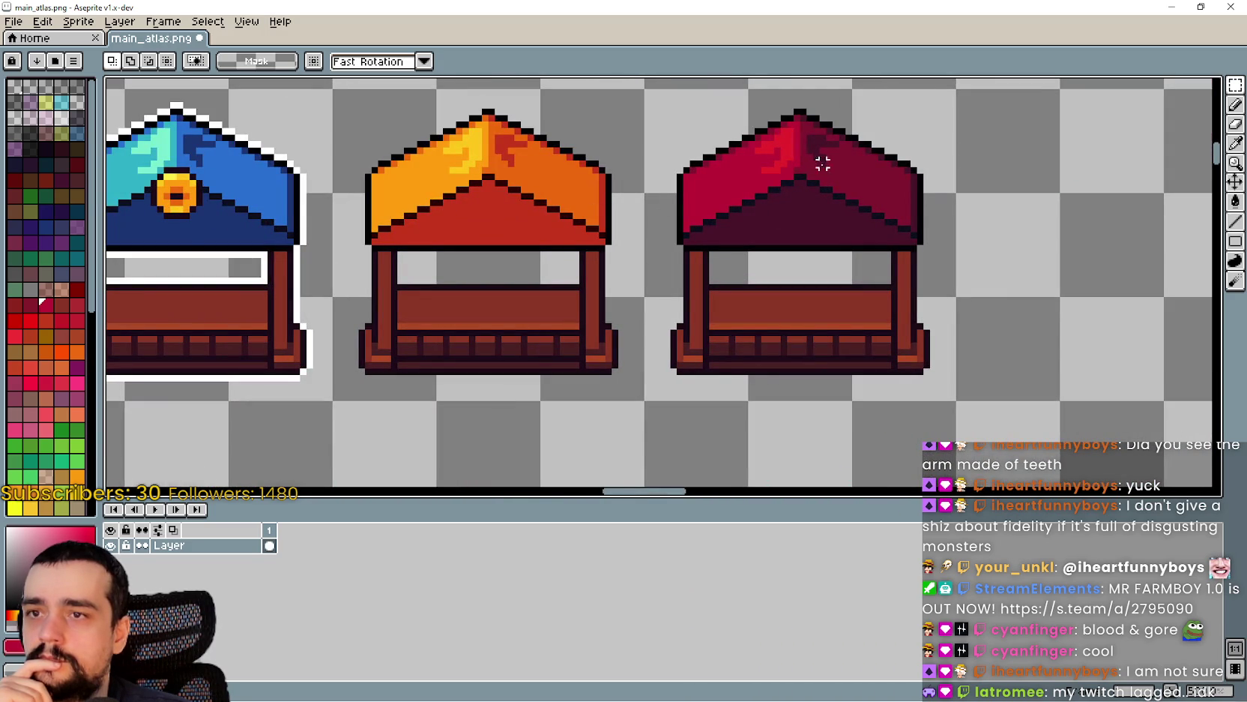
# - Select the gold coin on the blue stall's roof, then pan back to the red bench
pyautogui.moveTo(349, 200); pyautogui.dragTo(570, 245)
pyautogui.scroll(2, 382, 186)
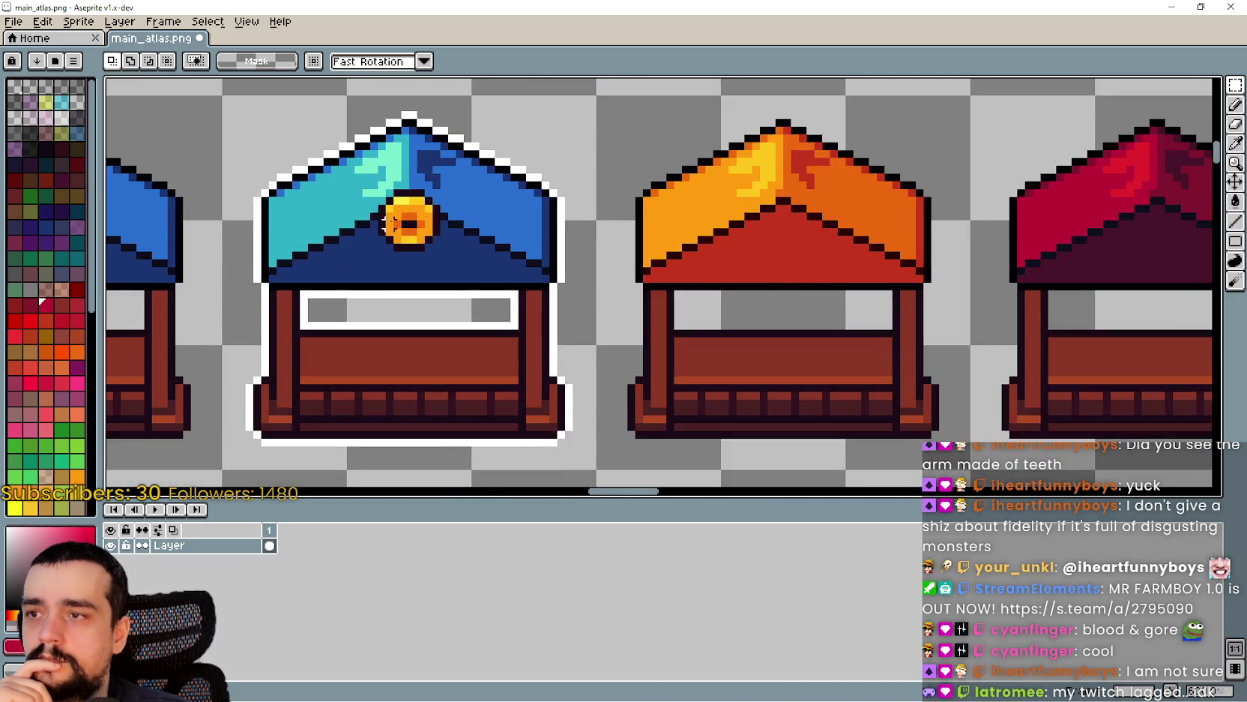
pyautogui.moveTo(381, 190); pyautogui.dragTo(442, 256)
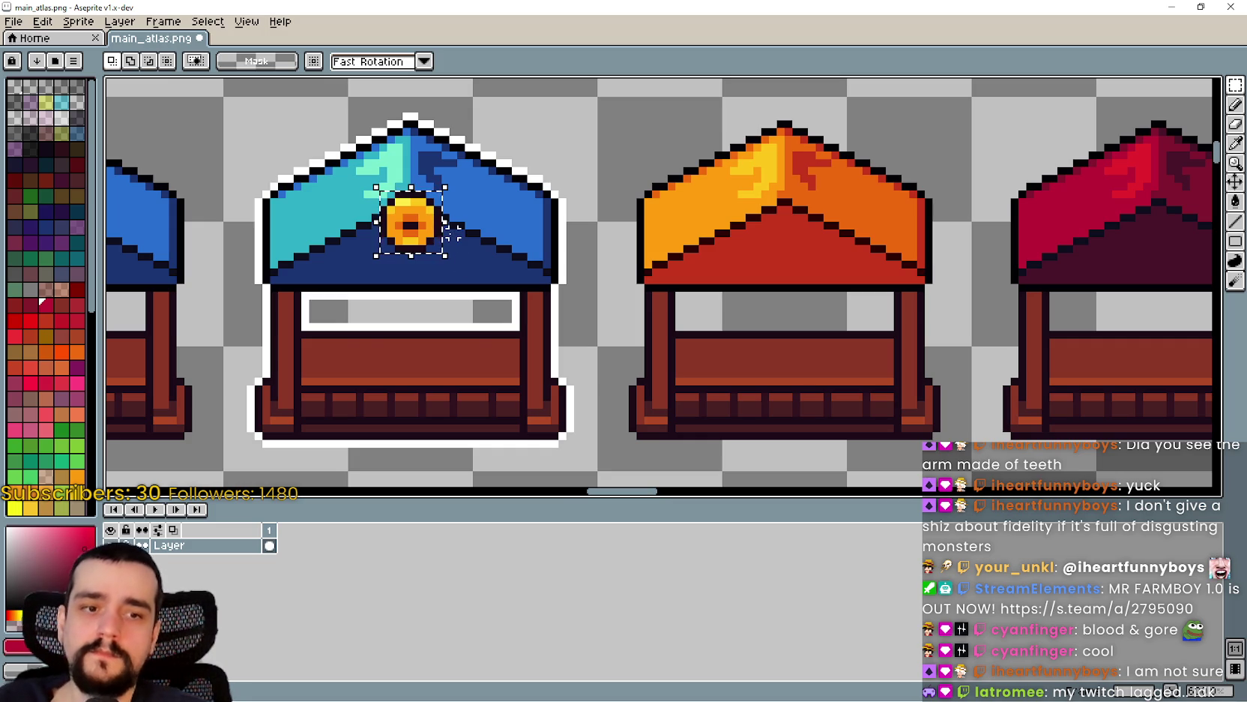
pyautogui.scroll(-6, 469, 262)
pyautogui.moveTo(505, 393)
pyautogui.mouseDown()
pyautogui.moveTo(750, 224)
pyautogui.moveTo(782, 289)
pyautogui.moveTo(467, 237)
pyautogui.mouseUp()
pyautogui.scroll(4, 719, 243)
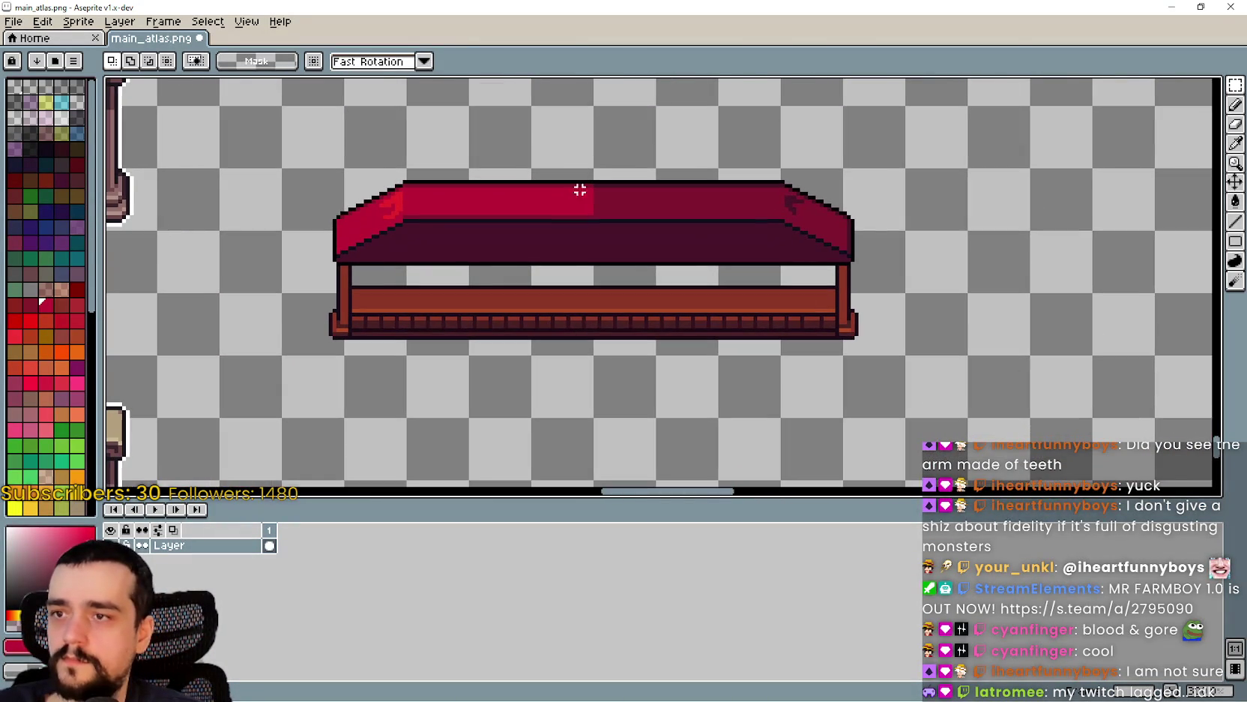
# - Place the coin just above the bench, then try a selection of the bench's red top
pyautogui.moveTo(186, 289)
pyautogui.mouseDown()
pyautogui.moveTo(521, 133)
pyautogui.moveTo(563, 141)
pyautogui.mouseUp()
pyautogui.press('Return')
pyautogui.scroll(2, 578, 190)
pyautogui.moveTo(594, 201); pyautogui.dragTo(503, 222)
pyautogui.moveTo(602, 207)
pyautogui.mouseDown()
pyautogui.moveTo(270, 208)
pyautogui.moveTo(228, 212)
pyautogui.moveTo(222, 229)
pyautogui.mouseUp()
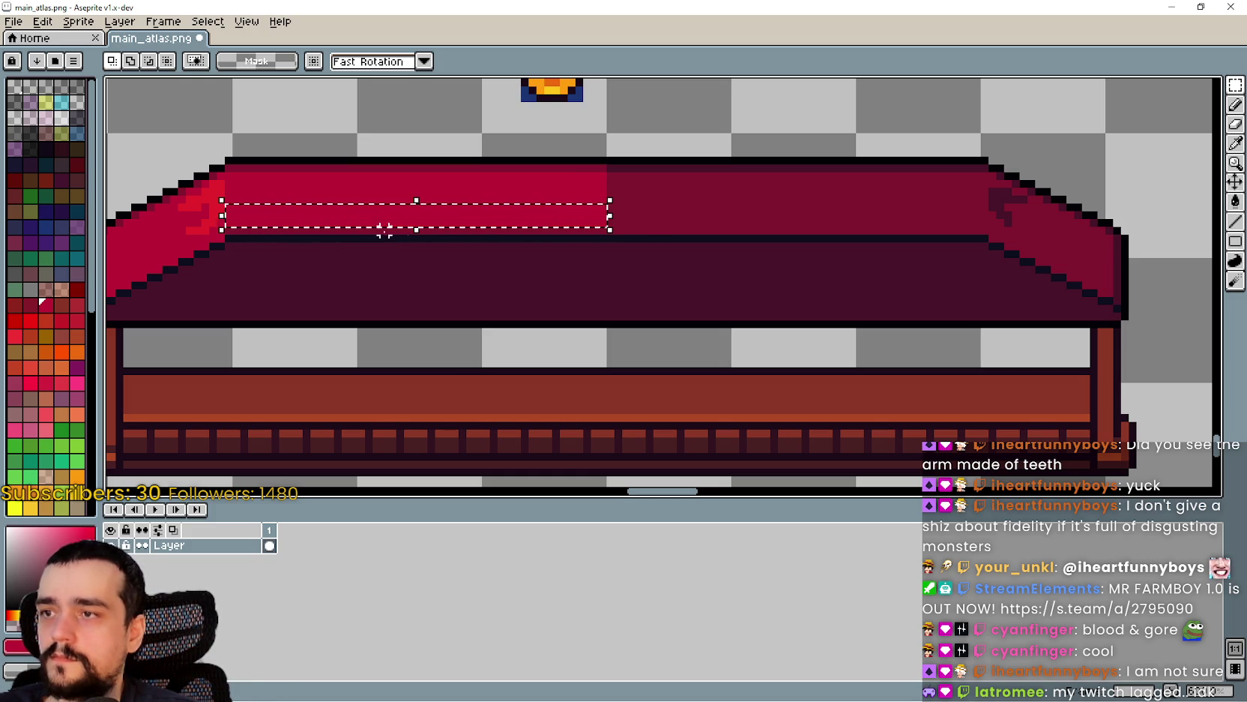
pyautogui.click(426, 246)
pyautogui.scroll(-1, 488, 298)
pyautogui.scroll(-1, 499, 300)
# - Clear the leftover teal corner pixels around the coin with the fill tool
pyautogui.moveTo(543, 315); pyautogui.dragTo(752, 372)
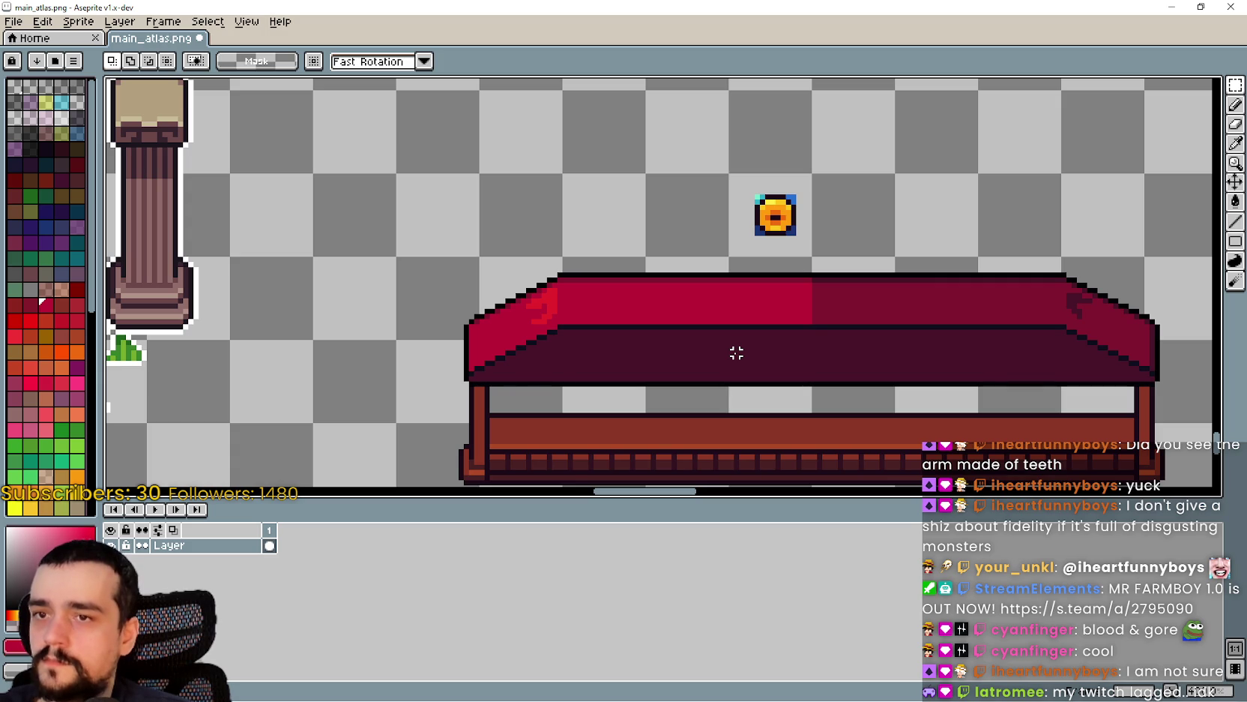
pyautogui.scroll(2, 507, 276)
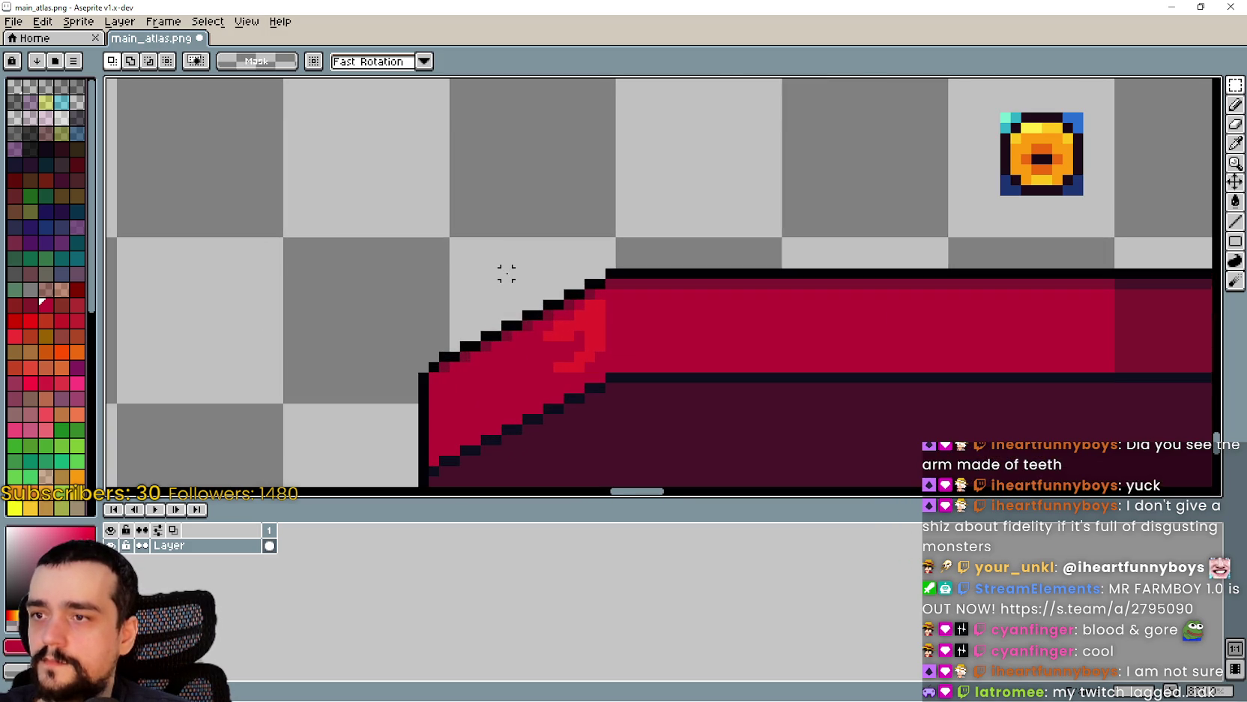
pyautogui.scroll(-2, 507, 273)
pyautogui.scroll(3, 783, 224)
pyautogui.moveTo(711, 143); pyautogui.dragTo(906, 337)
pyautogui.click(1235, 201)
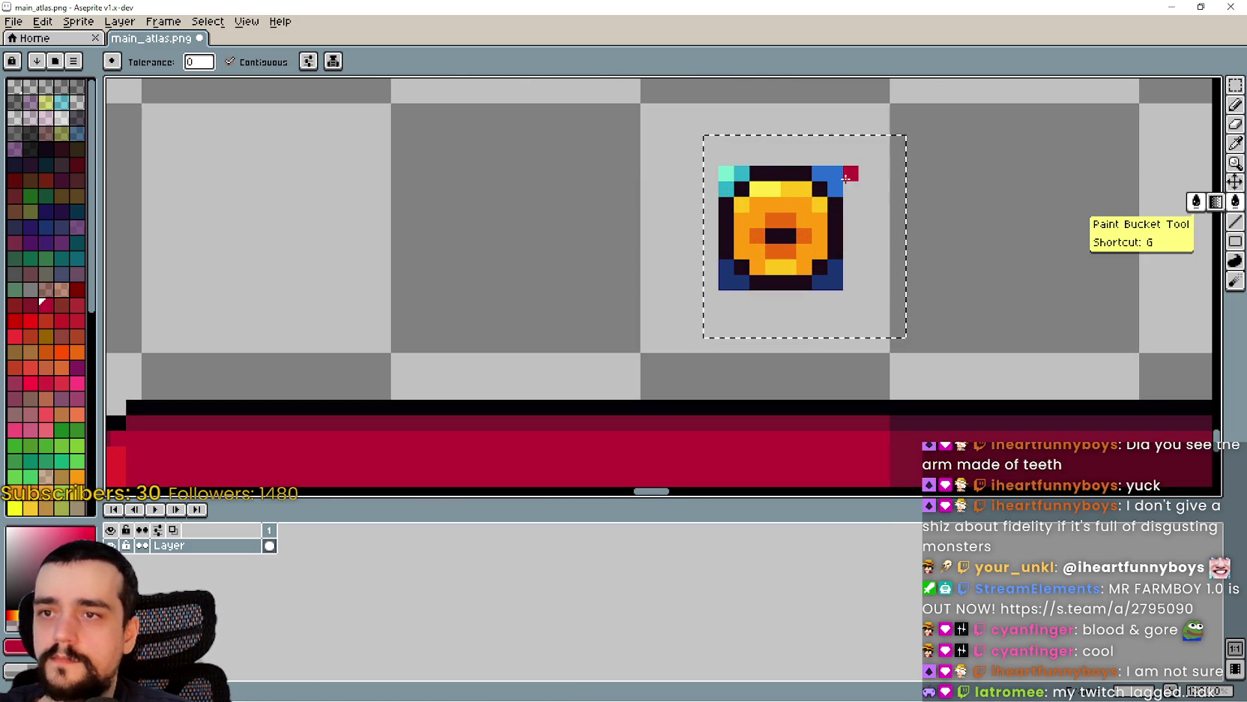
pyautogui.click(835, 283)
pyautogui.click(835, 268)
pyautogui.click(734, 283)
pyautogui.click(726, 267)
pyautogui.click(726, 189)
pyautogui.click(742, 173)
pyautogui.click(730, 171)
pyautogui.scroll(-2, 724, 218)
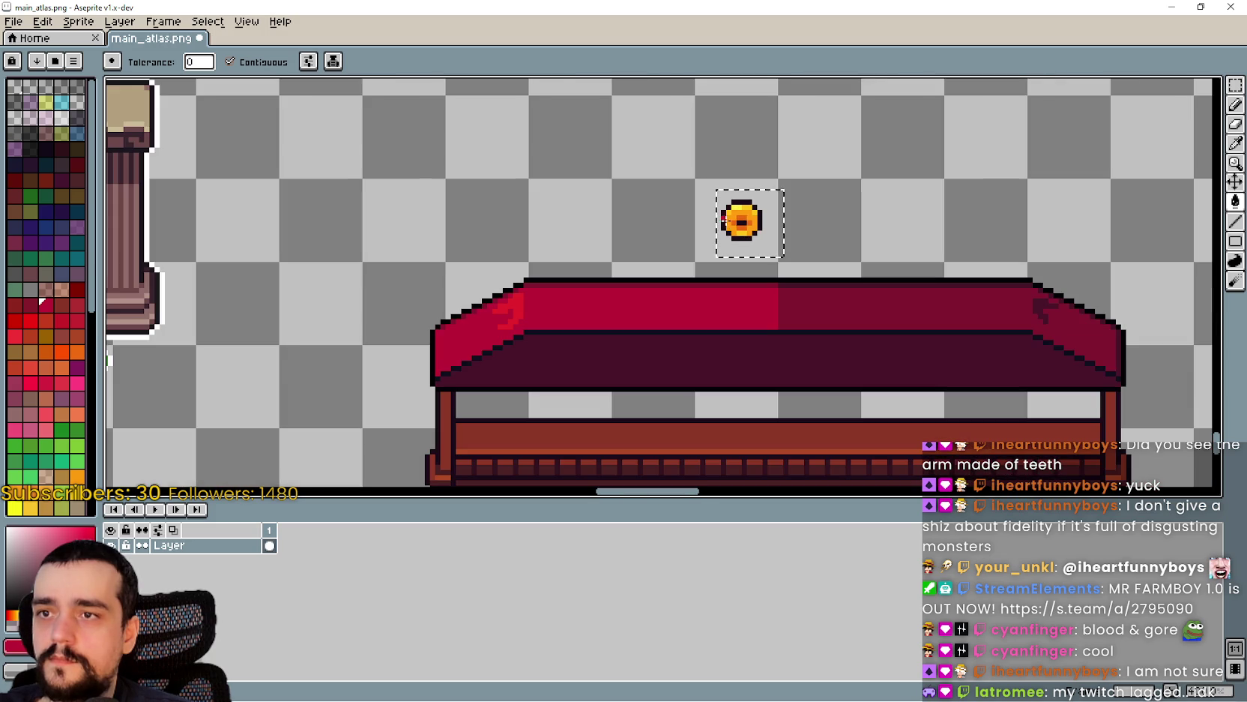
# - Return to rectangular selection and try selecting the coin and the stall's lower rail
pyautogui.click(1235, 87)
pyautogui.click(988, 202)
pyautogui.moveTo(697, 238); pyautogui.dragTo(802, 180)
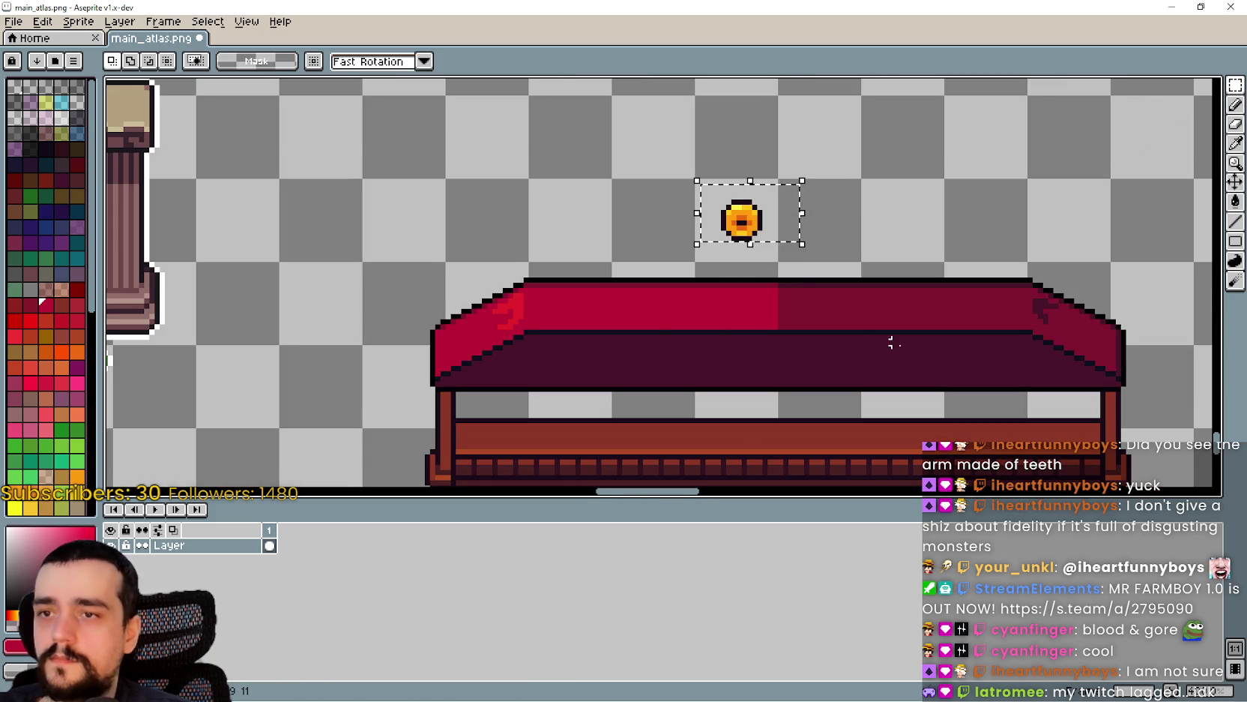
pyautogui.scroll(-3, 854, 327)
pyautogui.moveTo(682, 381)
pyautogui.mouseDown()
pyautogui.moveTo(627, 353)
pyautogui.moveTo(444, 370)
pyautogui.mouseUp()
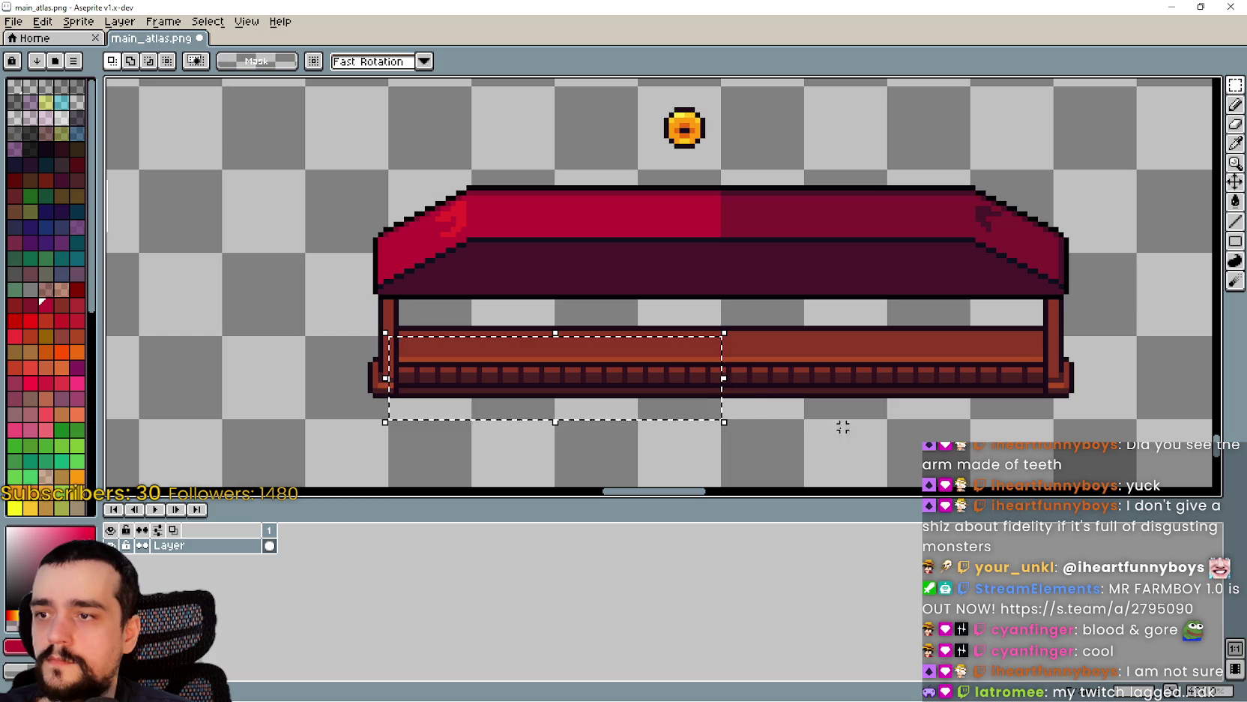
pyautogui.moveTo(768, 398)
pyautogui.mouseDown()
pyautogui.moveTo(863, 370)
pyautogui.moveTo(997, 365)
pyautogui.moveTo(1057, 419)
pyautogui.mouseUp()
pyautogui.click(734, 201)
# - Move the coin onto the stall's roof centre, nudge it up and down, and commit
pyautogui.moveTo(649, 152); pyautogui.dragTo(721, 94)
pyautogui.moveTo(671, 135)
pyautogui.mouseDown()
pyautogui.moveTo(716, 249)
pyautogui.moveTo(702, 282)
pyautogui.moveTo(707, 249)
pyautogui.mouseUp()
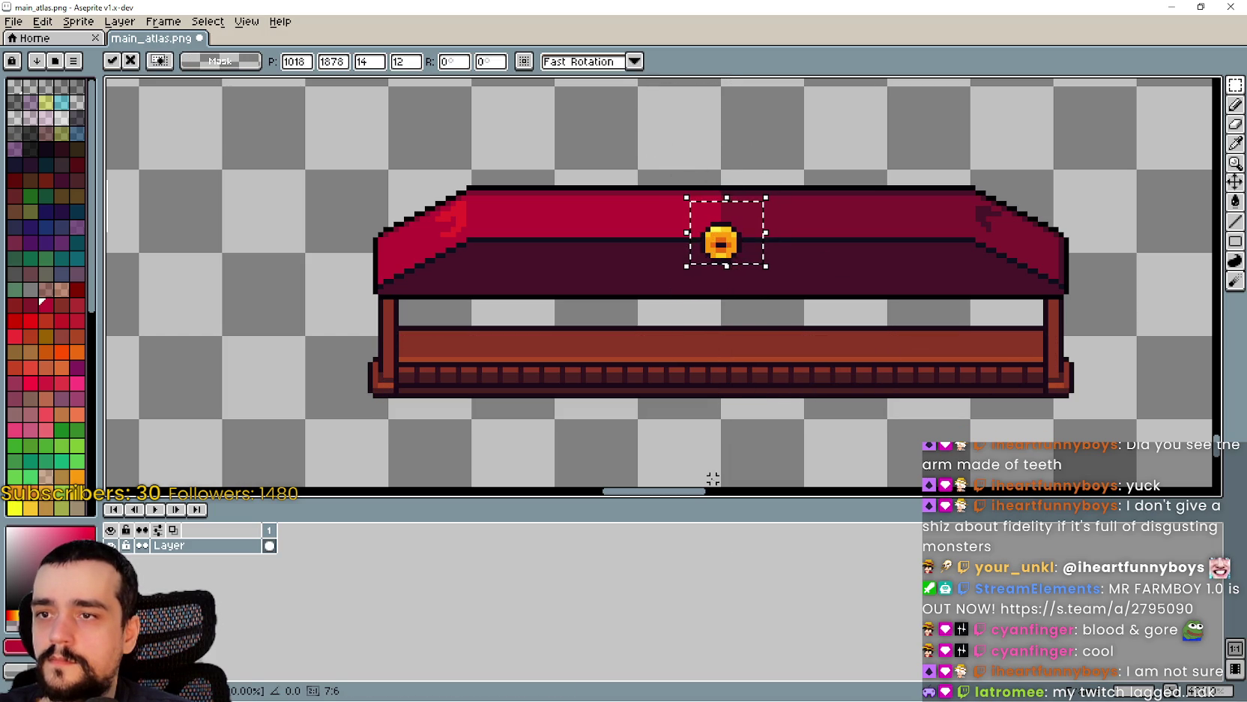
pyautogui.scroll(3, 691, 257)
pyautogui.press('Up')
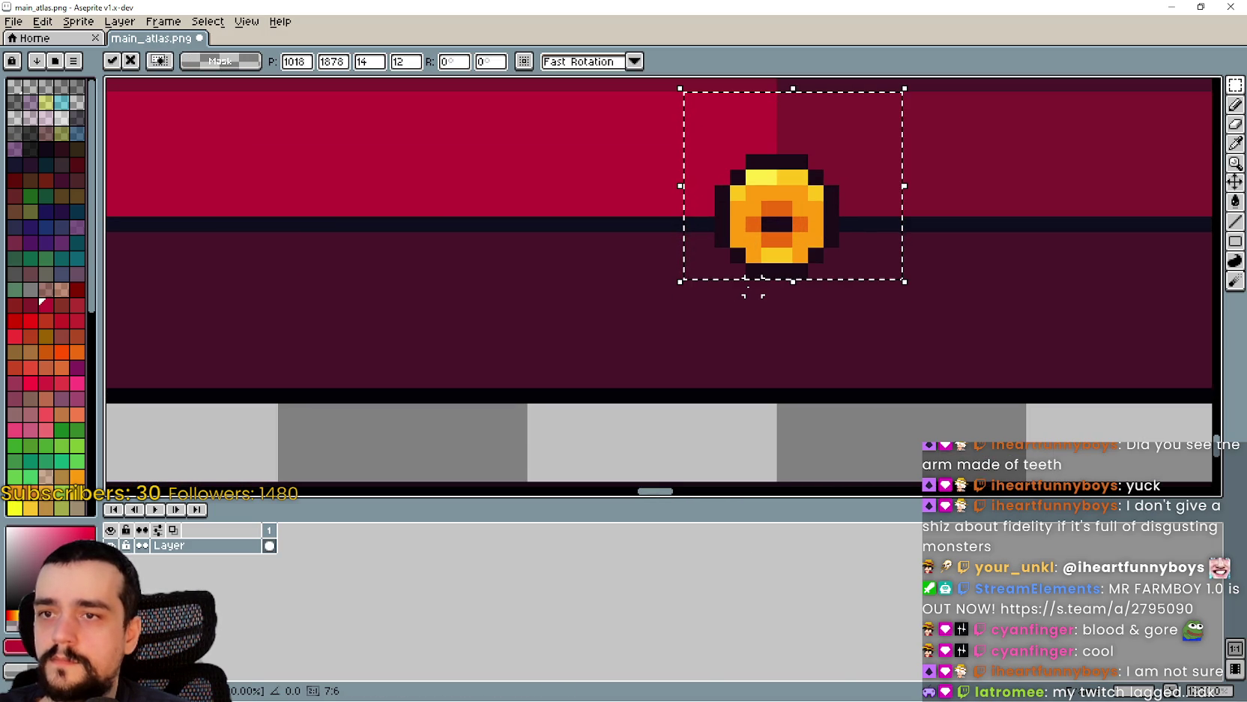
pyautogui.scroll(-3, 753, 287)
pyautogui.press('Down')
pyautogui.press('Down')
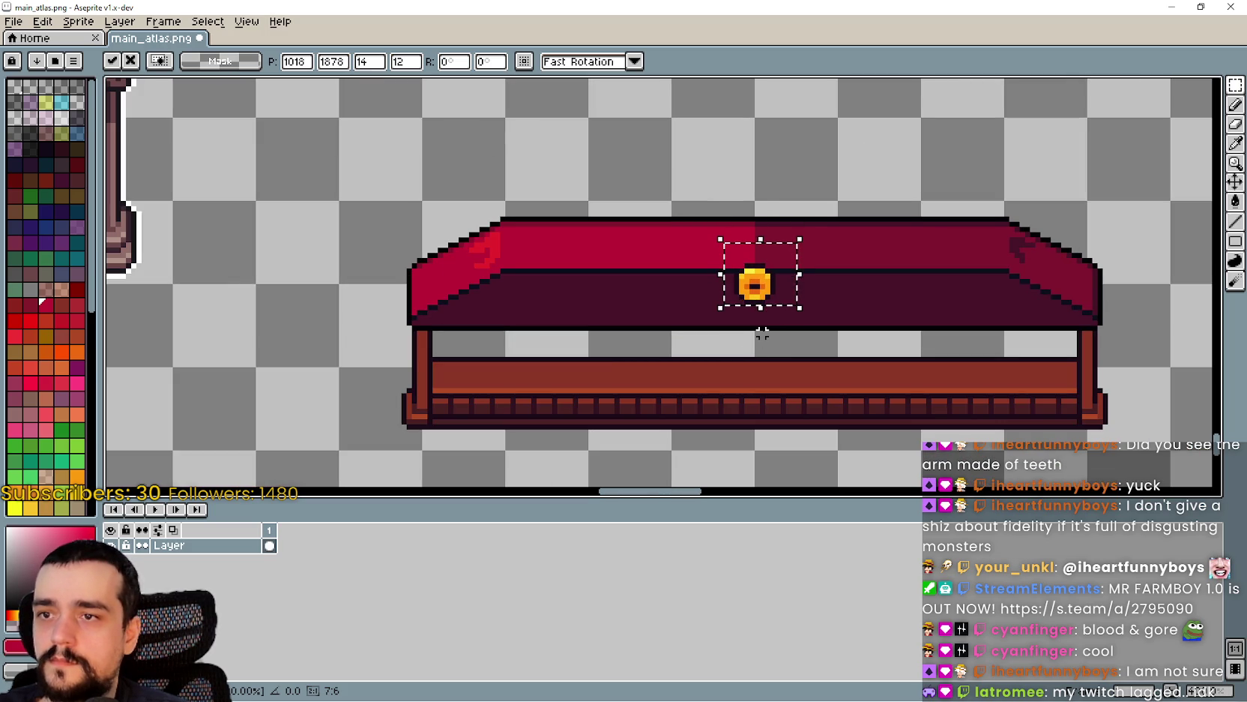
pyautogui.press('Return')
pyautogui.scroll(-2, 788, 440)
pyautogui.moveTo(810, 432)
pyautogui.mouseDown()
pyautogui.moveTo(744, 315)
pyautogui.moveTo(675, 316)
pyautogui.moveTo(765, 365)
pyautogui.moveTo(903, 382)
pyautogui.mouseUp()
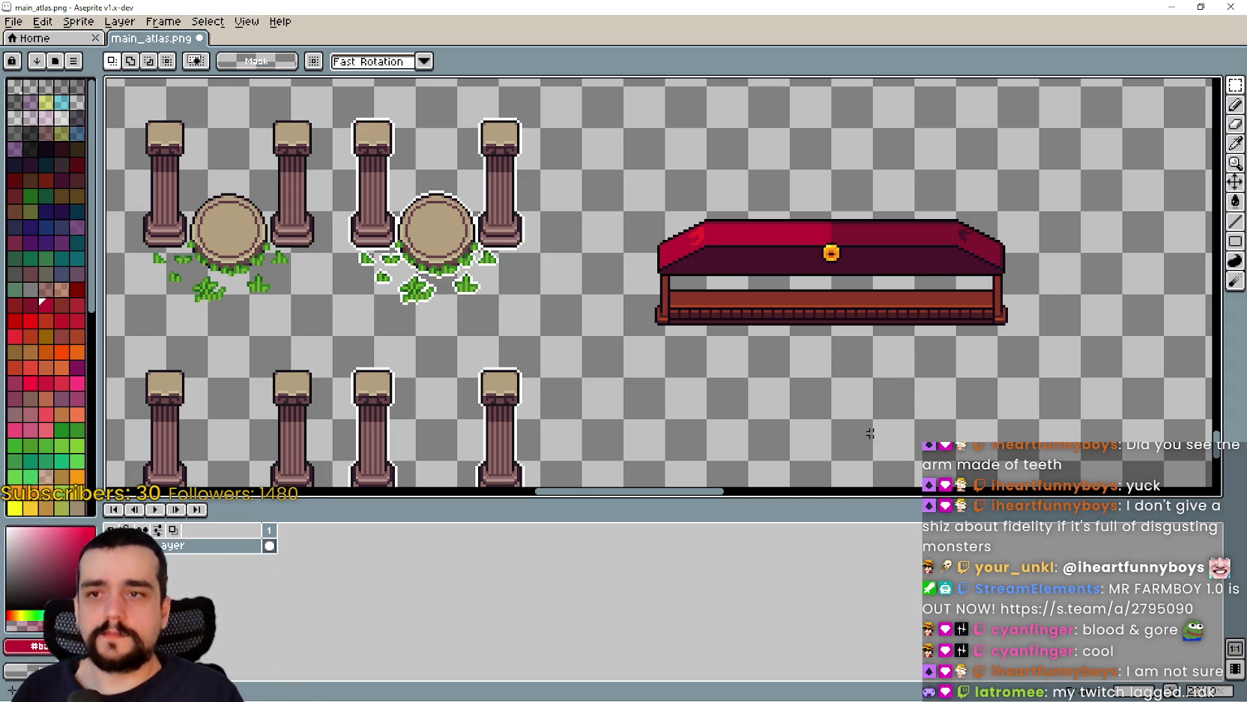
# - Select the 48×48 blue market stall in the atlas and paste a copy near the red stall
pyautogui.scroll(-4, 1016, 207)
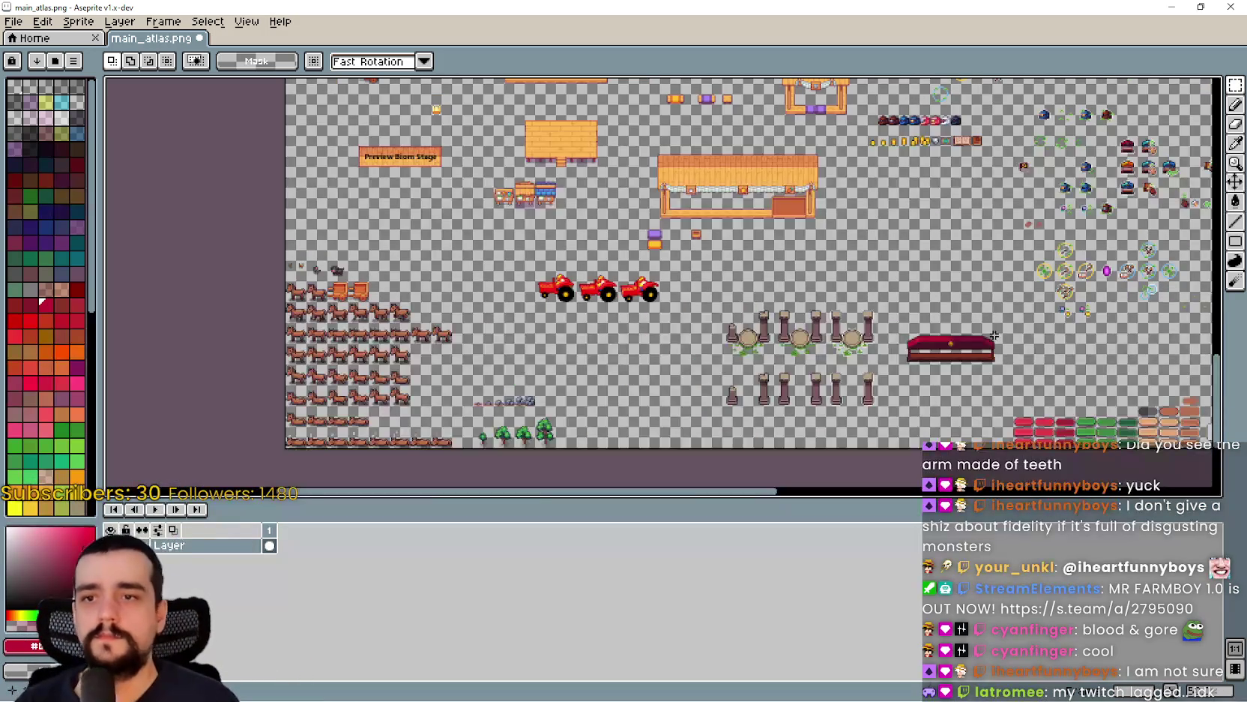
pyautogui.scroll(-1, 790, 193)
pyautogui.scroll(4, 761, 207)
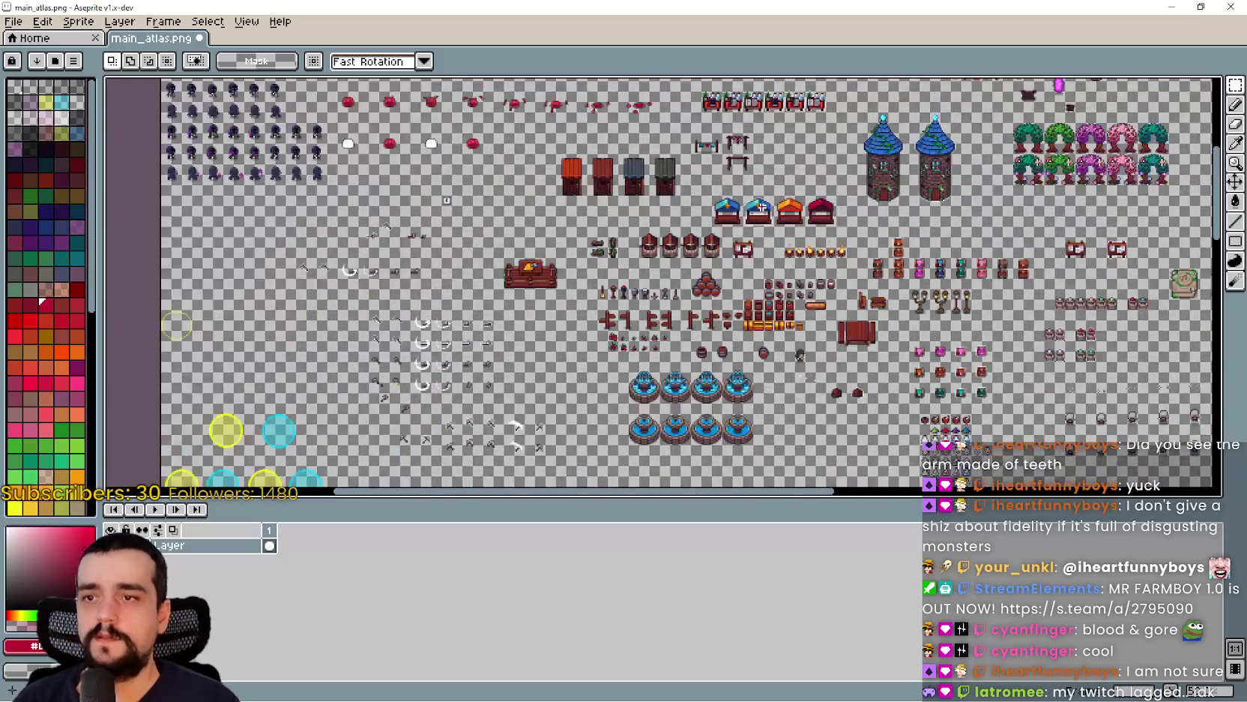
pyautogui.scroll(3, 762, 207)
pyautogui.moveTo(583, 282)
pyautogui.mouseDown()
pyautogui.moveTo(703, 178)
pyautogui.moveTo(741, 113)
pyautogui.mouseUp()
pyautogui.scroll(-4, 704, 180)
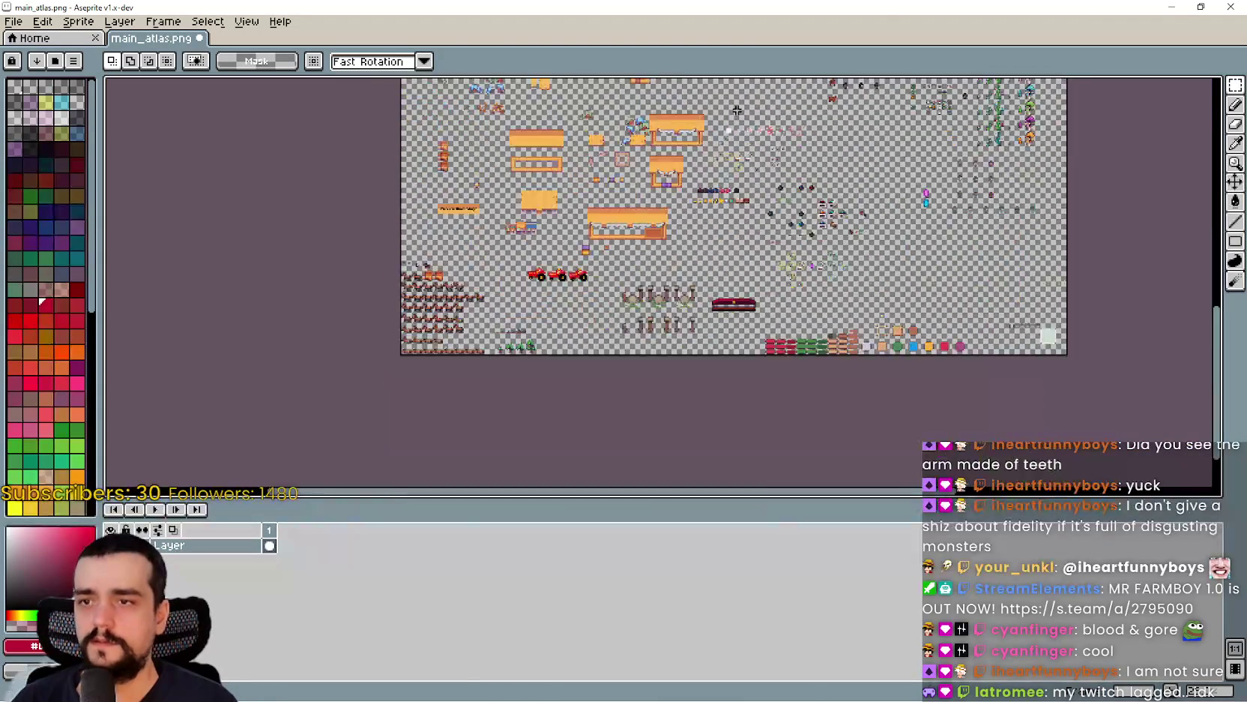
pyautogui.scroll(3, 675, 255)
pyautogui.hotkey('ctrl', 'v')
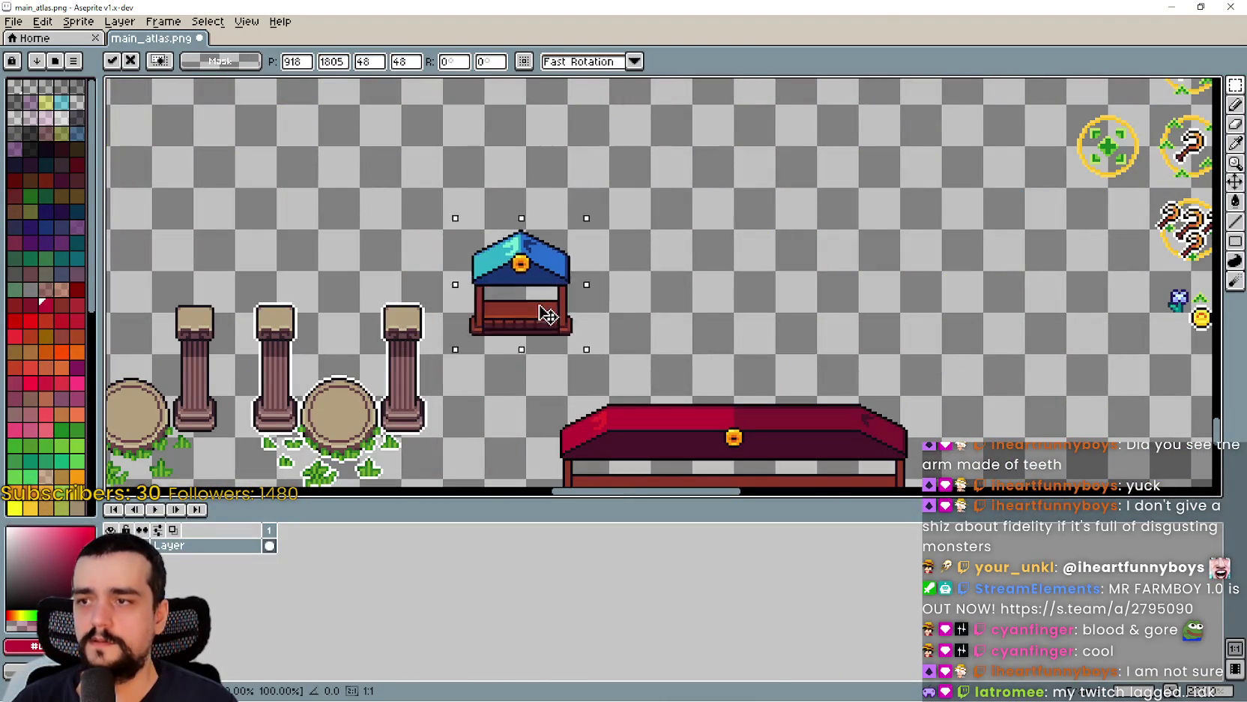
# - Drop the pasted blue stall up and to the right of its paste spot
pyautogui.moveTo(466, 322); pyautogui.dragTo(666, 284)
pyautogui.click(727, 355)
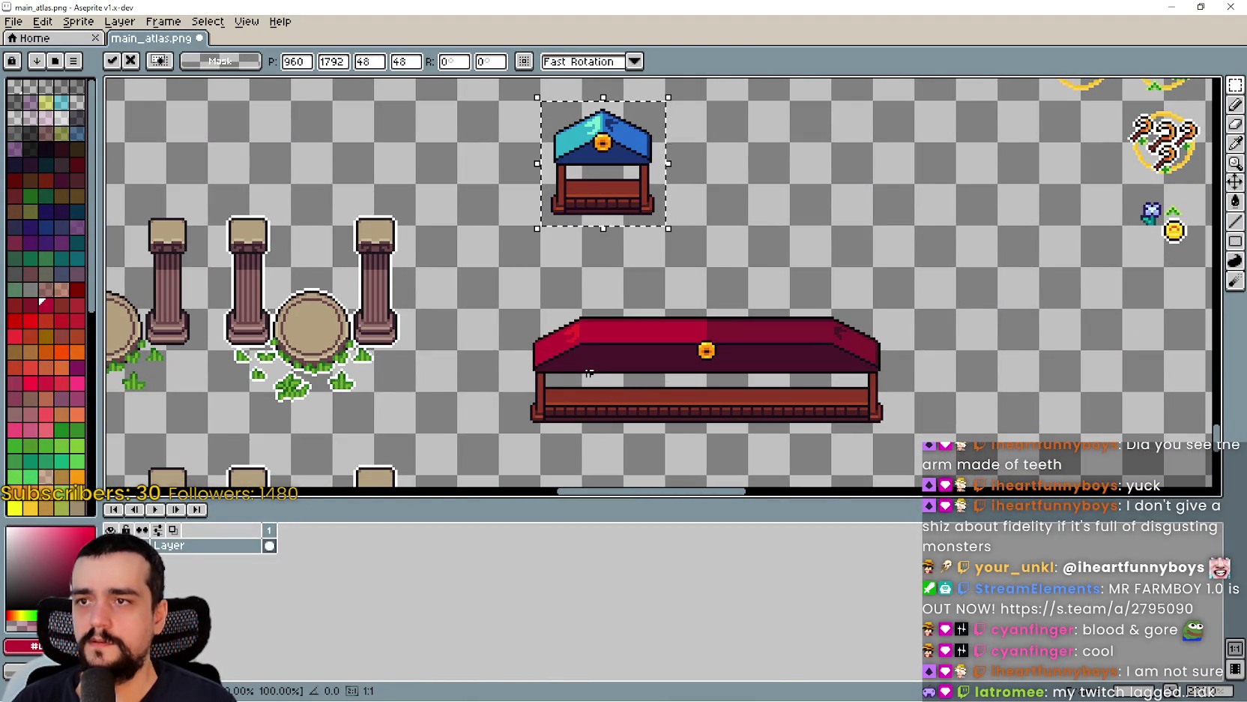
pyautogui.scroll(-3, 599, 303)
pyautogui.scroll(4, 458, 310)
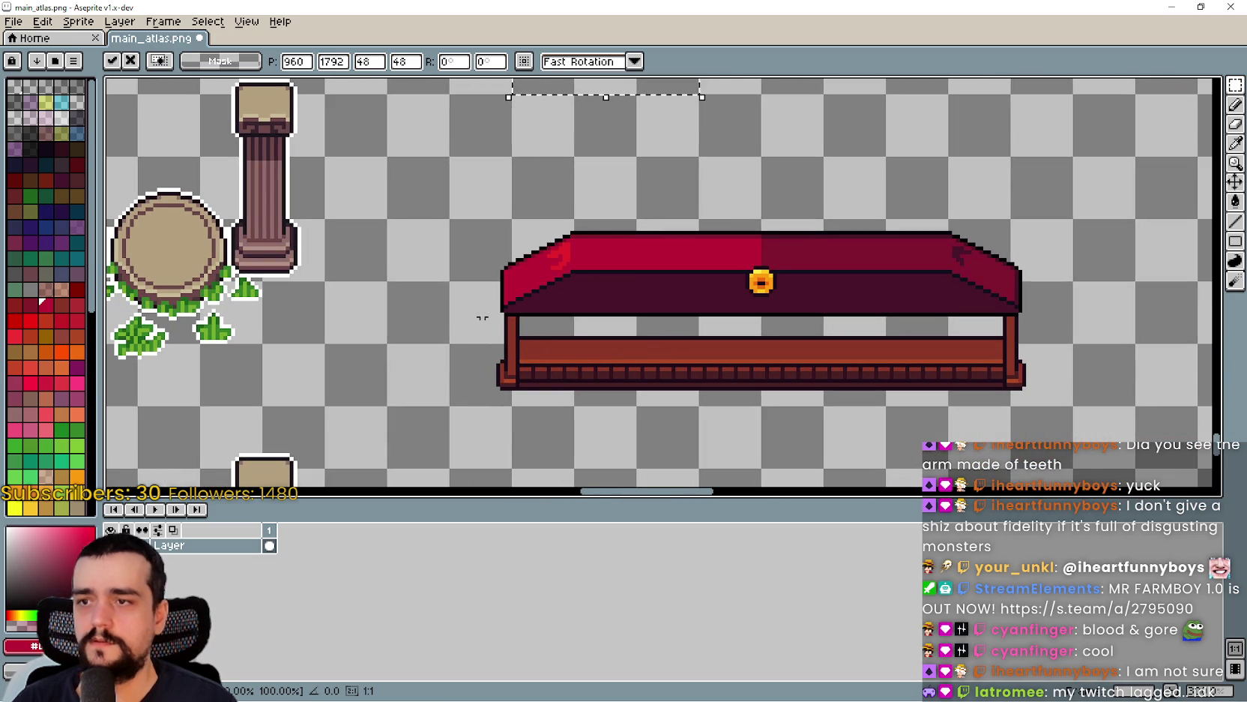
# - Select the red stall's roof and raise it by one pixel
pyautogui.moveTo(470, 310)
pyautogui.mouseDown()
pyautogui.moveTo(1086, 237)
pyautogui.moveTo(1073, 217)
pyautogui.mouseUp()
pyautogui.scroll(2, 1016, 319)
pyautogui.moveTo(1037, 309)
pyautogui.mouseDown()
pyautogui.moveTo(734, 224)
pyautogui.moveTo(515, 218)
pyautogui.moveTo(306, 190)
pyautogui.moveTo(275, 170)
pyautogui.mouseUp()
pyautogui.scroll(-2, 733, 225)
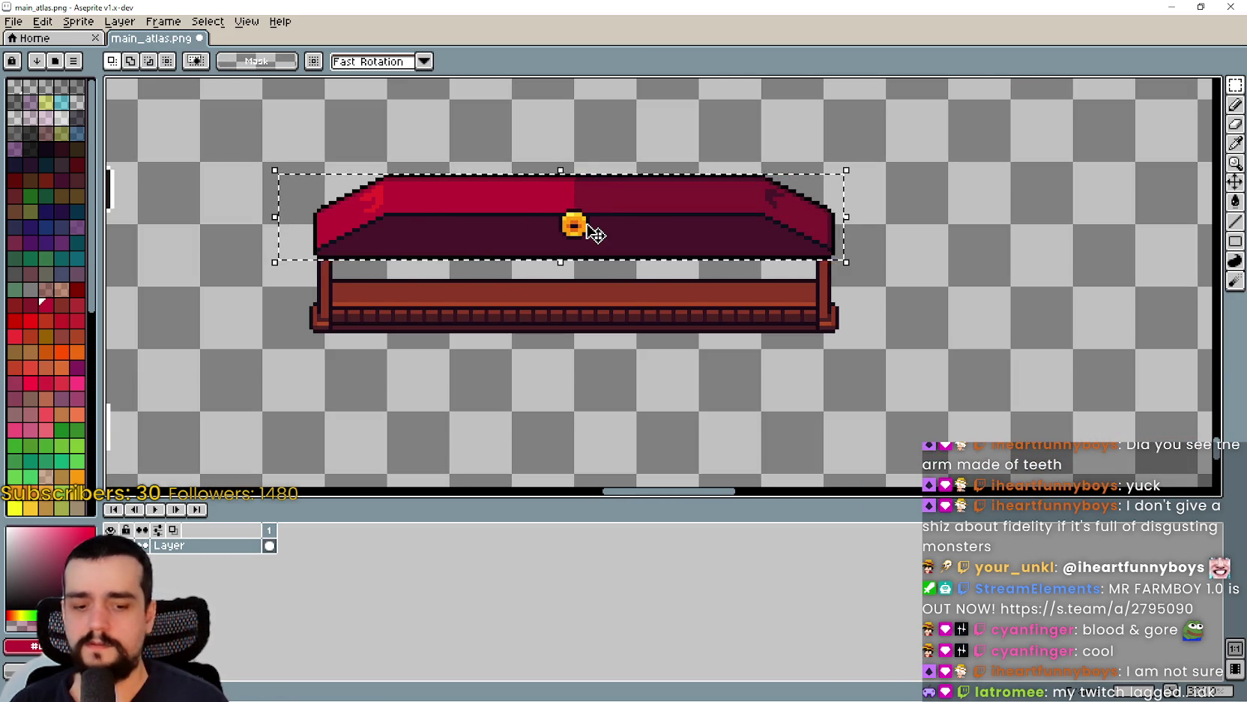
pyautogui.press('Up')
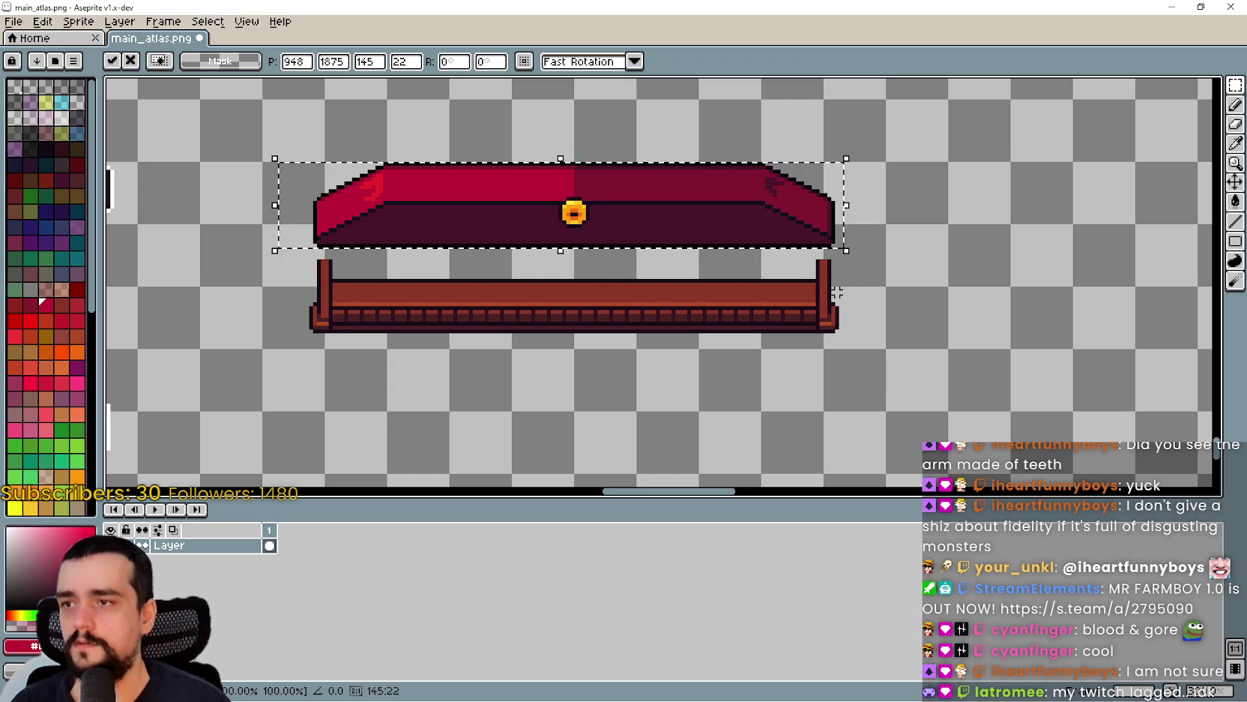
pyautogui.hotkey('ctrl', 'd')
pyautogui.scroll(3, 871, 264)
pyautogui.scroll(-1, 871, 264)
pyautogui.scroll(1, 711, 242)
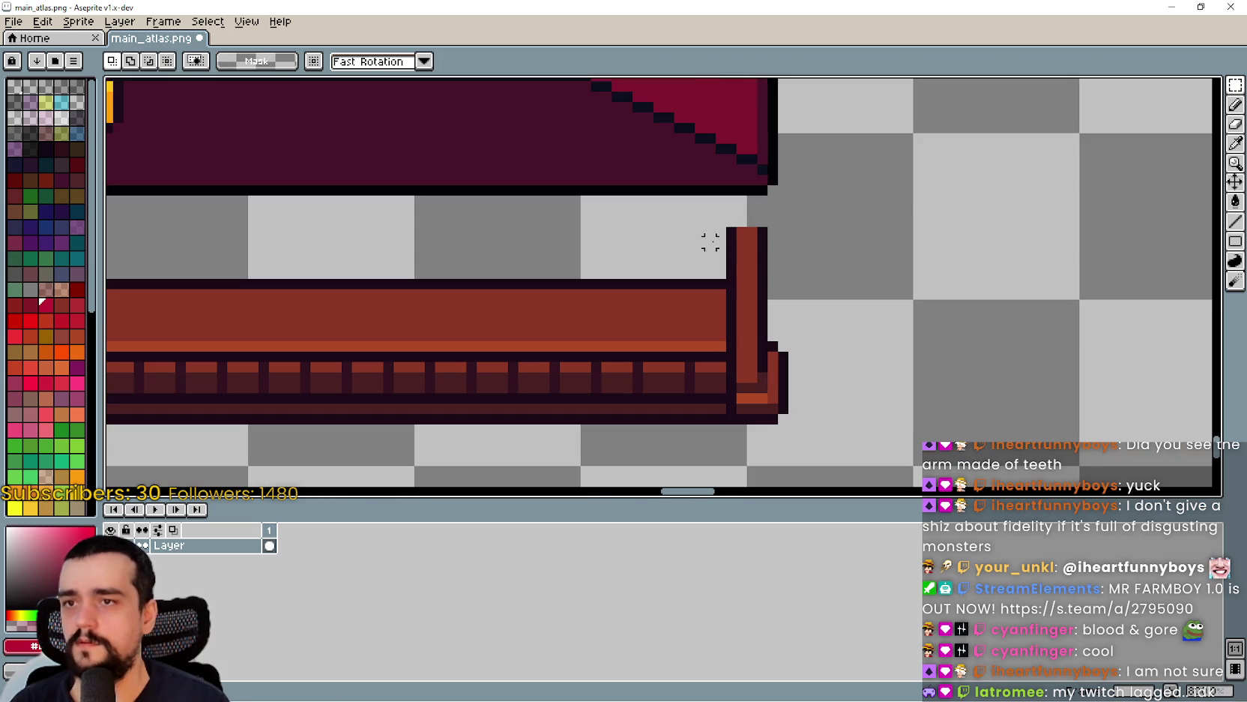
# - Select the tops of the right and left legs to extend them up to the roof
pyautogui.click(752, 233)
pyautogui.scroll(-4, 759, 193)
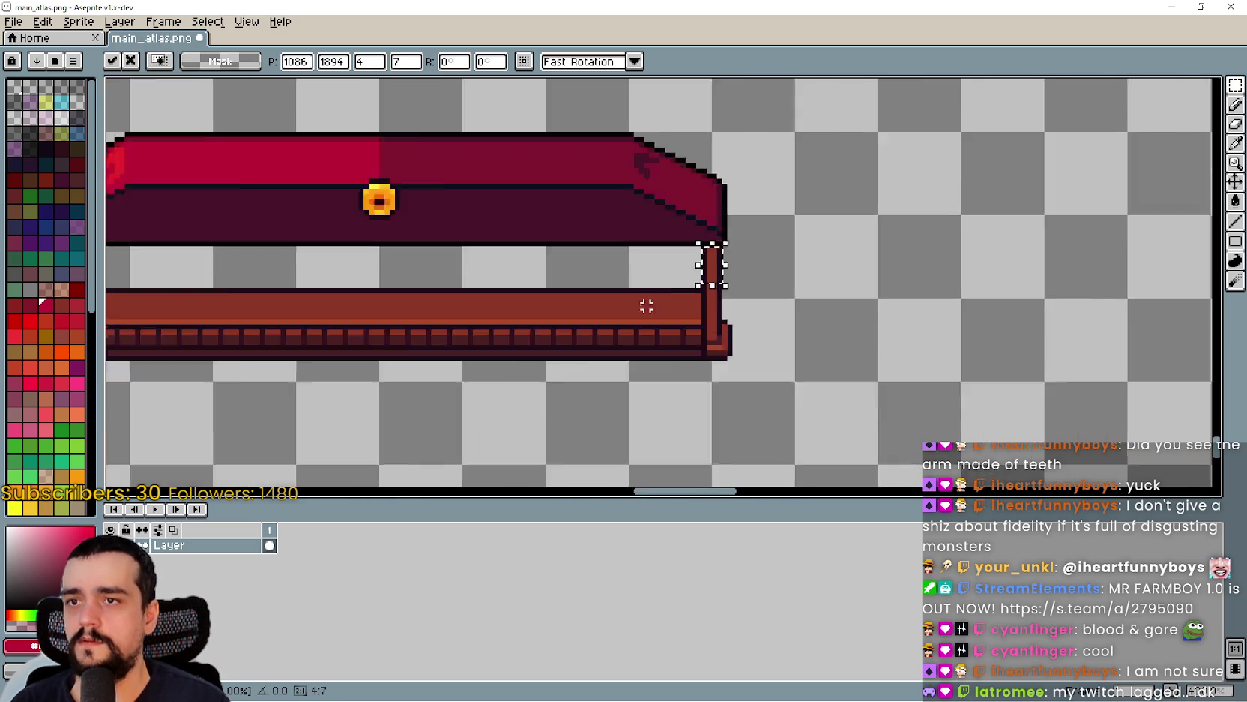
pyautogui.scroll(5, 765, 398)
pyautogui.moveTo(668, 394)
pyautogui.mouseDown()
pyautogui.moveTo(674, 370)
pyautogui.moveTo(691, 367)
pyautogui.mouseUp()
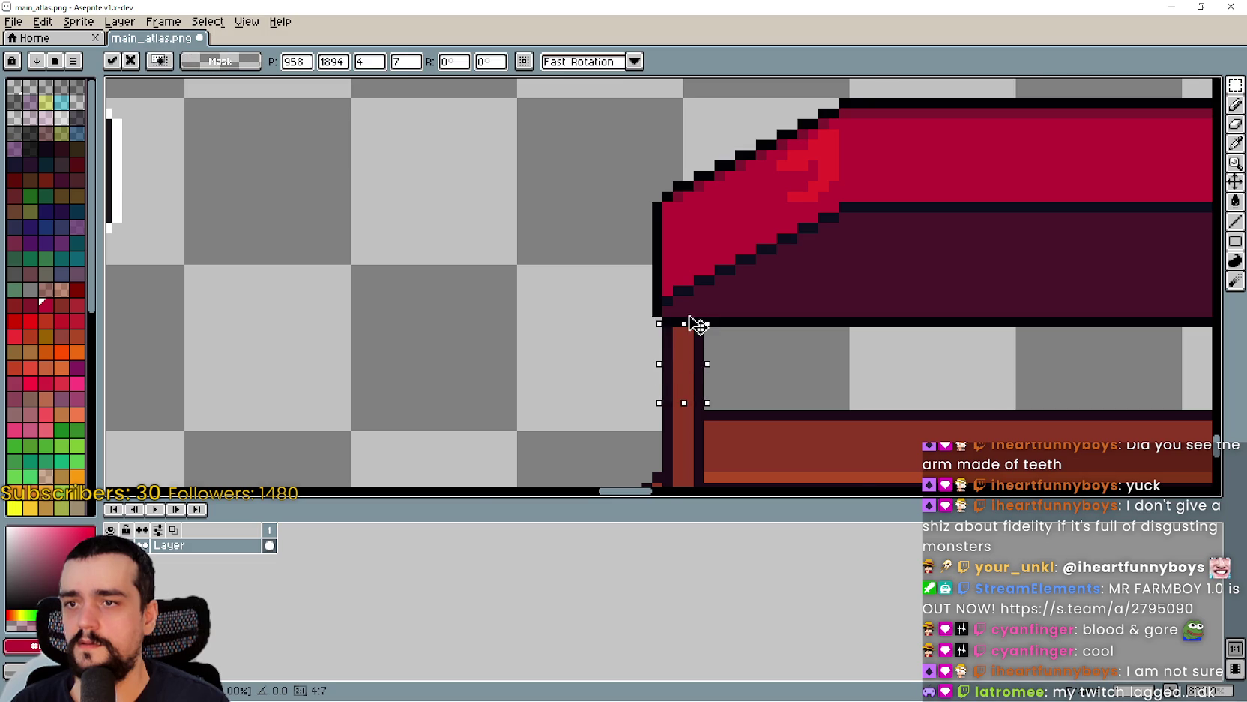
pyautogui.scroll(-6, 693, 330)
pyautogui.scroll(3, 750, 308)
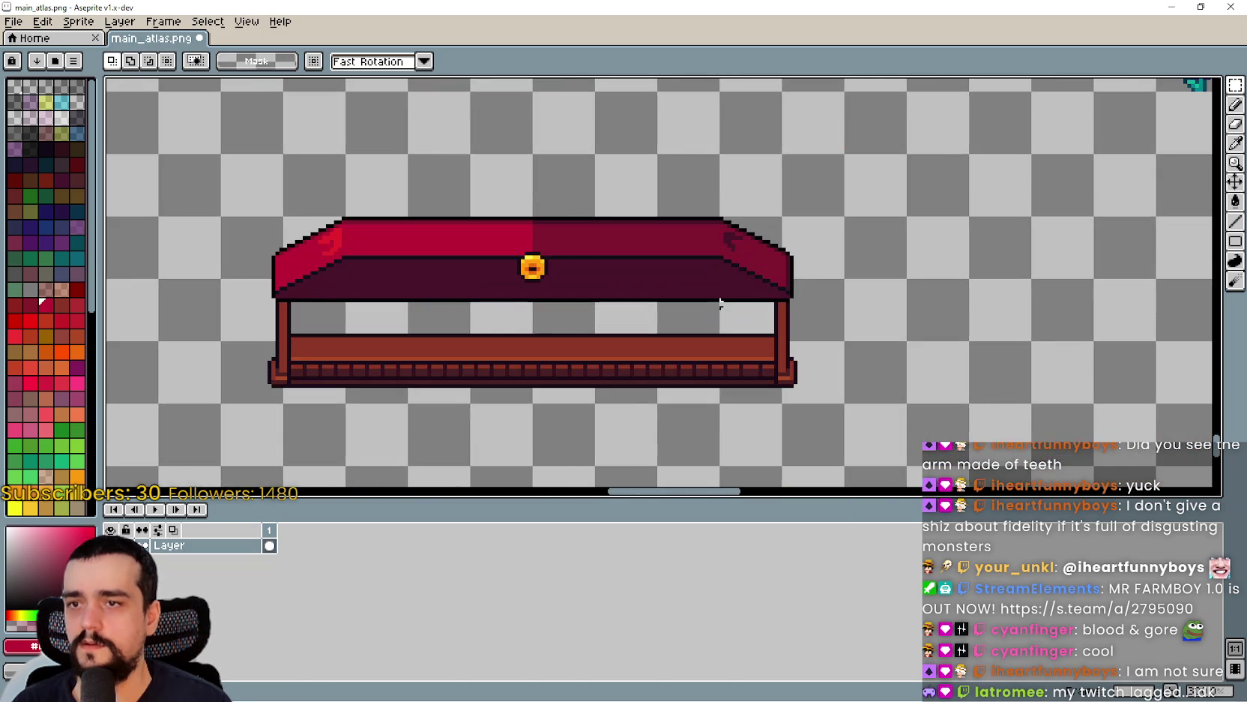
pyautogui.scroll(-5, 464, 292)
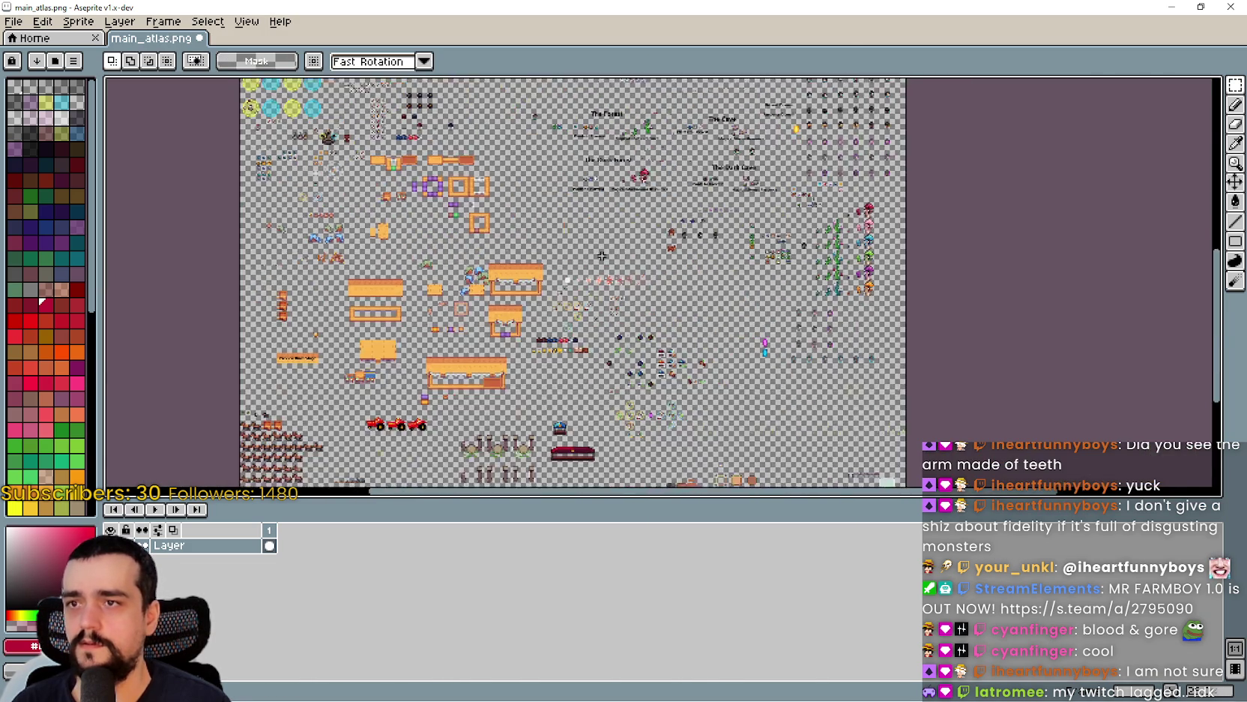
pyautogui.scroll(3, 637, 268)
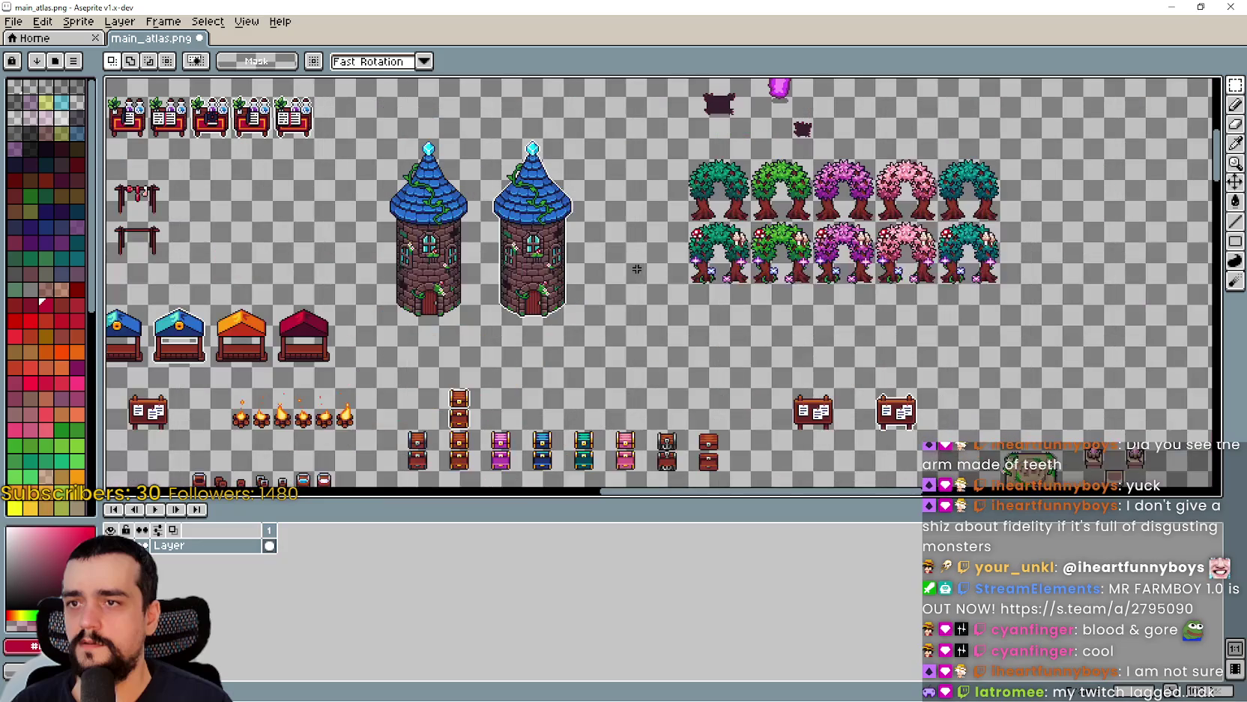
pyautogui.scroll(-3, 588, 259)
pyautogui.scroll(4, 585, 251)
pyautogui.scroll(-3, 581, 239)
pyautogui.scroll(5, 581, 239)
pyautogui.scroll(-8, 637, 225)
pyautogui.hscroll(-5, 712, 150)
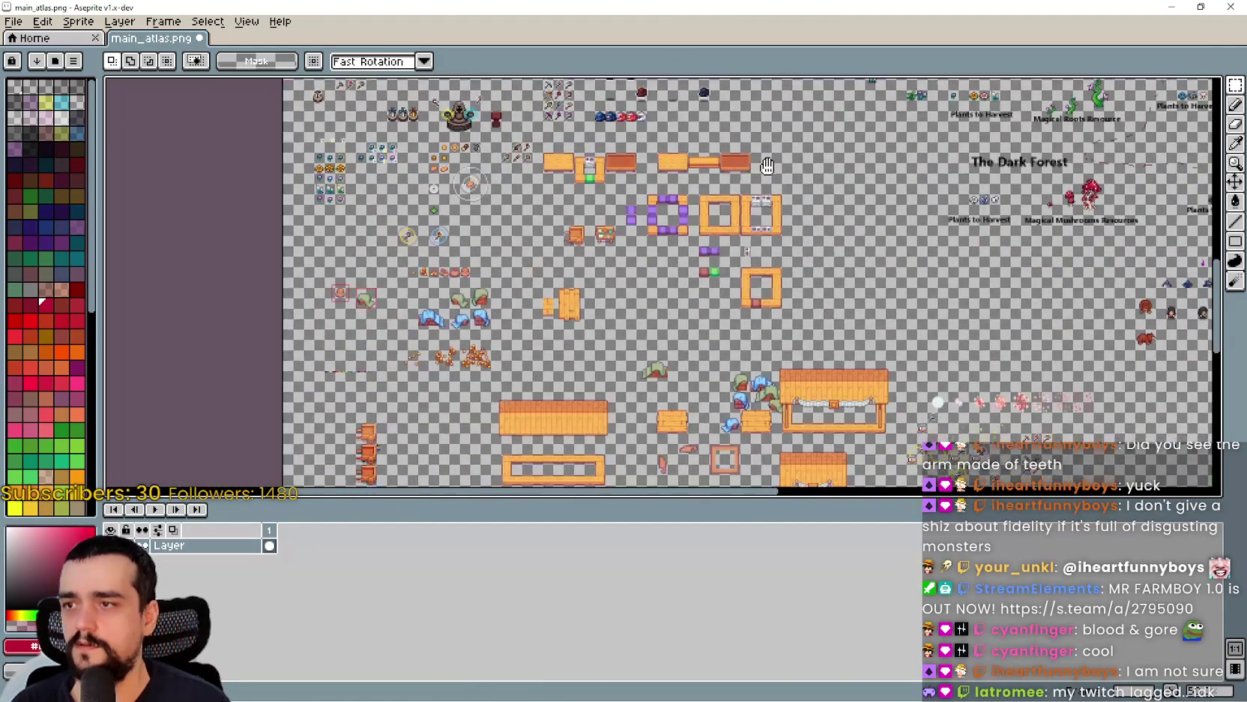
pyautogui.scroll(-3, 527, 107)
pyautogui.scroll(-3, 527, 108)
pyautogui.hscroll(8, 527, 108)
pyautogui.scroll(-3, 527, 107)
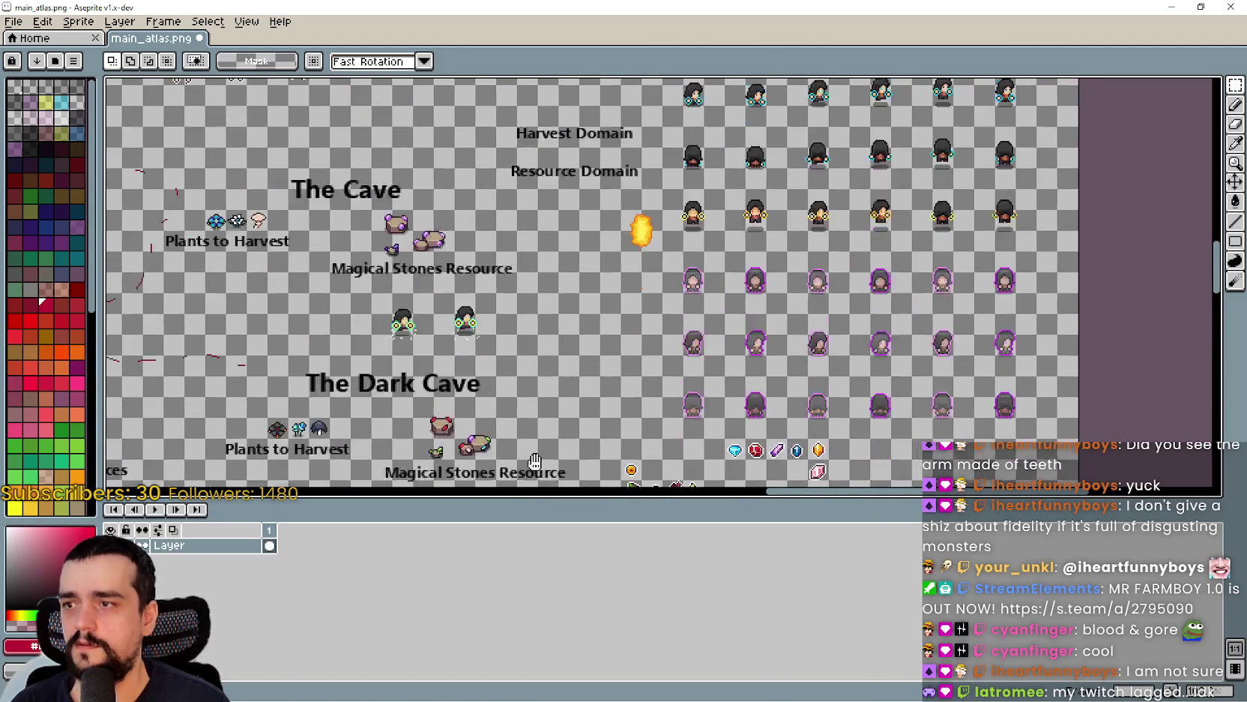
pyautogui.scroll(-2, 594, 366)
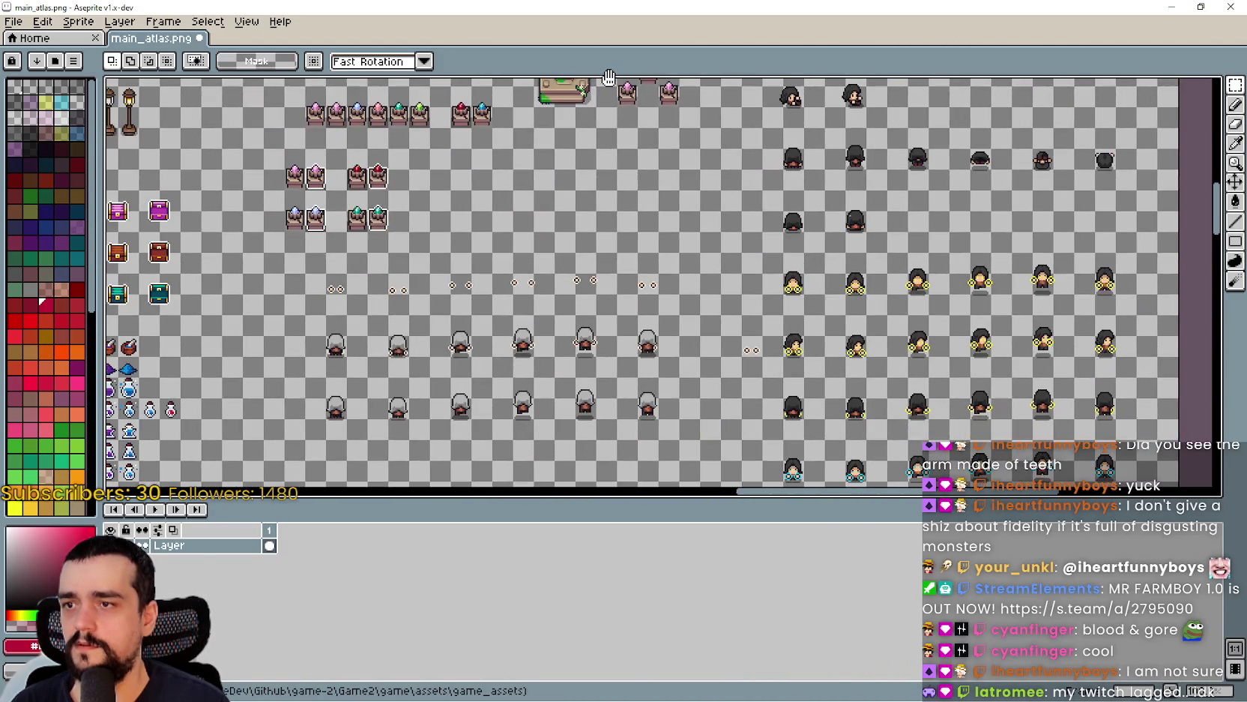
pyautogui.hscroll(-5, 599, 397)
pyautogui.scroll(2, 608, 464)
pyautogui.scroll(3, 608, 464)
pyautogui.scroll(-2, 632, 209)
pyautogui.scroll(3, 741, 214)
pyautogui.scroll(-1, 619, 382)
pyautogui.scroll(-5, 619, 381)
pyautogui.scroll(-2, 600, 300)
pyautogui.scroll(2, 551, 152)
pyautogui.scroll(-3, 551, 152)
pyautogui.scroll(1, 832, 262)
pyautogui.scroll(-2, 735, 279)
pyautogui.scroll(2, 814, 458)
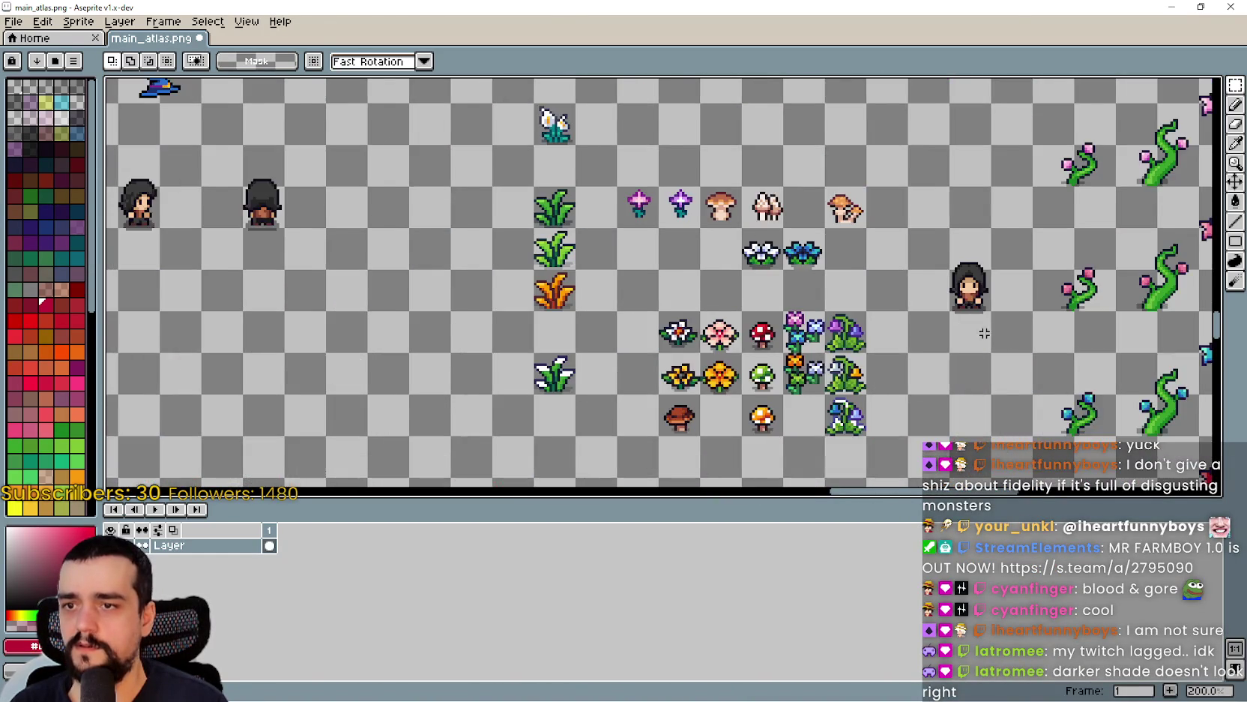
pyautogui.scroll(-3, 890, 209)
pyautogui.scroll(3, 758, 269)
pyautogui.scroll(-1, 758, 269)
pyautogui.scroll(1, 648, 335)
pyautogui.hotkey('ctrl', 'v')
# - Place the pasted character beside the blue stall and commit it
pyautogui.moveTo(608, 290); pyautogui.dragTo(609, 223)
pyautogui.moveTo(731, 352); pyautogui.dragTo(716, 290)
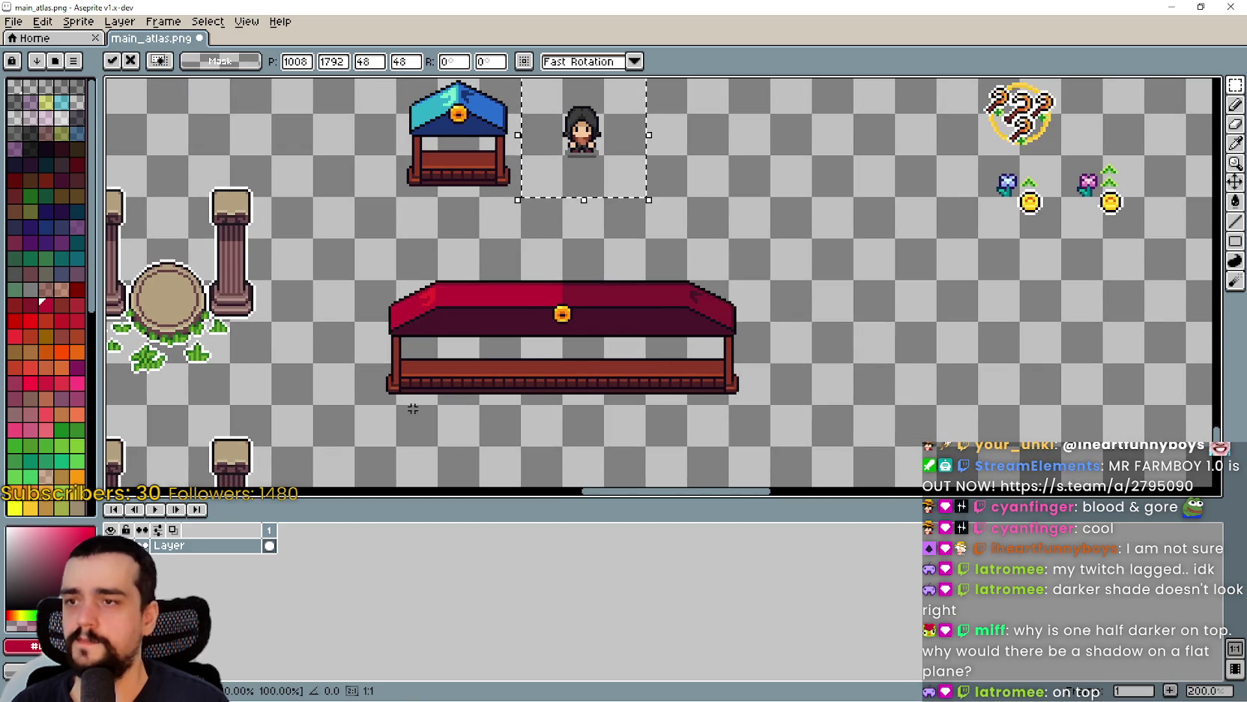
pyautogui.press('Return')
pyautogui.moveTo(353, 406)
pyautogui.mouseDown()
pyautogui.moveTo(672, 289)
pyautogui.moveTo(773, 278)
pyautogui.mouseUp()
pyautogui.hscroll(3, 788, 320)
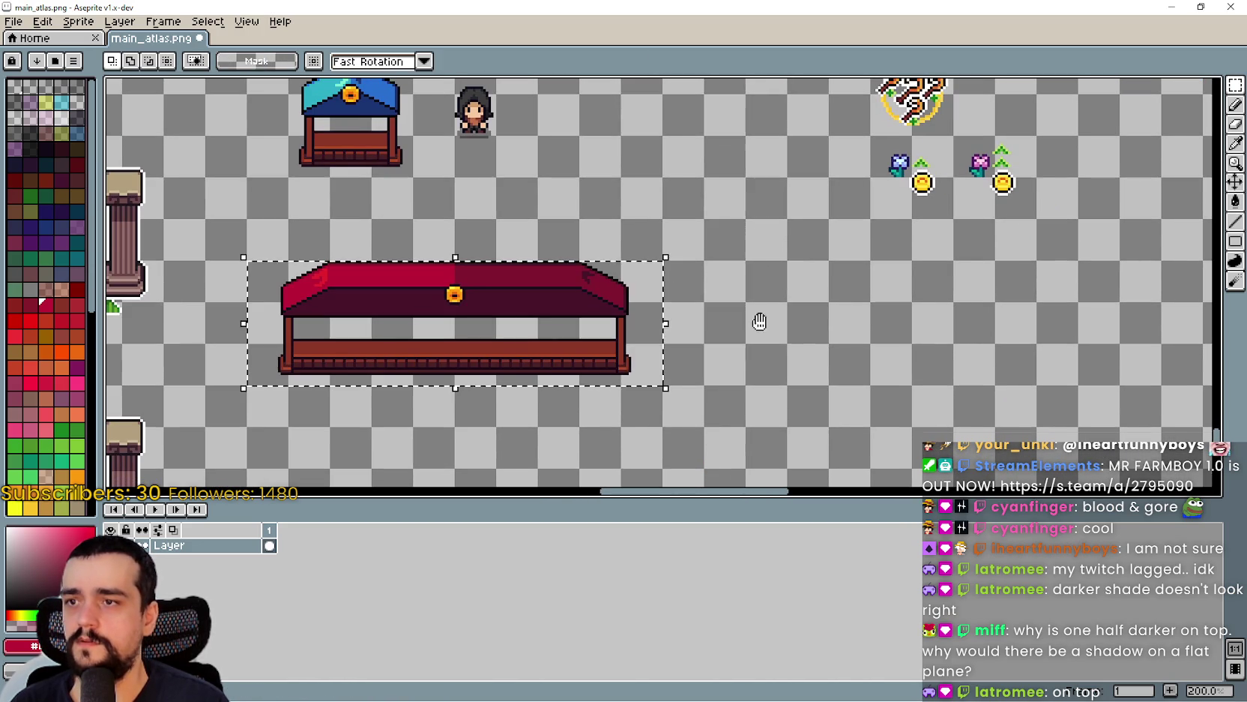
pyautogui.scroll(-1, 757, 320)
pyautogui.hotkey('ctrl', 'd')
# - Select the character with its surrounding tiles and drag it down below the red stall
pyautogui.moveTo(466, 135); pyautogui.dragTo(517, 86)
pyautogui.click(660, 246)
pyautogui.moveTo(435, 158); pyautogui.dragTo(542, 81)
pyautogui.scroll(-3, 673, 244)
pyautogui.scroll(-2, 638, 251)
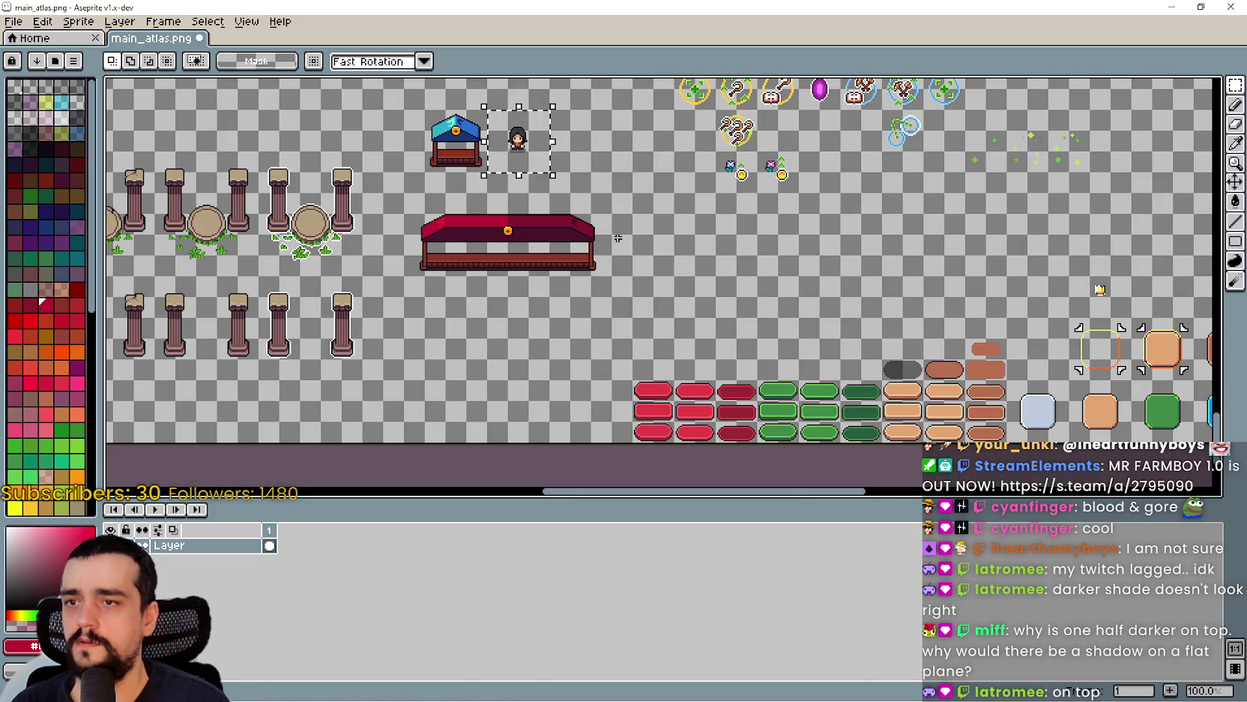
pyautogui.moveTo(528, 164)
pyautogui.mouseDown()
pyautogui.moveTo(610, 280)
pyautogui.moveTo(668, 291)
pyautogui.moveTo(613, 318)
pyautogui.moveTo(433, 345)
pyautogui.moveTo(441, 357)
pyautogui.moveTo(512, 315)
pyautogui.mouseUp()
pyautogui.scroll(2, 434, 345)
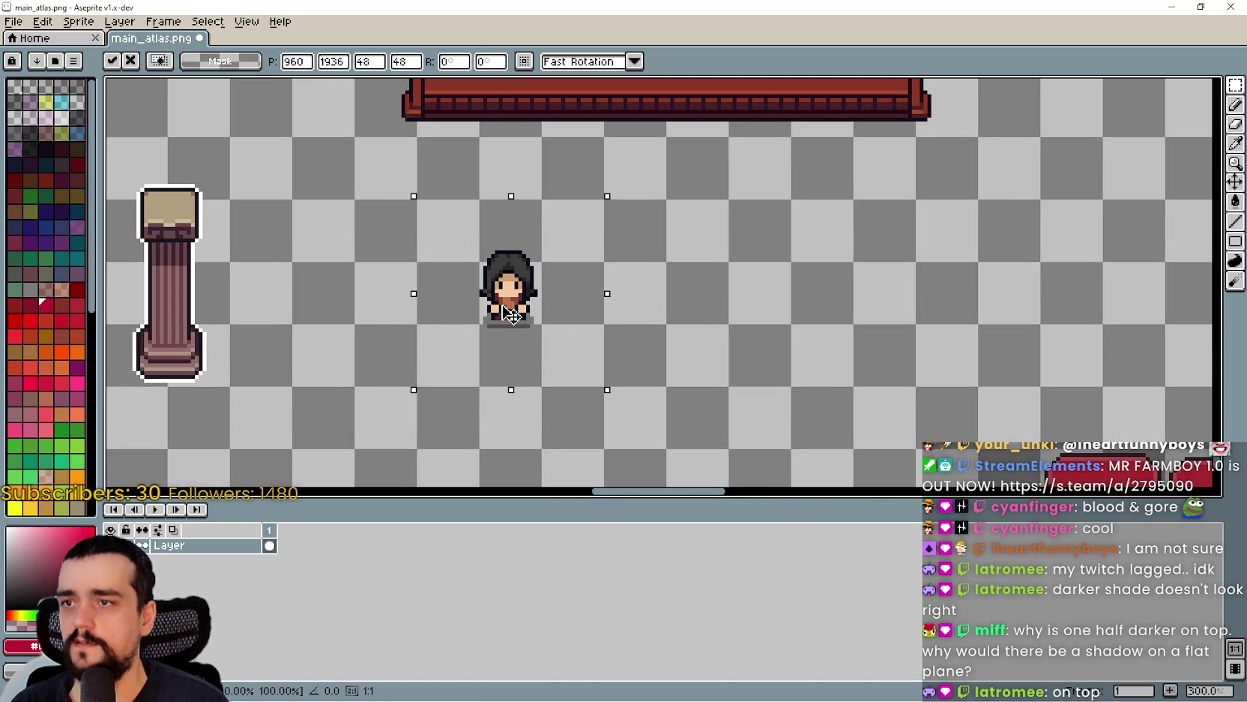
# - Commit the character and paste two copies of it in a row to its right
pyautogui.press('Return')
pyautogui.hotkey('ctrl', 'v')
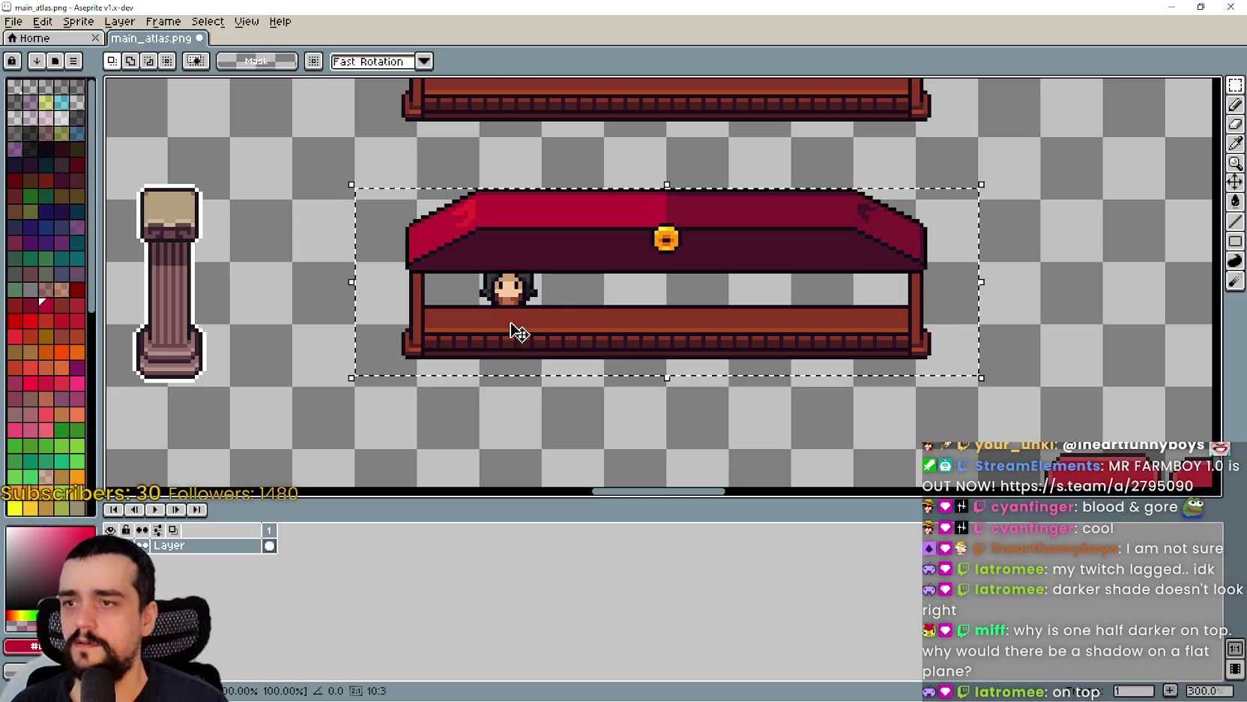
pyautogui.press('Escape')
pyautogui.scroll(-2, 551, 284)
pyautogui.scroll(2, 558, 330)
pyautogui.hotkey('ctrl', 'c')
pyautogui.hotkey('ctrl', 'v')
pyautogui.moveTo(557, 337)
pyautogui.mouseDown()
pyautogui.moveTo(699, 395)
pyautogui.moveTo(713, 362)
pyautogui.mouseUp()
pyautogui.hotkey('ctrl', 'v')
pyautogui.moveTo(574, 362)
pyautogui.mouseDown()
pyautogui.moveTo(928, 405)
pyautogui.moveTo(903, 382)
pyautogui.mouseUp()
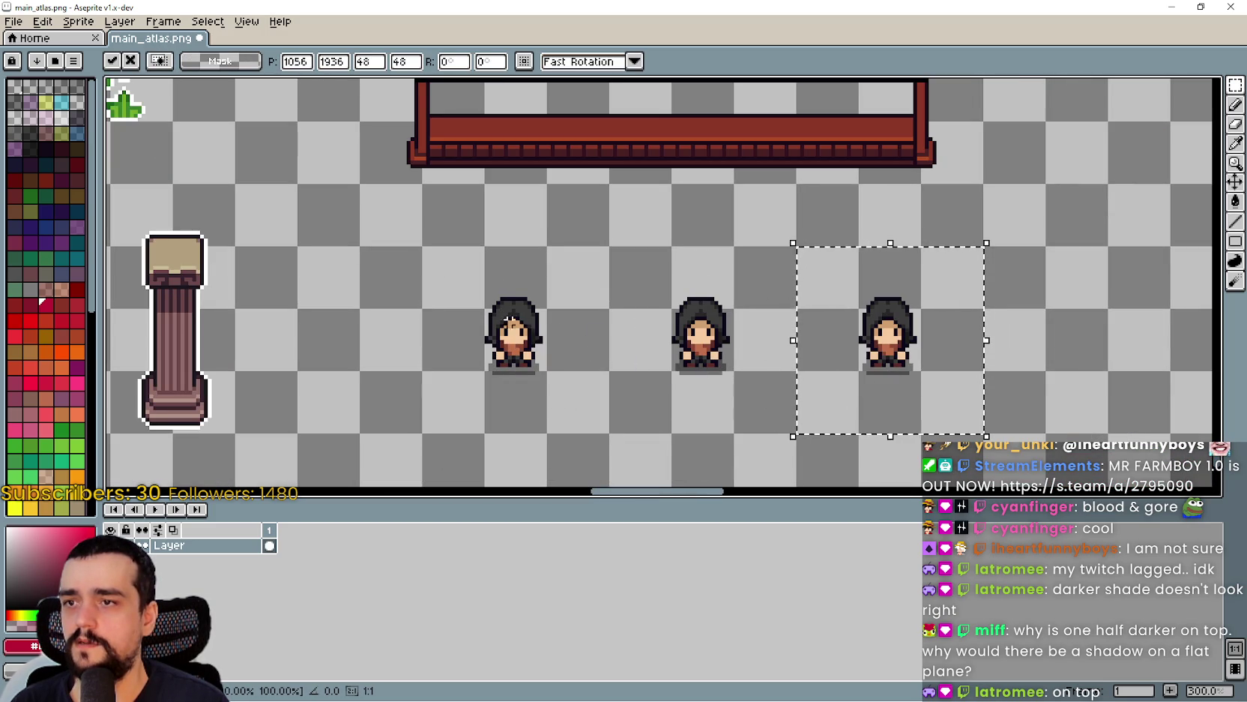
pyautogui.moveTo(588, 260)
pyautogui.mouseDown()
pyautogui.moveTo(590, 380)
pyautogui.moveTo(578, 376)
pyautogui.moveTo(585, 300)
pyautogui.mouseUp()
pyautogui.moveTo(571, 398); pyautogui.dragTo(570, 343)
pyautogui.click(462, 395)
# - Select all three characters and shift them one cell left, then back
pyautogui.moveTo(462, 395); pyautogui.dragTo(942, 259)
pyautogui.moveTo(950, 334); pyautogui.dragTo(932, 328)
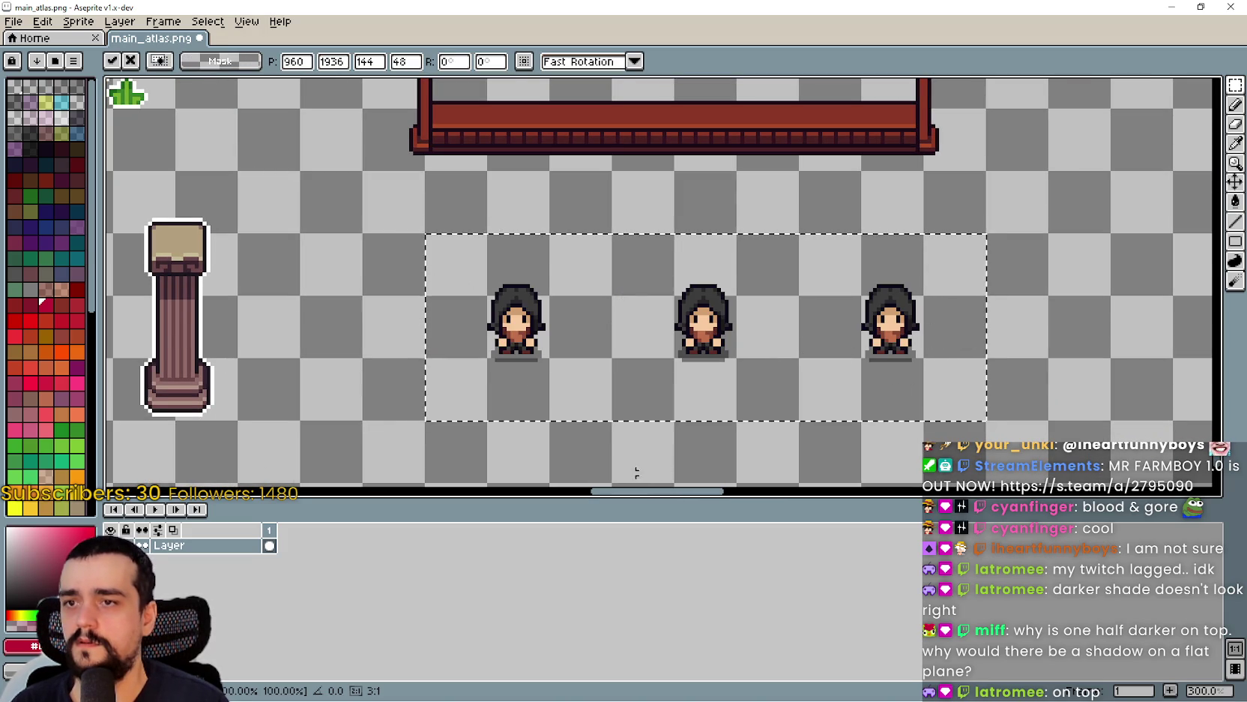
pyautogui.moveTo(574, 180)
pyautogui.mouseDown()
pyautogui.moveTo(569, 299)
pyautogui.moveTo(557, 307)
pyautogui.moveTo(544, 225)
pyautogui.mouseUp()
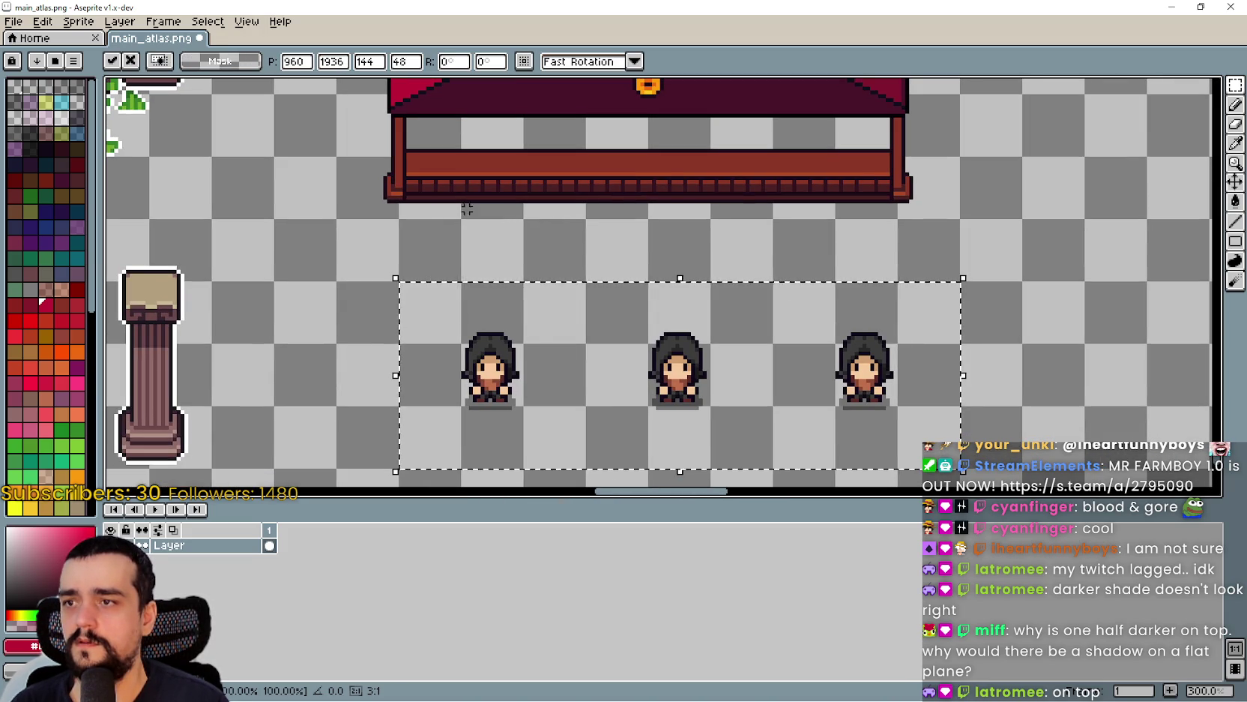
pyautogui.click(390, 209)
# - Try a copy of the roofed bench over the characters, then undo it
pyautogui.moveTo(390, 209)
pyautogui.mouseDown()
pyautogui.moveTo(384, 297)
pyautogui.moveTo(515, 230)
pyautogui.moveTo(941, 106)
pyautogui.mouseUp()
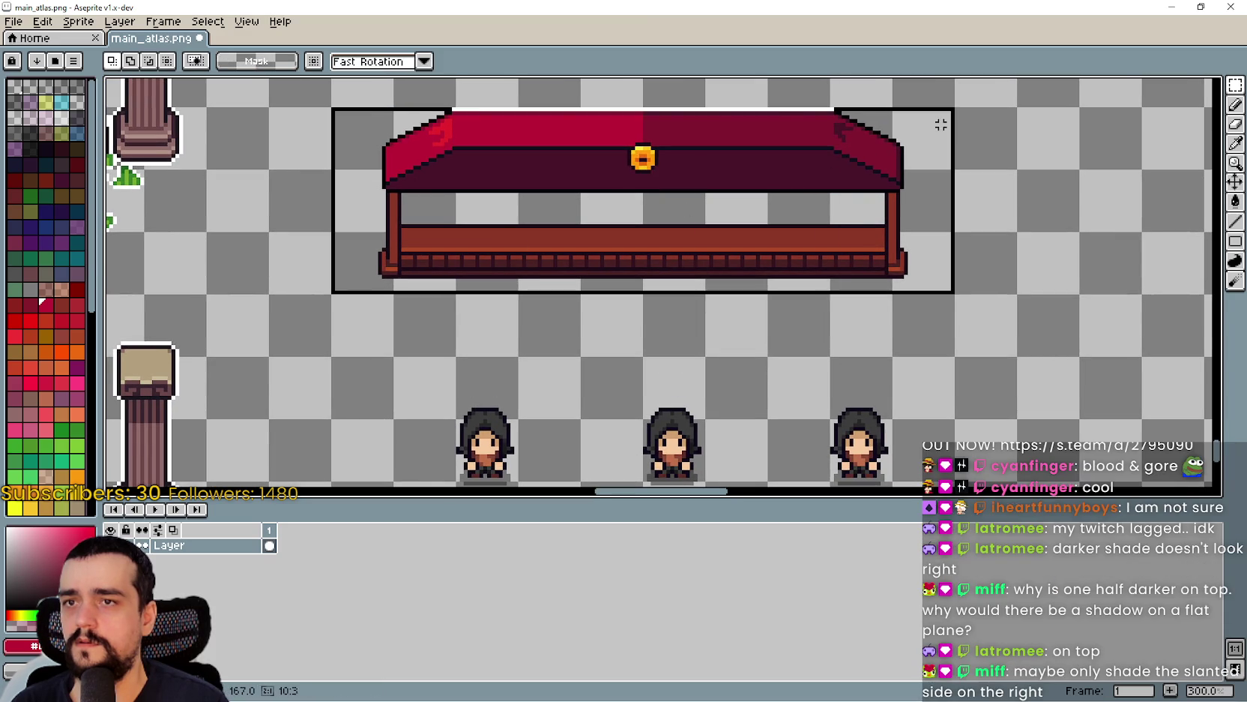
pyautogui.moveTo(757, 334); pyautogui.dragTo(728, 211)
pyautogui.moveTo(601, 134)
pyautogui.mouseDown()
pyautogui.moveTo(663, 346)
pyautogui.moveTo(641, 356)
pyautogui.moveTo(653, 370)
pyautogui.mouseUp()
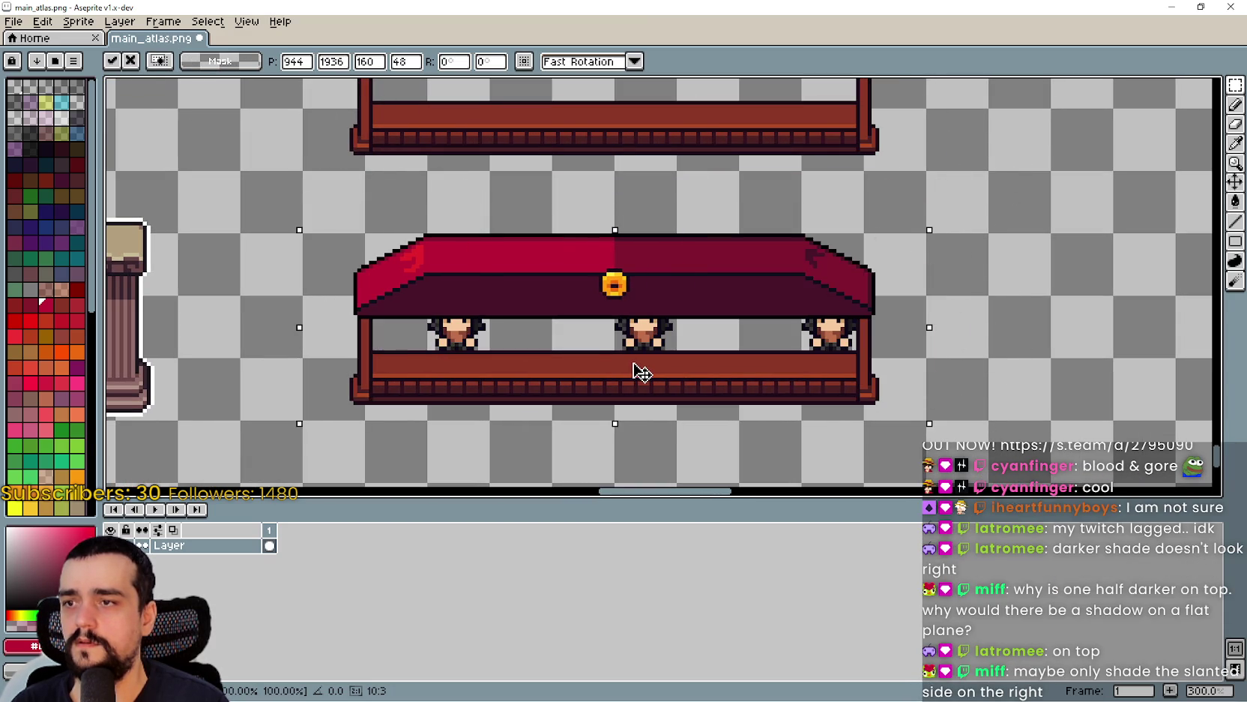
pyautogui.write('960')
pyautogui.press('Return')
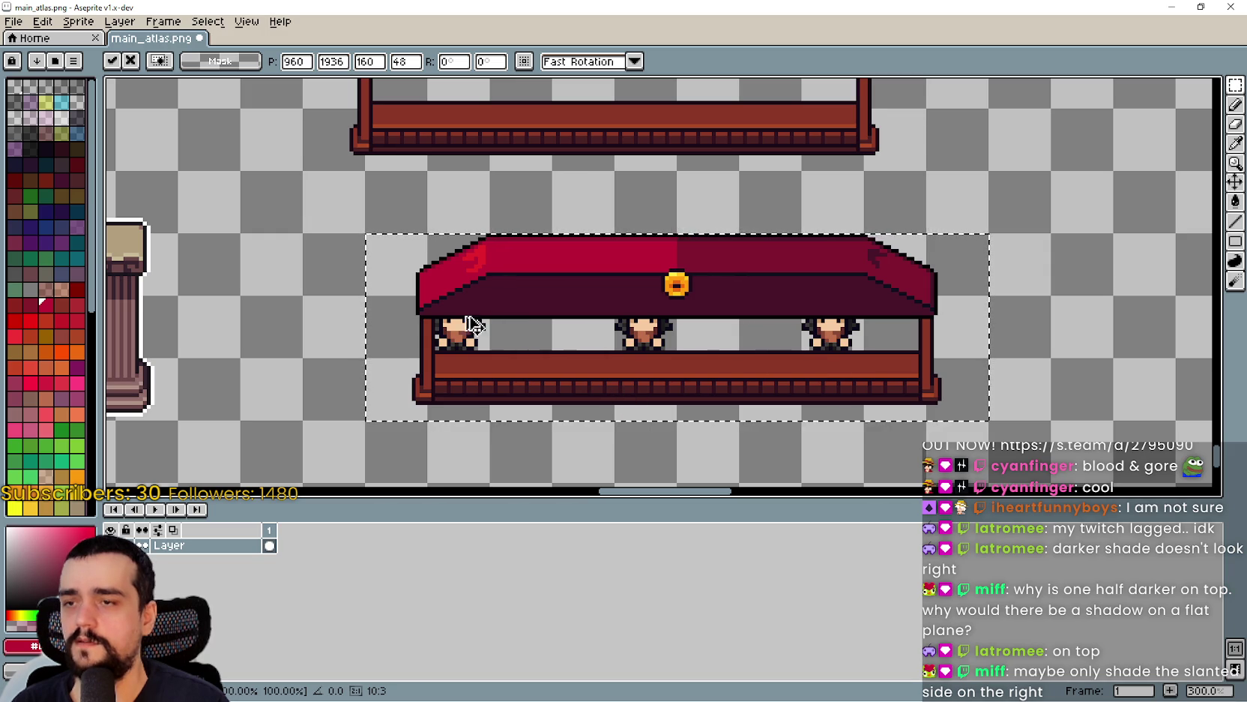
pyautogui.press('Escape')
# - Move the left character one grid cell to the right
pyautogui.moveTo(473, 278); pyautogui.dragTo(518, 264)
pyautogui.moveTo(467, 362); pyautogui.dragTo(508, 358)
pyautogui.click(768, 375)
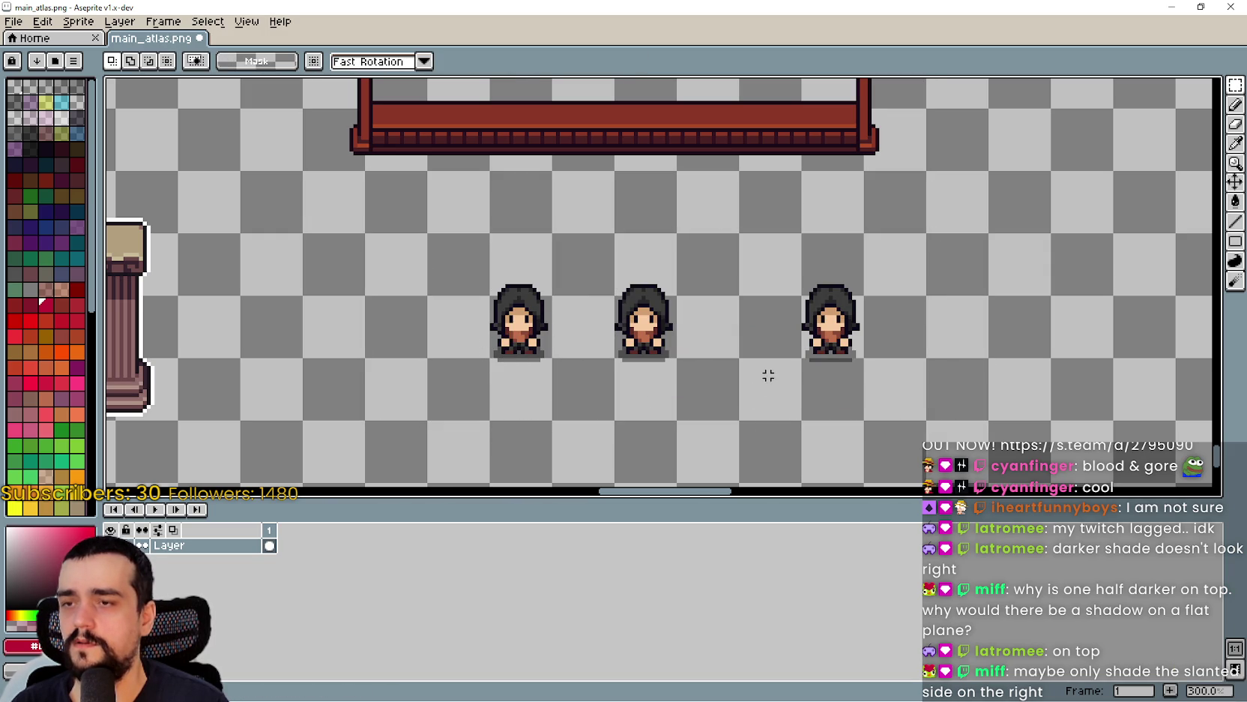
# - Move the right character one cell left
pyautogui.moveTo(726, 383); pyautogui.dragTo(872, 256)
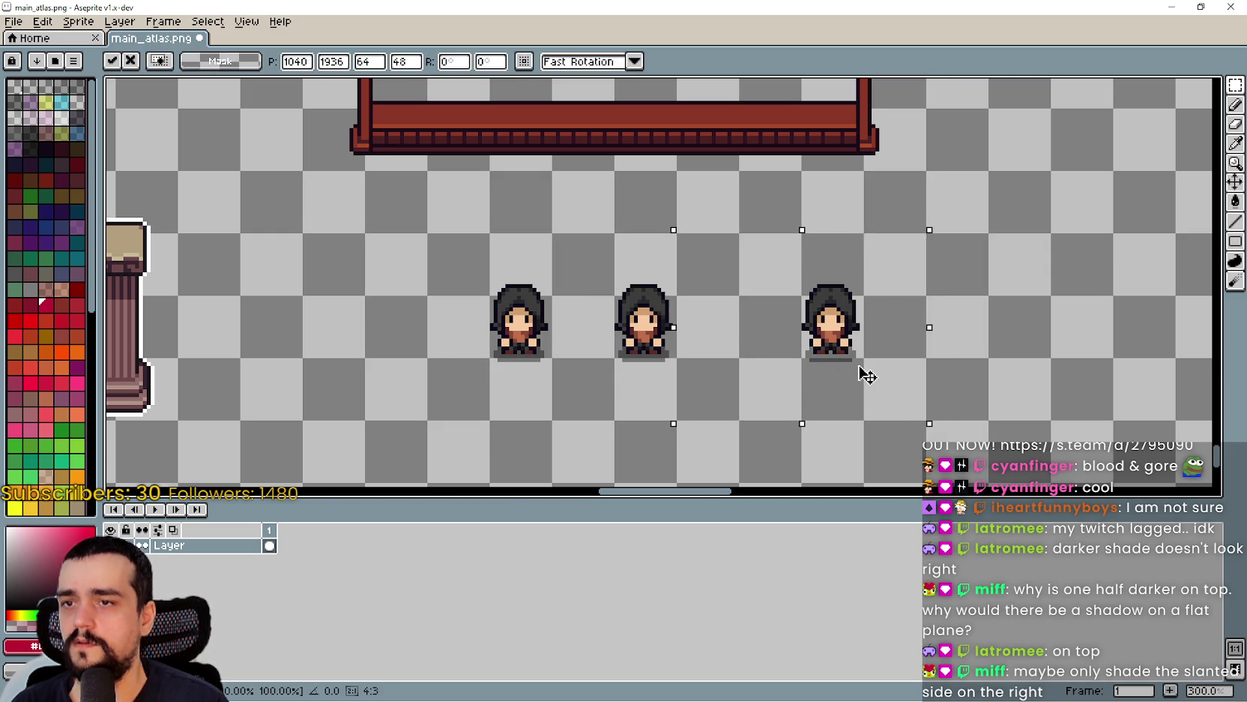
pyautogui.moveTo(866, 371); pyautogui.dragTo(805, 364)
pyautogui.hotkey('ctrl', 'd')
# - Trial-paste a copy of the roofed counter over the characters, then discard it
pyautogui.moveTo(302, 83); pyautogui.dragTo(927, 167)
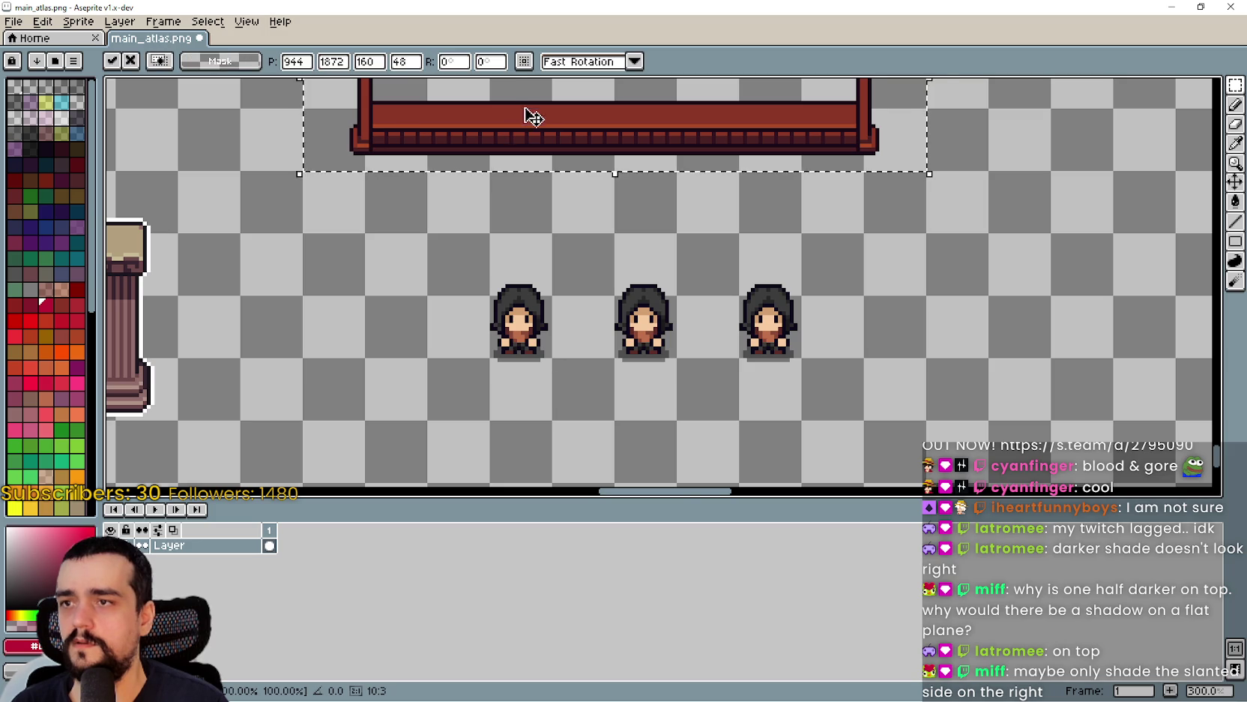
pyautogui.hotkey('ctrl', 'v')
pyautogui.moveTo(591, 371); pyautogui.dragTo(603, 374)
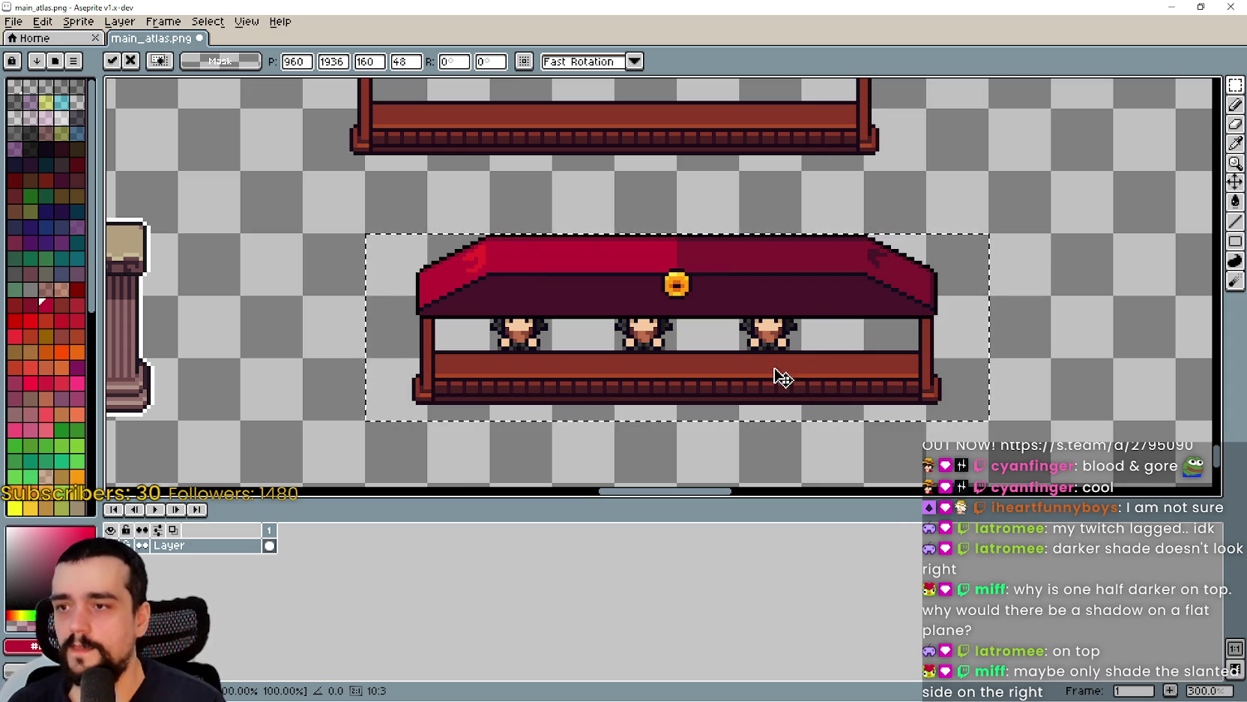
pyautogui.moveTo(787, 382); pyautogui.dragTo(750, 379)
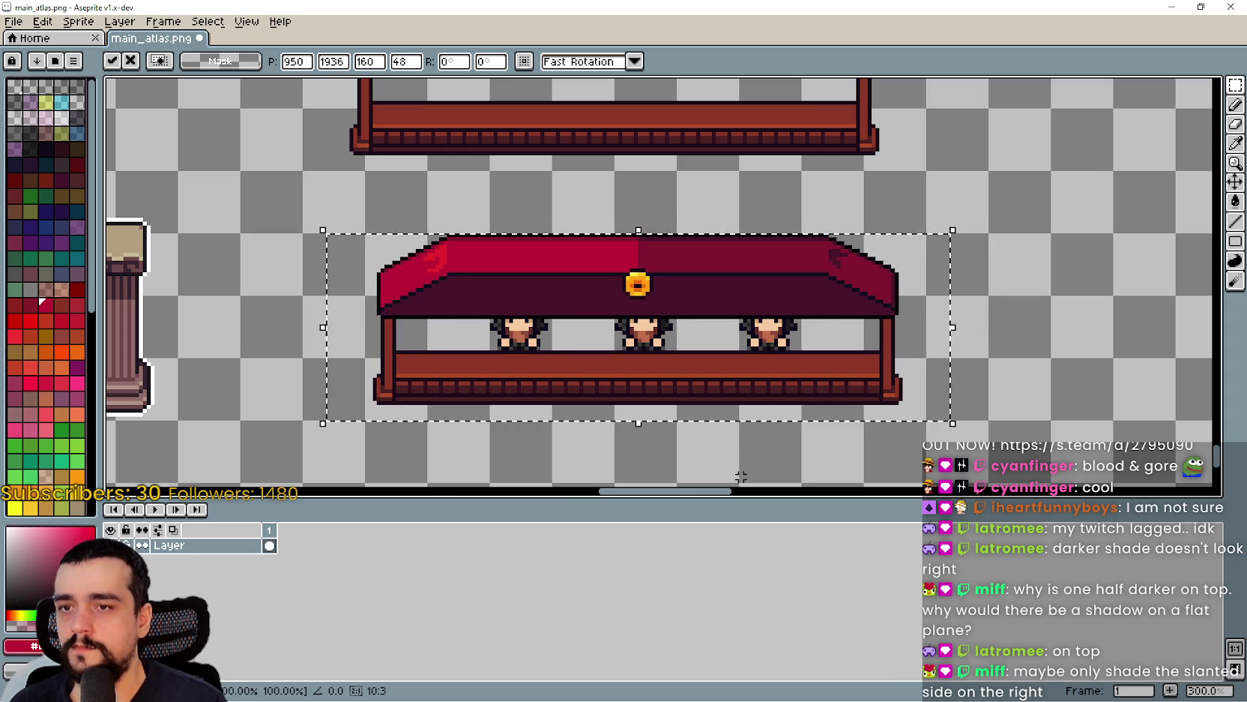
pyautogui.press('Escape')
pyautogui.scroll(1, 631, 358)
pyautogui.scroll(-2, 520, 365)
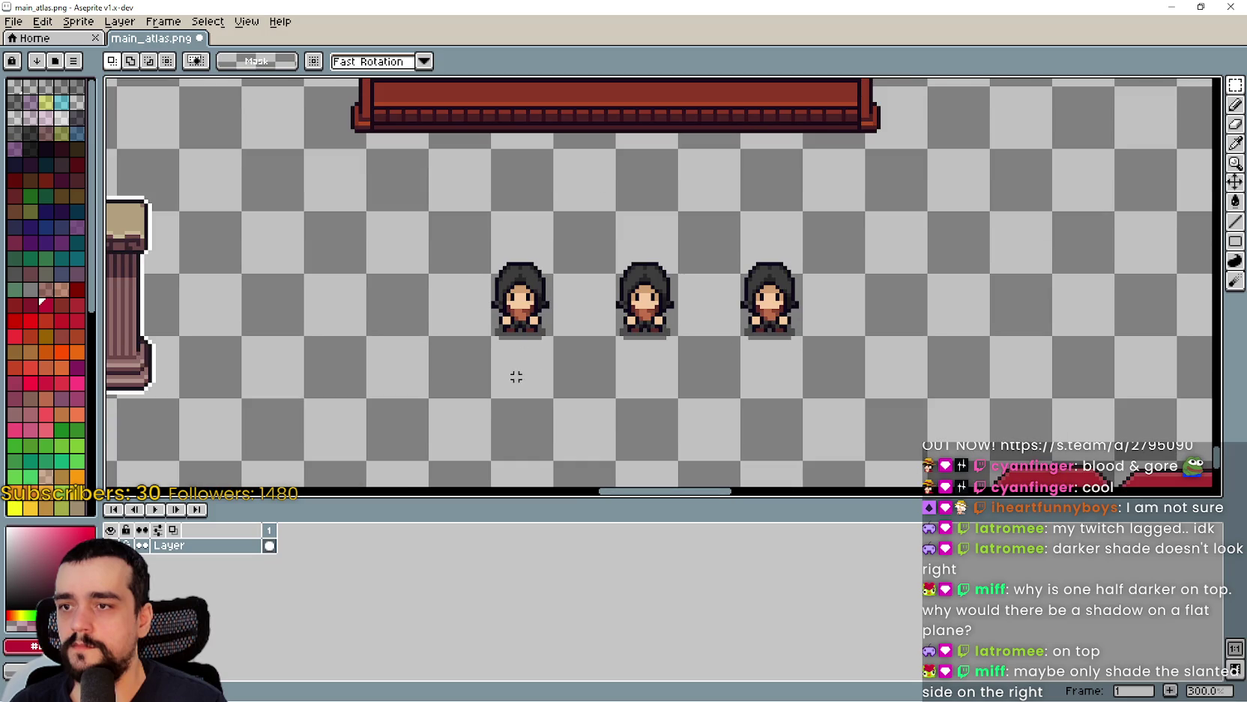
# - Spread the characters: left one a cell left, right one a cell right
pyautogui.moveTo(450, 371)
pyautogui.mouseDown()
pyautogui.moveTo(500, 343)
pyautogui.moveTo(600, 225)
pyautogui.mouseUp()
pyautogui.moveTo(576, 349); pyautogui.dragTo(503, 354)
pyautogui.press('i')
pyautogui.press('m')
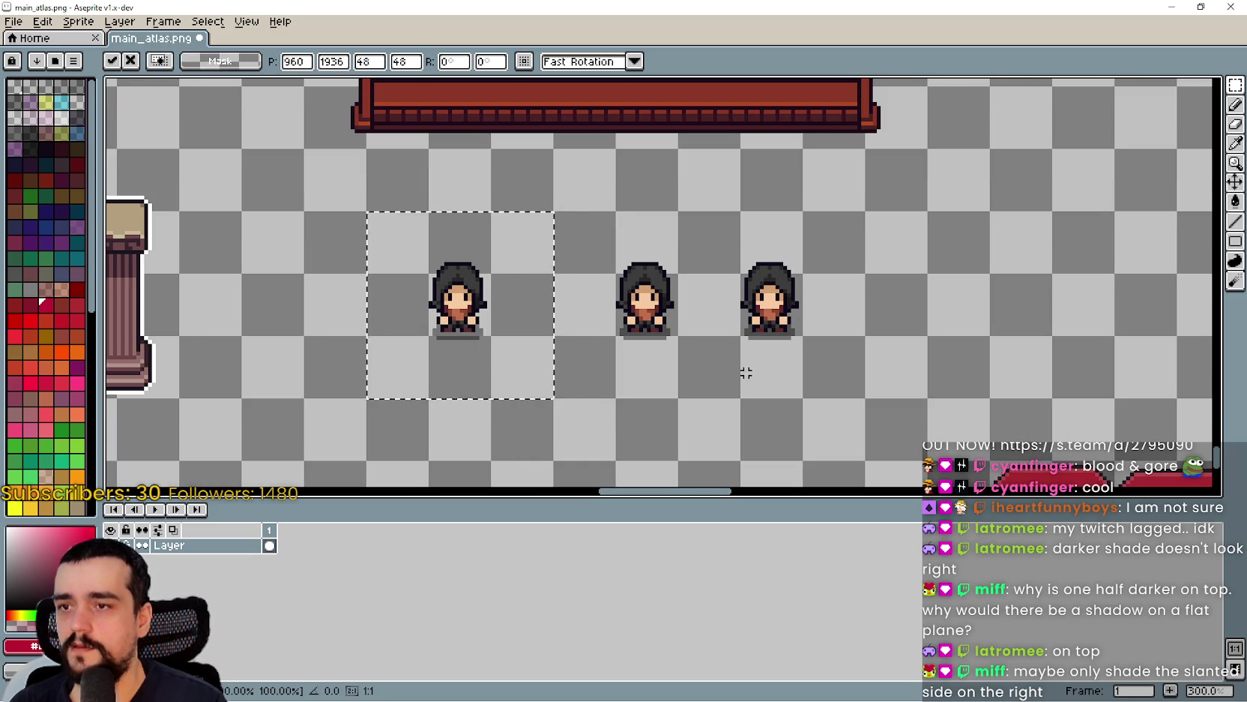
pyautogui.moveTo(718, 367)
pyautogui.mouseDown()
pyautogui.moveTo(787, 247)
pyautogui.moveTo(804, 244)
pyautogui.mouseUp()
pyautogui.moveTo(757, 359); pyautogui.dragTo(817, 359)
pyautogui.hotkey('ctrl', 'd')
# - Paste the red-roofed counter over the three characters and nudge it into place
pyautogui.hotkey('ctrl', 'v')
pyautogui.moveTo(629, 317); pyautogui.dragTo(668, 332)
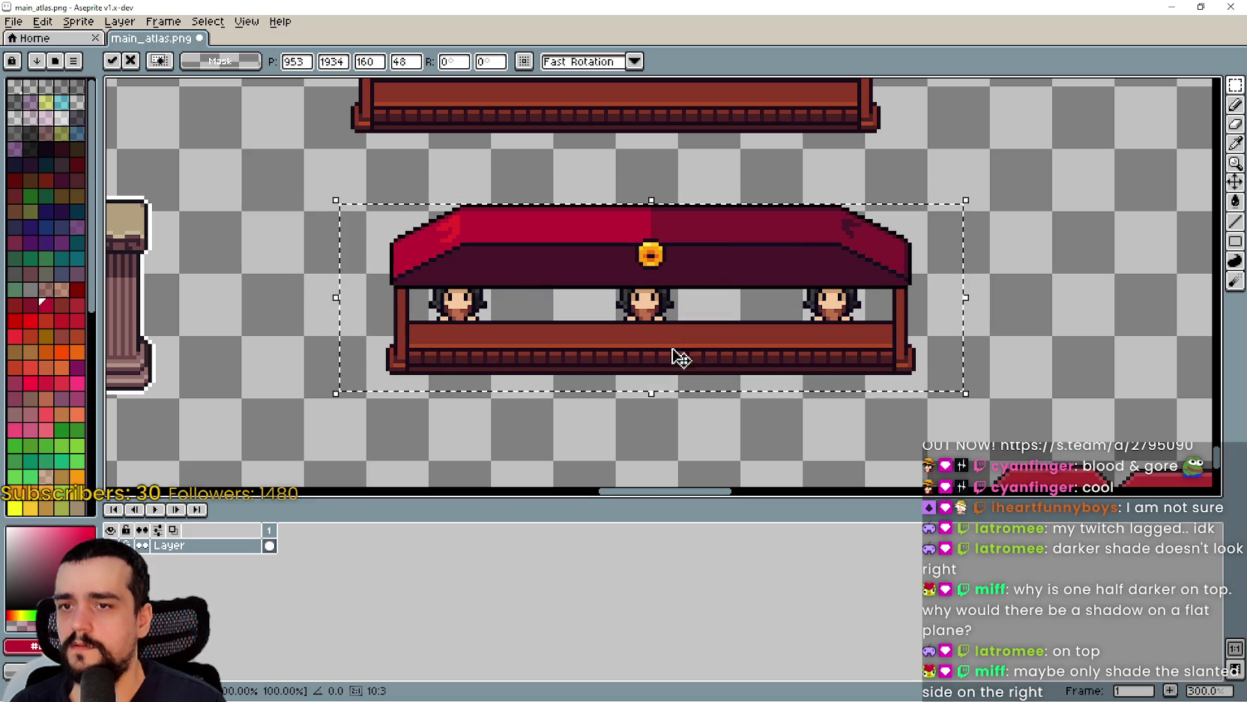
pyautogui.press('Up')
pyautogui.moveTo(748, 333); pyautogui.dragTo(744, 334)
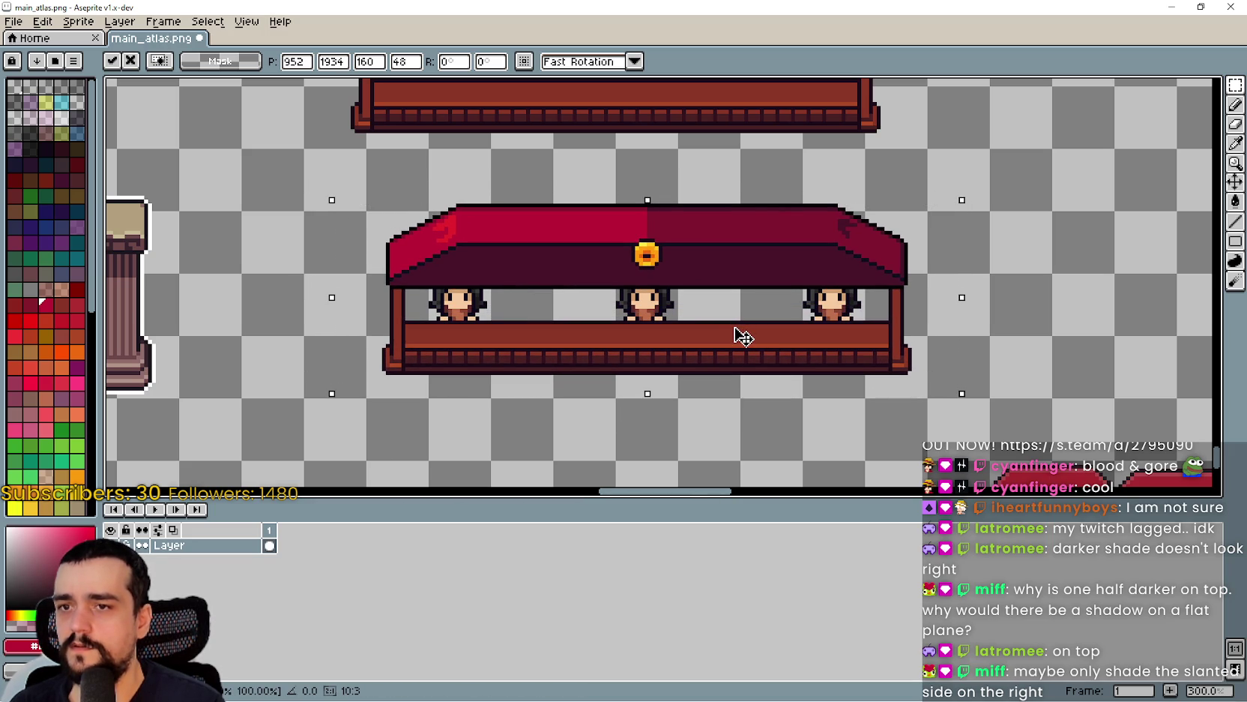
pyautogui.click(718, 415)
pyautogui.scroll(-3, 719, 414)
pyautogui.scroll(3, 679, 362)
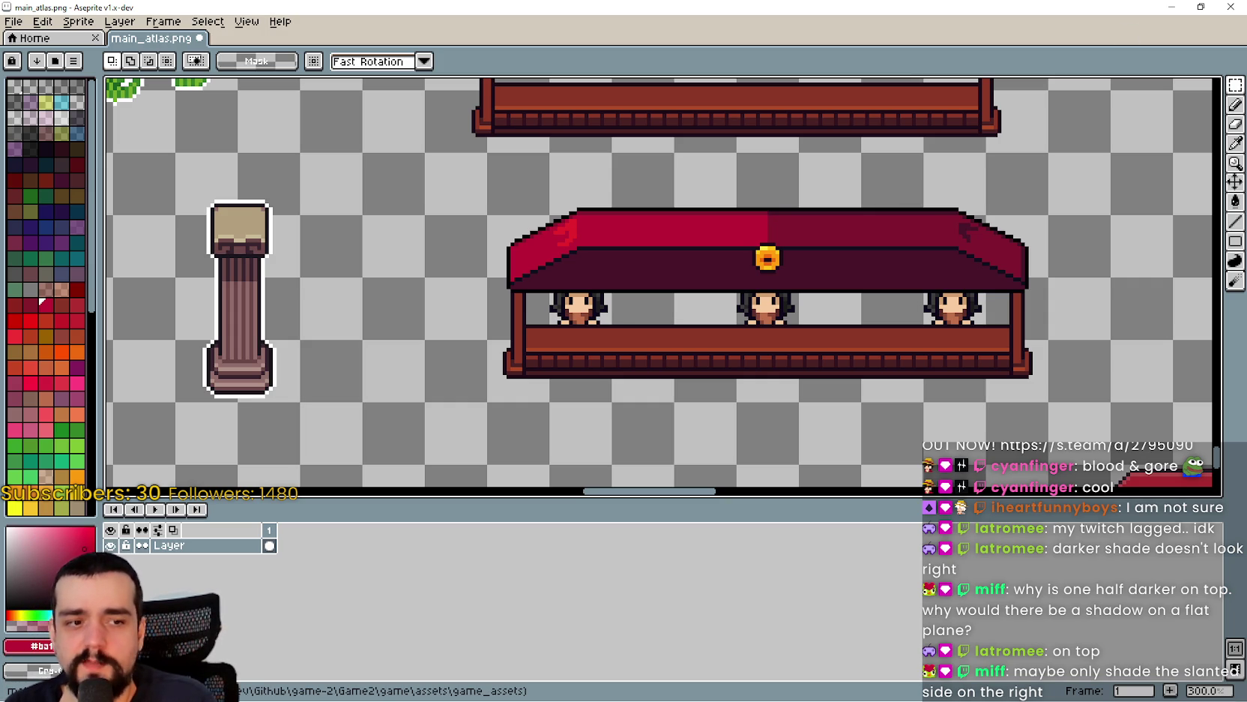
# - Check the market stalls in the Godot village scene, then return to Aseprite
pyautogui.hotkey('alt', 'Tab')
pyautogui.scroll(-5, 609, 248)
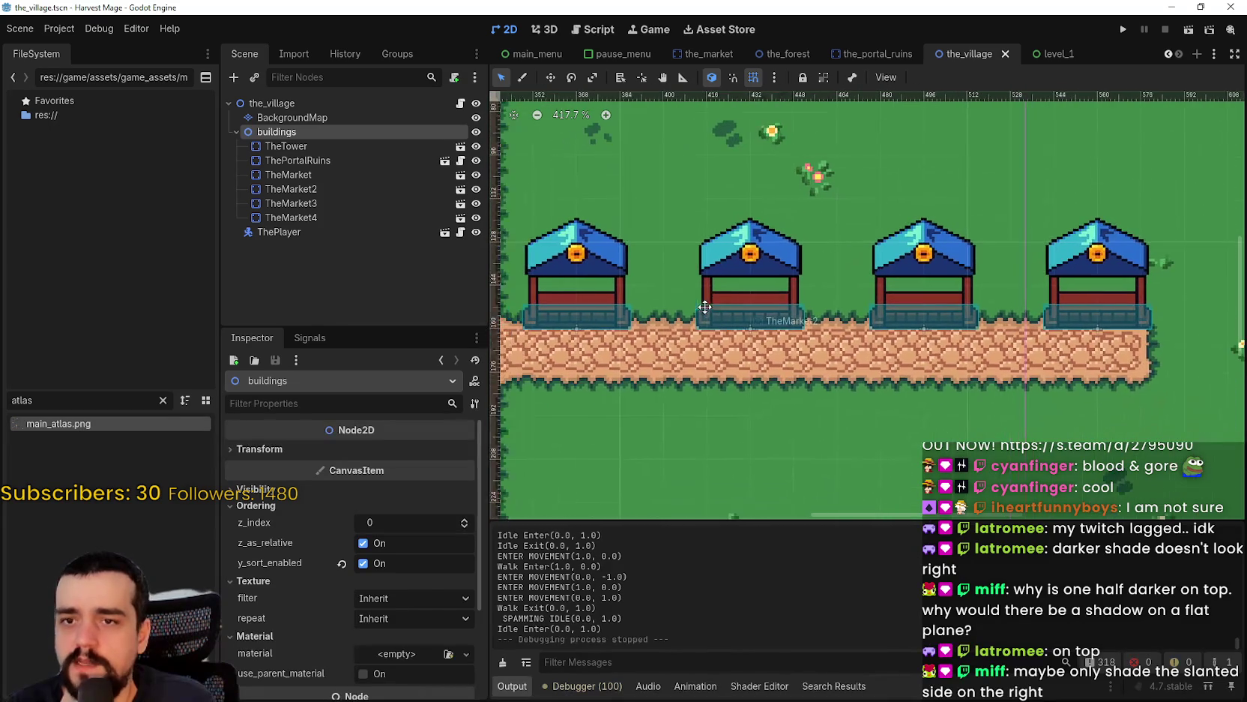
pyautogui.moveTo(919, 332); pyautogui.dragTo(1021, 349)
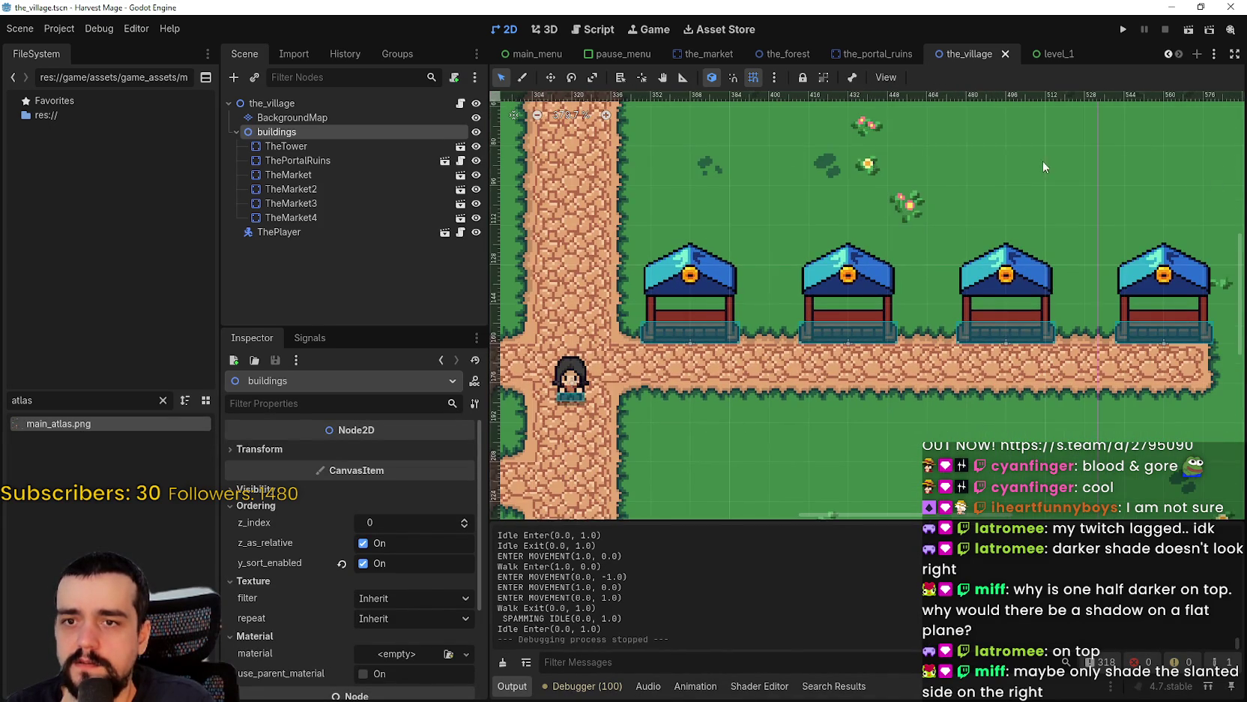
pyautogui.scroll(-2, 1043, 259)
pyautogui.scroll(-2, 809, 237)
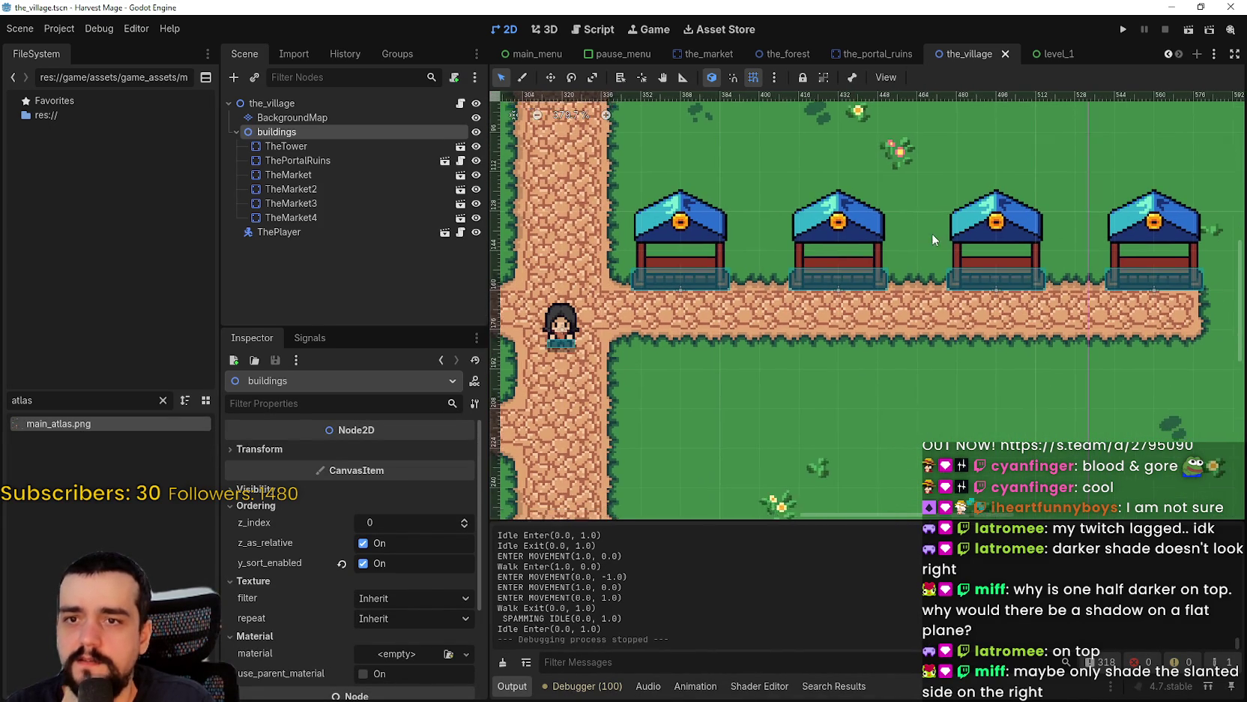
pyautogui.hotkey('alt', 'Tab')
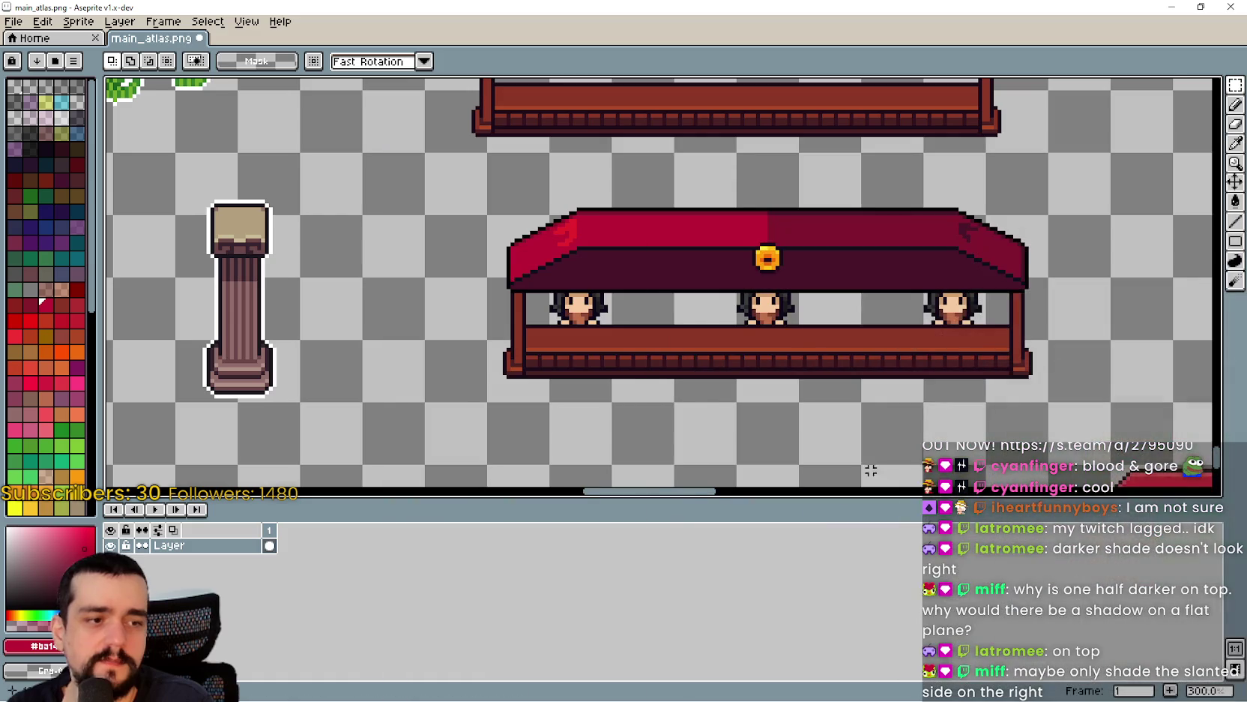
pyautogui.hscroll(2, 668, 382)
pyautogui.scroll(1, 666, 377)
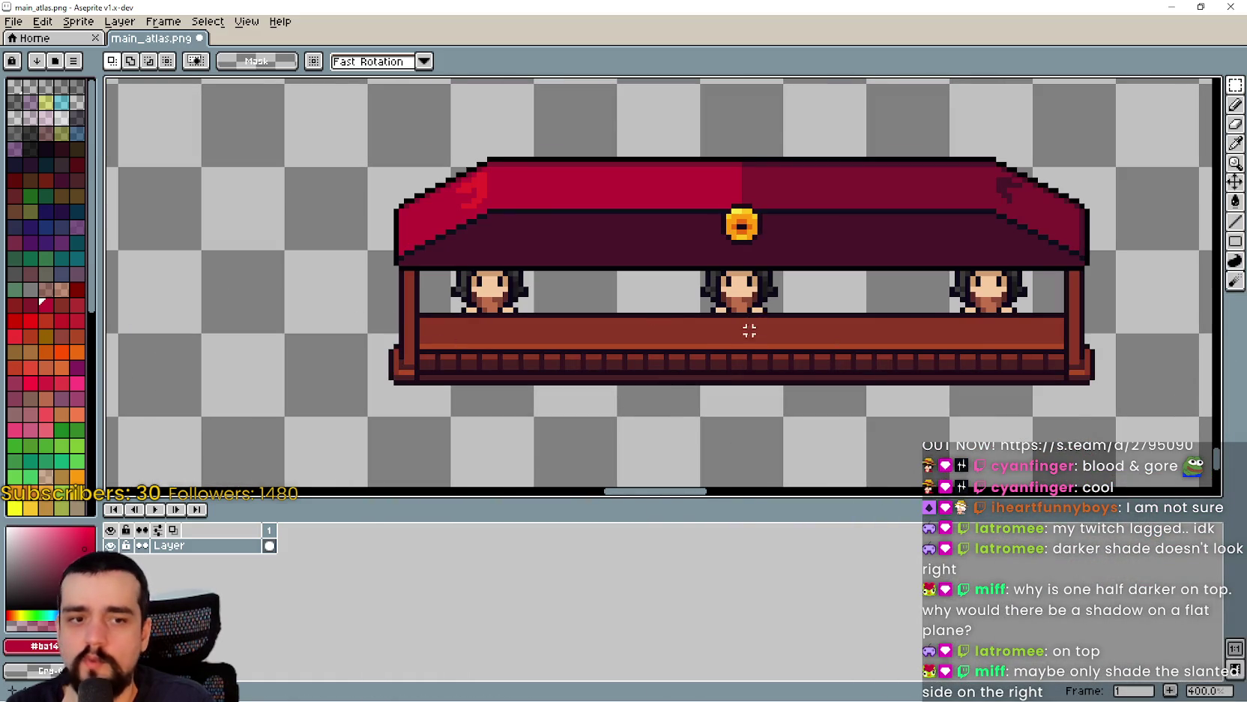
pyautogui.scroll(-2, 759, 325)
pyautogui.hscroll(-2, 555, 290)
pyautogui.hscroll(2, 559, 343)
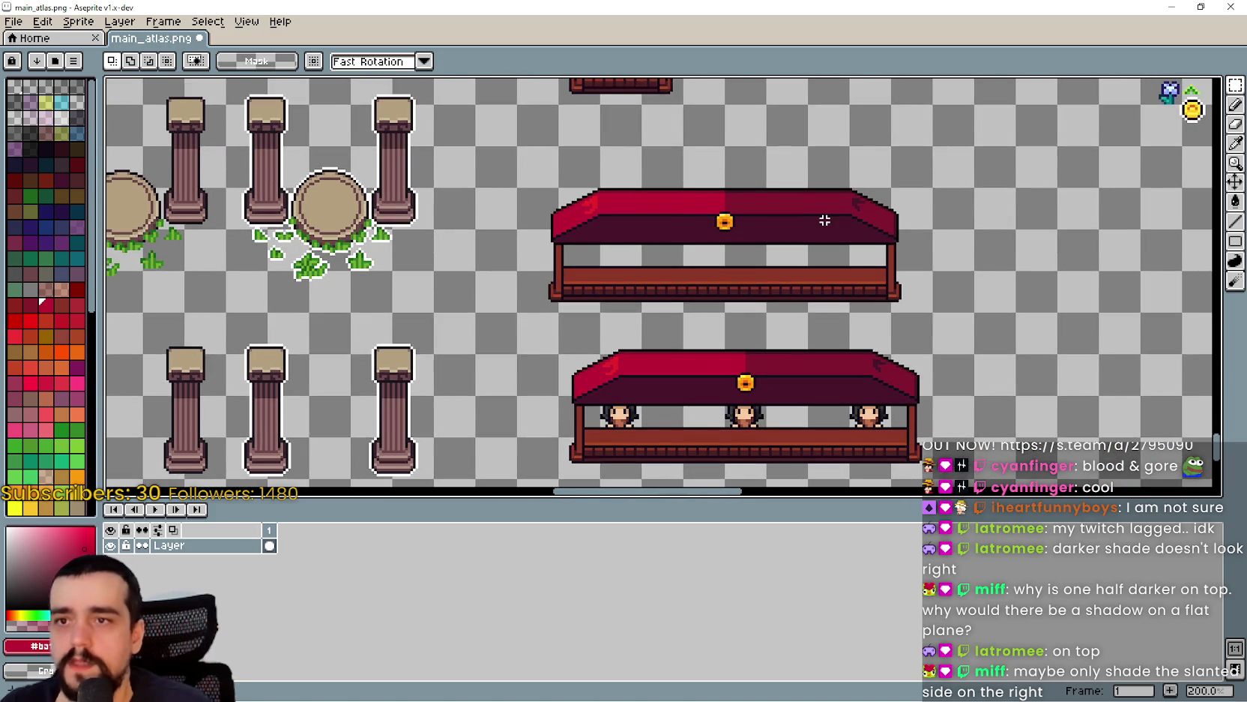
pyautogui.scroll(3, 824, 217)
pyautogui.scroll(-5, 872, 189)
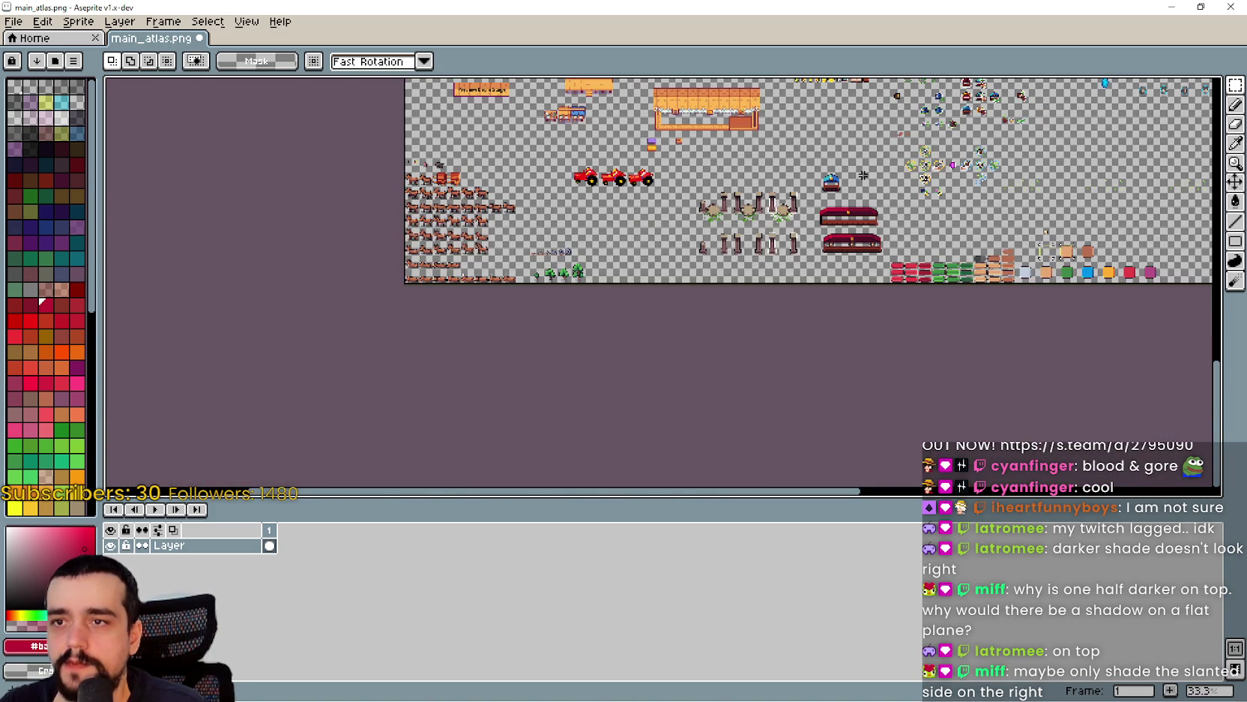
pyautogui.scroll(4, 897, 256)
pyautogui.scroll(2, 897, 255)
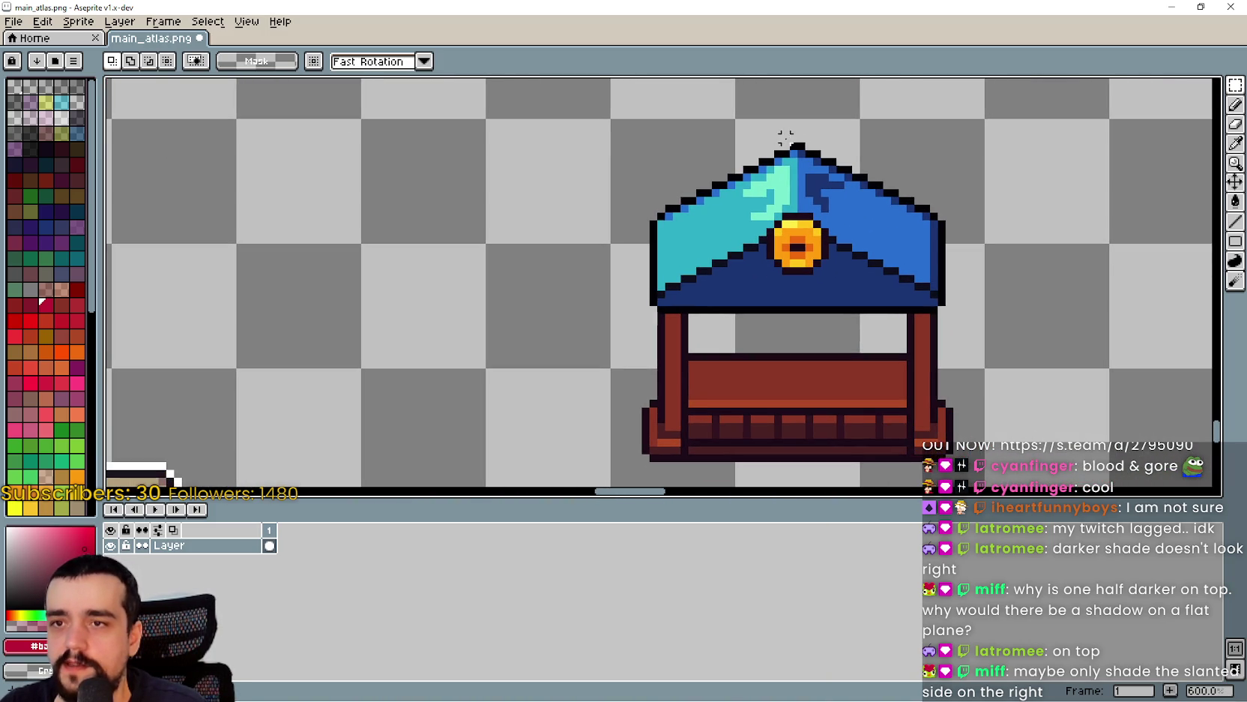
pyautogui.scroll(-3, 809, 144)
pyautogui.scroll(2, 755, 156)
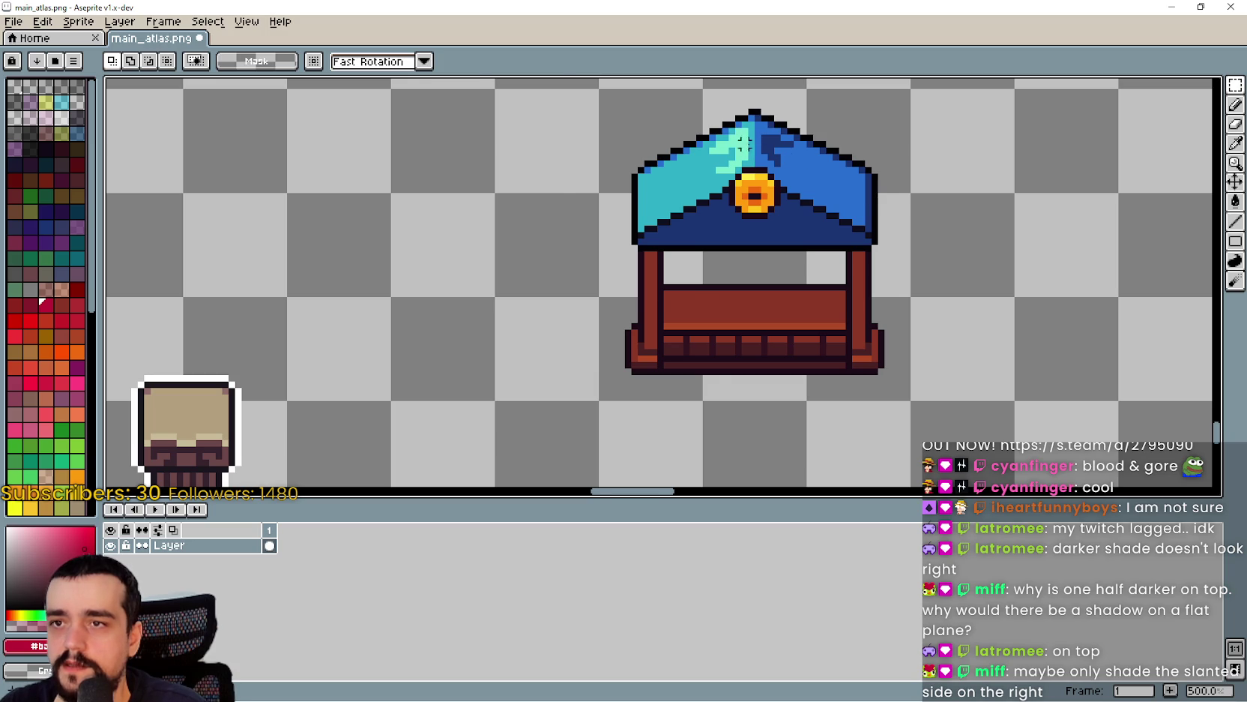
pyautogui.scroll(-2, 735, 139)
pyautogui.scroll(2, 635, 89)
pyautogui.moveTo(635, 90); pyautogui.dragTo(623, 83)
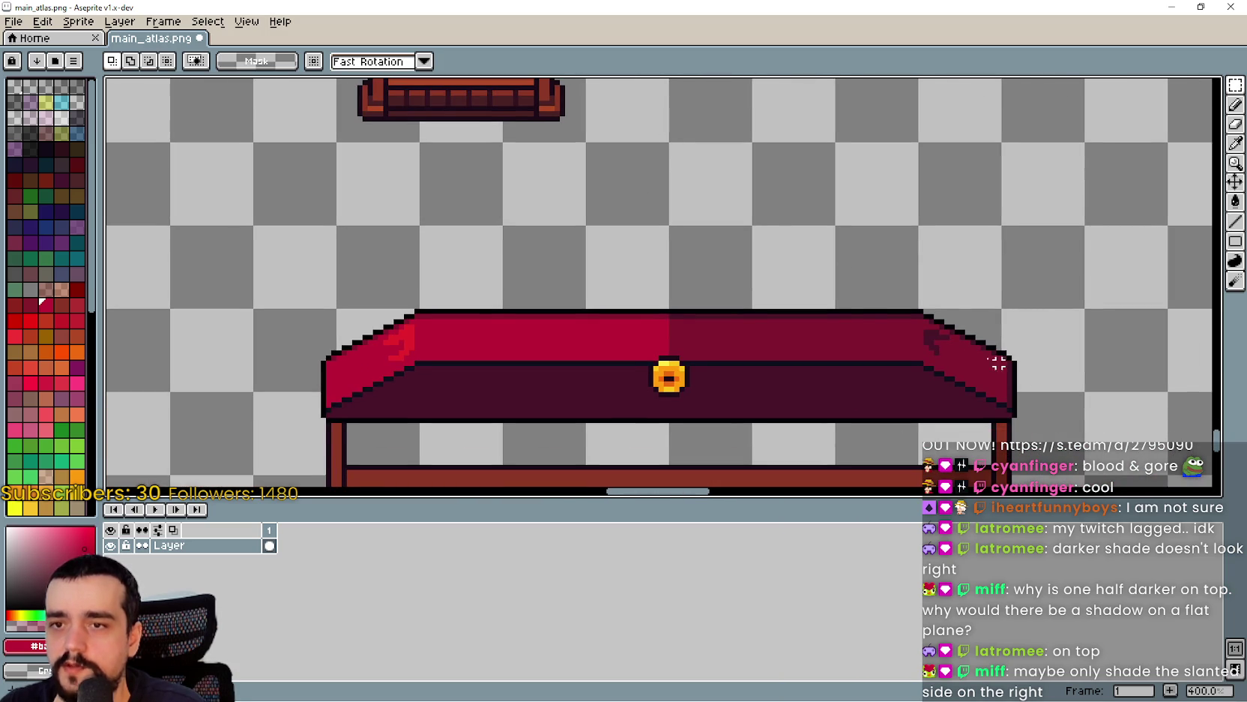
pyautogui.scroll(1, 1033, 379)
pyautogui.press('i')
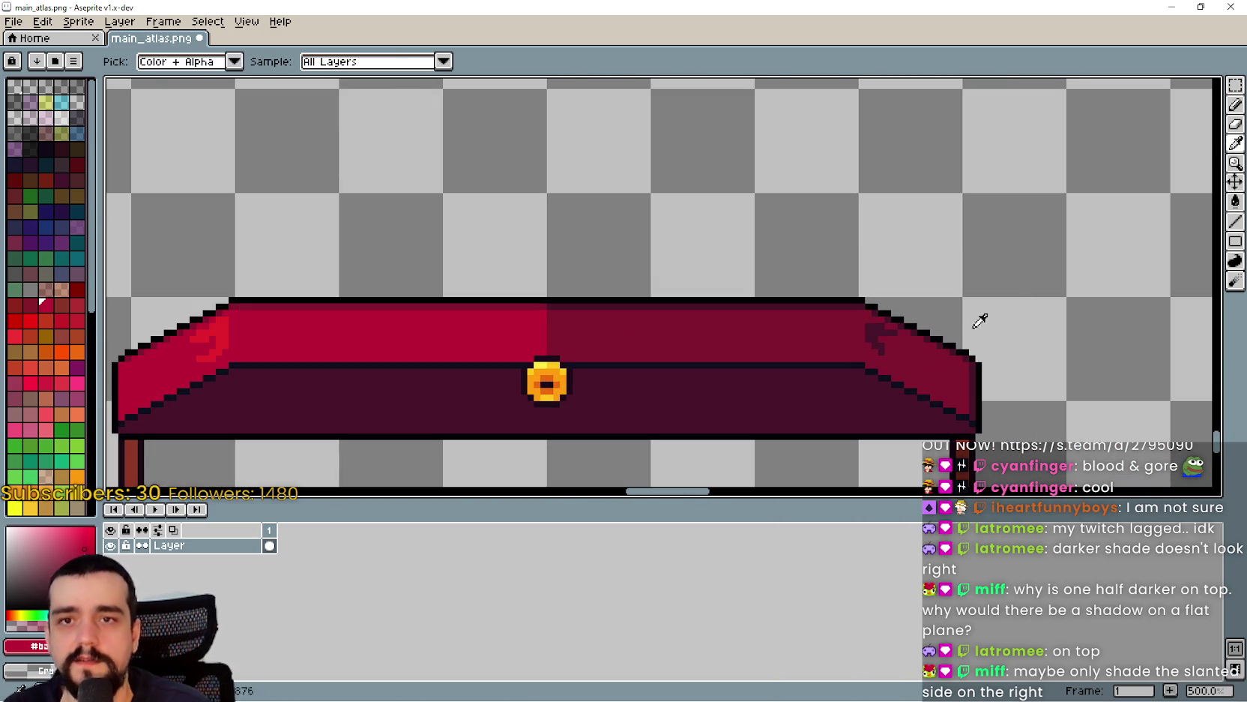
pyautogui.scroll(2, 581, 321)
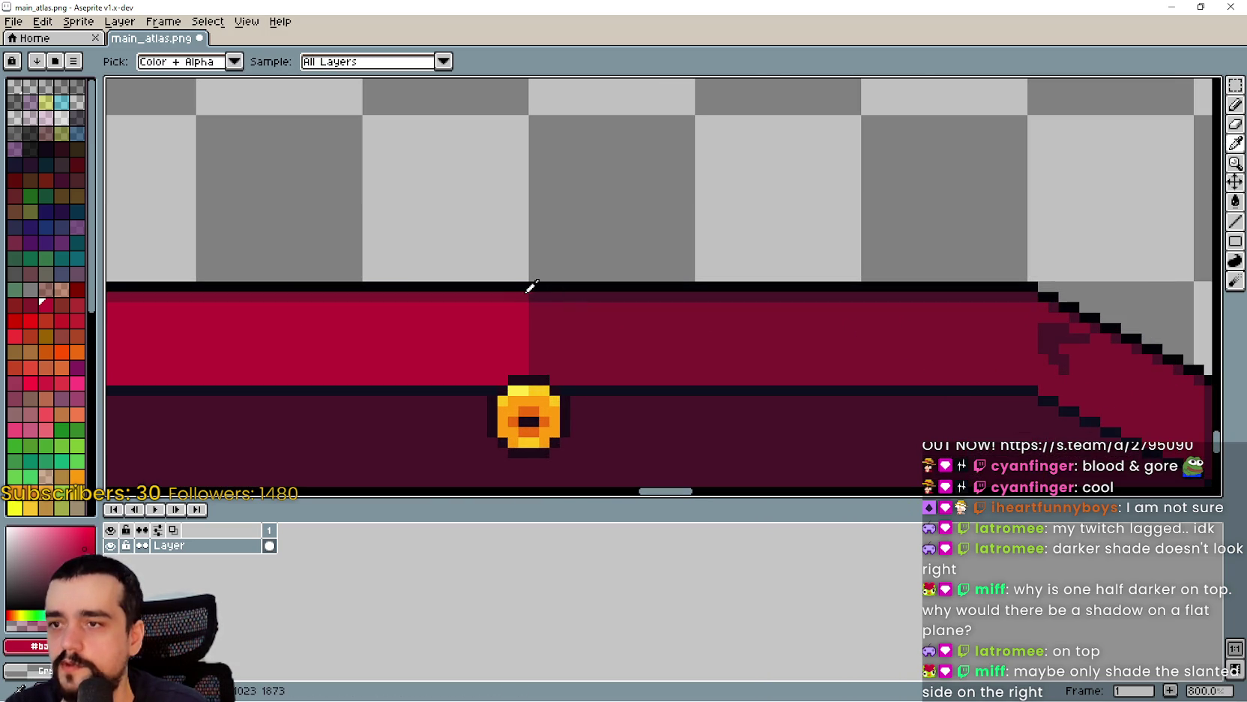
pyautogui.scroll(-1, 622, 274)
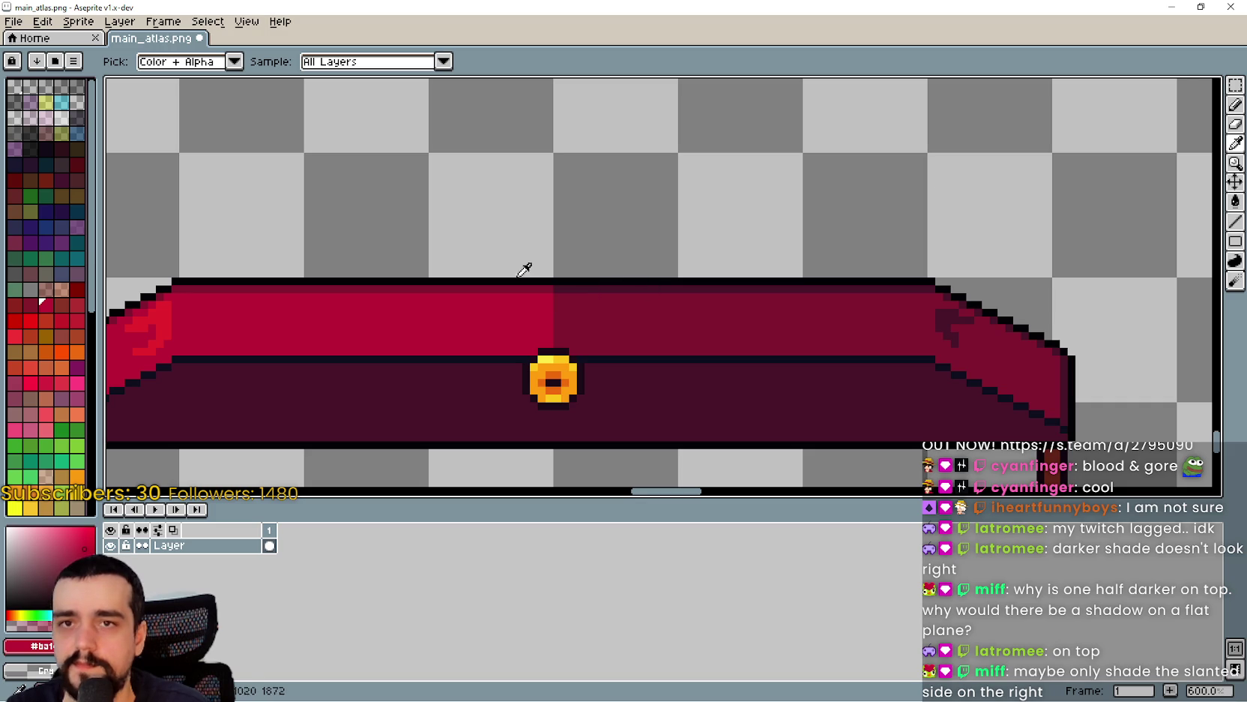
pyautogui.click(1235, 85)
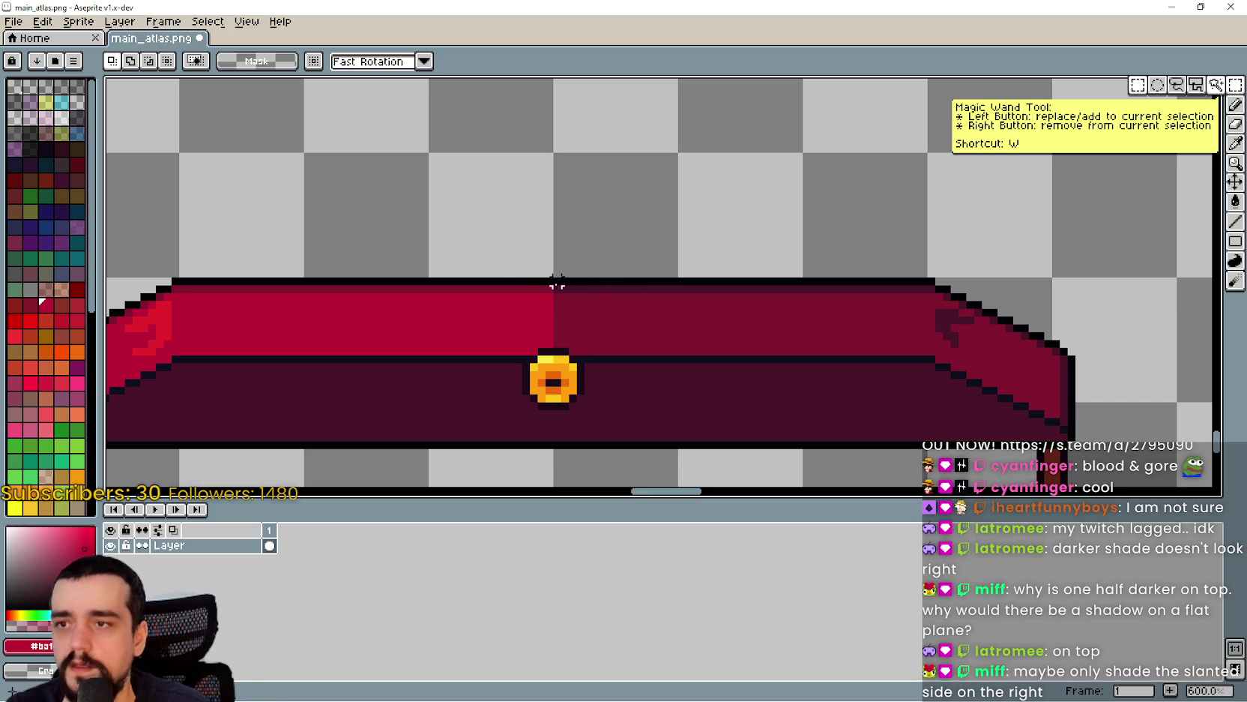
pyautogui.moveTo(541, 289); pyautogui.dragTo(418, 343)
pyautogui.moveTo(546, 309); pyautogui.dragTo(929, 323)
pyautogui.scroll(-2, 675, 393)
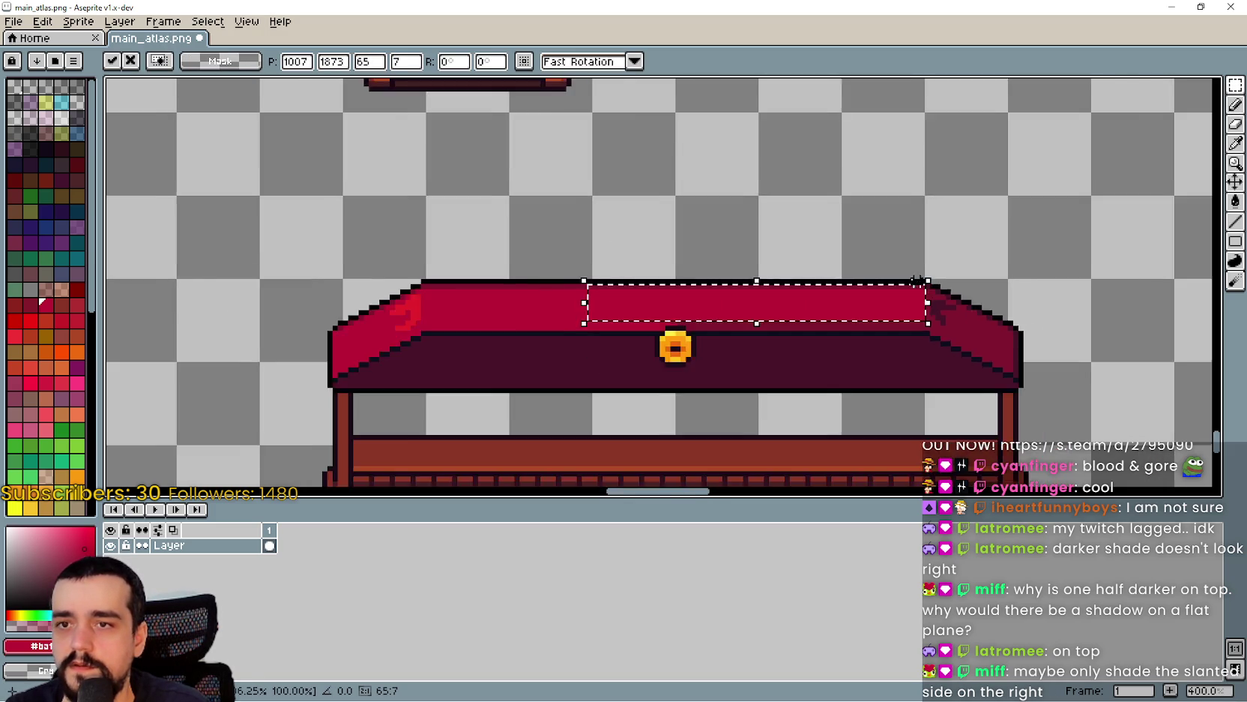
pyautogui.scroll(2, 677, 396)
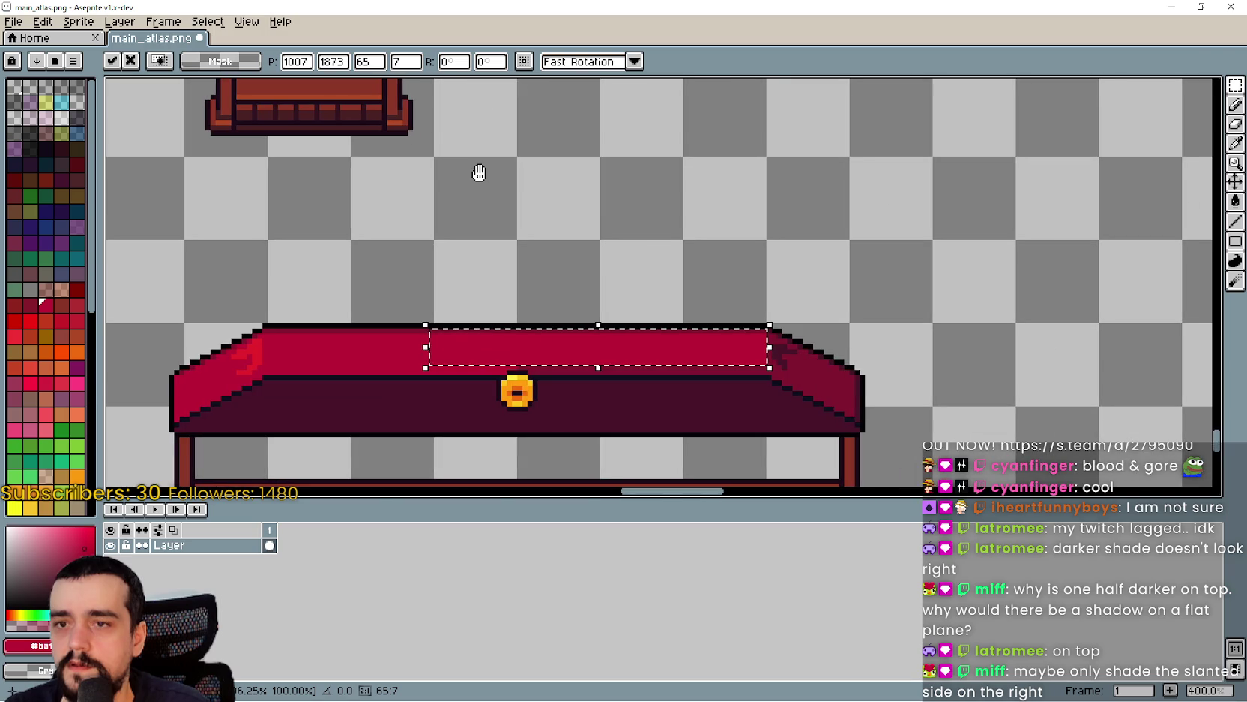
pyautogui.scroll(1, 793, 345)
pyautogui.scroll(1, 853, 366)
pyautogui.scroll(-2, 853, 366)
pyautogui.scroll(-2, 515, 298)
pyautogui.click(627, 445)
pyautogui.moveTo(521, 270)
pyautogui.mouseDown()
pyautogui.moveTo(645, 484)
pyautogui.moveTo(600, 348)
pyautogui.mouseUp()
pyautogui.scroll(2, 632, 391)
pyautogui.moveTo(632, 391)
pyautogui.mouseDown()
pyautogui.moveTo(896, 391)
pyautogui.moveTo(549, 375)
pyautogui.moveTo(590, 391)
pyautogui.moveTo(498, 391)
pyautogui.mouseUp()
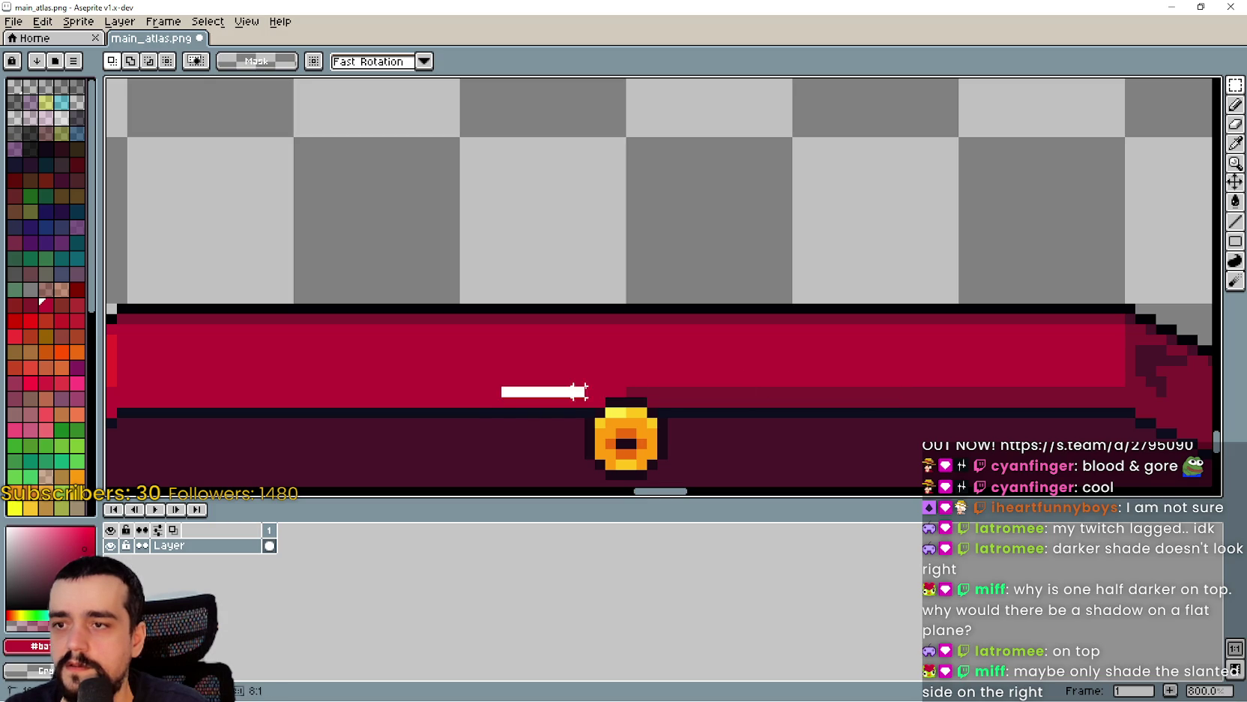
pyautogui.moveTo(611, 389)
pyautogui.mouseDown()
pyautogui.moveTo(1141, 384)
pyautogui.moveTo(1133, 390)
pyautogui.mouseUp()
pyautogui.press('Escape')
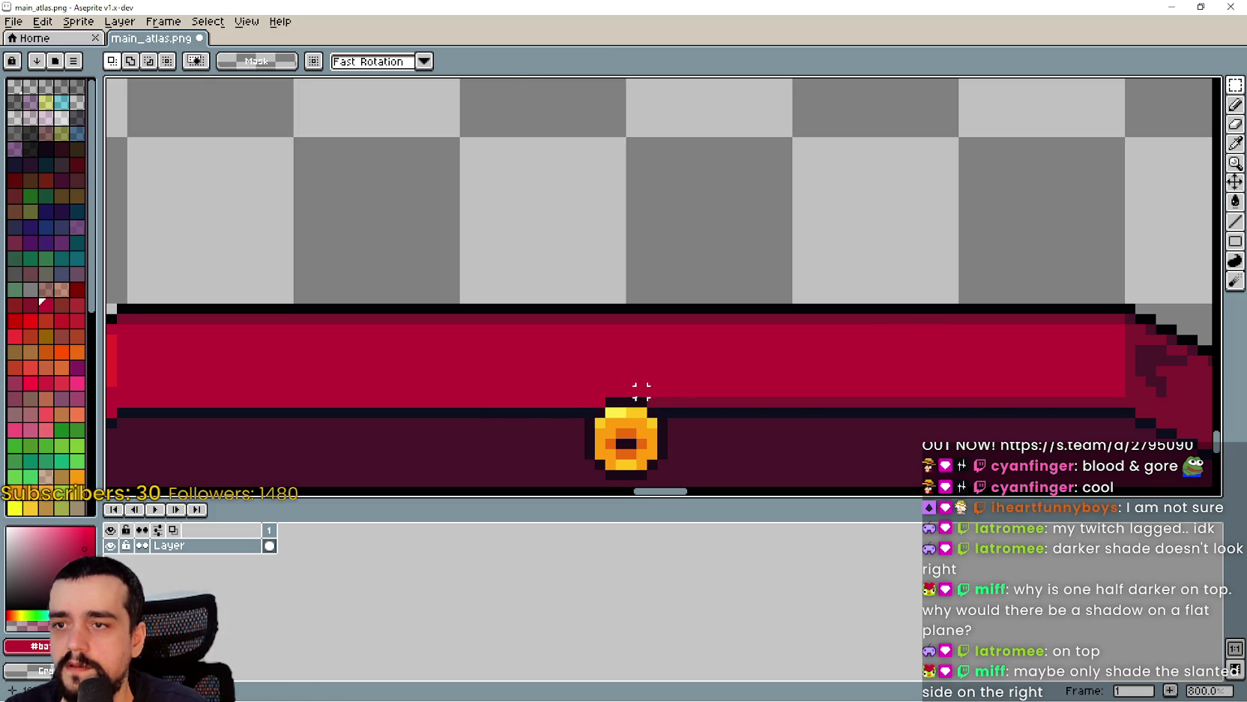
pyautogui.press('b')
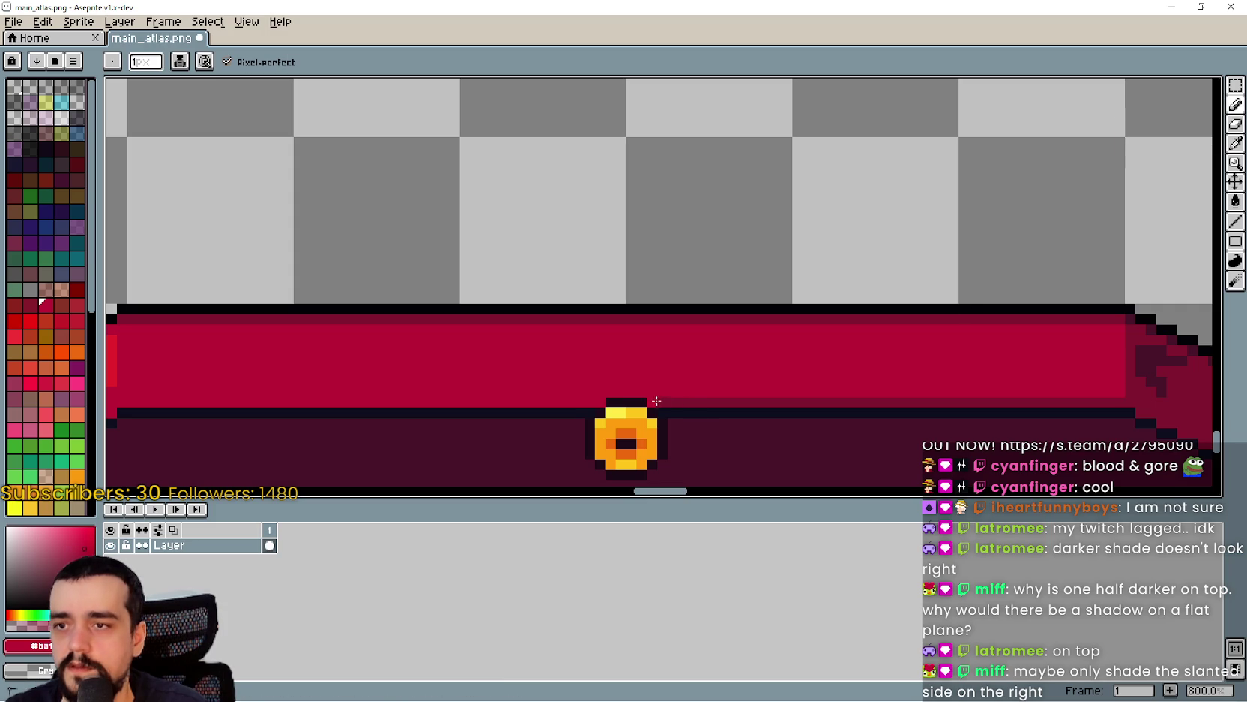
pyautogui.click(1235, 164)
pyautogui.press('m')
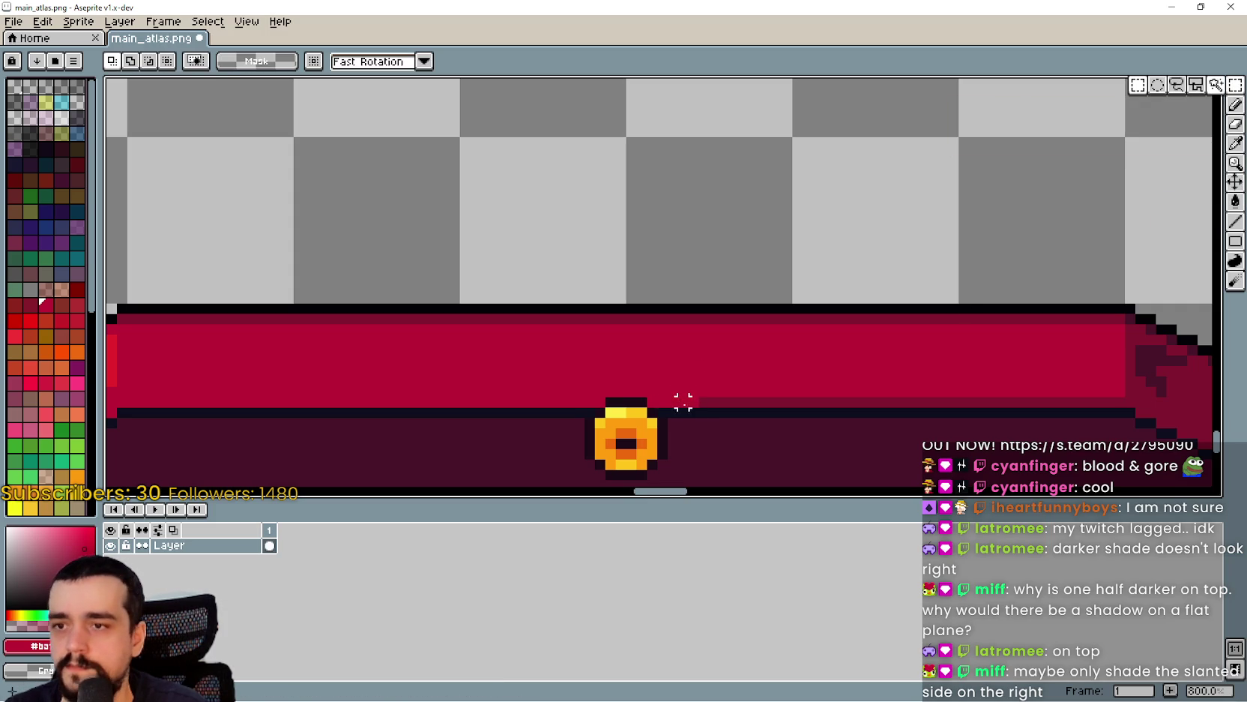
pyautogui.moveTo(652, 392)
pyautogui.mouseDown()
pyautogui.moveTo(694, 411)
pyautogui.moveTo(1127, 409)
pyautogui.moveTo(892, 409)
pyautogui.mouseUp()
pyautogui.scroll(-1, 1066, 348)
pyautogui.scroll(-1, 965, 278)
pyautogui.moveTo(965, 279)
pyautogui.mouseDown()
pyautogui.moveTo(813, 485)
pyautogui.moveTo(693, 434)
pyautogui.moveTo(507, 265)
pyautogui.moveTo(504, 249)
pyautogui.moveTo(724, 445)
pyautogui.moveTo(610, 175)
pyautogui.mouseUp()
pyautogui.scroll(-1, 626, 290)
pyautogui.scroll(-3, 672, 415)
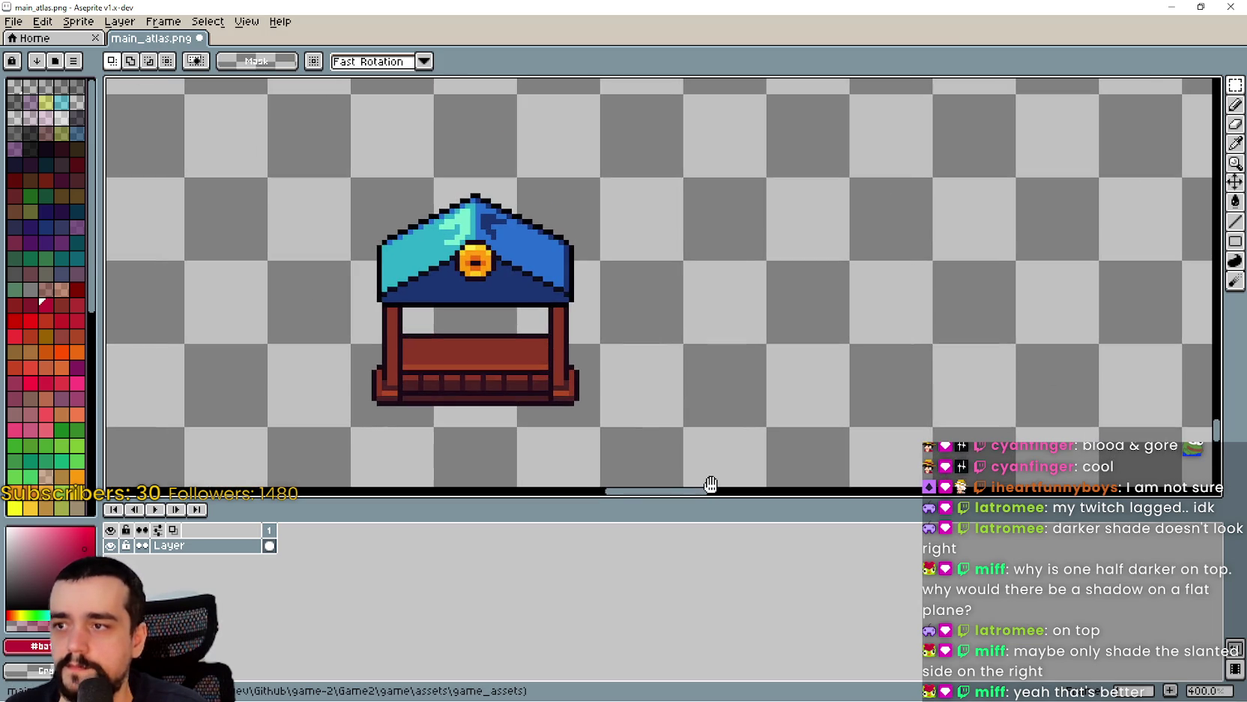
pyautogui.scroll(3, 671, 248)
pyautogui.moveTo(674, 245)
pyautogui.mouseDown()
pyautogui.moveTo(676, 184)
pyautogui.moveTo(835, 446)
pyautogui.mouseUp()
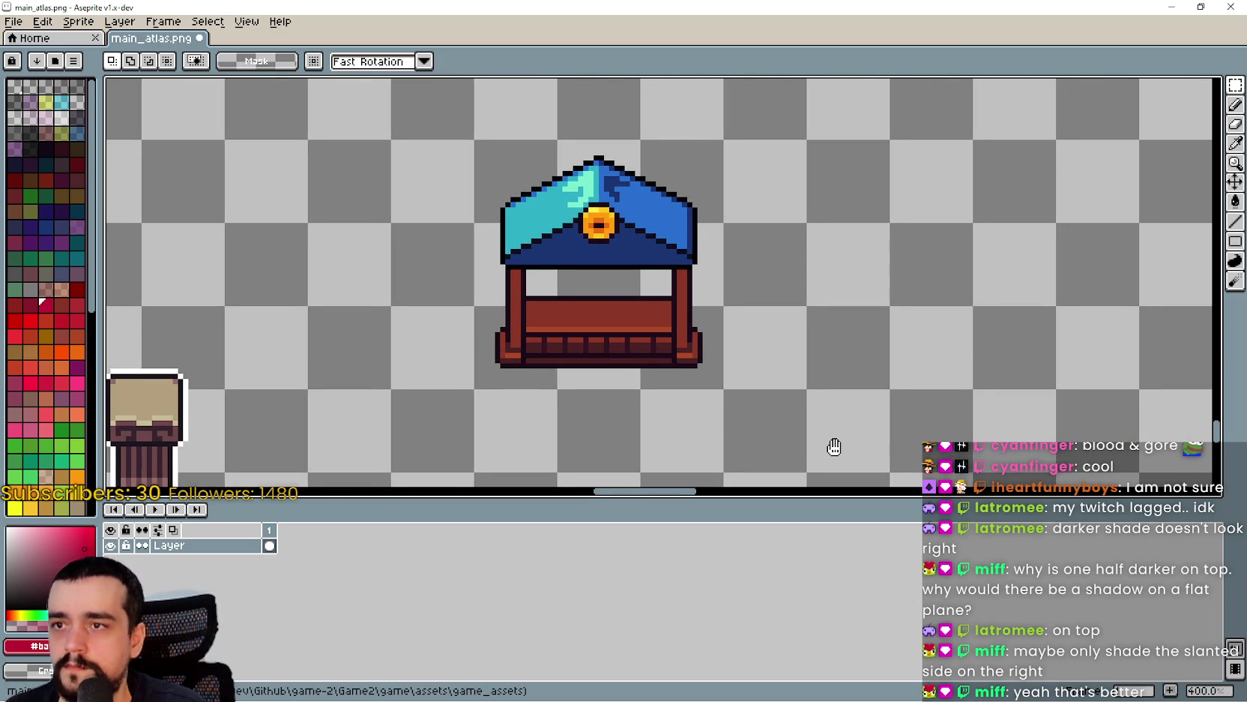
pyautogui.scroll(8, 588, 134)
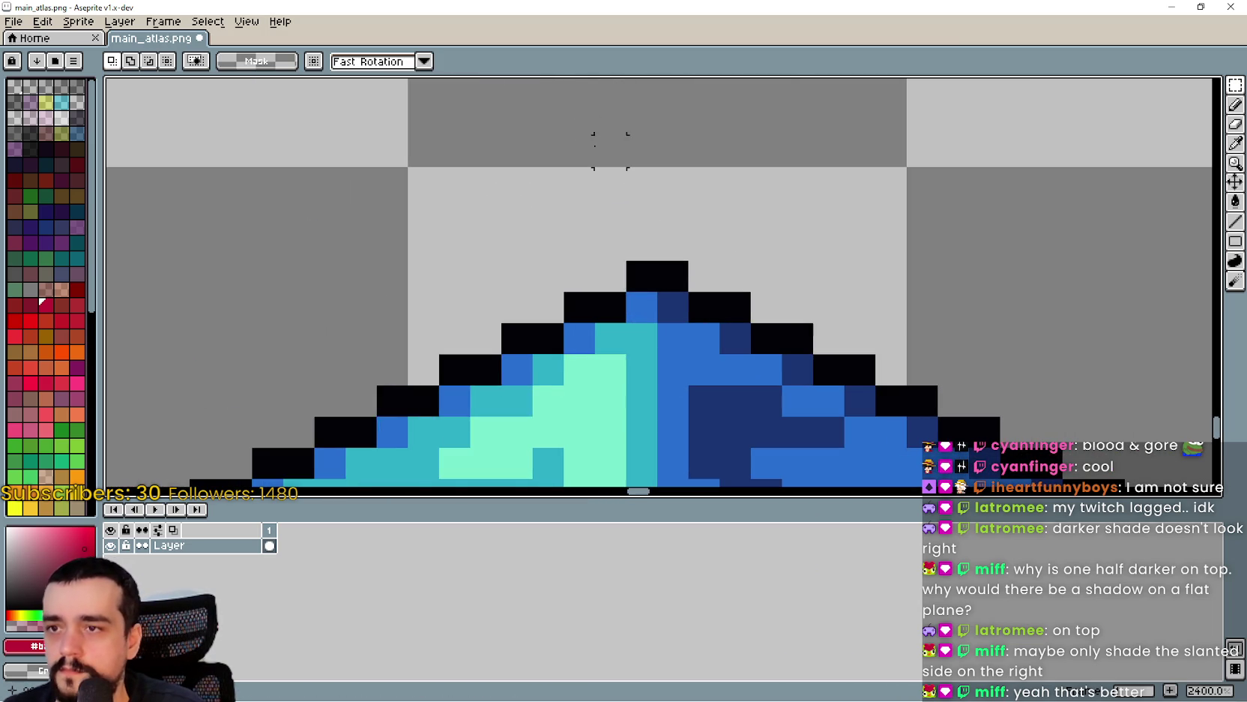
pyautogui.scroll(-8, 610, 151)
pyautogui.moveTo(760, 270); pyautogui.dragTo(770, 132)
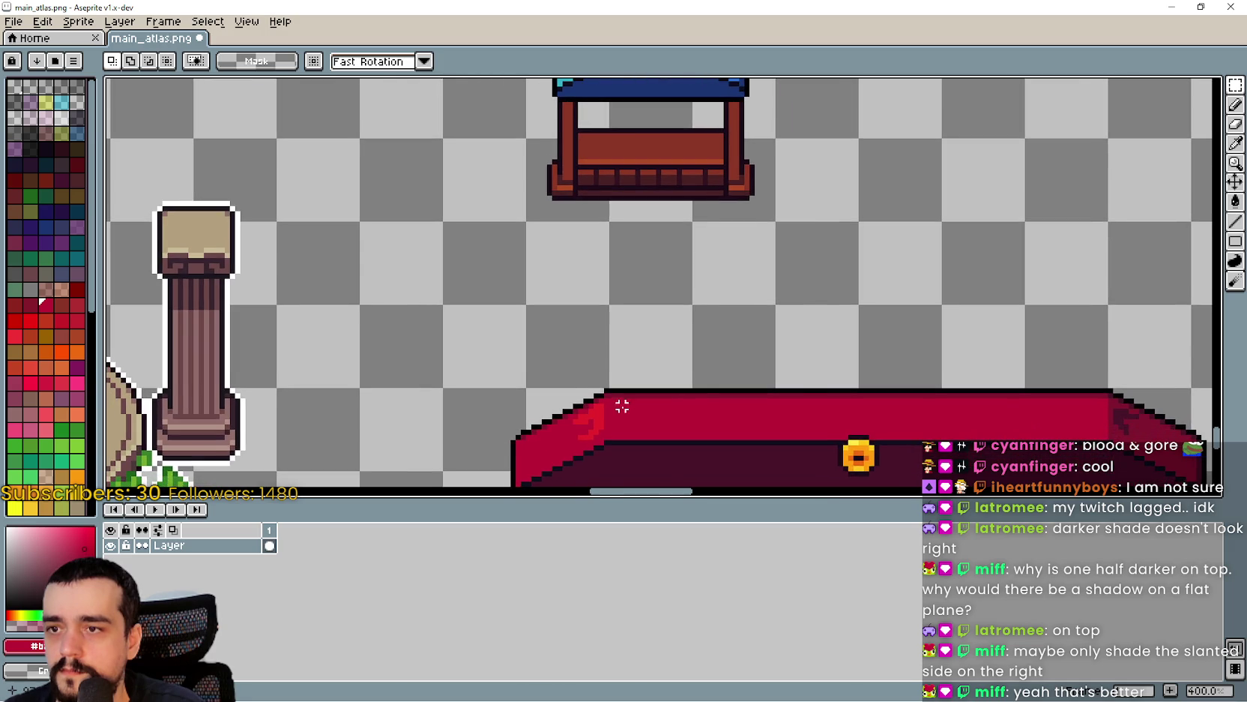
pyautogui.scroll(1, 626, 406)
pyautogui.scroll(-1, 577, 312)
pyautogui.scroll(-1, 576, 312)
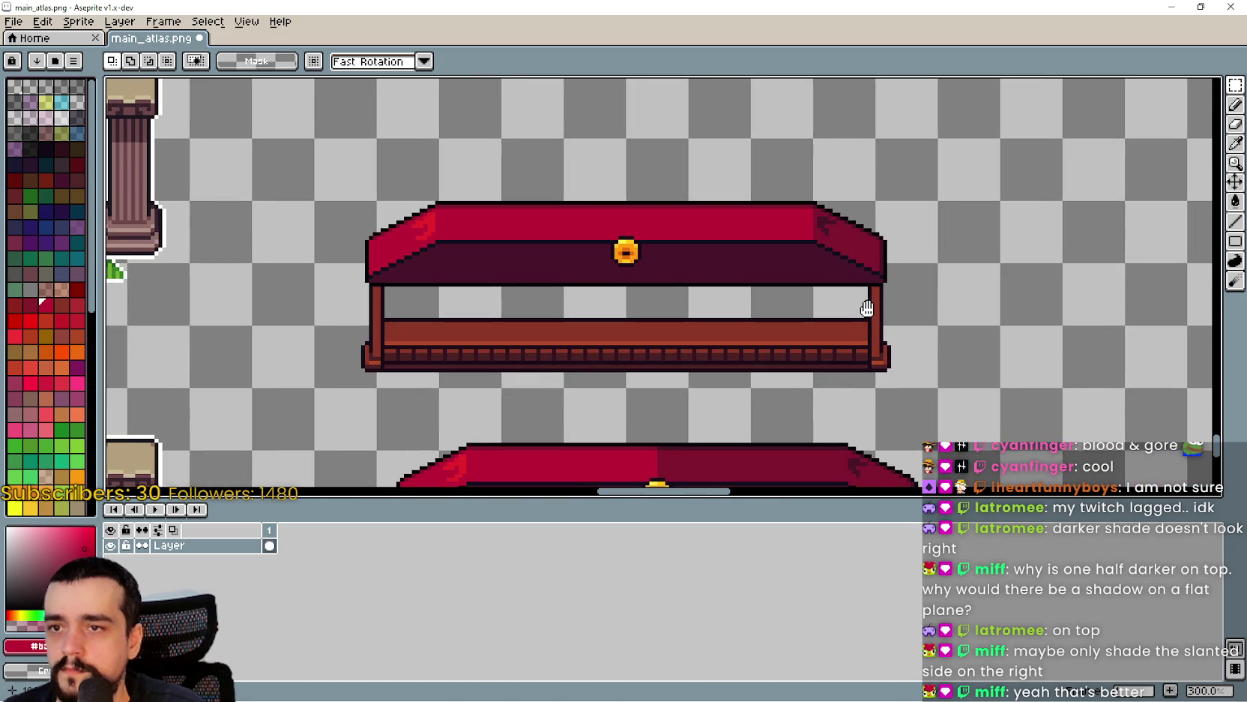
pyautogui.moveTo(866, 308); pyautogui.dragTo(867, 311)
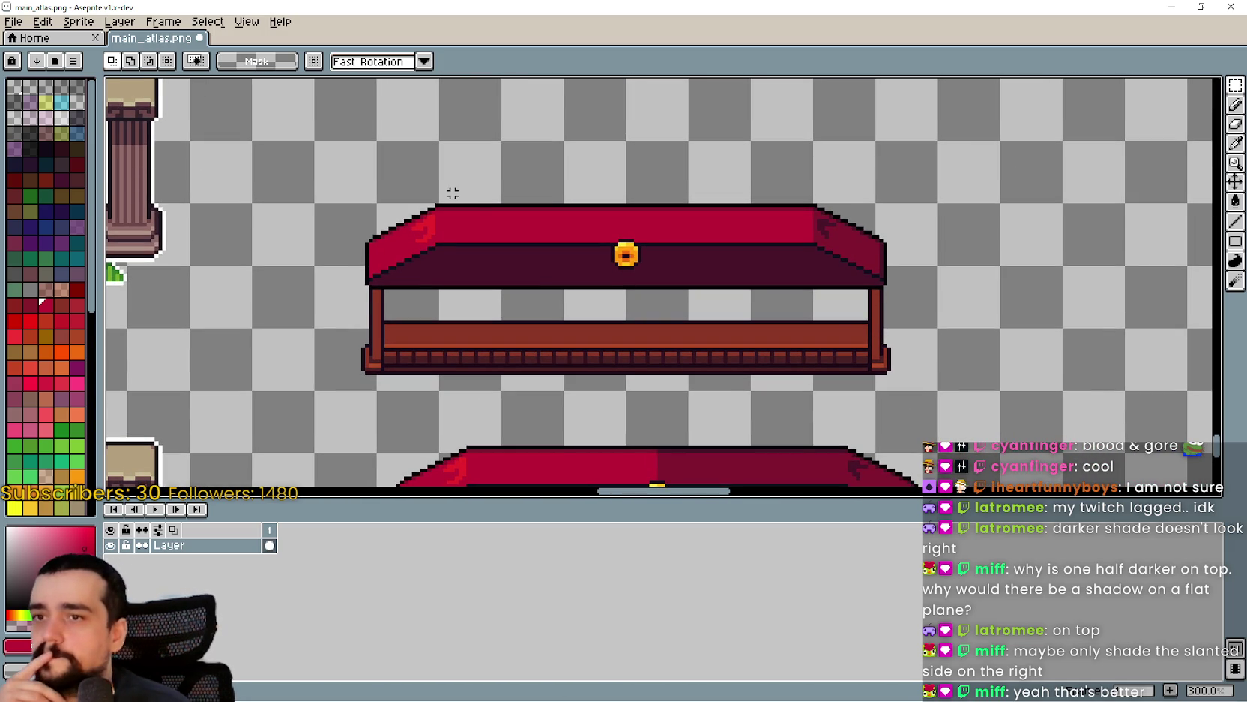
pyautogui.scroll(2, 423, 168)
pyautogui.scroll(2, 446, 221)
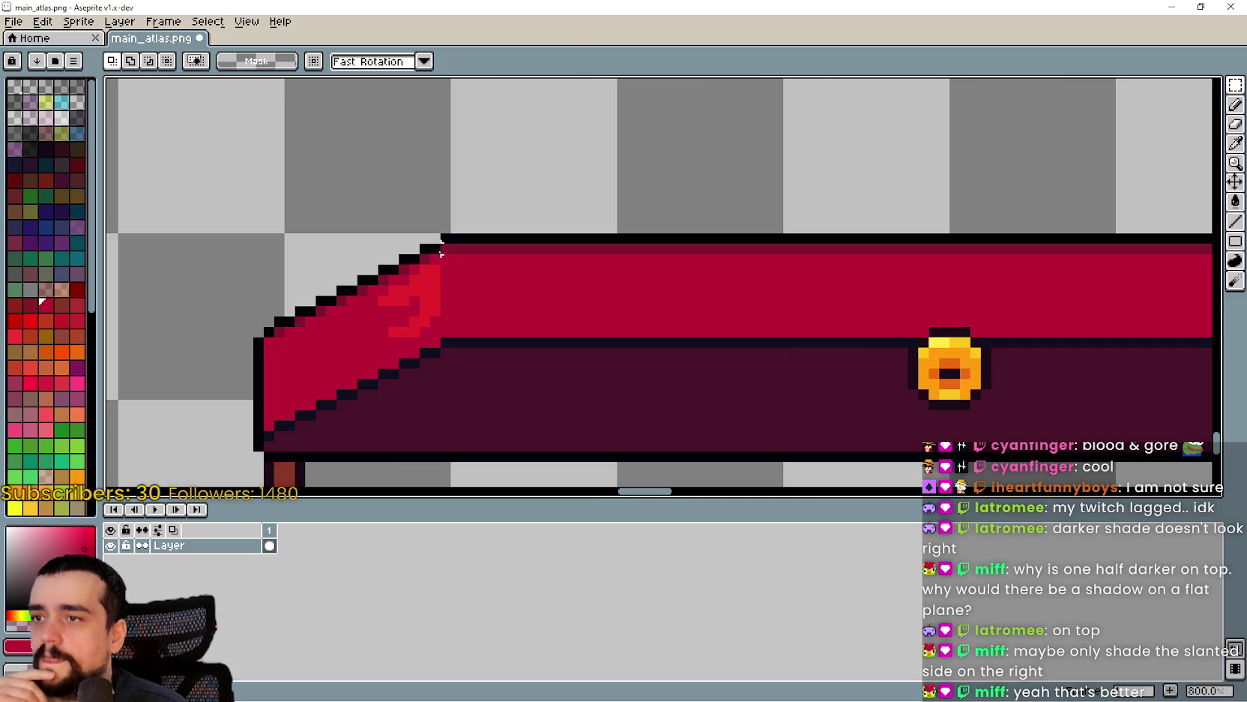
pyautogui.scroll(-8, 455, 269)
pyautogui.scroll(5, 507, 172)
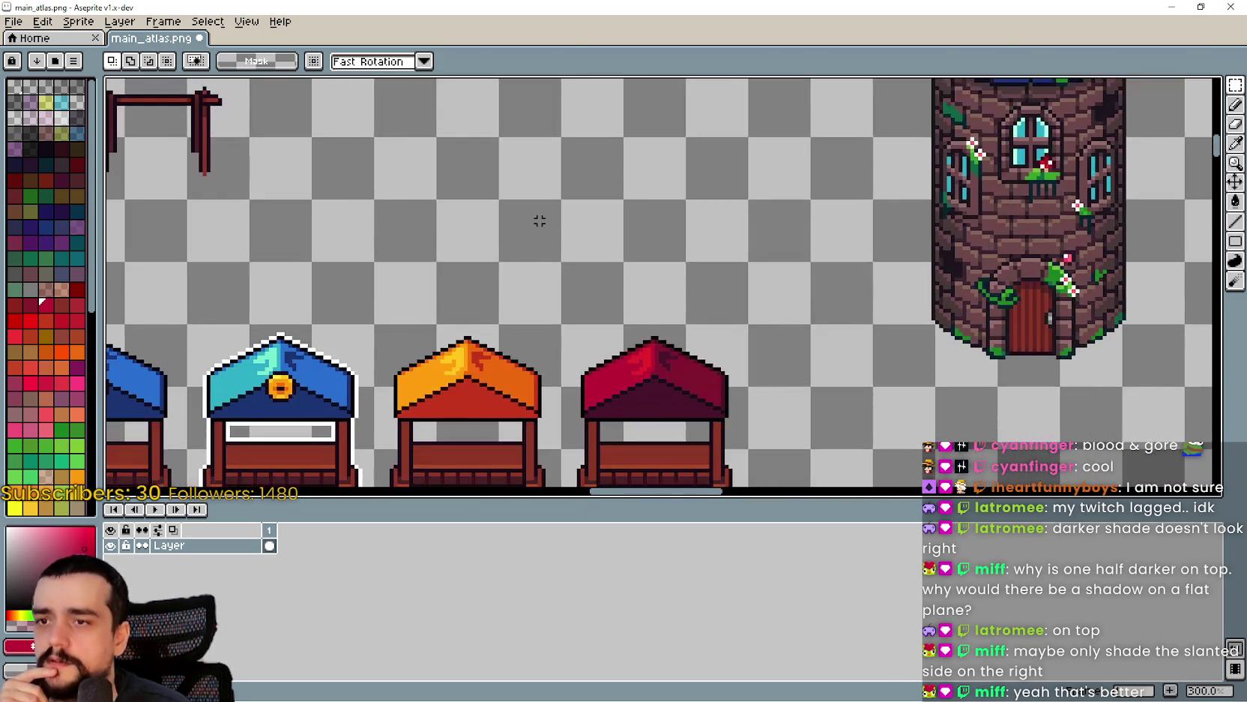
pyautogui.scroll(7, 655, 345)
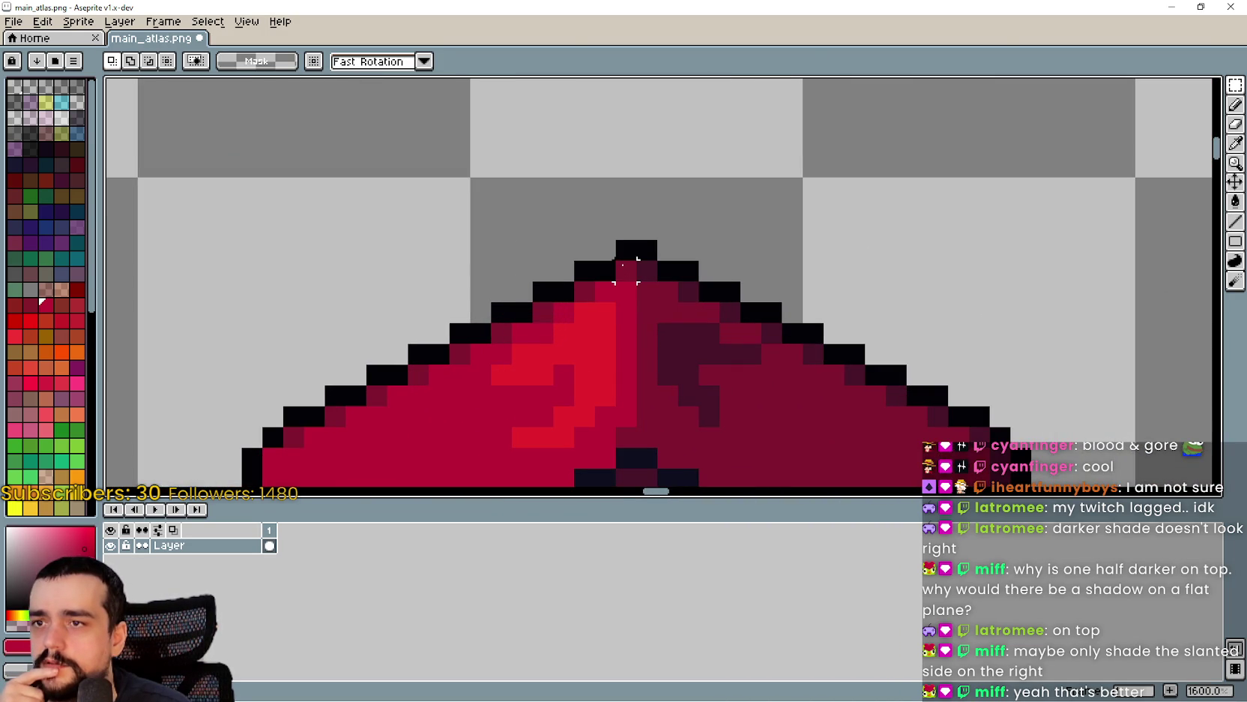
pyautogui.click(1236, 143)
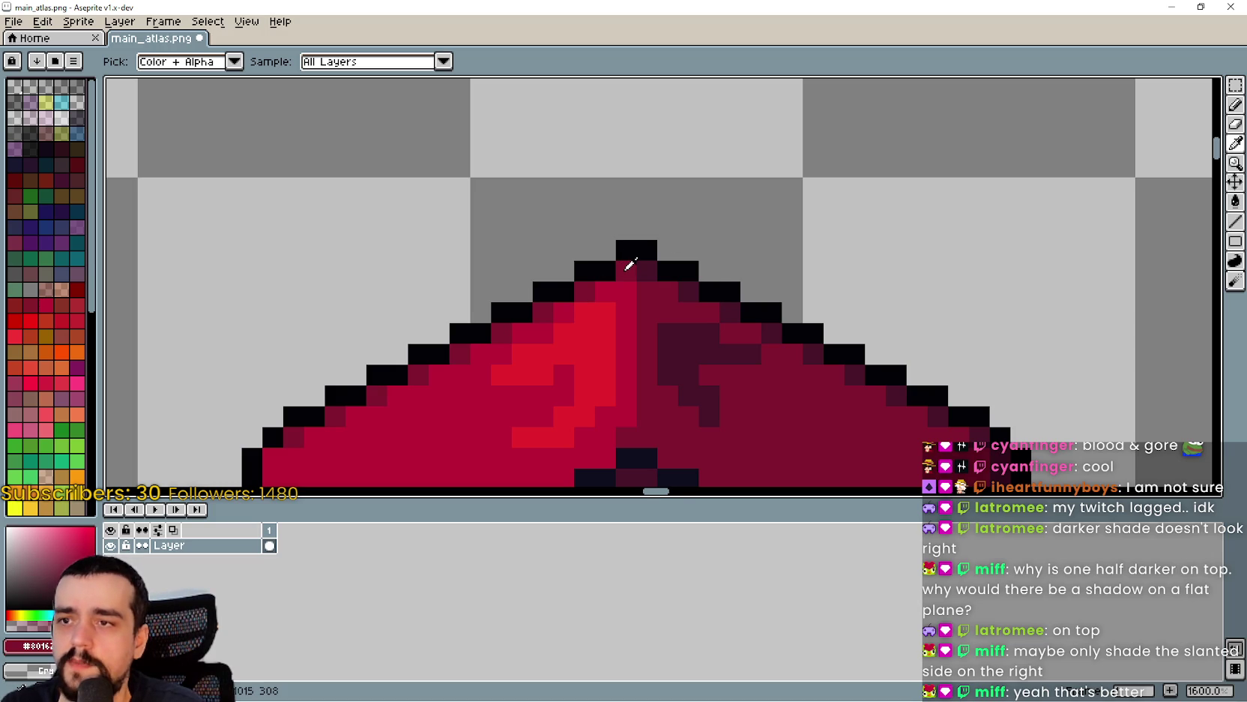
# - Look across other areas of the atlas and return to the Pencil tool
pyautogui.scroll(-4, 630, 264)
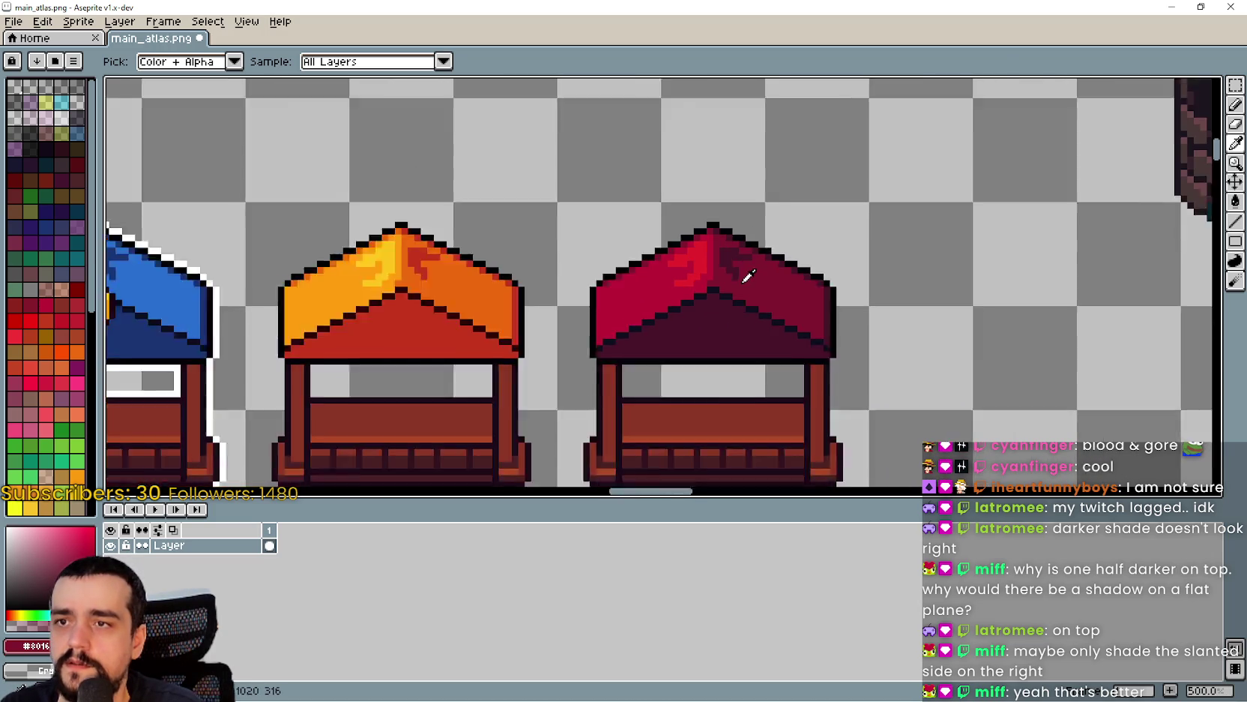
pyautogui.scroll(-5, 747, 277)
pyautogui.moveTo(817, 420)
pyautogui.mouseDown()
pyautogui.moveTo(673, 372)
pyautogui.moveTo(592, 259)
pyautogui.mouseUp()
pyautogui.scroll(-1, 591, 256)
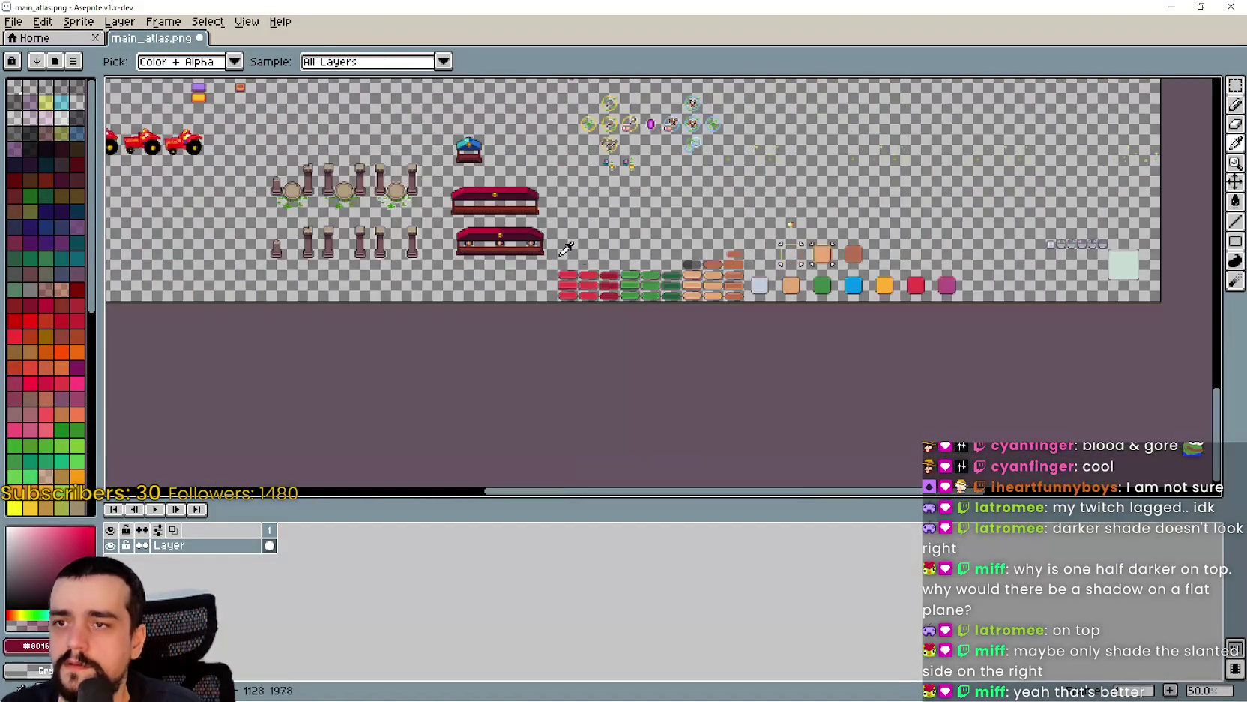
pyautogui.scroll(6, 590, 256)
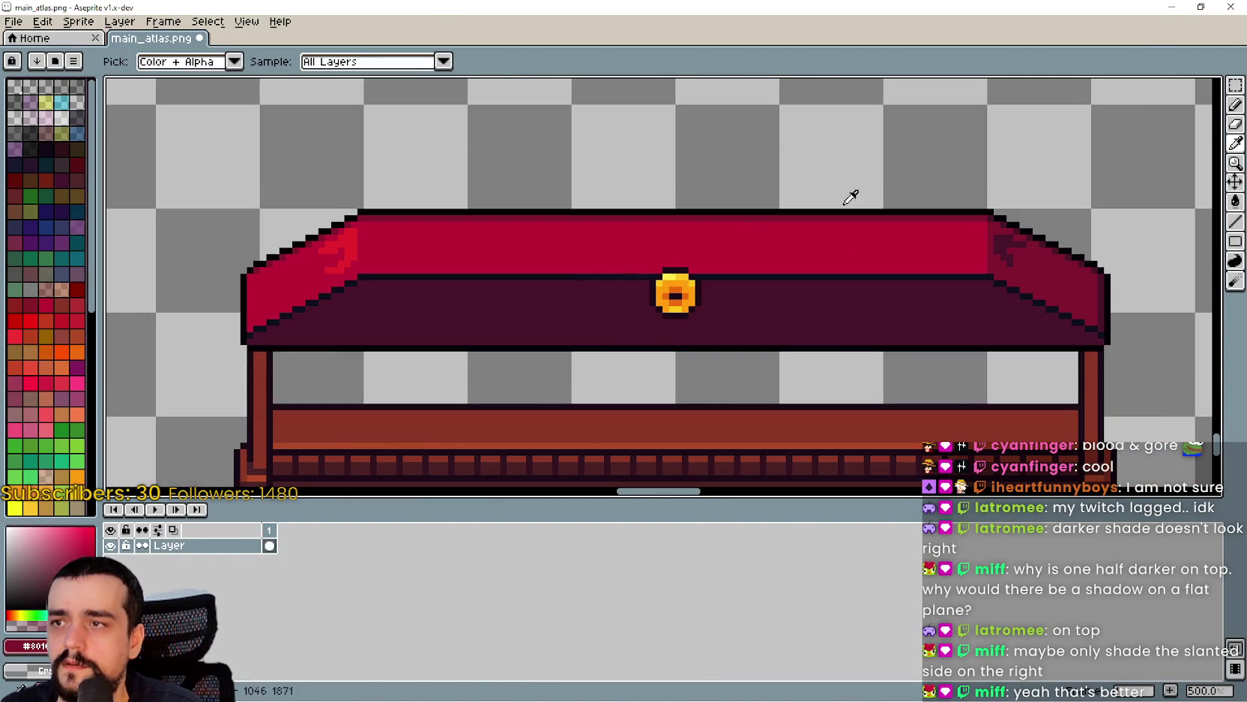
pyautogui.click(1235, 105)
# - Sample the table top's main red with the Eyedropper, then switch back to the Pencil
pyautogui.scroll(1, 371, 251)
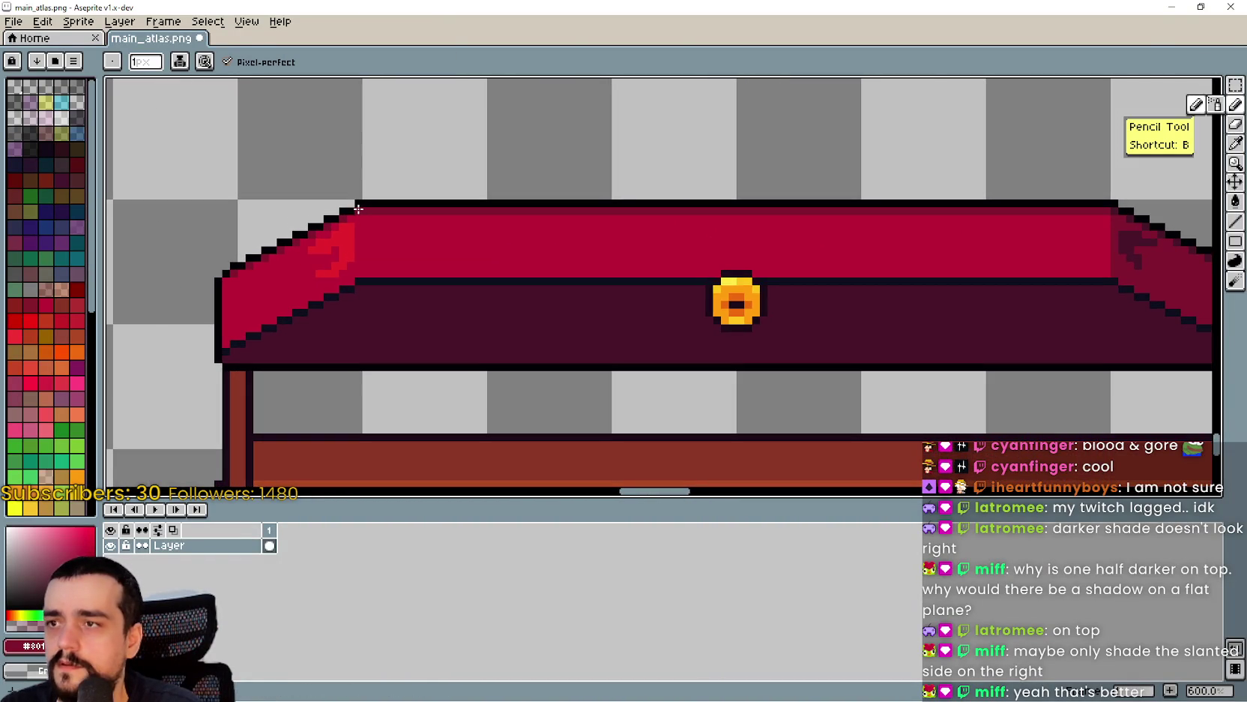
pyautogui.scroll(3, 376, 198)
pyautogui.scroll(-3, 393, 217)
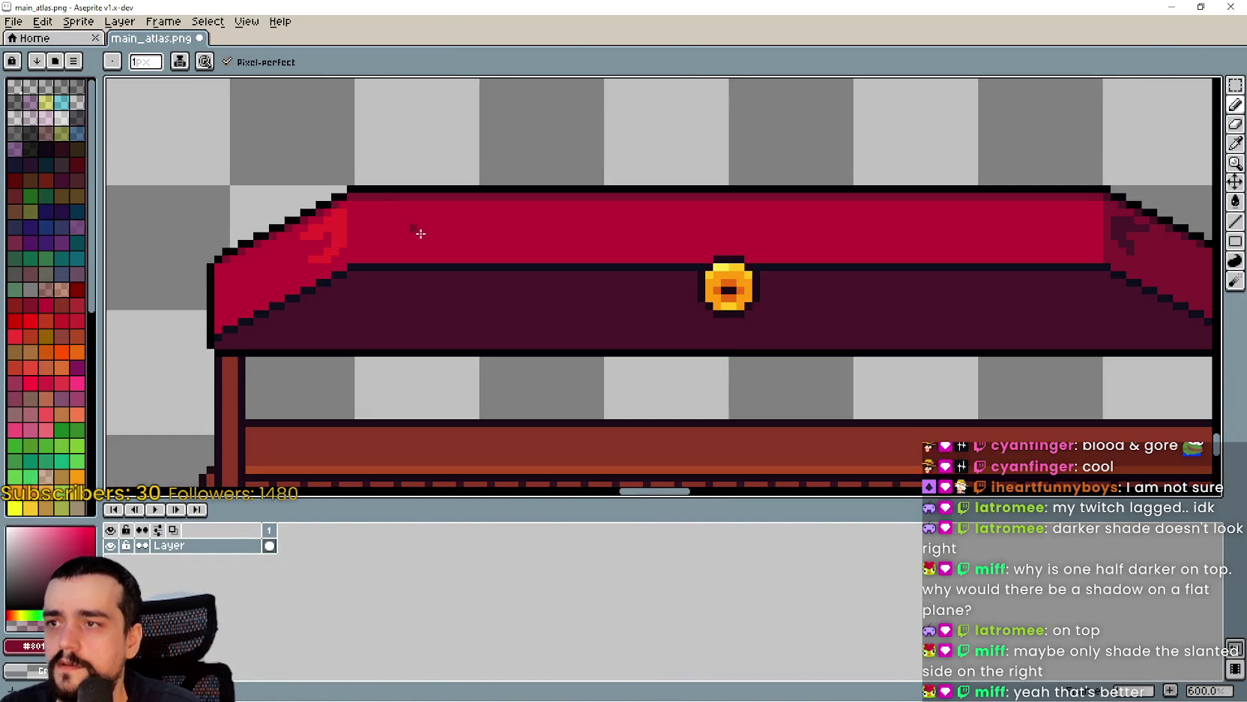
pyautogui.scroll(-1, 456, 309)
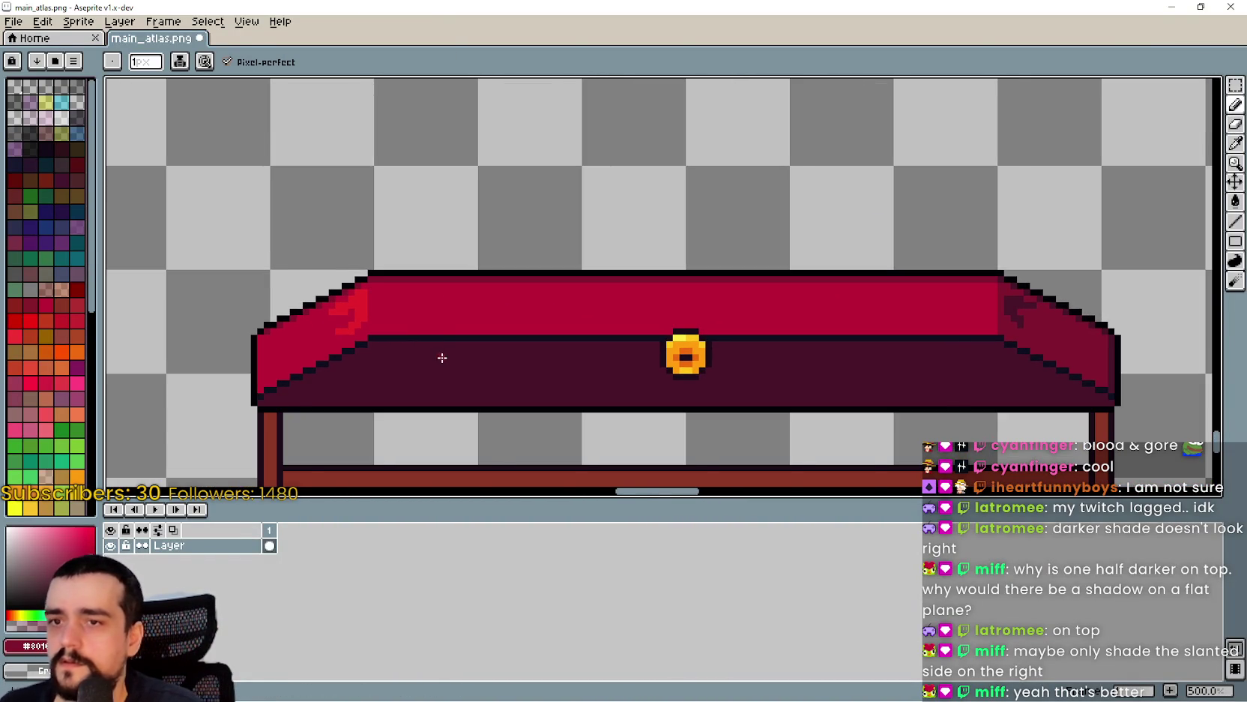
pyautogui.scroll(-1, 443, 357)
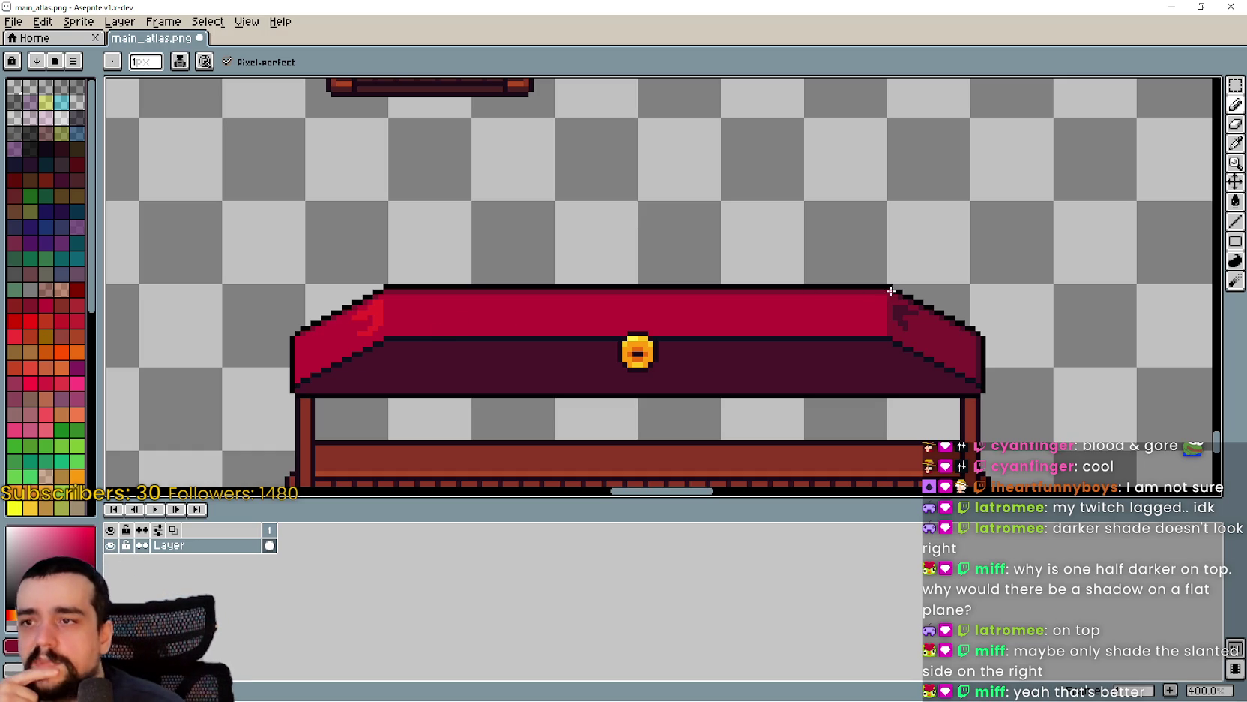
pyautogui.scroll(6, 888, 300)
pyautogui.scroll(-6, 876, 307)
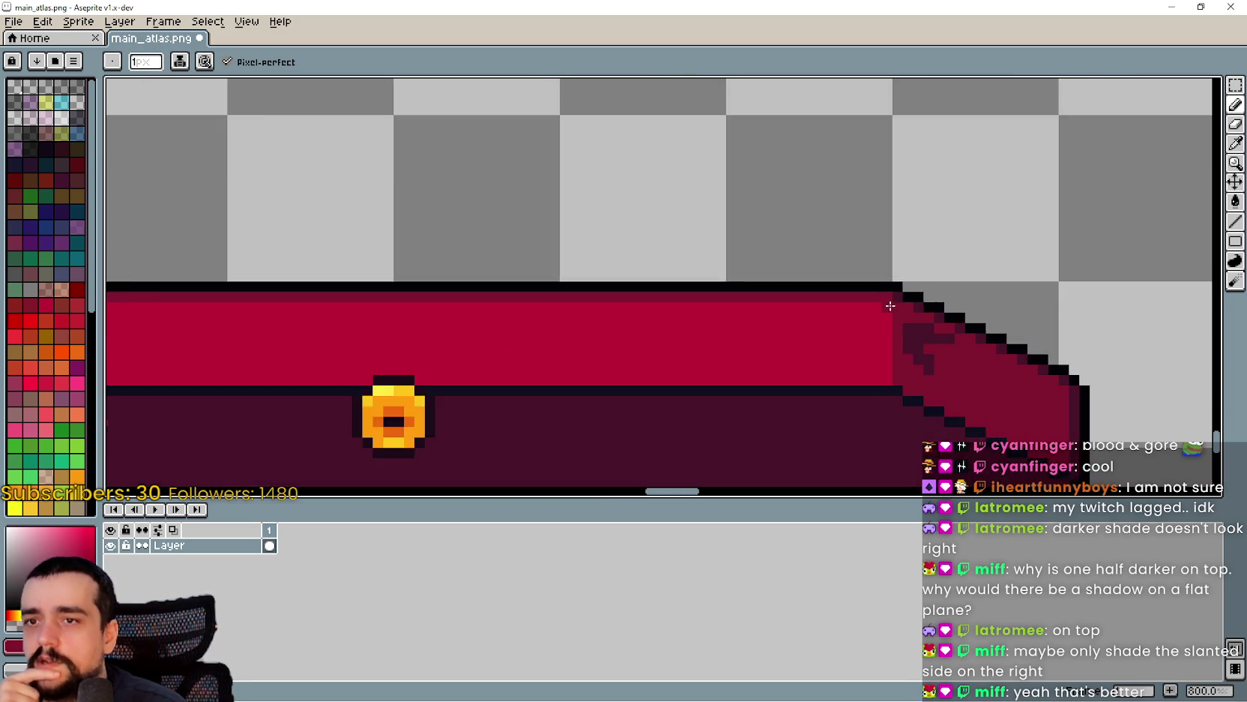
pyautogui.scroll(-1, 750, 338)
pyautogui.scroll(1, 637, 379)
pyautogui.scroll(-2, 646, 409)
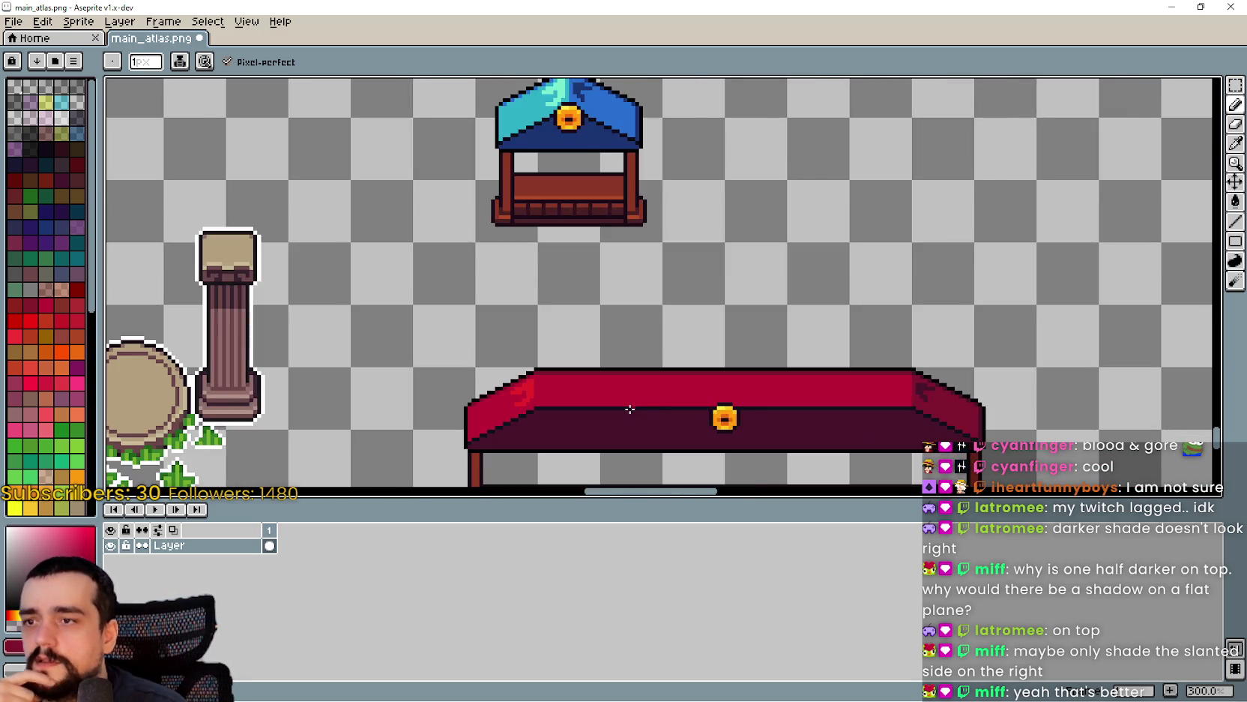
pyautogui.scroll(3, 545, 425)
pyautogui.scroll(4, 690, 359)
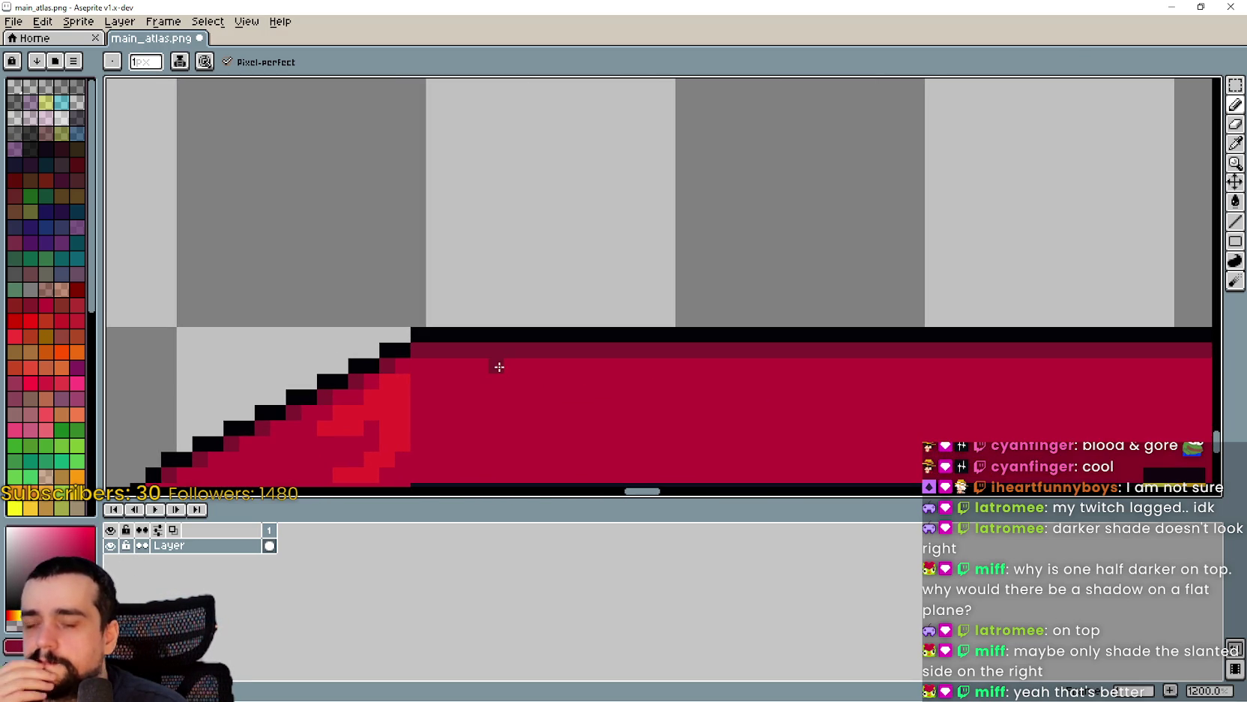
pyautogui.click(1236, 142)
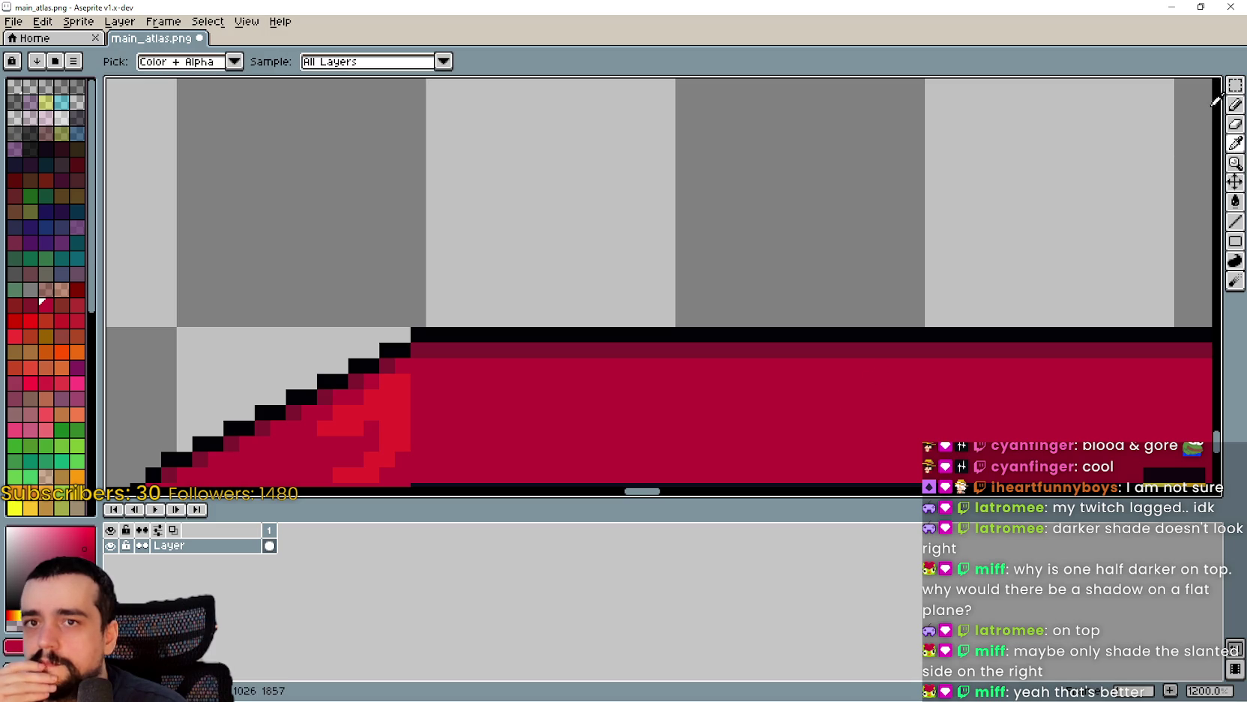
pyautogui.click(1236, 105)
pyautogui.scroll(-4, 407, 301)
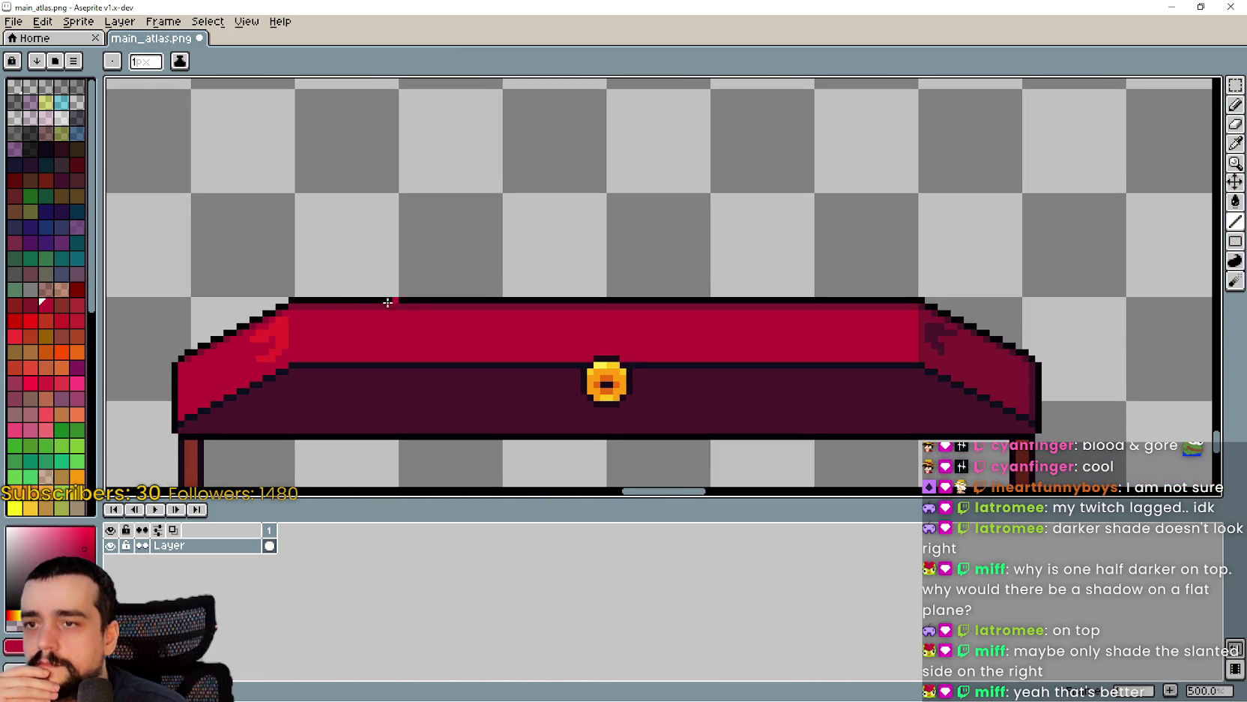
# - Repaint the table roof's dark top-edge row in the main red and review it among nearby stalls
pyautogui.moveTo(298, 306); pyautogui.dragTo(872, 307)
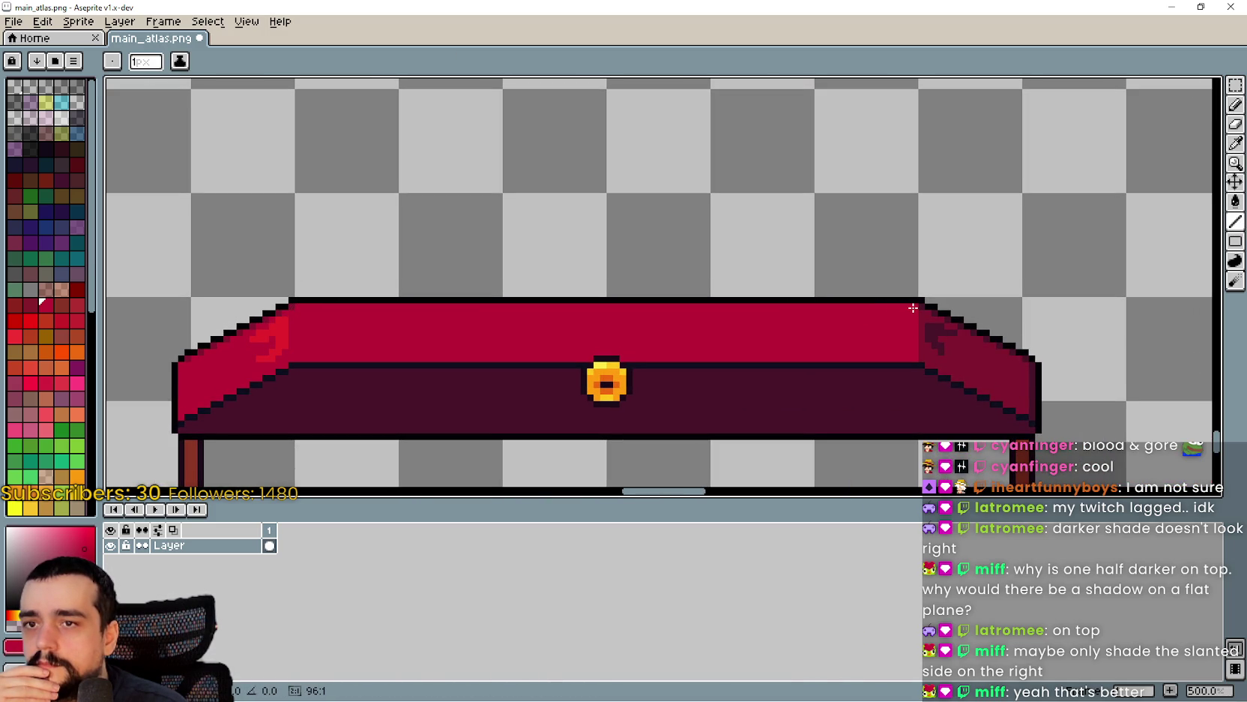
pyautogui.scroll(-2, 932, 424)
pyautogui.moveTo(932, 424)
pyautogui.mouseDown()
pyautogui.moveTo(913, 312)
pyautogui.moveTo(871, 200)
pyautogui.mouseUp()
pyautogui.scroll(-1, 914, 276)
pyautogui.moveTo(913, 276); pyautogui.dragTo(844, 303)
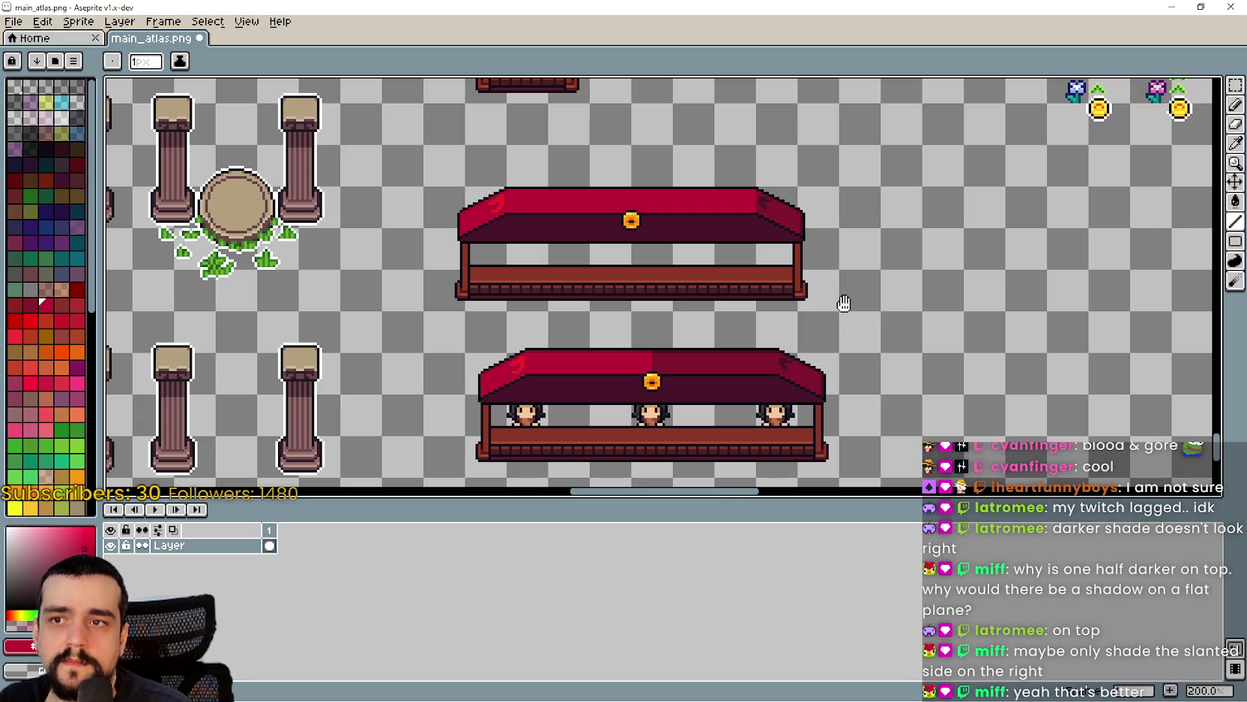
pyautogui.scroll(4, 846, 281)
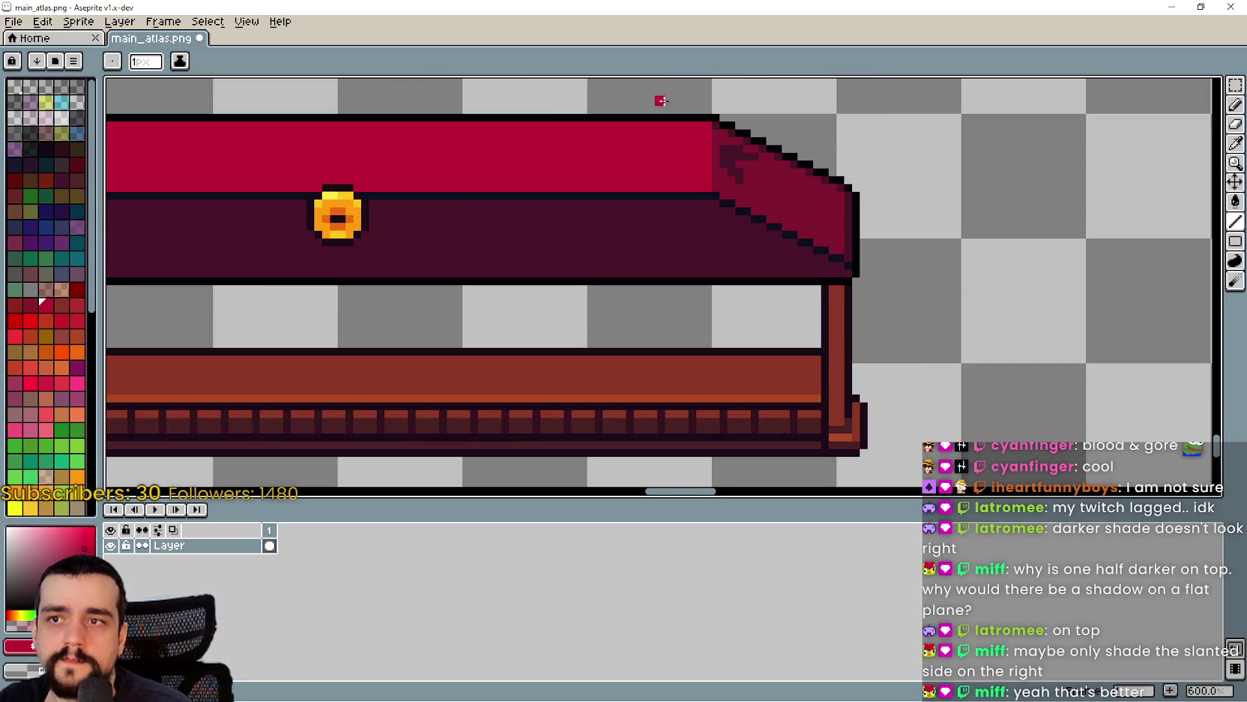
pyautogui.scroll(2, 672, 101)
pyautogui.scroll(2, 771, 211)
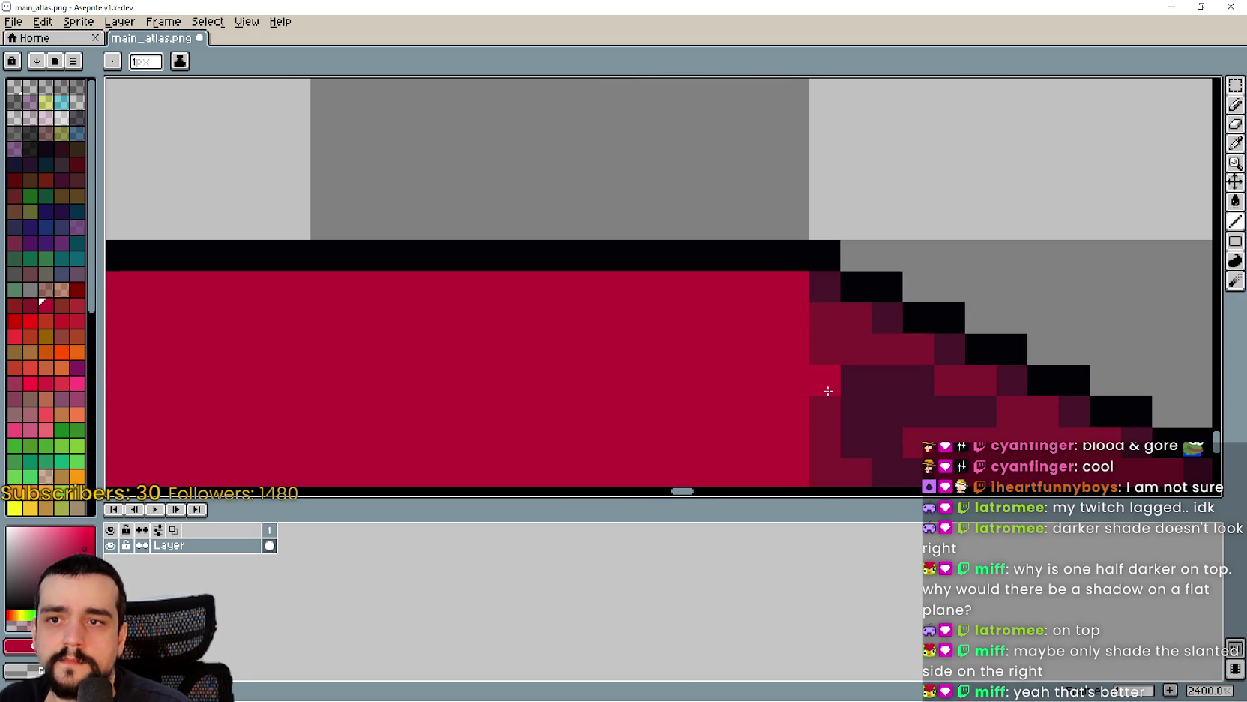
pyautogui.scroll(-3, 824, 390)
pyautogui.scroll(-4, 815, 357)
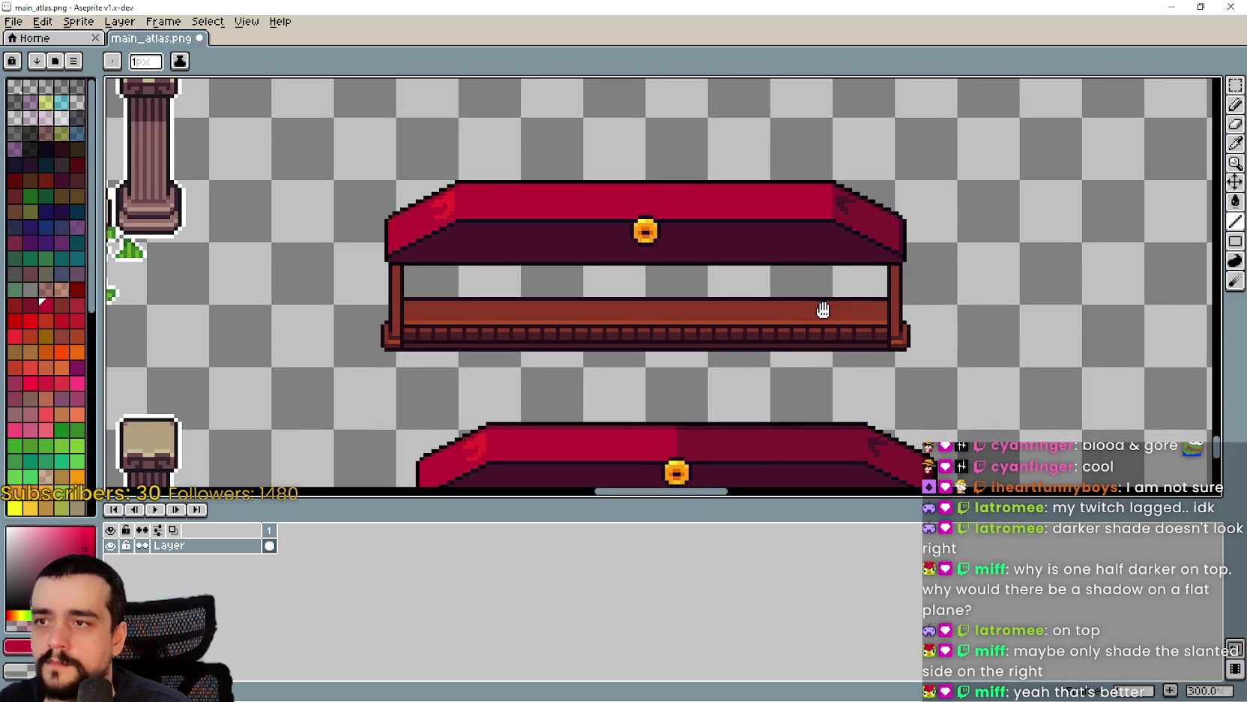
pyautogui.moveTo(823, 310); pyautogui.dragTo(883, 315)
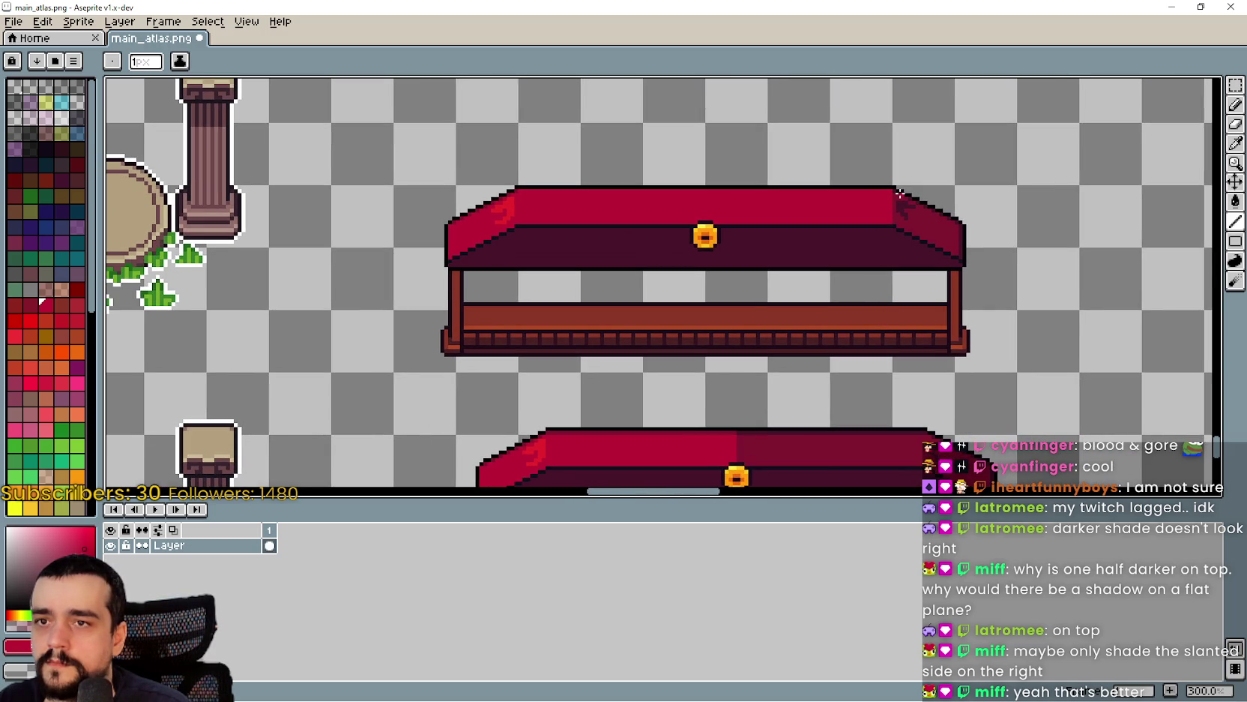
pyautogui.scroll(2, 900, 193)
pyautogui.scroll(-2, 884, 189)
pyautogui.scroll(2, 879, 195)
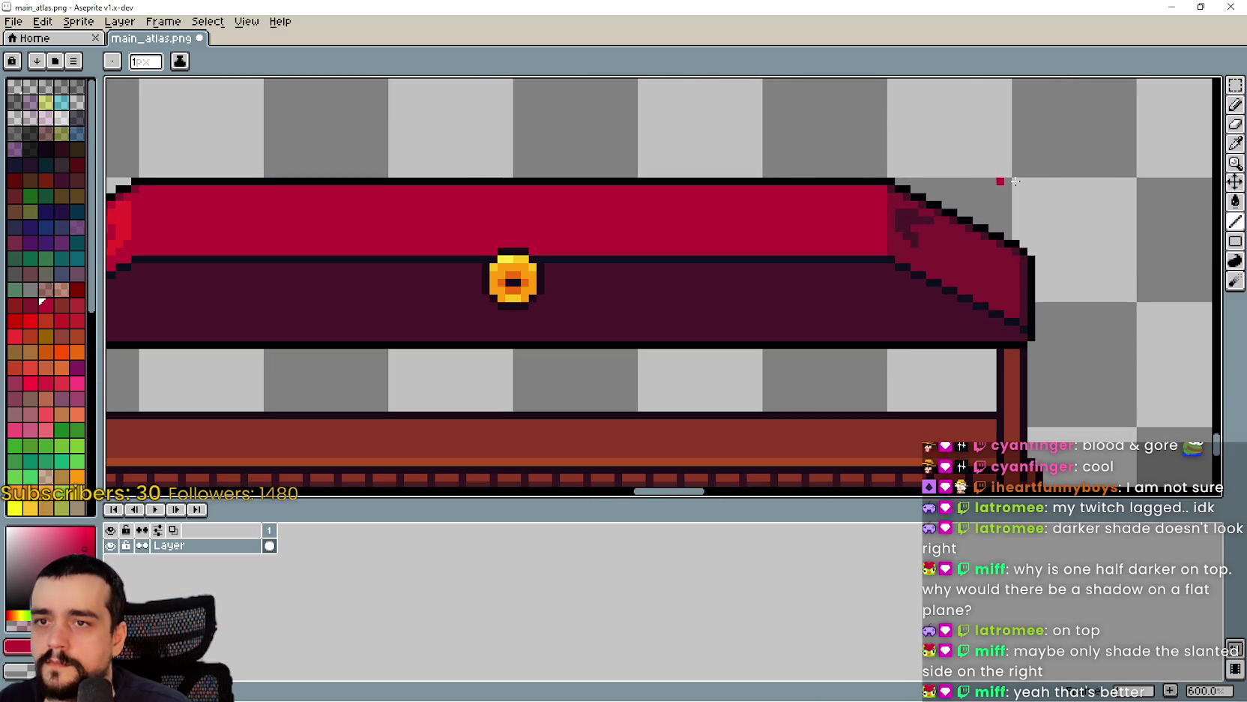
# - Briefly pick the Eyedropper, view the roof's left end, and return to the Pencil
pyautogui.click(1235, 138)
pyautogui.moveTo(167, 209); pyautogui.dragTo(357, 242)
pyautogui.scroll(1, 356, 242)
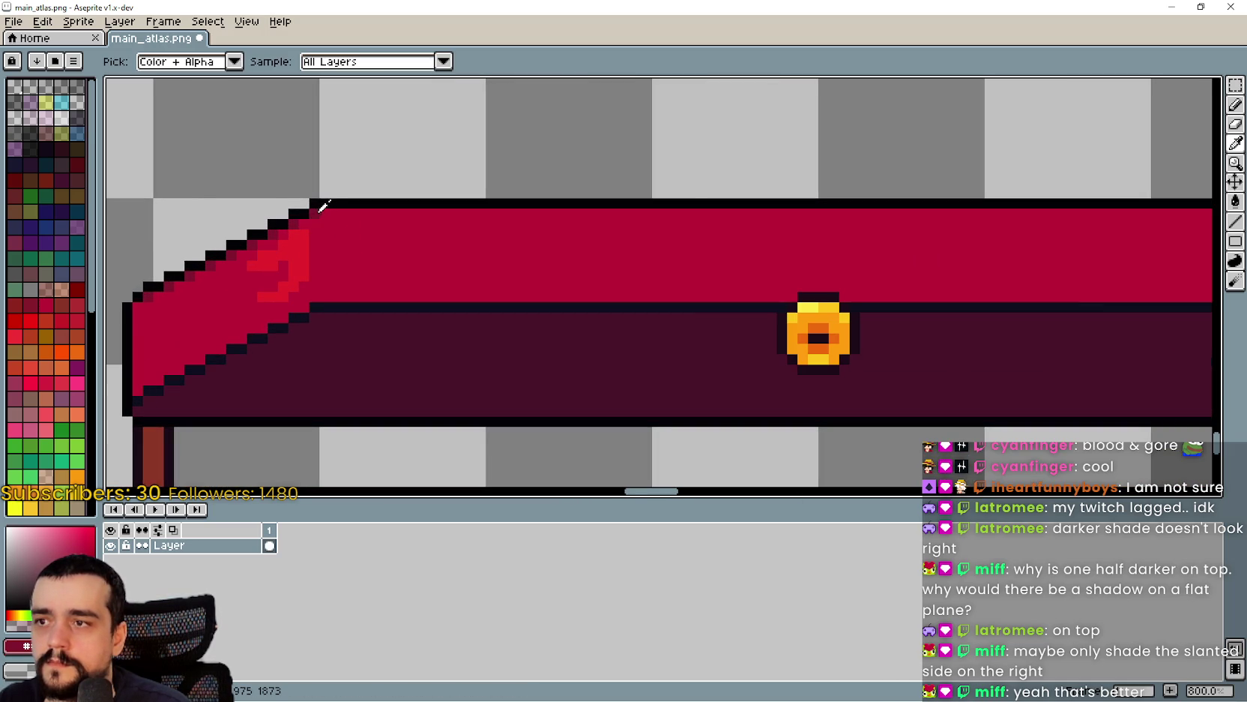
pyautogui.scroll(-2, 321, 206)
pyautogui.press('b')
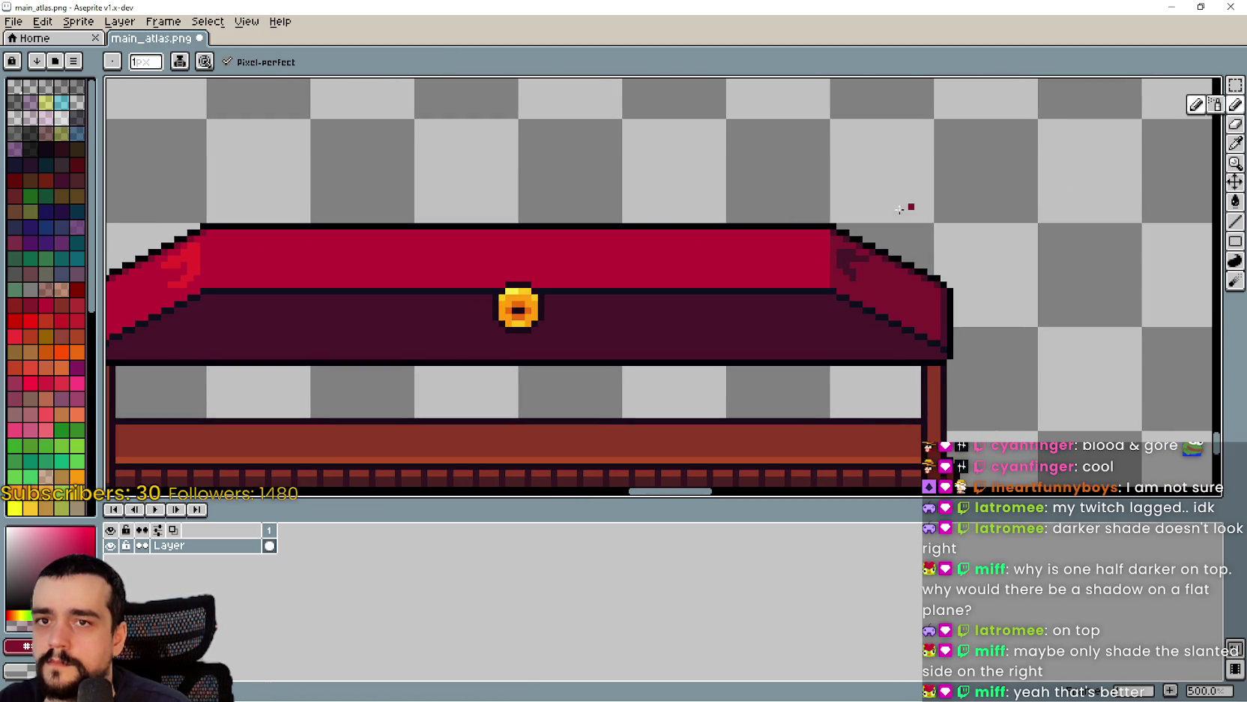
pyautogui.scroll(-1, 810, 345)
pyautogui.scroll(2, 840, 308)
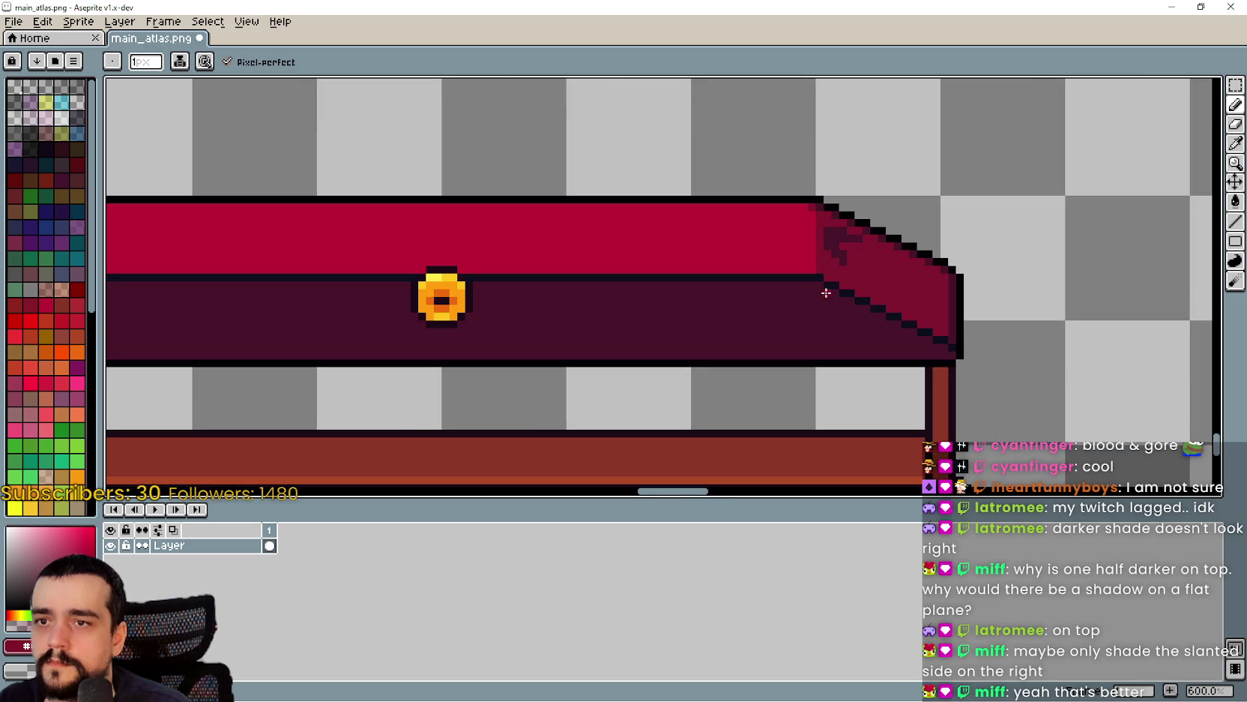
pyautogui.scroll(-2, 798, 361)
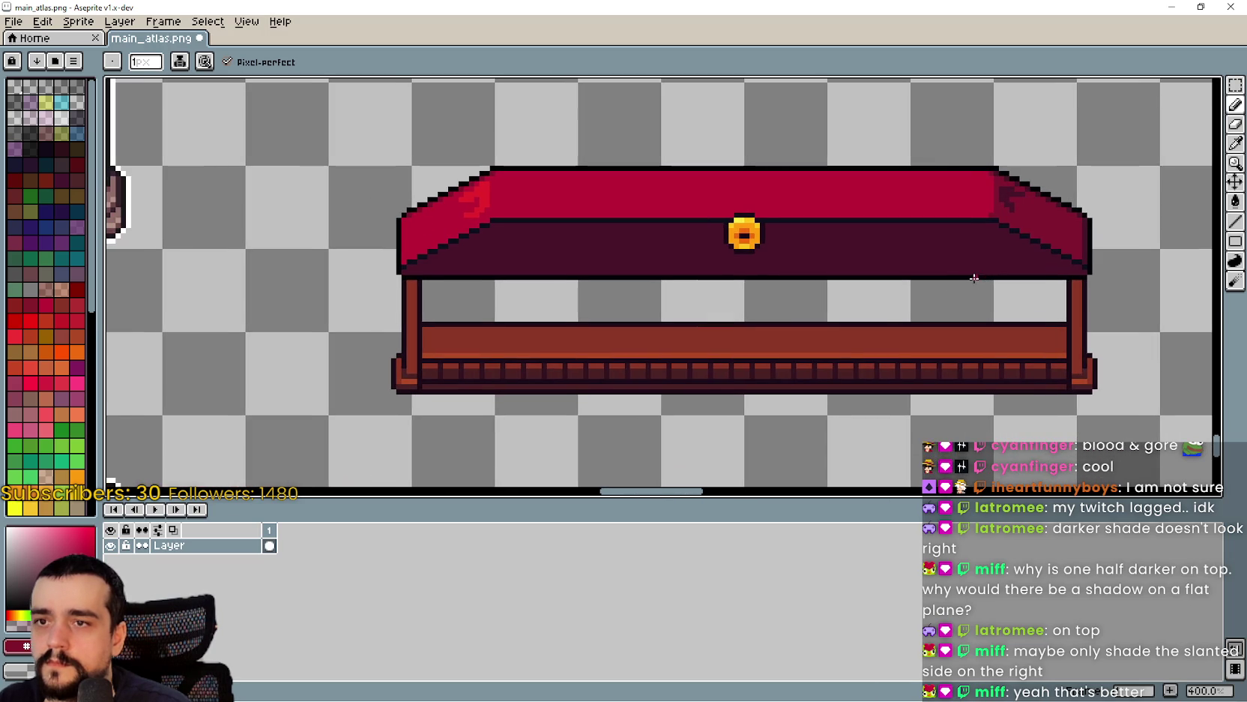
pyautogui.scroll(-1, 974, 288)
# - Select the reworked upper stall and drop a copy over the lower shopkeeper stall
pyautogui.moveTo(1118, 378); pyautogui.dragTo(1001, 368)
pyautogui.scroll(-1, 1001, 368)
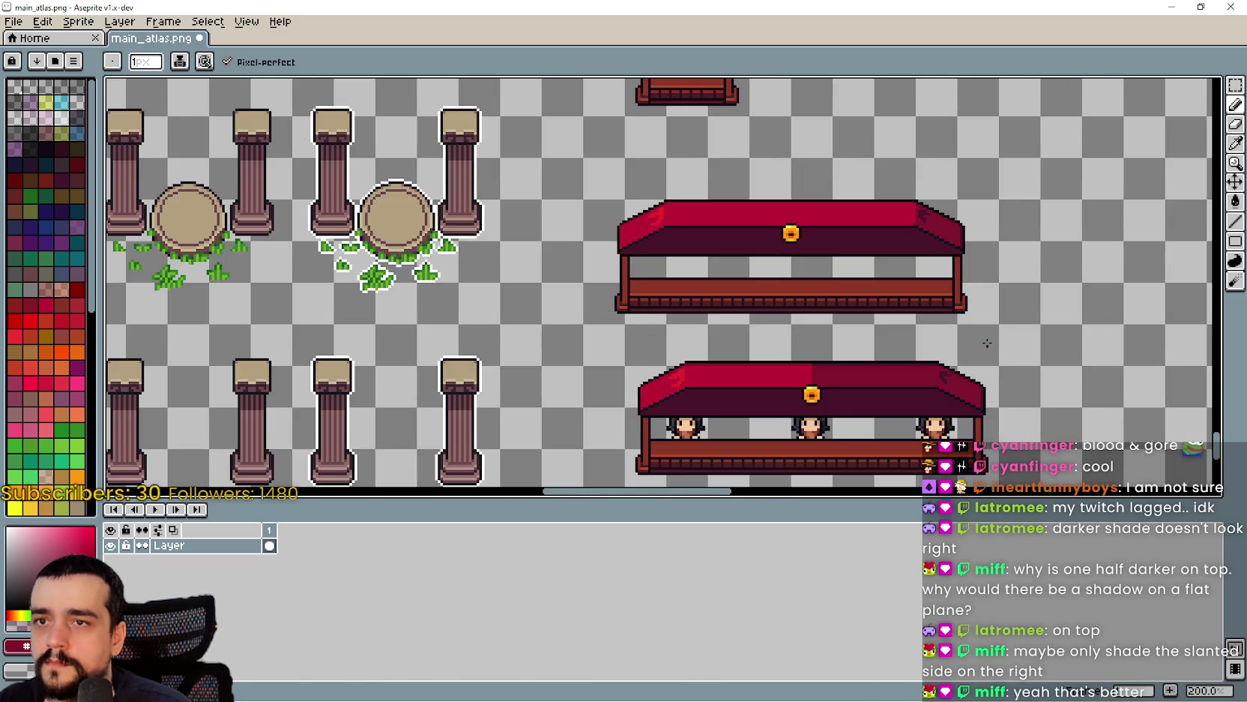
pyautogui.moveTo(974, 320); pyautogui.dragTo(973, 354)
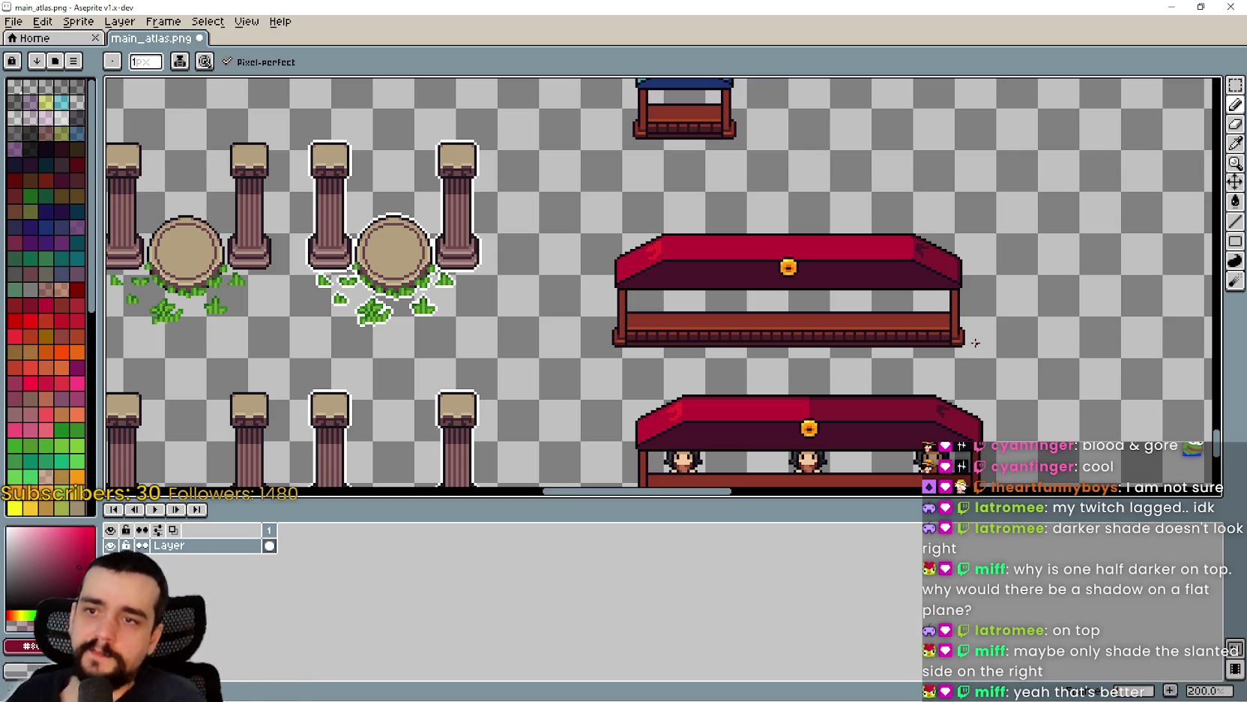
pyautogui.hscroll(1, 959, 216)
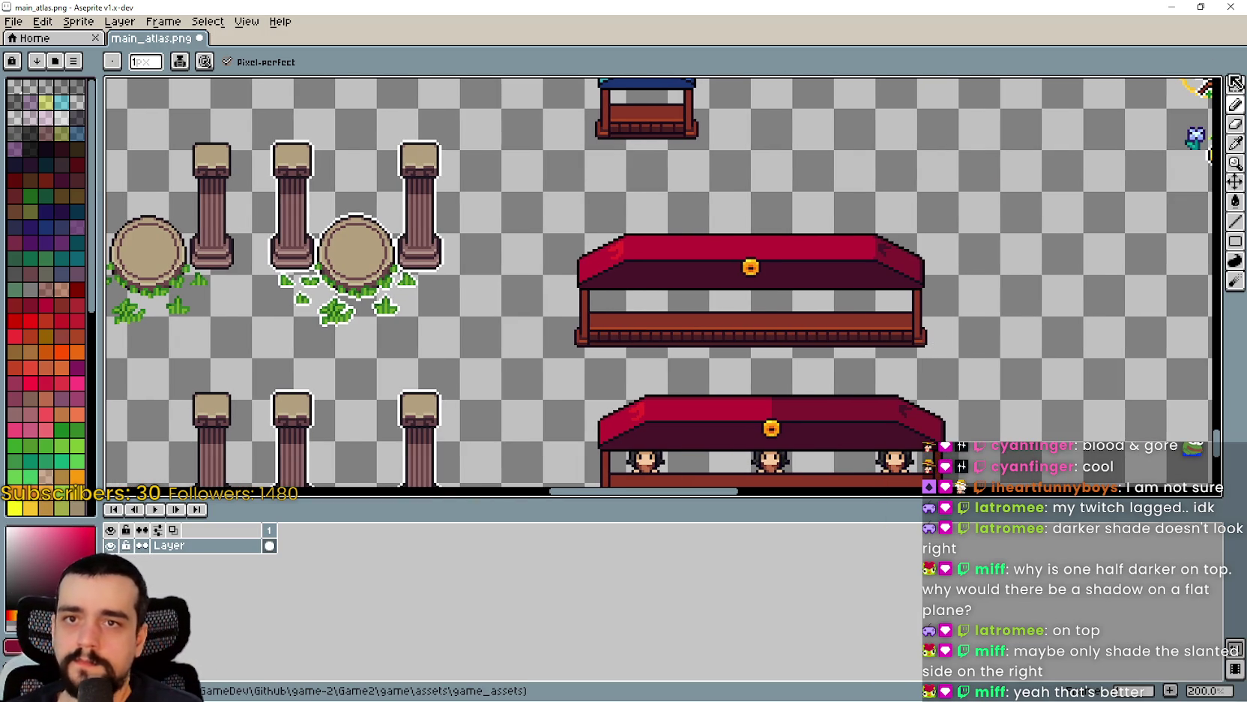
pyautogui.click(1235, 84)
pyautogui.scroll(-1, 480, 321)
pyautogui.moveTo(543, 324); pyautogui.dragTo(977, 201)
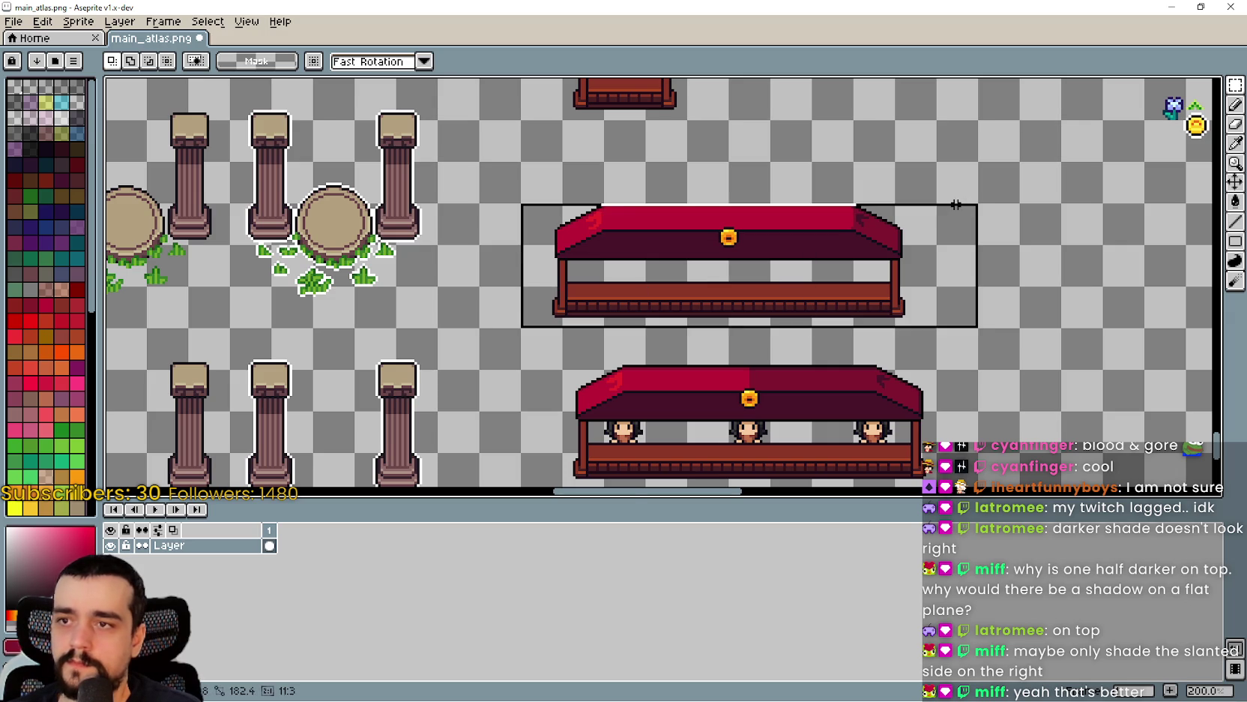
pyautogui.scroll(-1, 959, 240)
pyautogui.moveTo(701, 189)
pyautogui.mouseDown()
pyautogui.moveTo(710, 339)
pyautogui.moveTo(660, 337)
pyautogui.mouseUp()
pyautogui.scroll(2, 705, 348)
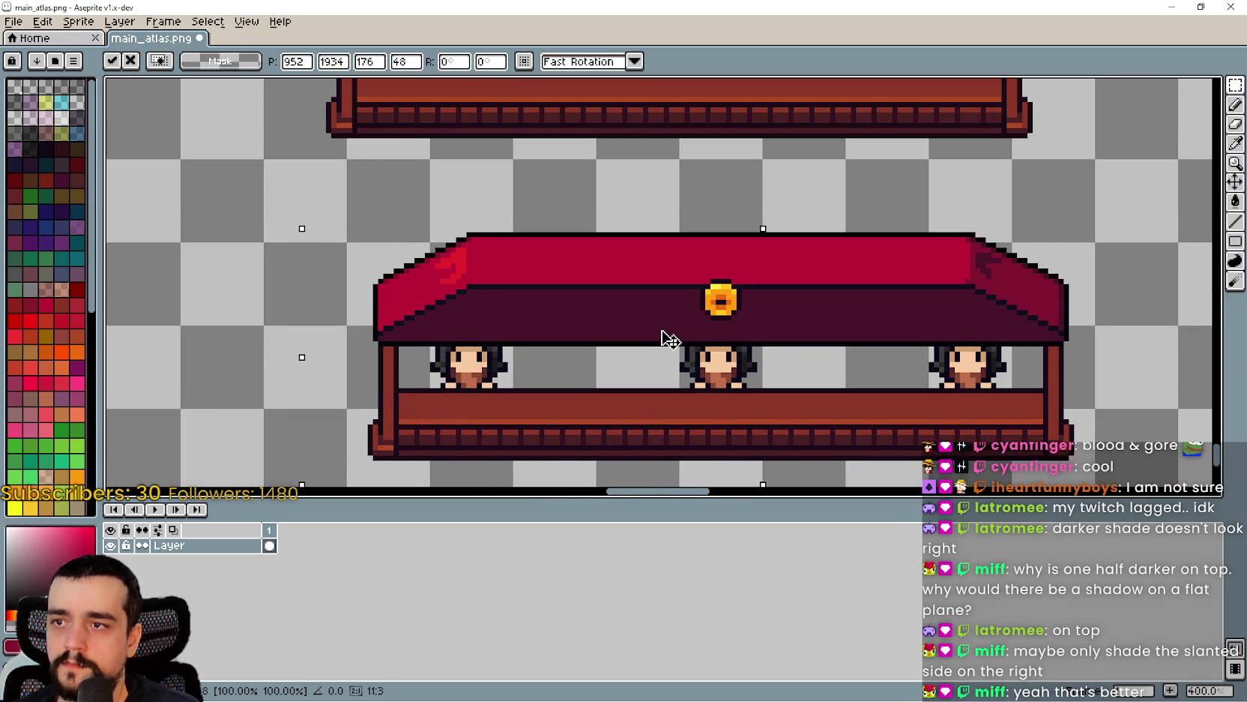
pyautogui.scroll(-1, 721, 346)
pyautogui.scroll(-1, 719, 347)
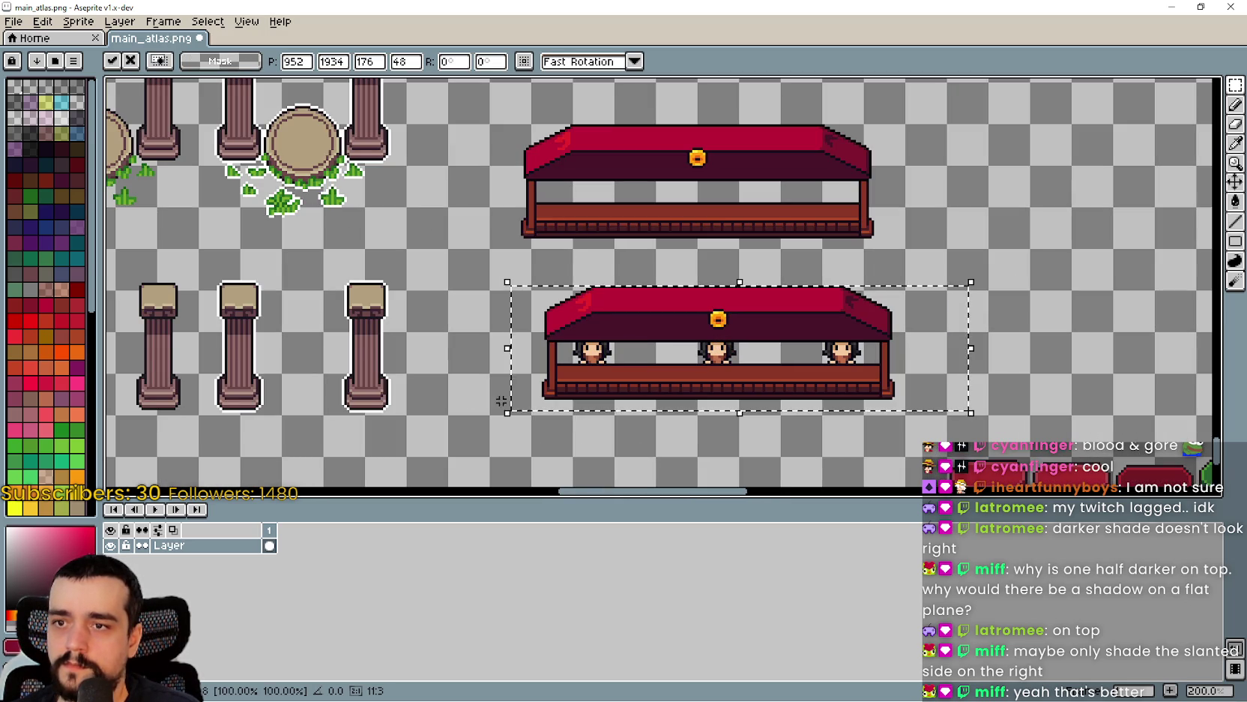
pyautogui.press('Return')
# - Review the copied stall and the blue-roofed stall above, then centre the red roof
pyautogui.scroll(-1, 656, 370)
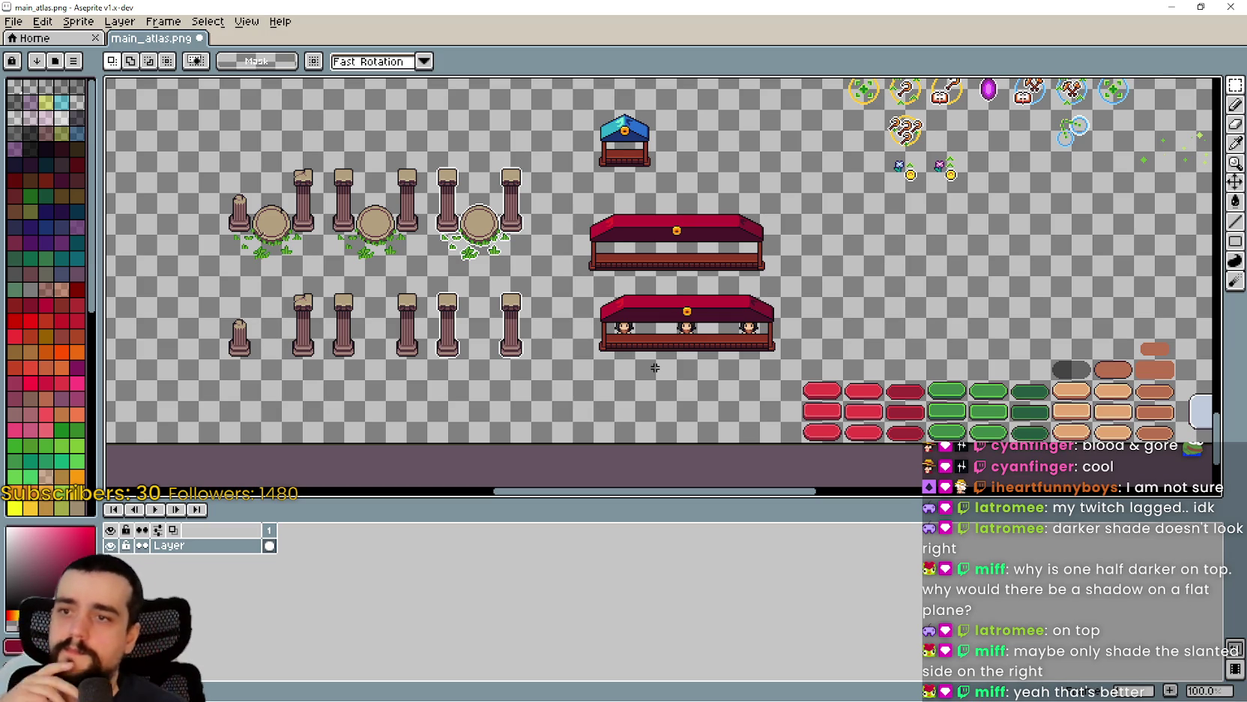
pyautogui.scroll(-1, 656, 367)
pyautogui.scroll(2, 660, 330)
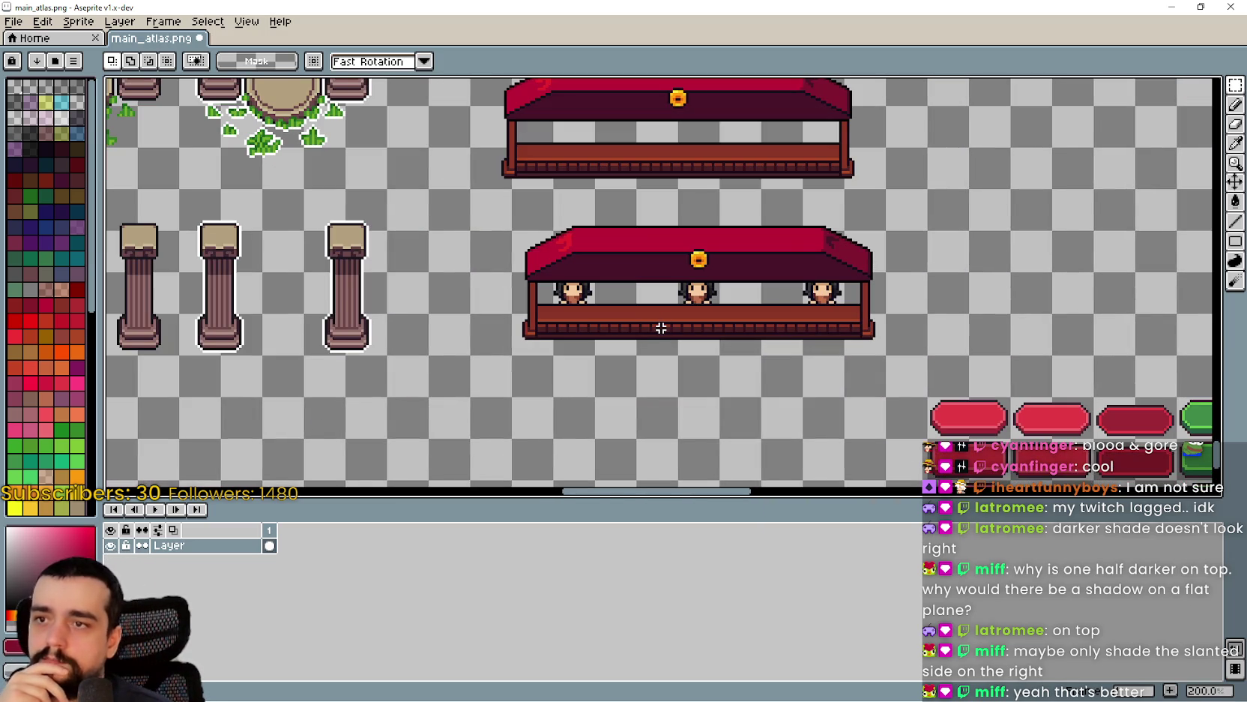
pyautogui.scroll(1, 624, 314)
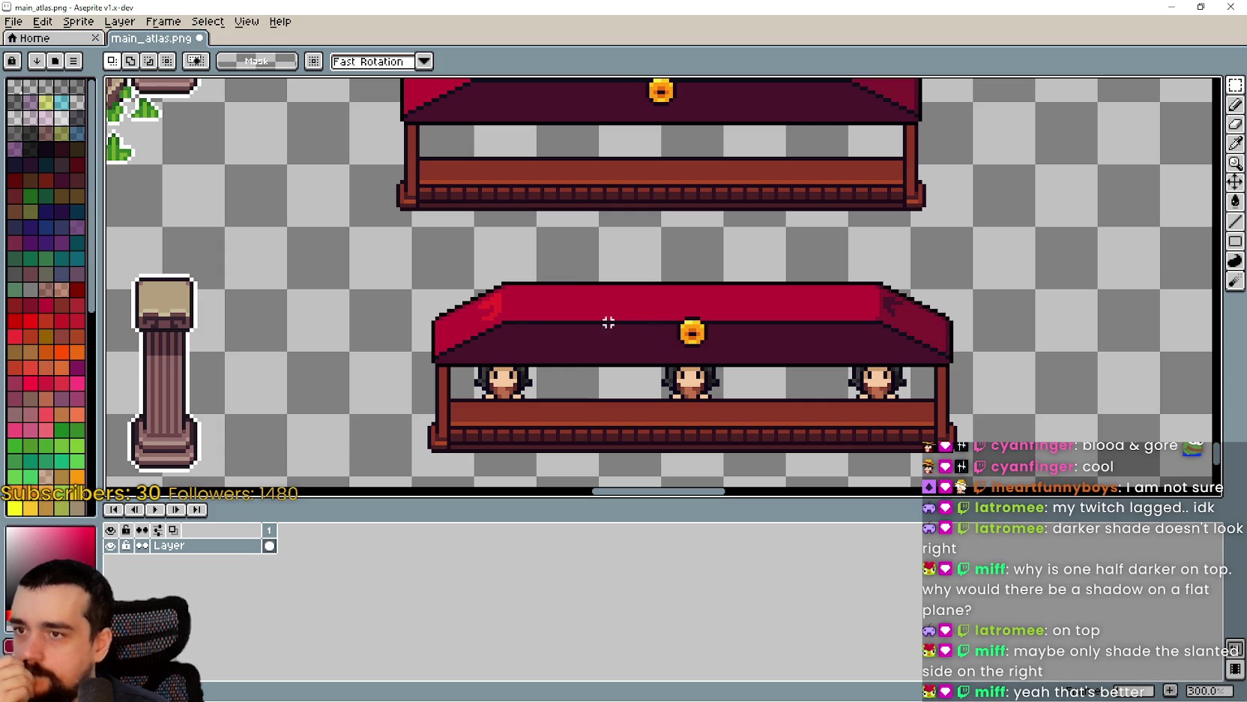
pyautogui.scroll(-6, 636, 284)
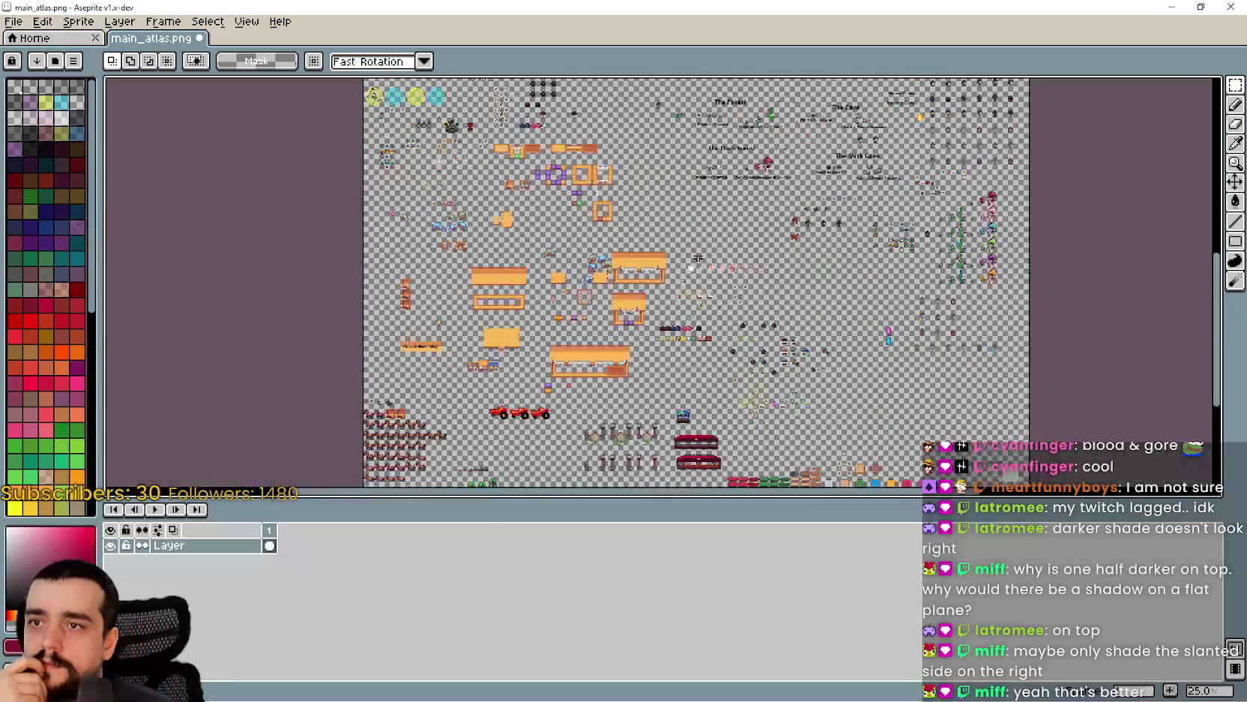
pyautogui.scroll(8, 683, 414)
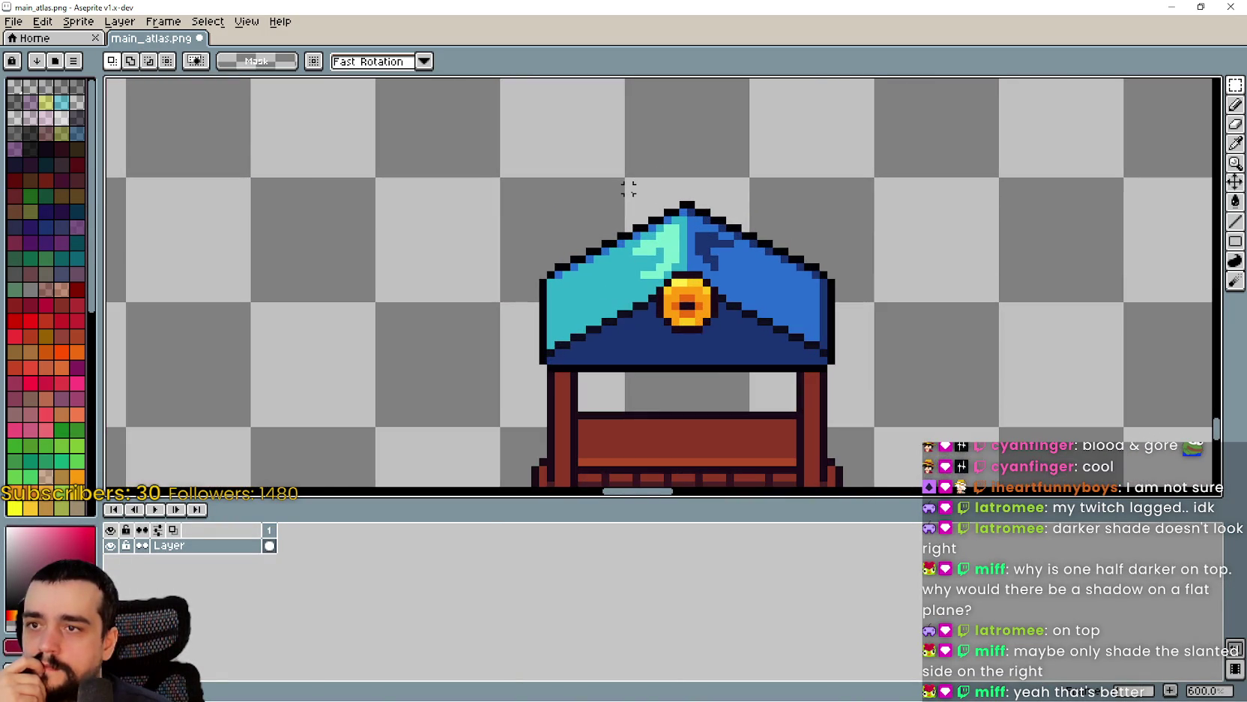
pyautogui.scroll(-8, 629, 187)
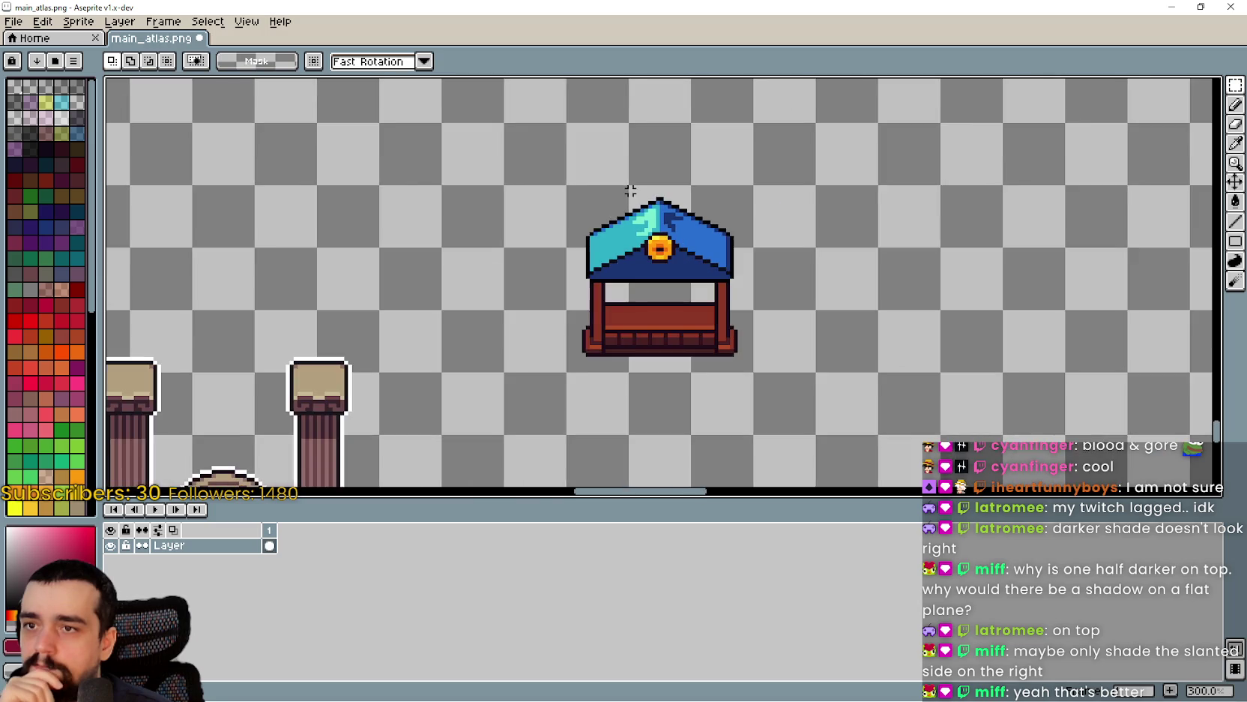
pyautogui.scroll(5, 631, 251)
pyautogui.moveTo(630, 252)
pyautogui.mouseDown()
pyautogui.moveTo(707, 287)
pyautogui.moveTo(707, 365)
pyautogui.moveTo(627, 445)
pyautogui.mouseUp()
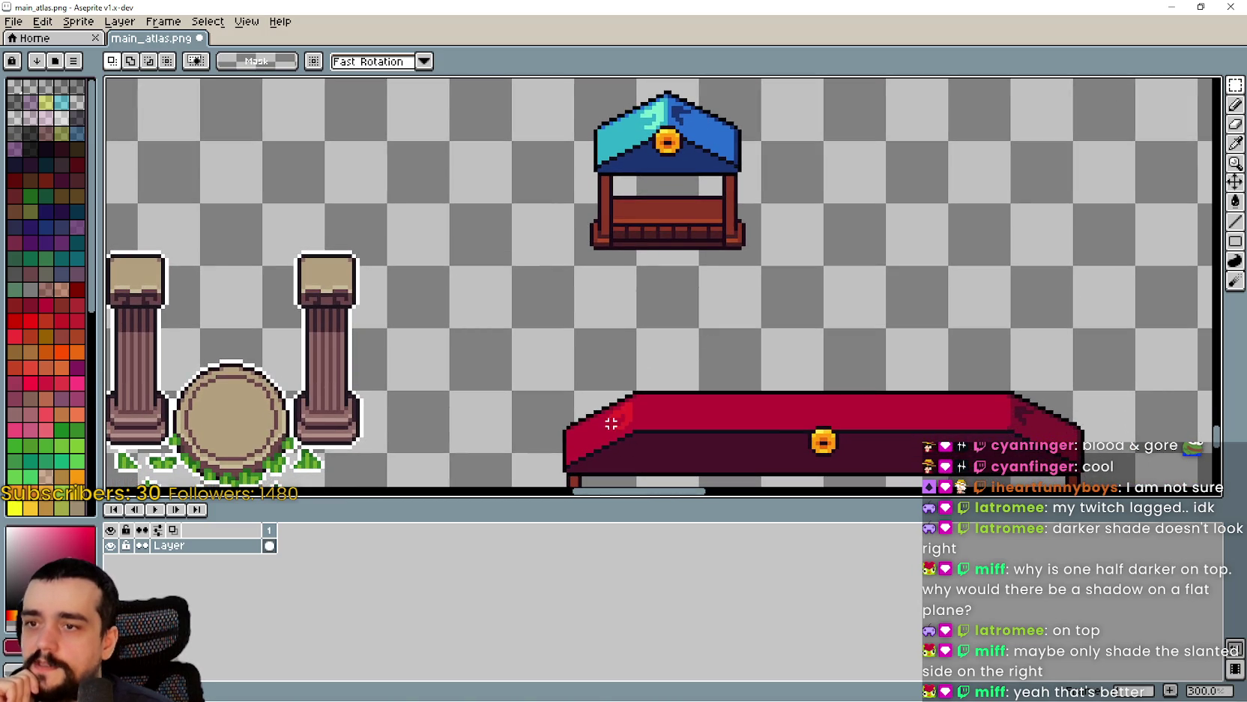
pyautogui.scroll(2, 611, 426)
pyautogui.scroll(-2, 955, 404)
pyautogui.scroll(-1, 806, 417)
pyautogui.scroll(1, 806, 417)
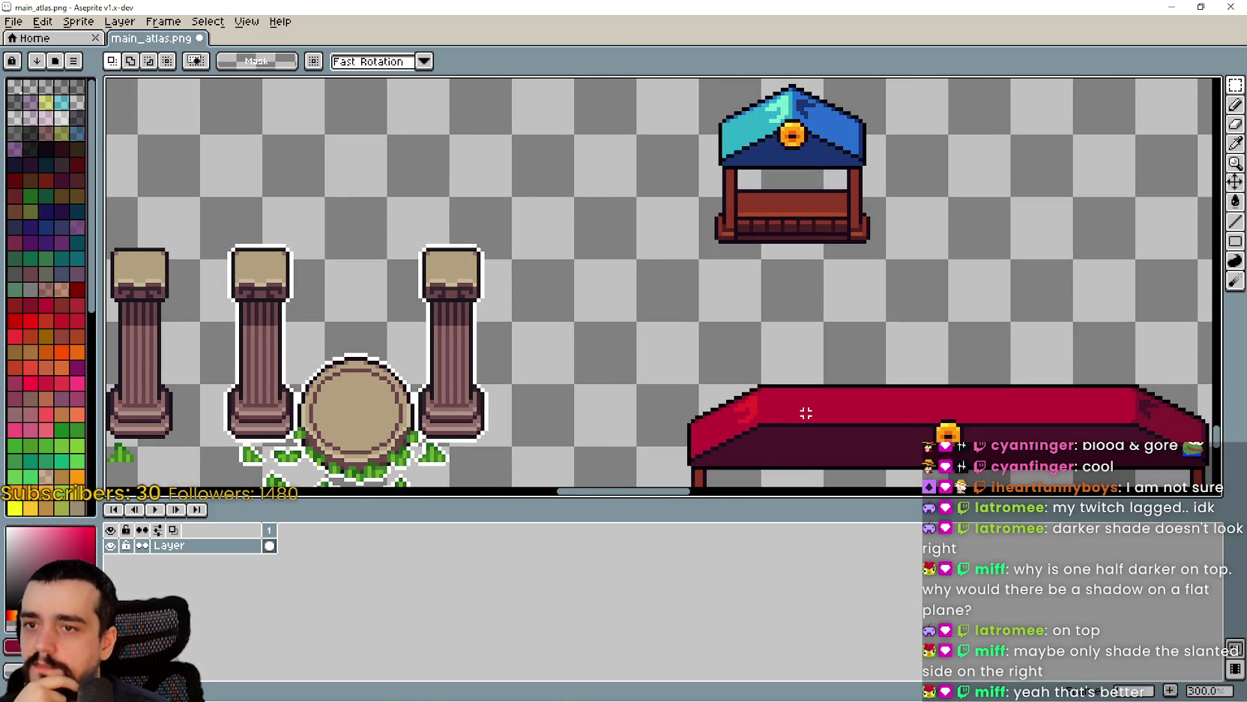
pyautogui.scroll(1, 806, 413)
pyautogui.moveTo(779, 404)
pyautogui.mouseDown()
pyautogui.moveTo(643, 370)
pyautogui.moveTo(667, 330)
pyautogui.mouseUp()
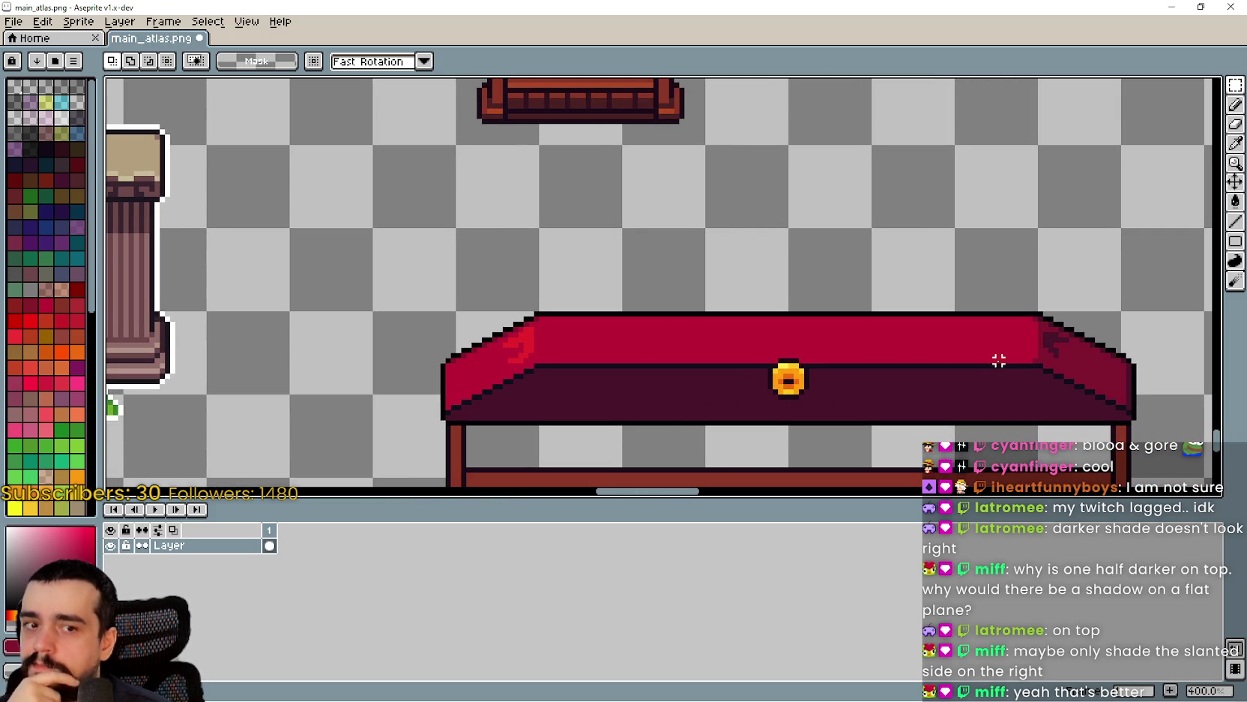
# - Sample the roof red, then draw a short light red line from the roof's left corner along its top
pyautogui.click(1236, 142)
pyautogui.scroll(1, 481, 330)
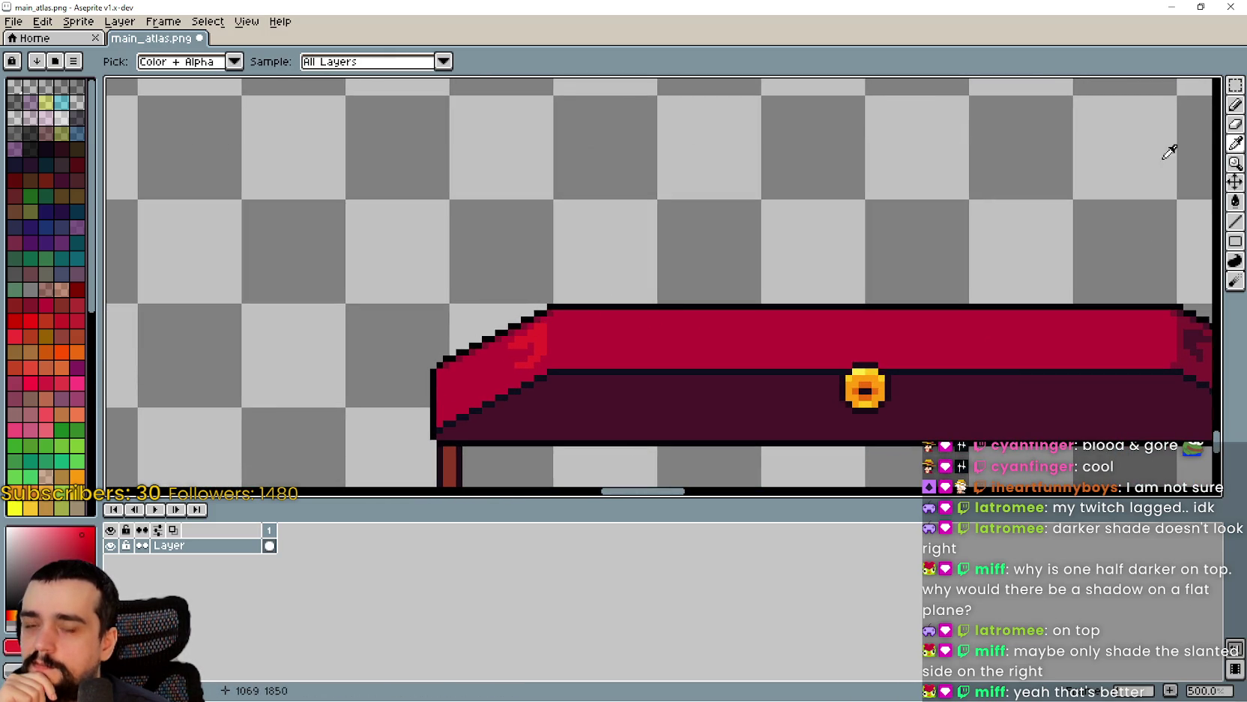
pyautogui.click(1235, 109)
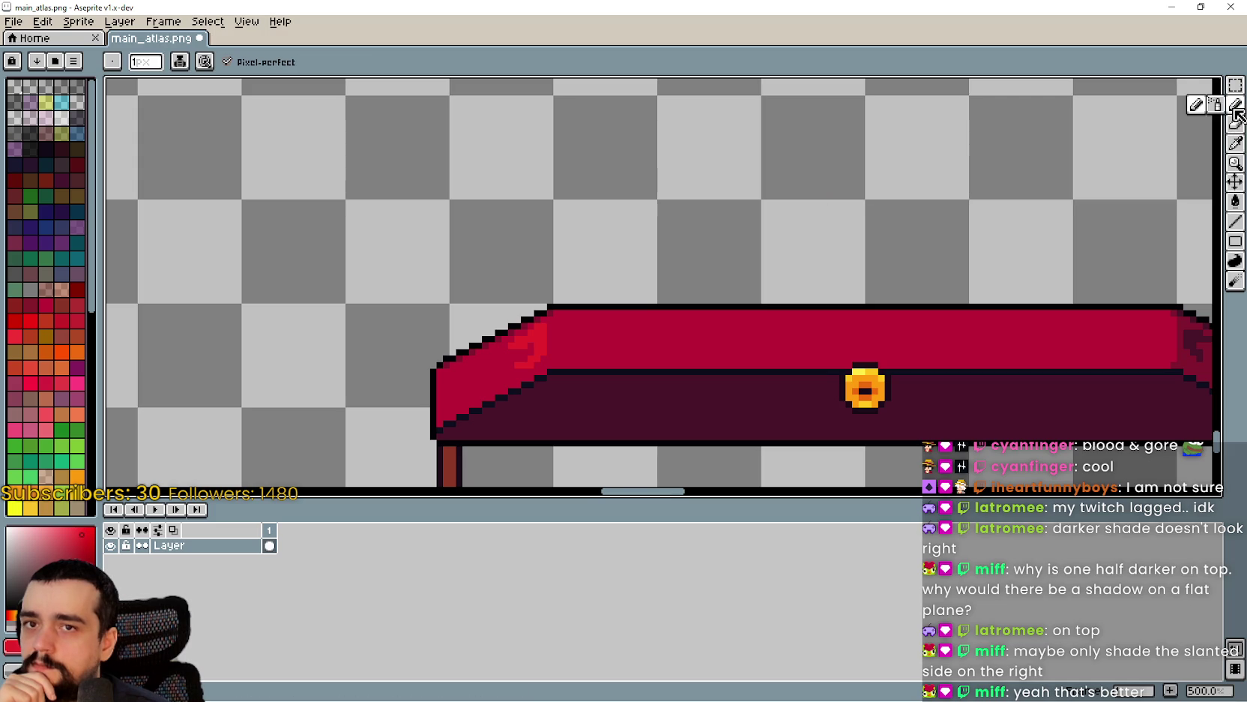
pyautogui.scroll(2, 567, 367)
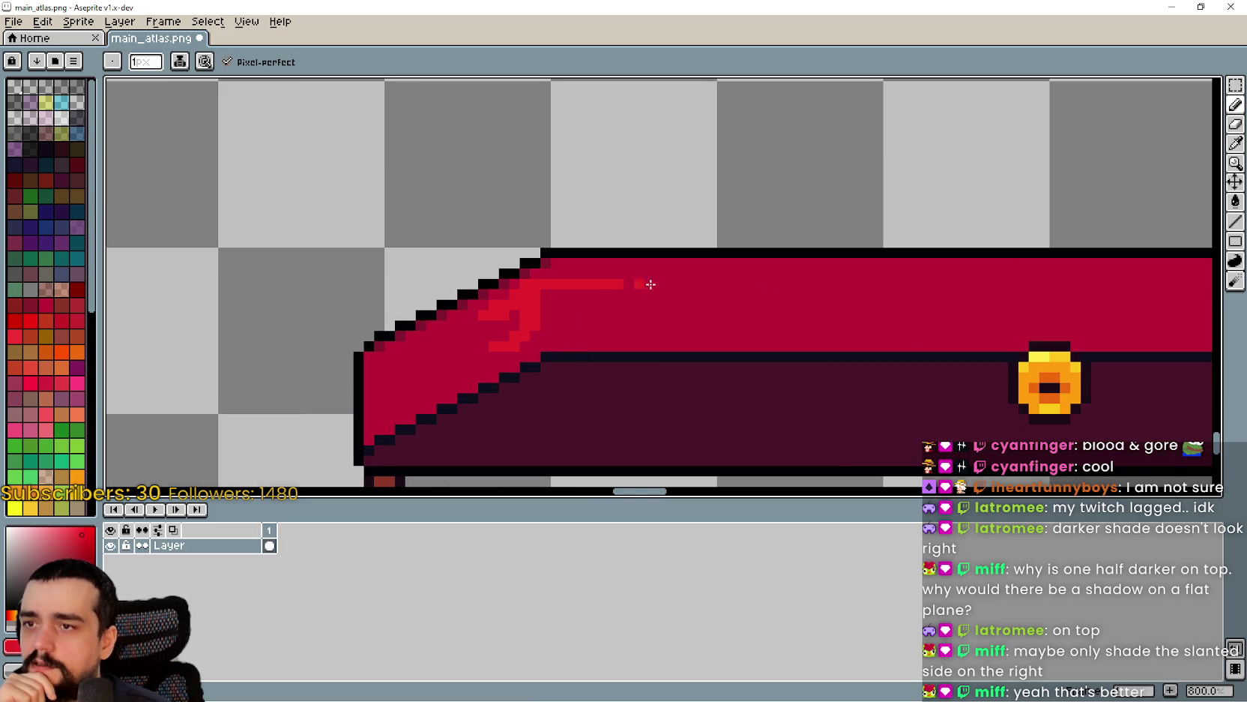
pyautogui.click(1236, 221)
pyautogui.scroll(-2, 537, 285)
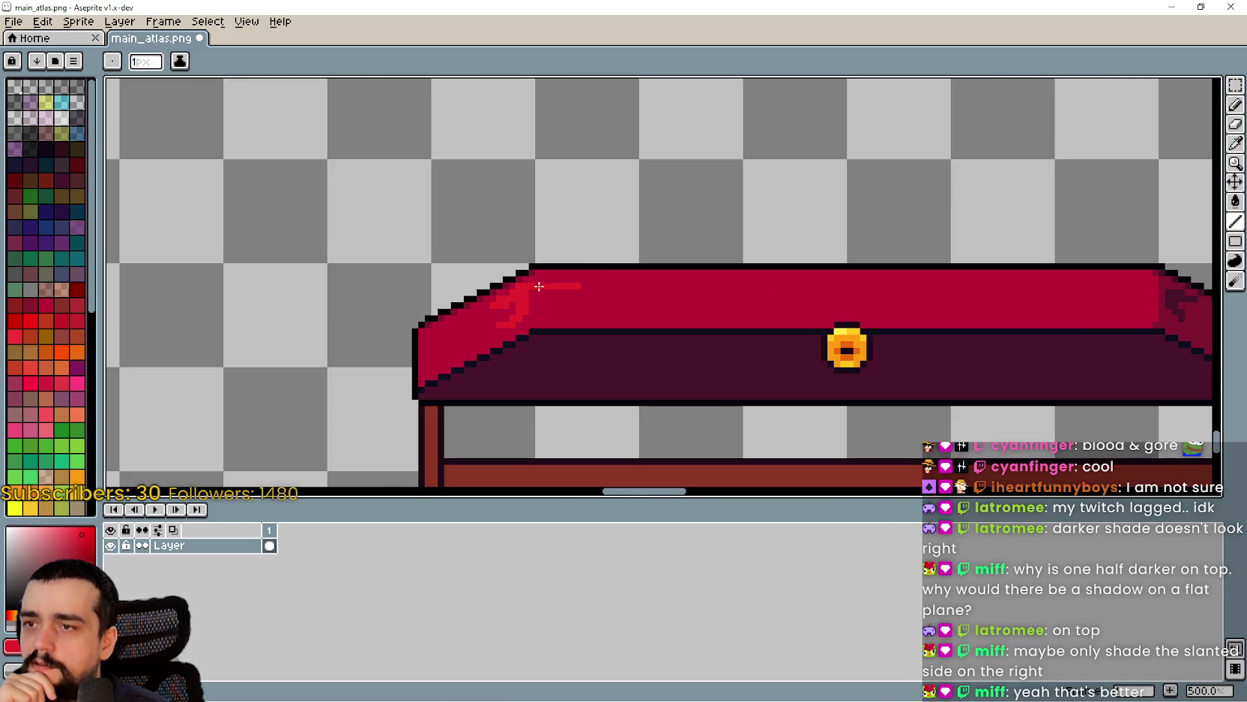
pyautogui.moveTo(530, 292)
pyautogui.mouseDown()
pyautogui.moveTo(589, 293)
pyautogui.moveTo(578, 297)
pyautogui.mouseUp()
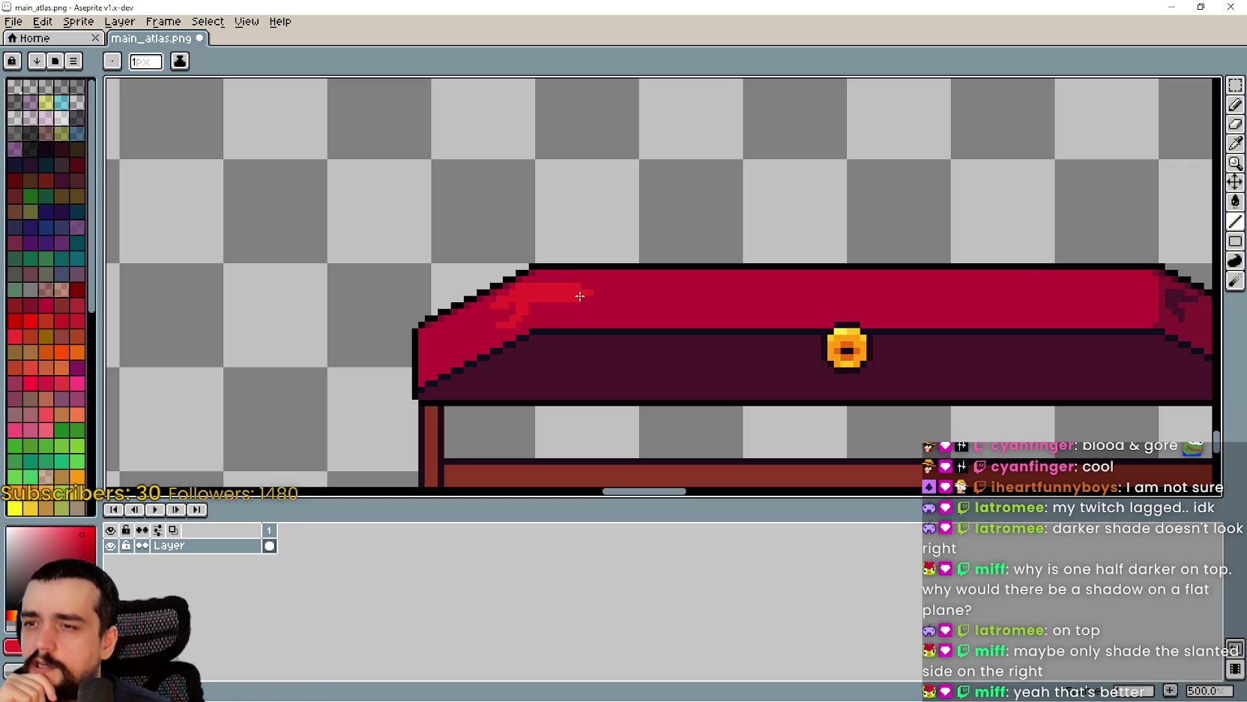
pyautogui.scroll(-3, 712, 309)
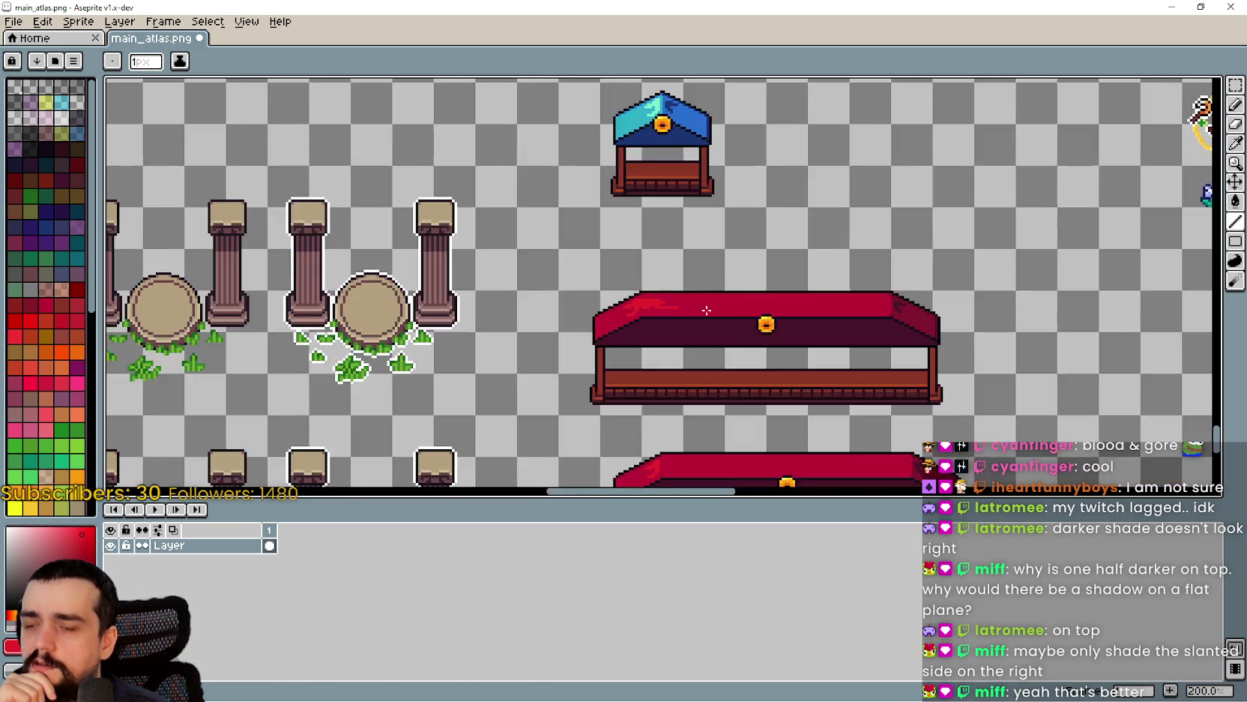
pyautogui.scroll(2, 651, 295)
pyautogui.moveTo(649, 294); pyautogui.dragTo(823, 298)
pyautogui.moveTo(714, 302)
pyautogui.mouseDown()
pyautogui.moveTo(777, 284)
pyautogui.moveTo(900, 298)
pyautogui.mouseUp()
pyautogui.moveTo(1086, 293); pyautogui.dragTo(826, 292)
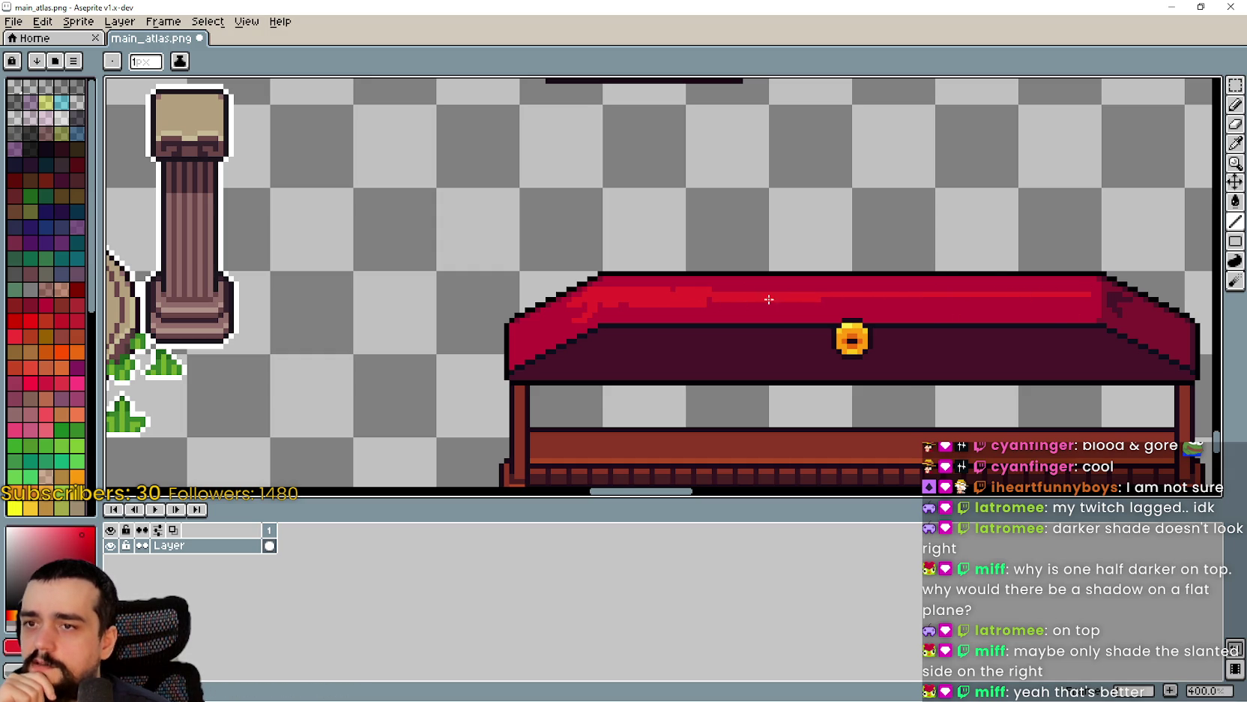
pyautogui.scroll(2, 1094, 291)
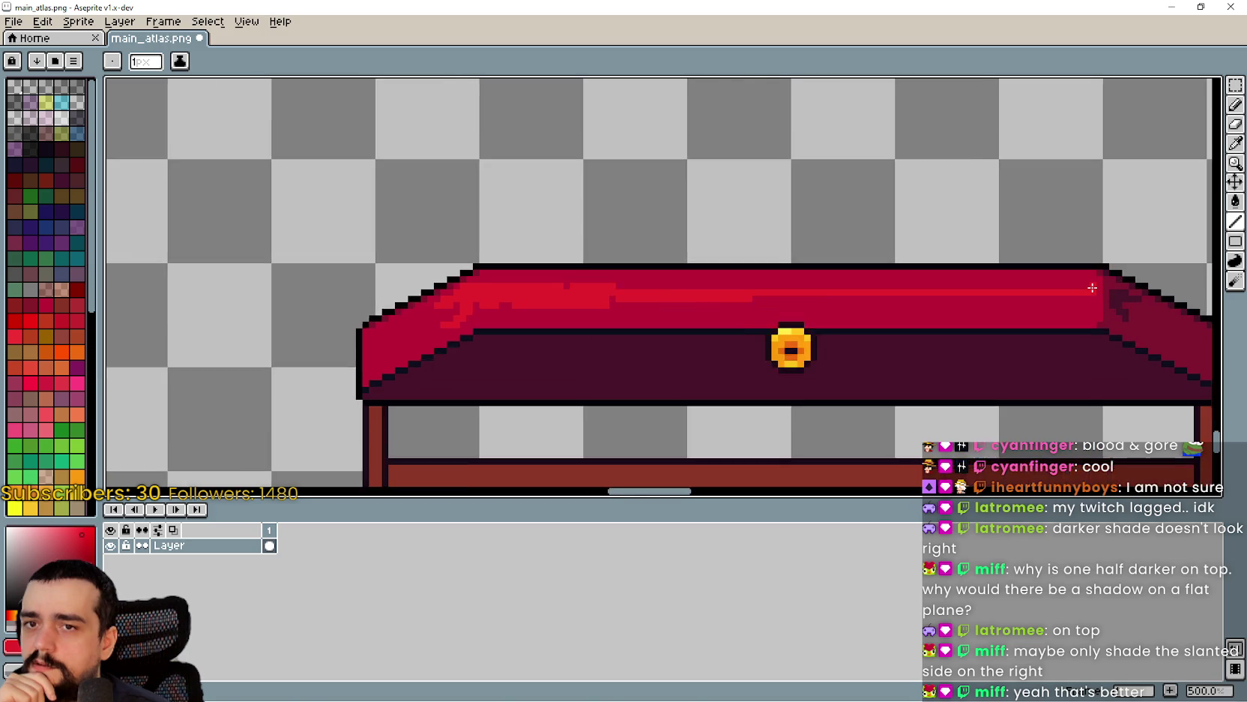
pyautogui.keyDown('shift'); pyautogui.click(440, 286); pyautogui.keyUp('shift')
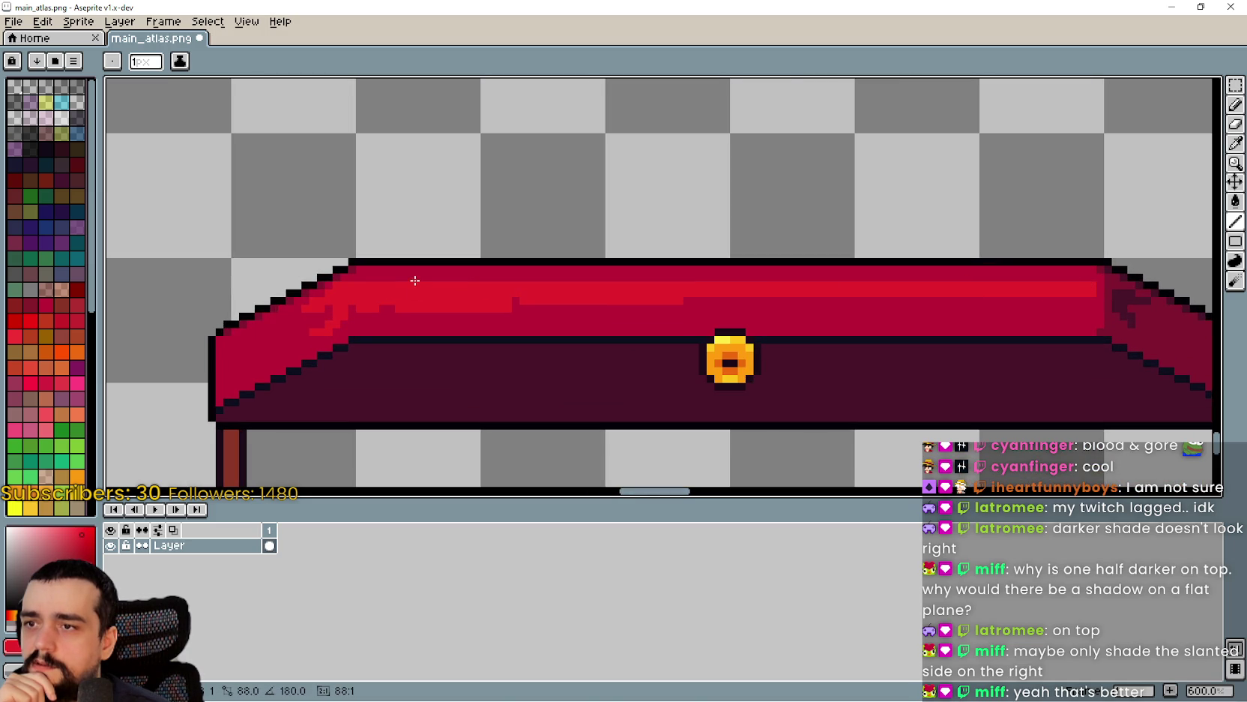
pyautogui.moveTo(957, 307); pyautogui.dragTo(684, 301)
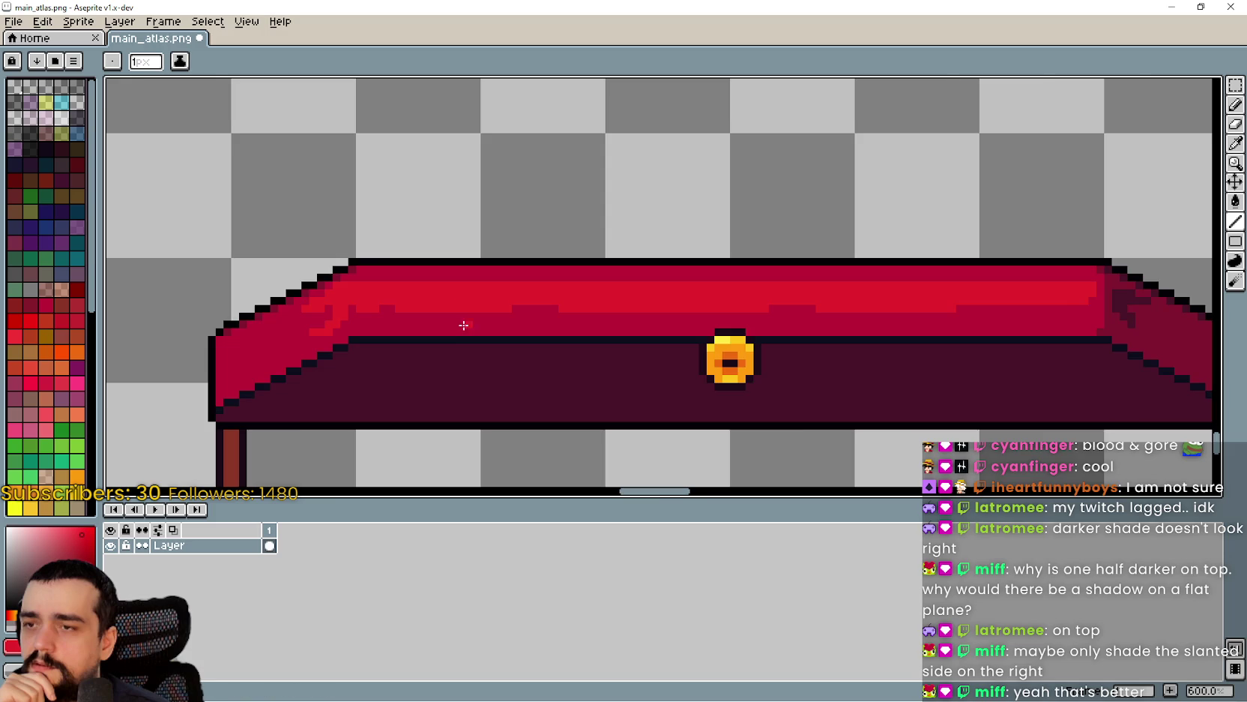
pyautogui.scroll(-4, 465, 315)
pyautogui.scroll(2, 450, 335)
pyautogui.scroll(1, 441, 323)
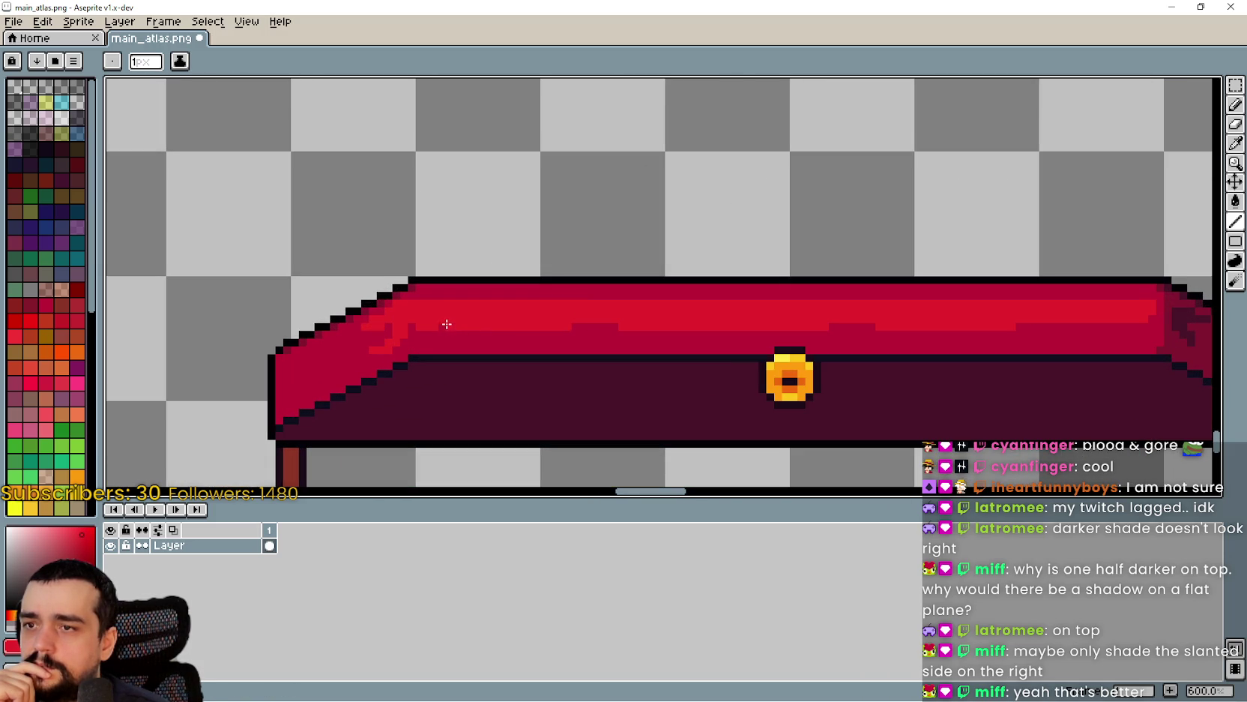
pyautogui.scroll(-2, 853, 322)
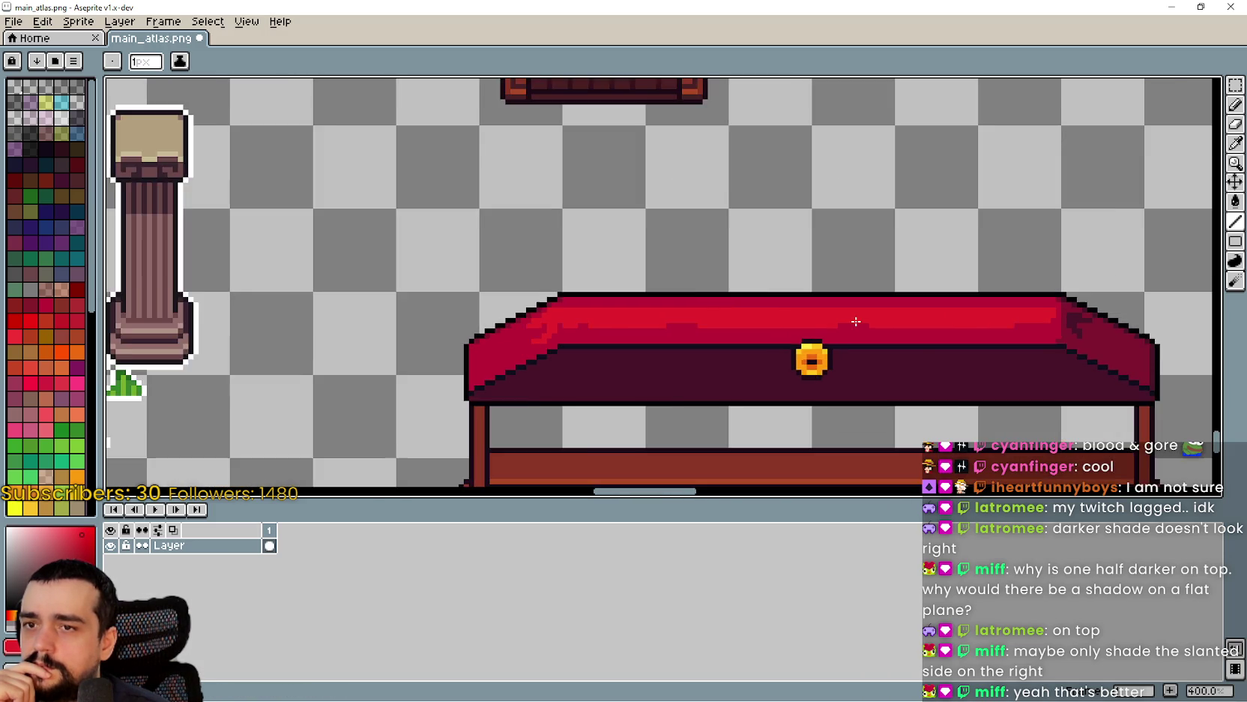
pyautogui.scroll(-1, 915, 372)
pyautogui.scroll(1, 883, 351)
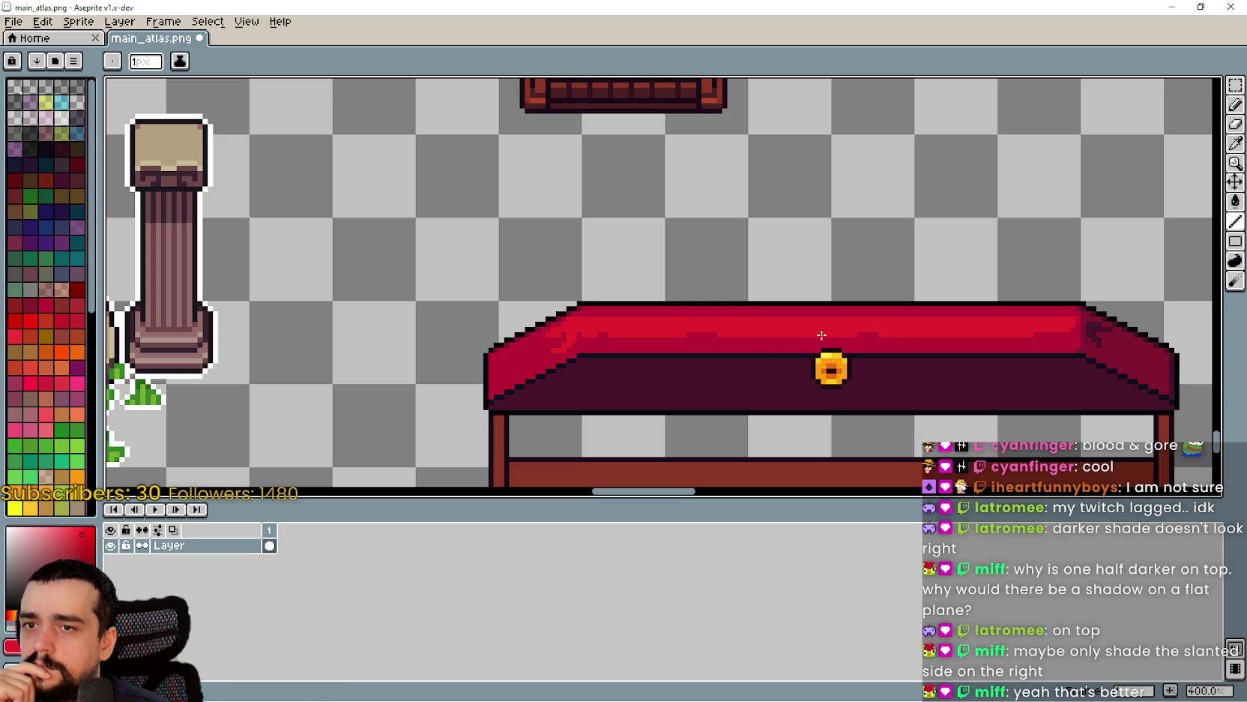
pyautogui.scroll(-2, 721, 332)
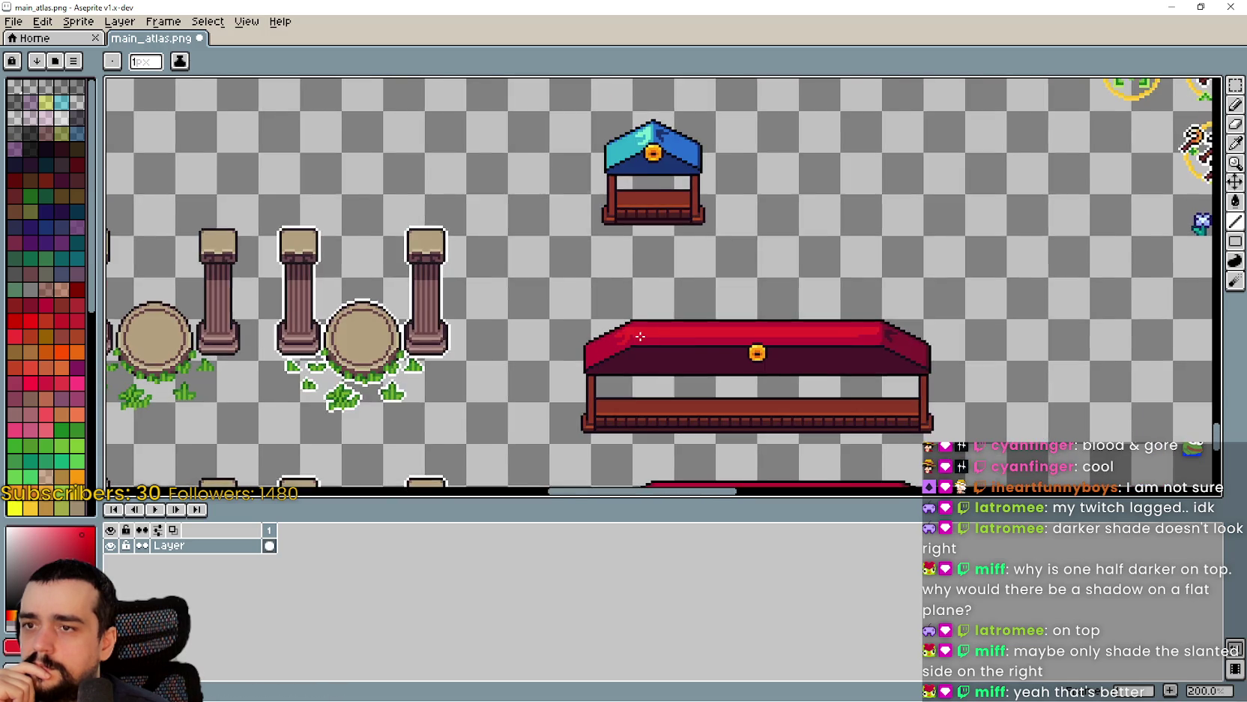
pyautogui.scroll(1, 815, 362)
pyautogui.scroll(2, 1006, 362)
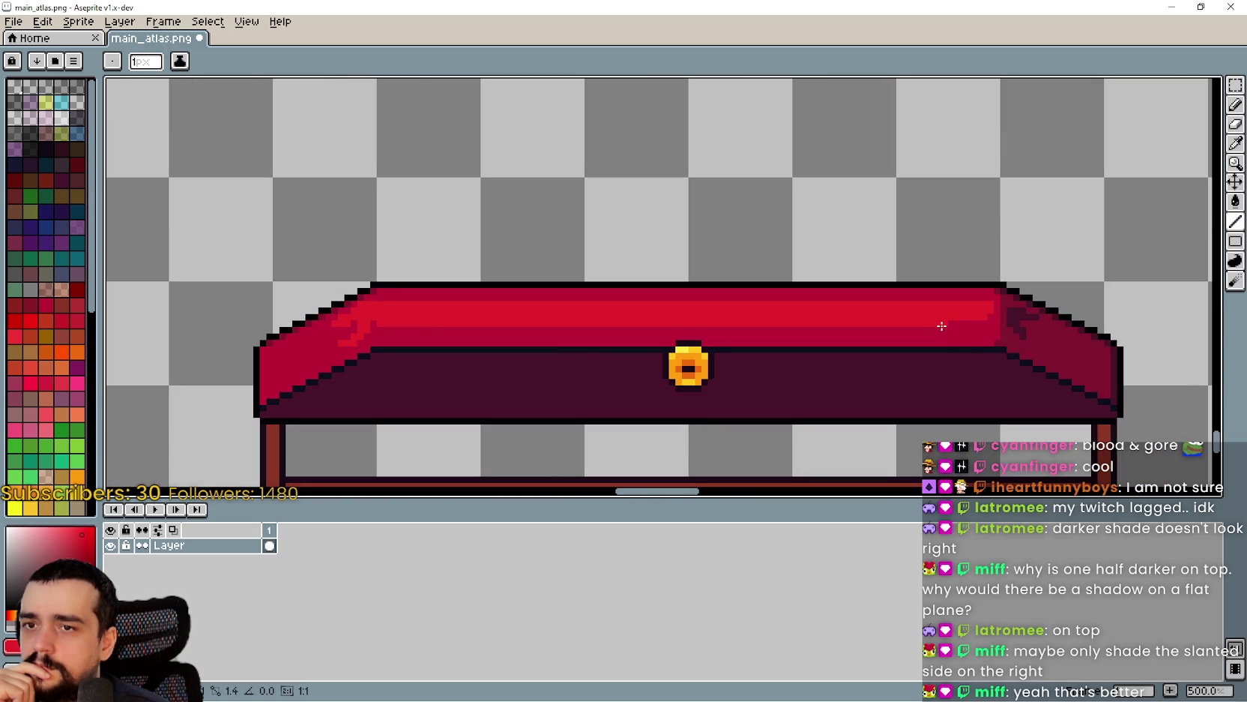
pyautogui.scroll(-1, 877, 341)
pyautogui.scroll(-2, 871, 344)
pyautogui.scroll(2, 566, 317)
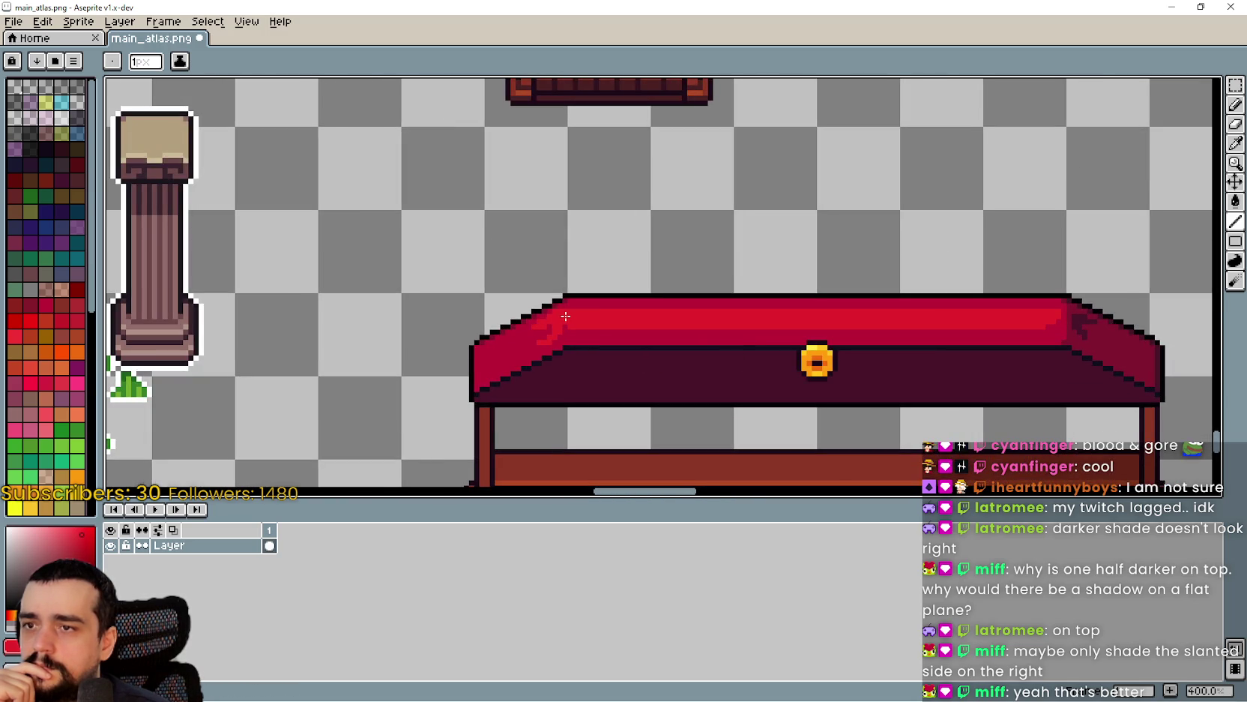
pyautogui.scroll(-1, 944, 422)
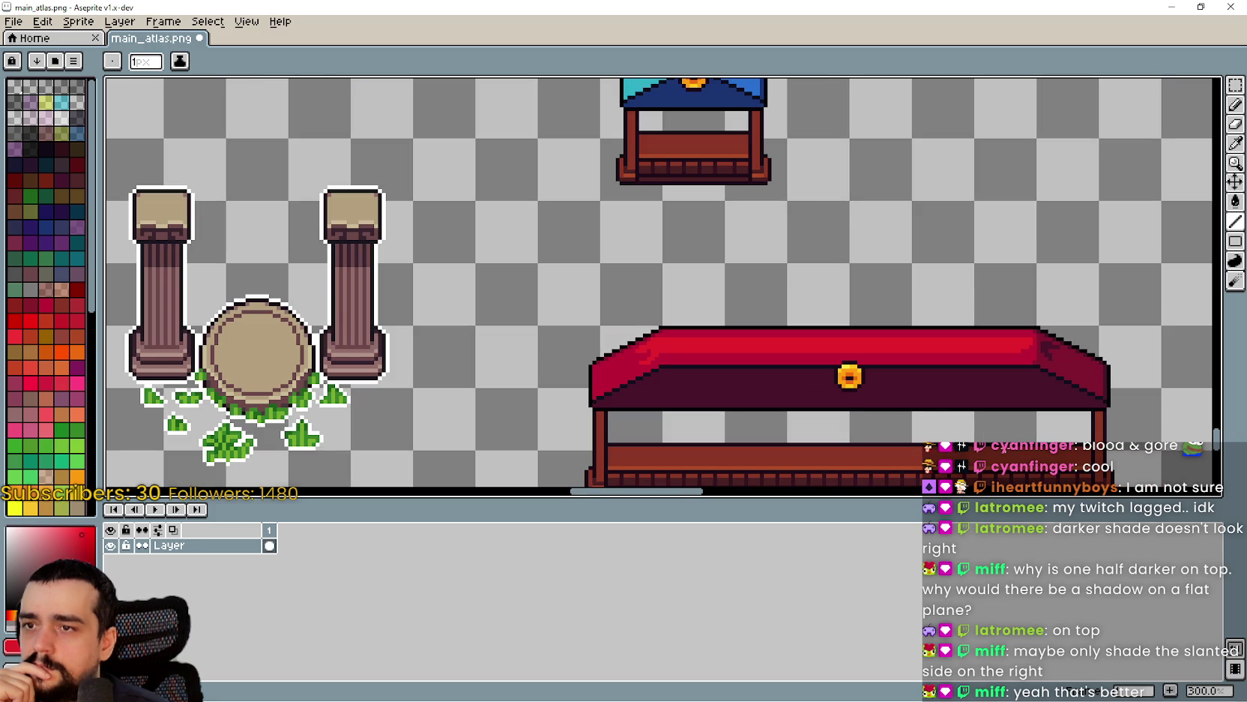
pyautogui.scroll(-3, 1004, 431)
pyautogui.scroll(1, 830, 292)
pyautogui.scroll(2, 830, 292)
pyautogui.scroll(-1, 830, 293)
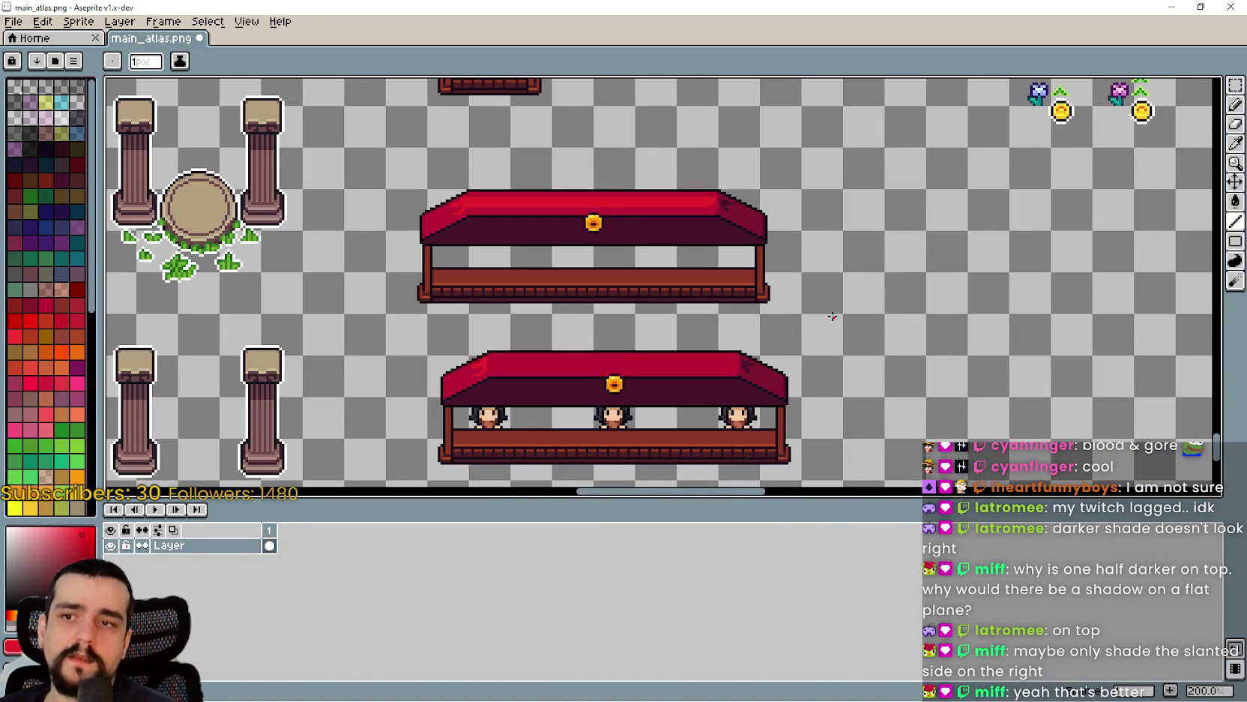
pyautogui.scroll(1, 825, 254)
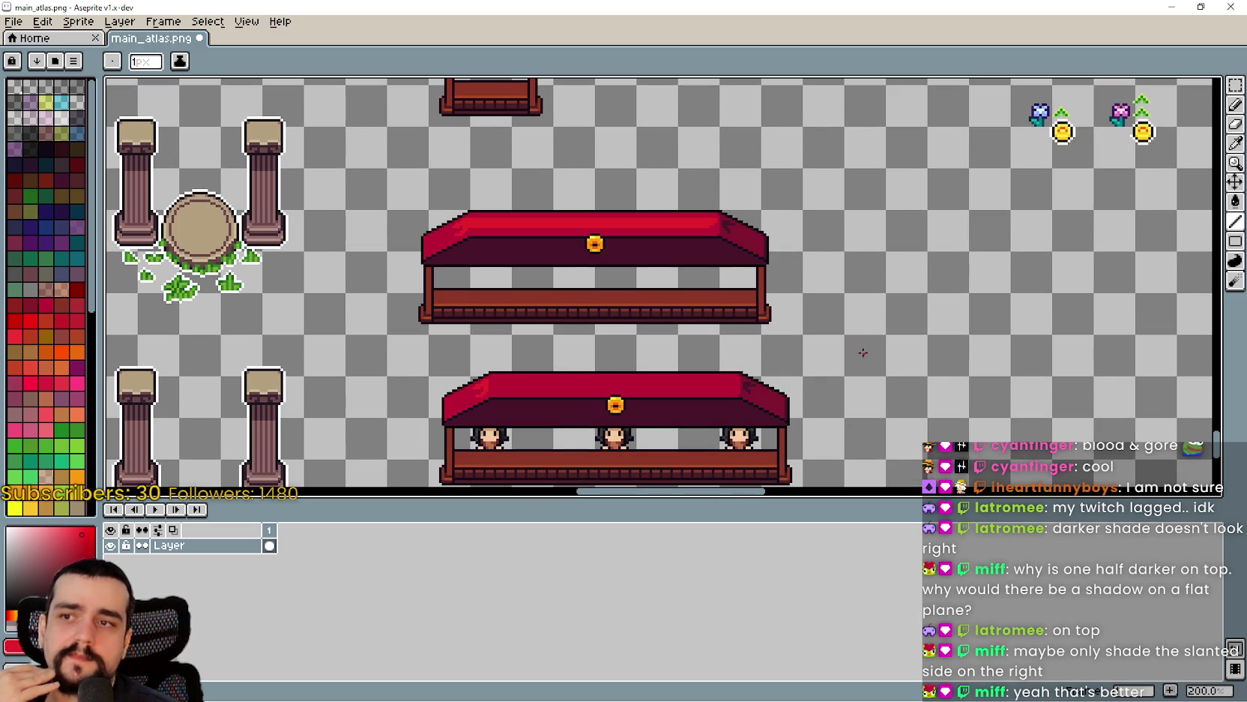
pyautogui.moveTo(840, 344); pyautogui.dragTo(814, 305)
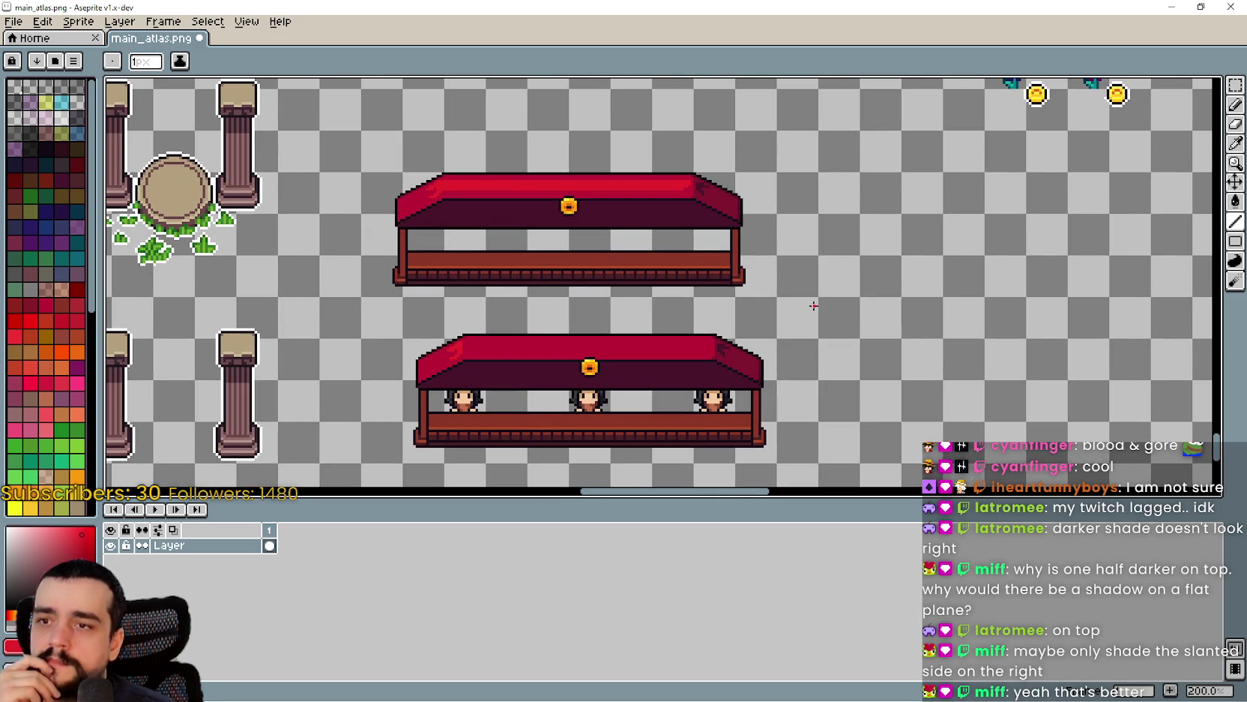
pyautogui.scroll(1, 638, 195)
pyautogui.scroll(-1, 637, 194)
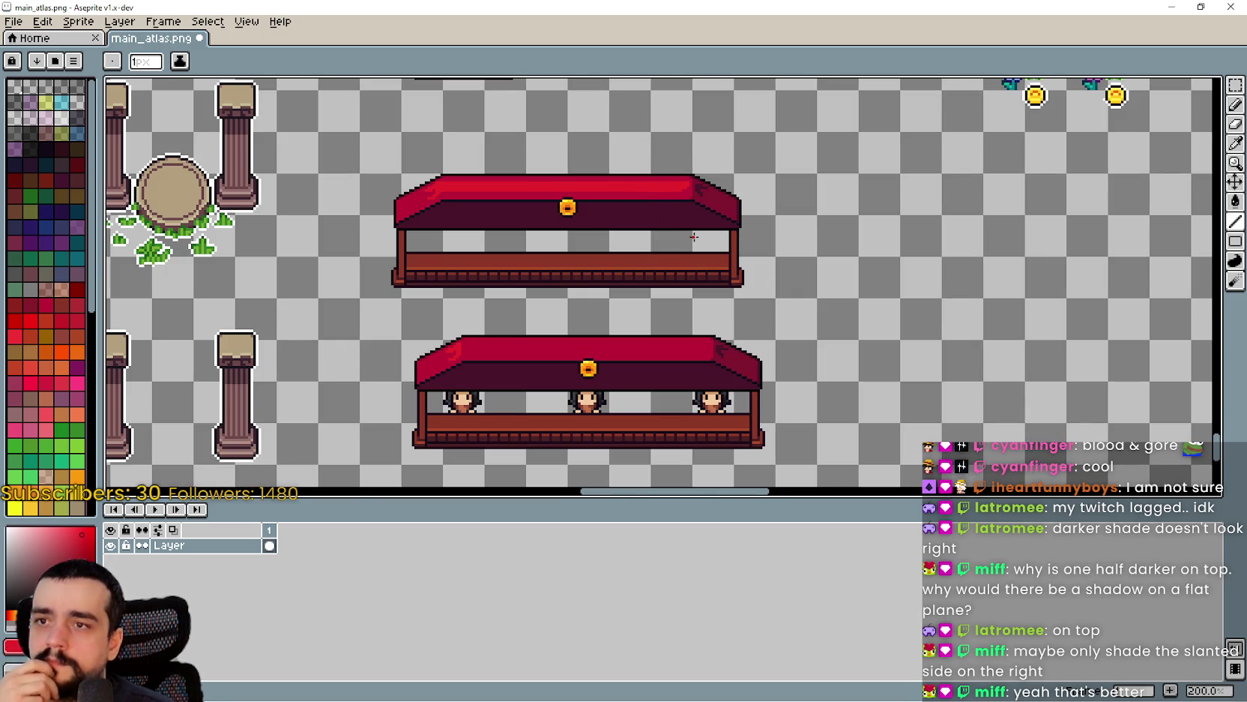
pyautogui.scroll(10, 694, 237)
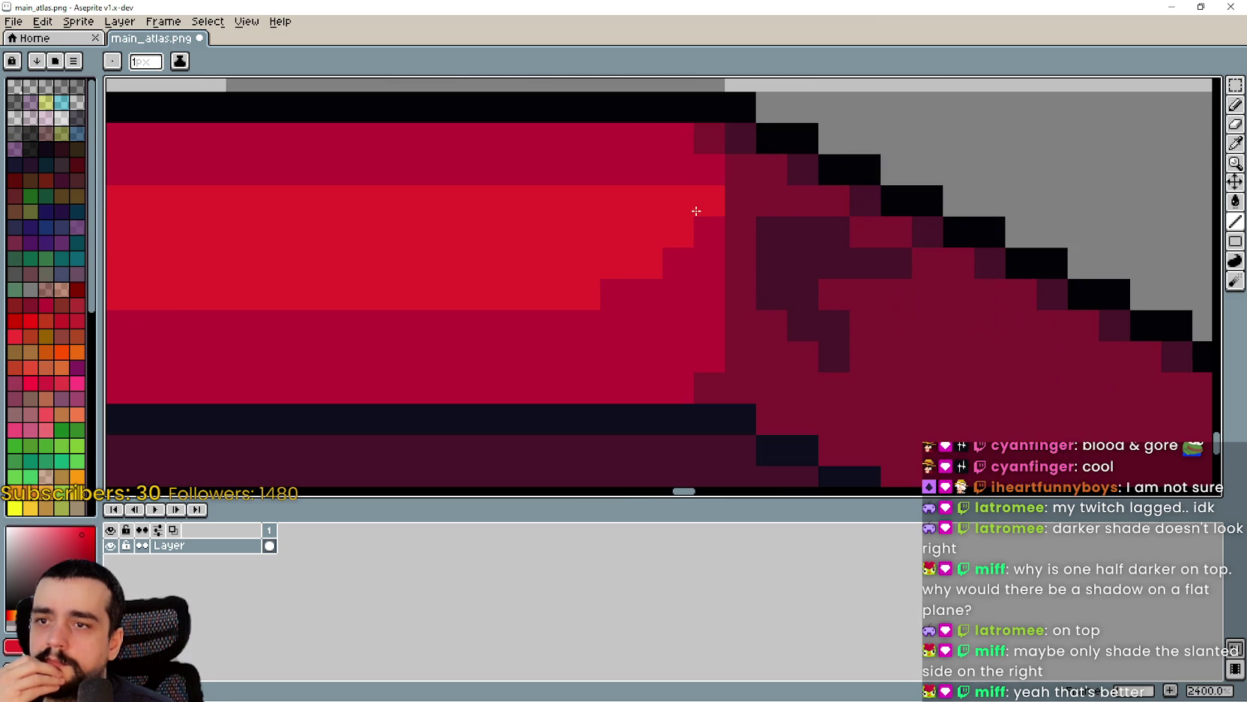
# - Touch up the corner pixels where the flat top meets the right slant, extending the bright red band
pyautogui.rightClick(697, 210)
pyautogui.click(699, 233)
pyautogui.click(699, 258)
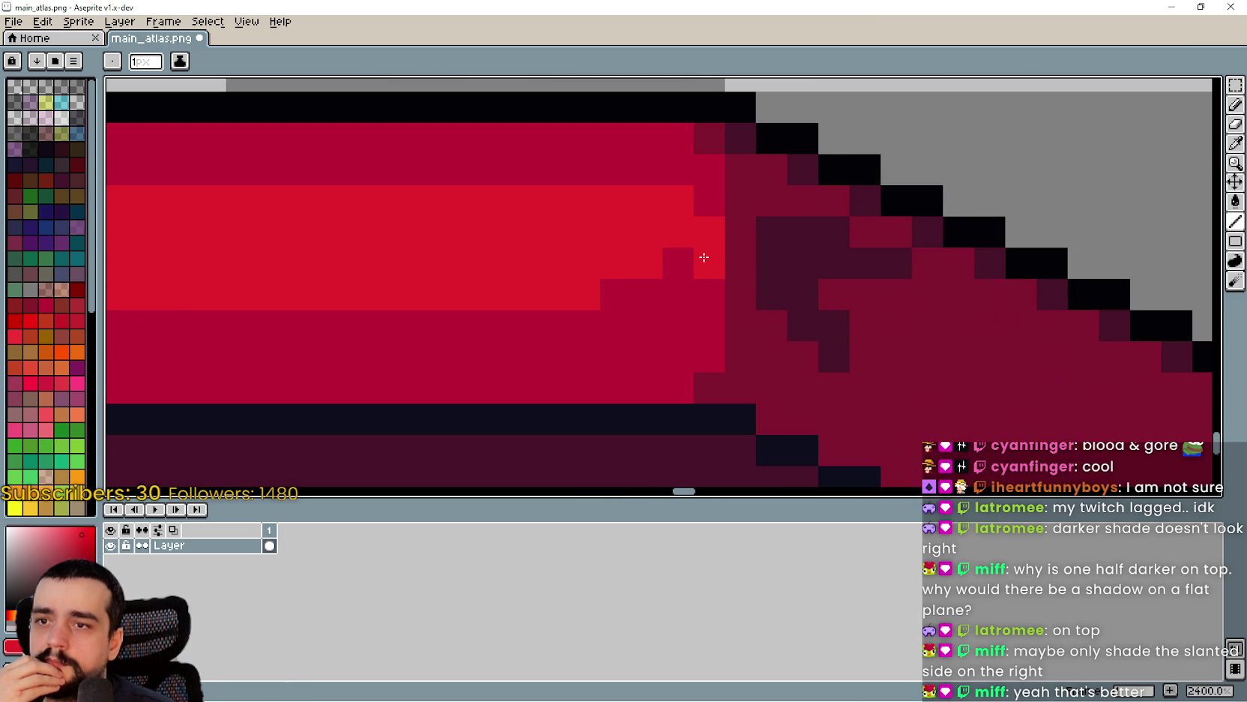
pyautogui.click(679, 255)
pyautogui.click(686, 298)
pyautogui.moveTo(678, 280); pyautogui.dragTo(589, 280)
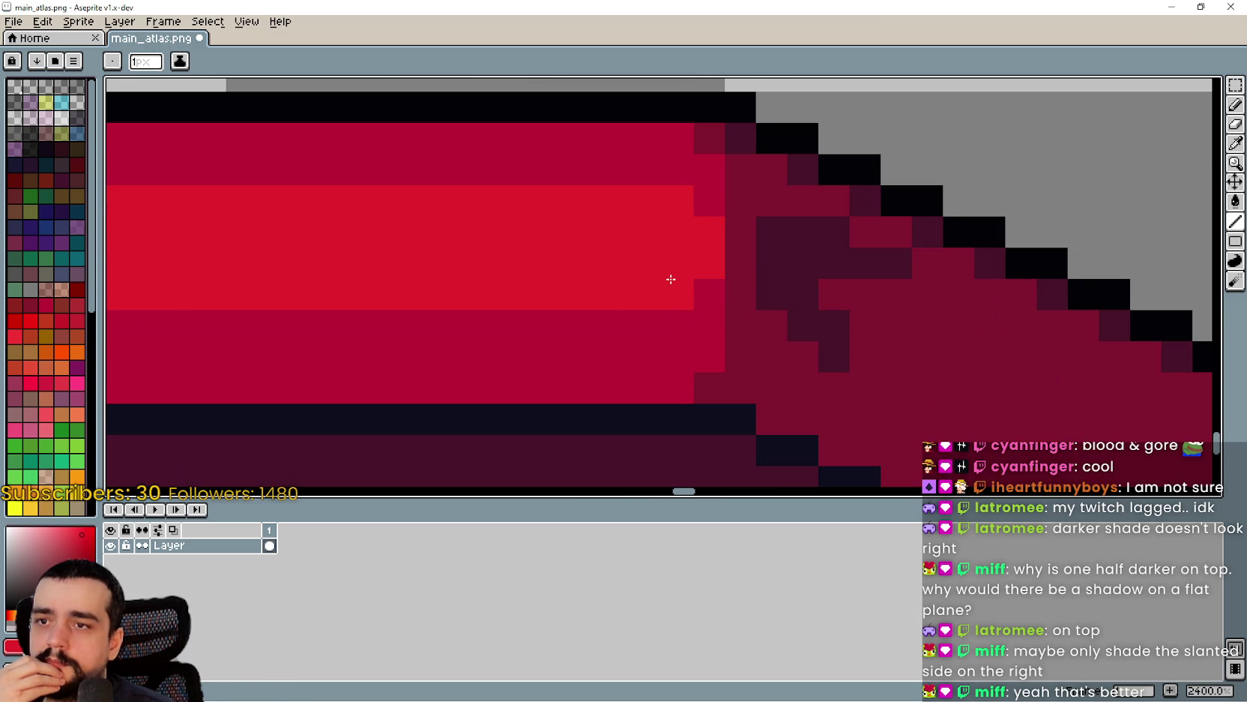
pyautogui.scroll(-5, 704, 280)
pyautogui.scroll(5, 680, 279)
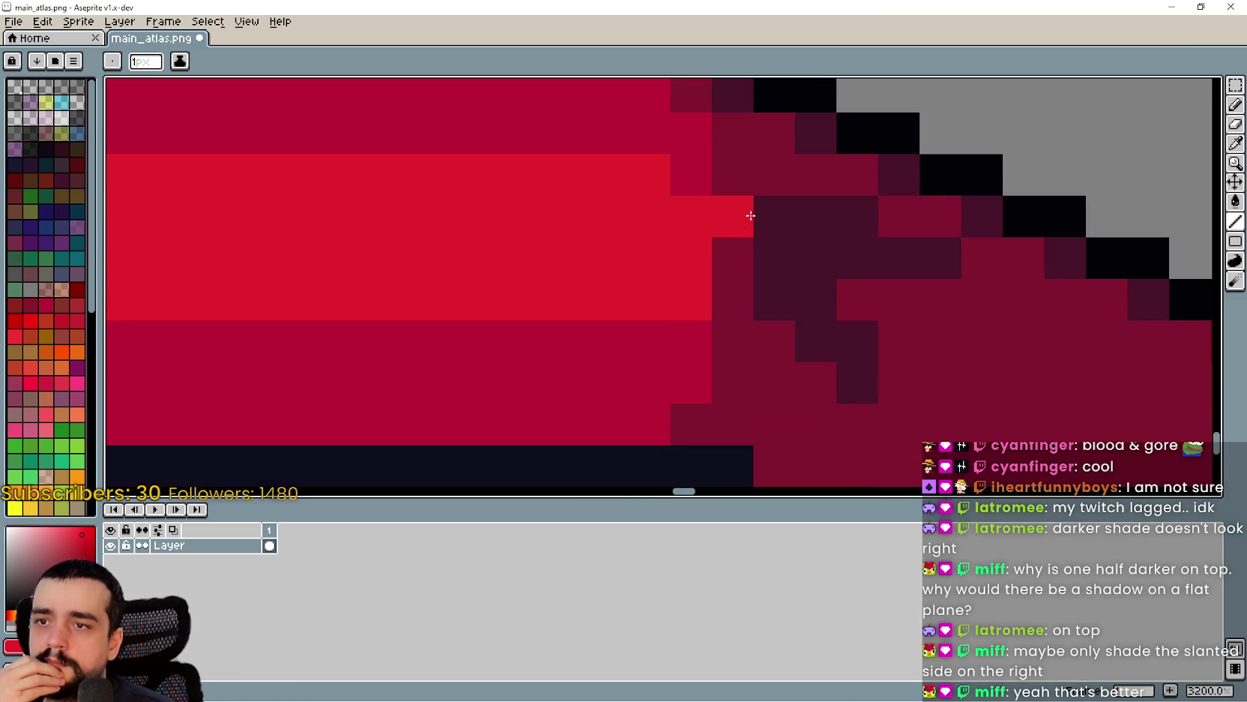
# - Pick the slant's dark crimson and paint two pixels of it on the slanted end
pyautogui.keyDown('alt'); pyautogui.click(752, 180); pyautogui.keyUp('alt')
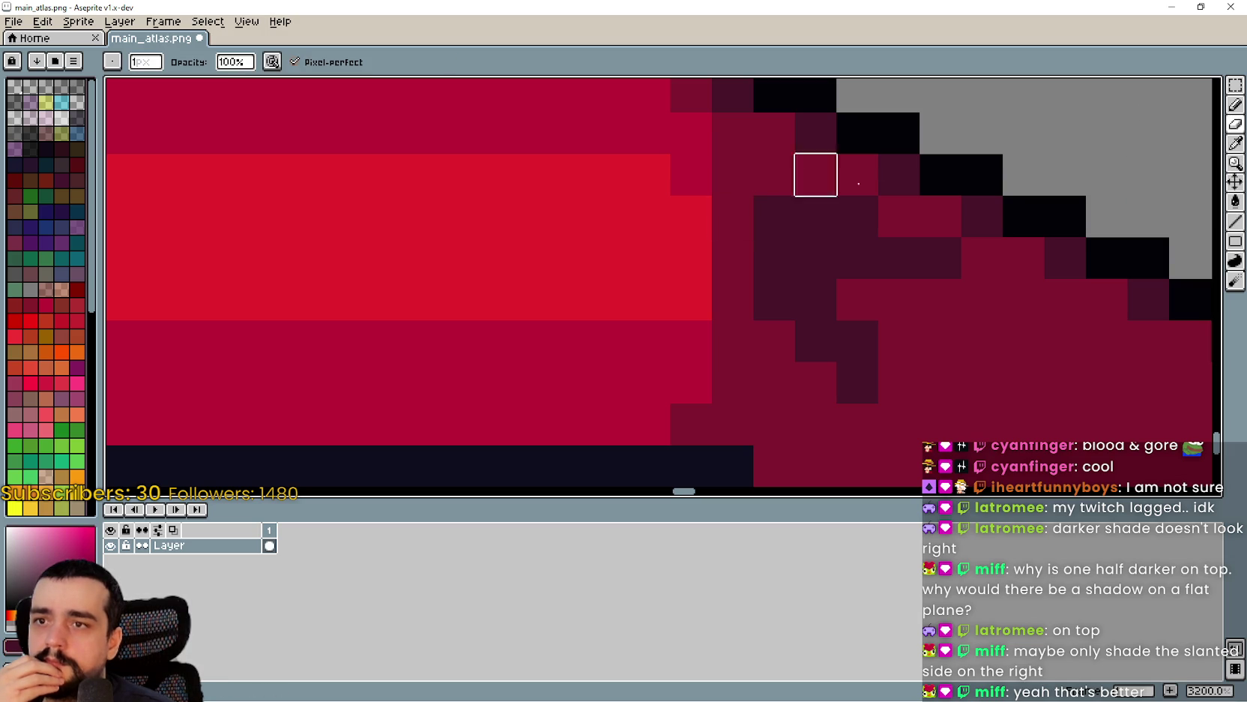
pyautogui.hotkey('shift', 'b')
pyautogui.moveTo(752, 219); pyautogui.dragTo(668, 334)
pyautogui.scroll(-6, 493, 351)
pyautogui.hscroll(-3, 617, 354)
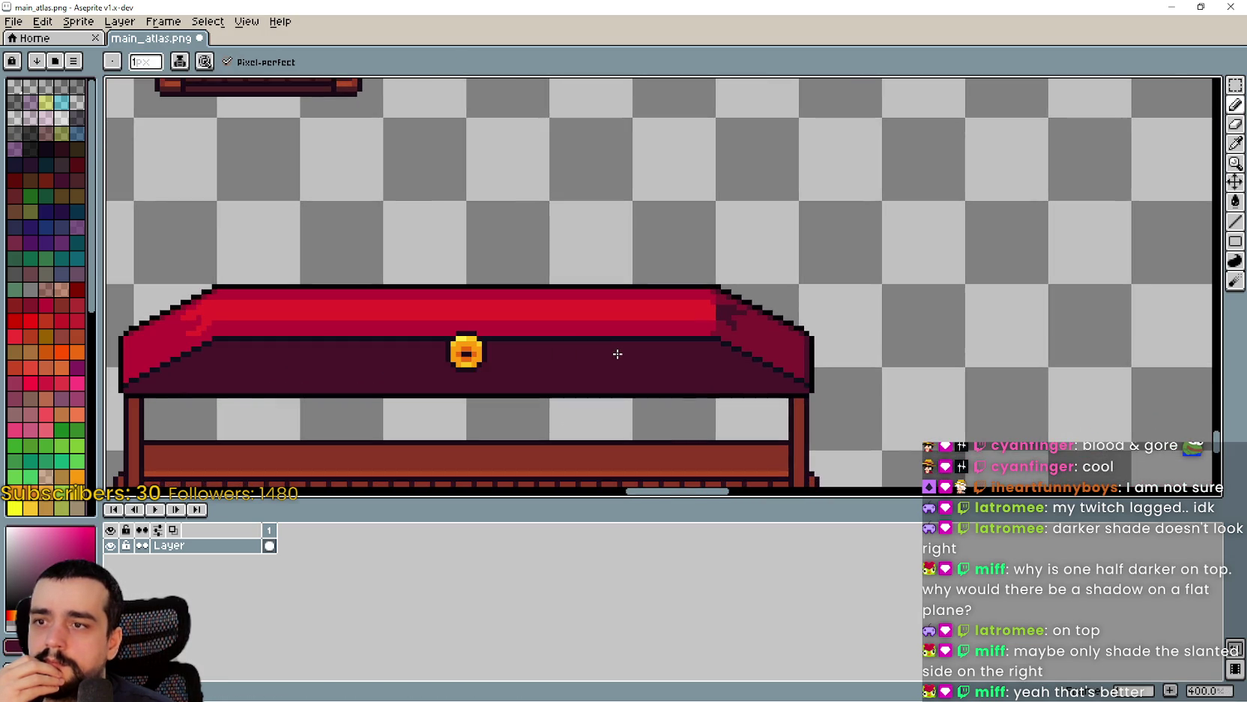
# - Look over the whole sprite sheet and save main_atlas.png with Ctrl+S
pyautogui.scroll(-1, 611, 353)
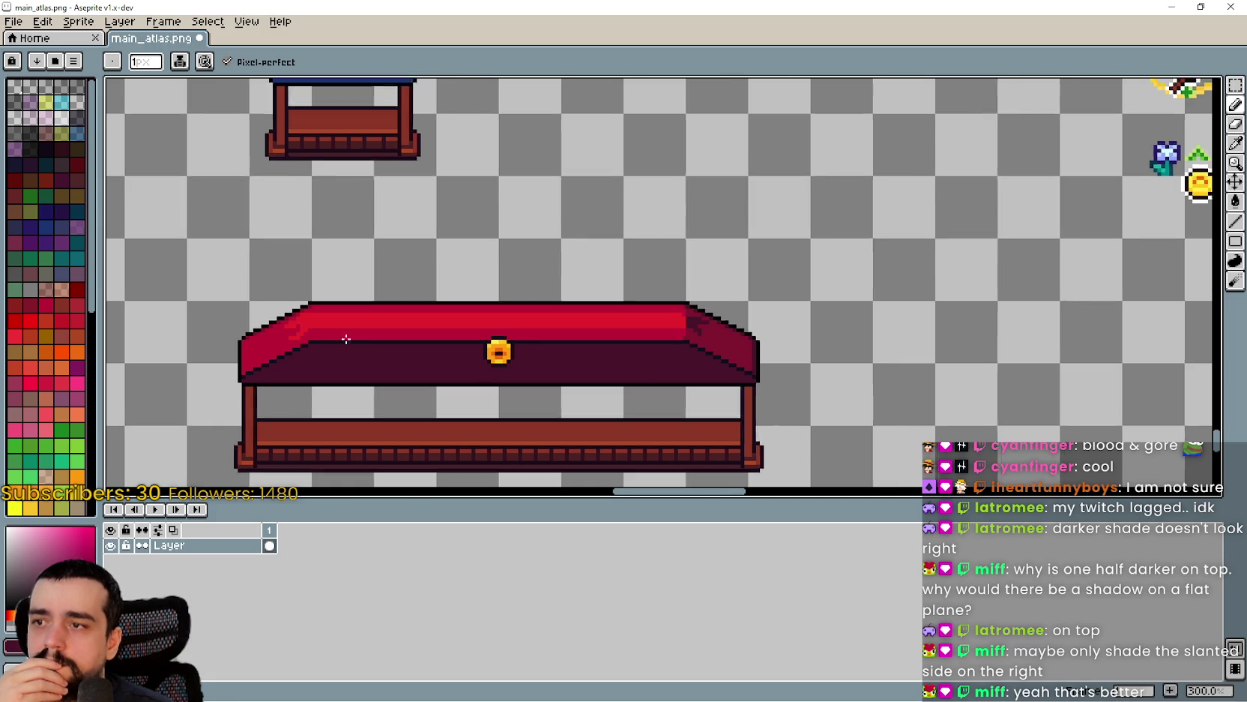
pyautogui.scroll(3, 330, 332)
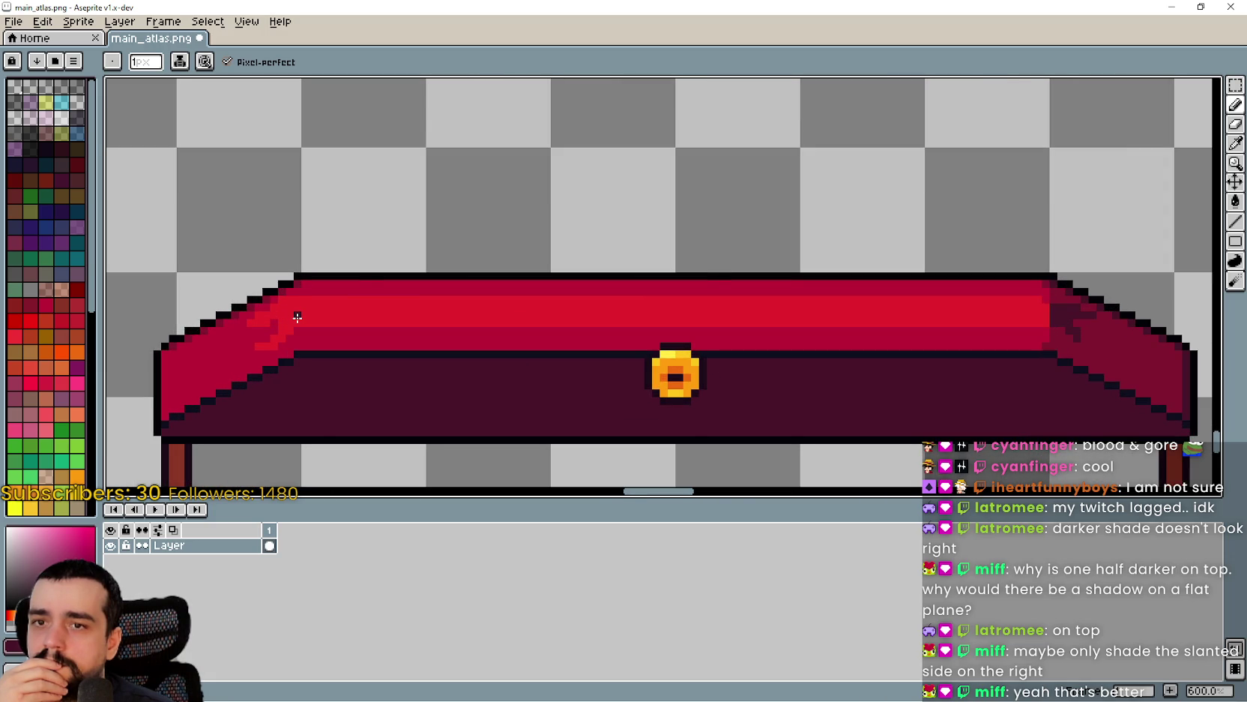
pyautogui.scroll(-4, 297, 317)
pyautogui.moveTo(676, 384); pyautogui.dragTo(866, 297)
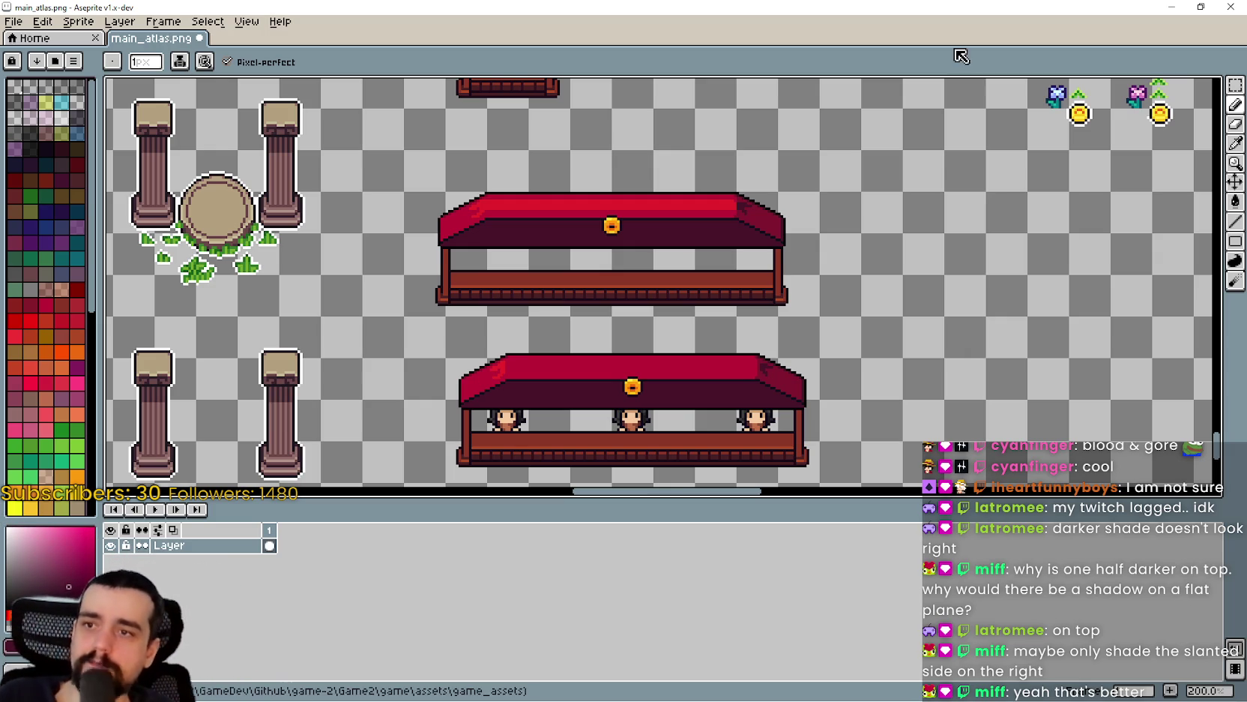
pyautogui.scroll(-1, 759, 251)
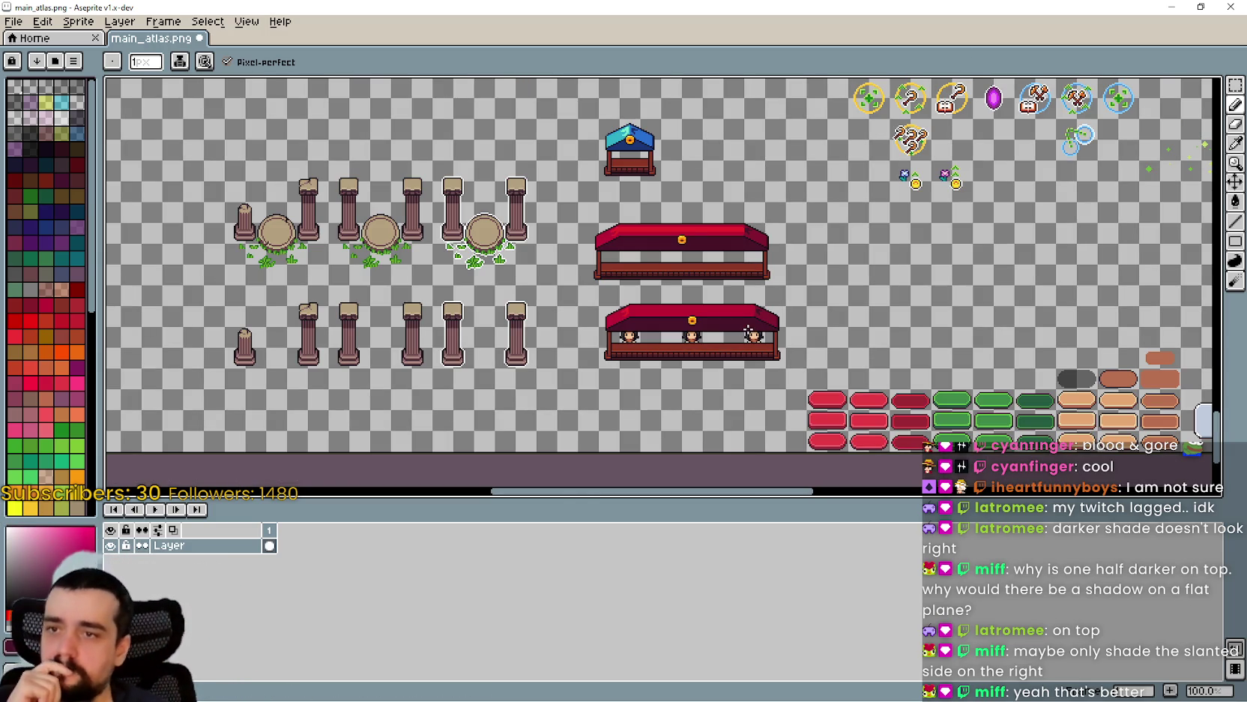
pyautogui.scroll(2, 690, 232)
pyautogui.scroll(-2, 941, 315)
pyautogui.moveTo(941, 330)
pyautogui.mouseDown()
pyautogui.moveTo(656, 273)
pyautogui.moveTo(780, 314)
pyautogui.moveTo(742, 290)
pyautogui.mouseUp()
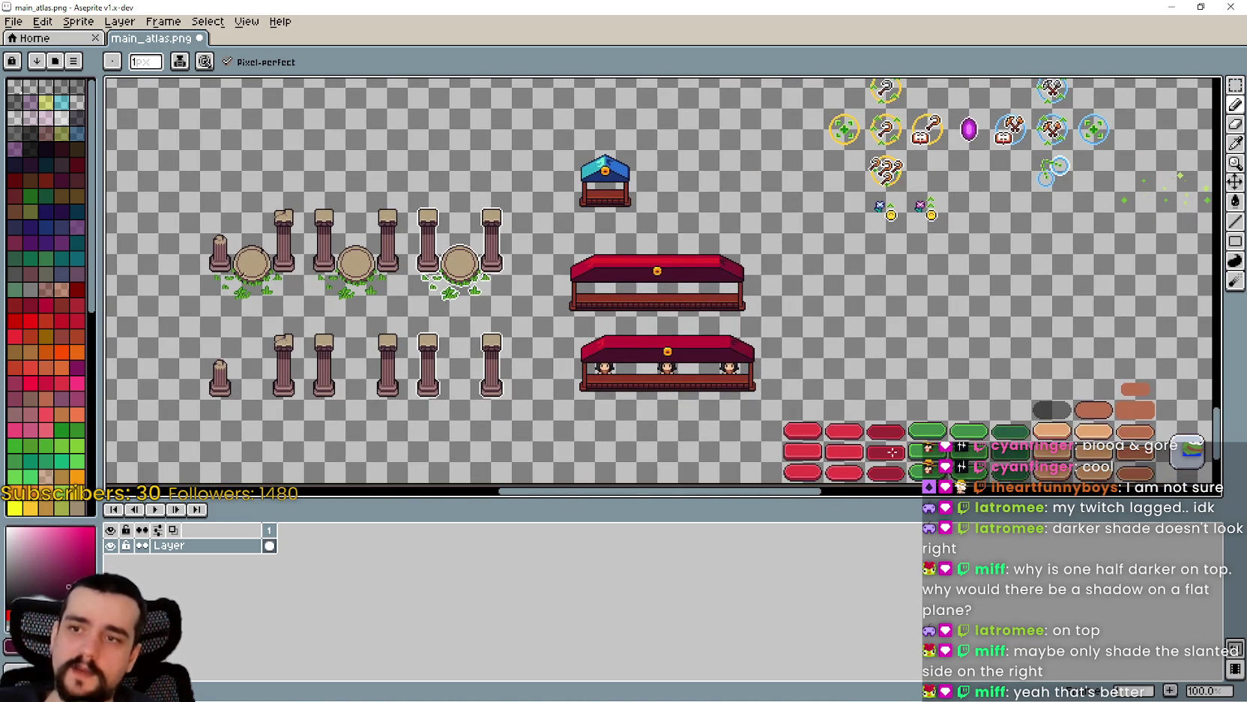
pyautogui.hotkey('ctrl', 's')
pyautogui.scroll(2, 684, 317)
pyautogui.scroll(-1, 683, 319)
pyautogui.moveTo(683, 323); pyautogui.dragTo(641, 253)
pyautogui.moveTo(880, 233); pyautogui.dragTo(921, 267)
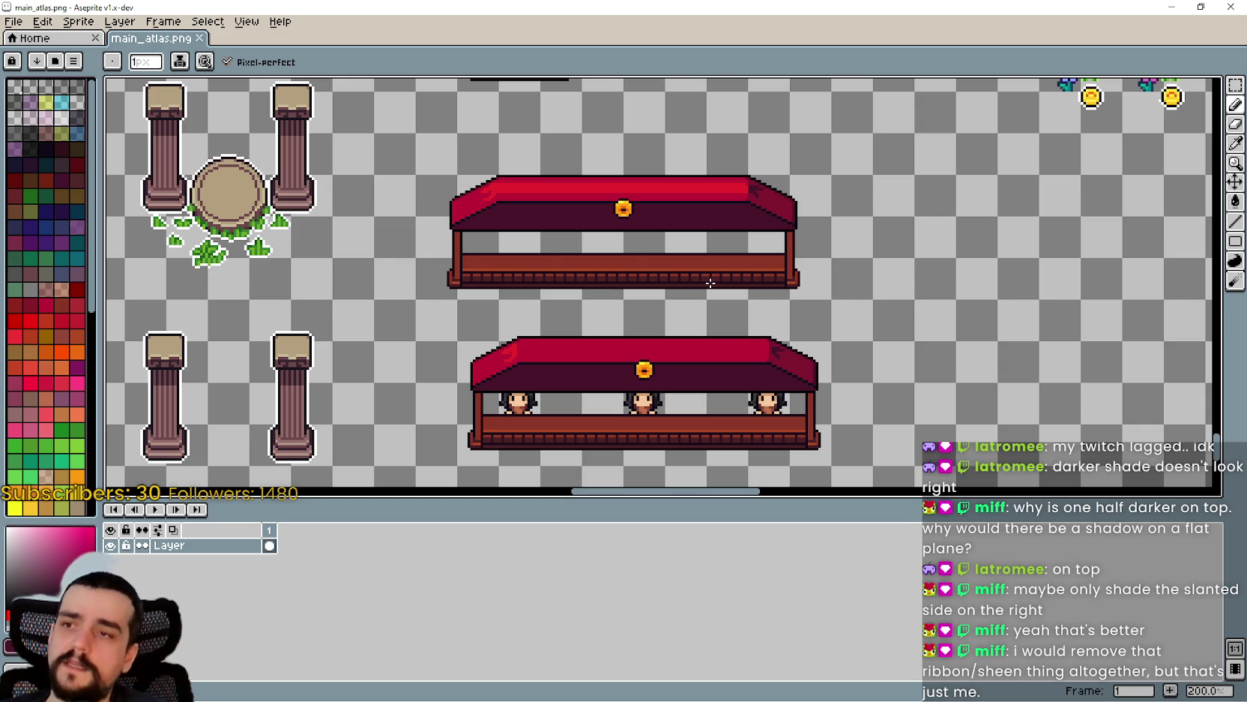
# - Zoom in on the red stall's slanted right end and ready the Pencil
pyautogui.scroll(-3, 710, 283)
pyautogui.scroll(6, 525, 232)
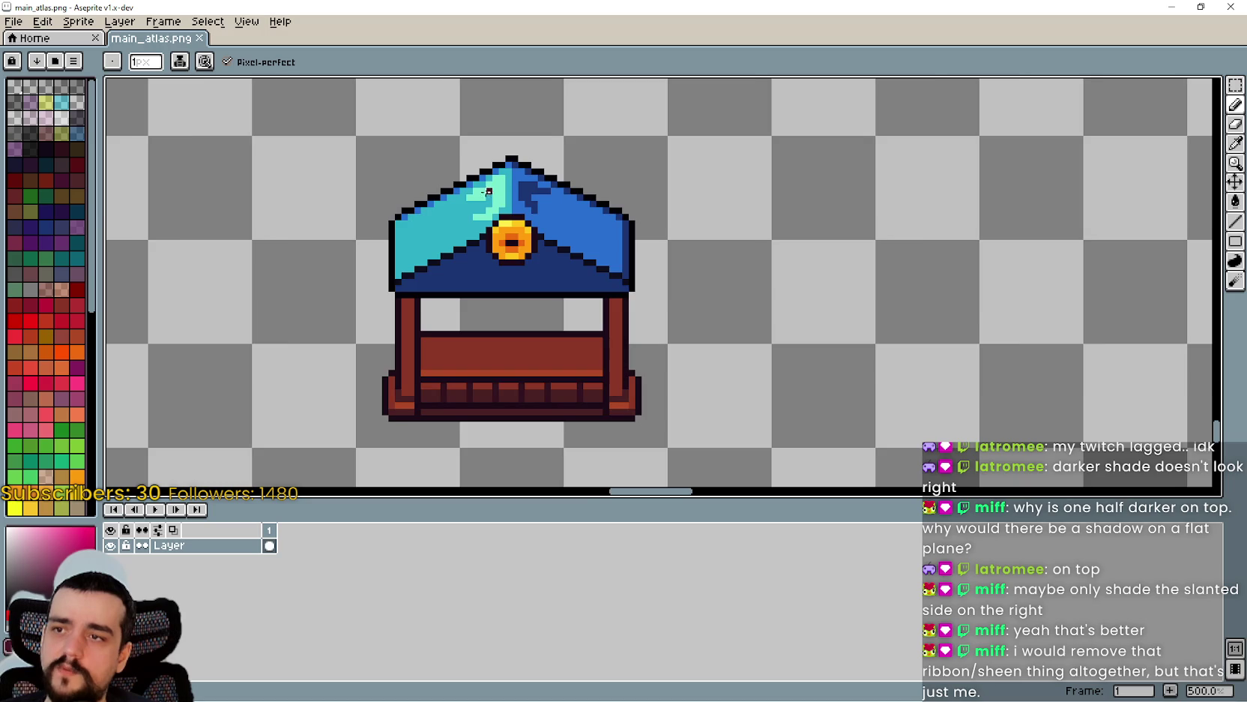
pyautogui.scroll(-3, 489, 191)
pyautogui.scroll(3, 654, 203)
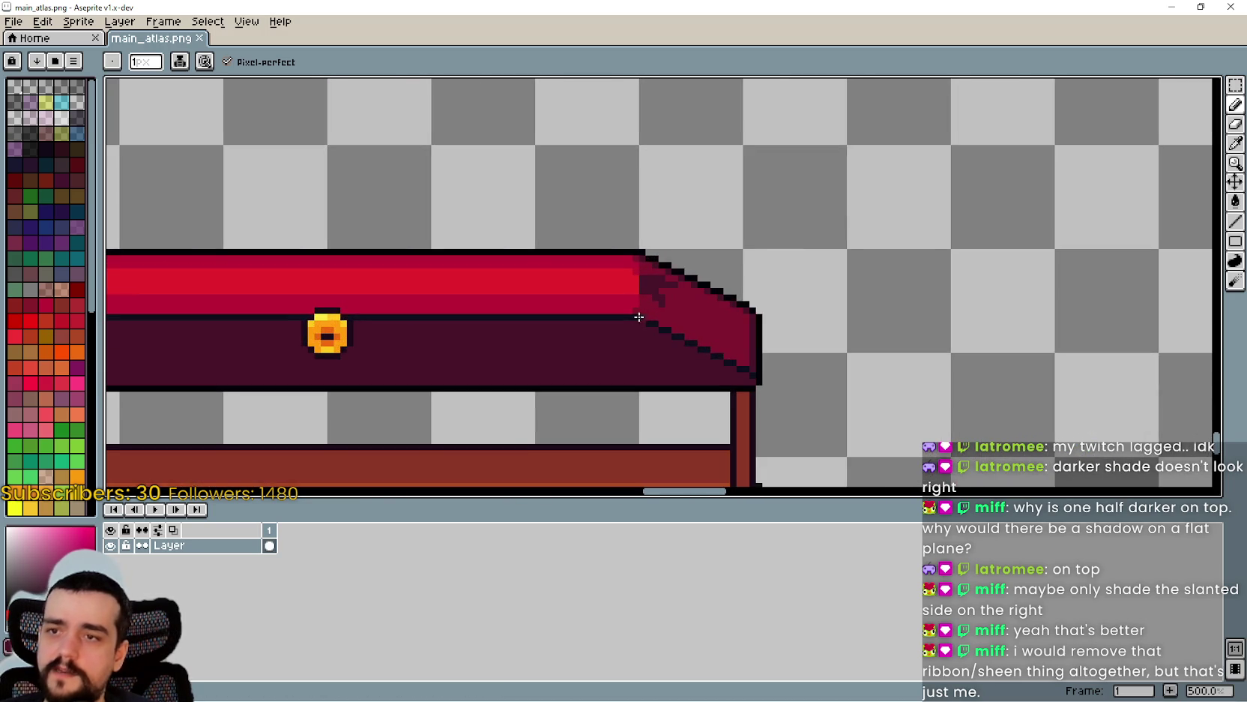
pyautogui.scroll(-1, 601, 245)
pyautogui.scroll(1, 602, 153)
pyautogui.moveTo(602, 153); pyautogui.dragTo(600, 143)
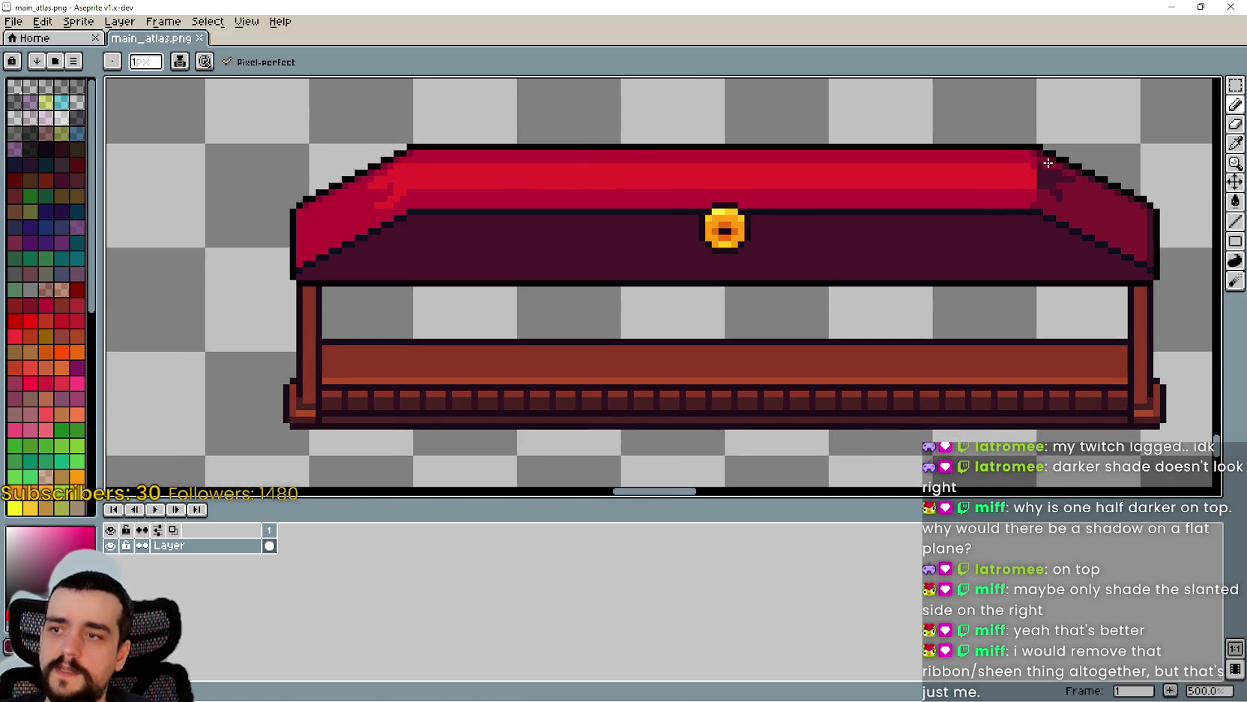
pyautogui.press('i')
pyautogui.scroll(2, 1050, 206)
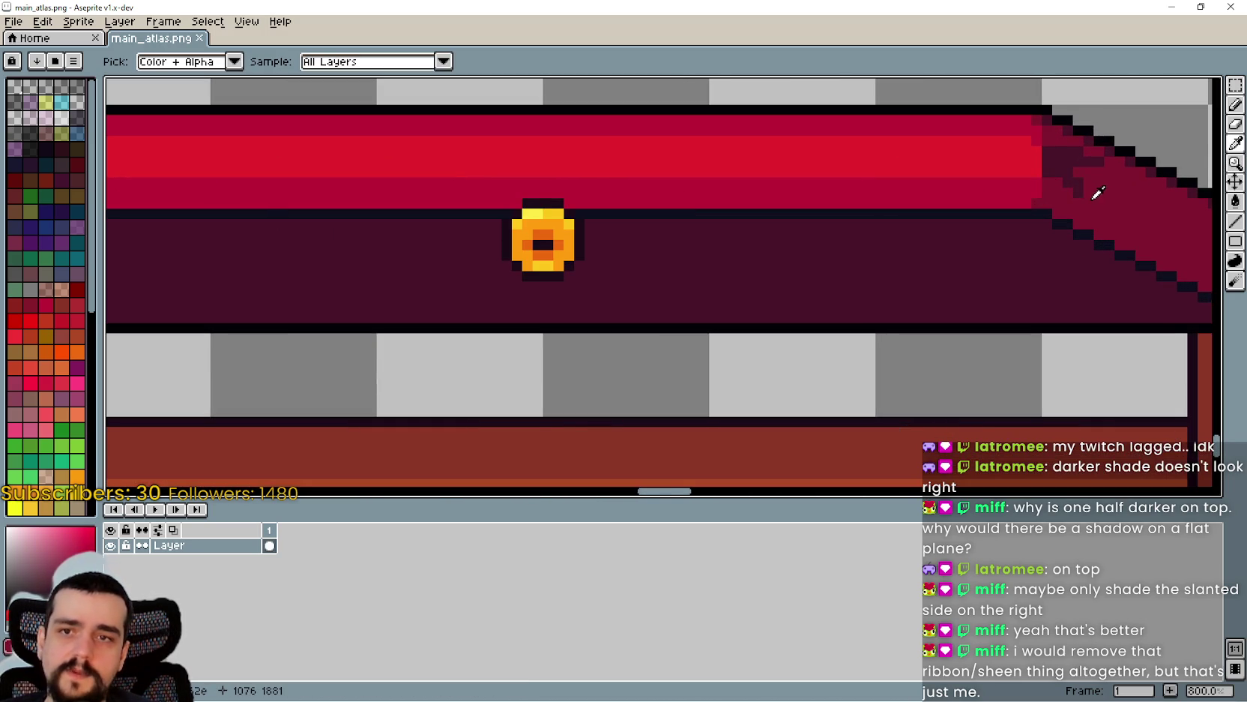
pyautogui.scroll(3, 1096, 194)
pyautogui.press('b')
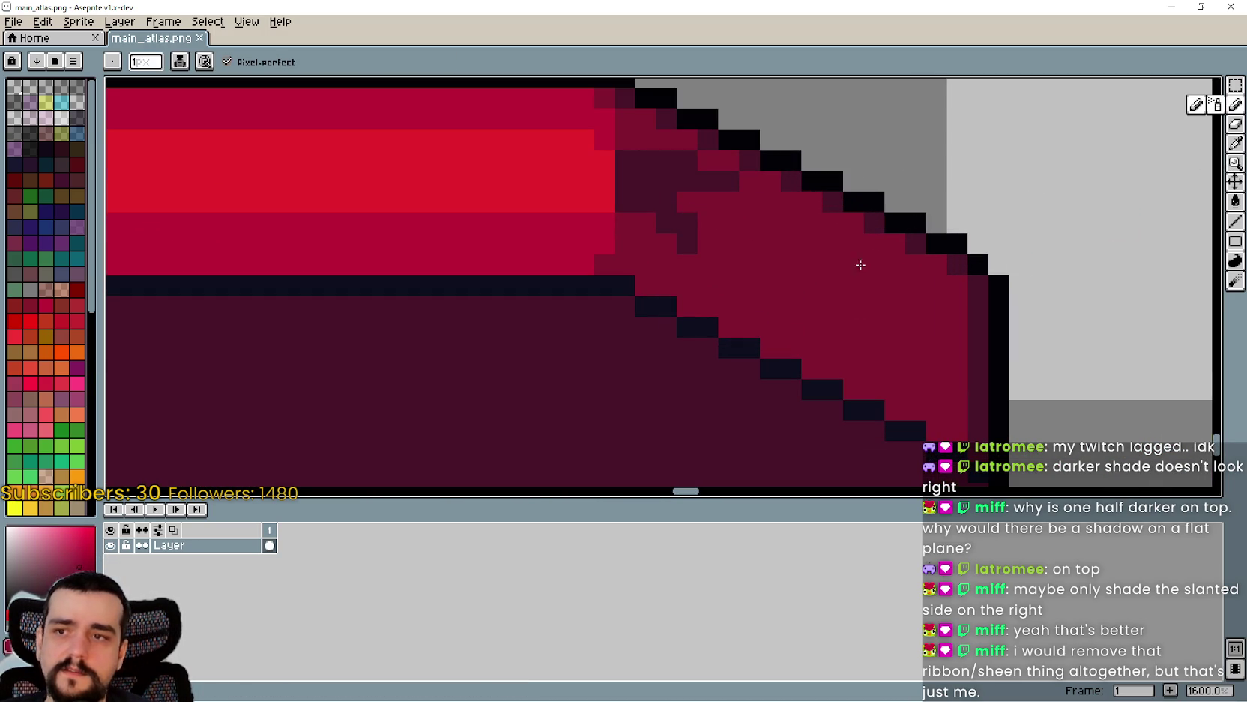
# - Paint the dark shading pixels on the slanted end in the slant's crimson
pyautogui.click(688, 223)
pyautogui.click(687, 243)
pyautogui.click(726, 183)
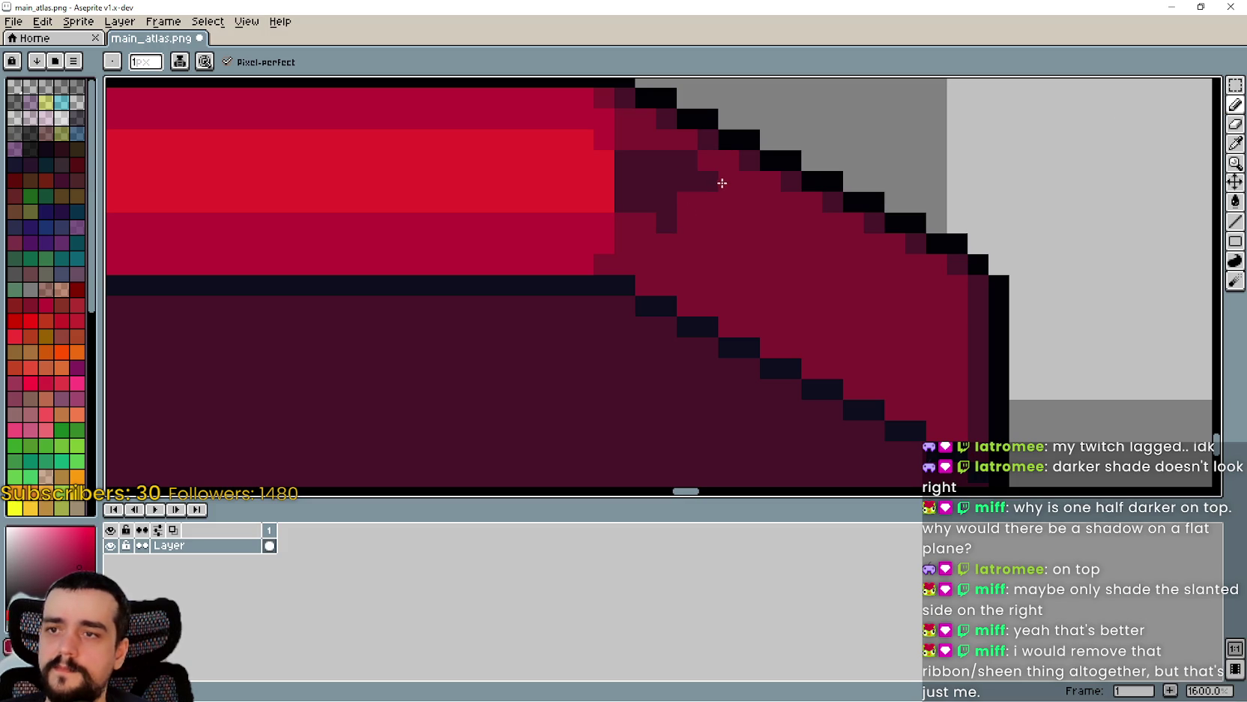
pyautogui.moveTo(724, 184); pyautogui.dragTo(622, 183)
pyautogui.moveTo(698, 160)
pyautogui.mouseDown()
pyautogui.moveTo(623, 165)
pyautogui.moveTo(629, 210)
pyautogui.moveTo(671, 231)
pyautogui.mouseUp()
pyautogui.click(660, 204)
# - Sample the roof's dark red with the Eyedropper
pyautogui.scroll(-4, 658, 209)
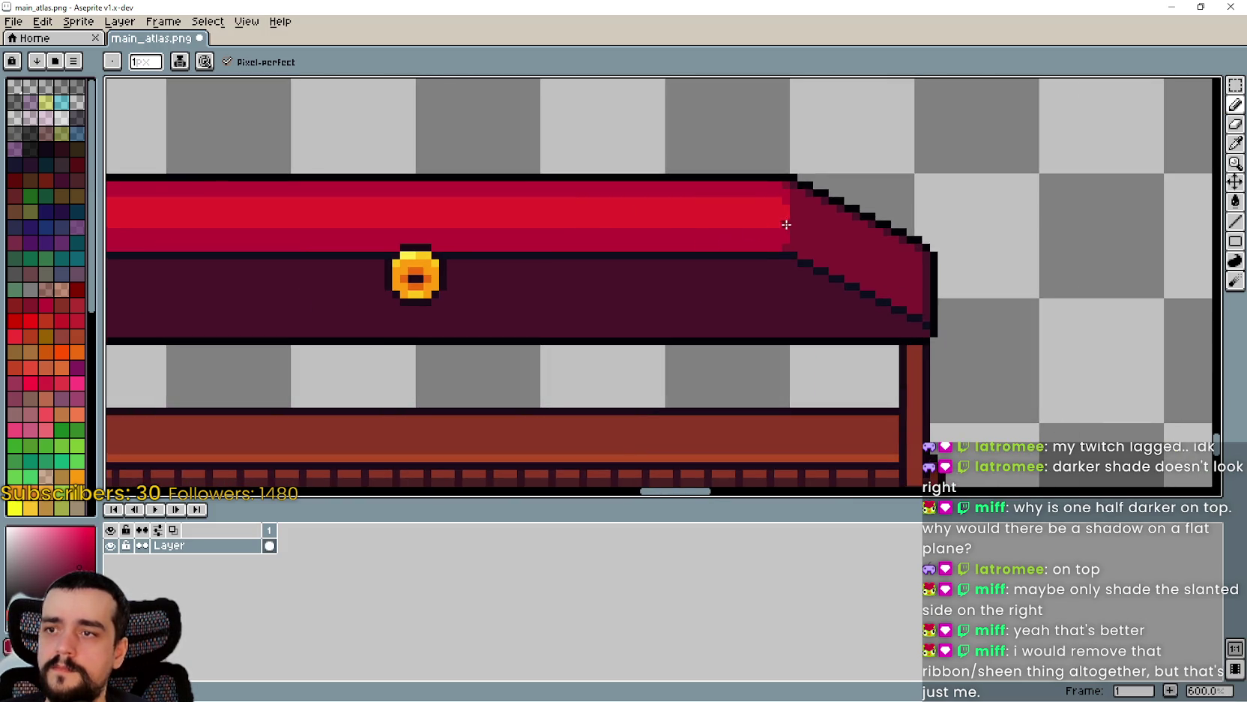
pyautogui.scroll(-2, 955, 206)
pyautogui.click(1235, 143)
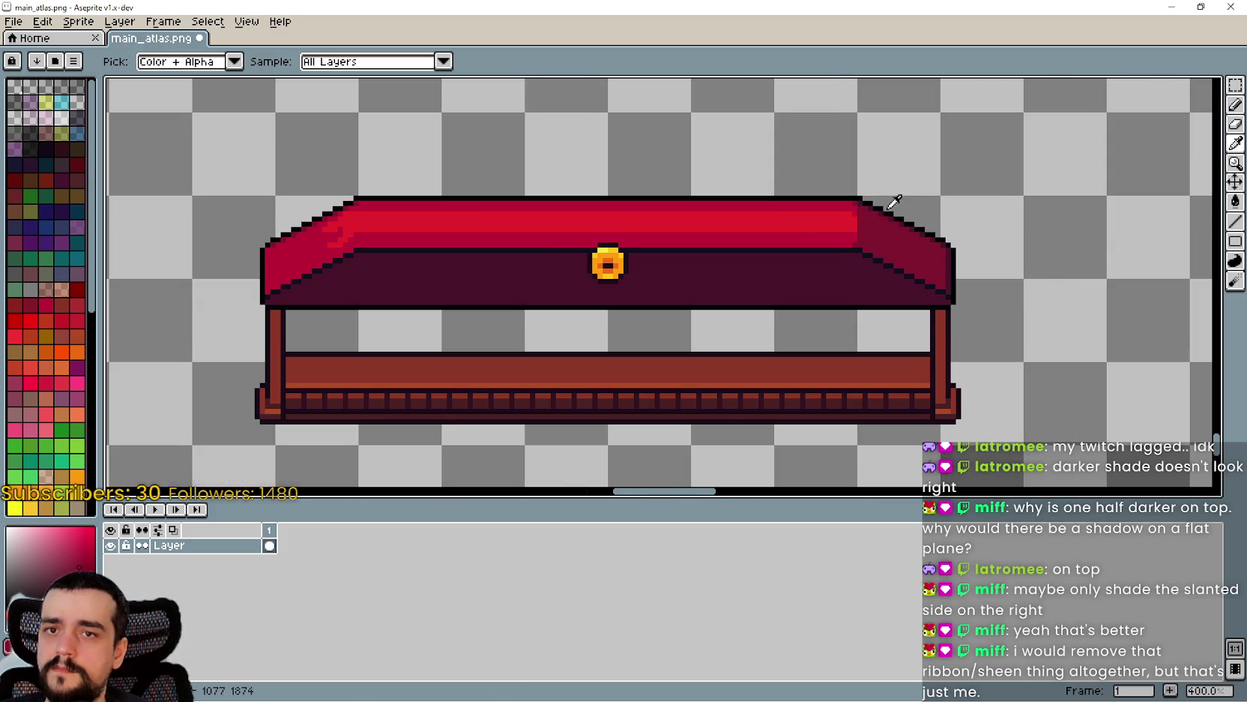
pyautogui.scroll(2, 892, 206)
pyautogui.click(824, 200)
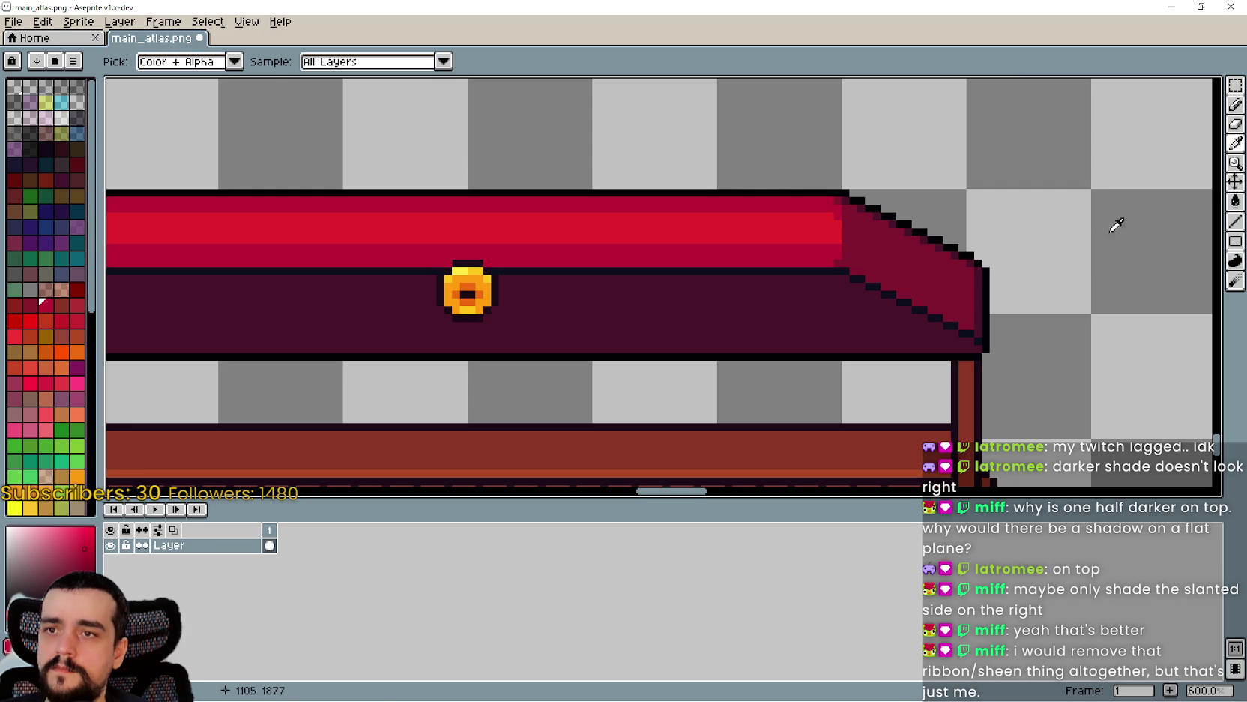
# - Paint Bucket the bright sheen stripe on the roof with red, then undo the fill
pyautogui.click(1236, 200)
pyautogui.click(808, 221)
pyautogui.scroll(-2, 555, 274)
pyautogui.scroll(1, 555, 275)
pyautogui.scroll(-1, 643, 276)
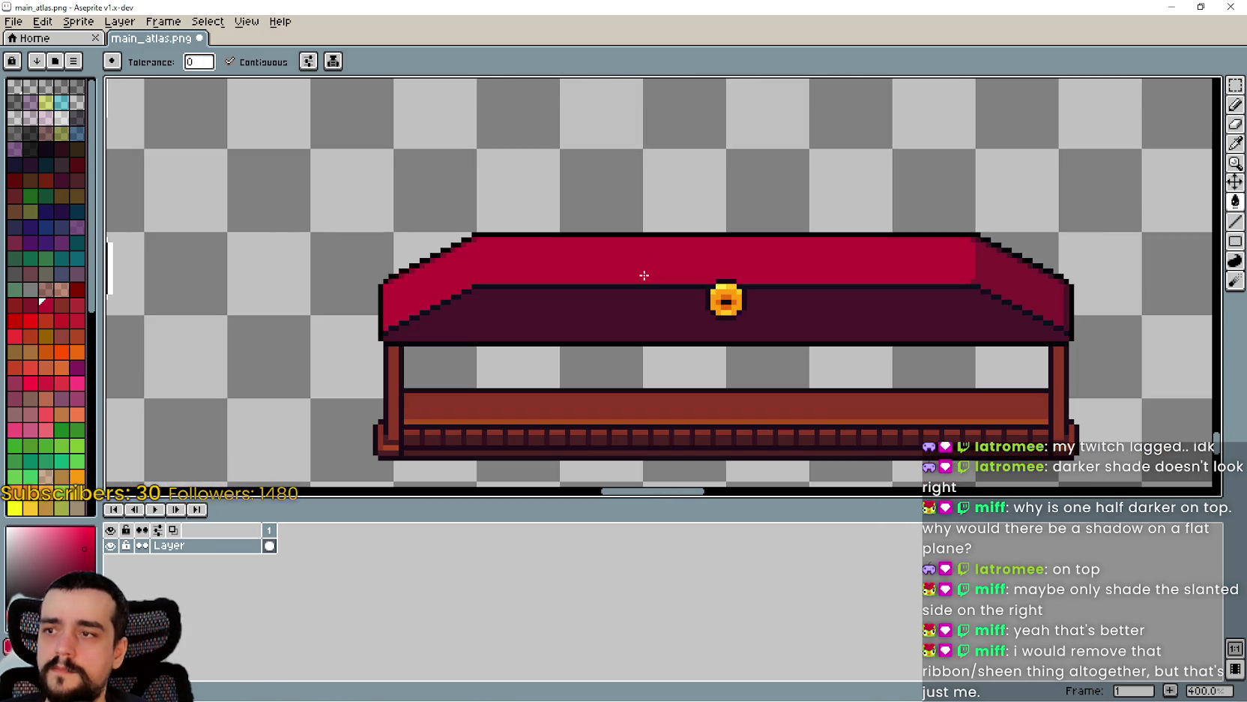
pyautogui.hotkey('ctrl', 'z')
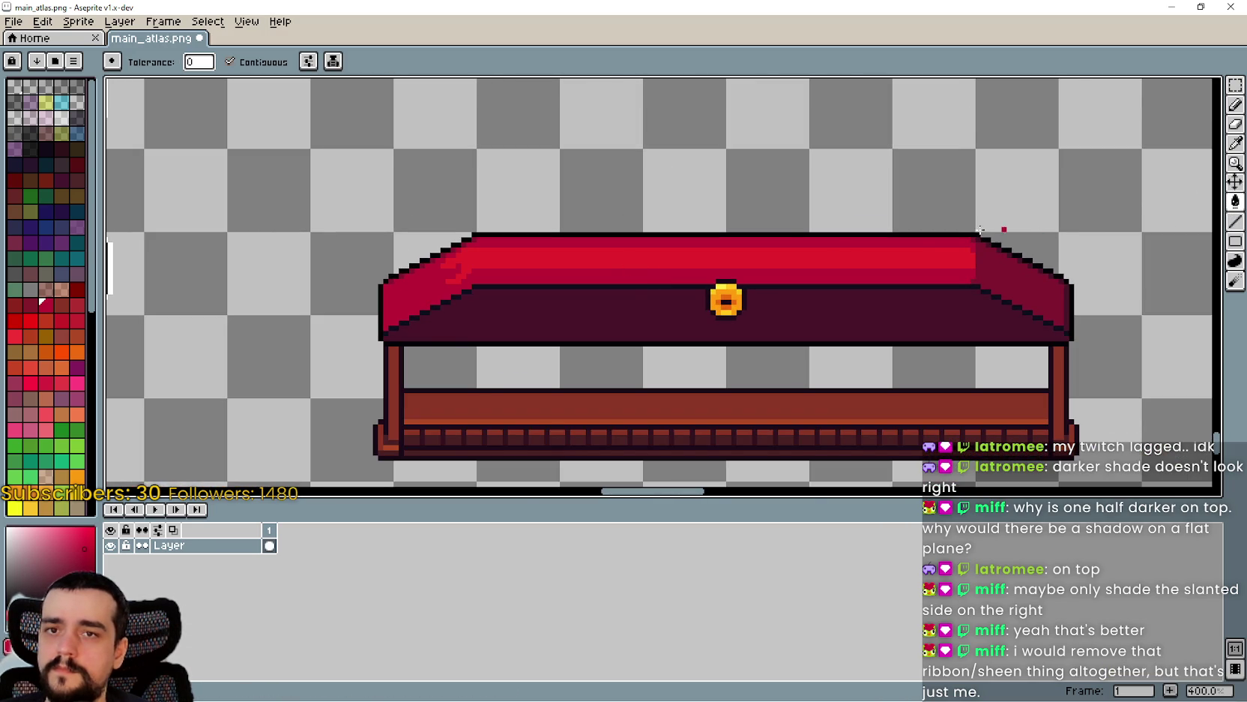
# - Zoom in on the roof's slanted left edge and sample the roof red with the Eyedropper
pyautogui.scroll(-3, 648, 279)
pyautogui.scroll(2, 652, 288)
pyautogui.scroll(1, 595, 225)
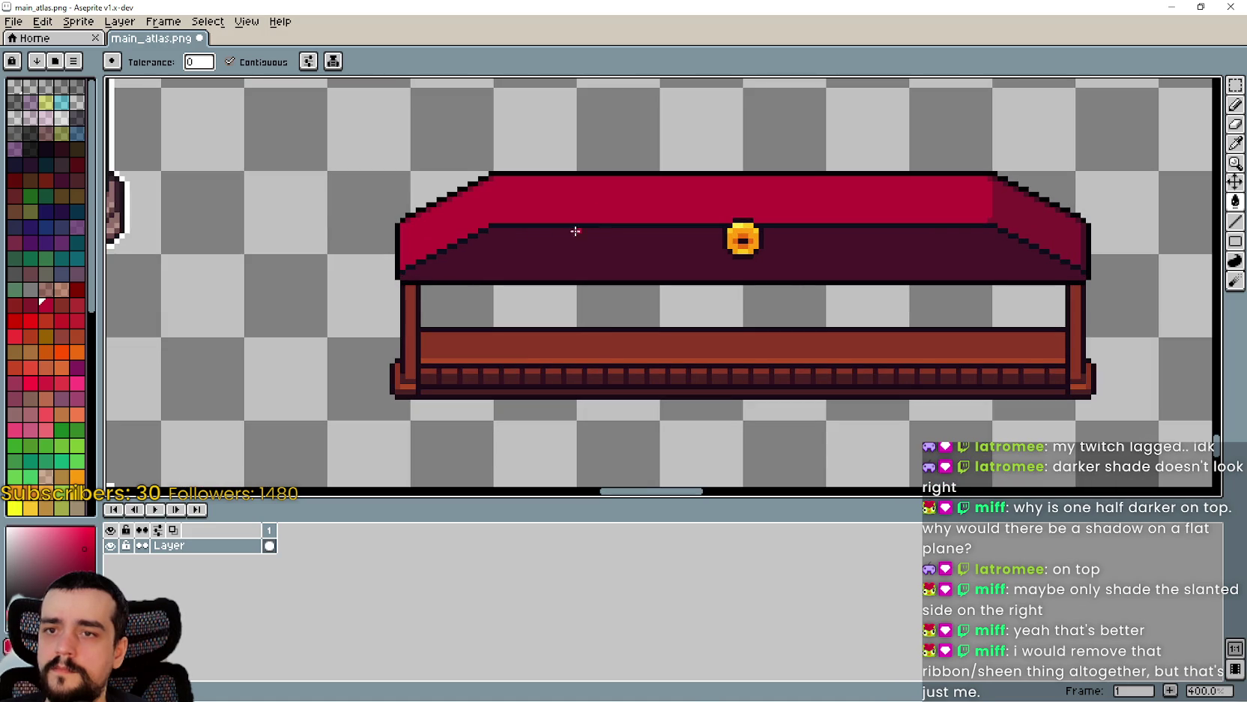
pyautogui.scroll(2, 428, 223)
pyautogui.scroll(-4, 671, 309)
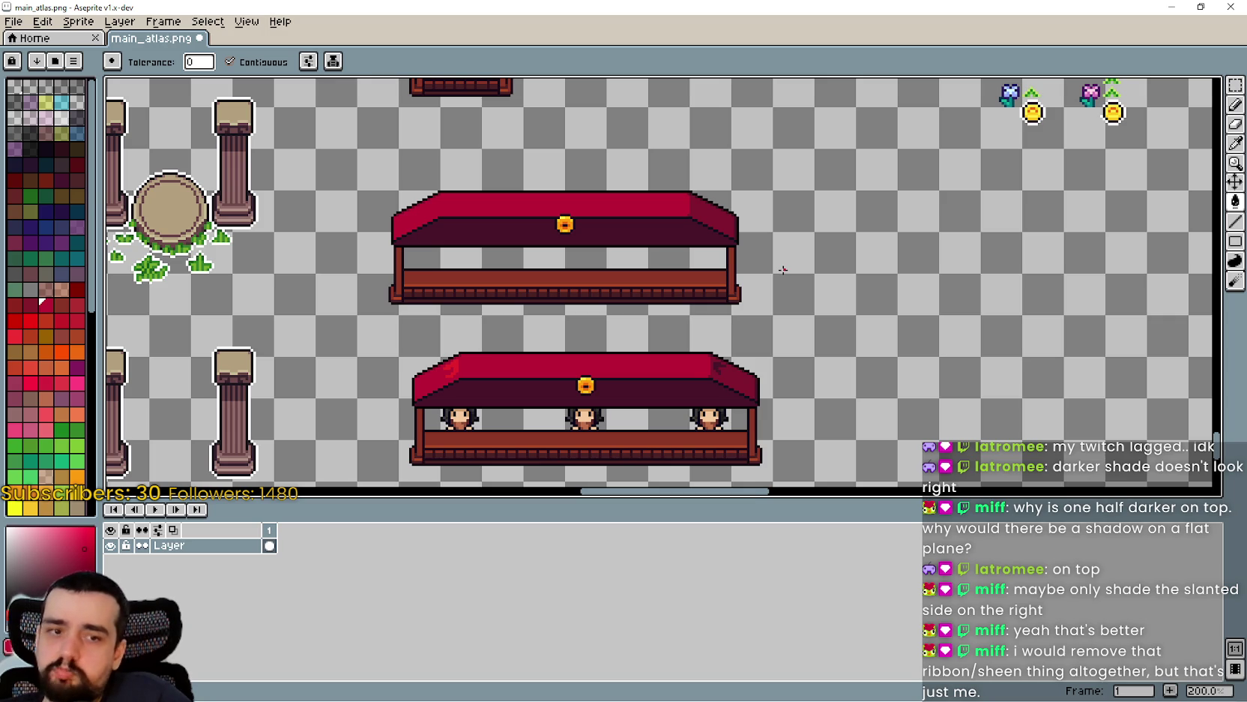
pyautogui.scroll(4, 529, 212)
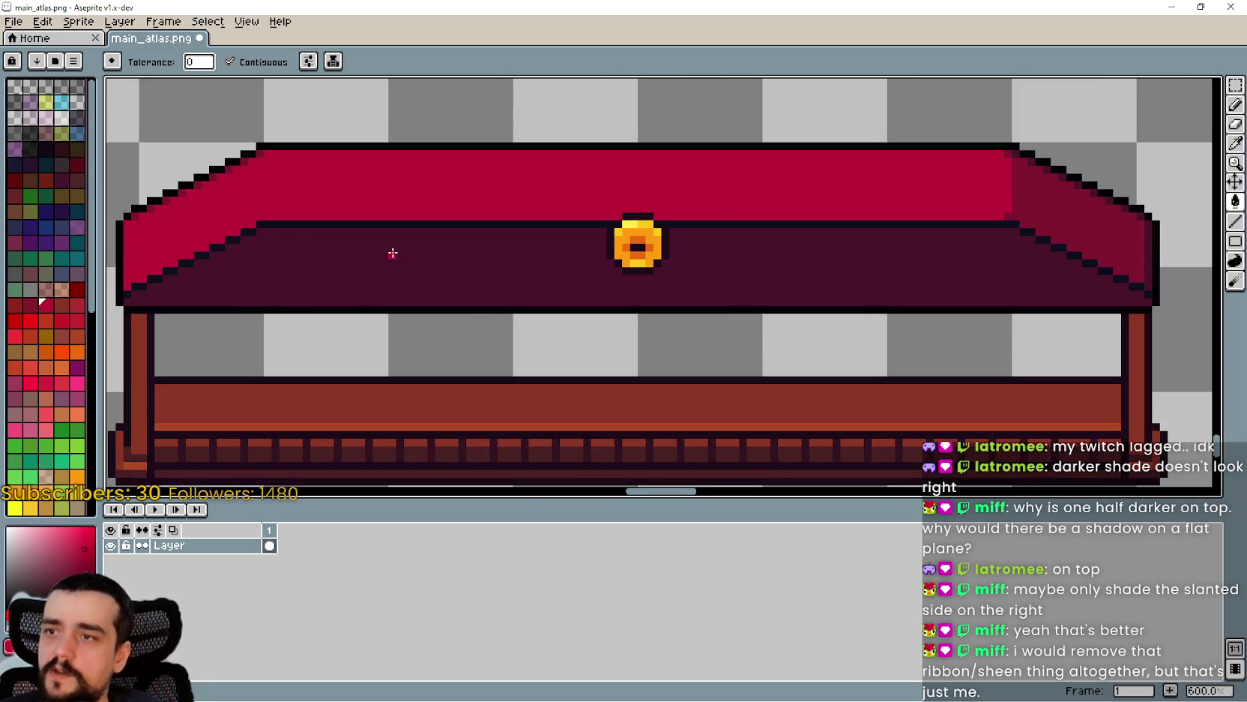
pyautogui.moveTo(288, 237); pyautogui.dragTo(548, 275)
pyautogui.scroll(-1, 654, 264)
pyautogui.moveTo(654, 264)
pyautogui.mouseDown()
pyautogui.moveTo(481, 298)
pyautogui.moveTo(363, 241)
pyautogui.mouseUp()
pyautogui.scroll(2, 482, 298)
pyautogui.scroll(3, 363, 240)
pyautogui.moveTo(682, 204); pyautogui.dragTo(630, 223)
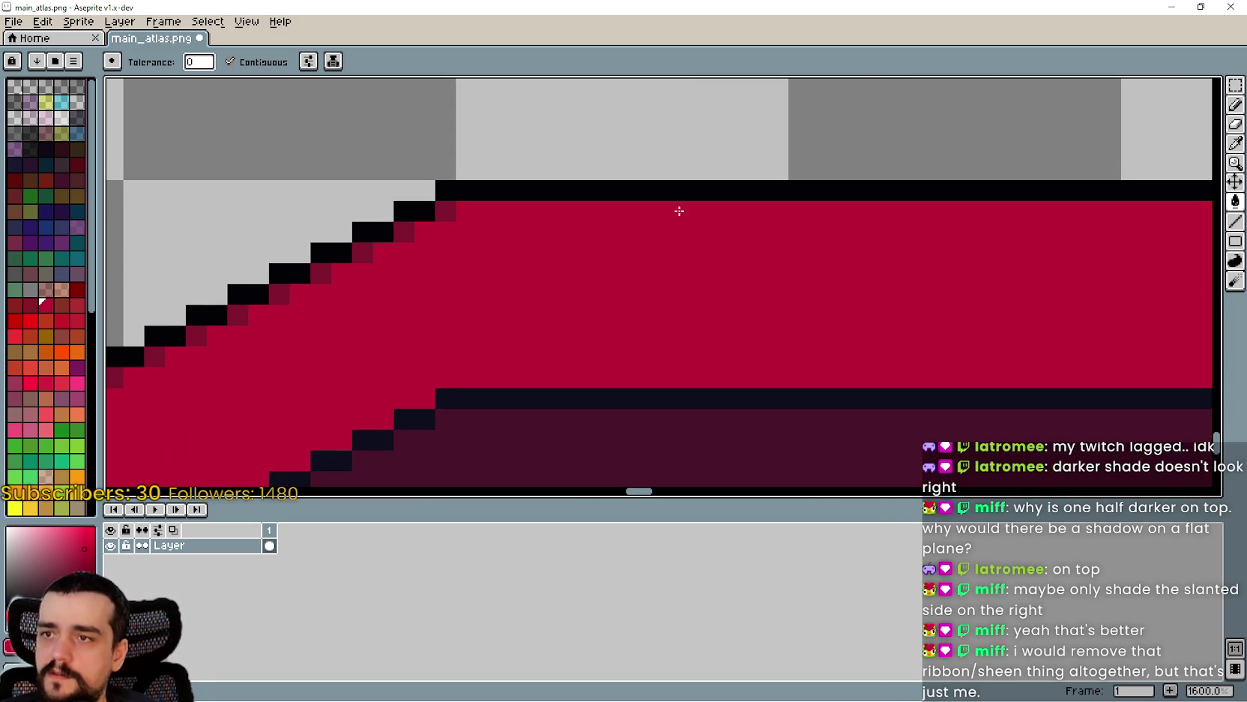
pyautogui.click(1236, 143)
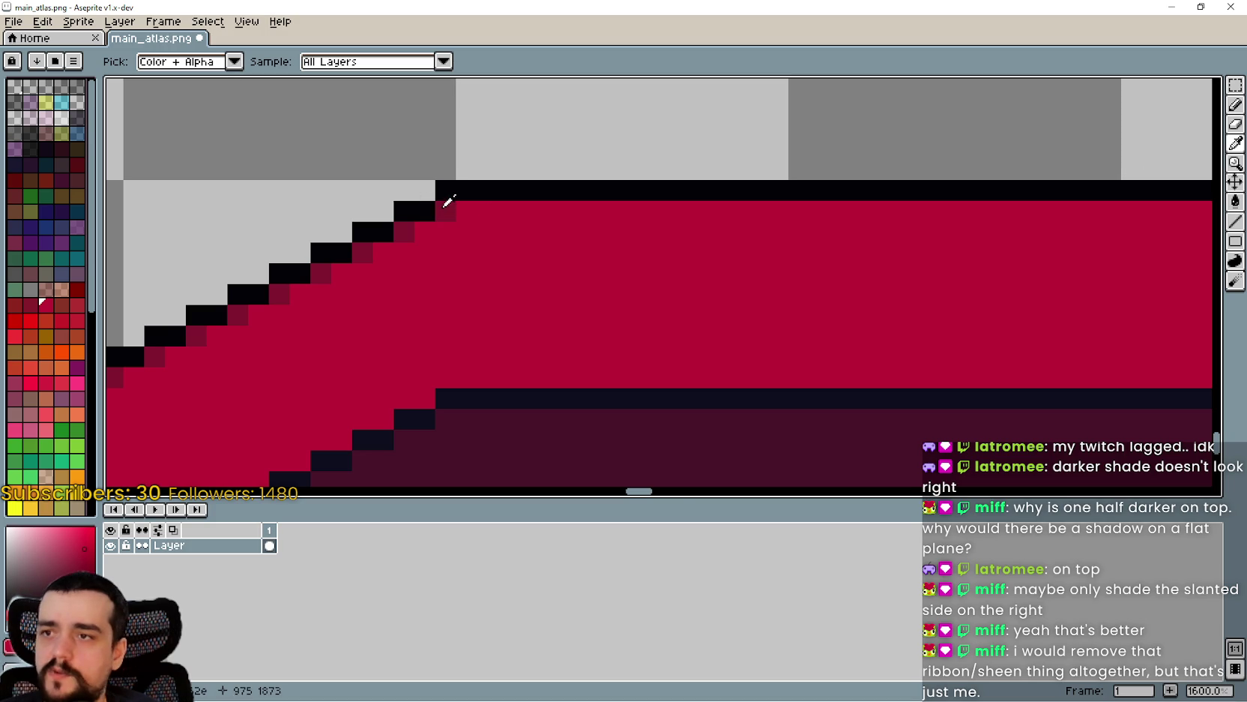
pyautogui.scroll(-4, 702, 200)
pyautogui.scroll(1, 1050, 172)
pyautogui.scroll(1, 1049, 200)
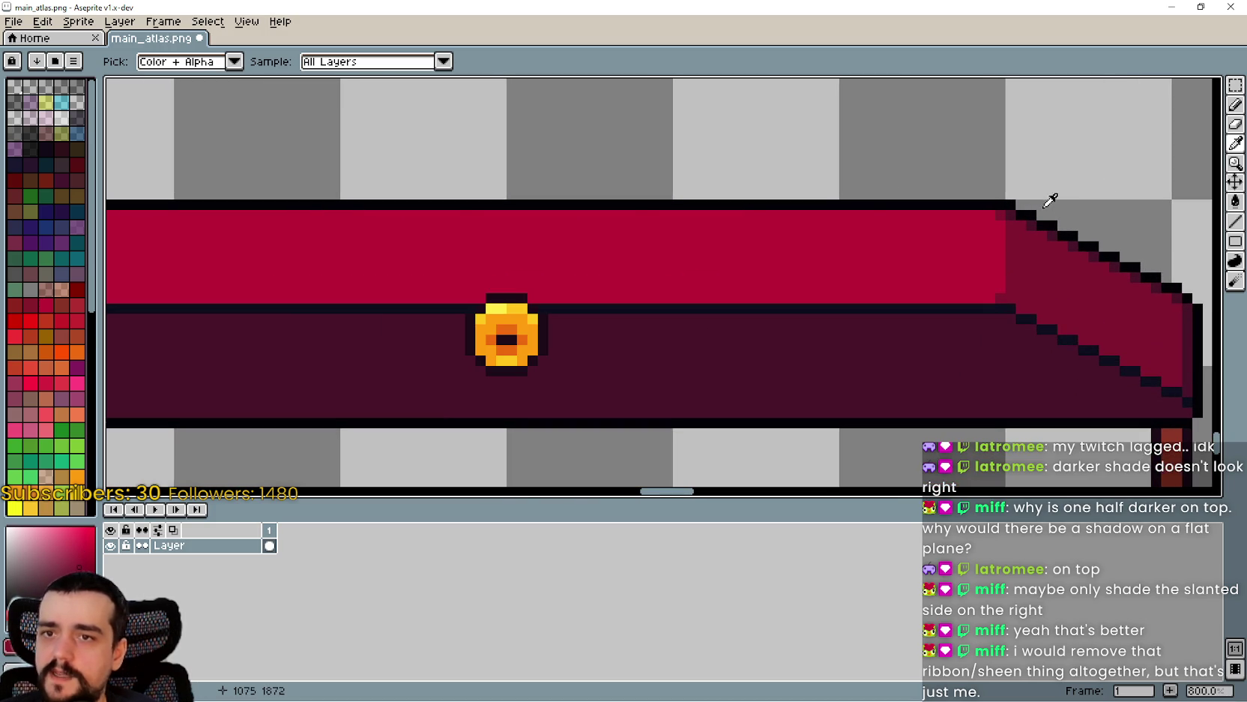
# - Draw a straight line along the band's top with the Line tool, then undo it
pyautogui.click(1235, 104)
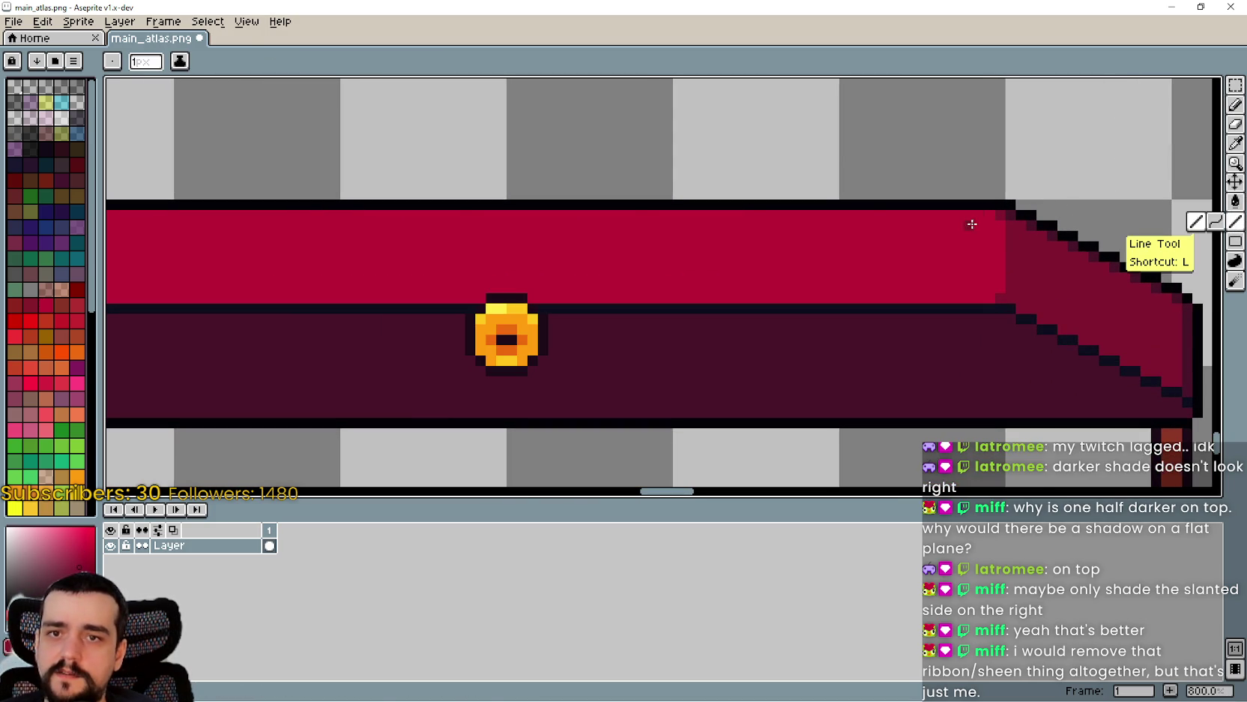
pyautogui.moveTo(982, 214)
pyautogui.mouseDown()
pyautogui.moveTo(112, 218)
pyautogui.moveTo(348, 219)
pyautogui.mouseUp()
pyautogui.hotkey('ctrl', 'z')
pyautogui.scroll(-2, 695, 334)
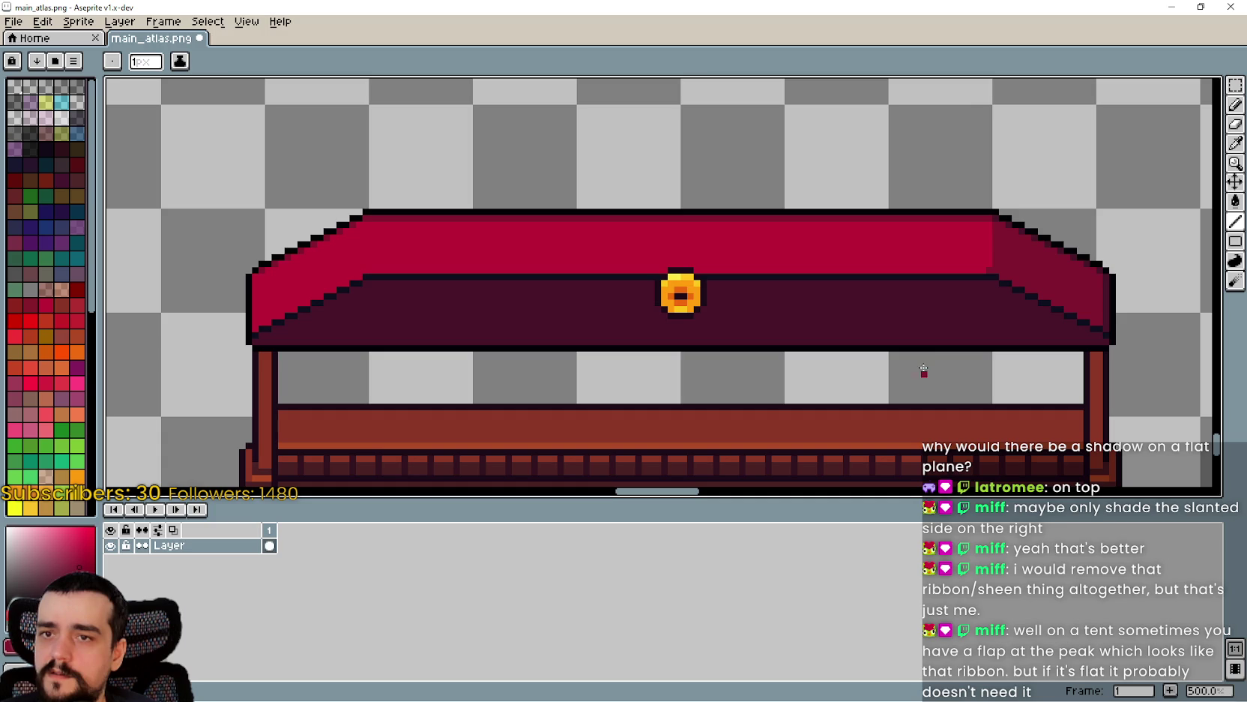
pyautogui.scroll(1, 960, 289)
pyautogui.moveTo(990, 264); pyautogui.dragTo(244, 269)
pyautogui.scroll(-3, 330, 331)
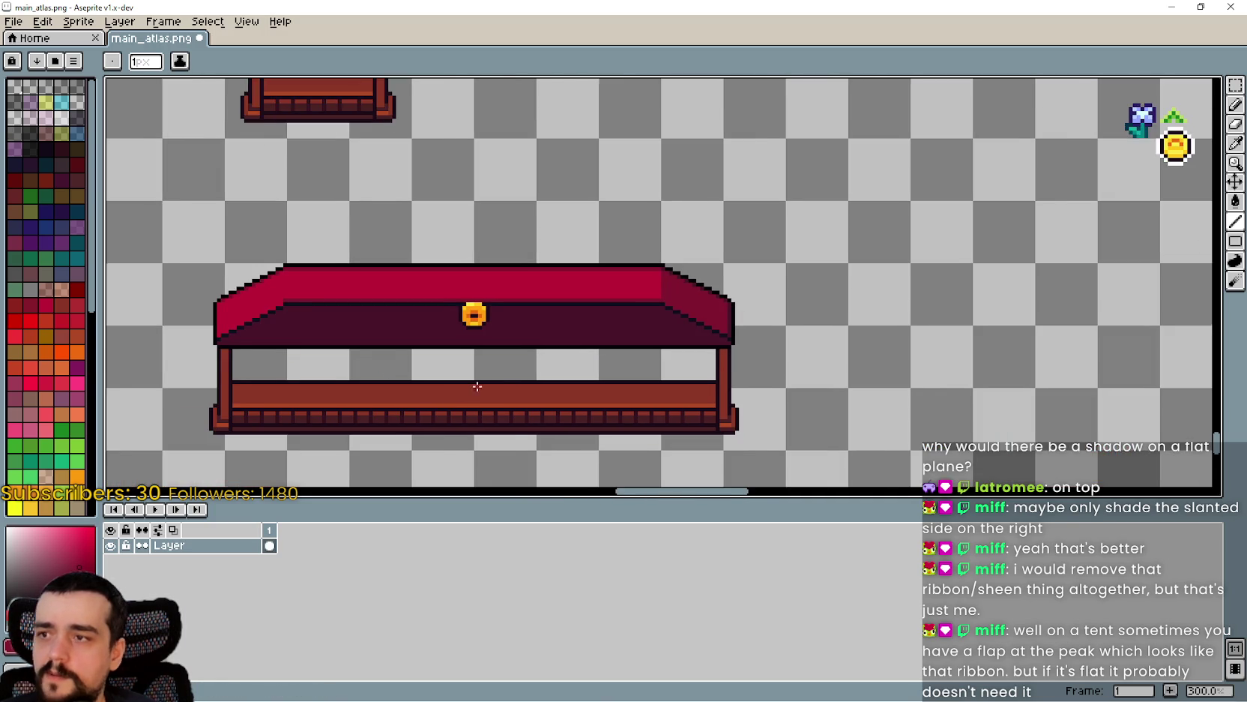
pyautogui.scroll(2, 466, 394)
pyautogui.scroll(-1, 646, 228)
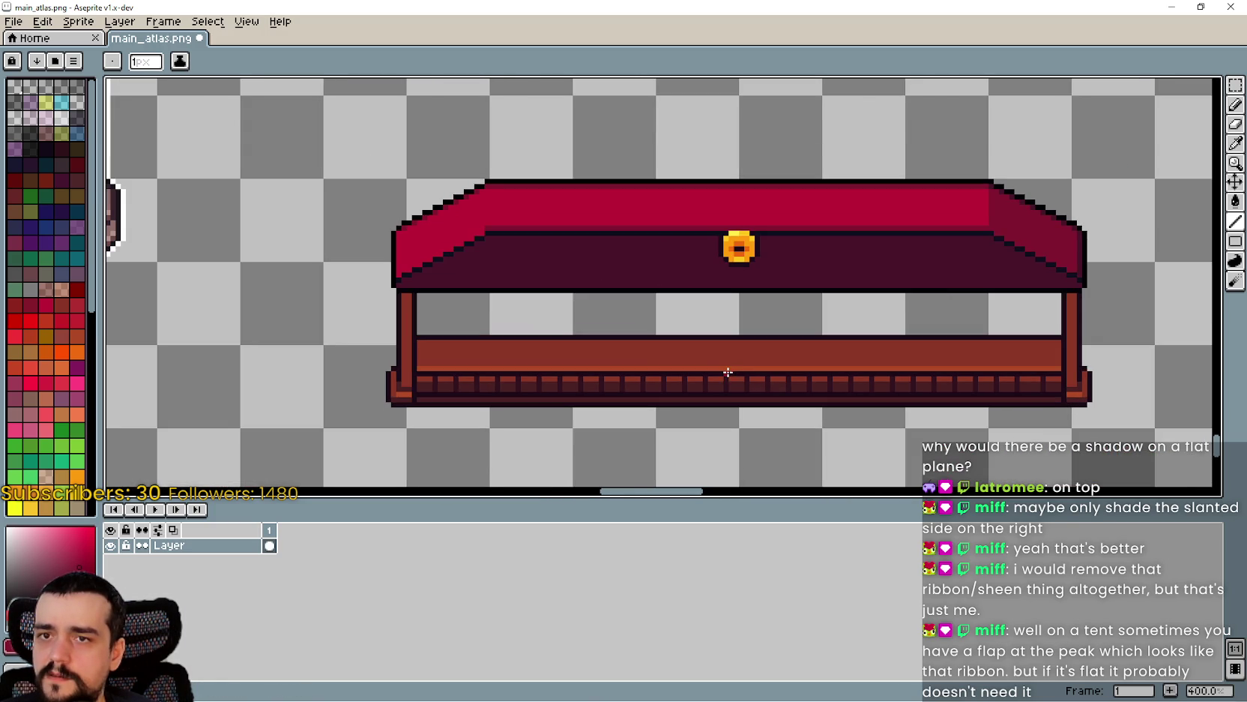
pyautogui.scroll(2, 1027, 231)
pyautogui.scroll(-2, 924, 273)
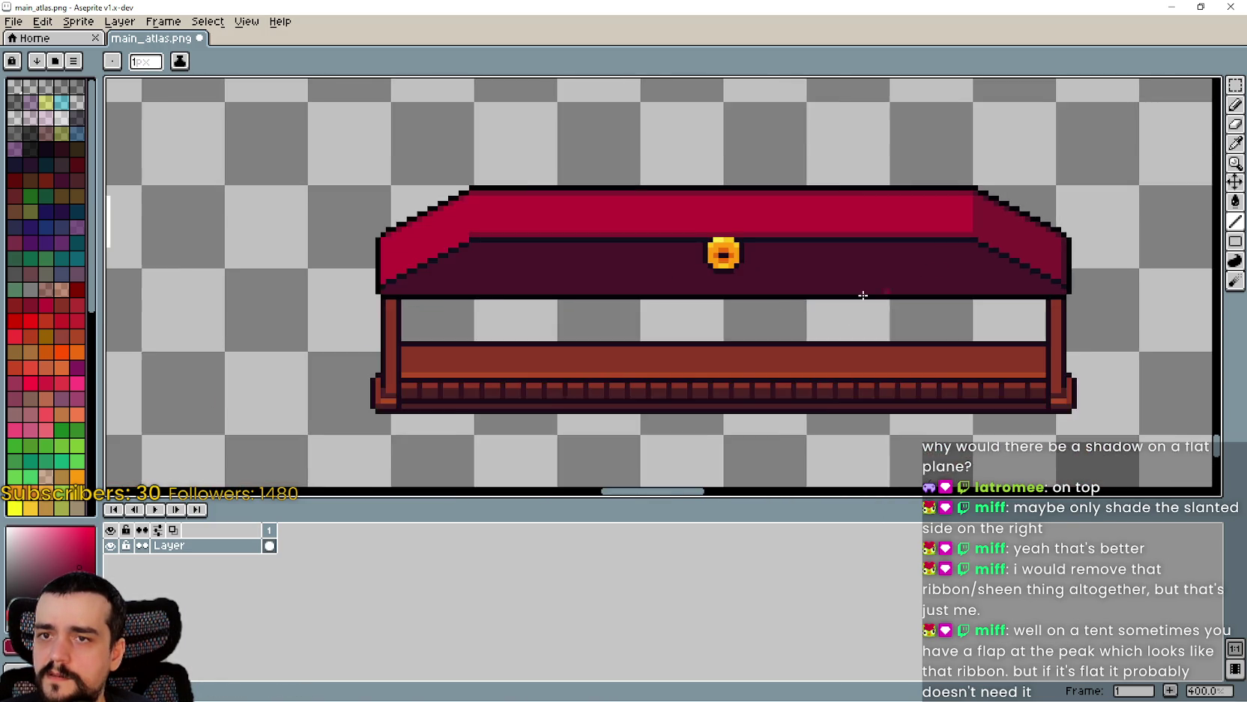
pyautogui.scroll(-1, 543, 275)
pyautogui.scroll(2, 634, 264)
pyautogui.scroll(2, 634, 264)
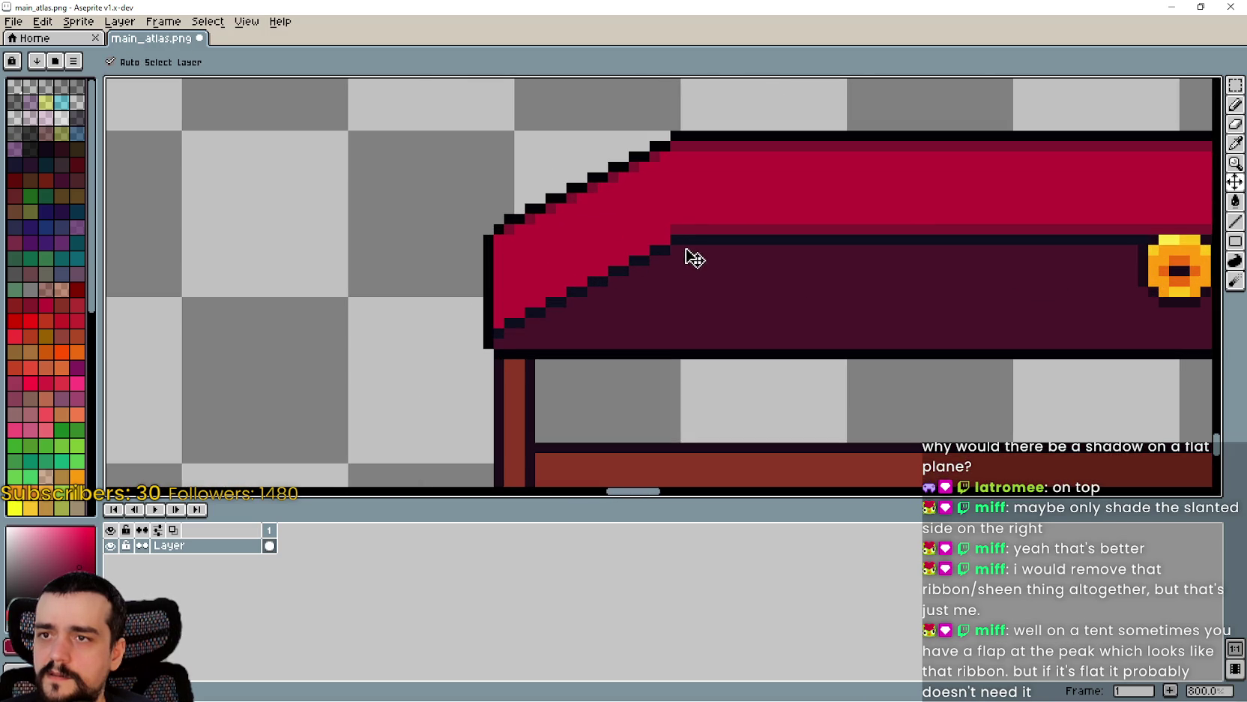
pyautogui.scroll(-2, 687, 234)
pyautogui.moveTo(688, 234)
pyautogui.mouseDown()
pyautogui.moveTo(396, 206)
pyautogui.moveTo(1021, 206)
pyautogui.mouseUp()
pyautogui.scroll(-1, 696, 315)
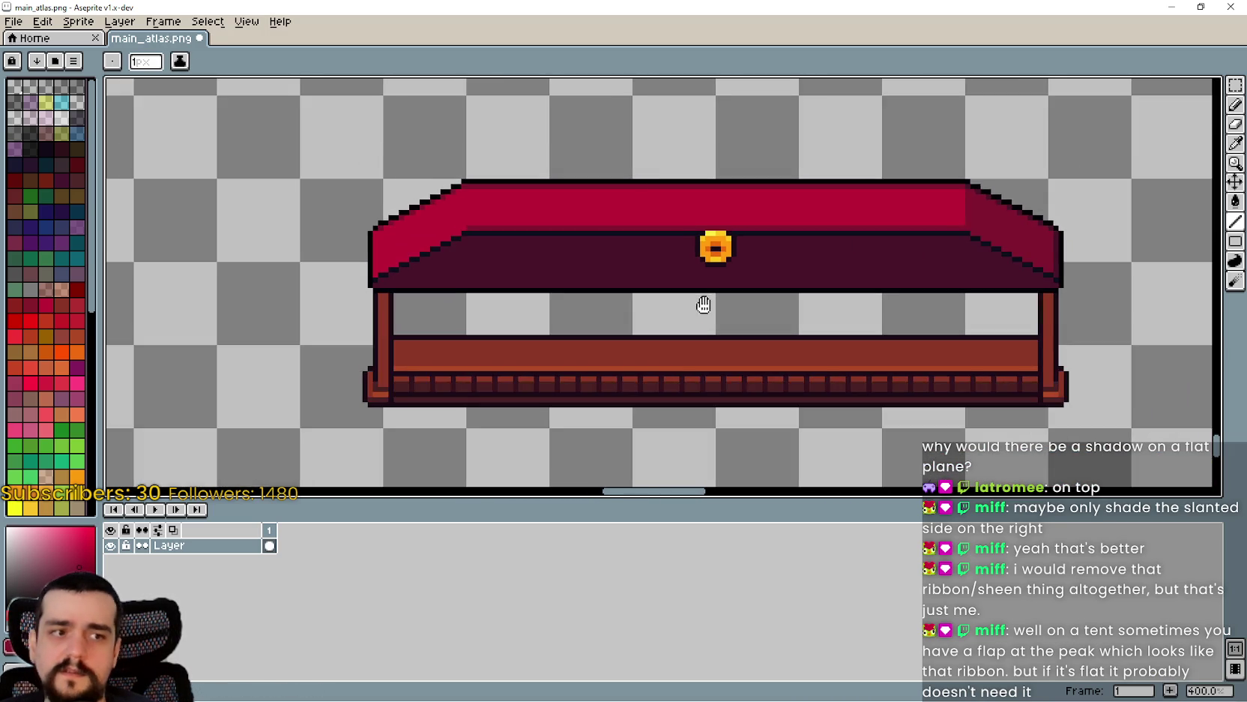
pyautogui.scroll(1, 626, 268)
pyautogui.scroll(1, 561, 229)
pyautogui.scroll(-1, 561, 229)
pyautogui.scroll(-2, 562, 229)
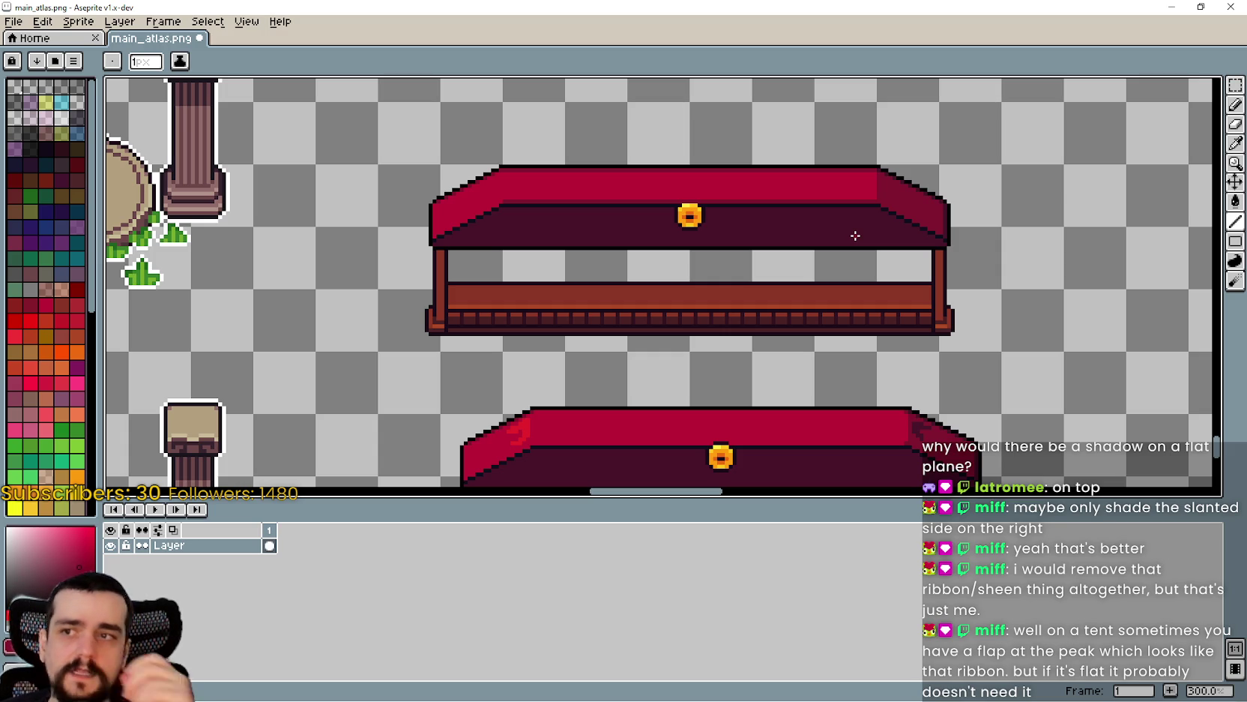
pyautogui.scroll(3, 824, 229)
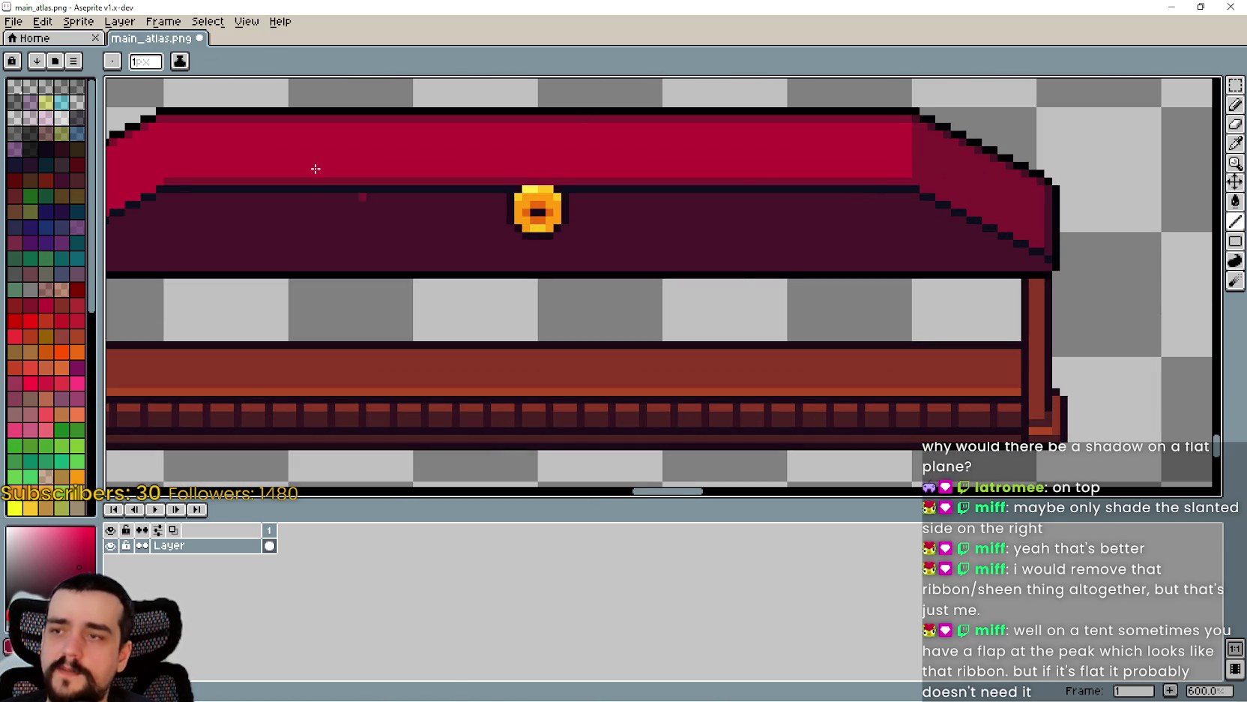
pyautogui.scroll(-1, 651, 247)
pyautogui.press('v')
pyautogui.press('b')
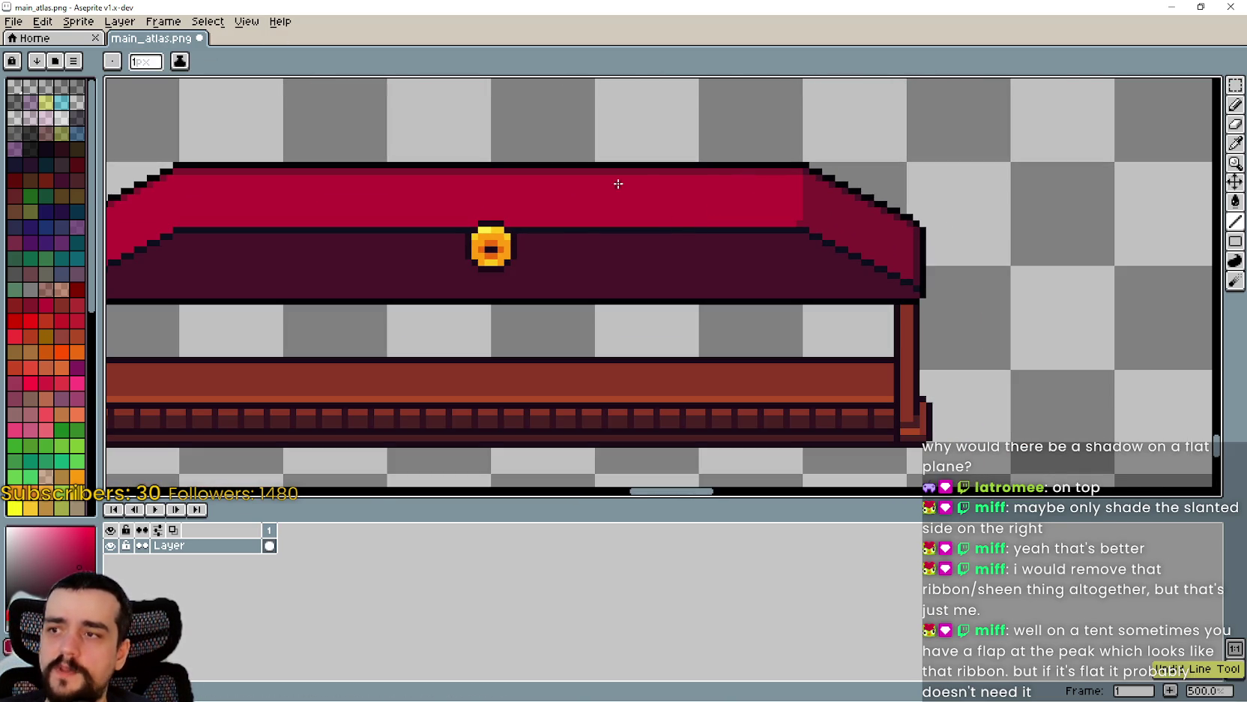
pyautogui.scroll(1, 906, 343)
pyautogui.hotkey('ctrl', 'z')
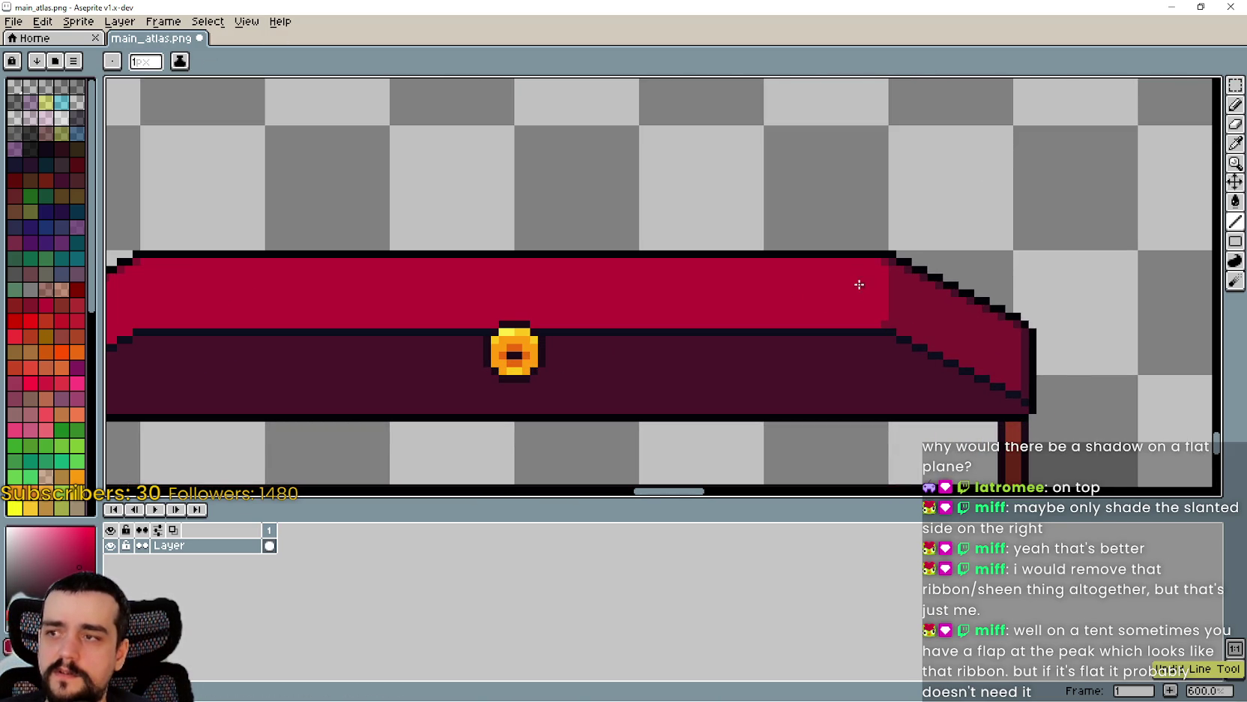
pyautogui.scroll(-1, 652, 289)
pyautogui.scroll(-1, 735, 277)
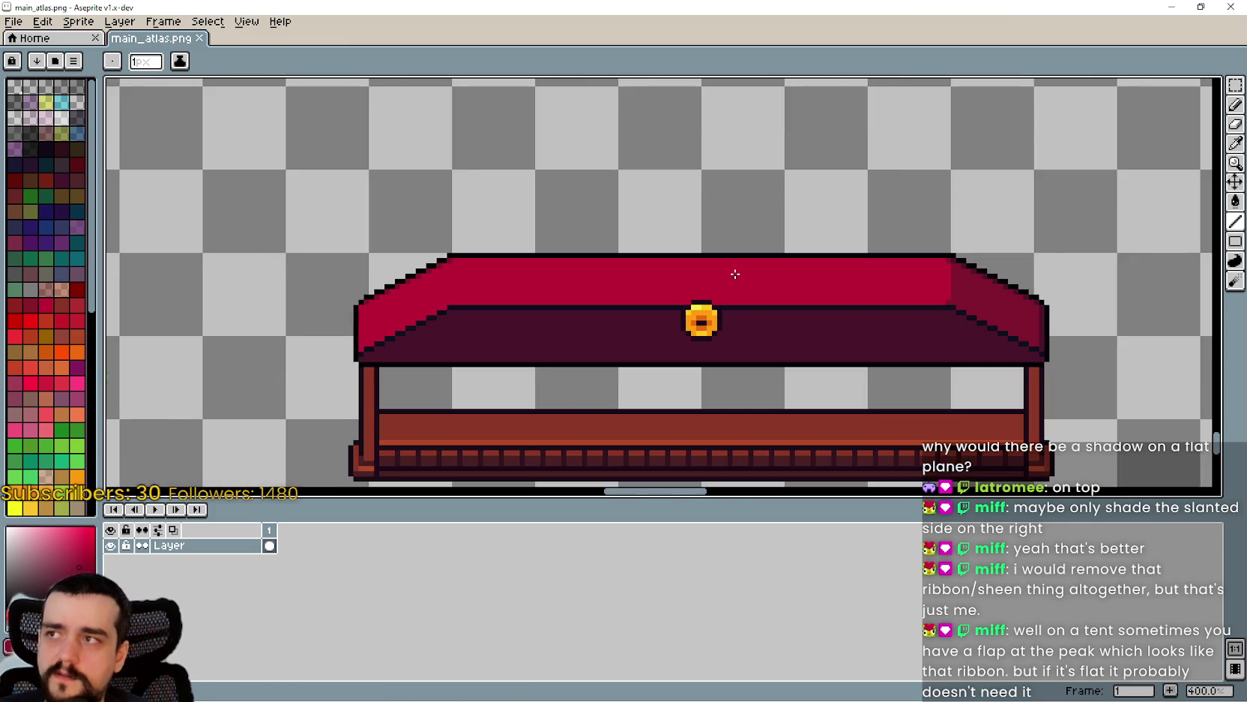
pyautogui.scroll(-3, 731, 270)
pyautogui.scroll(3, 1045, 301)
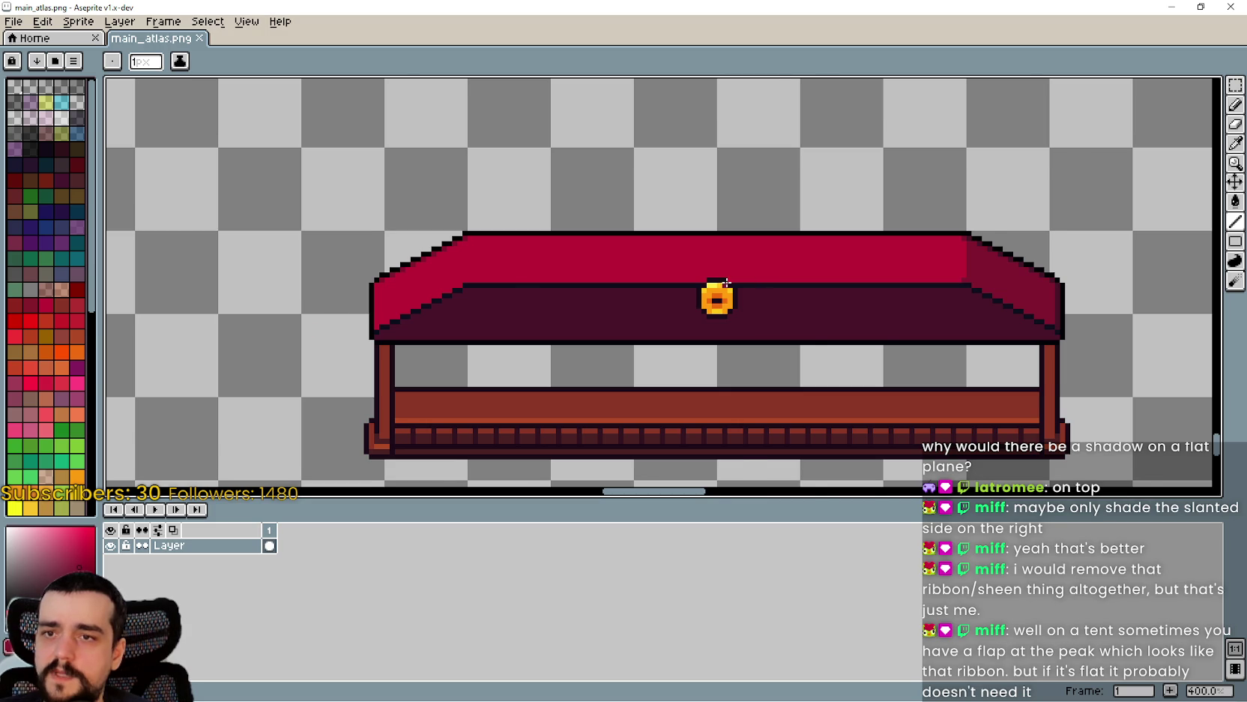
pyautogui.scroll(-3, 727, 282)
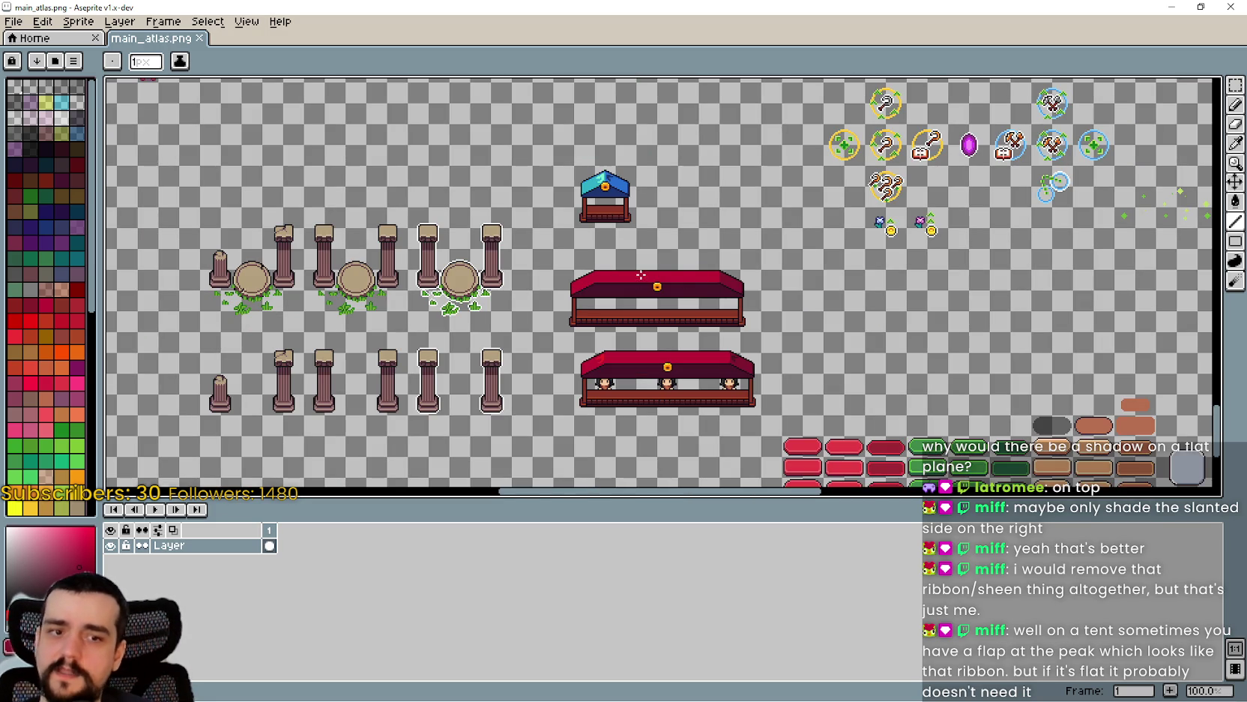
# - Zoom to the lower shopkeeper stall's left roof end and choose the Rectangular Marquee tool
pyautogui.scroll(2, 641, 274)
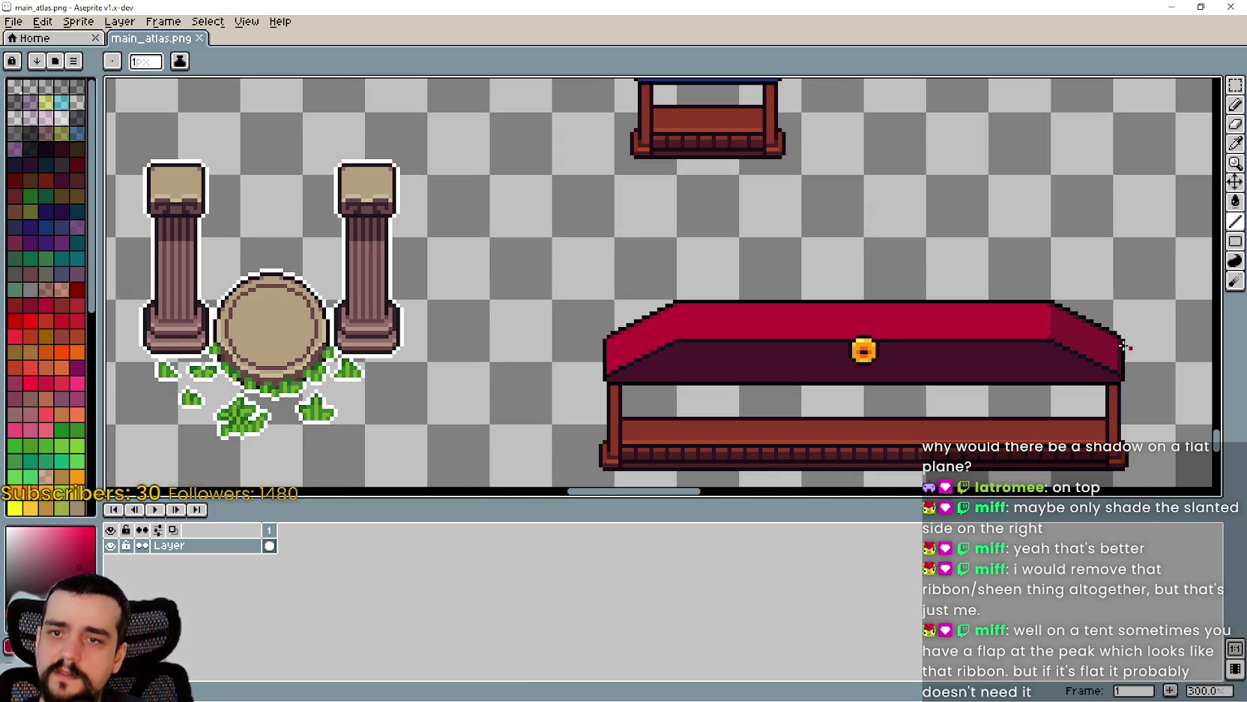
pyautogui.scroll(2, 723, 400)
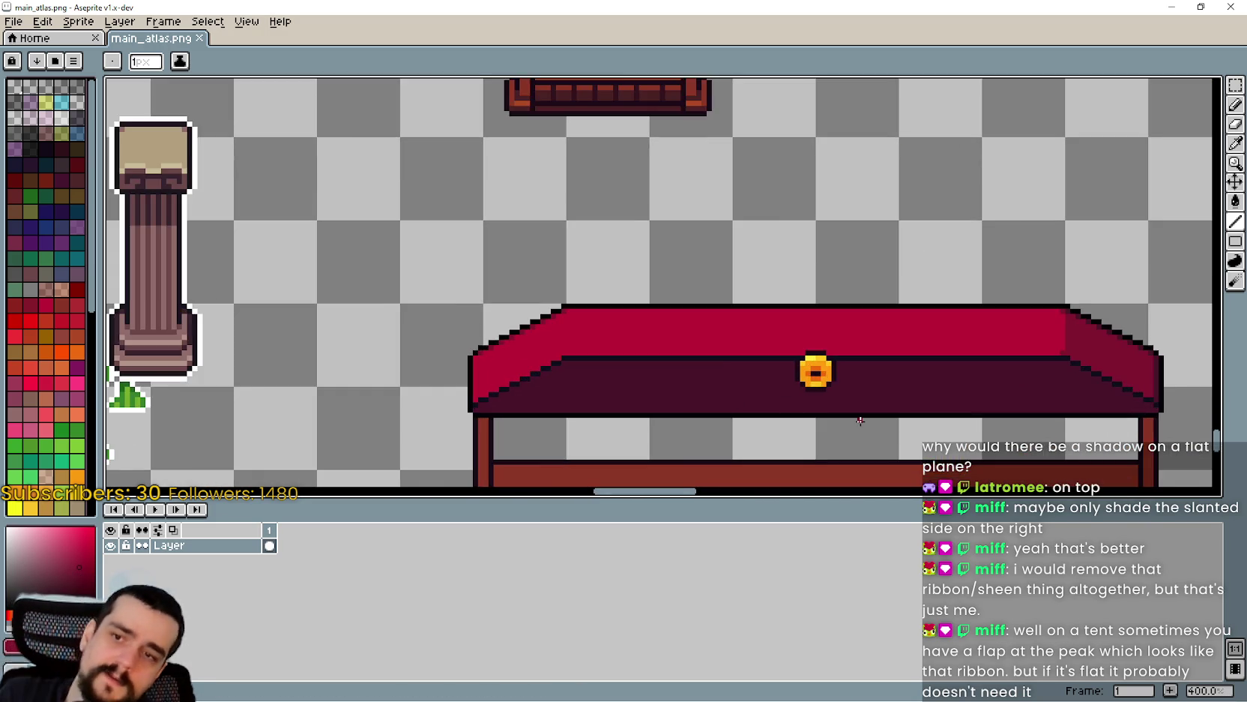
pyautogui.scroll(-1, 723, 400)
pyautogui.scroll(-1, 591, 202)
pyautogui.scroll(2, 591, 201)
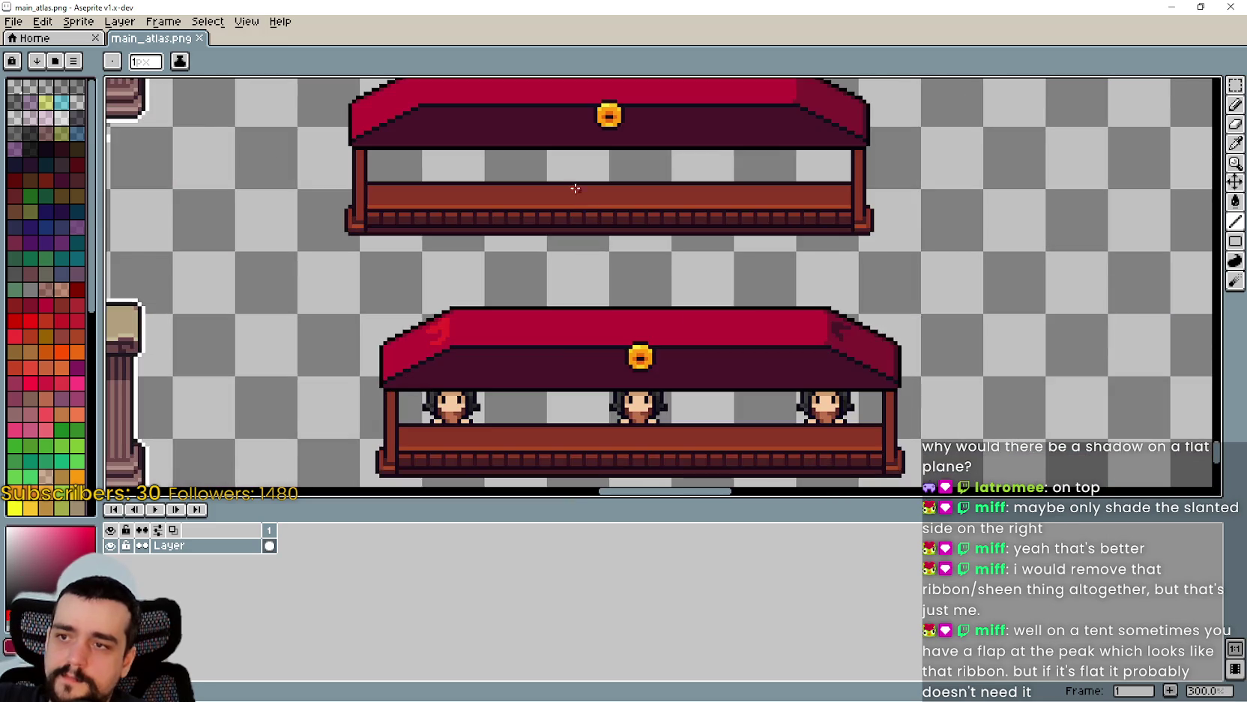
pyautogui.moveTo(586, 200); pyautogui.dragTo(699, 367)
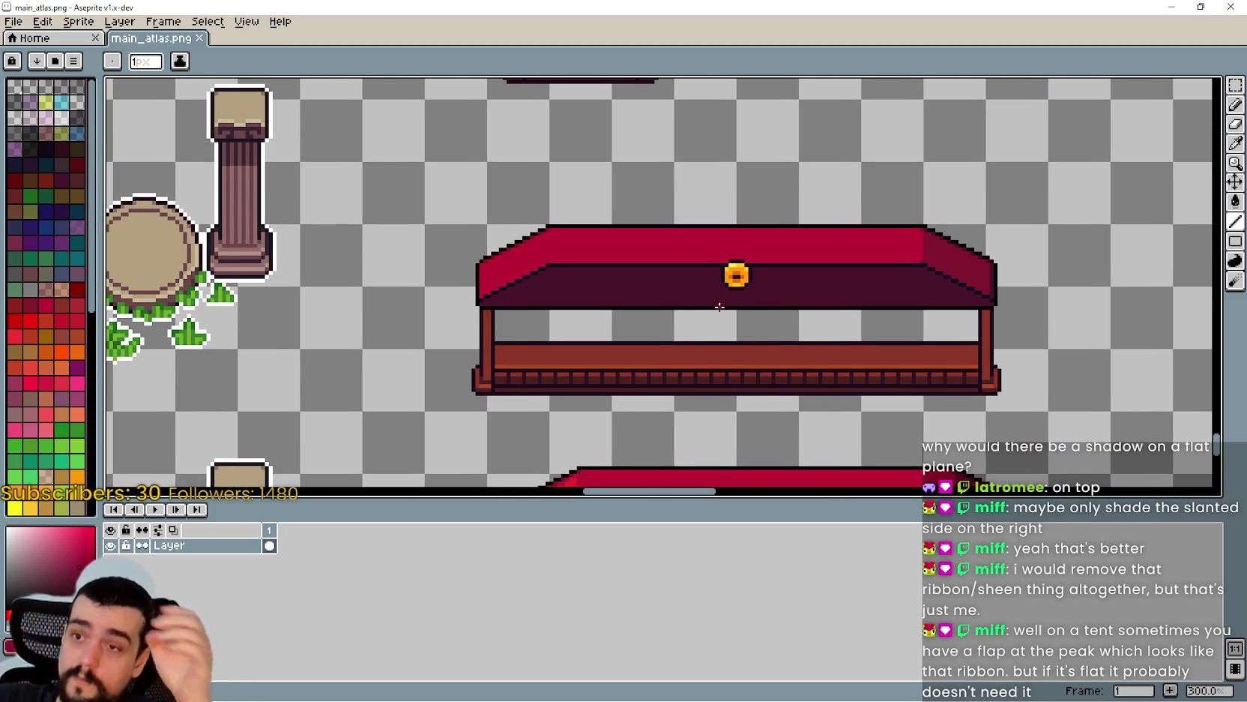
pyautogui.scroll(-2, 716, 308)
pyautogui.scroll(-2, 716, 230)
pyautogui.scroll(2, 593, 322)
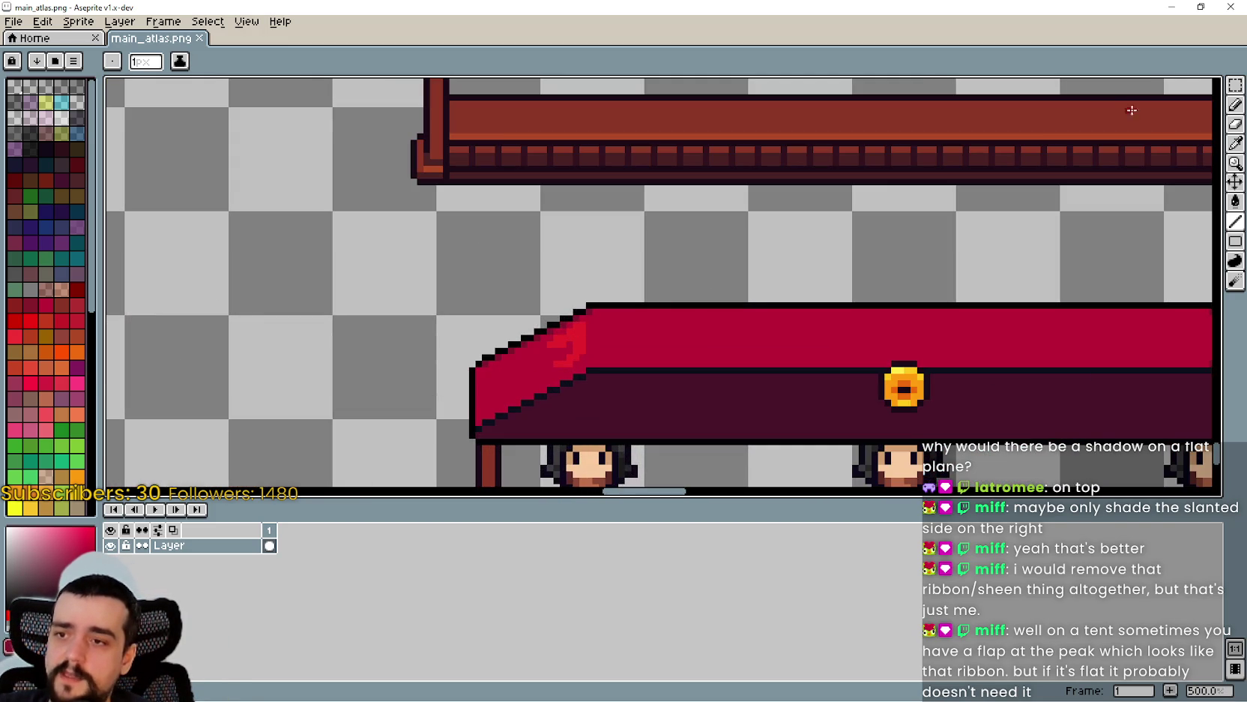
pyautogui.click(1235, 85)
pyautogui.scroll(2, 555, 352)
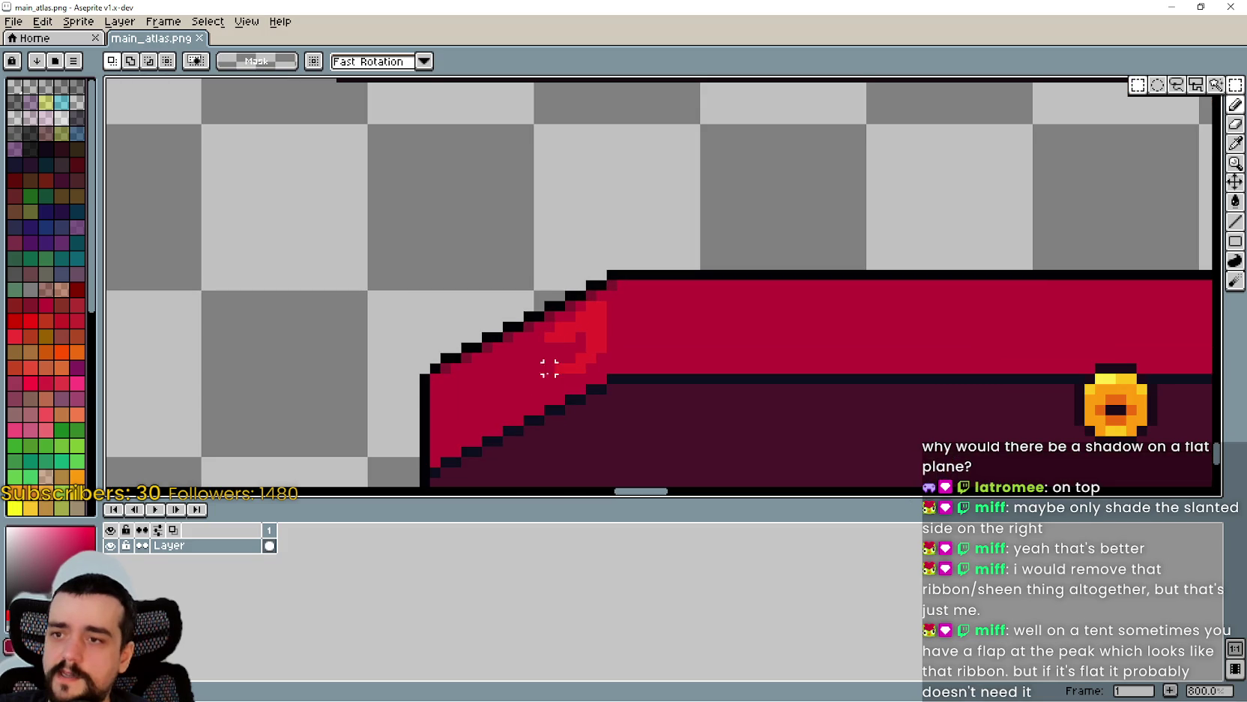